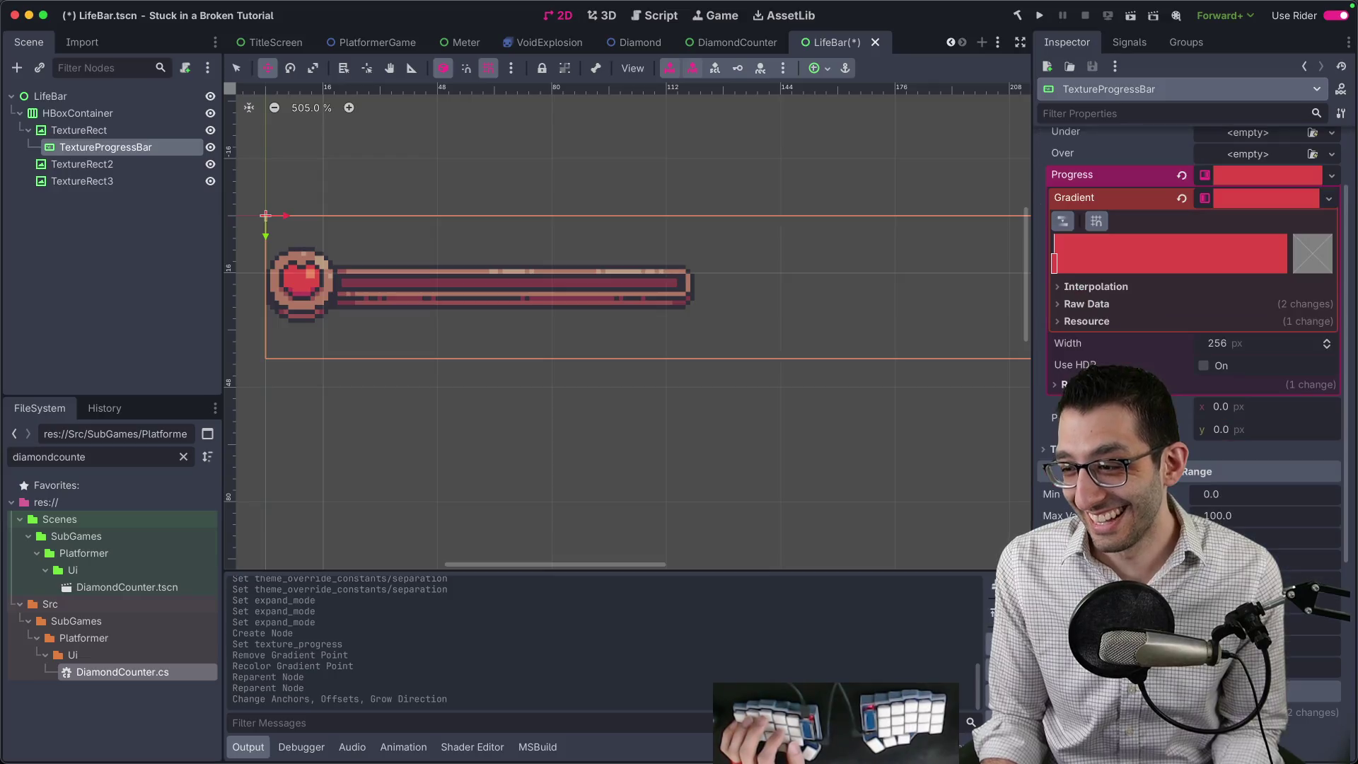
Set the TextureProgressBar value to 60, enable Nine Patch Stretch, and reparent it under LifeBar.
text(60)
key(Return)
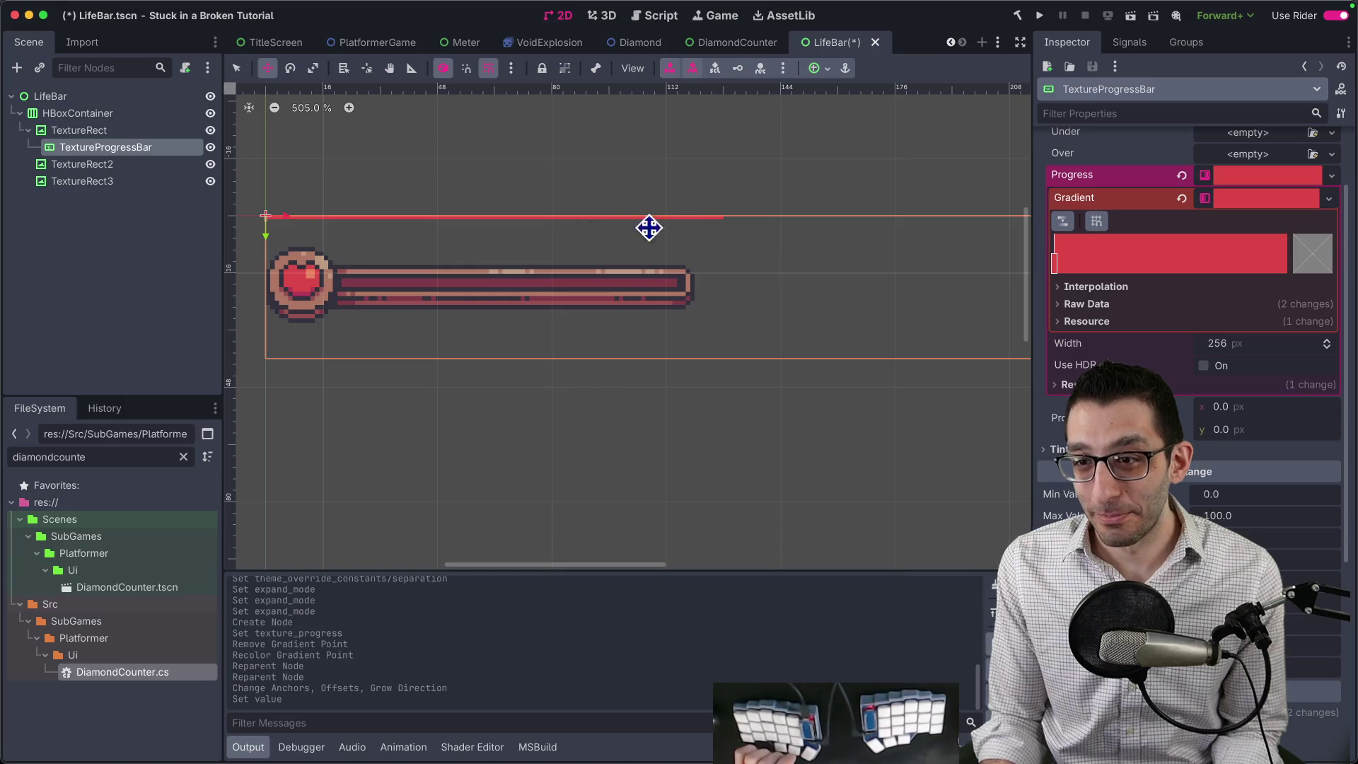
scroll(610, 294, down, 3)
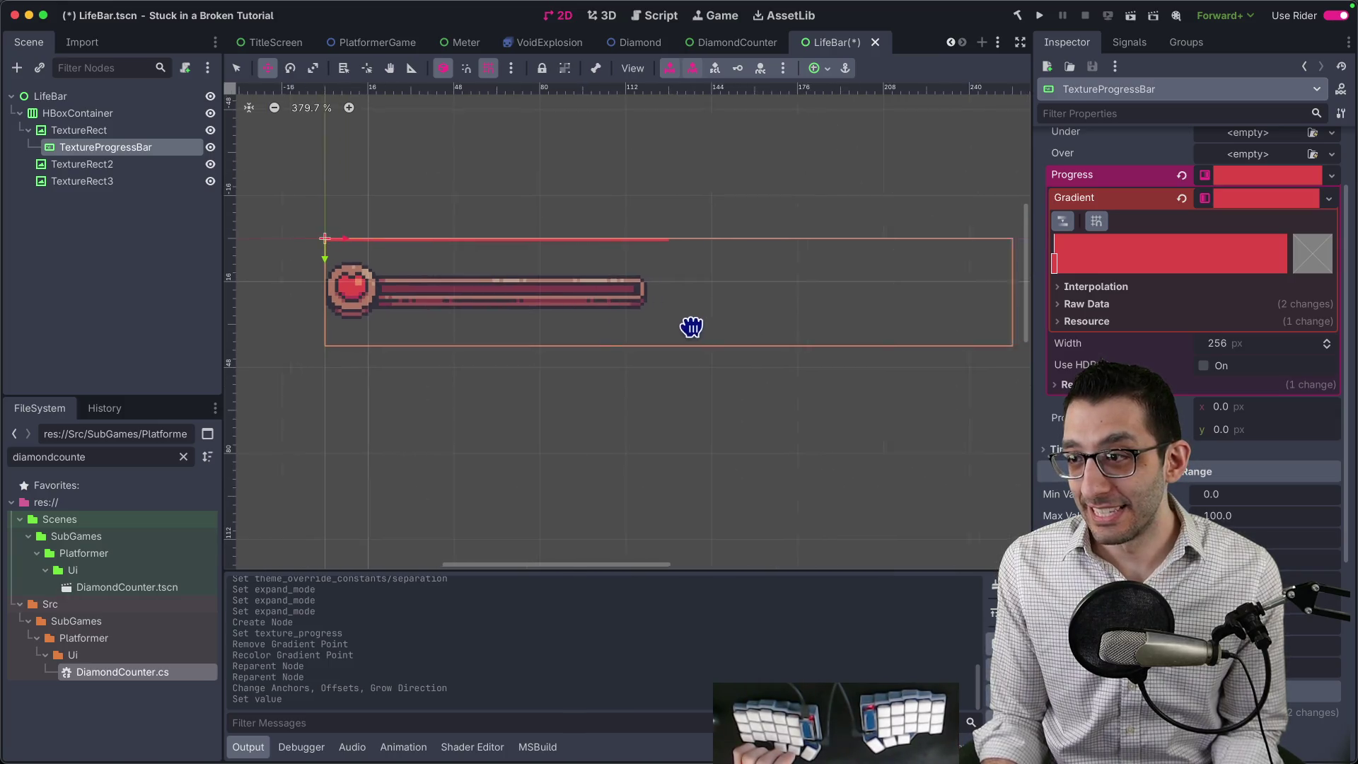
scroll(1145, 275, up, 3)
click(1200, 187)
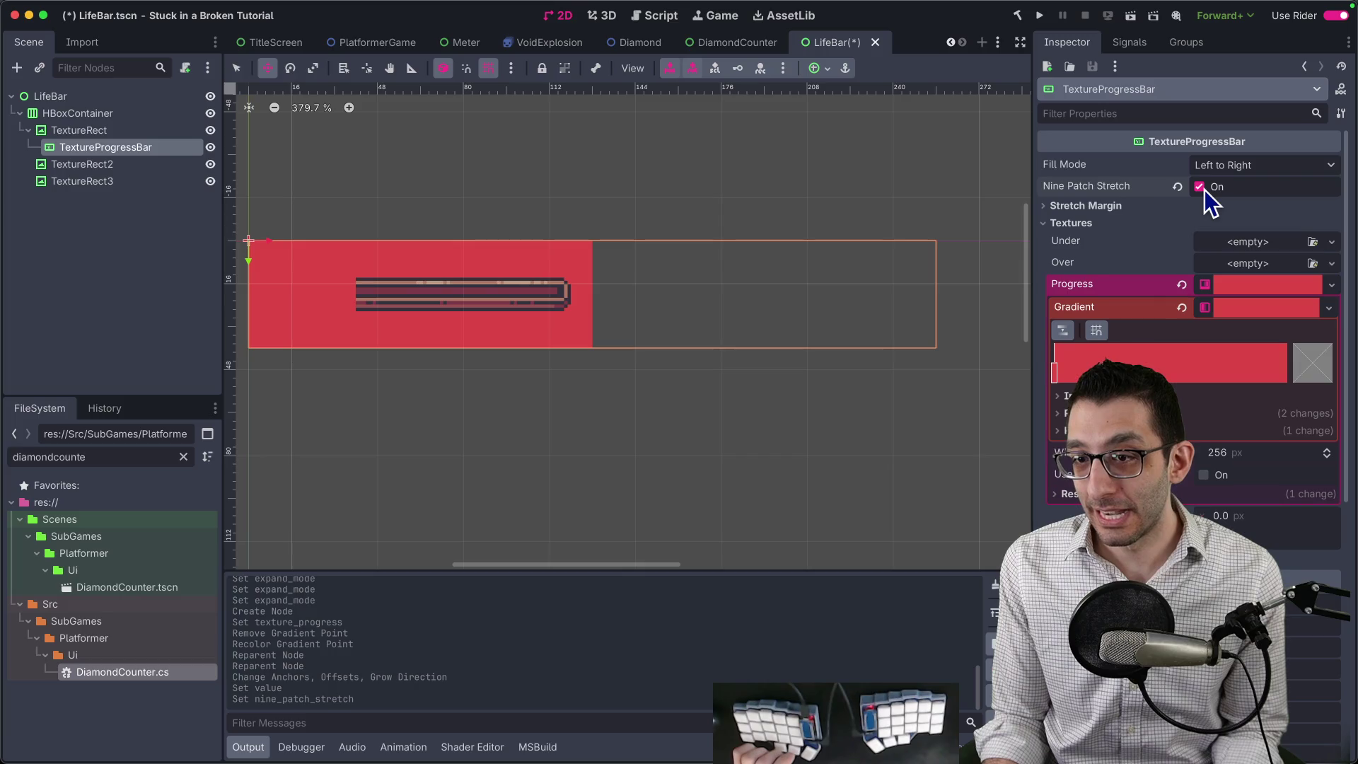
scroll(438, 393, up, 3)
mouse_move(107, 148)
mouse_down()
mouse_move(61, 127)
mouse_move(54, 98)
mouse_up()
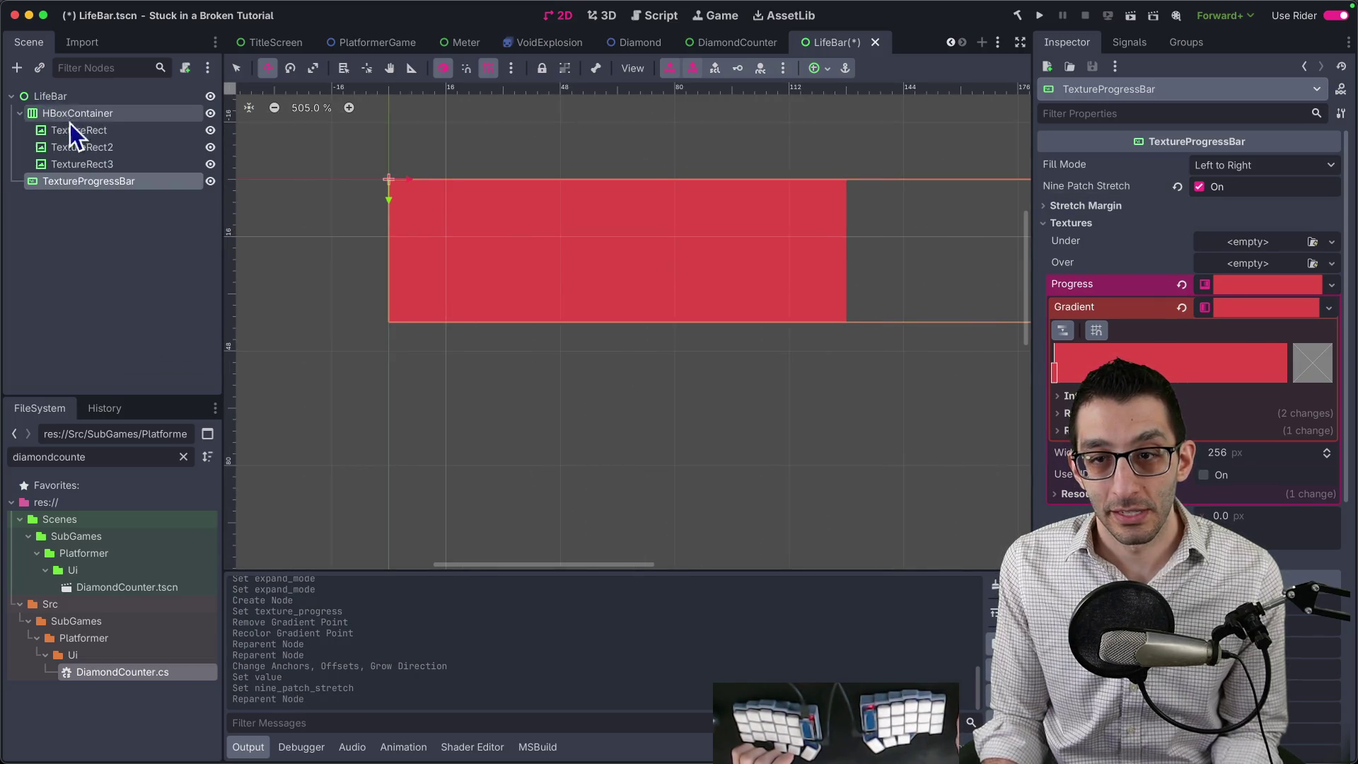
Resize the TextureProgressBar on the canvas to 112×16 in Select mode.
key(q)
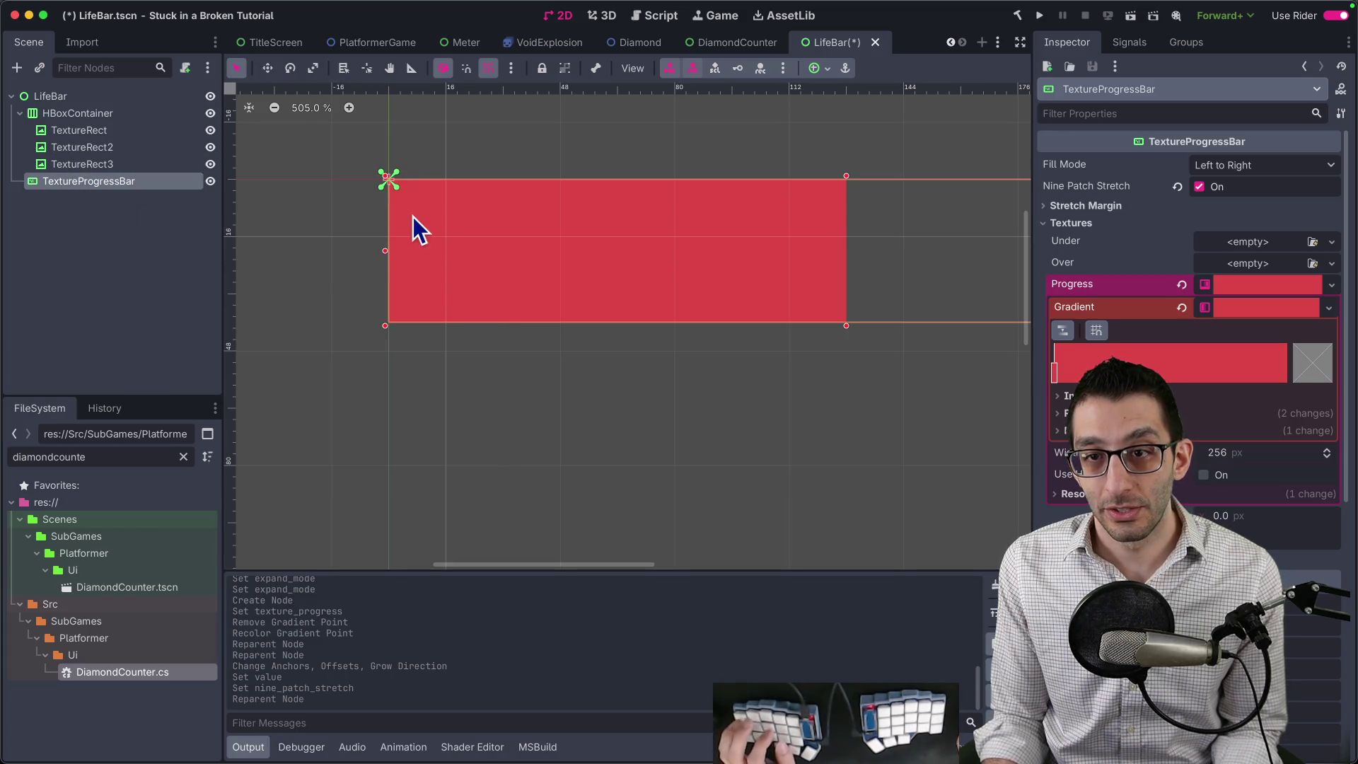
scroll(782, 303, right, 5)
scroll(630, 291, down, 2)
mouse_move(901, 316)
mouse_down()
mouse_move(622, 267)
mouse_move(531, 288)
mouse_move(554, 273)
mouse_up()
scroll(554, 273, left, 3)
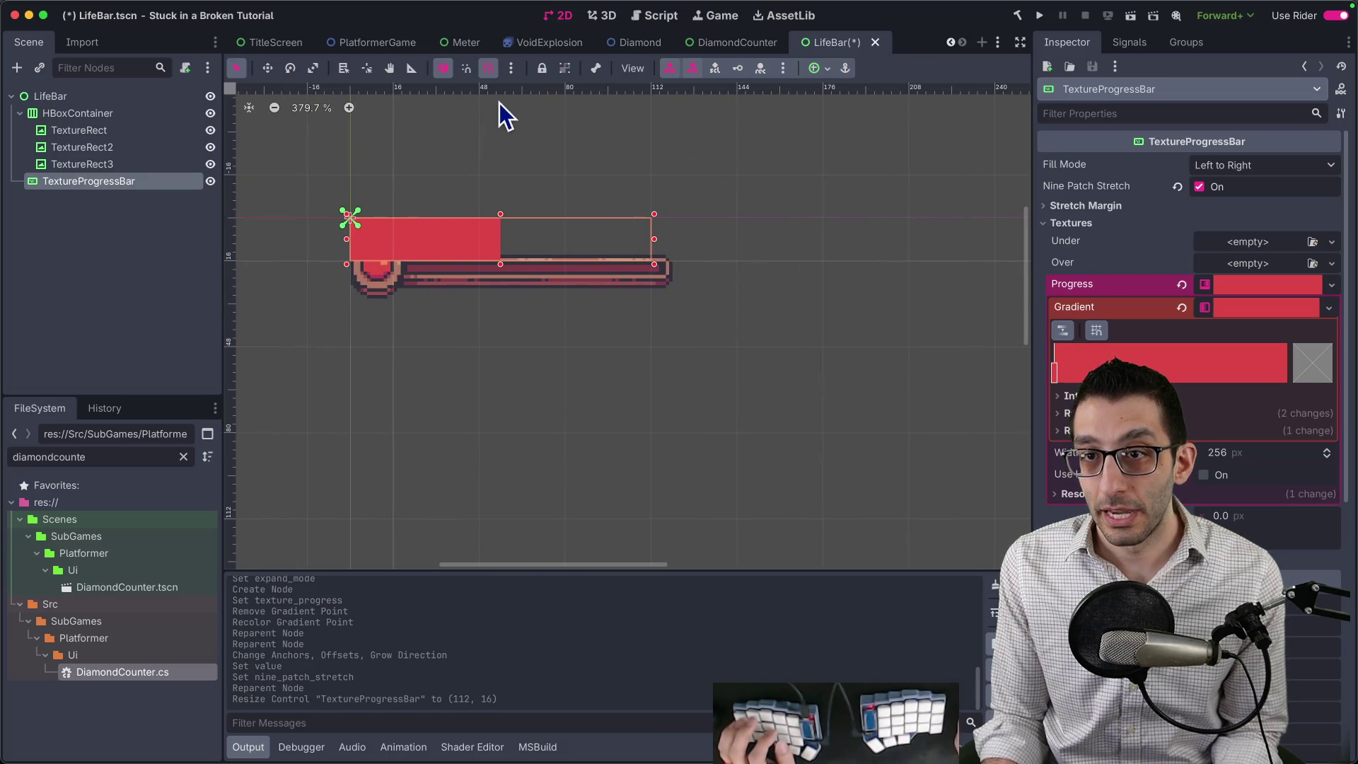
Look through the canvas view and snapping menus, and drag the bar over the heart bar.
click(641, 70)
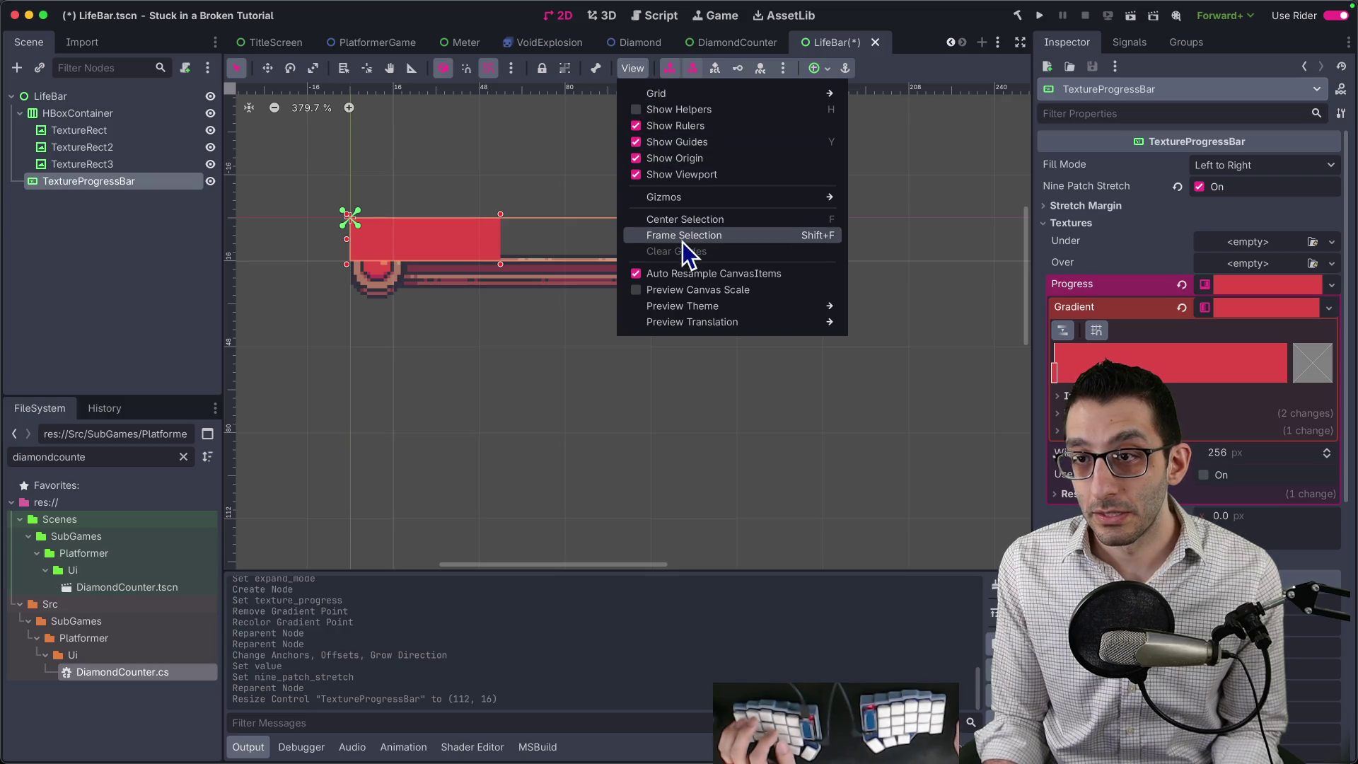
mouse_move(712, 89)
click(785, 68)
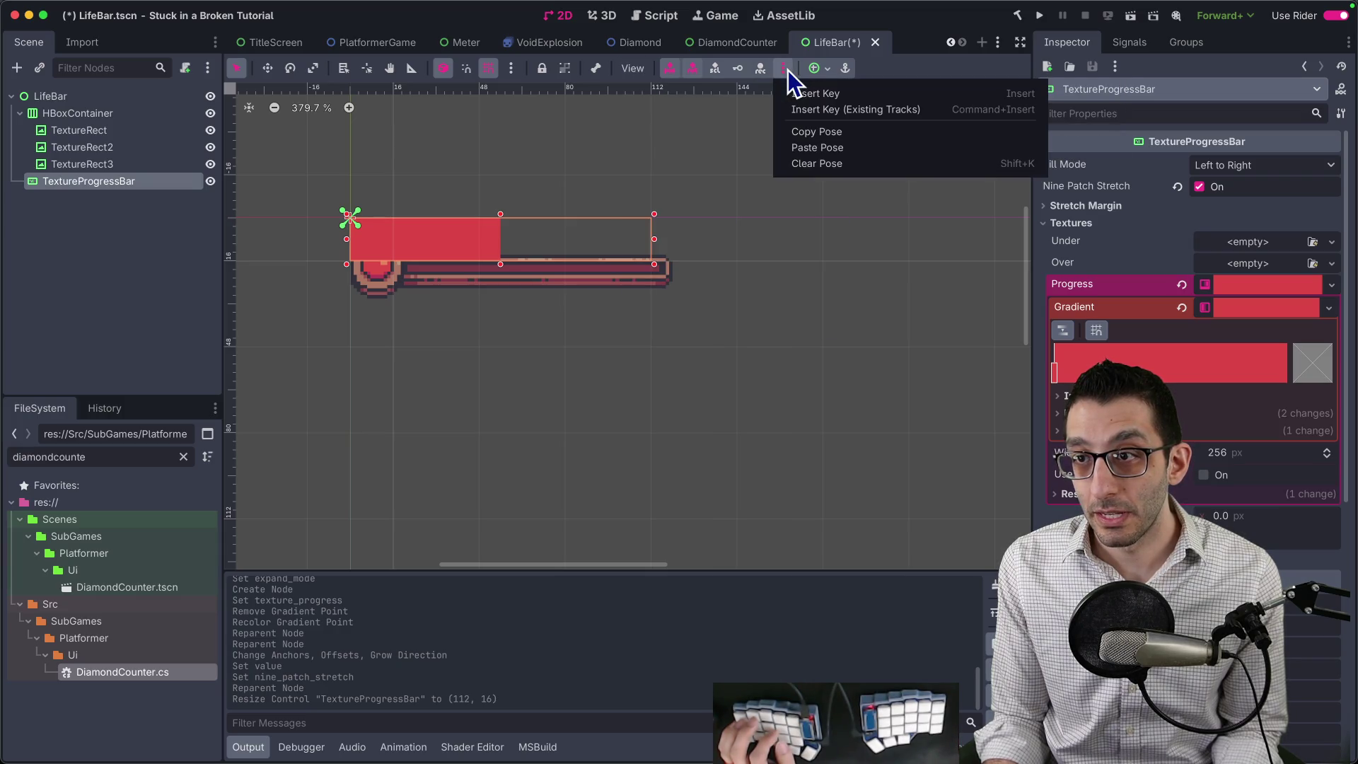
click(512, 71)
click(512, 70)
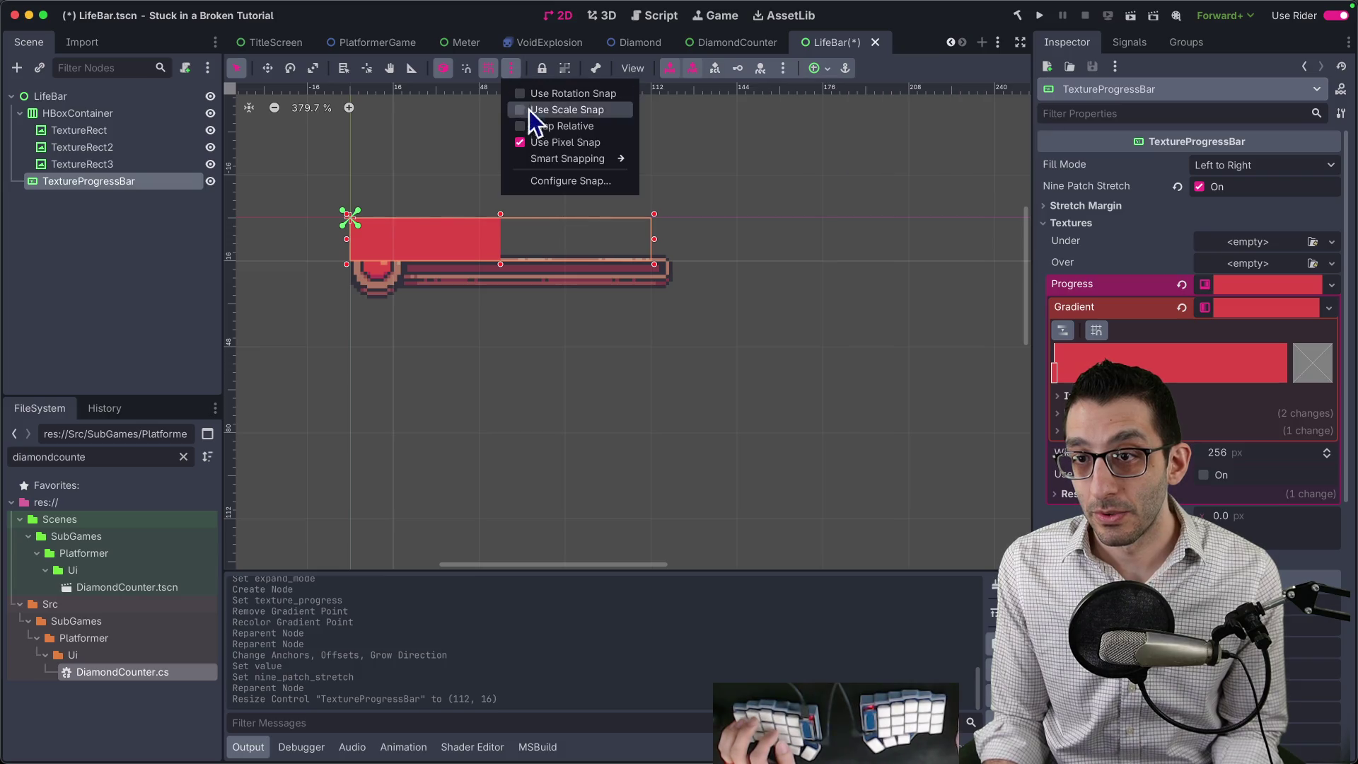
drag(493, 241, 459, 239)
mouse_move(517, 276)
mouse_down()
mouse_move(561, 239)
mouse_move(592, 276)
mouse_move(559, 237)
mouse_up()
Enable grid snapping and place the progress bar on the heart bar's track at (20, 17).
click(512, 71)
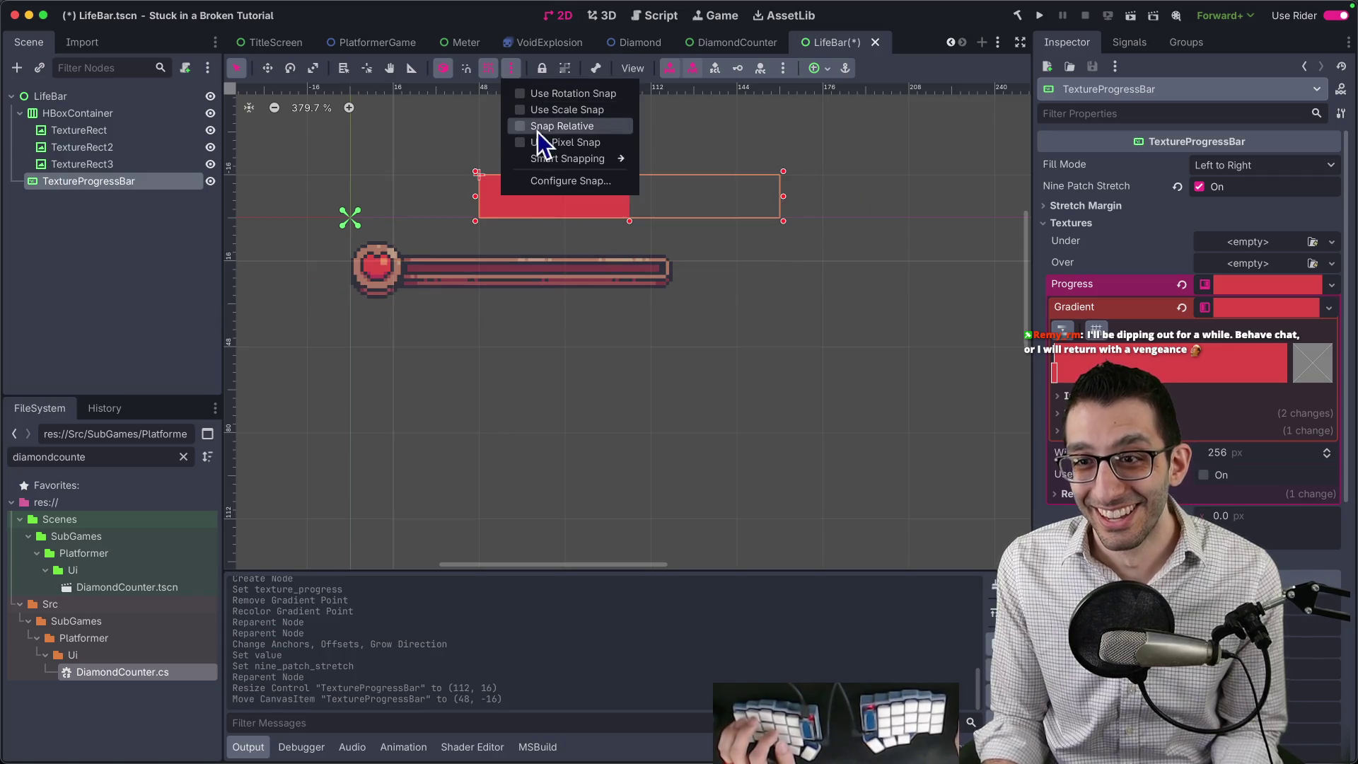
mouse_move(564, 162)
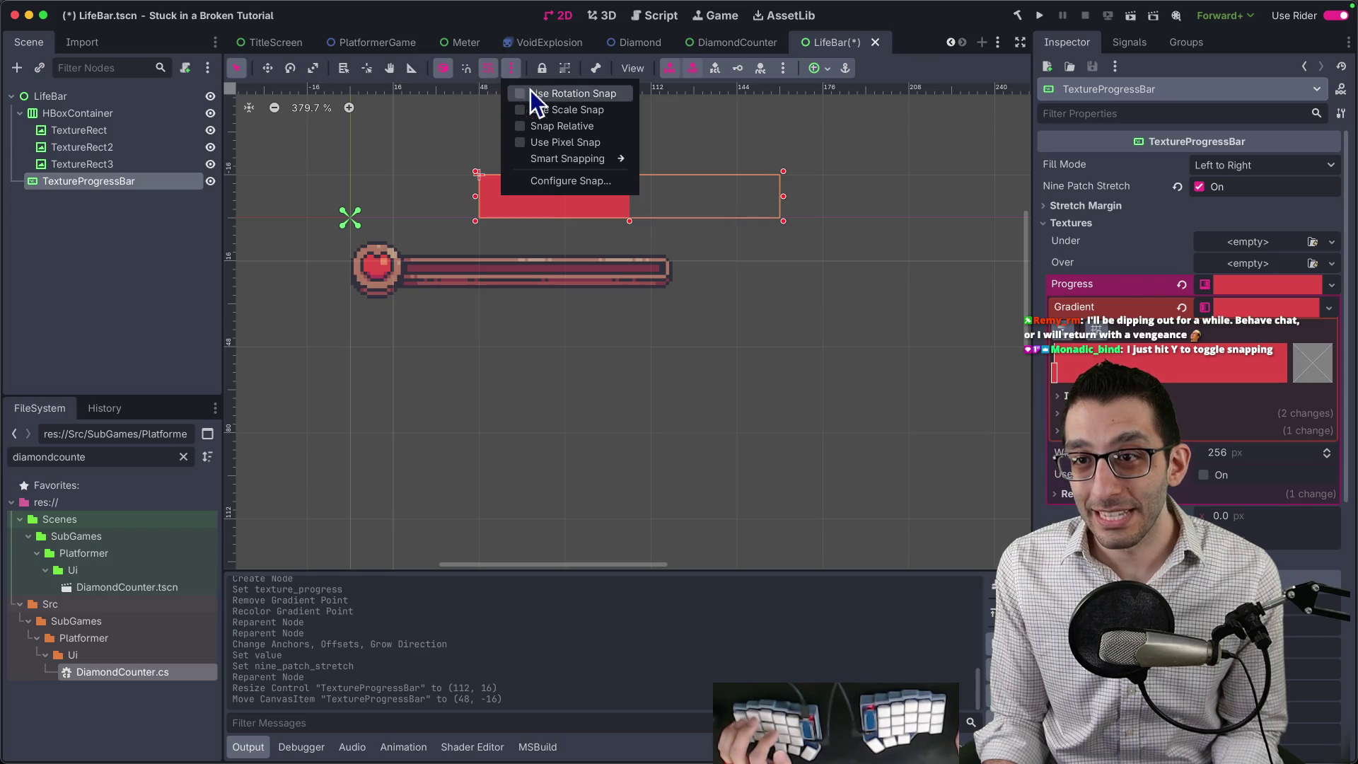
click(491, 71)
click(493, 73)
drag(540, 193, 460, 264)
scroll(428, 252, up, 7)
Shrink the progress bar to the track's height and nudge it 2 pixels right.
scroll(496, 332, down, 5)
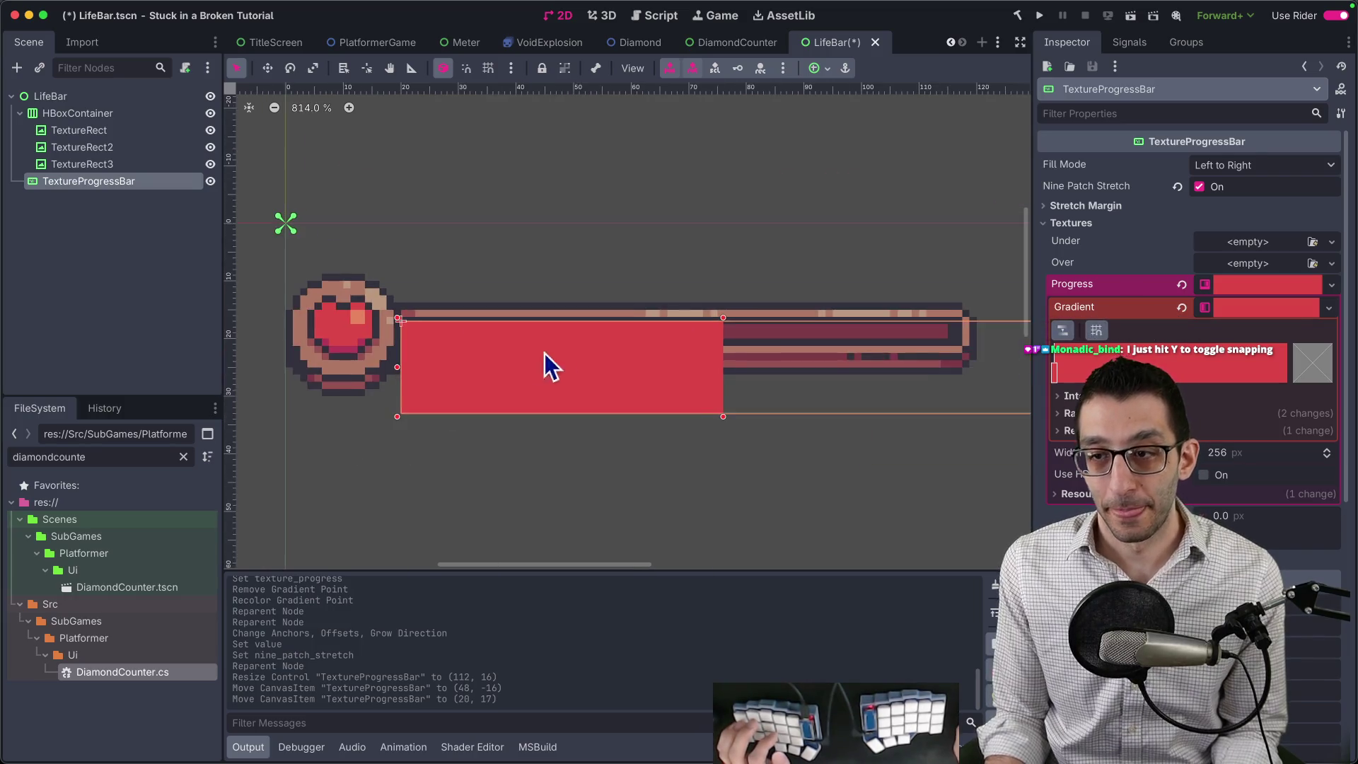
scroll(455, 288, up, 3)
scroll(708, 339, right, 2)
drag(858, 345, 783, 273)
scroll(453, 266, up, 6)
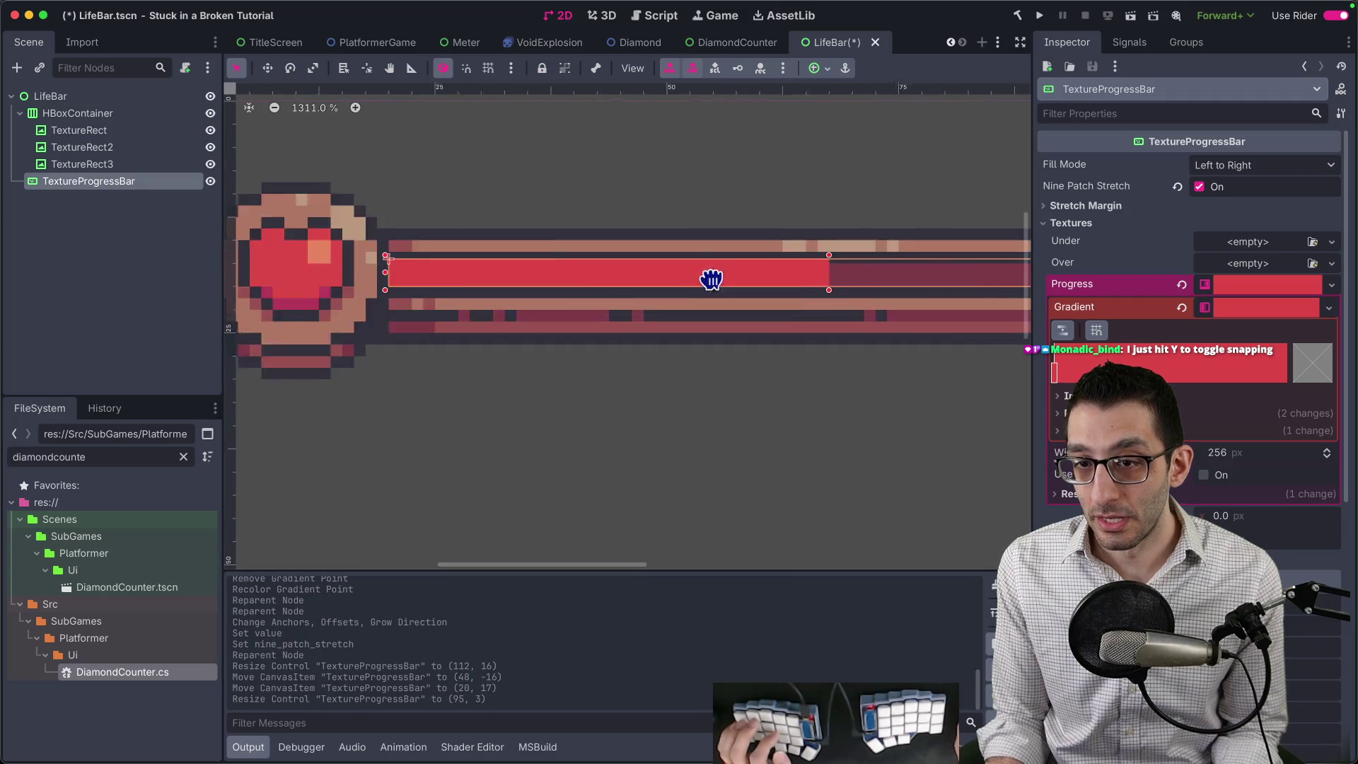
mouse_move(394, 249)
mouse_down()
mouse_move(424, 249)
mouse_move(412, 266)
mouse_move(549, 244)
mouse_up()
Adjust the bar's position on the track and narrow it to 94 pixels wide.
scroll(376, 279, down, 3)
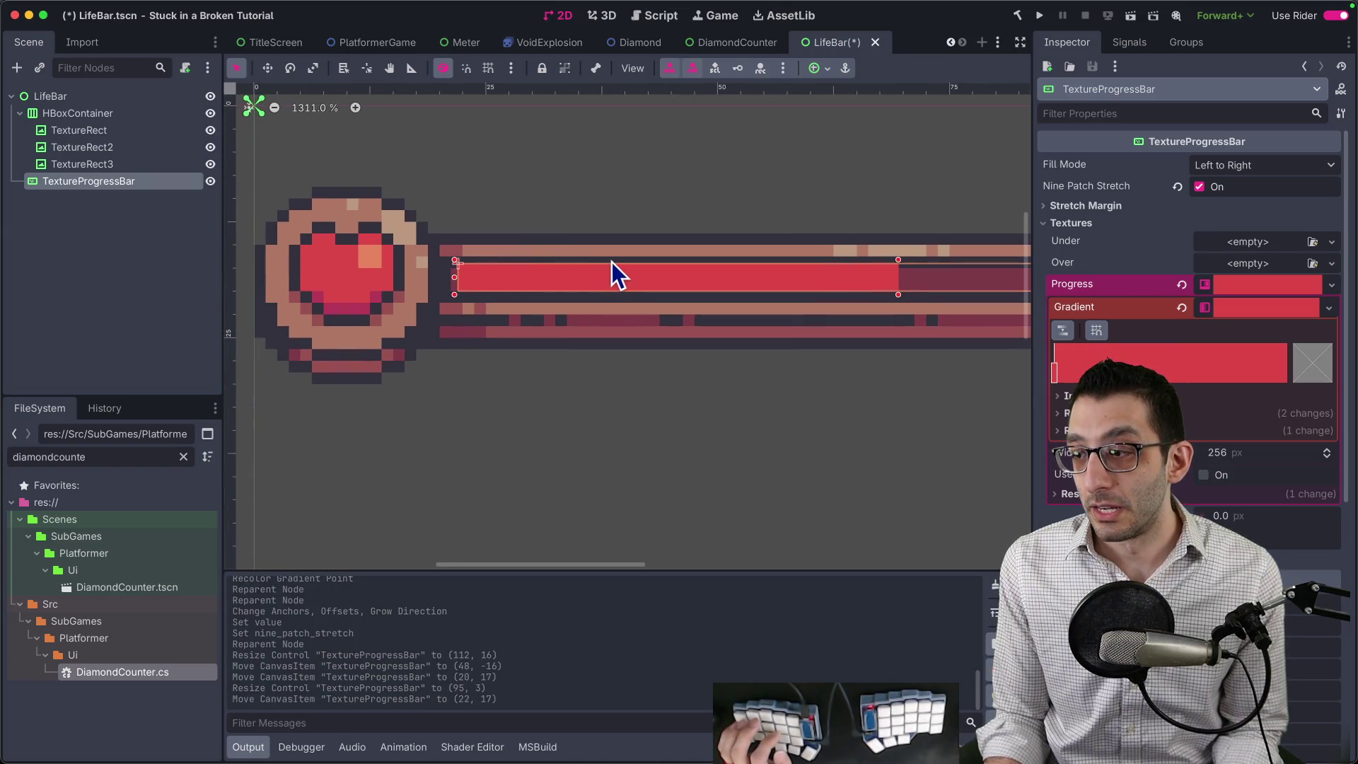
scroll(613, 266, down, 3)
scroll(1182, 375, down, 5)
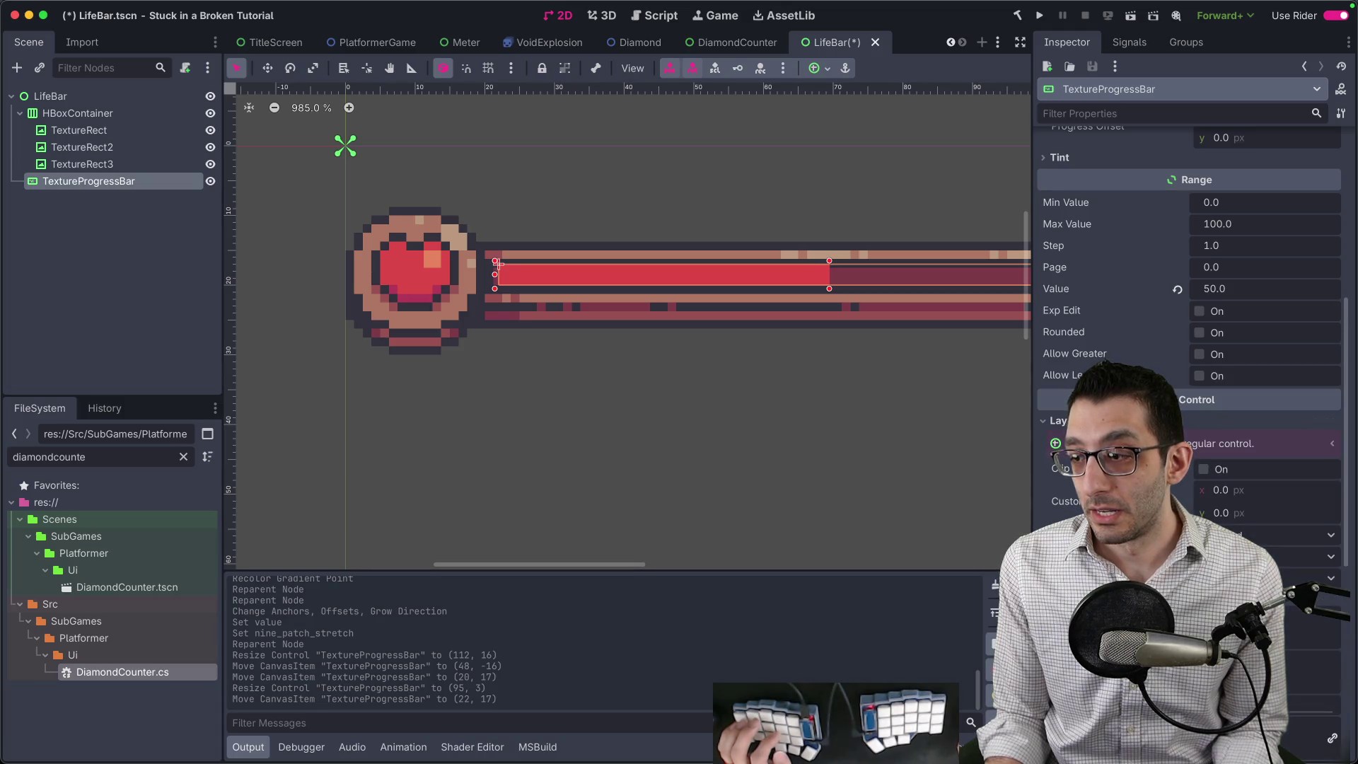
scroll(1105, 361, down, 4)
scroll(852, 398, up, 1)
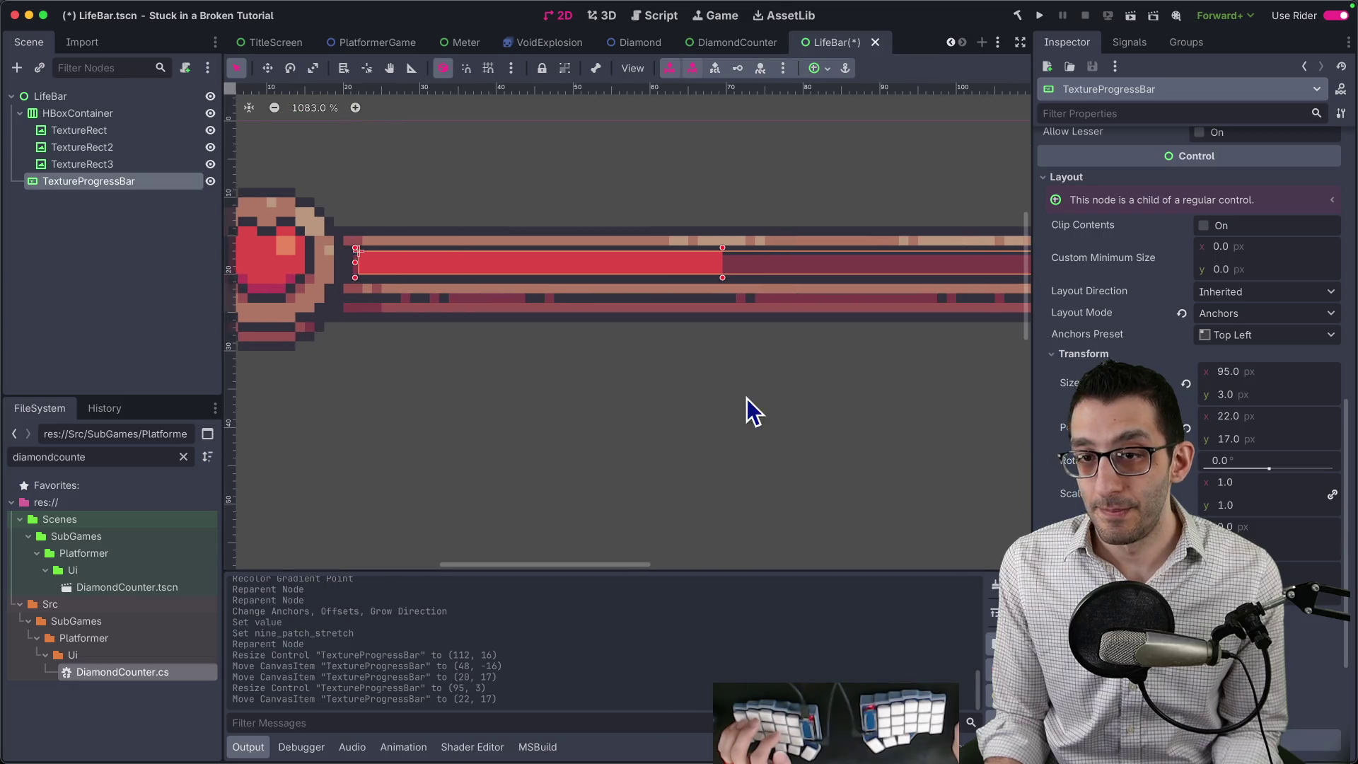
scroll(747, 398, left, 2)
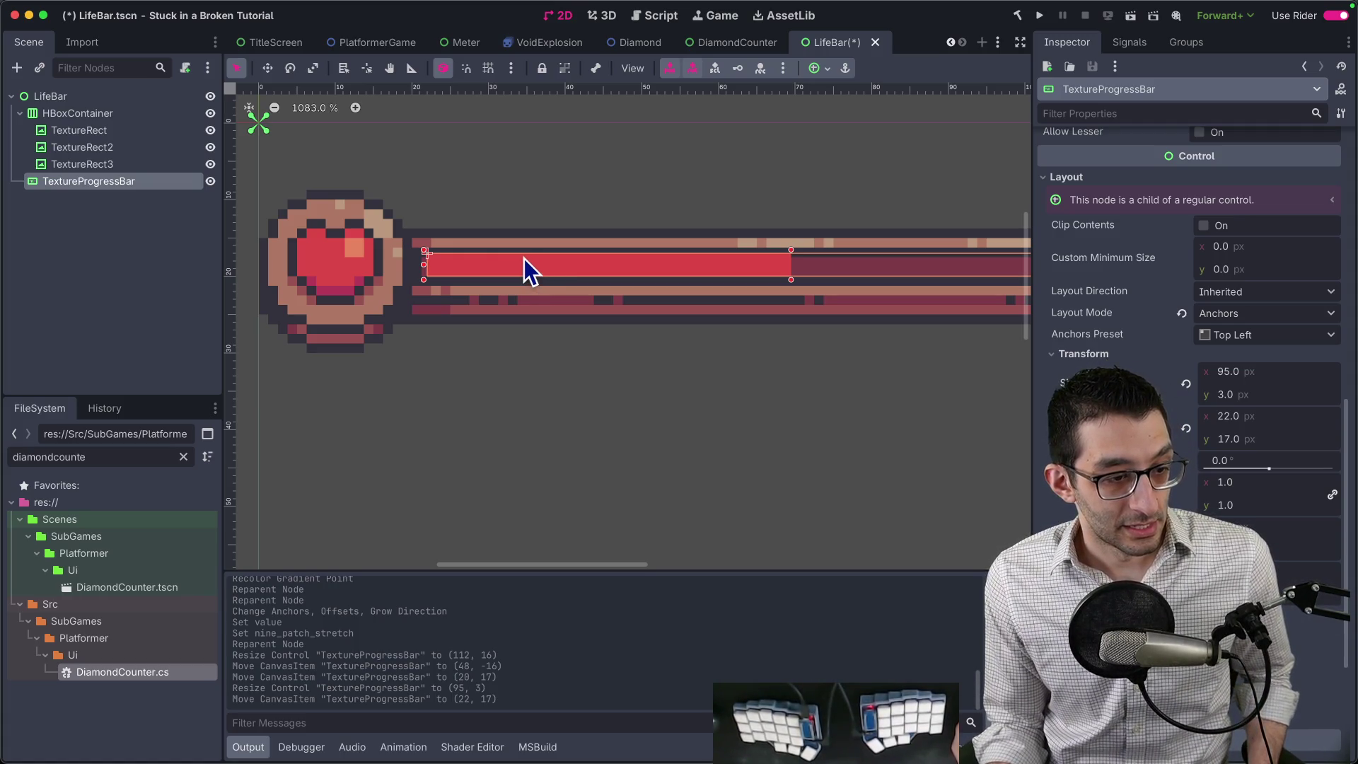
mouse_move(485, 273)
mouse_down()
mouse_move(486, 300)
mouse_move(476, 268)
mouse_up()
scroll(716, 294, down, 2)
scroll(853, 280, up, 3)
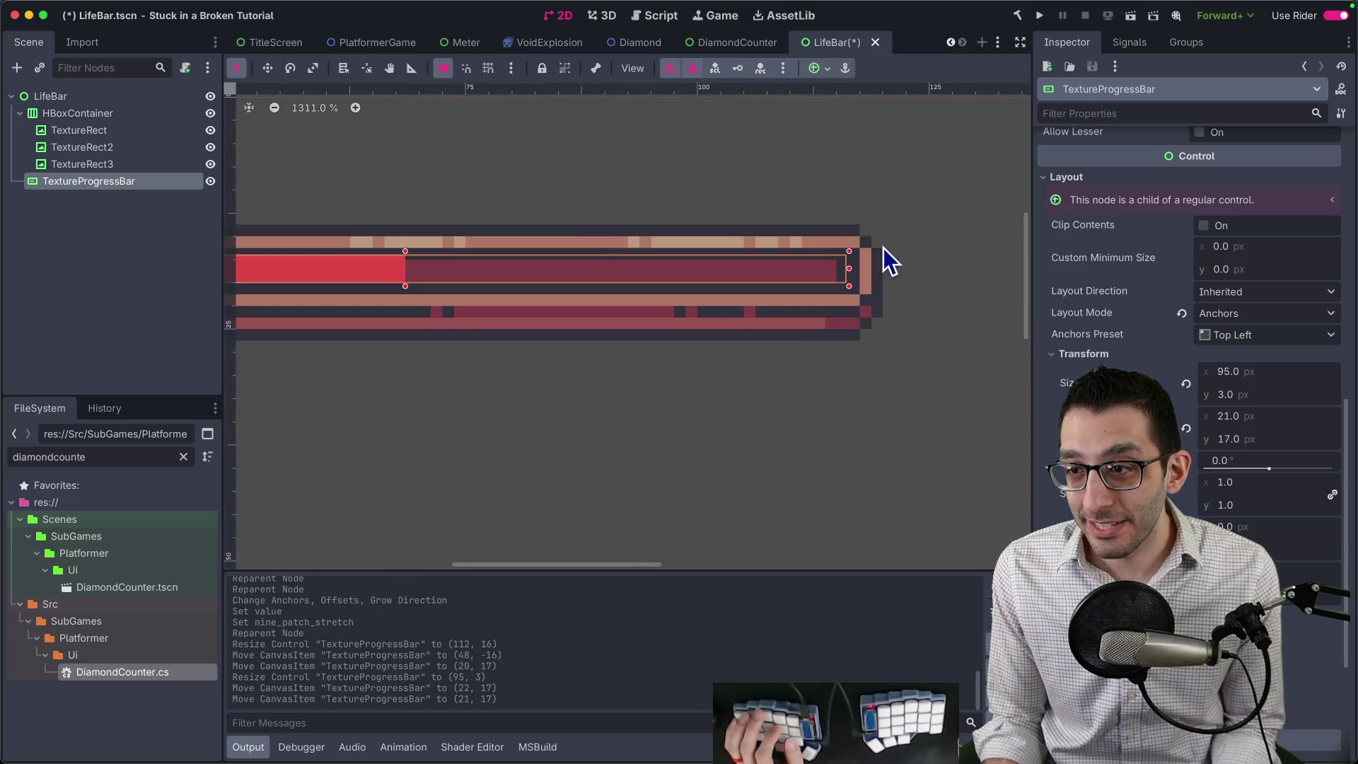
scroll(884, 249, up, 5)
drag(823, 260, 804, 259)
Set the bar's height to 3 pixels so it fits the track at position 21, 17.
scroll(805, 283, up, 3)
scroll(805, 283, up, 5)
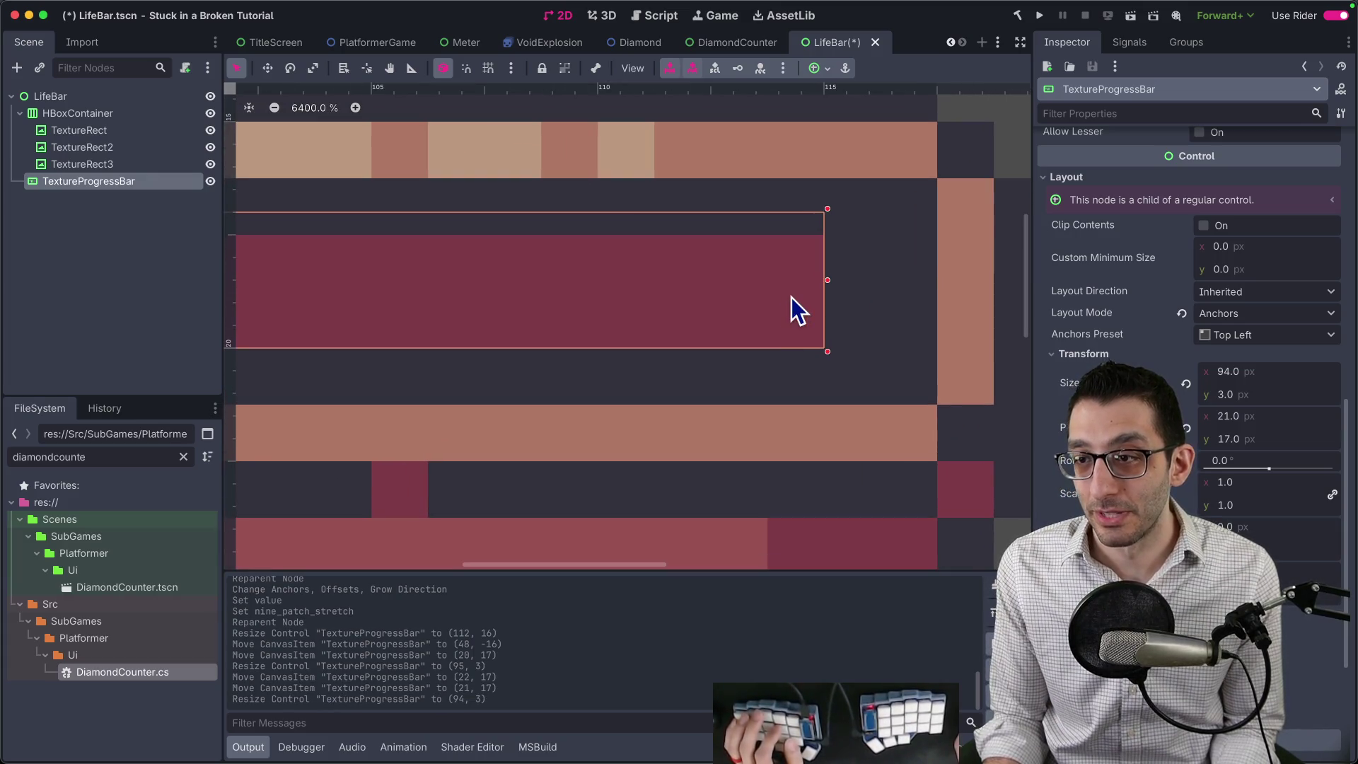
scroll(566, 287, down, 7)
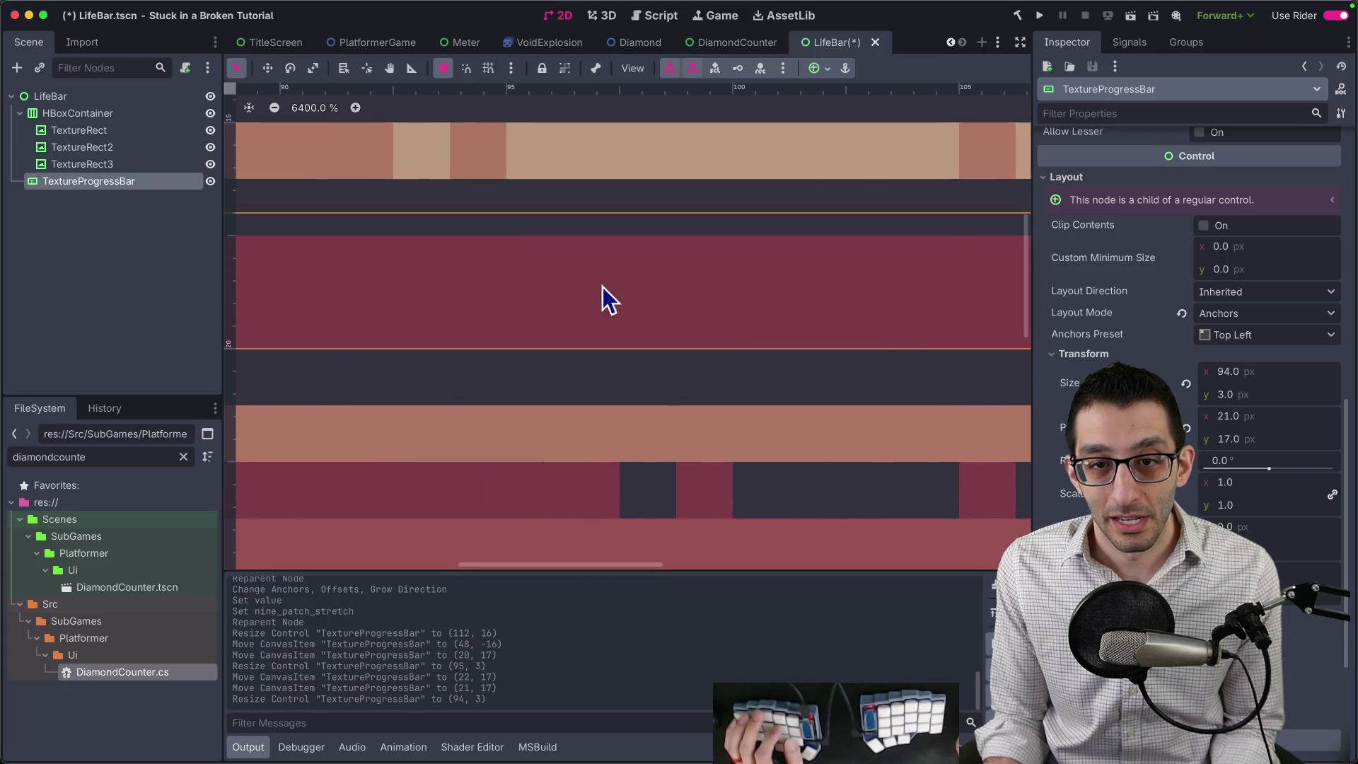
drag(558, 277, 853, 280)
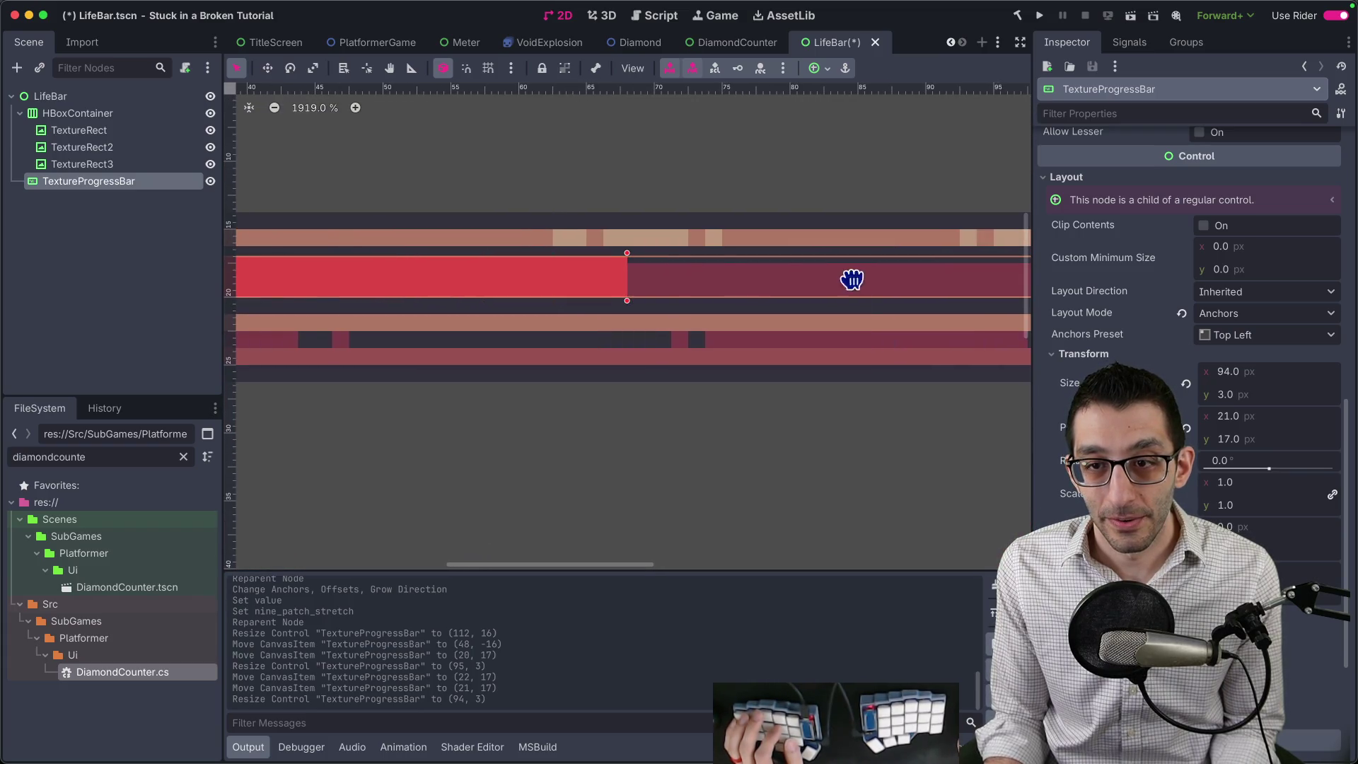
drag(627, 256, 625, 265)
scroll(659, 262, down, 5)
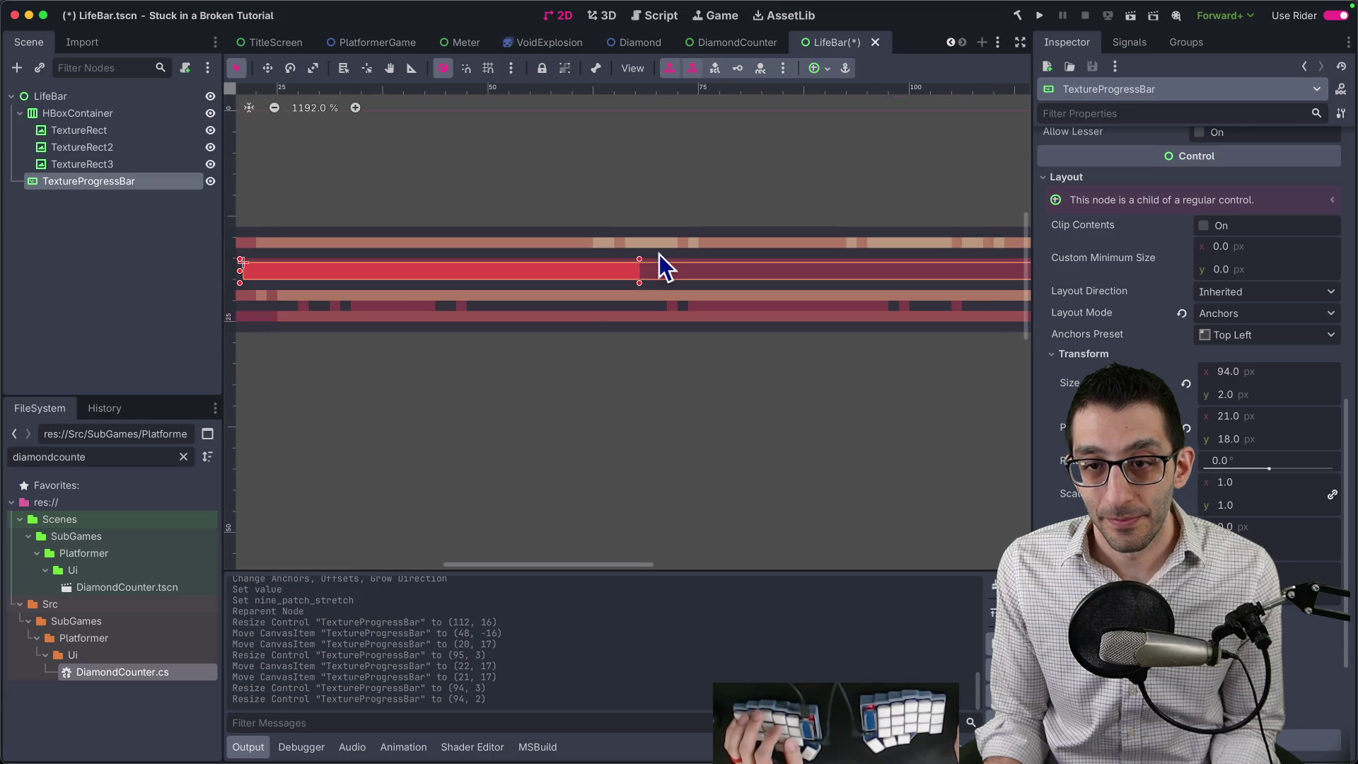
click(534, 366)
click(594, 279)
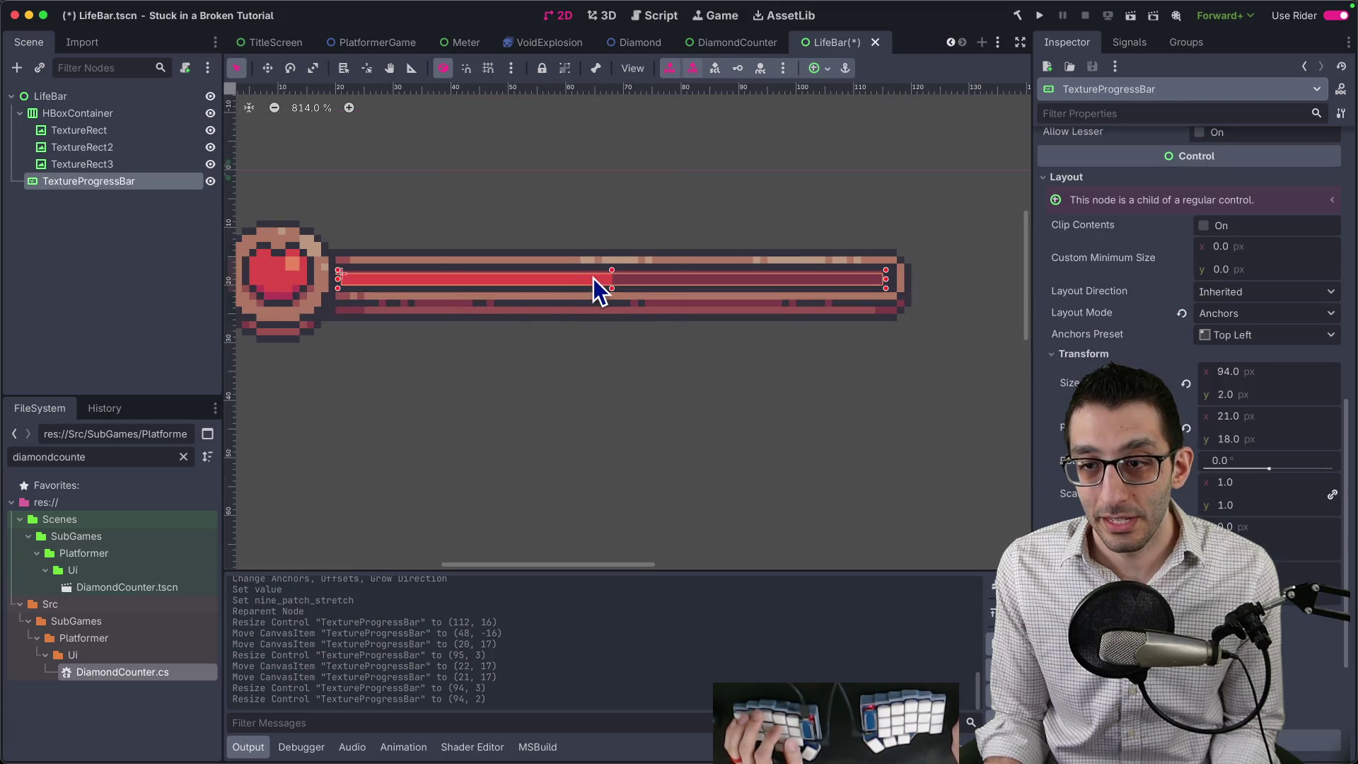
drag(609, 266, 608, 261)
click(601, 351)
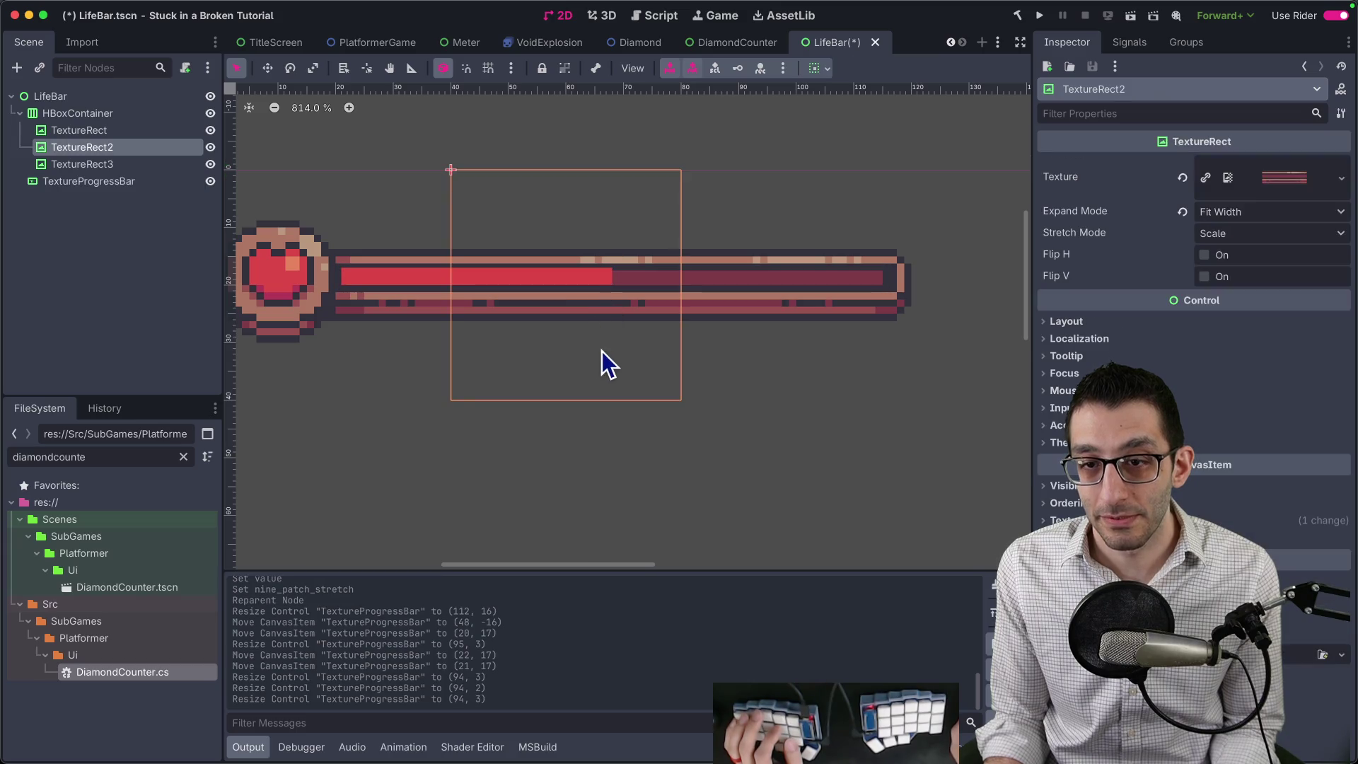
Check the heart end piece TextureRect, then reselect the TextureProgressBar.
click(420, 368)
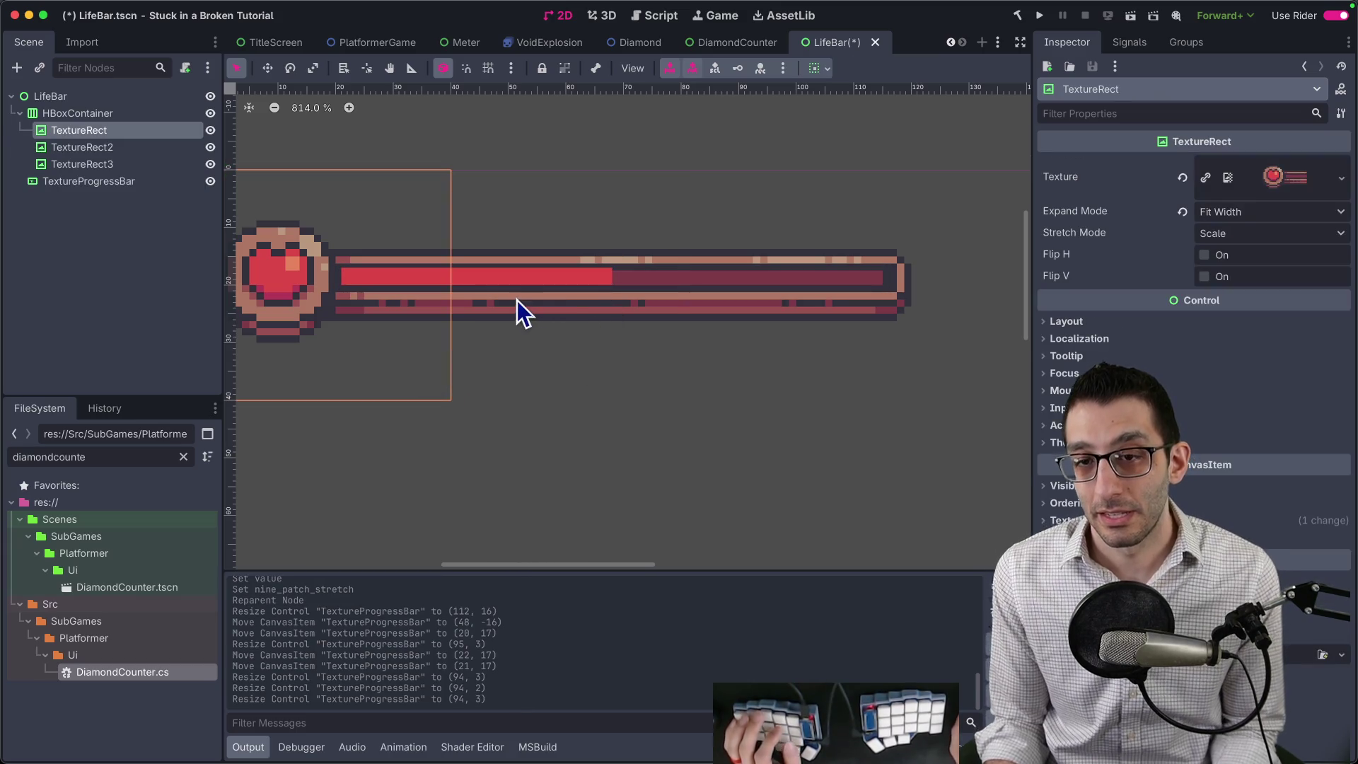
click(500, 280)
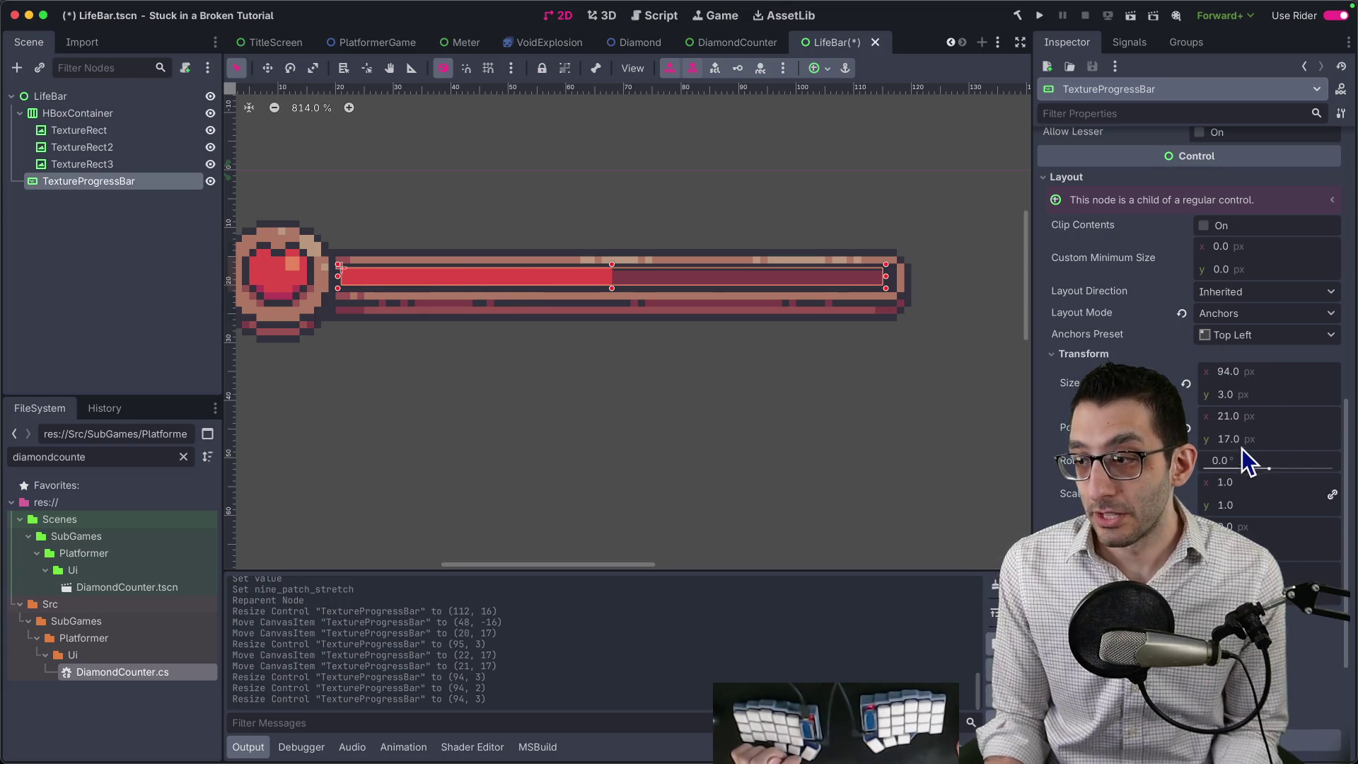
scroll(1213, 360, down, 4)
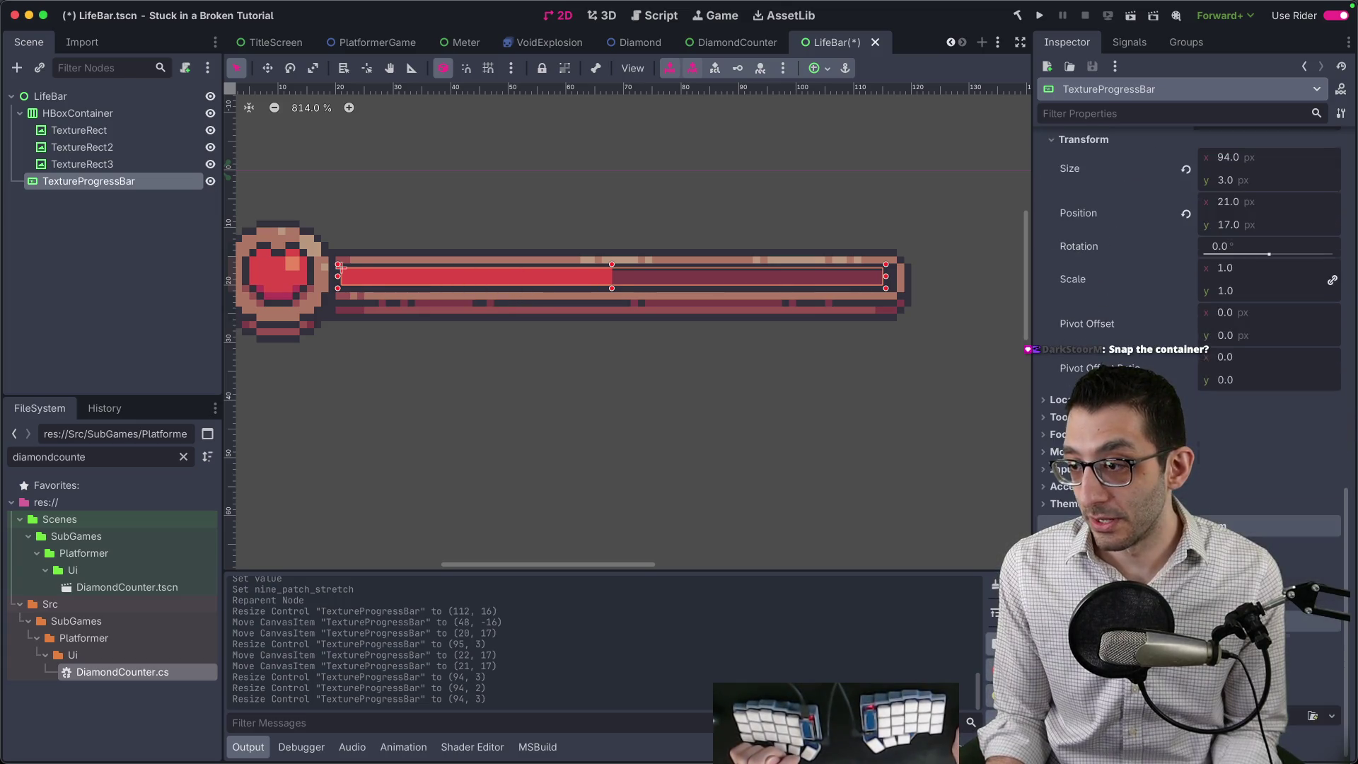
scroll(1213, 360, up, 6)
scroll(1195, 319, up, 5)
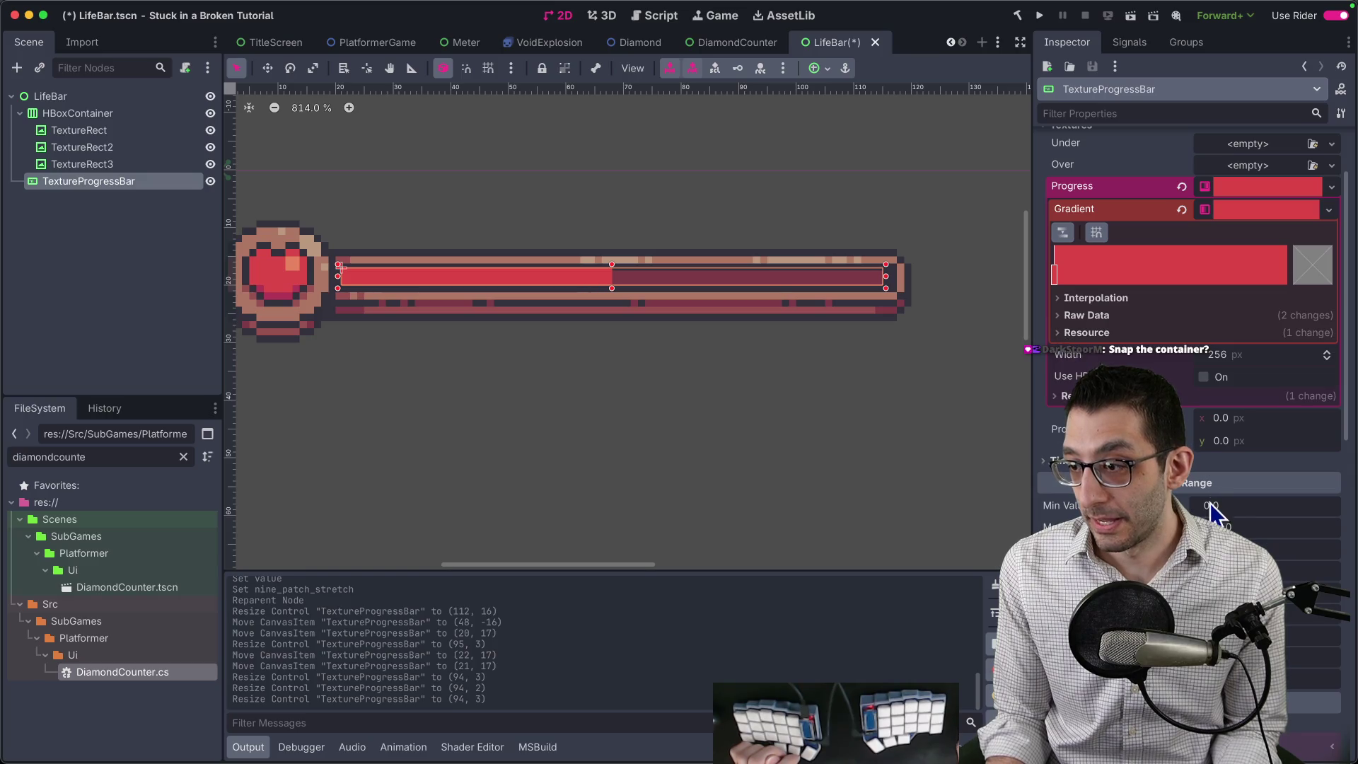
Step the bar's Value until the red fill is completely full, then save LifeBar.tscn.
key(Up)
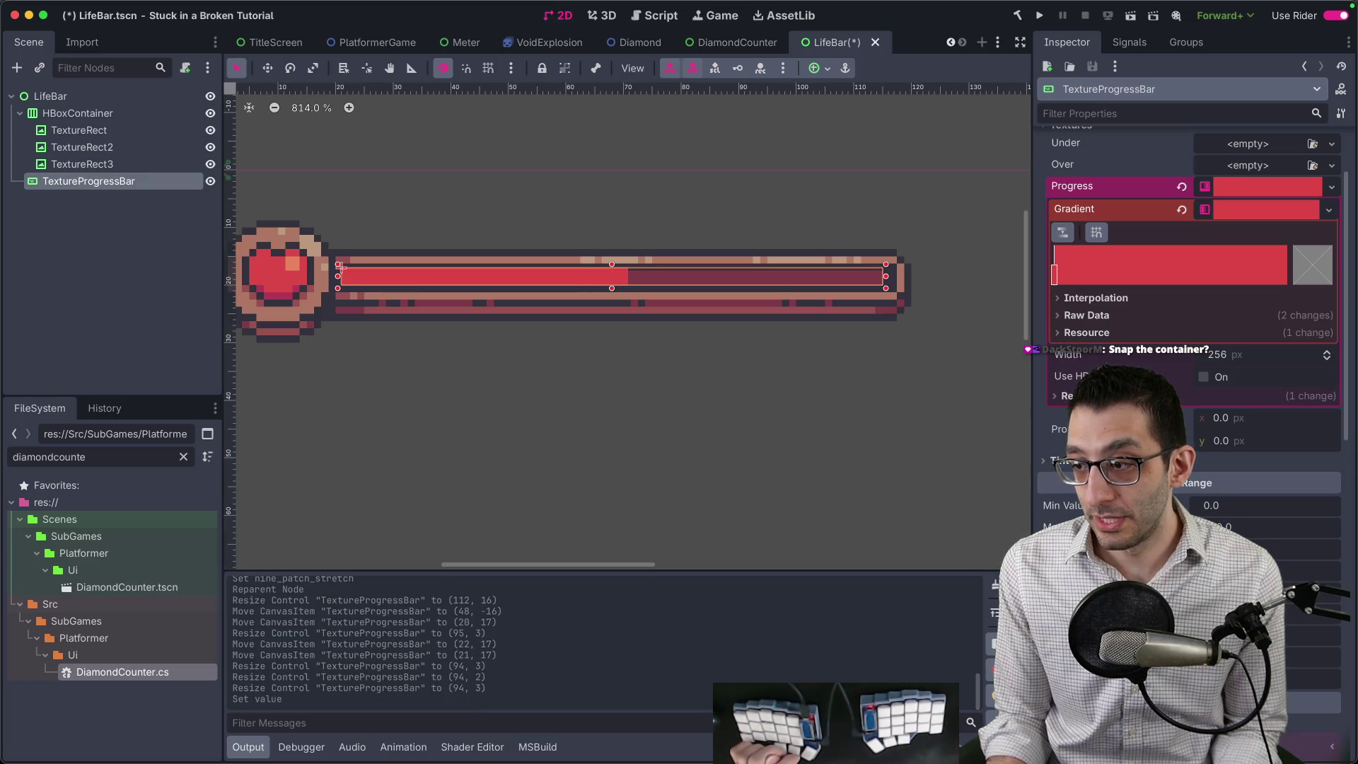
key(Down)
key(Down)
key(Down)
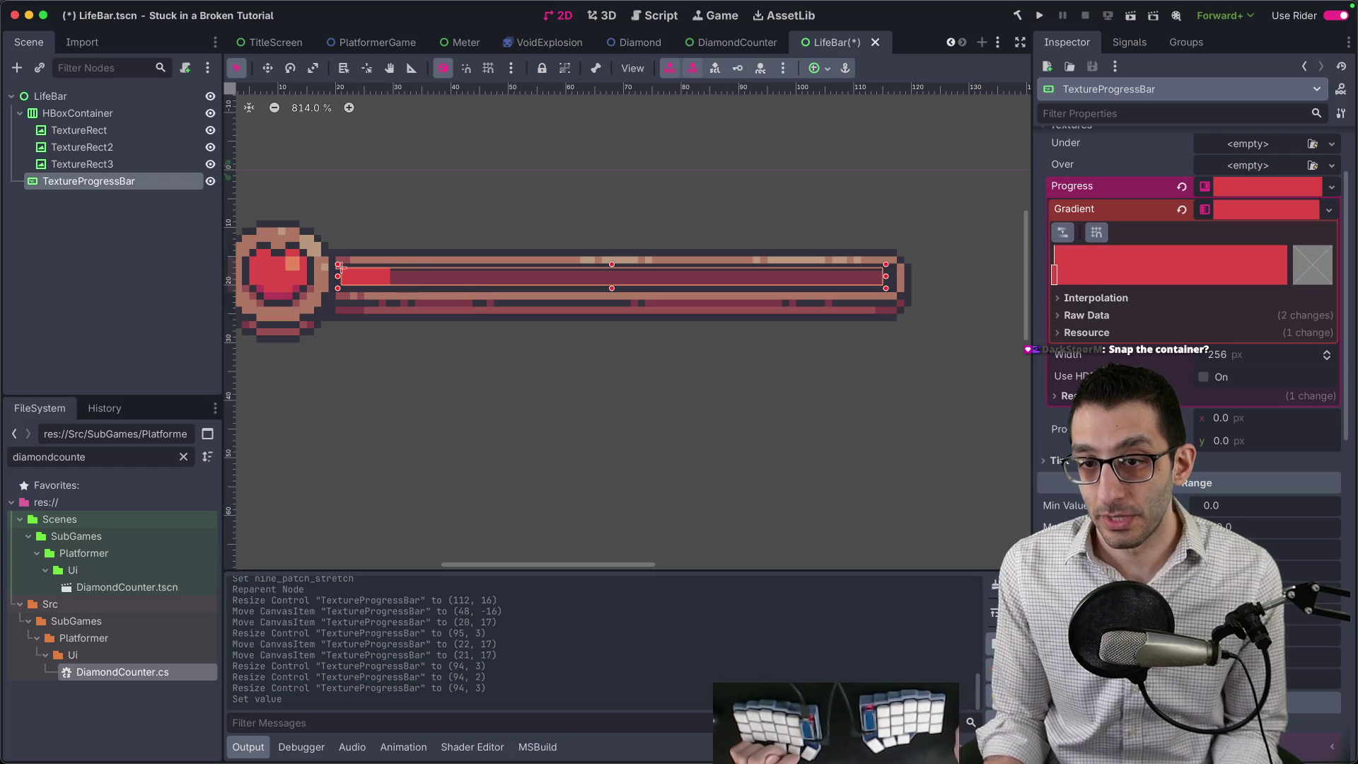
key(Down)
key(Up)
key(Up)
key(Up)
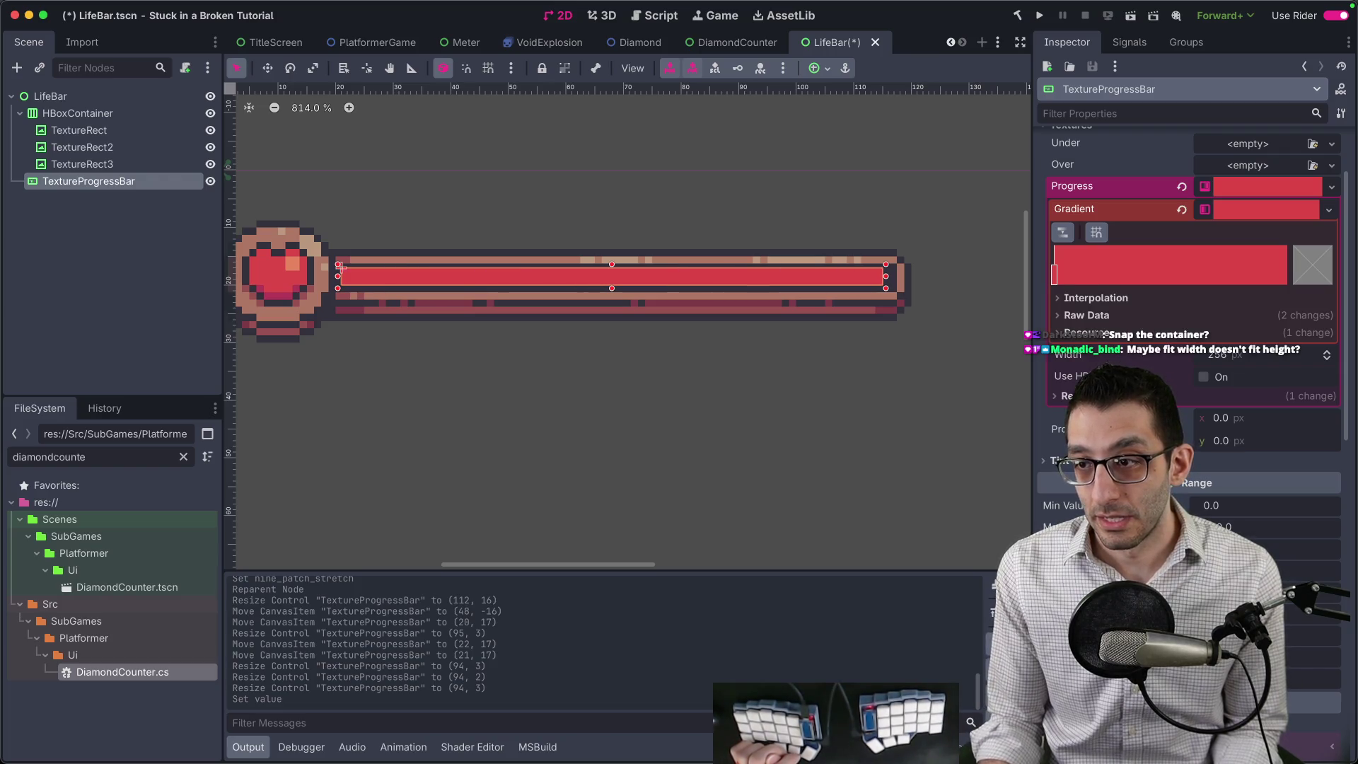
key(ctrl+s)
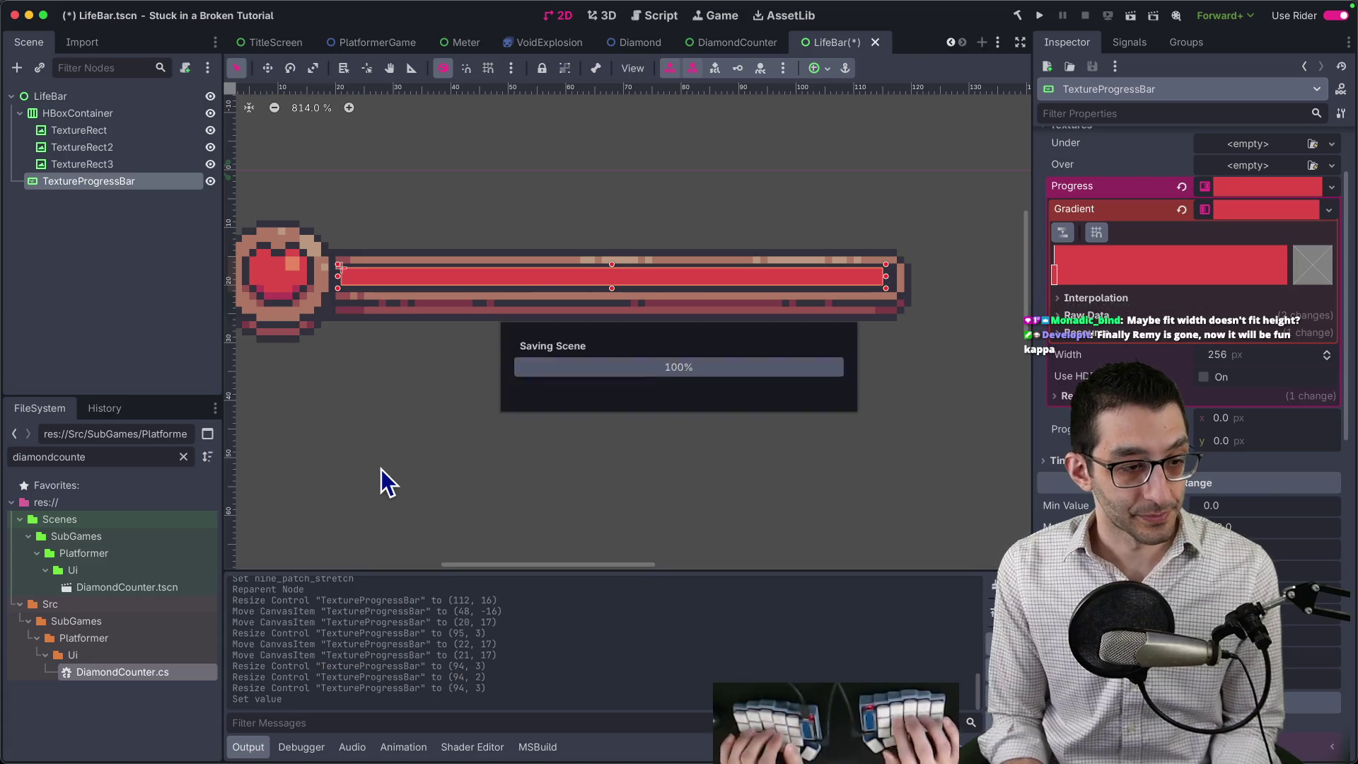
click(617, 445)
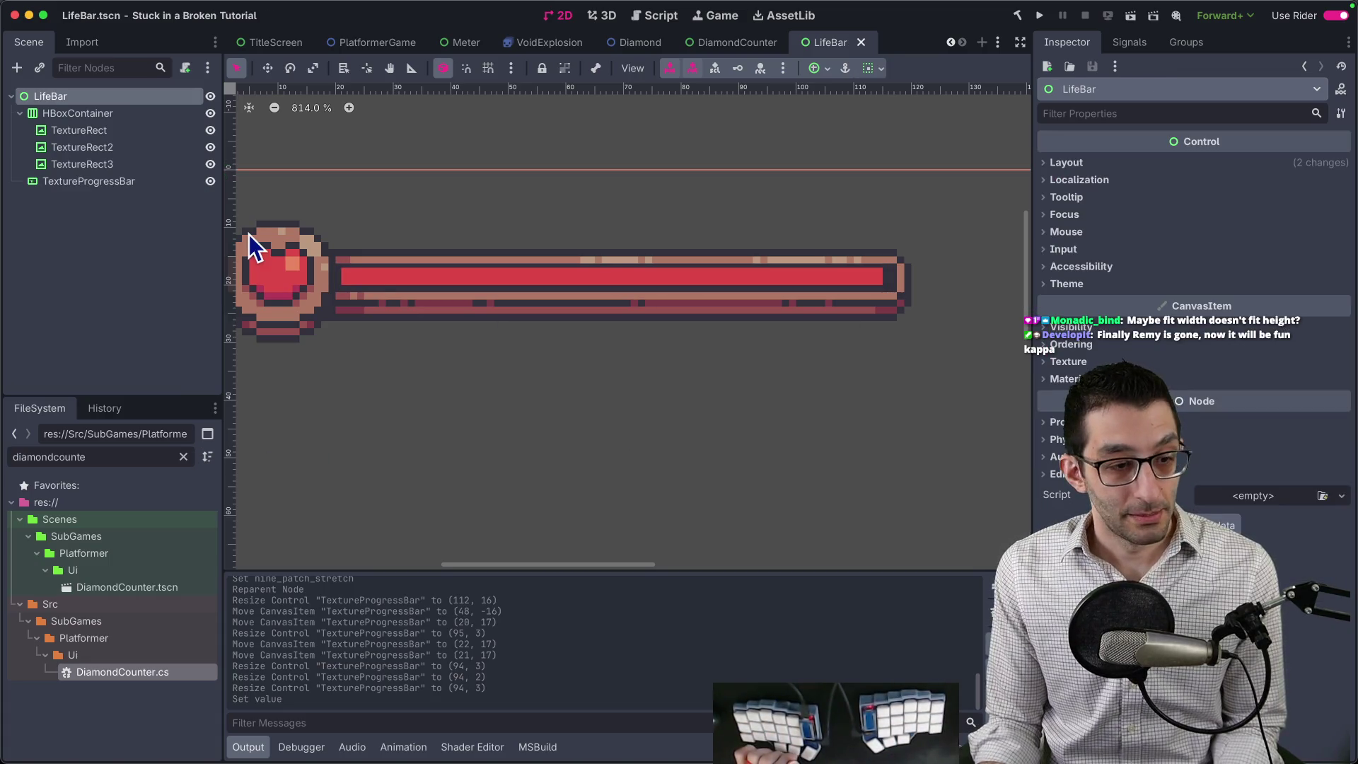
click(86, 130)
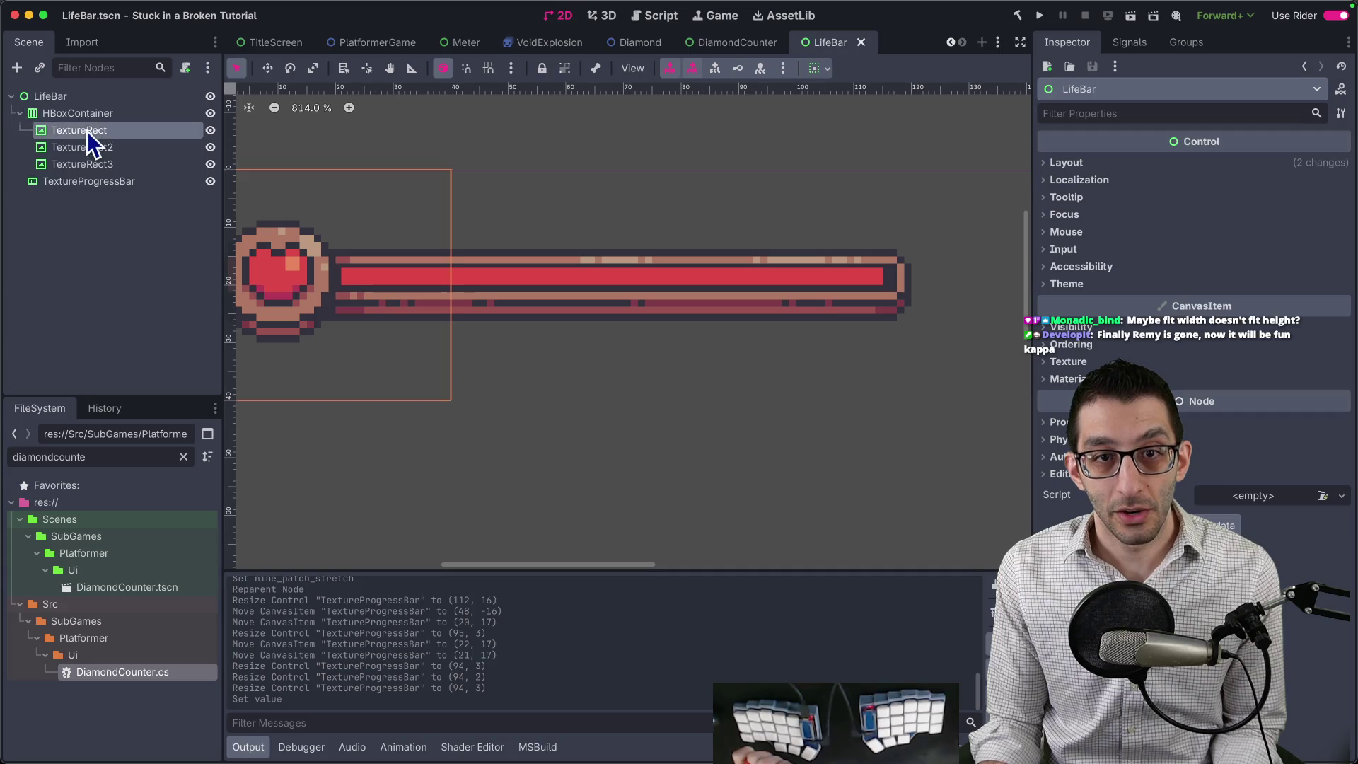
click(1265, 212)
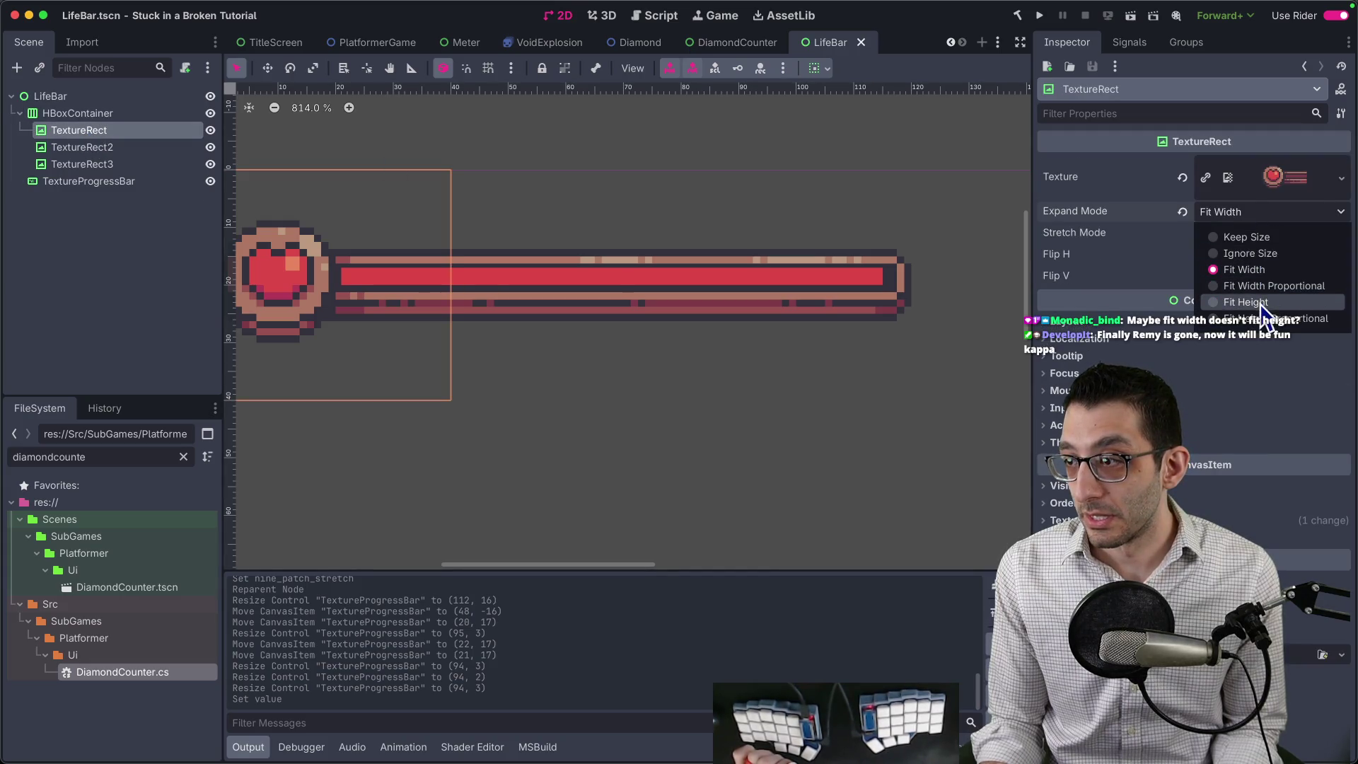
click(1261, 291)
click(1250, 214)
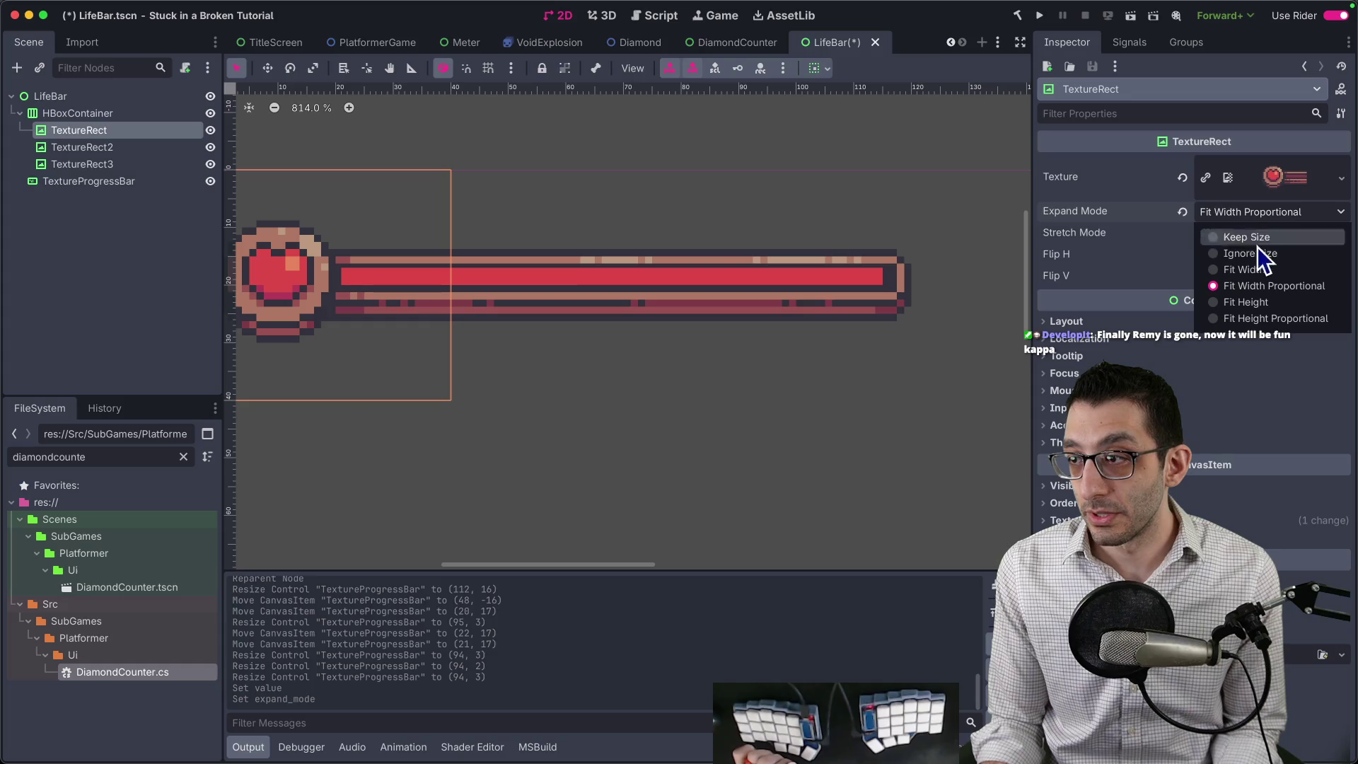
click(1262, 237)
click(1249, 214)
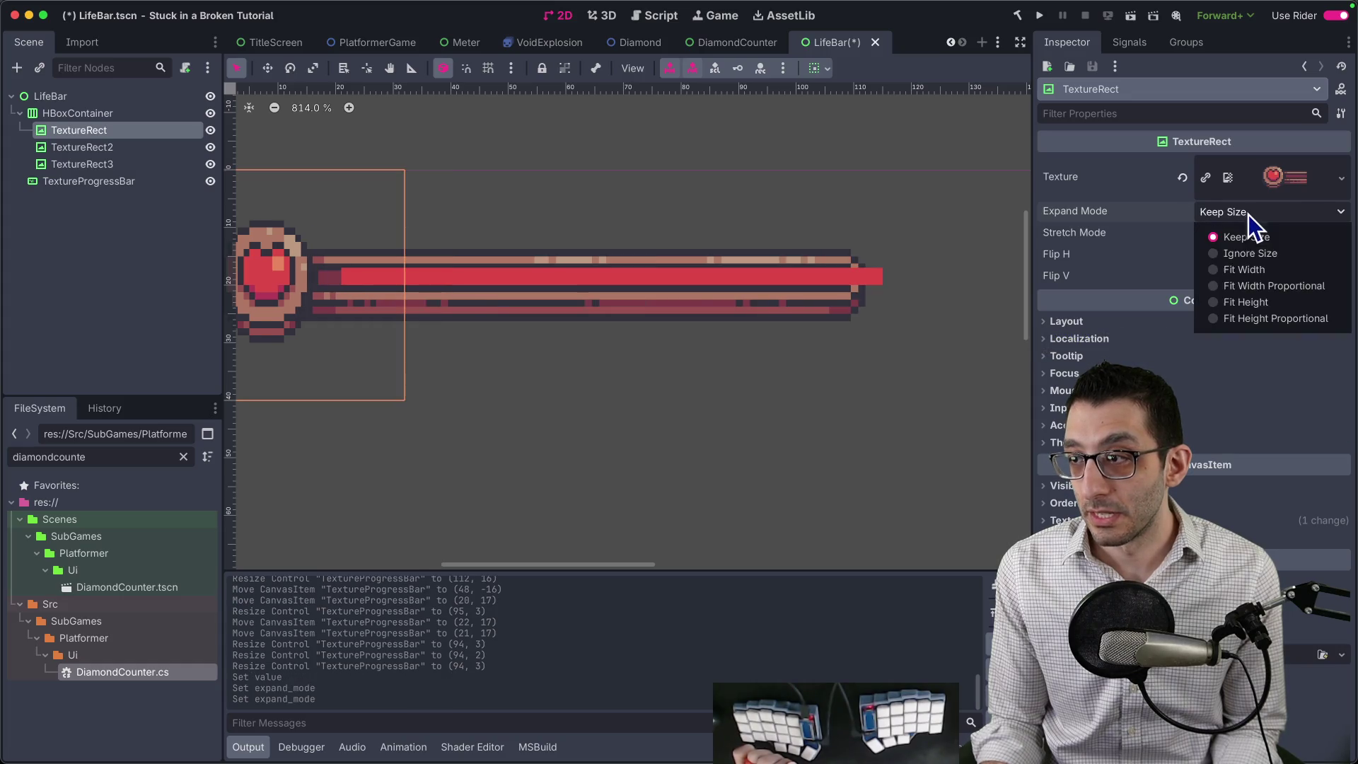
click(1254, 302)
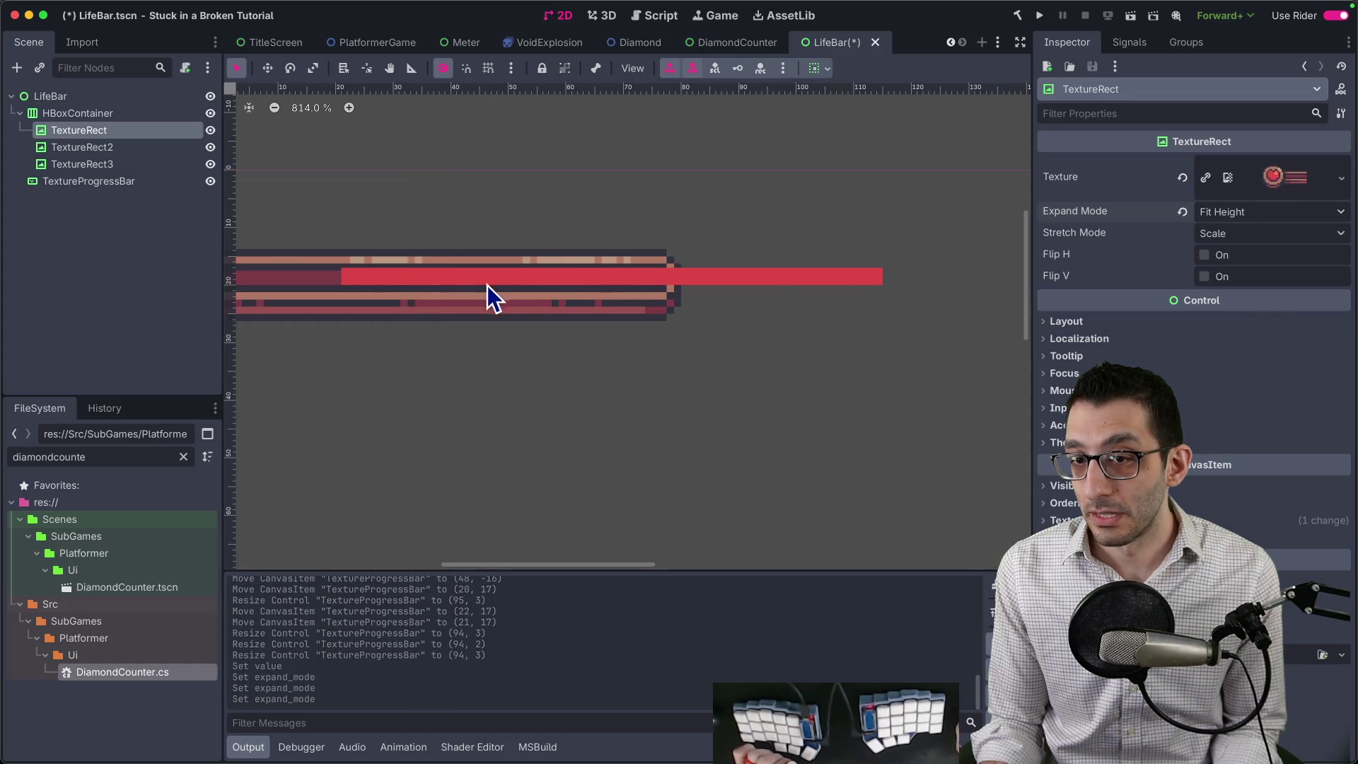
click(1273, 212)
click(1264, 273)
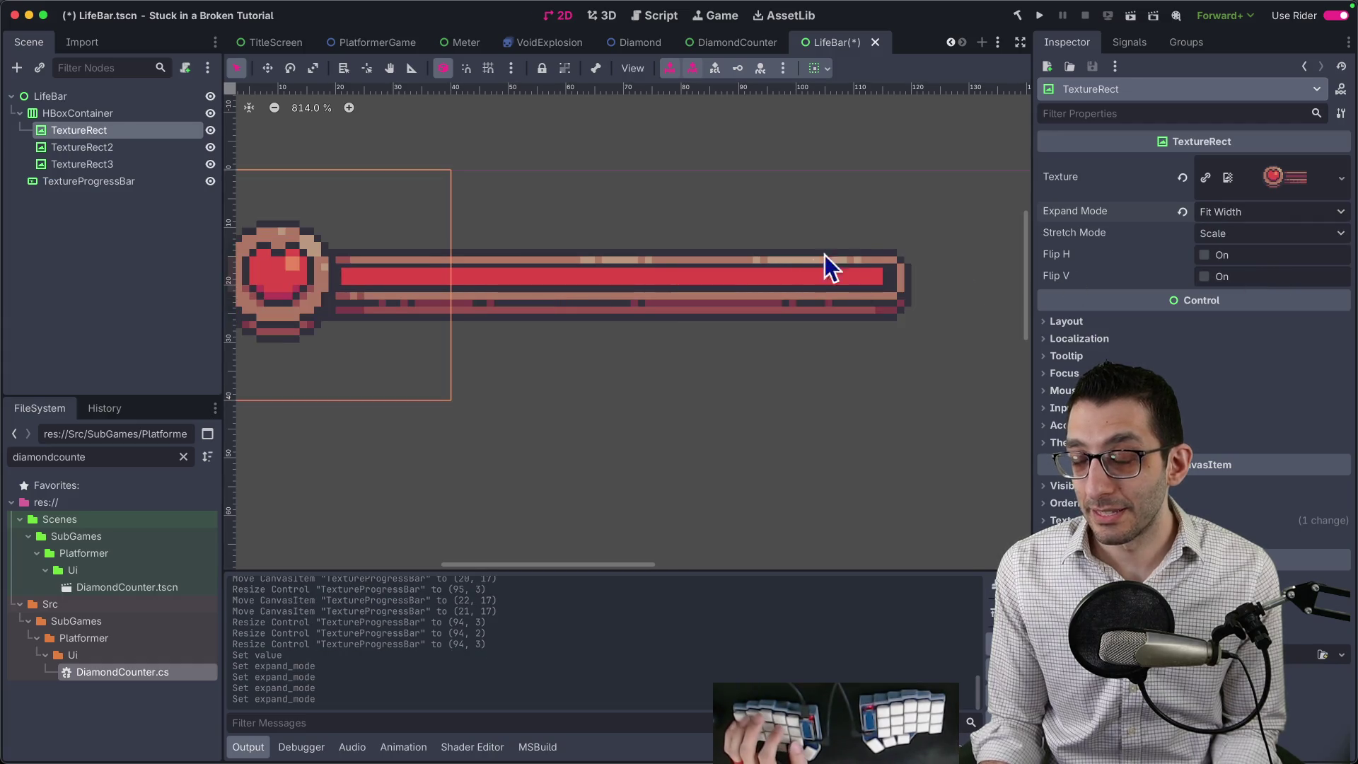
scroll(692, 227, down, 3)
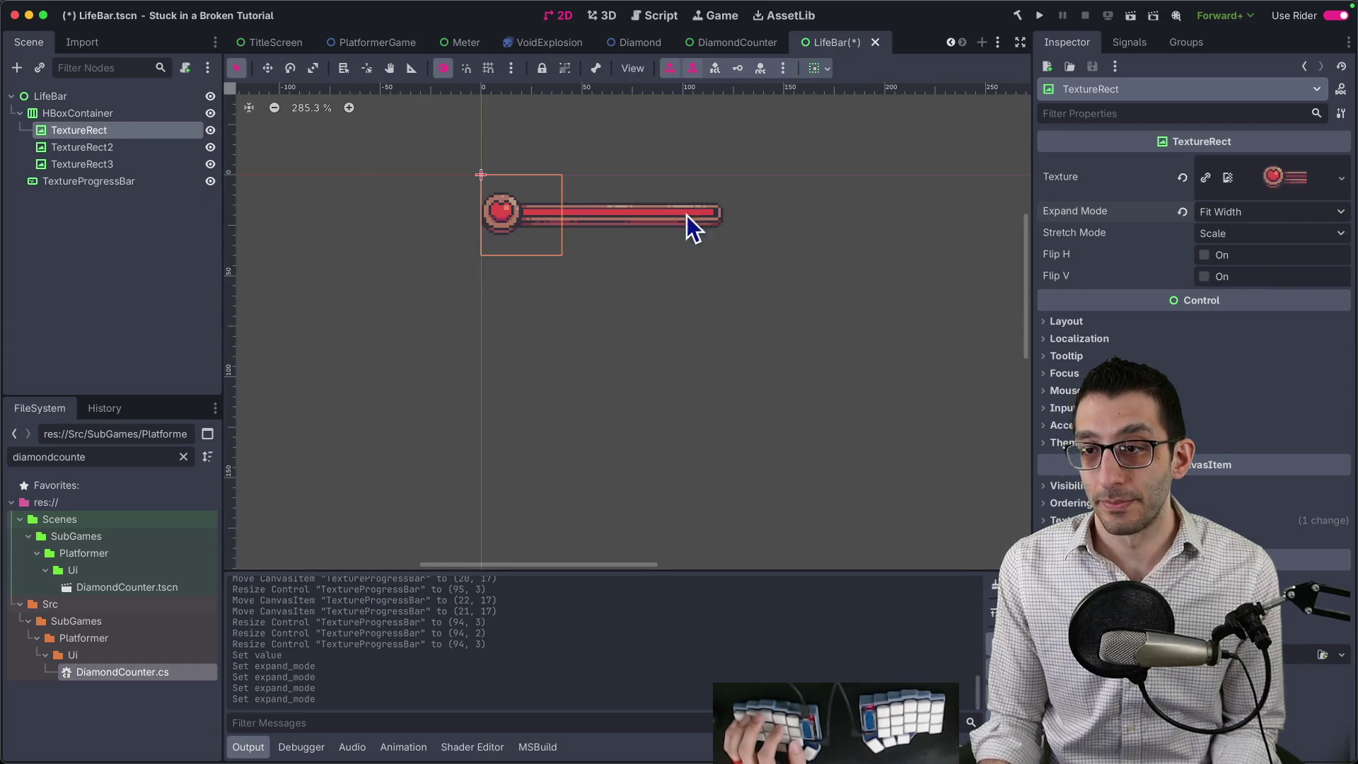
Save the LifeBar scene and compare it with the reference life-bar artwork in Chrome.
click(711, 284)
scroll(712, 284, up, 2)
key(ctrl+s)
key(super+Tab)
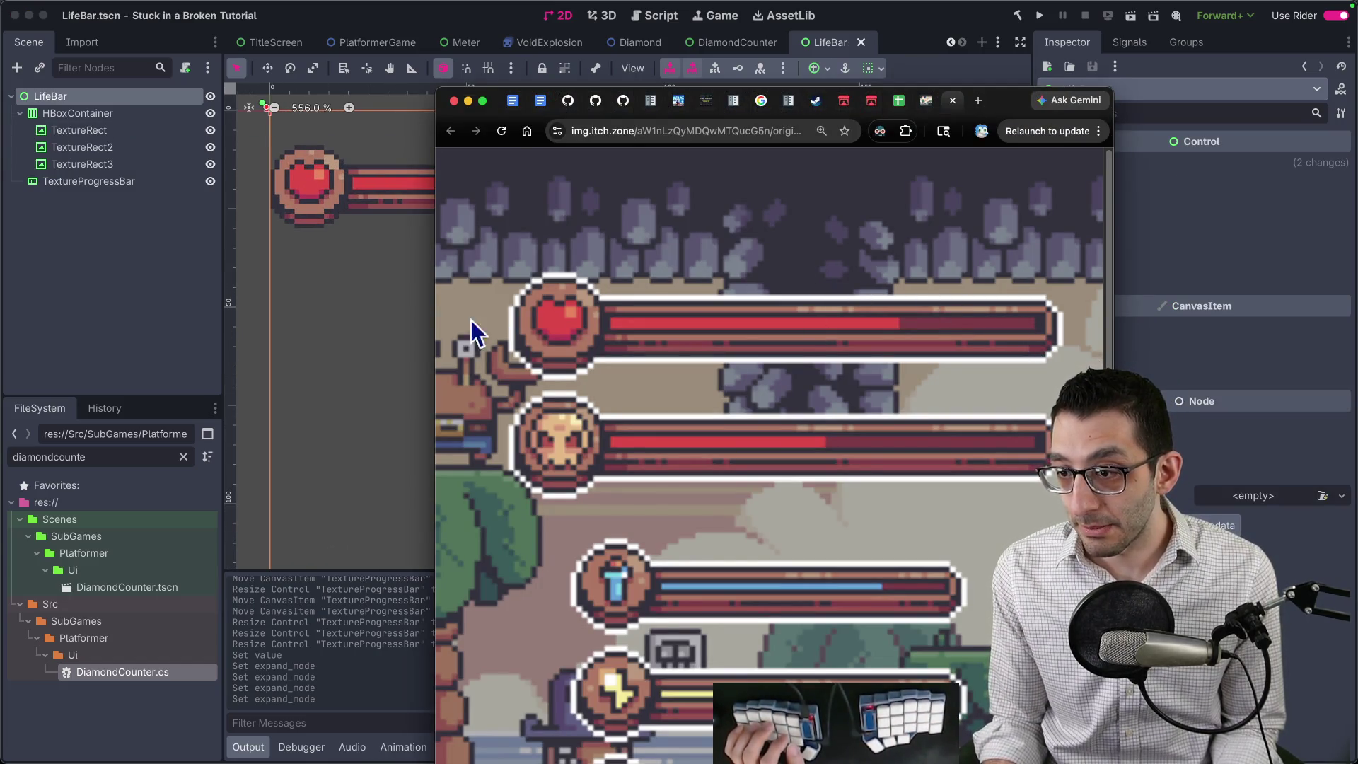
click(393, 330)
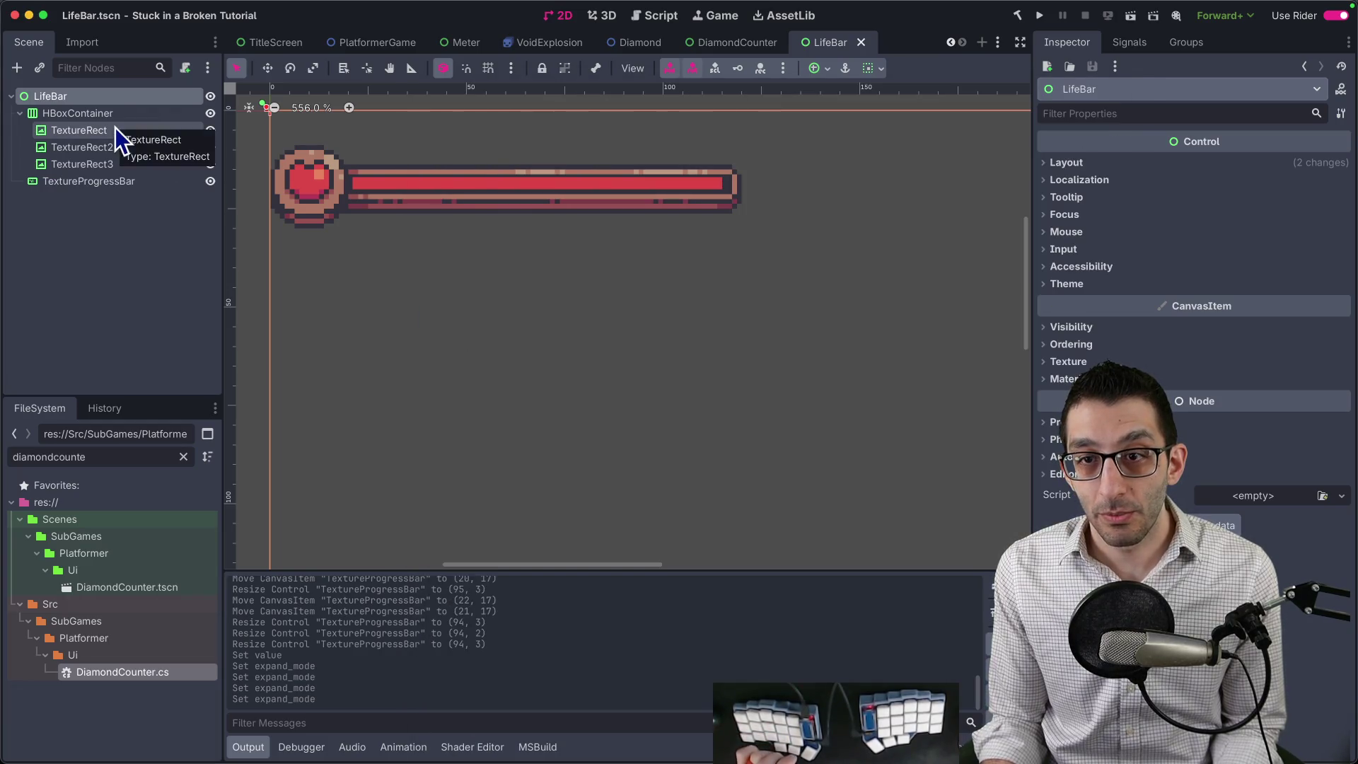
Set the TextureProgressBar's Max Value to 94, then undo that change.
click(127, 181)
text(94)
key(Return)
key(ctrl+z)
key(Return)
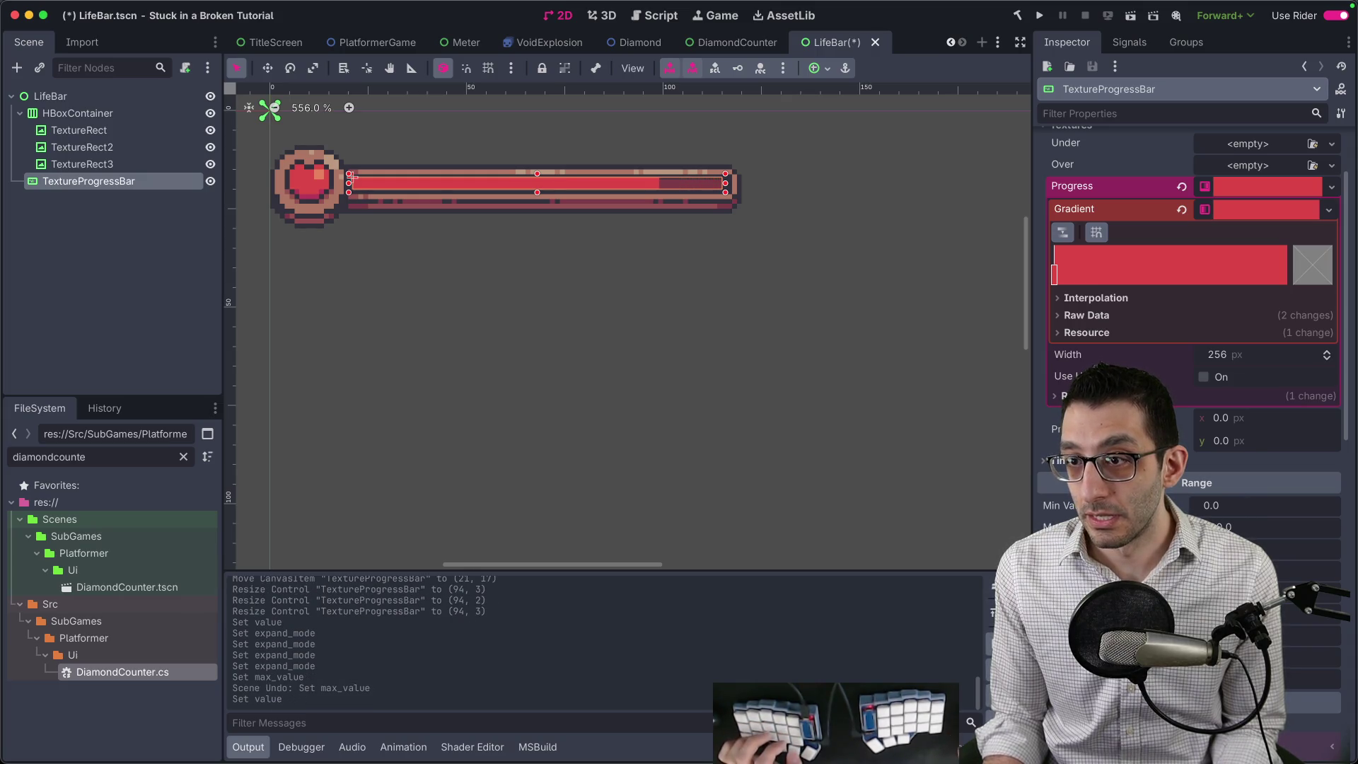
Set the bar's Value to 0 then 100, resave LifeBar, and switch to Rider.
text(0)
key(Return)
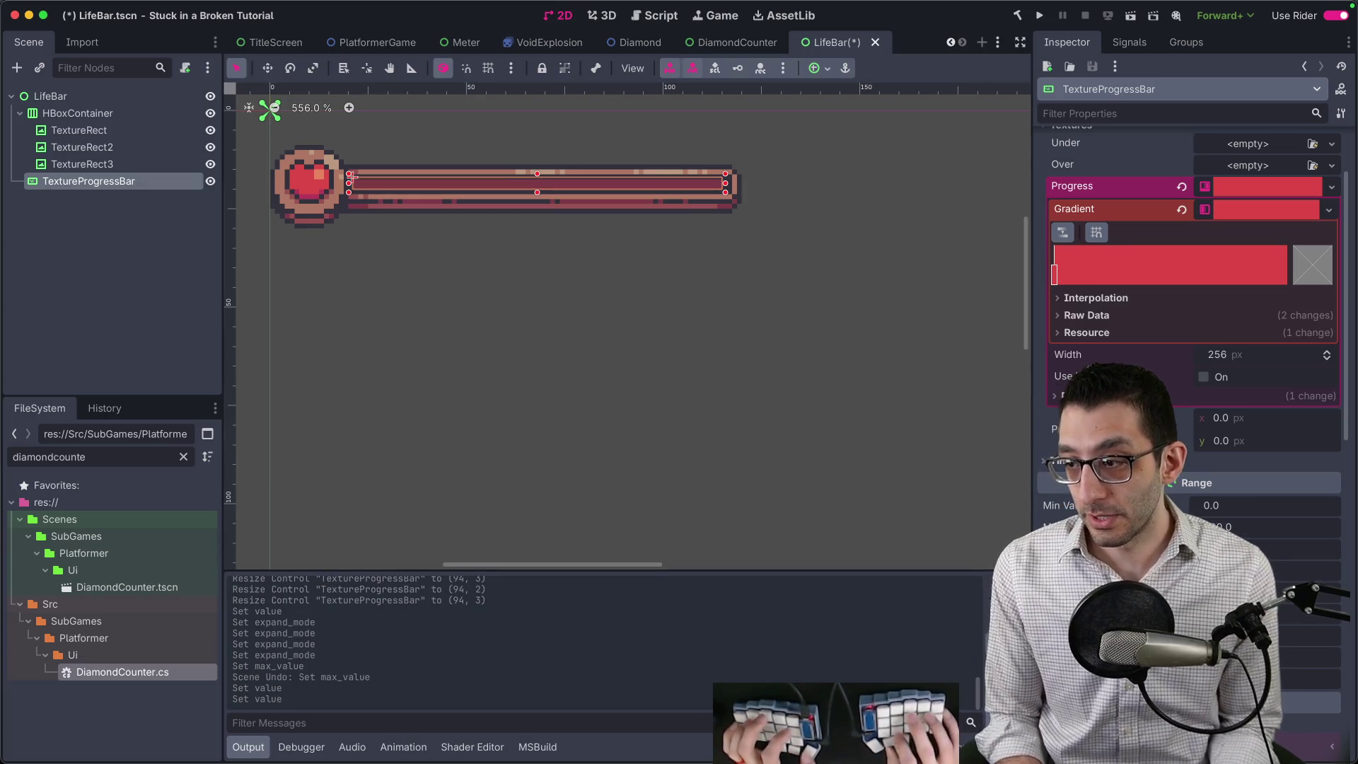
text(100)
key(Return)
key(ctrl+s)
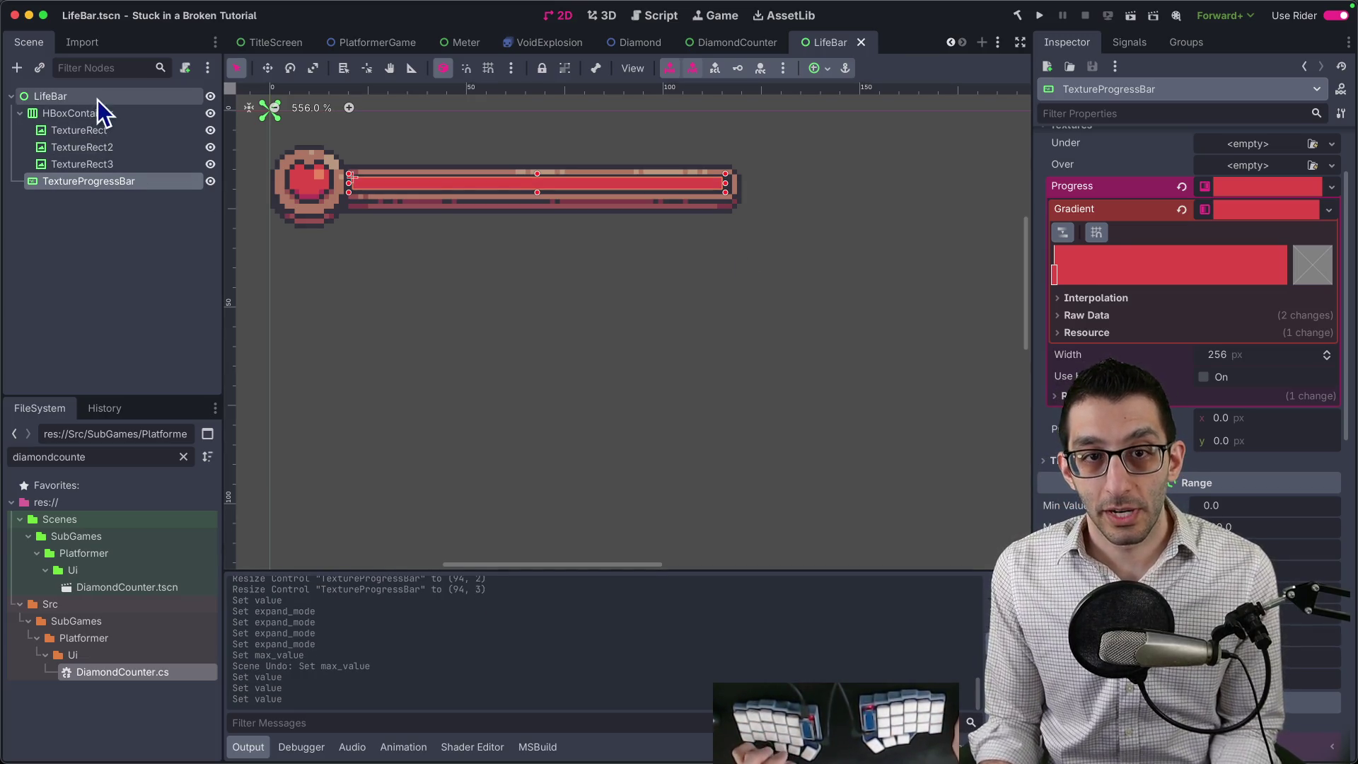
click(99, 99)
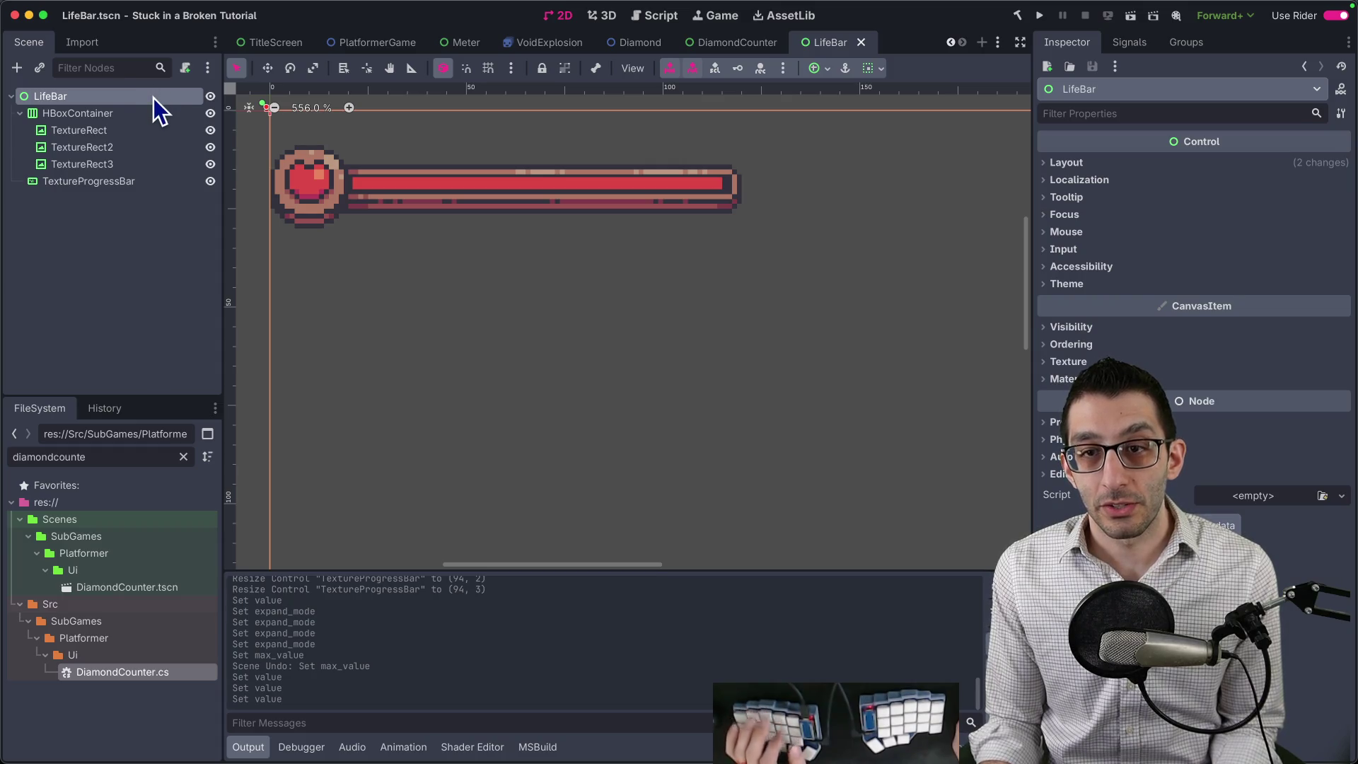
key(super+Tab)
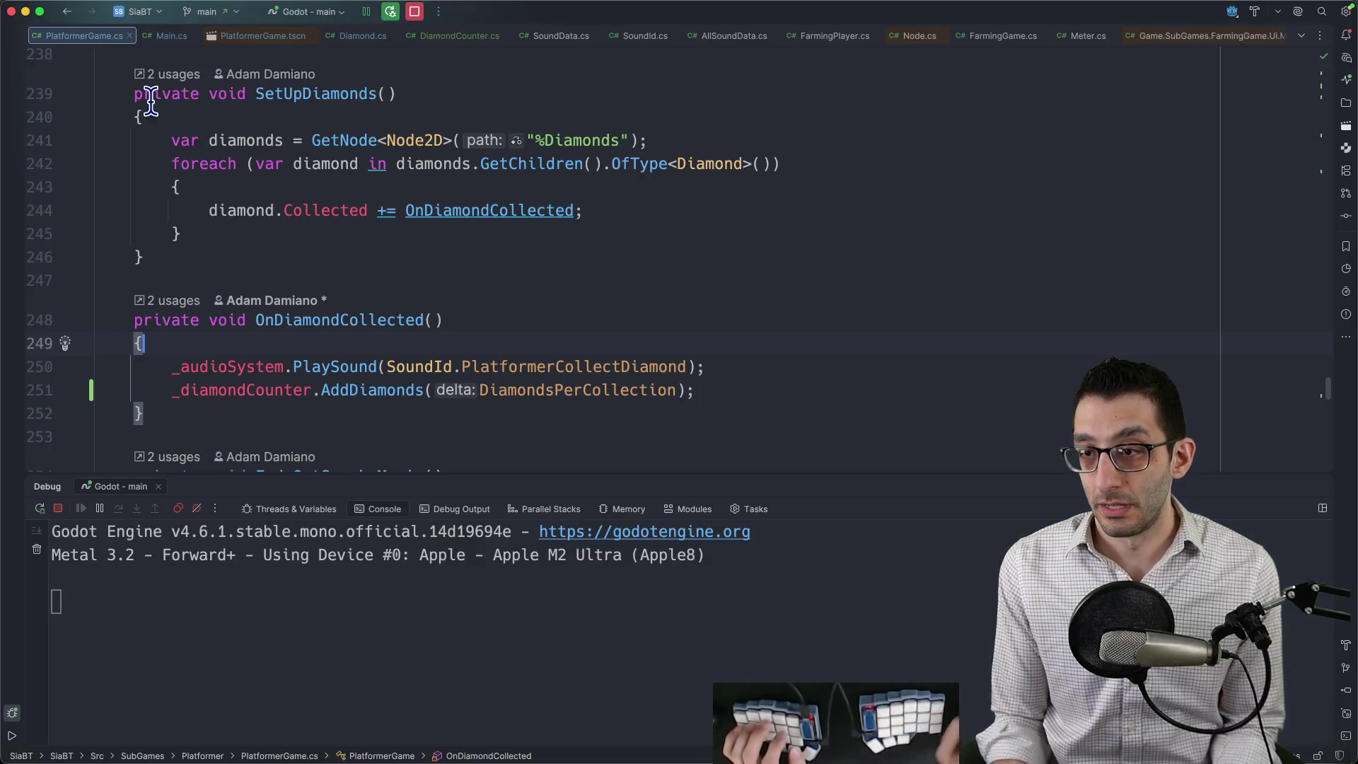
Create a LifeBar C# class in the Platformer/Ui folder and add it to git.
key(super+1)
scroll(821, 406, down, 2)
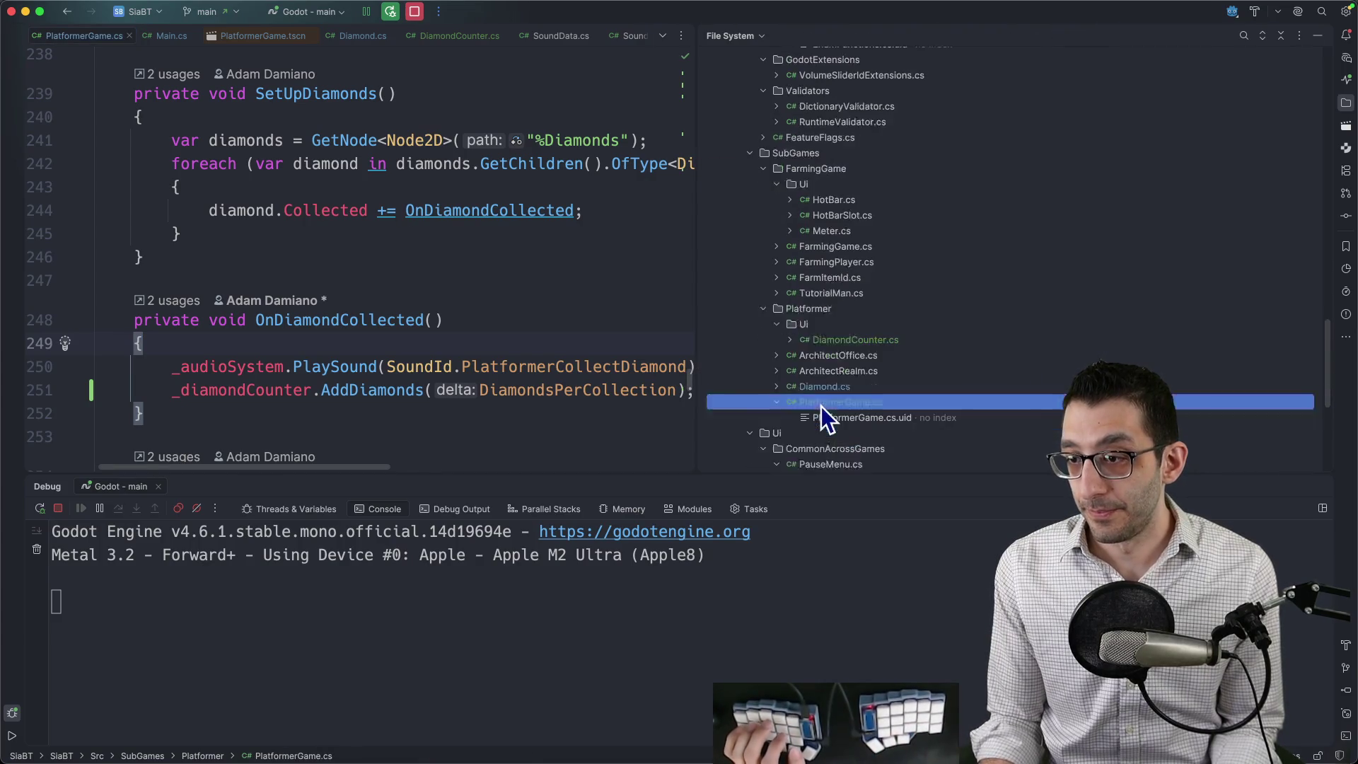
right_click(804, 294)
mouse_move(826, 303)
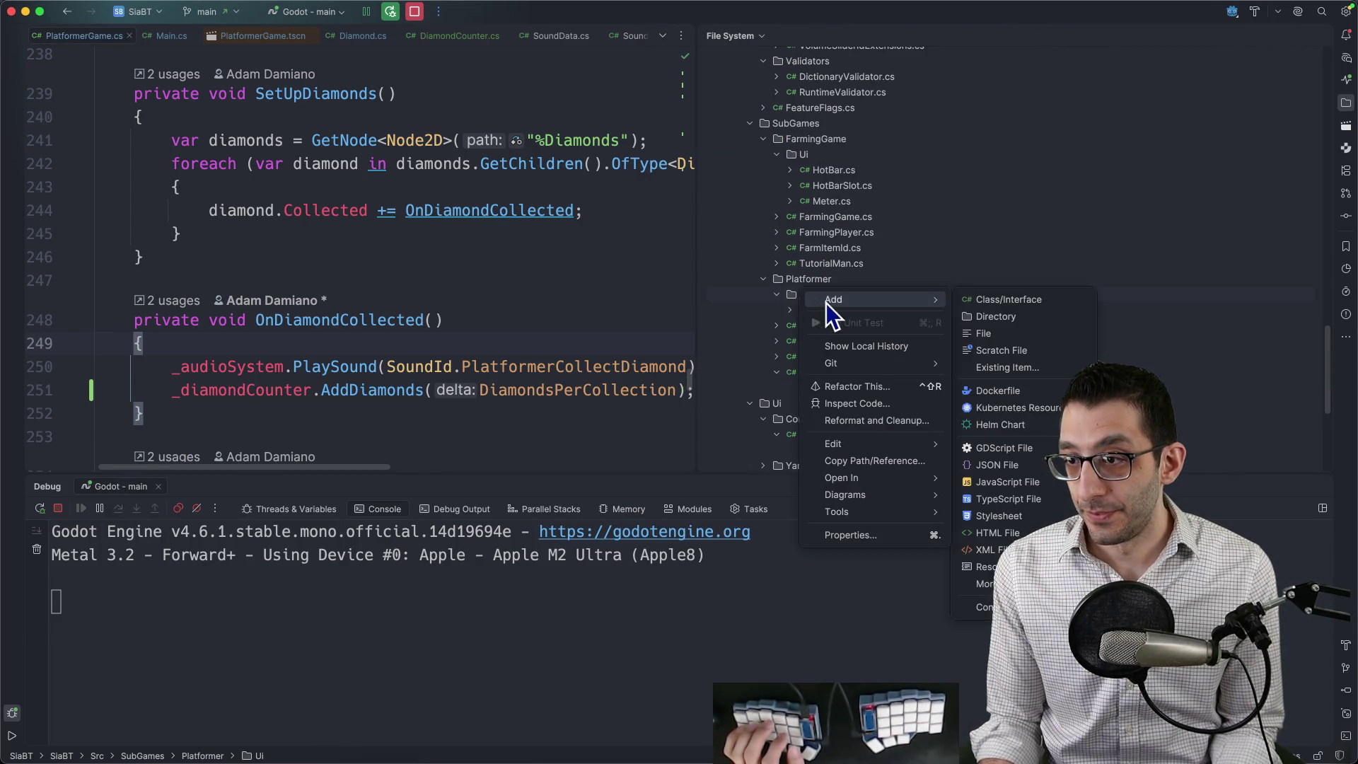
click(975, 300)
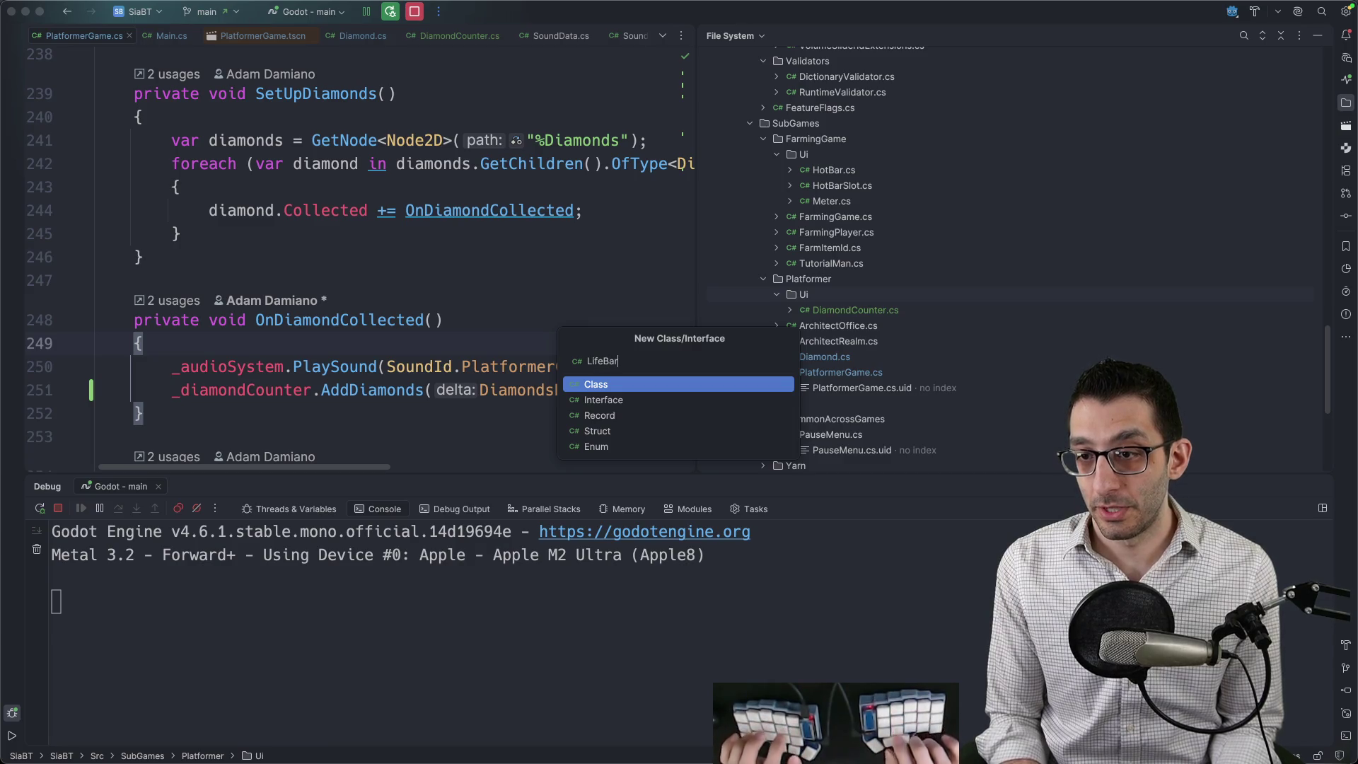
key(Return)
click(882, 423)
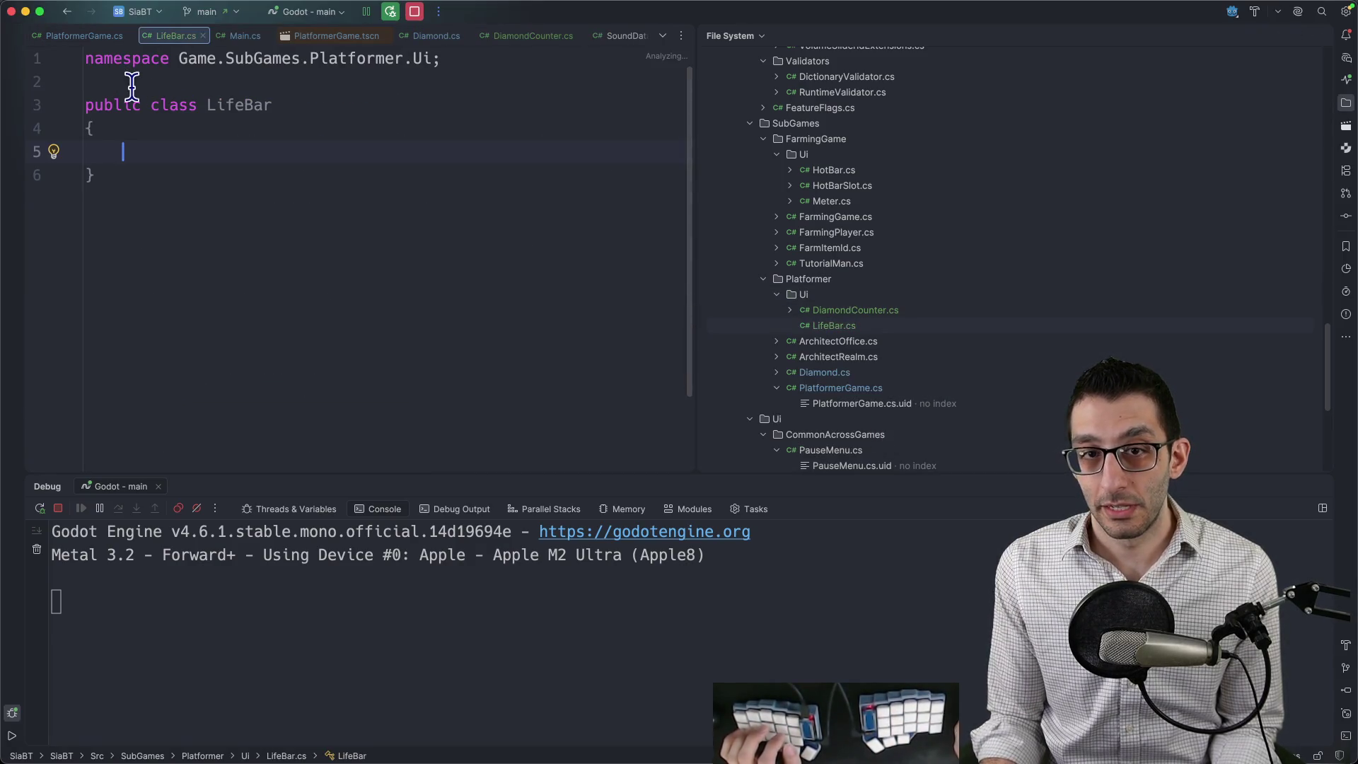
Make LifeBar a partial class extending Control, then filter Godot's files for 'lifebar'.
text(partial)
key(End)
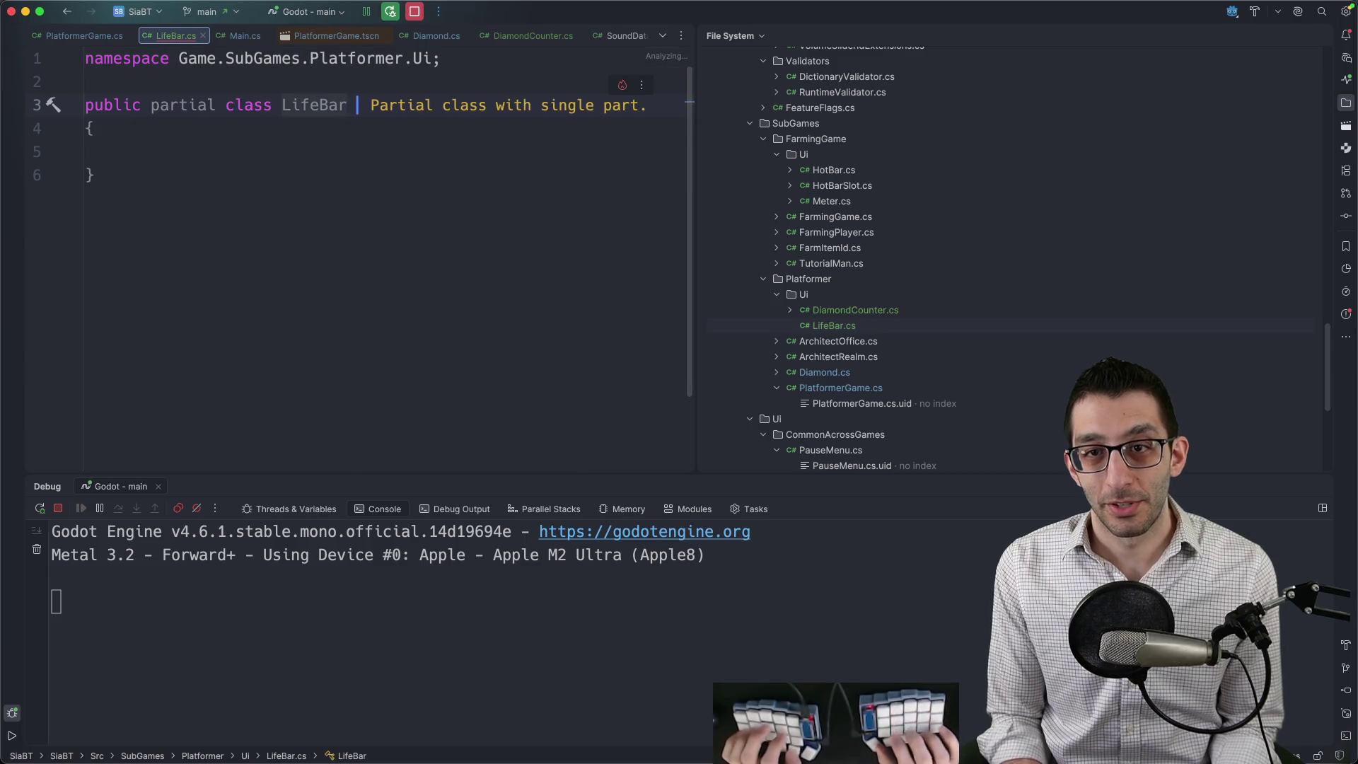
text(: Control)
key(Return)
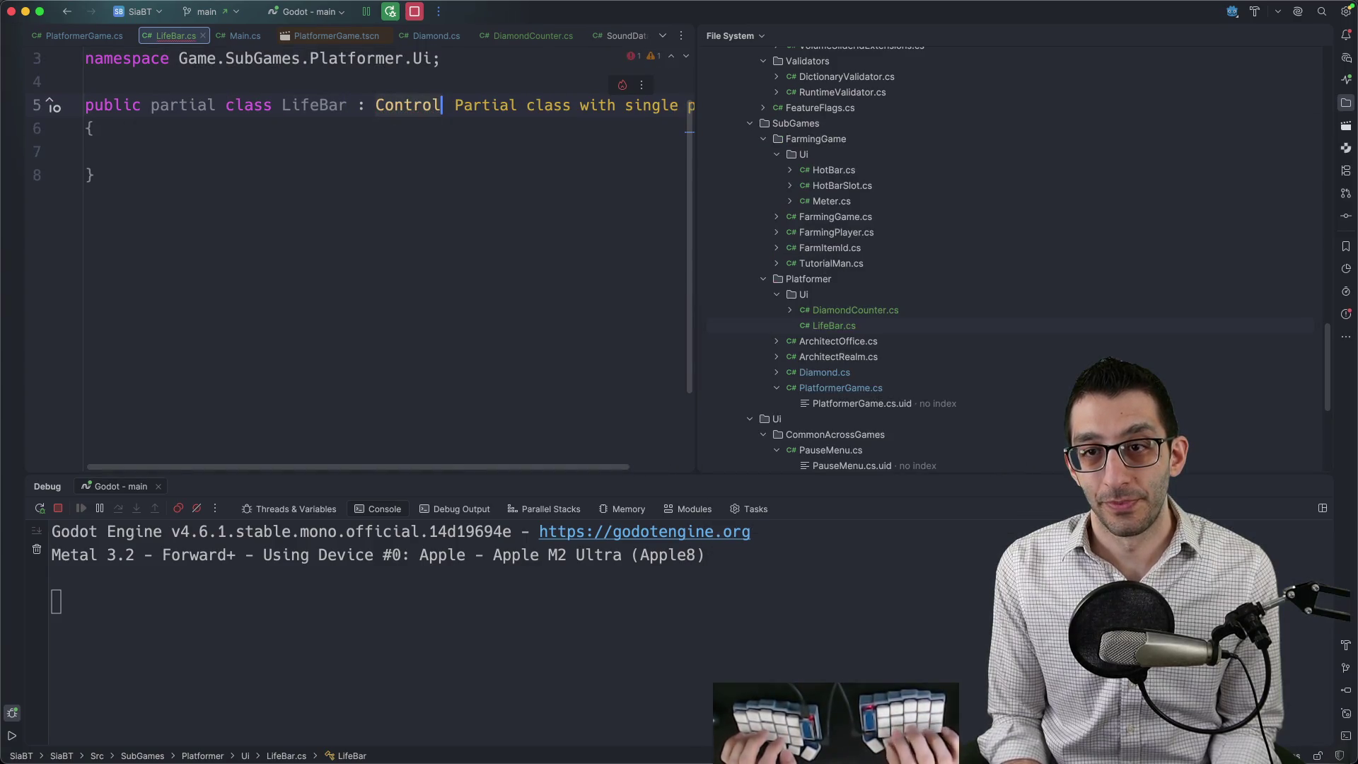
mouse_move(802, 729)
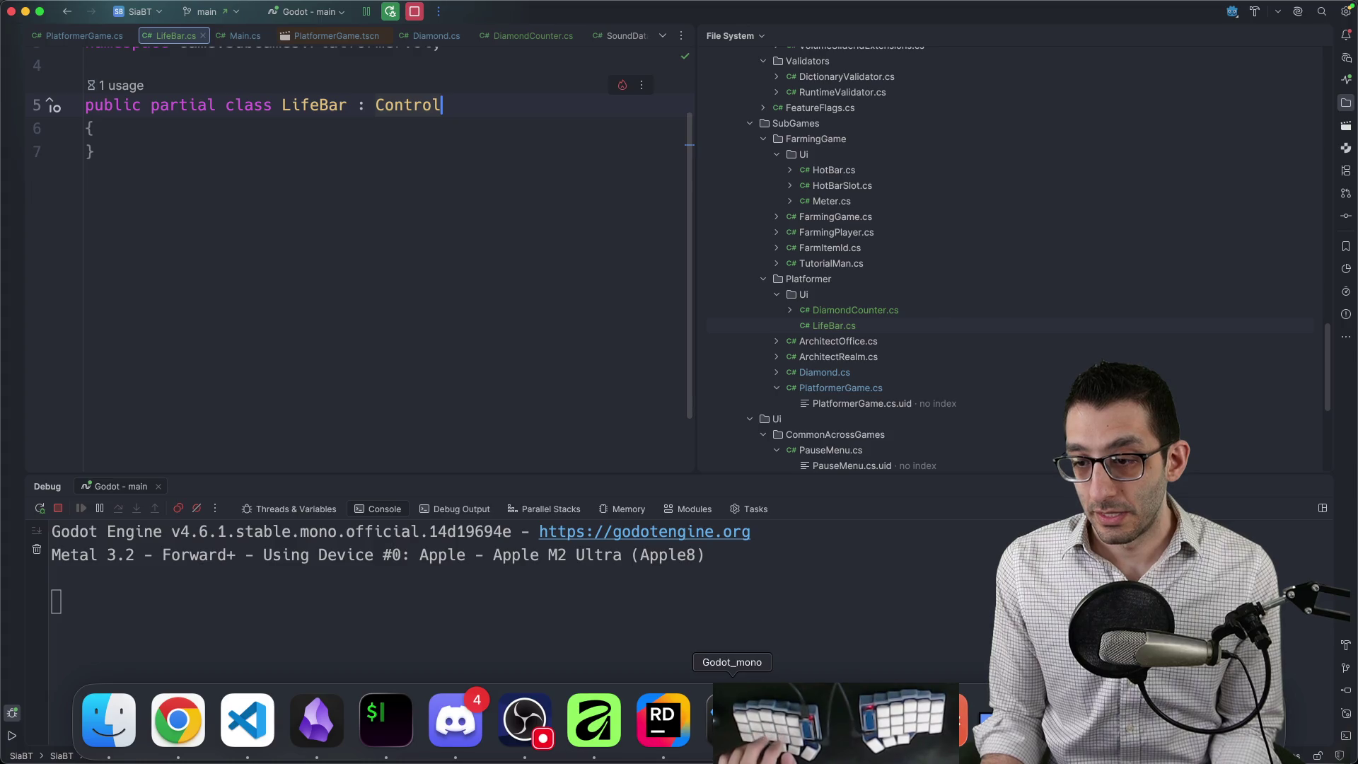
click(732, 720)
text(lifebar)
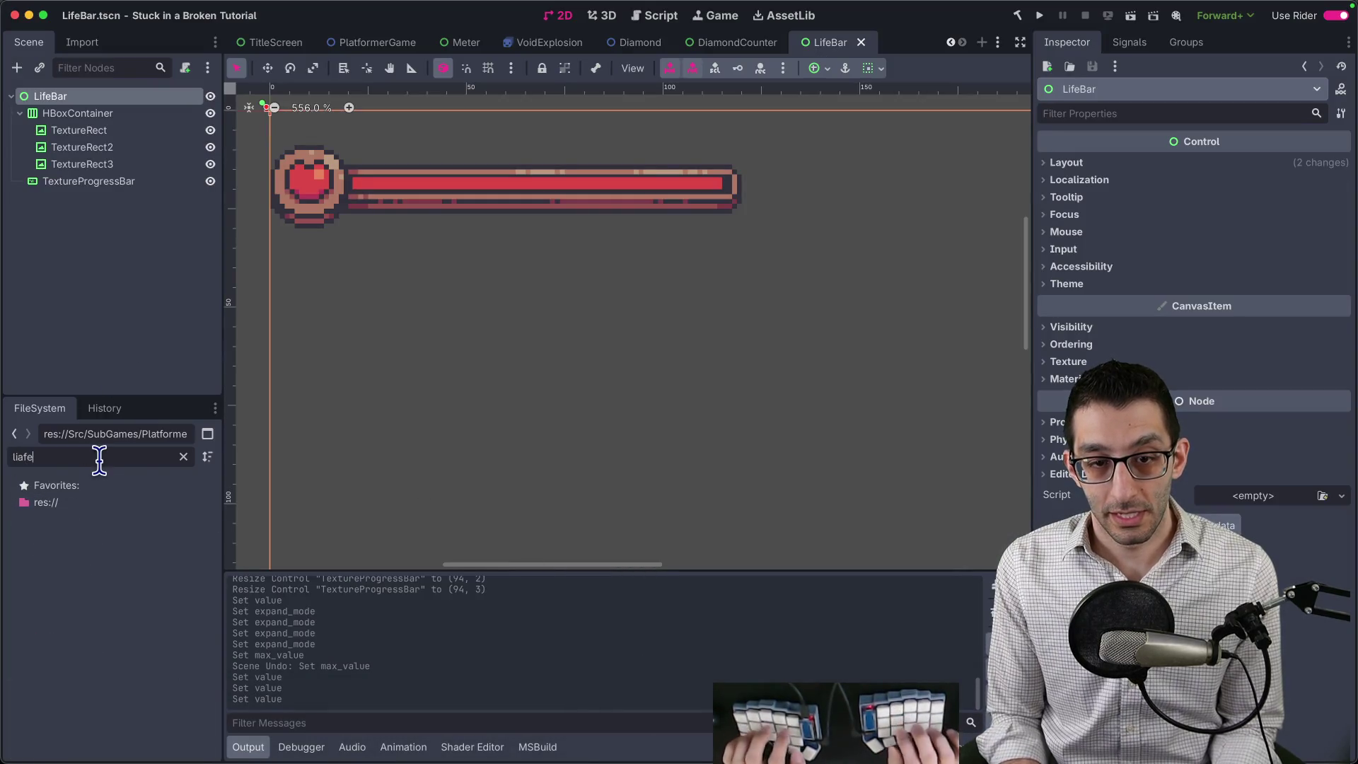
Attach LifeBar.cs to the LifeBar root node and check the script in Rider.
mouse_move(99, 748)
mouse_down()
mouse_move(140, 267)
mouse_move(97, 85)
mouse_move(124, 104)
mouse_up()
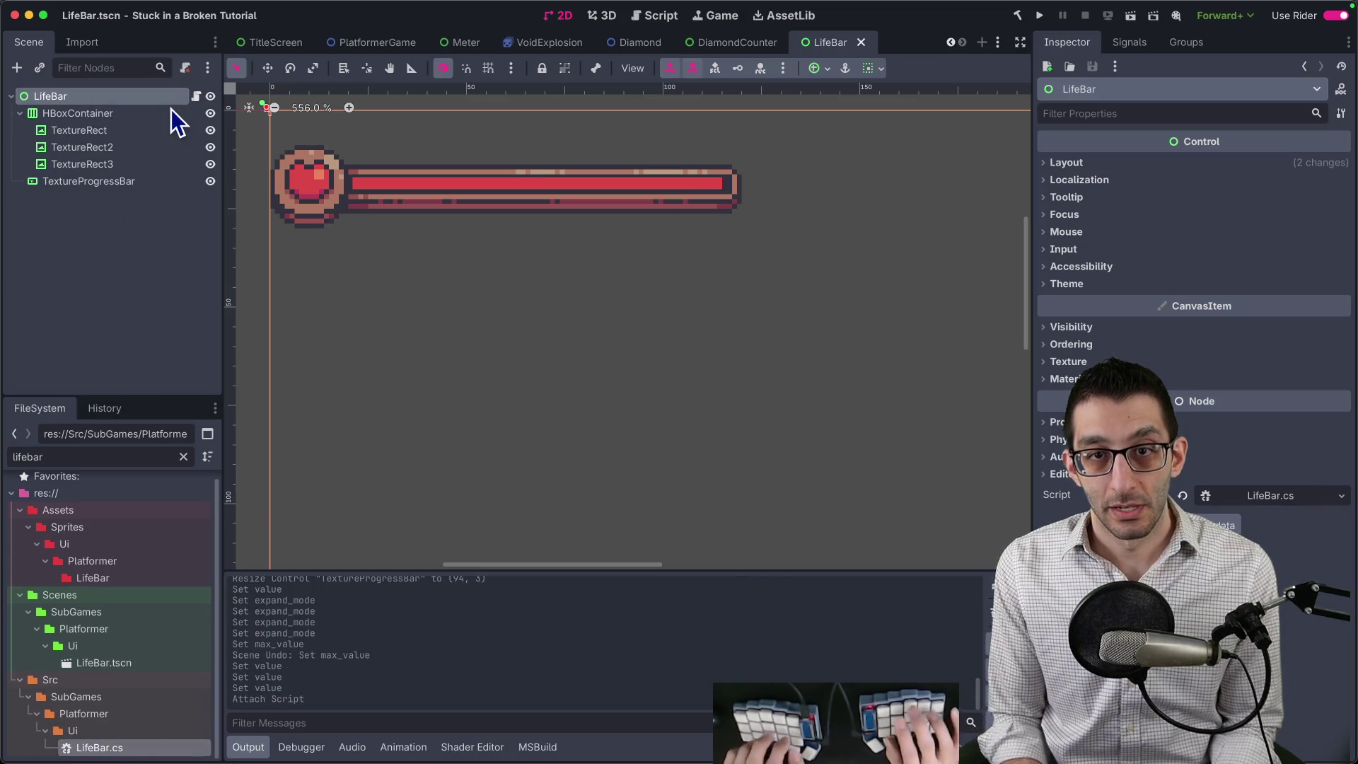
key(super+Tab)
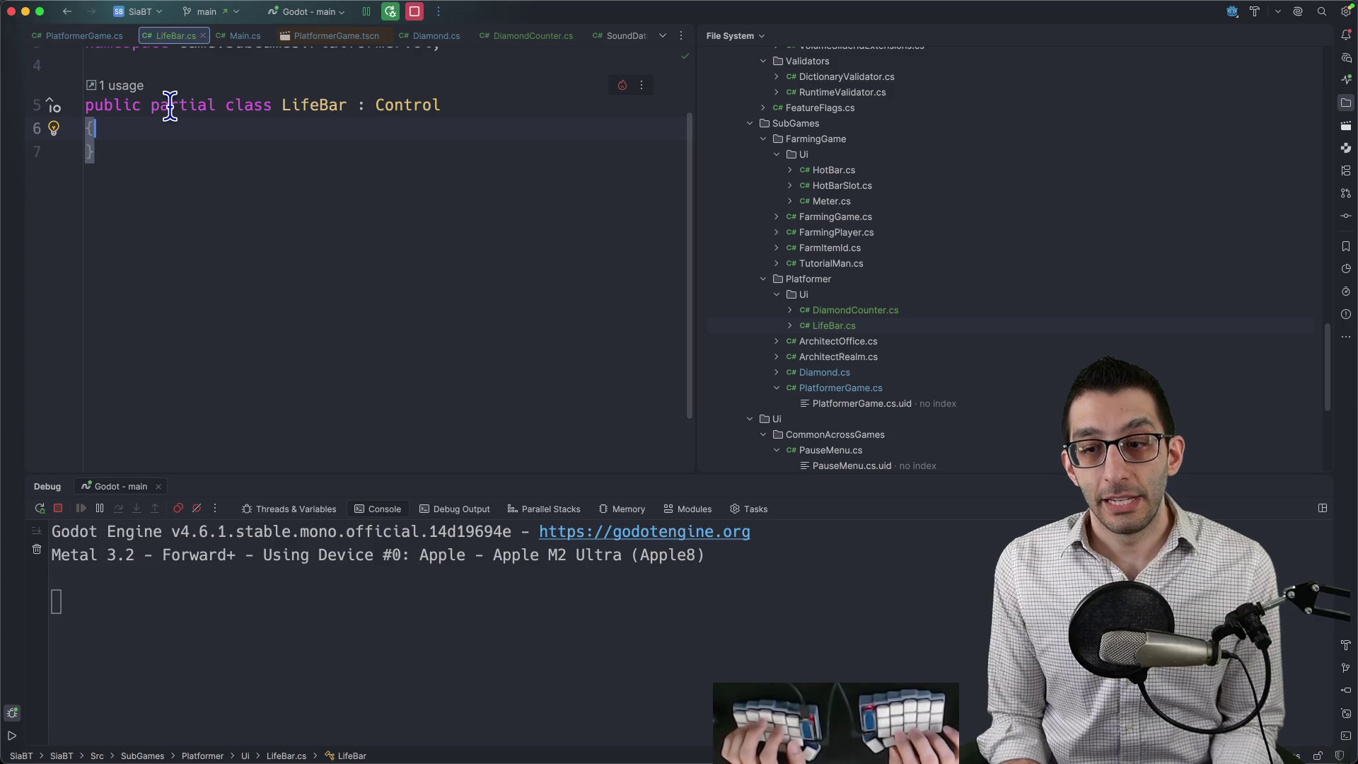
key(super+Tab)
Give TextureProgressBar a scene-unique name and save the LifeBar scene.
click(107, 178)
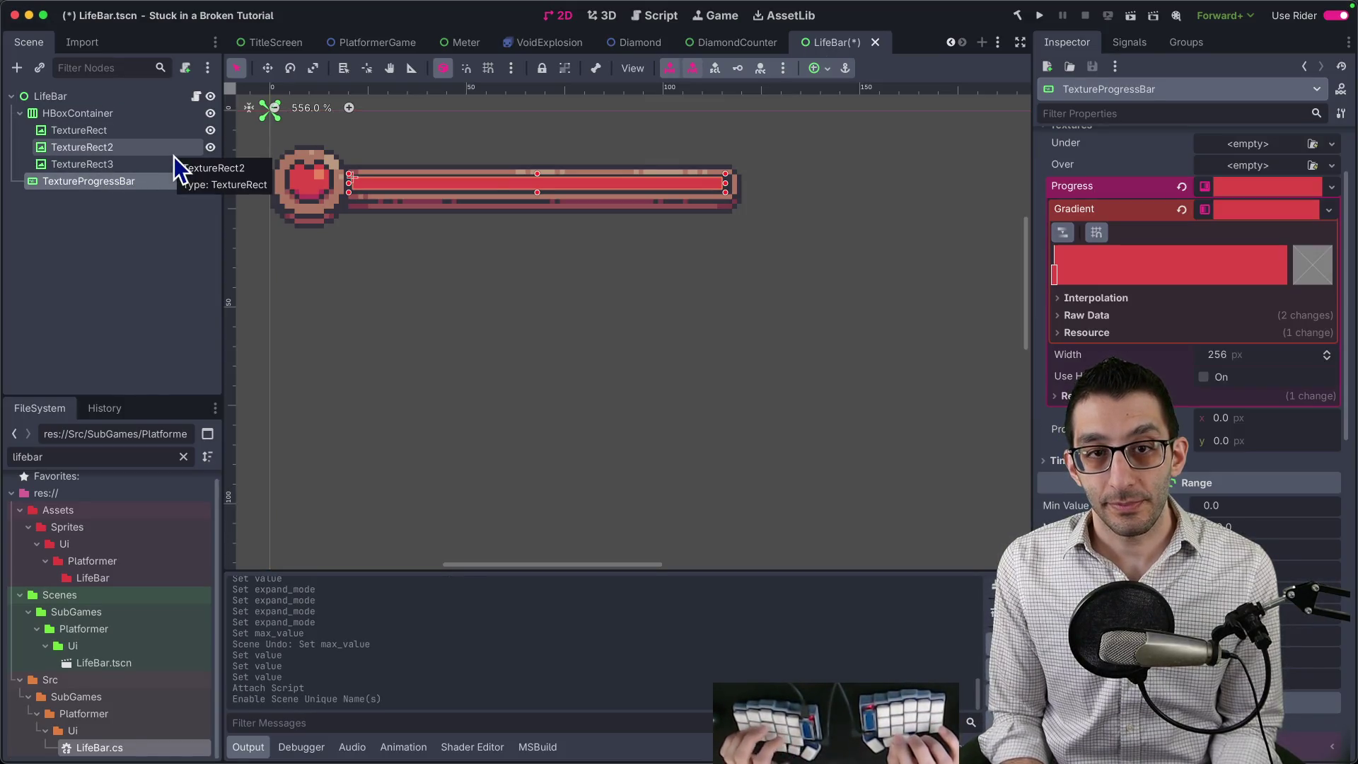
key(super+s)
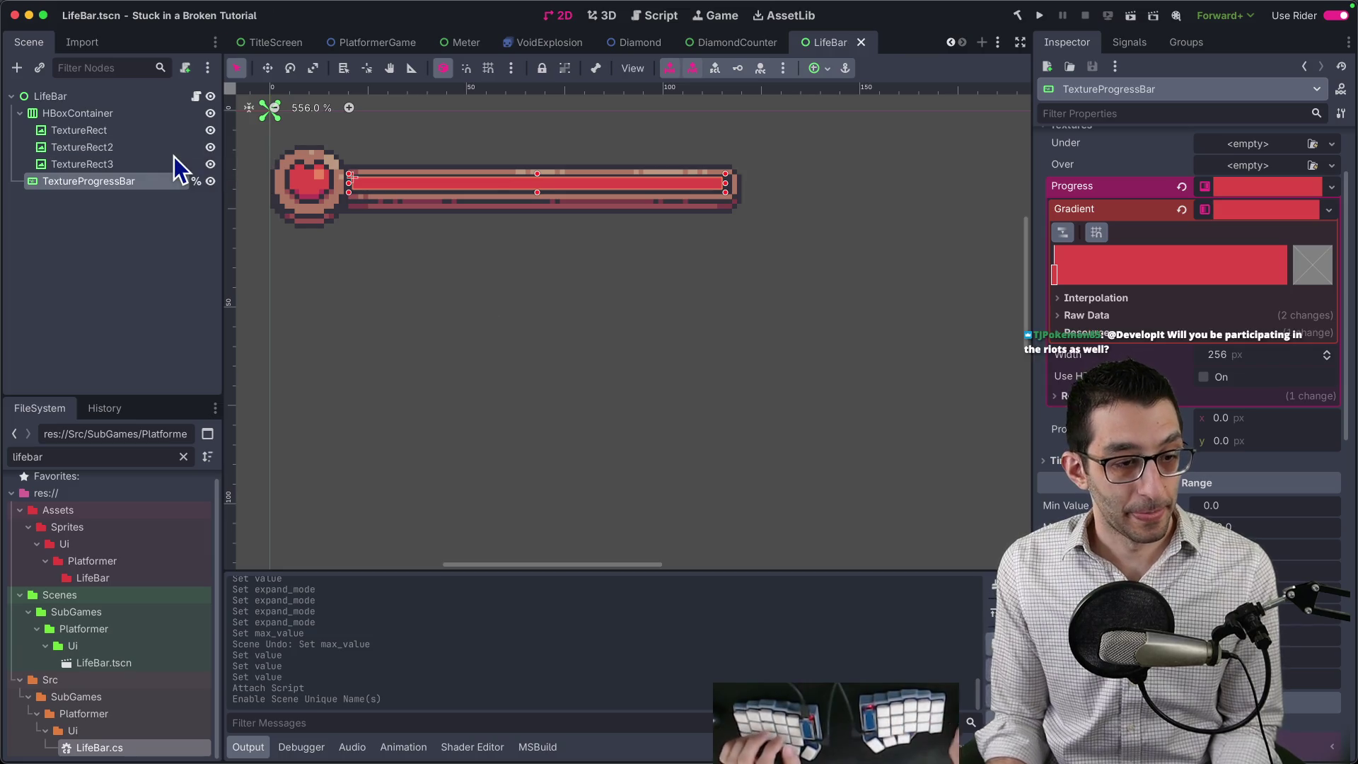
key(Return)
key(Escape)
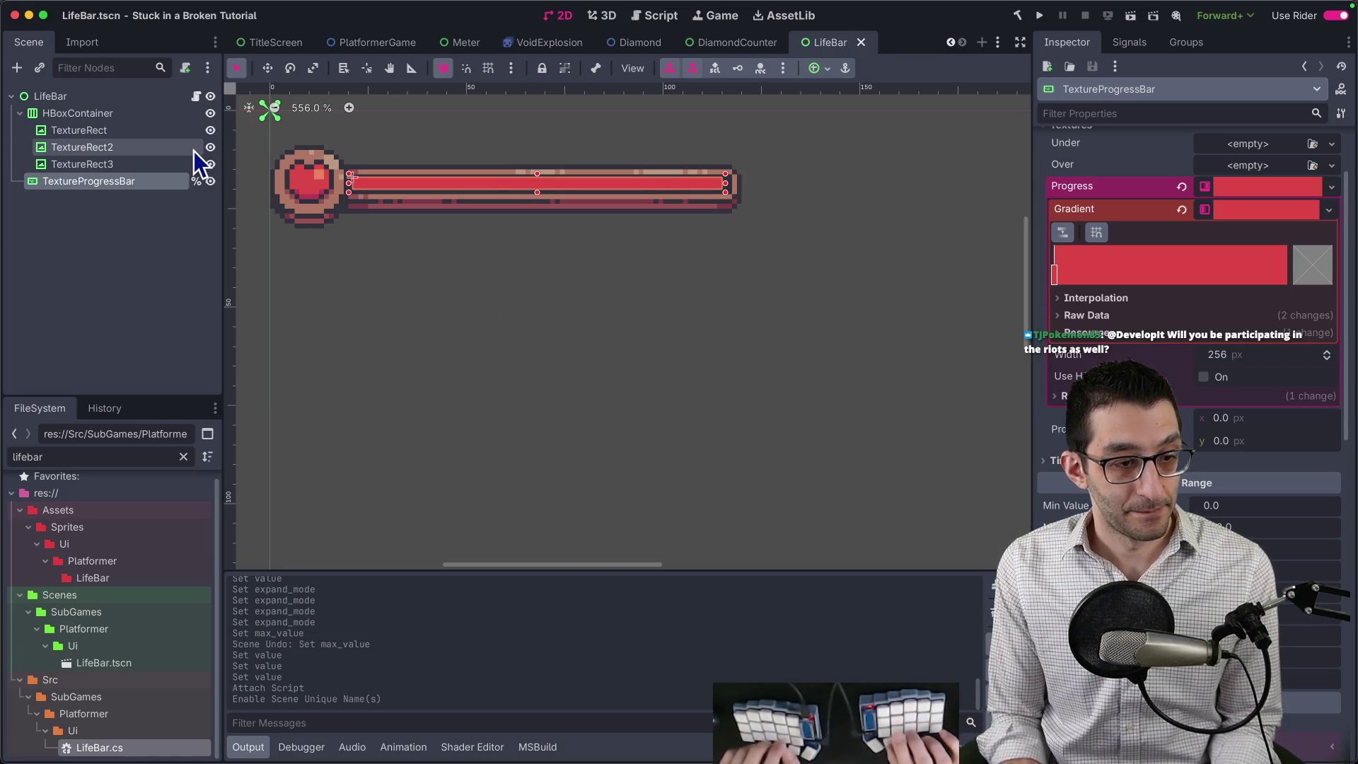
key(super+Tab)
Declare a private TextureProgressBar field _textureProgressBar initialized to null!
text(private )
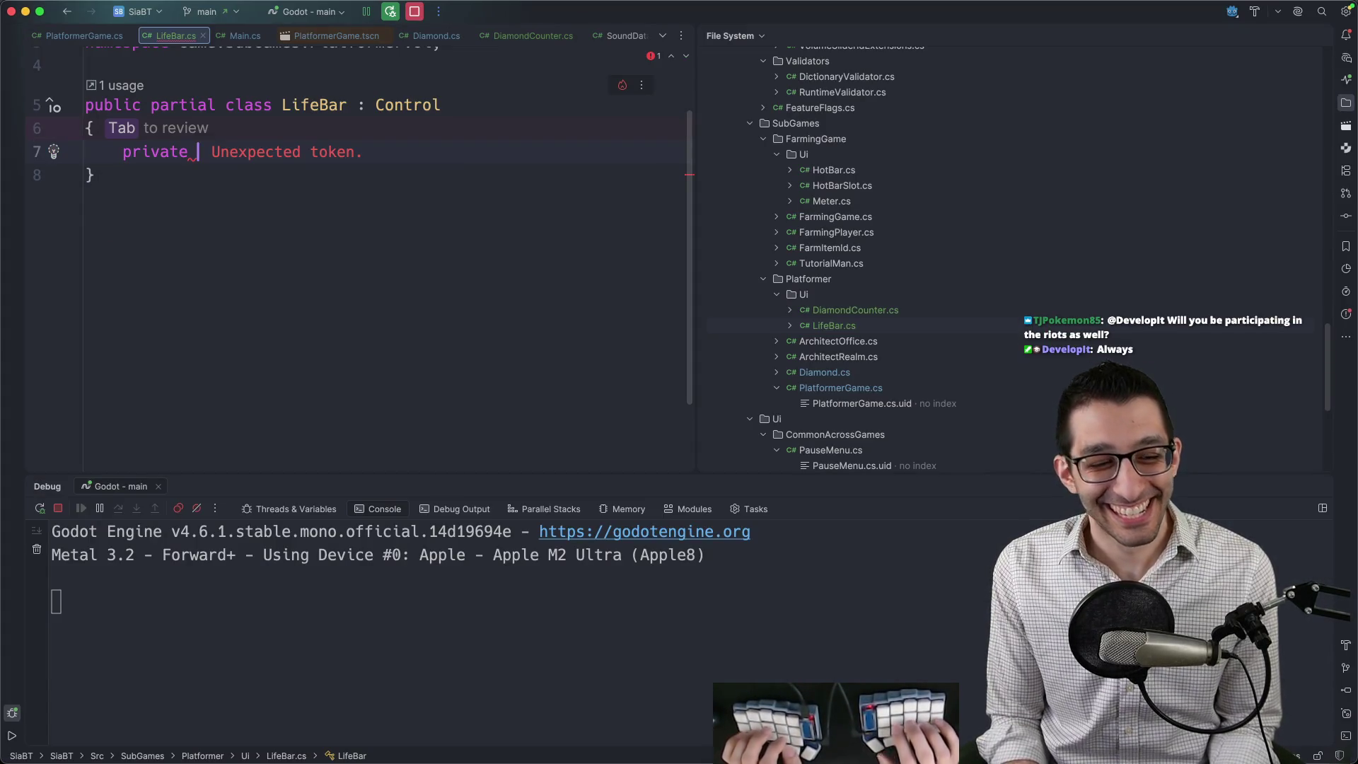
text(TextureP)
key(Return)
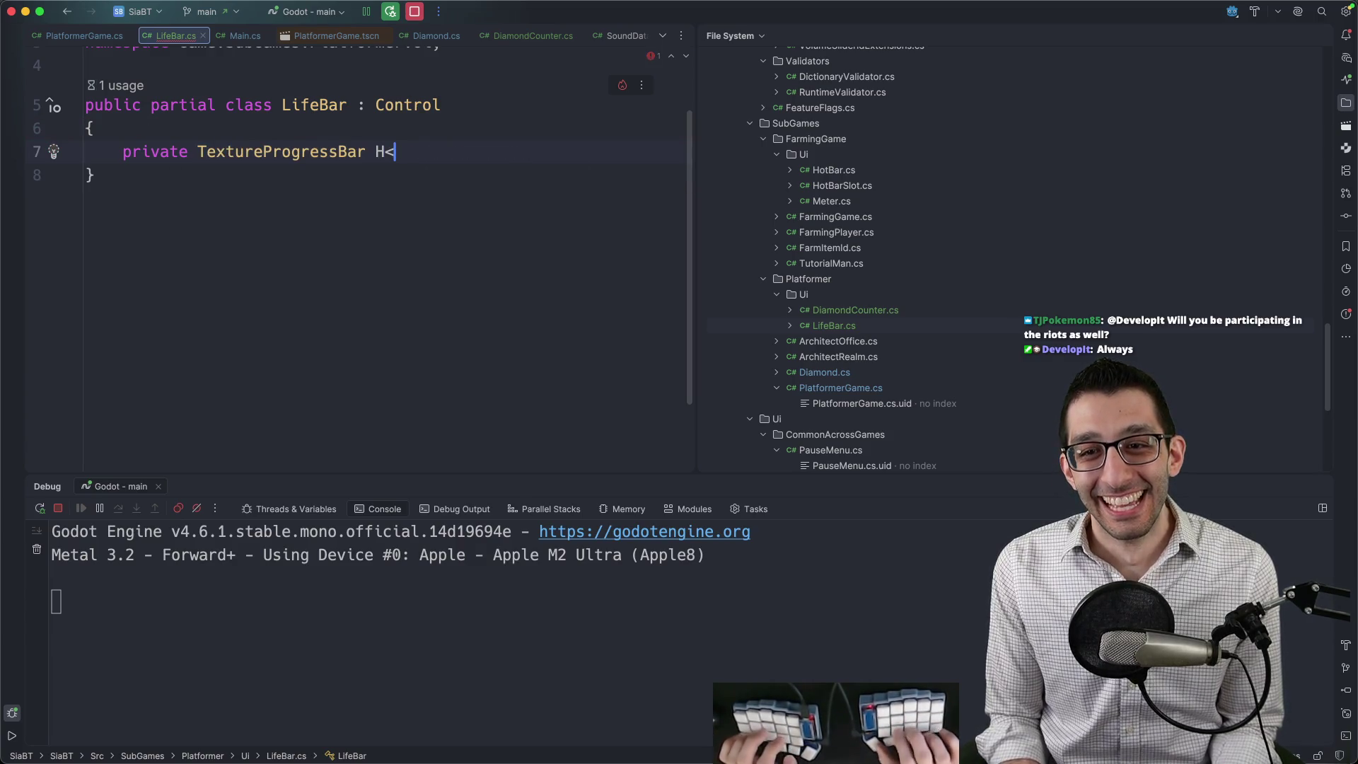
text(_)
key(Down)
key(Down)
key(Return)
text(= null!)
key(Return)
key(Return)
Add a _Ready method from the gdready template that fetches %TextureProgressBar with GetNode.
text(gdre)
key(Return)
key(Tab)
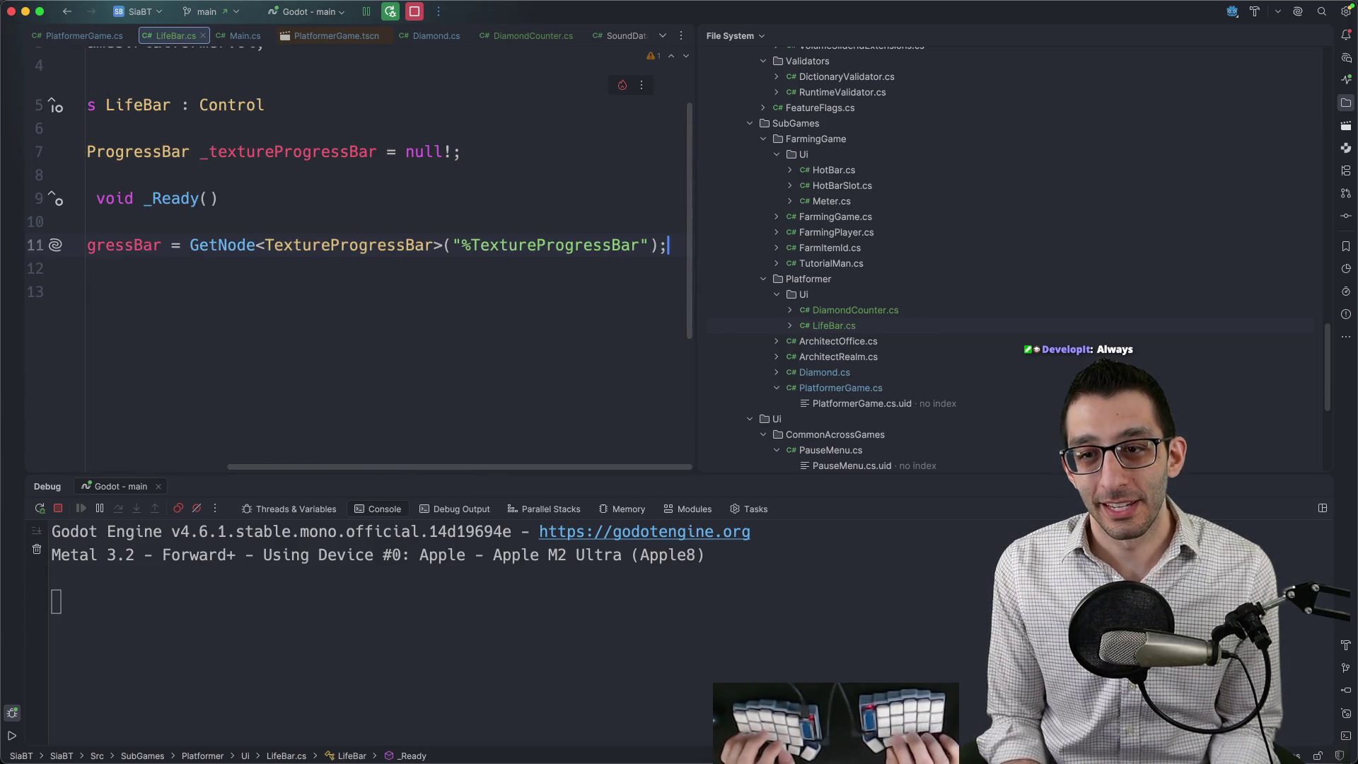
key(Home)
key(alt+Right)
key(Down)
key(Down)
key(Return)
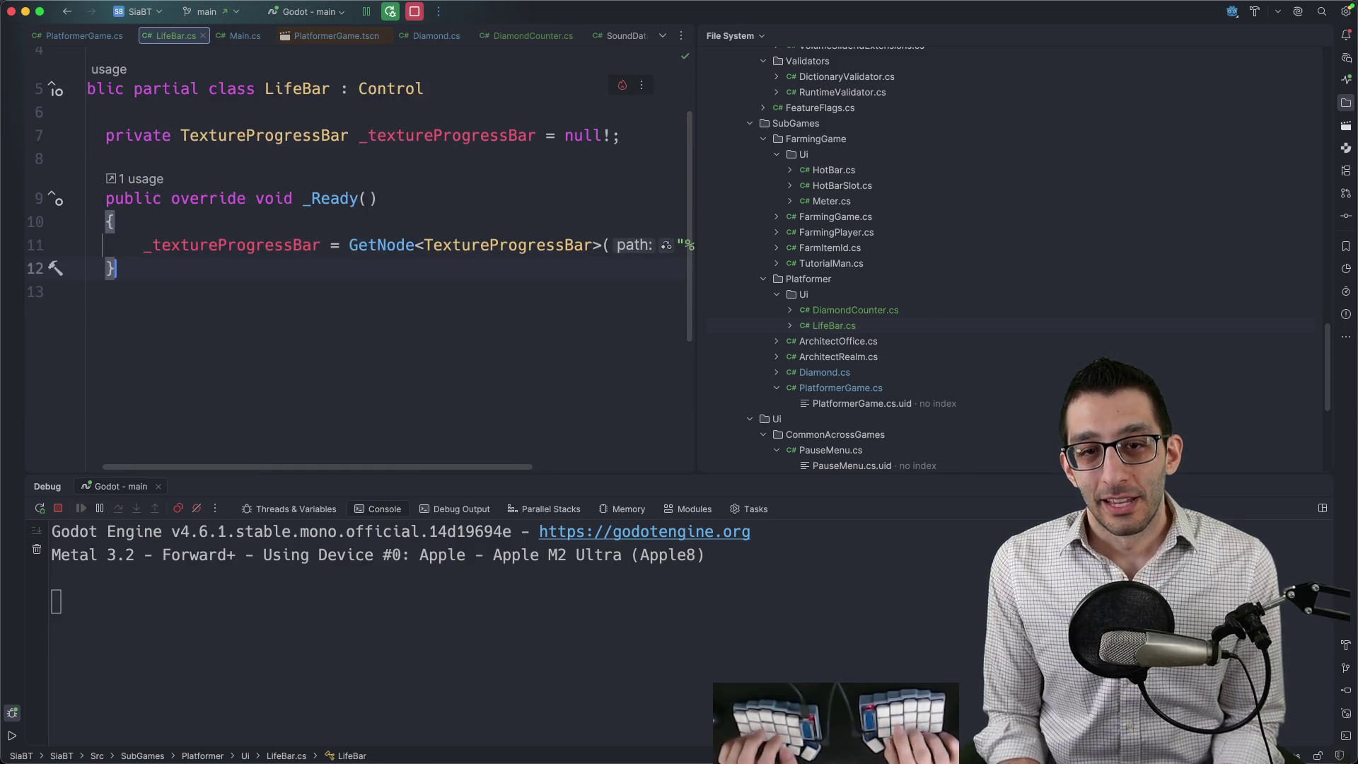
Add SetLifePercent(float percent) setting the bar's Value to percent * 100, as a block body.
text(public void SetLife)
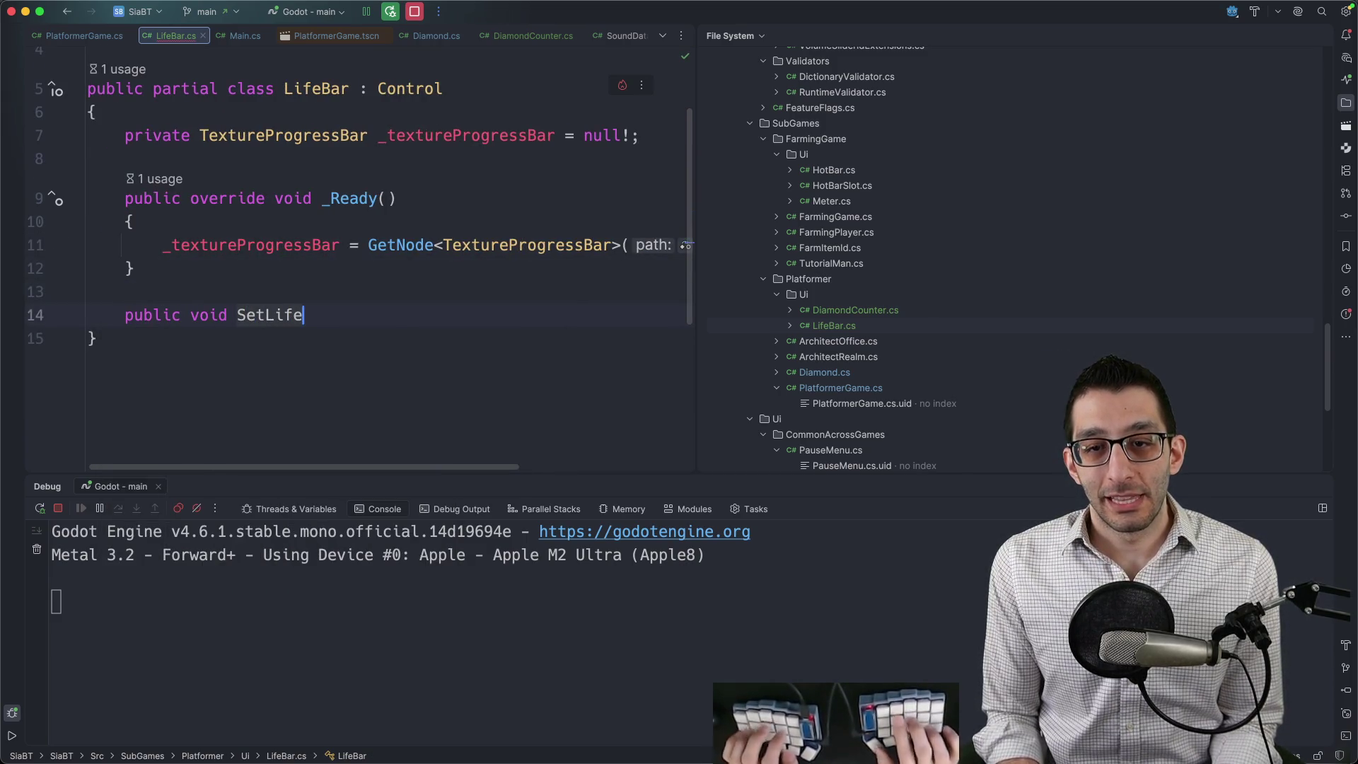
text(Percent(float )
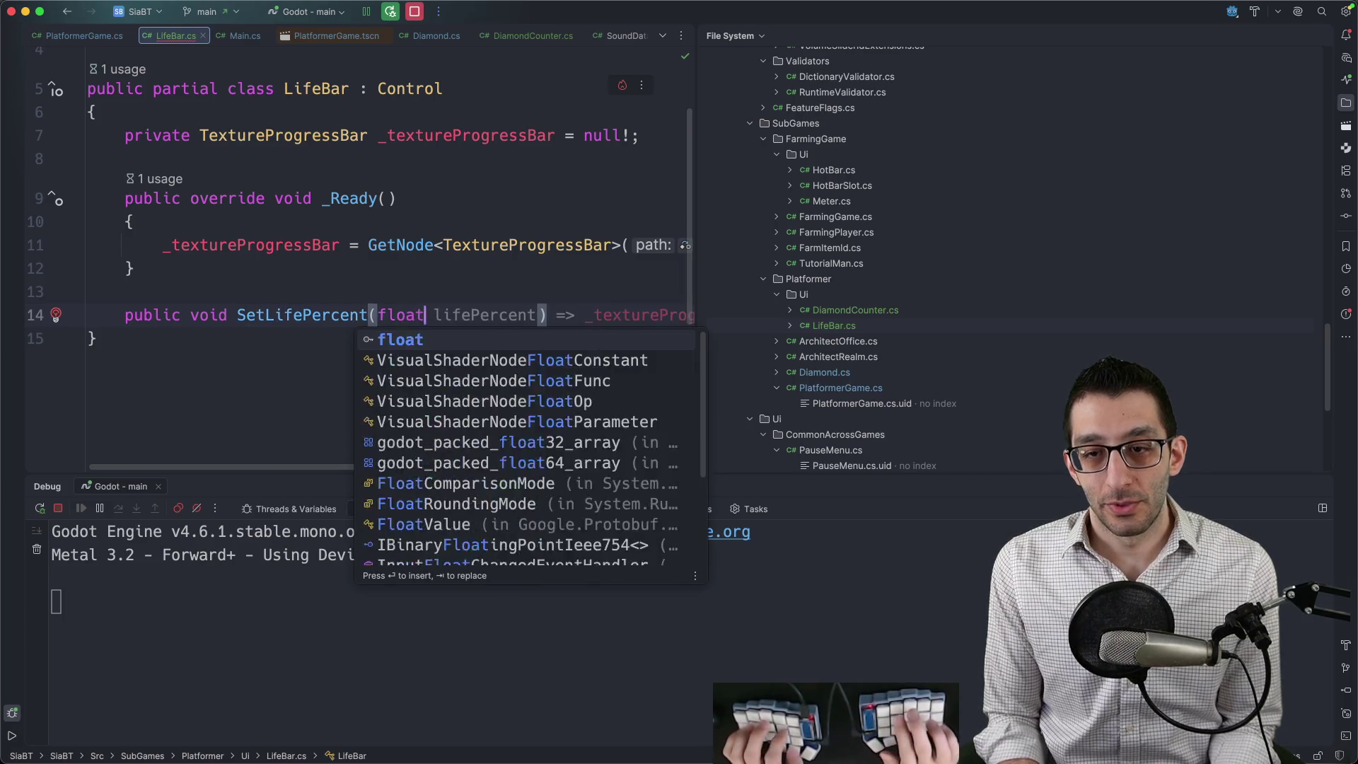
text(percent)
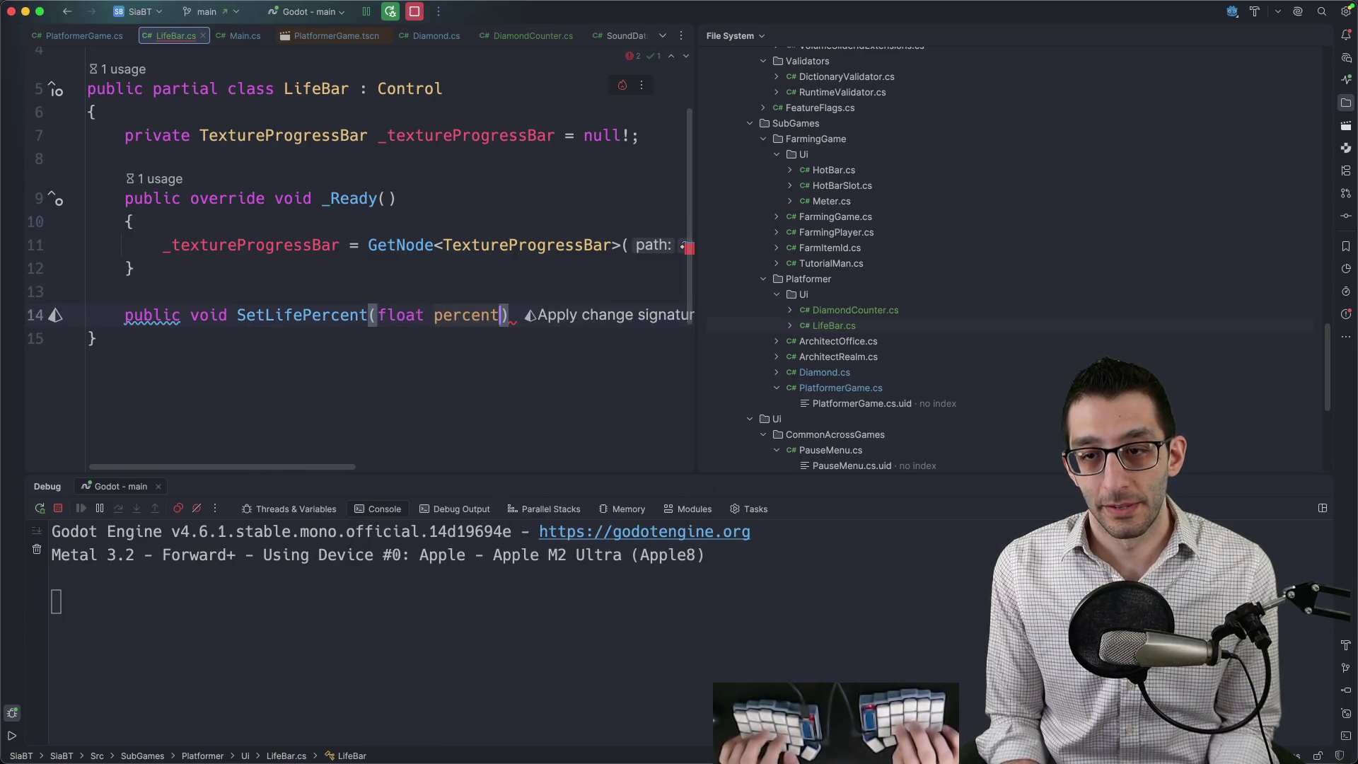
key(BackSpace)
key(super+shift+F12)
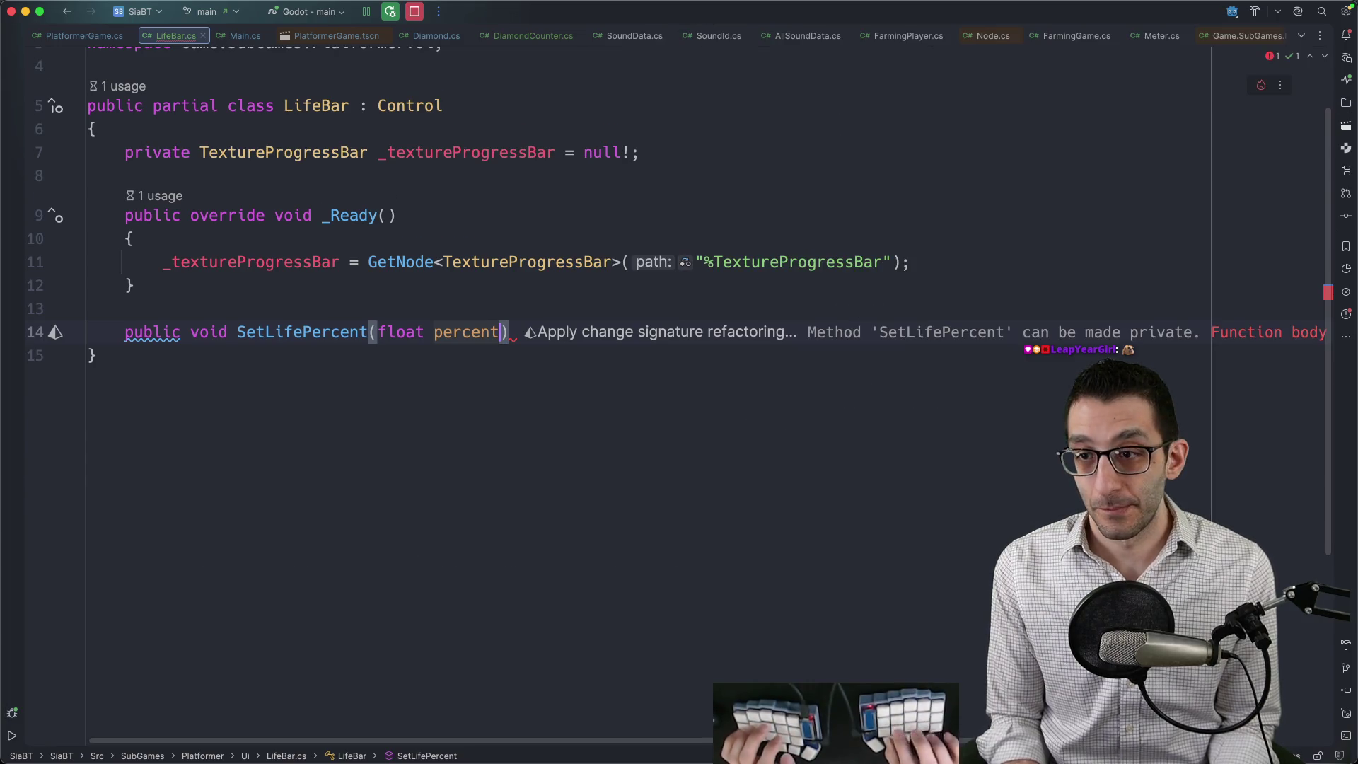
text() =>)
key(Tab)
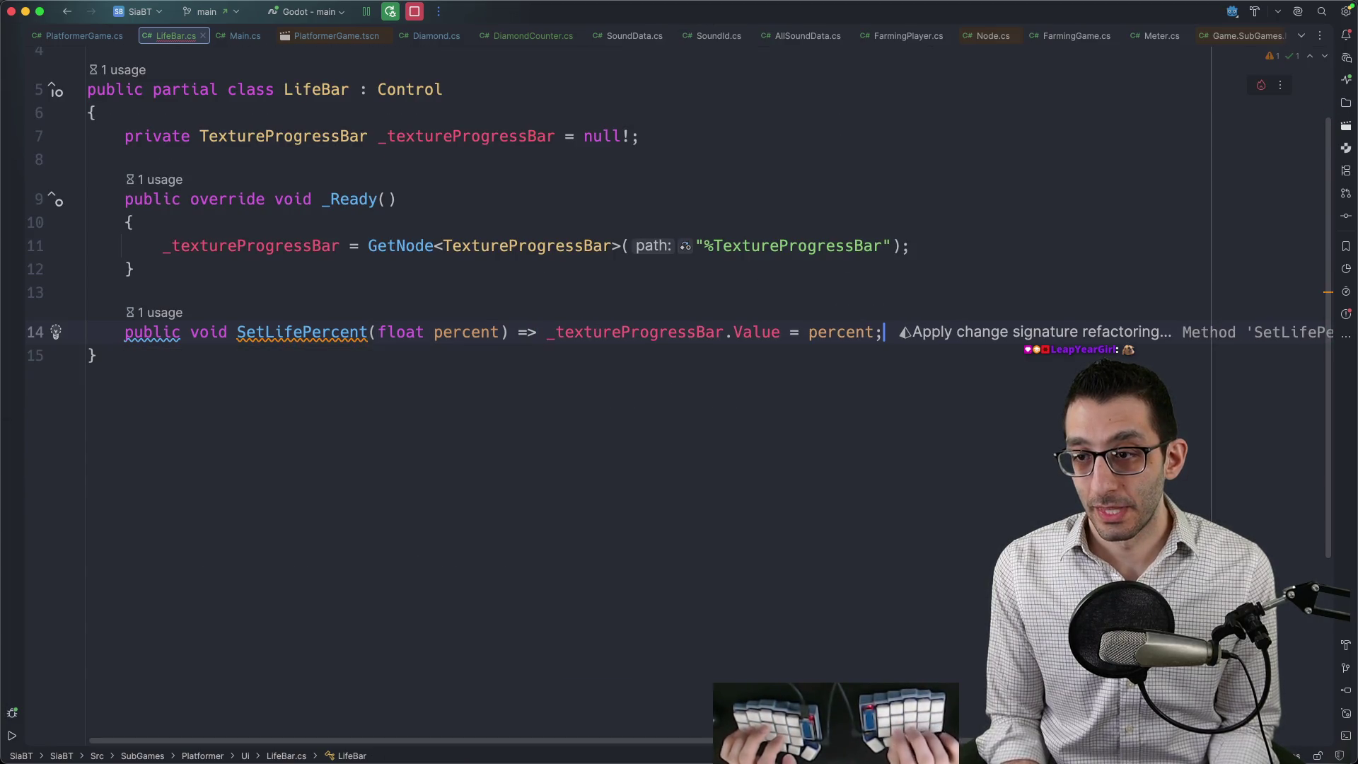
key(alt+Return)
key(Return)
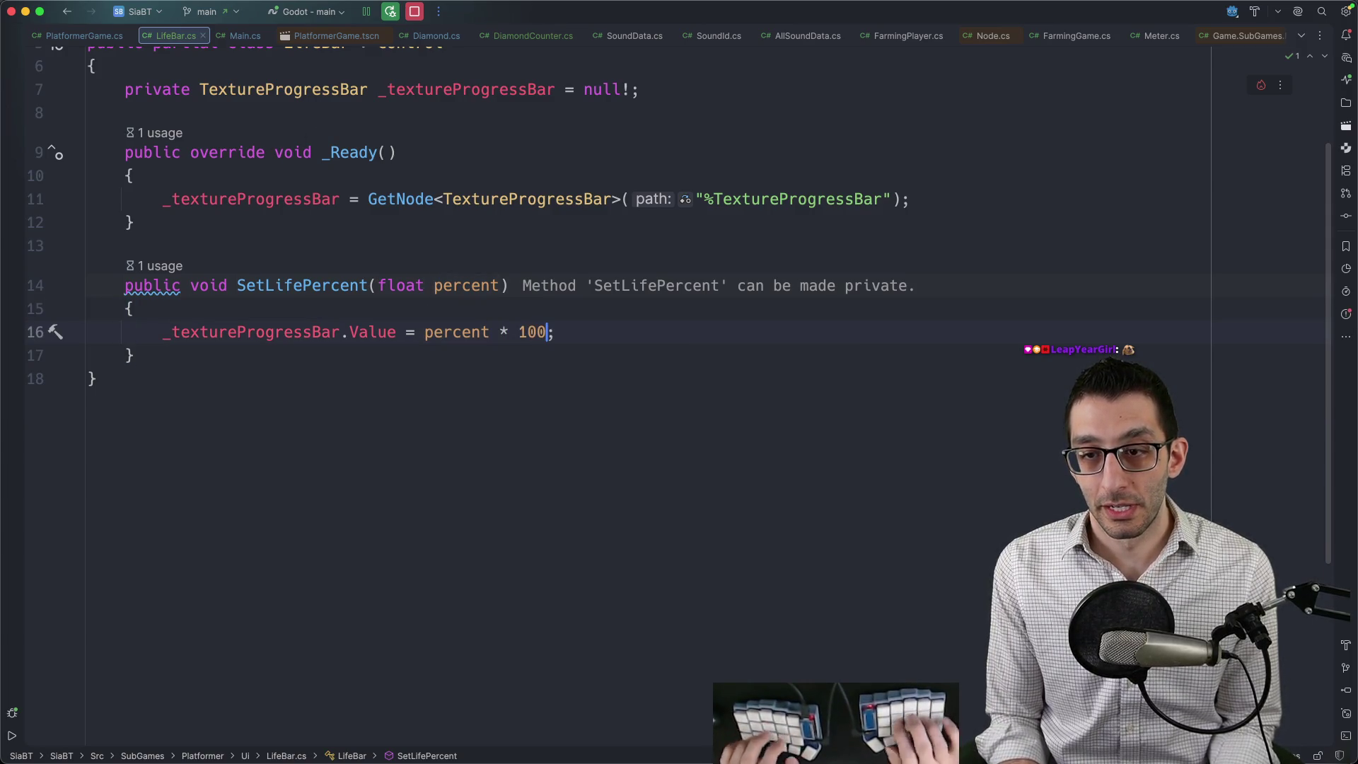
mouse_move(392, 332)
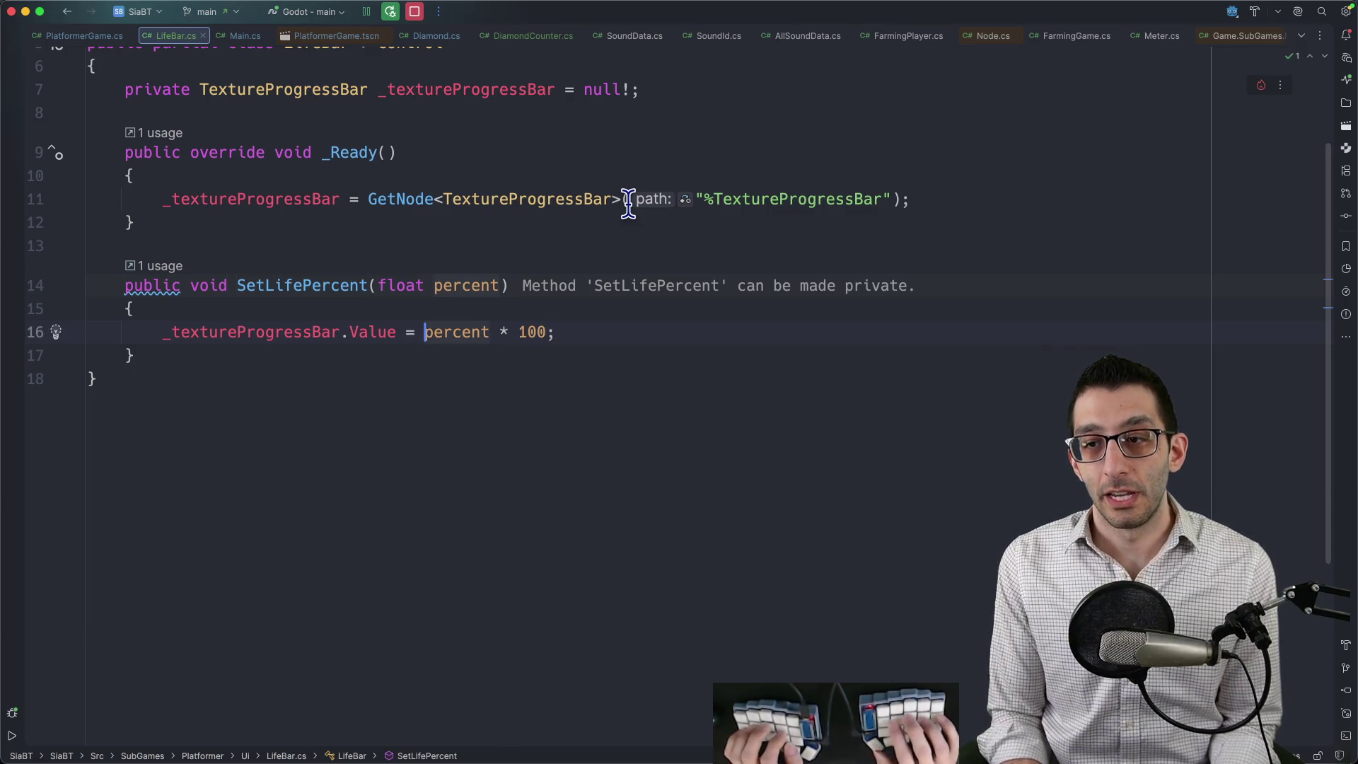
Wrap percent * 100 in a Math.Clamp call, importing the System namespace.
text(Mathf)
text(.Clam)
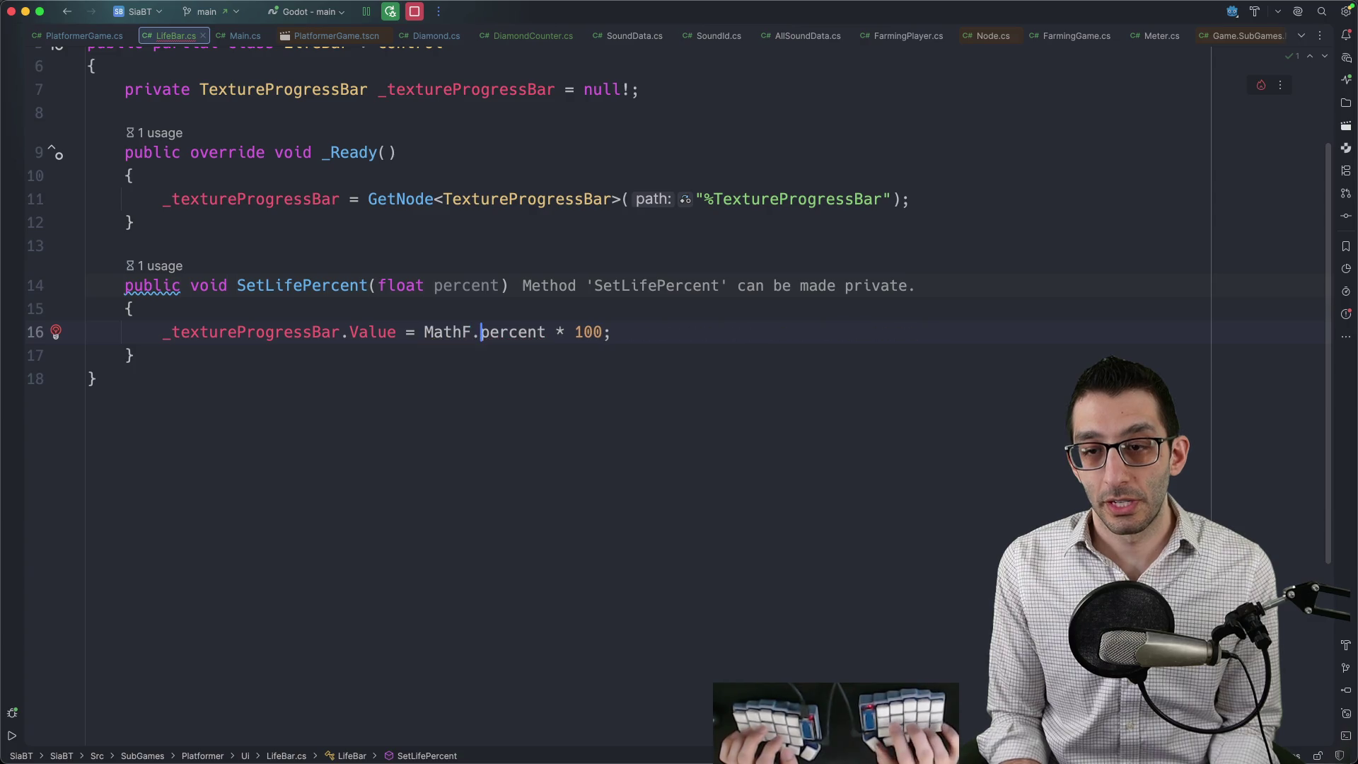
text(p()
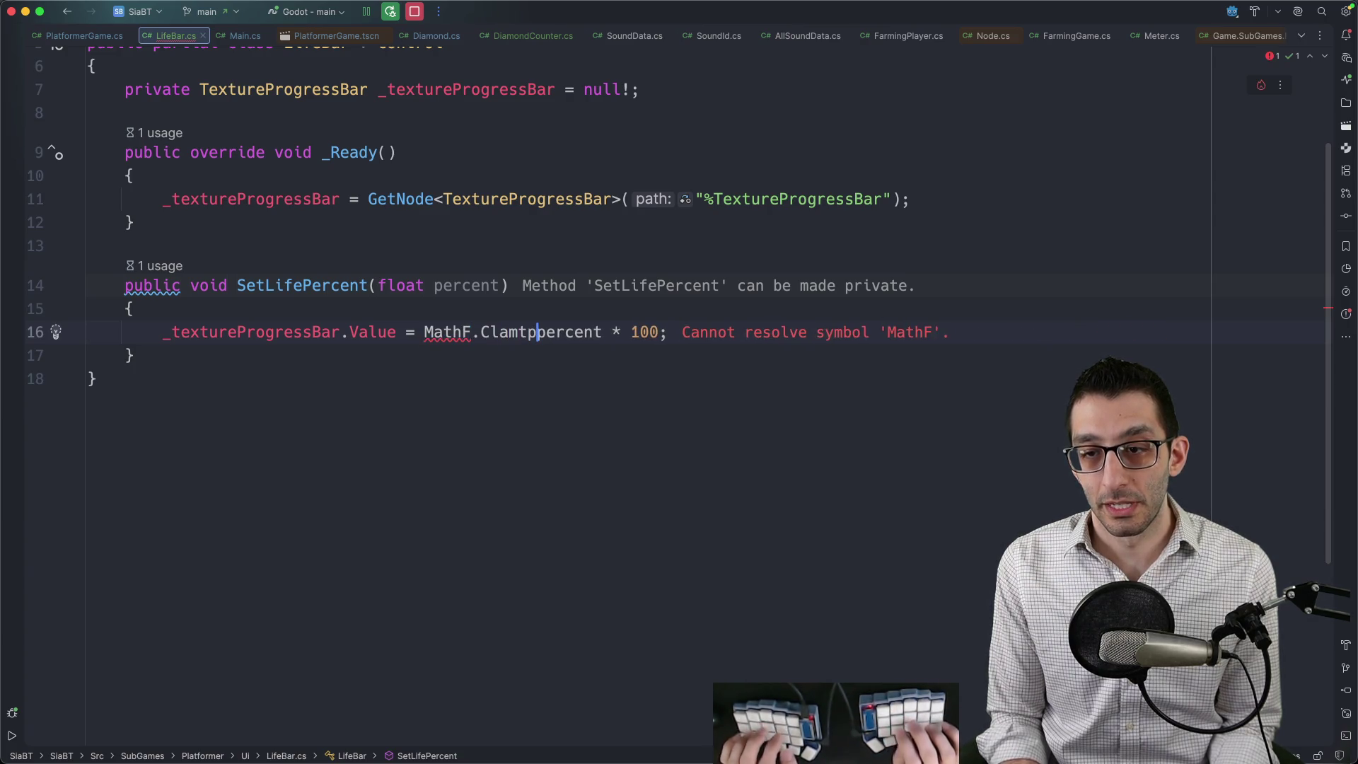
key(alt+Return)
key(Return)
key(alt+Right)
text(()
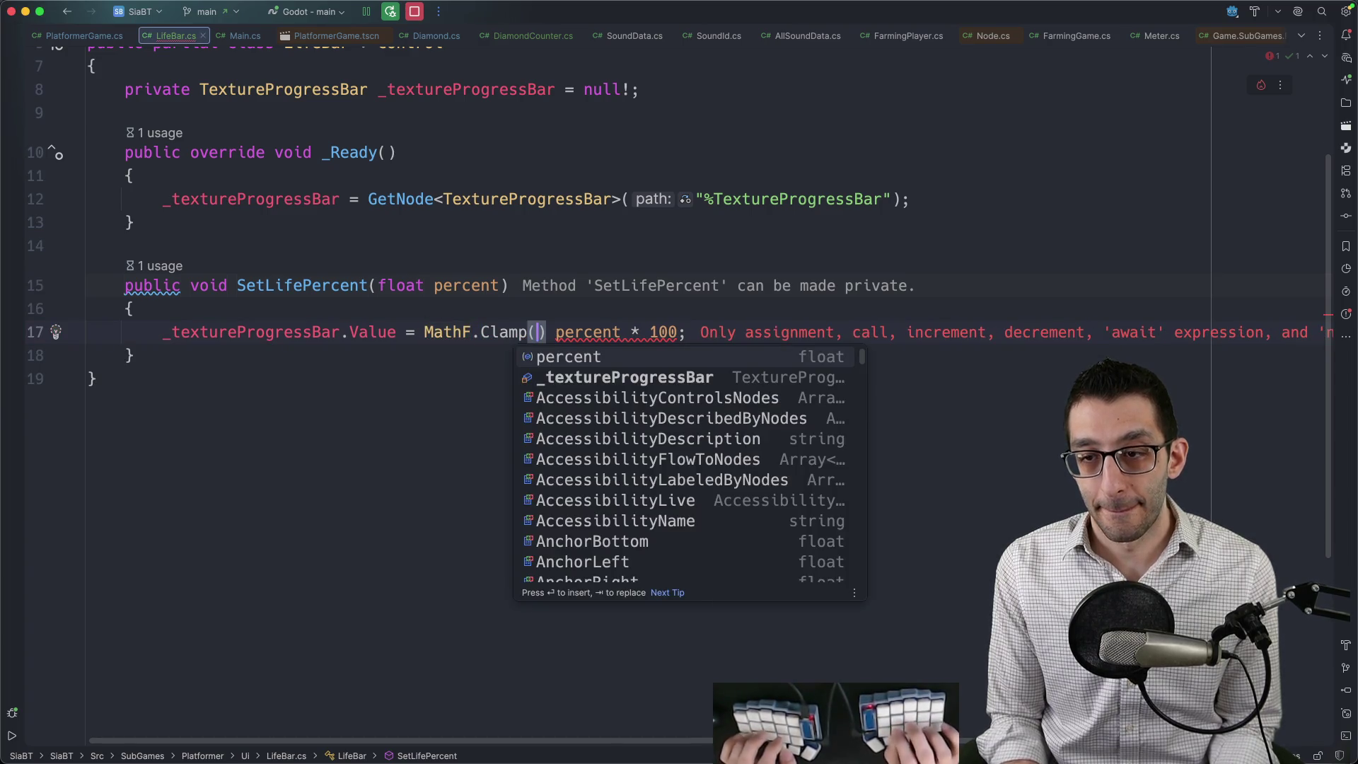
key(Escape)
key(Left)
key(Left)
key(Left)
key(super+b)
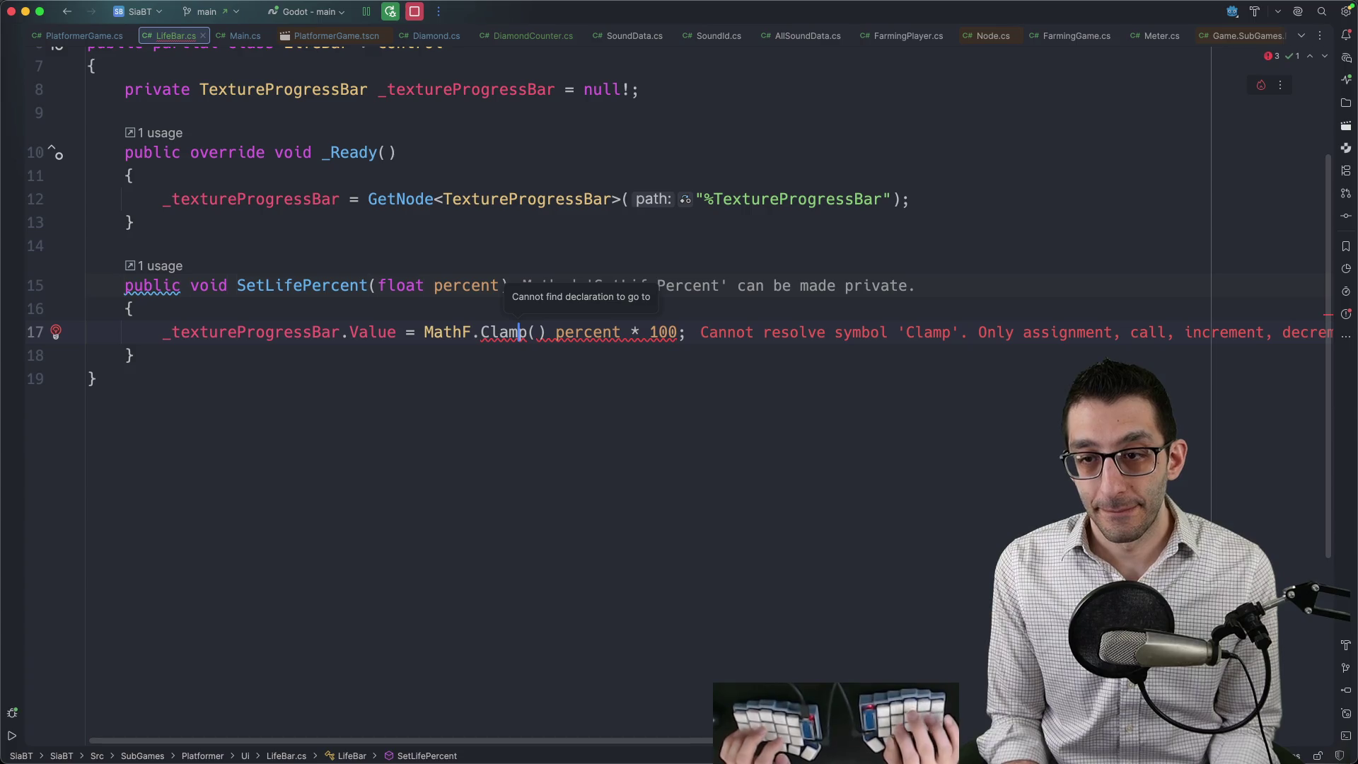
click(481, 332)
key(BackSpace)
key(BackSpace)
key(BackSpace)
key(BackSpace)
text(.)
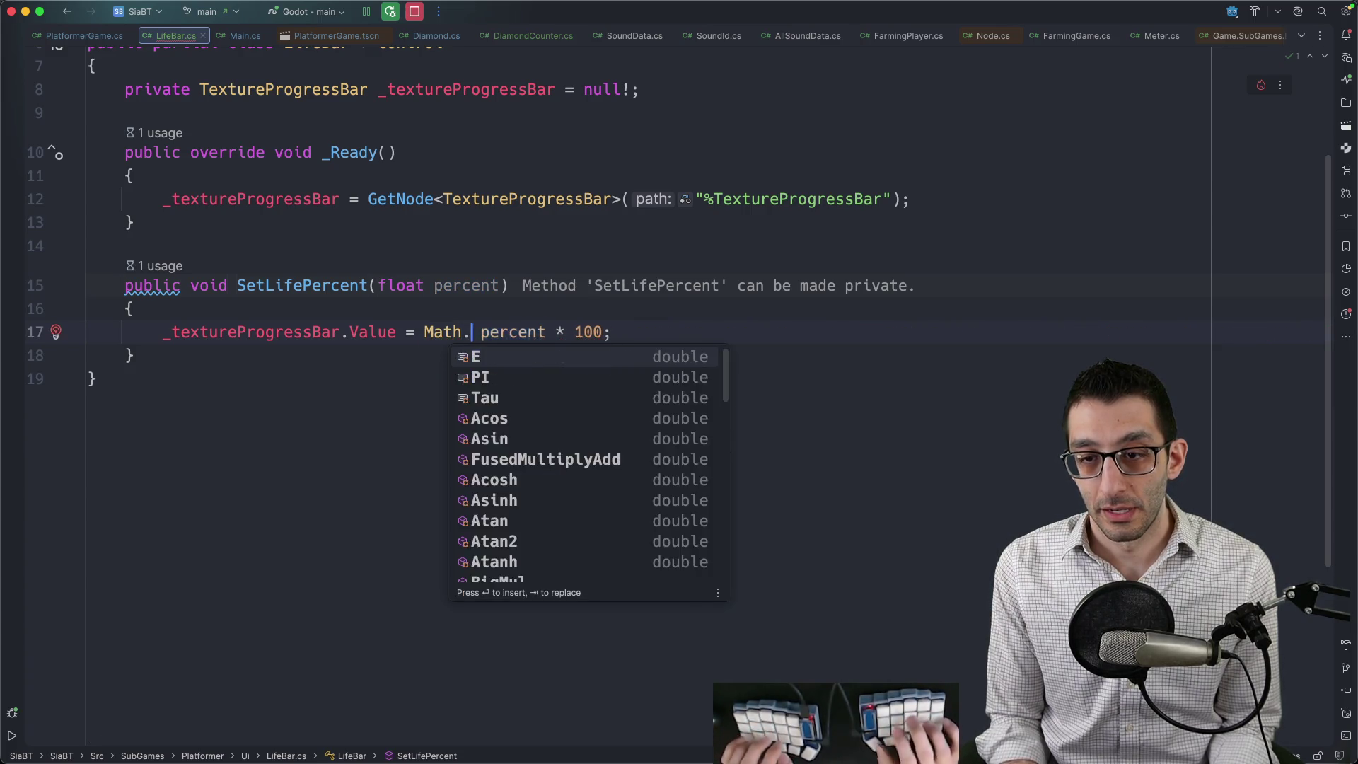
text(Clamp)
key(Return)
Review the Clamp overloads in Math.cs and finish the call as Math.Clamp(percent * 100, 0, 100).
key(super+b)
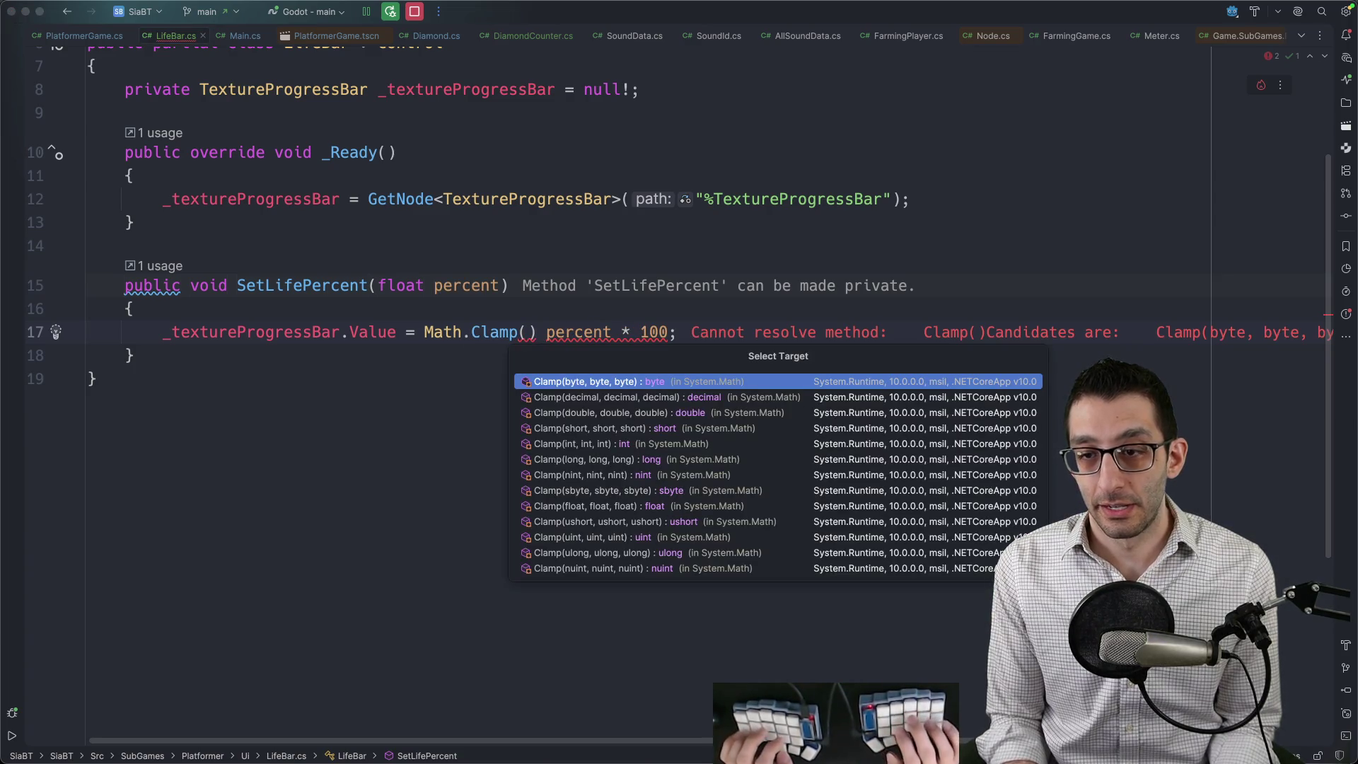
key(Down)
key(Down)
key(Escape)
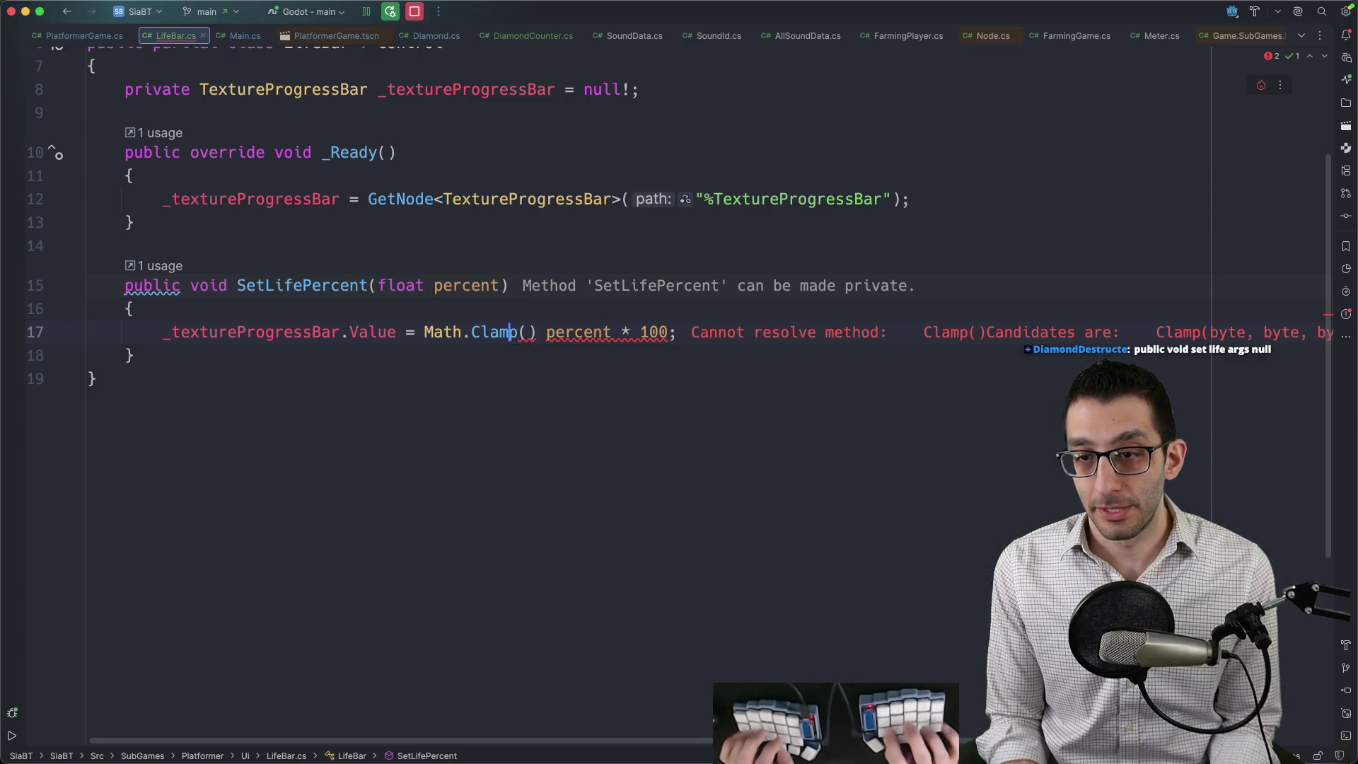
key(Delete)
key(Delete)
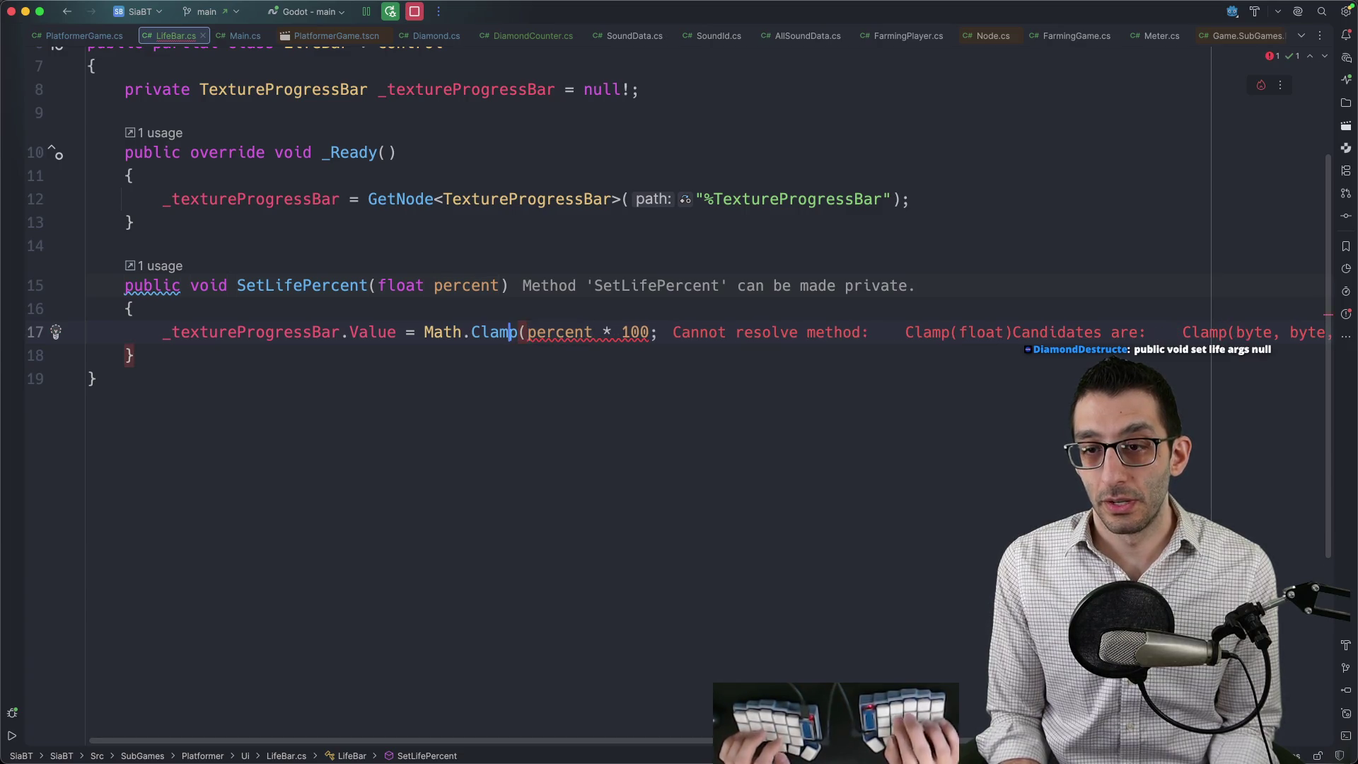
key(super+b)
key(Return)
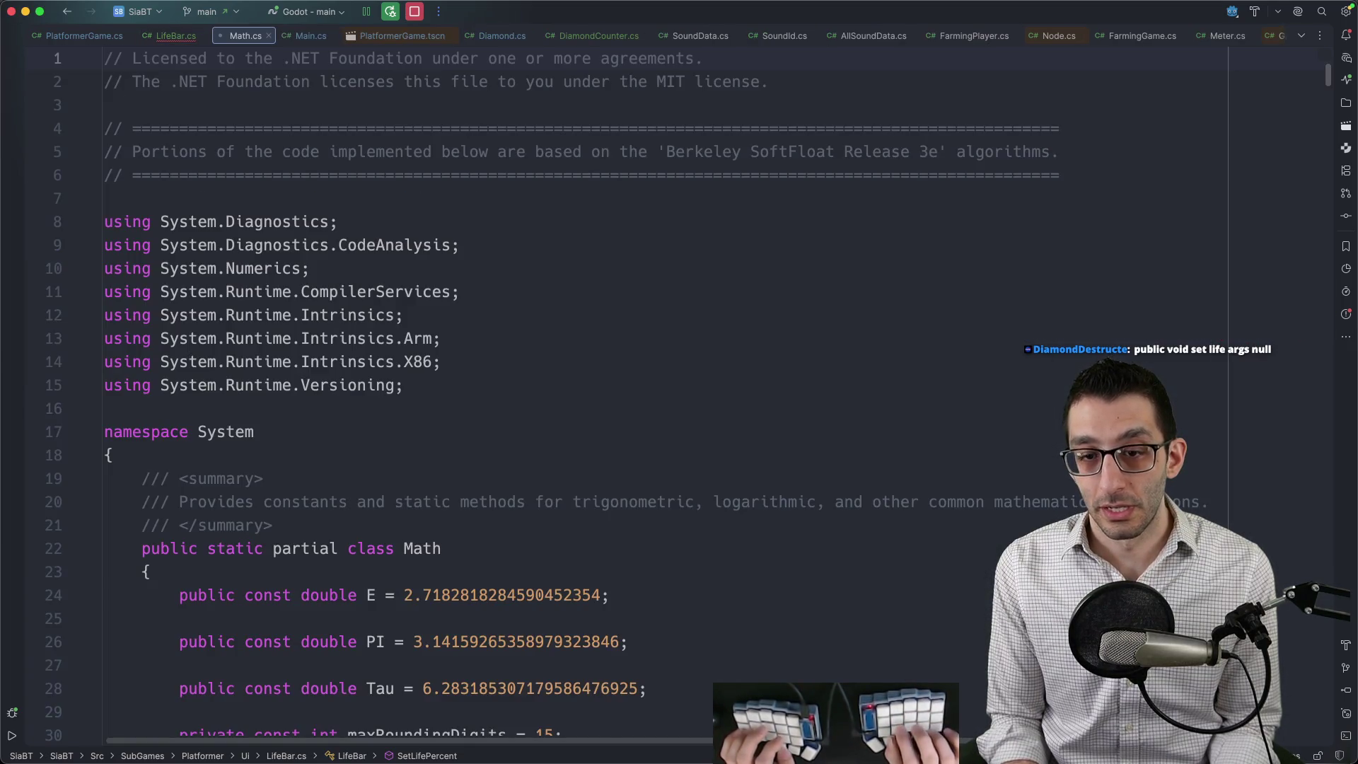
key(super+bracketleft)
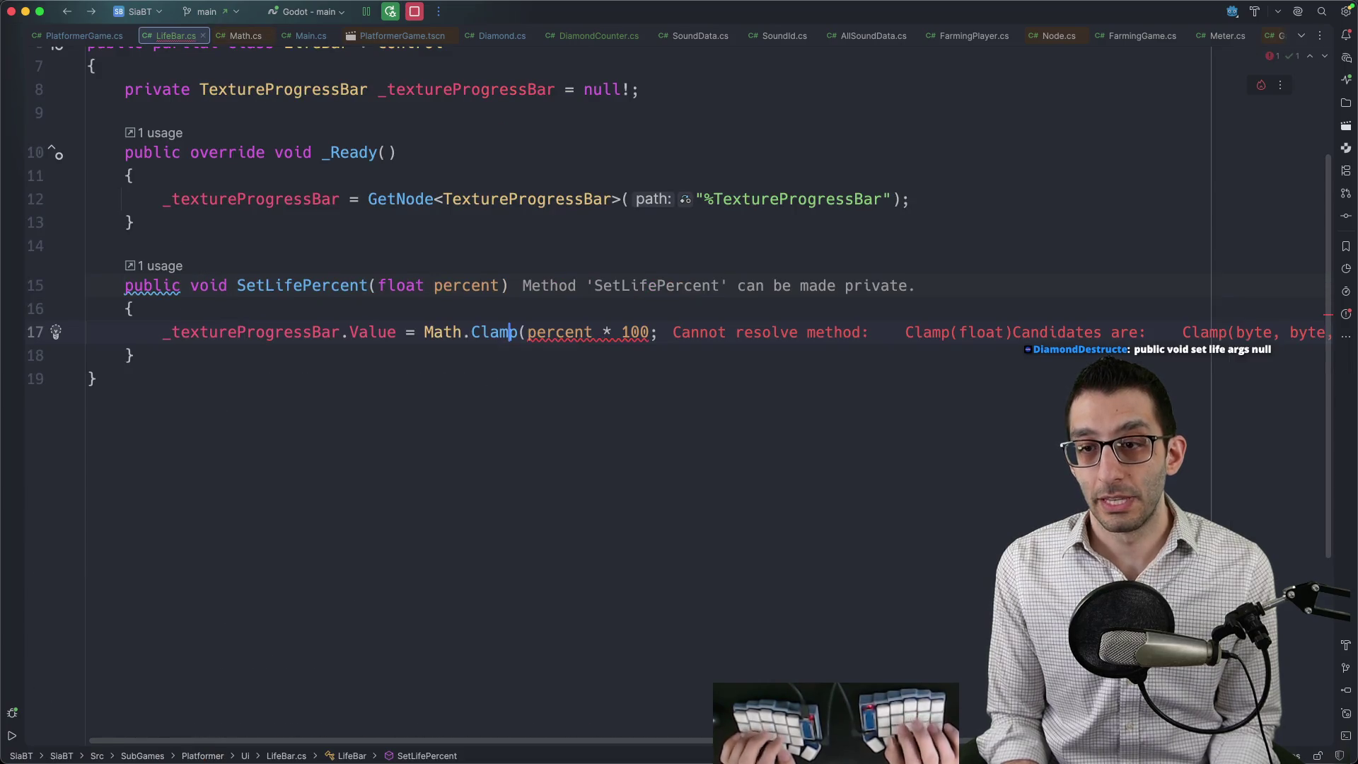
text(, 1)
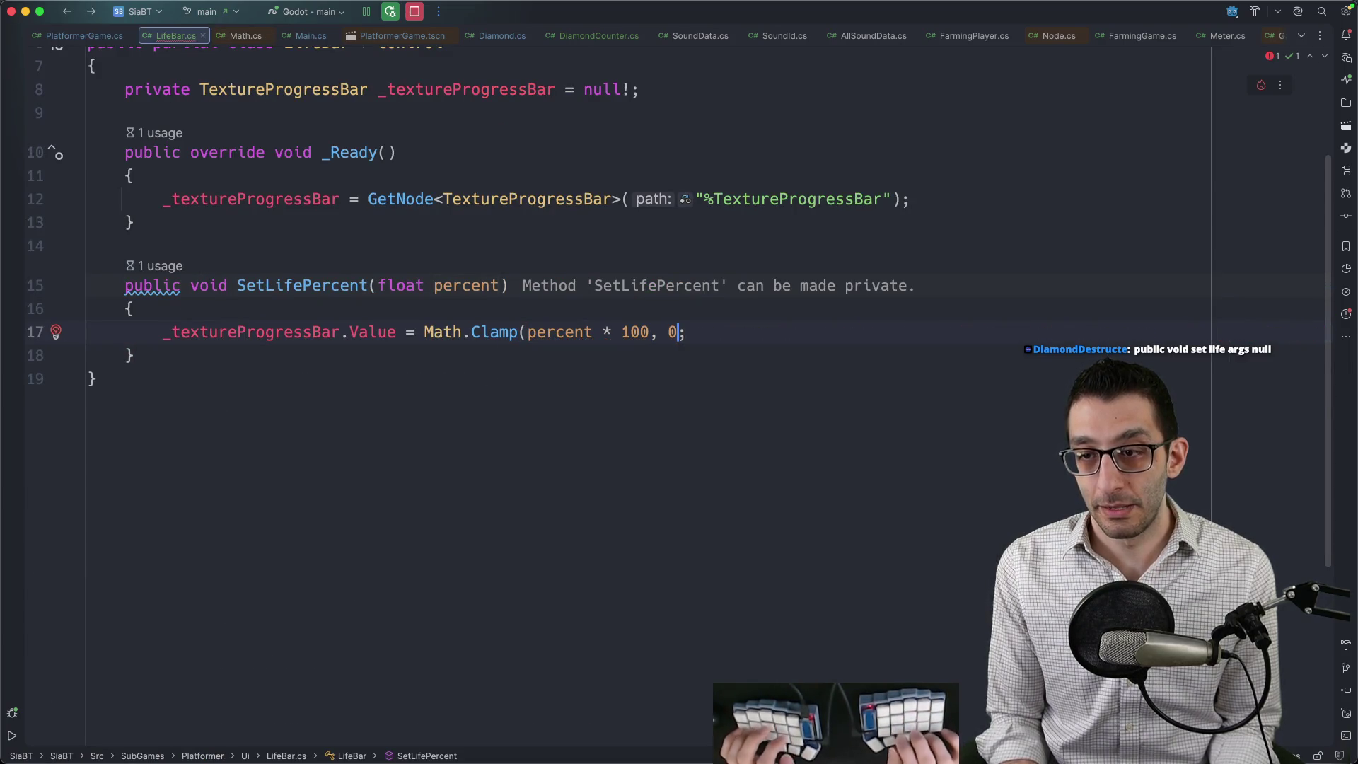
text(00))
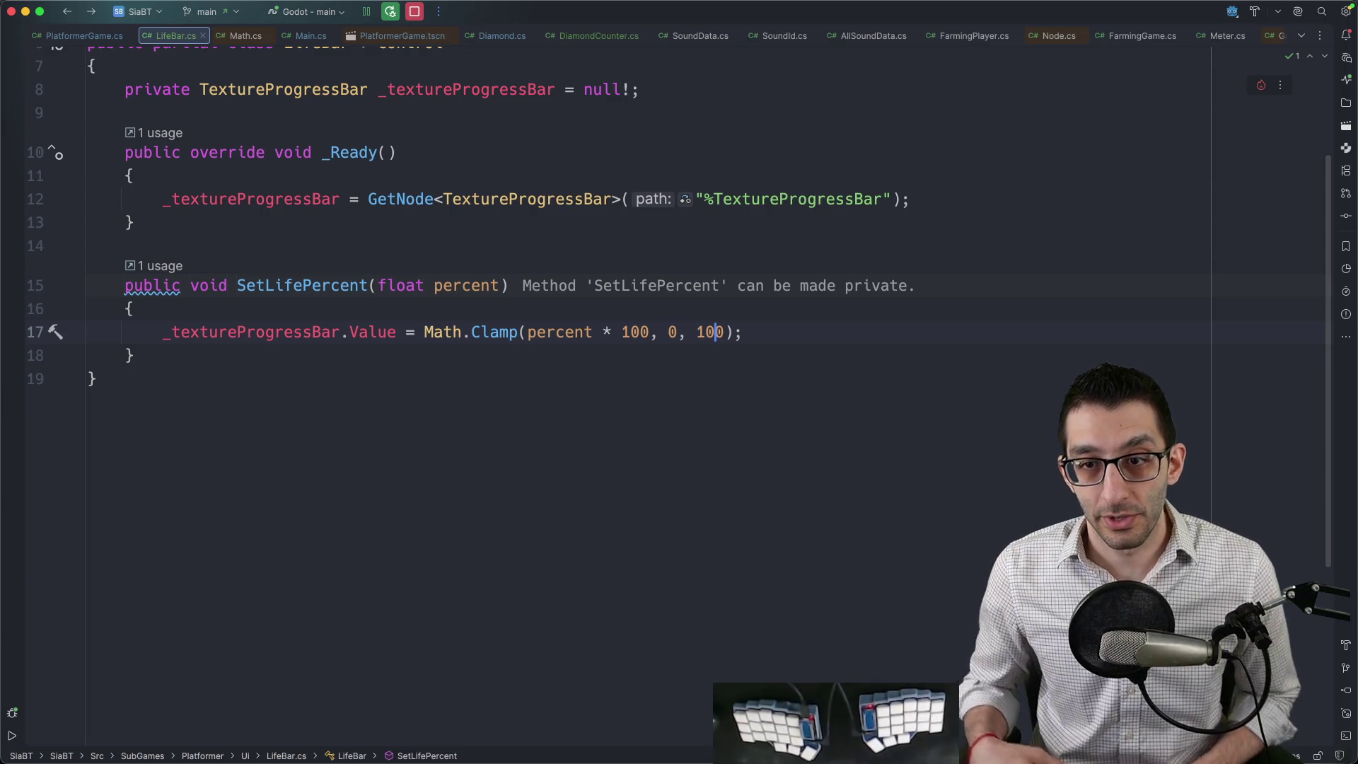
Glance at _Ready() and PlatformerGame.cs, then return to the Godot editor.
scroll(446, 406, up, 3)
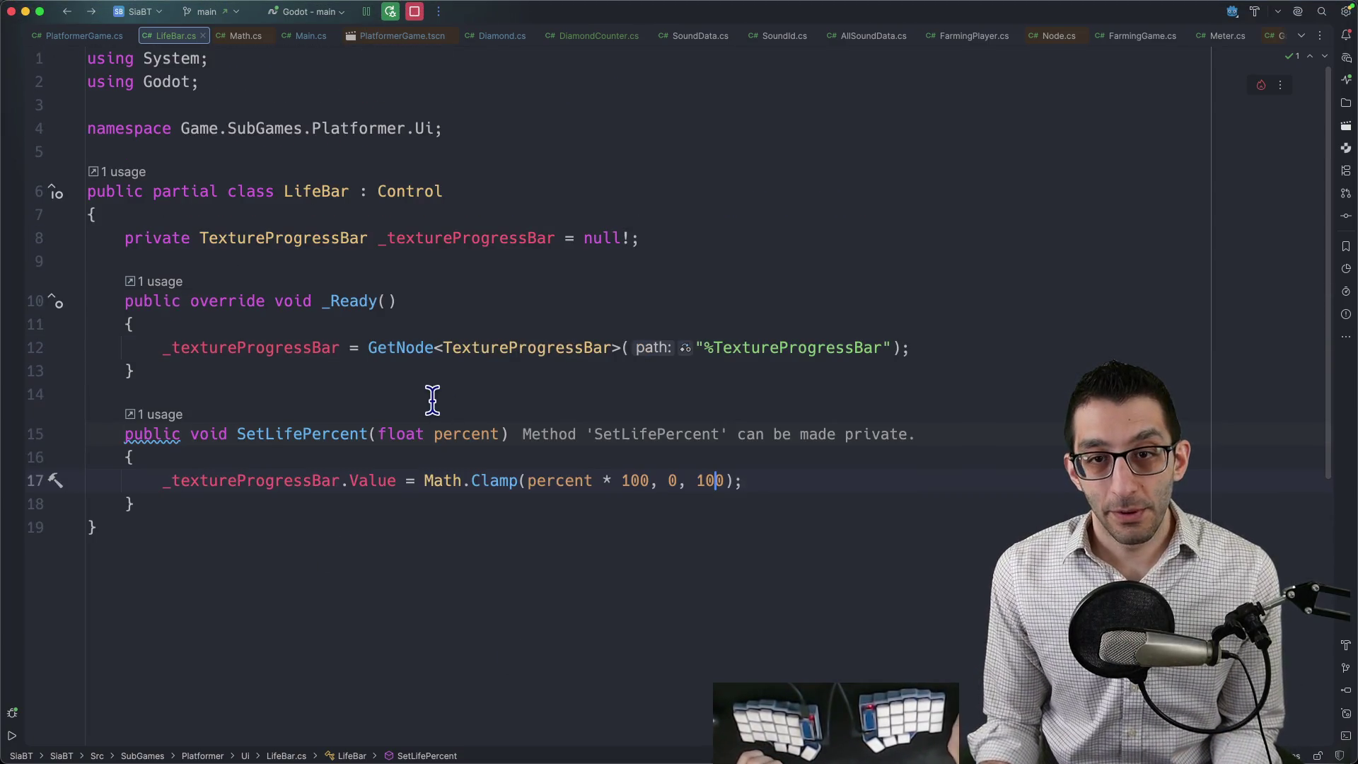
click(462, 274)
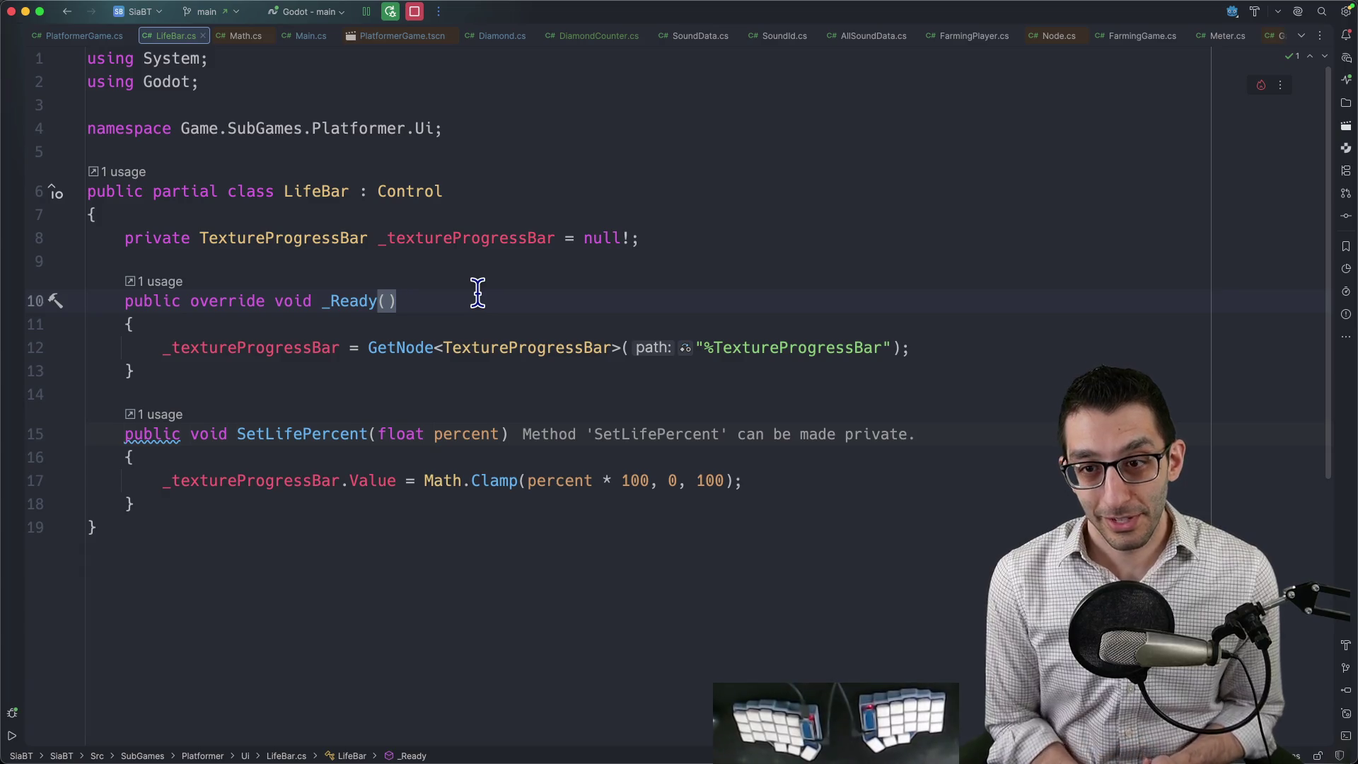
key(ctrl+Tab)
key(ctrl+Tab)
mouse_move(871, 729)
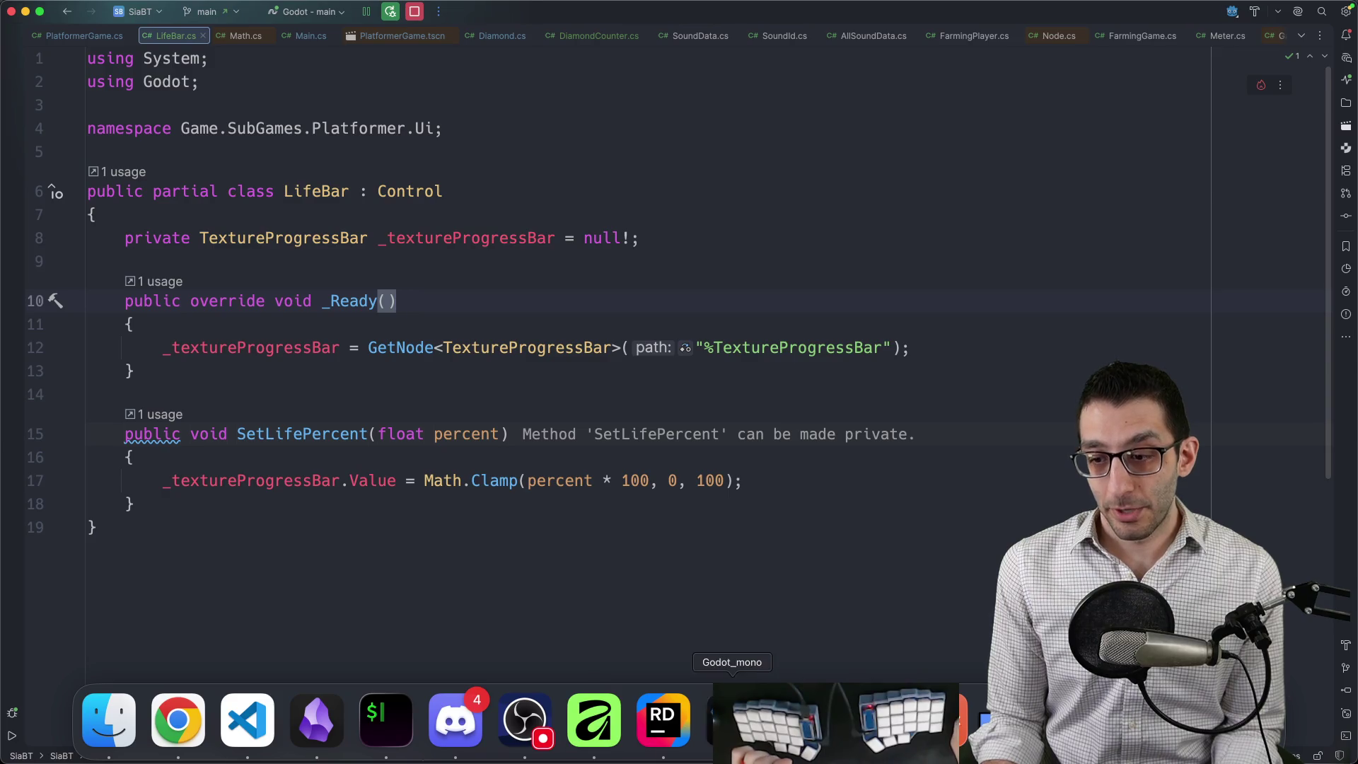
click(732, 721)
Instance the LifeBar scene under CanvasLayer in PlatformerGame.
click(382, 46)
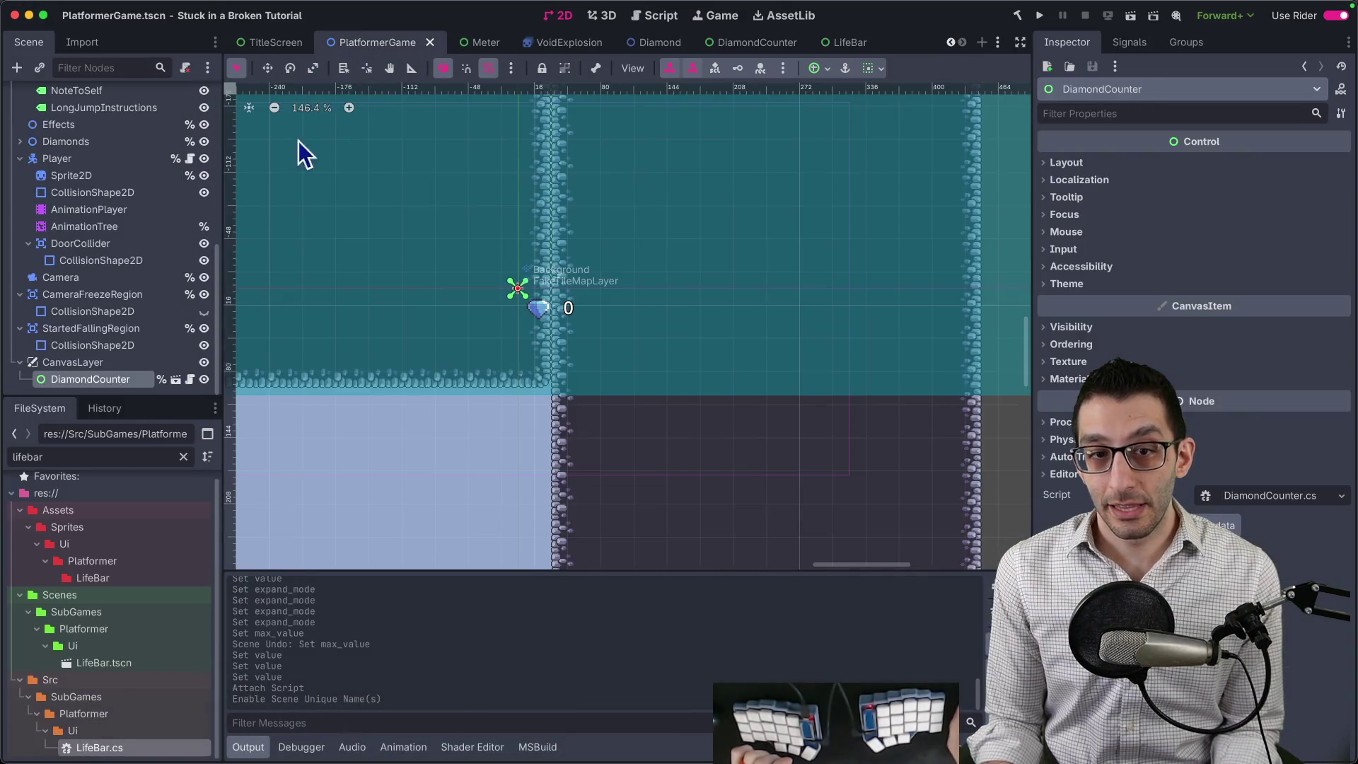
click(95, 359)
click(39, 68)
text(lifebar)
key(Return)
scroll(373, 186, up, 5)
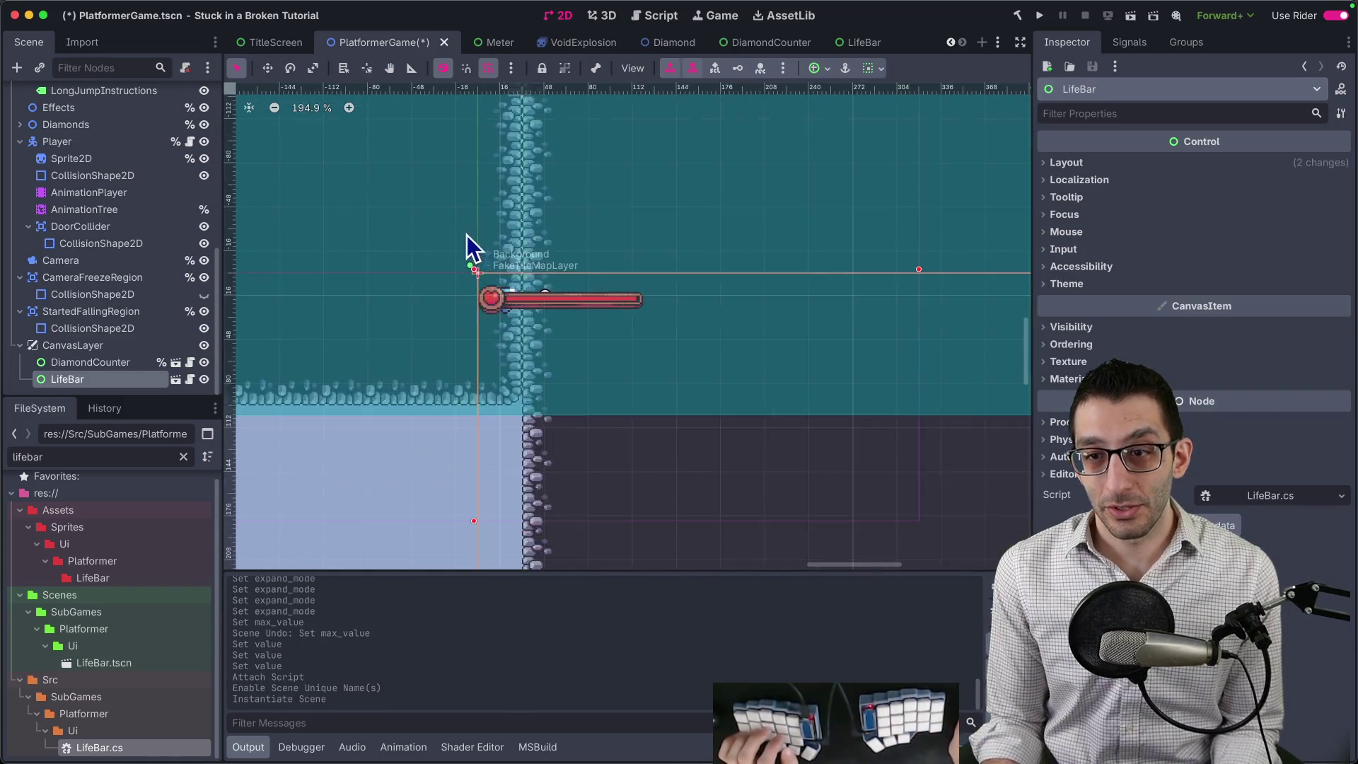
Add a VBoxContainer under CanvasLayer and move DiamondCounter and LifeBar into it.
click(64, 343)
key(super+a)
text(vbox)
key(Return)
click(79, 345)
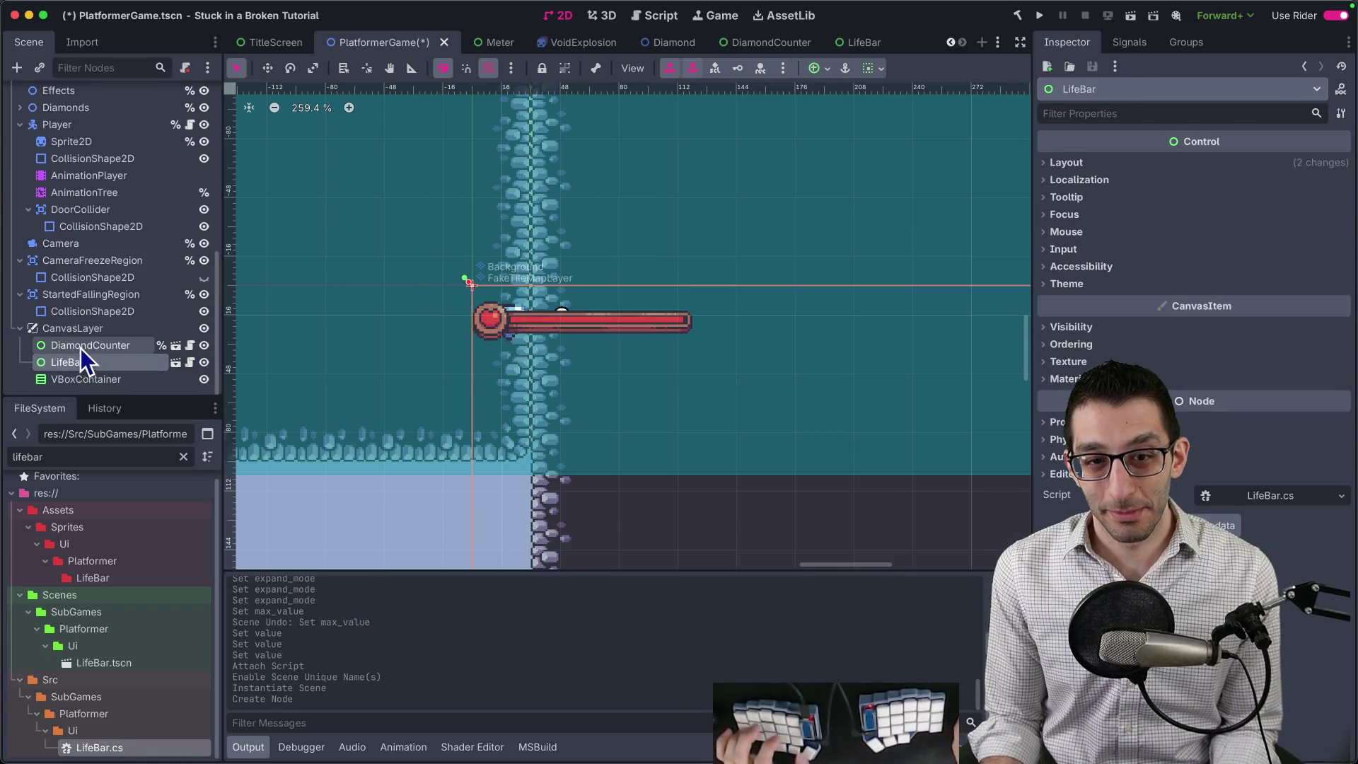
shift+click(78, 362)
mouse_move(78, 362)
mouse_down()
mouse_move(80, 381)
mouse_move(74, 357)
mouse_up()
click(79, 362)
click(174, 362)
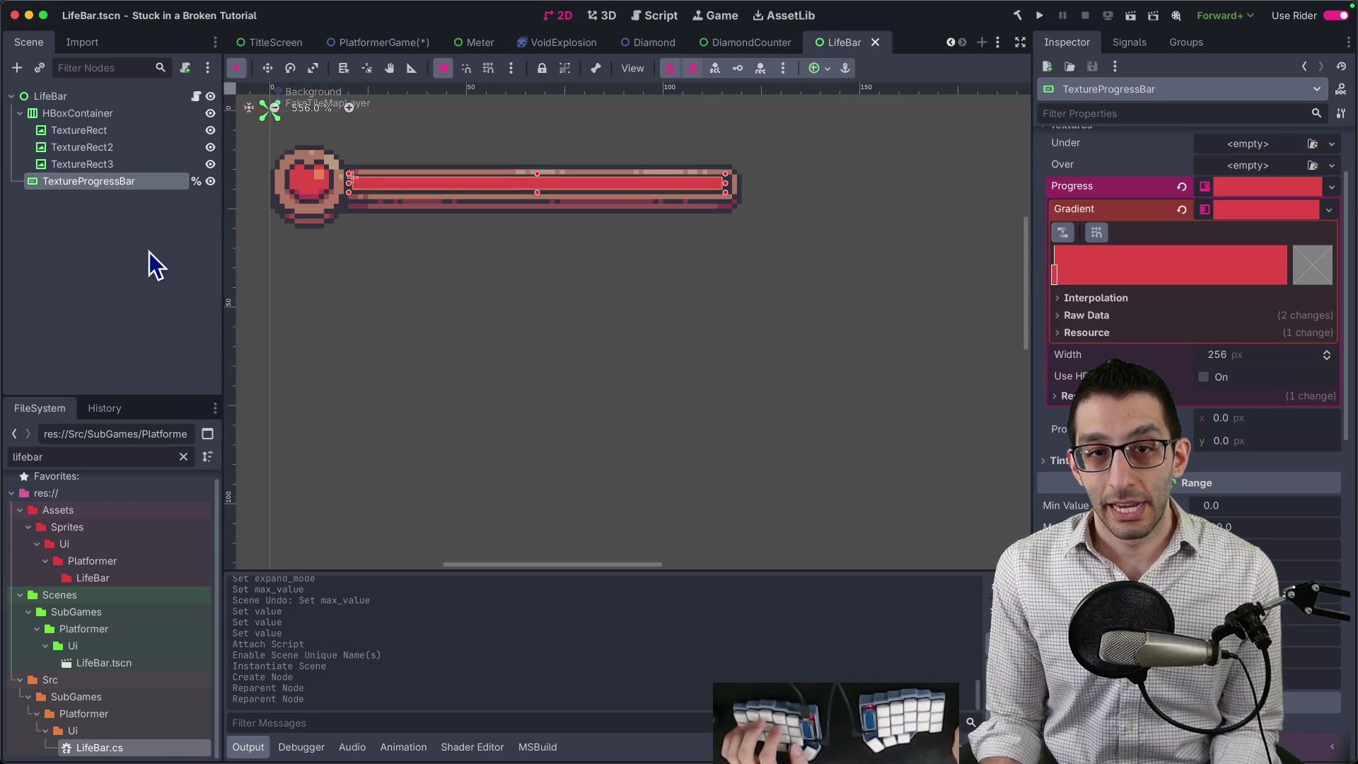
Change the LifeBar root node's type to MarginContainer.
click(75, 102)
scroll(519, 259, down, 3)
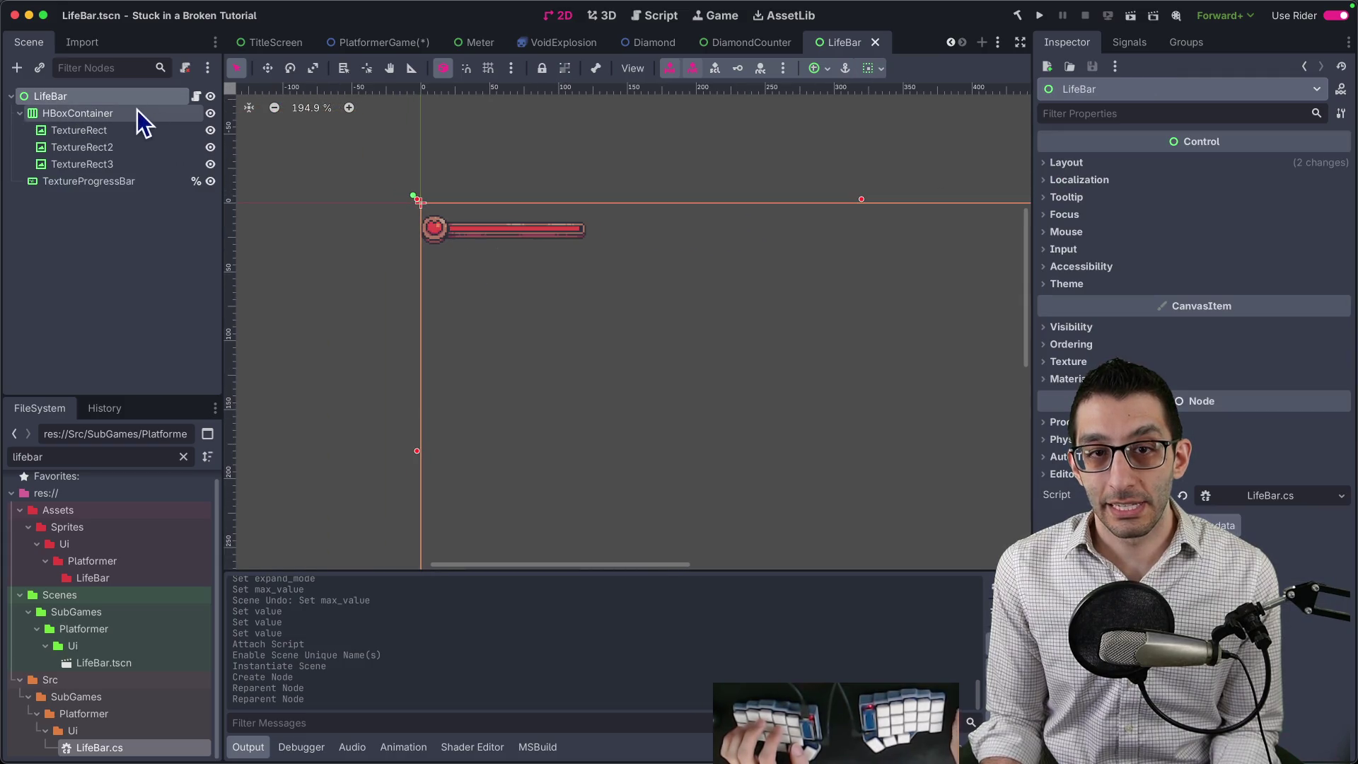
right_click(65, 100)
click(133, 316)
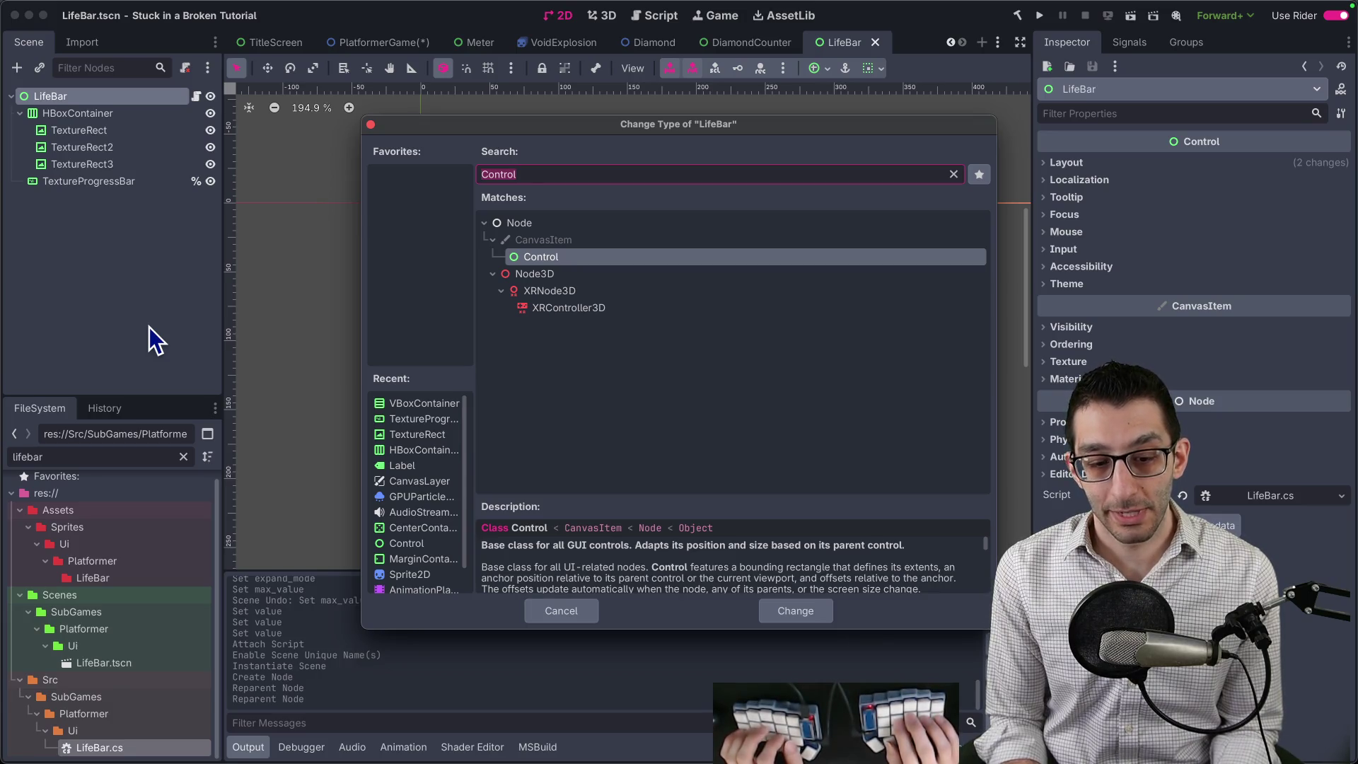
text(margin)
key(Return)
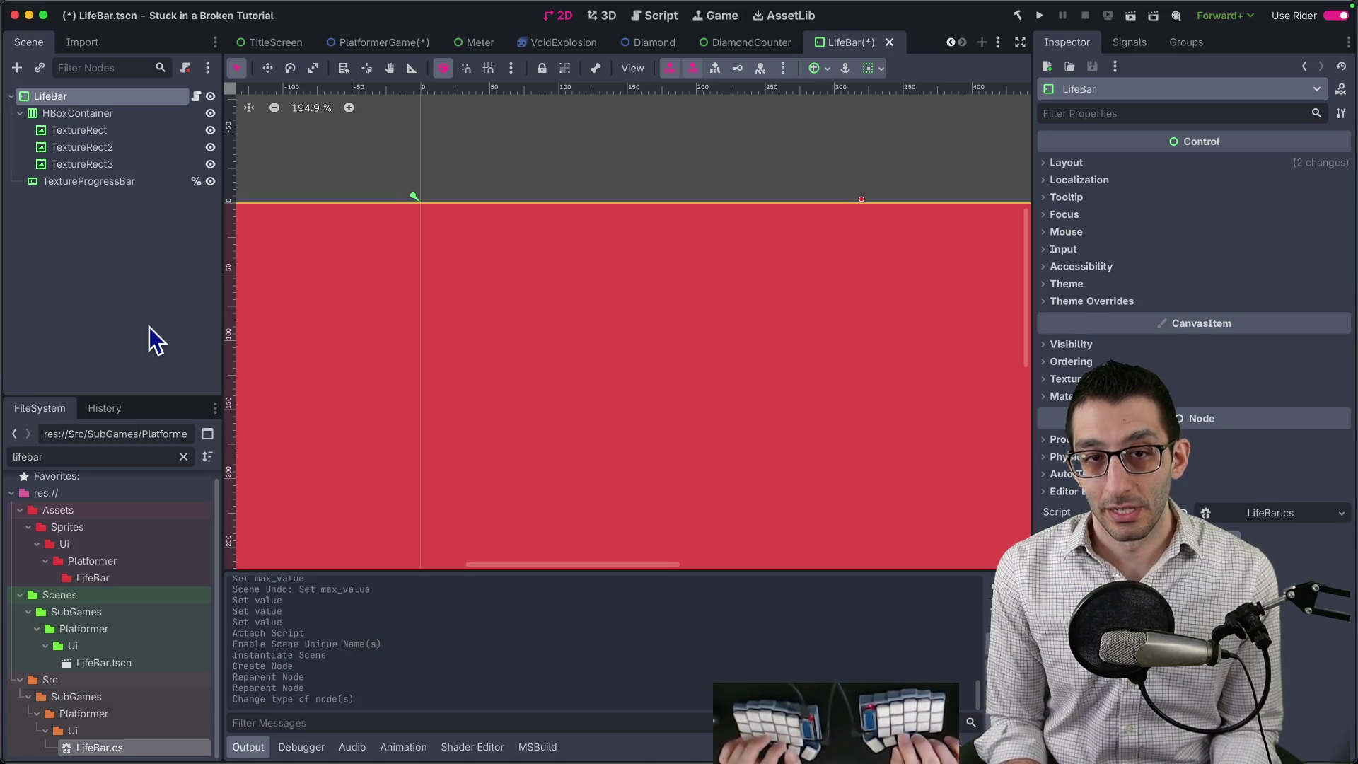
Undo the type change and earlier edits, then close LifeBar.tscn without saving.
scroll(493, 334, down, 8)
key(ctrl+z)
key(ctrl+z)
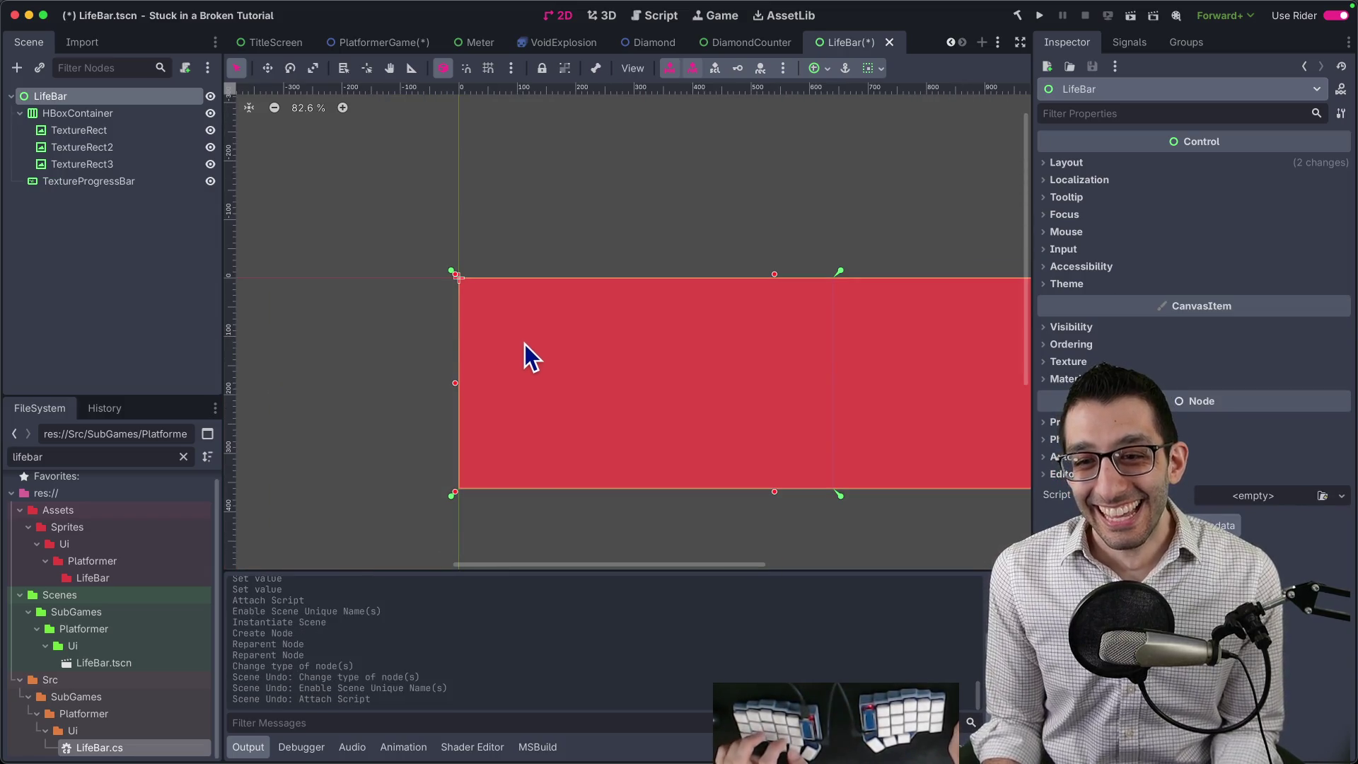
key(ctrl+z)
key(ctrl+z)
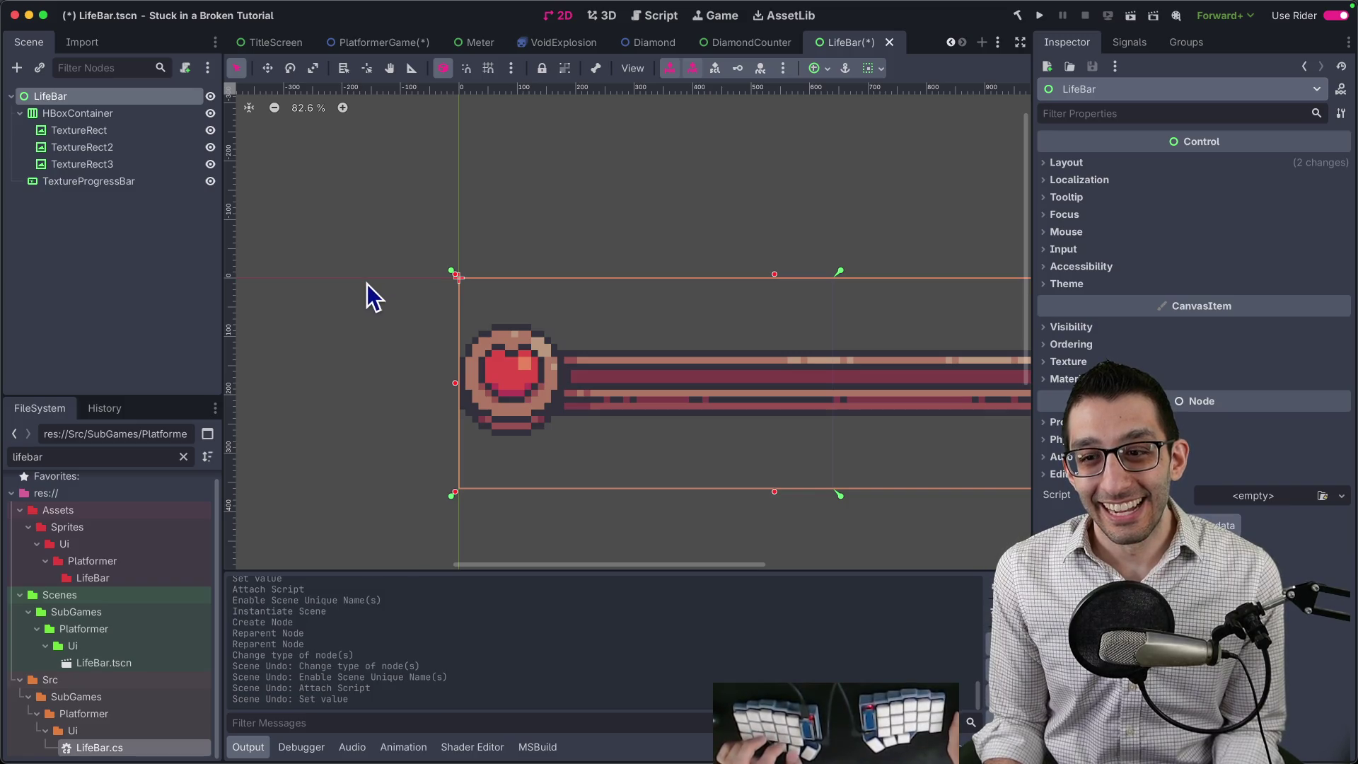
scroll(605, 294, down, 6)
key(ctrl+z)
key(ctrl+z)
key(ctrl+z)
key(ctrl+z)
key(ctrl+z)
key(ctrl+w)
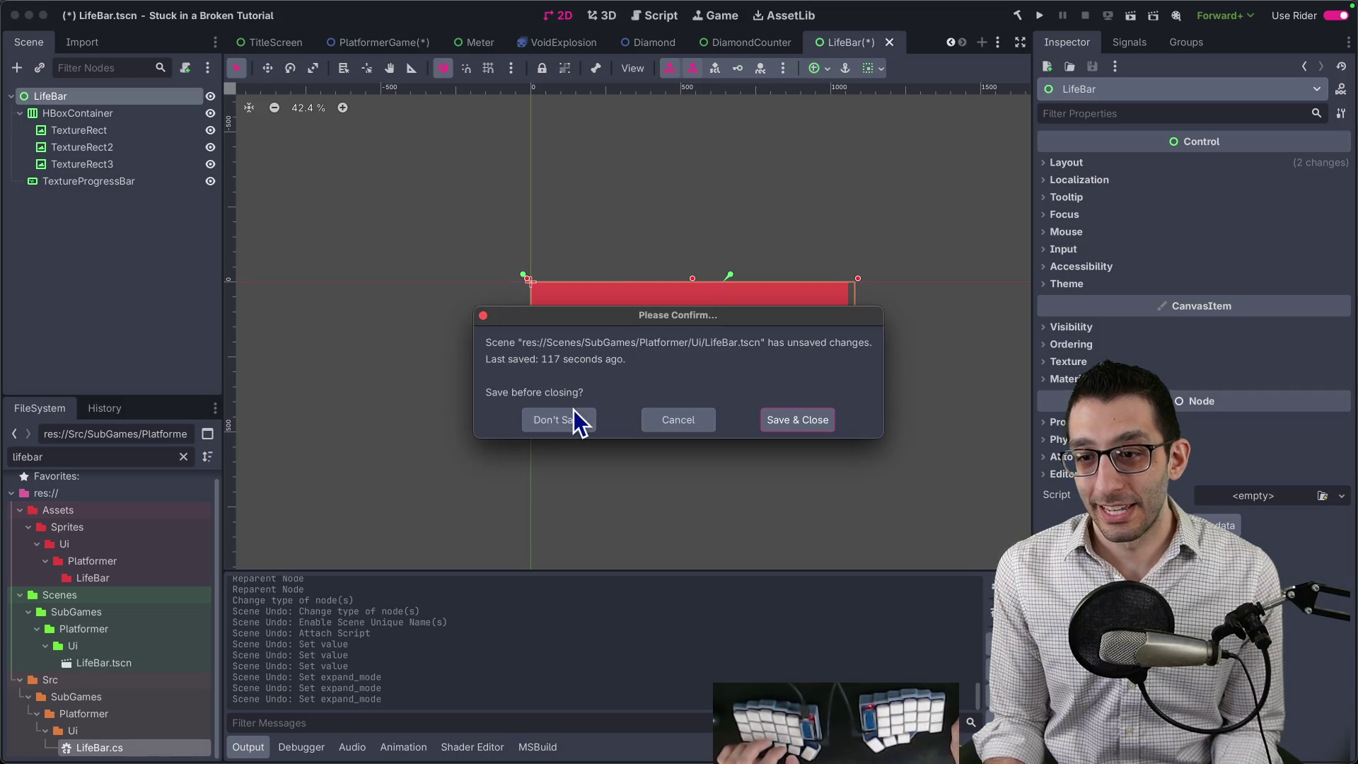
click(575, 410)
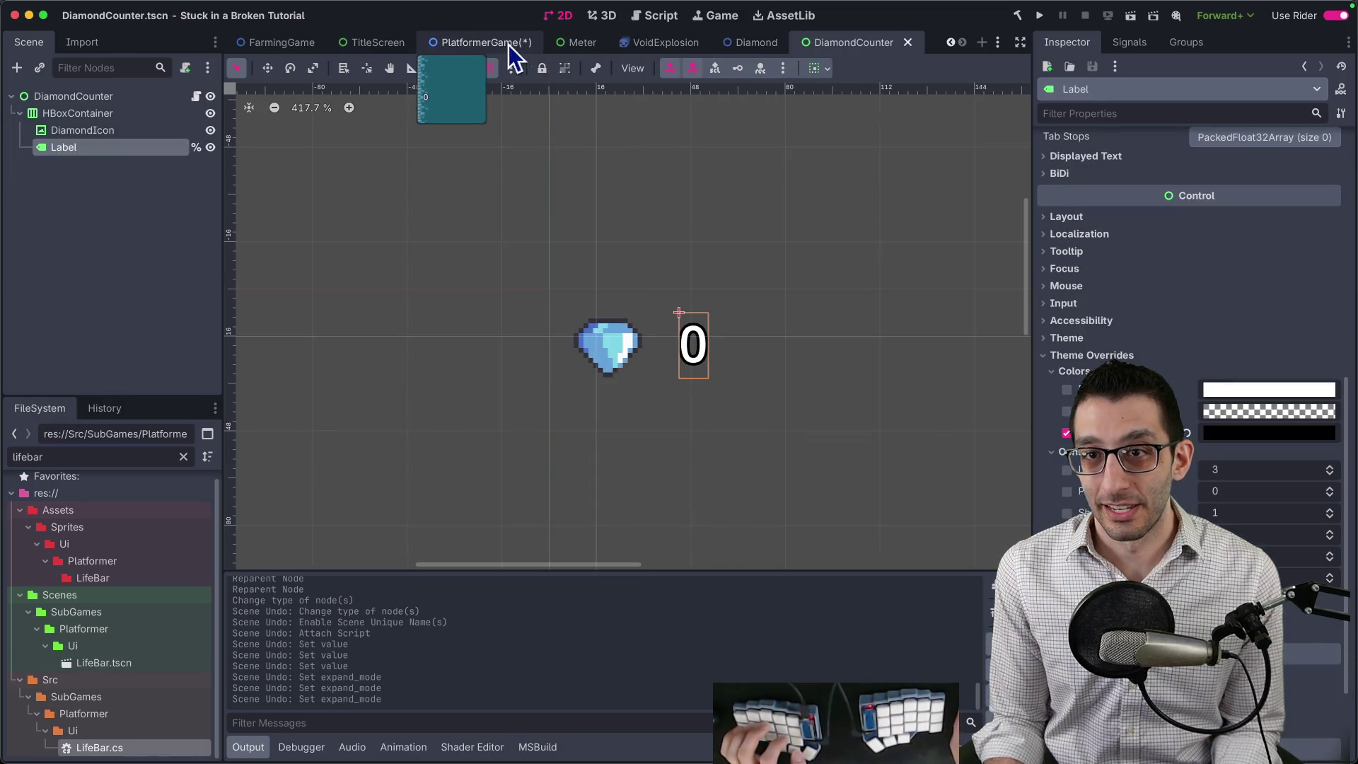
Inspect the DiamondCounter and LifeBar instances in PlatformerGame, then open the DiamondCounter scene.
click(508, 45)
click(187, 369)
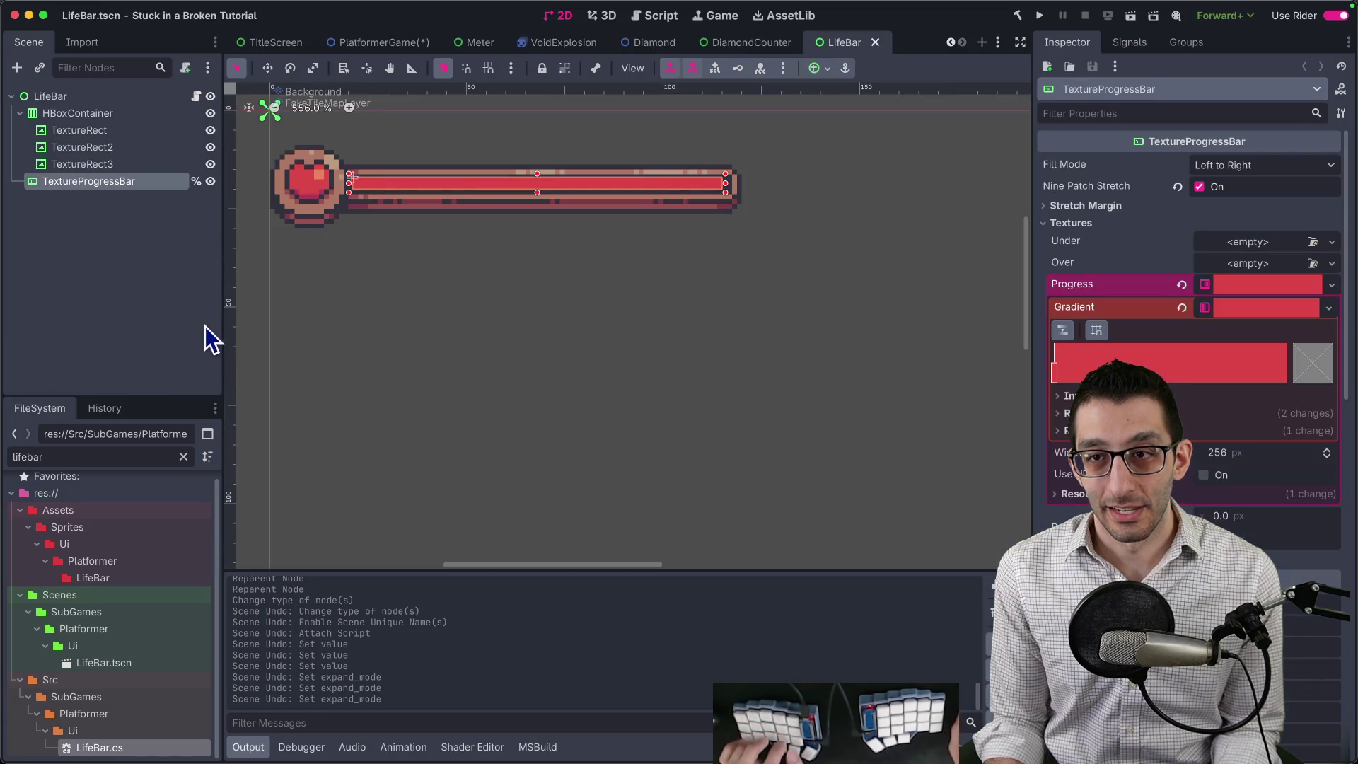
click(385, 42)
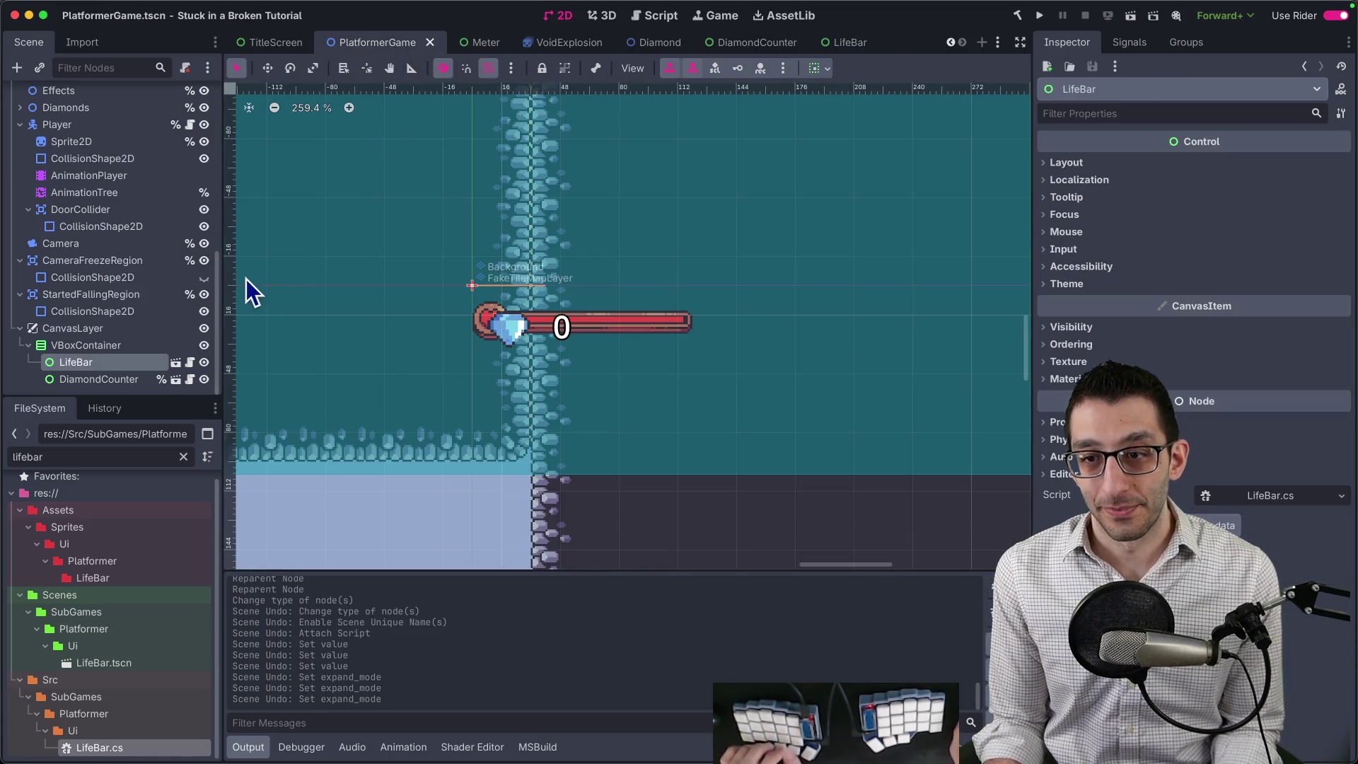
click(113, 379)
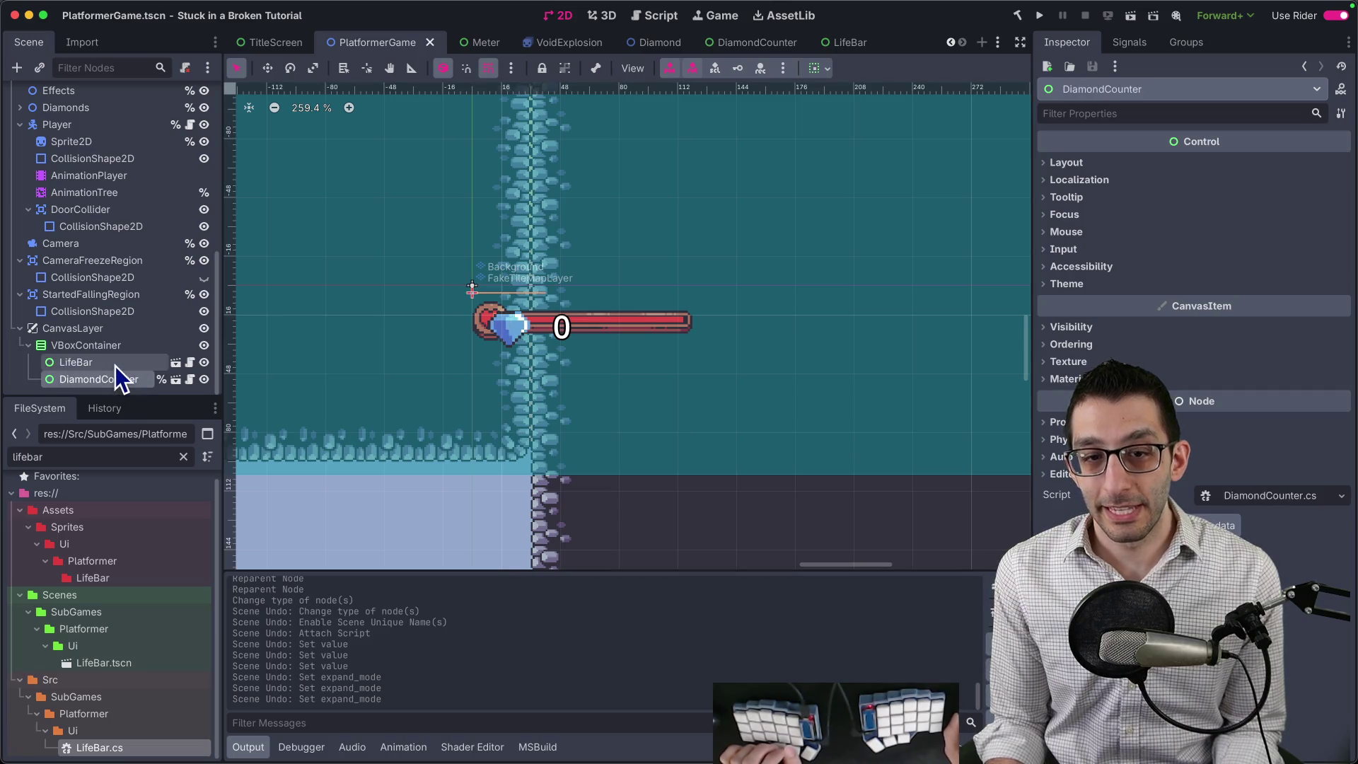
click(503, 314)
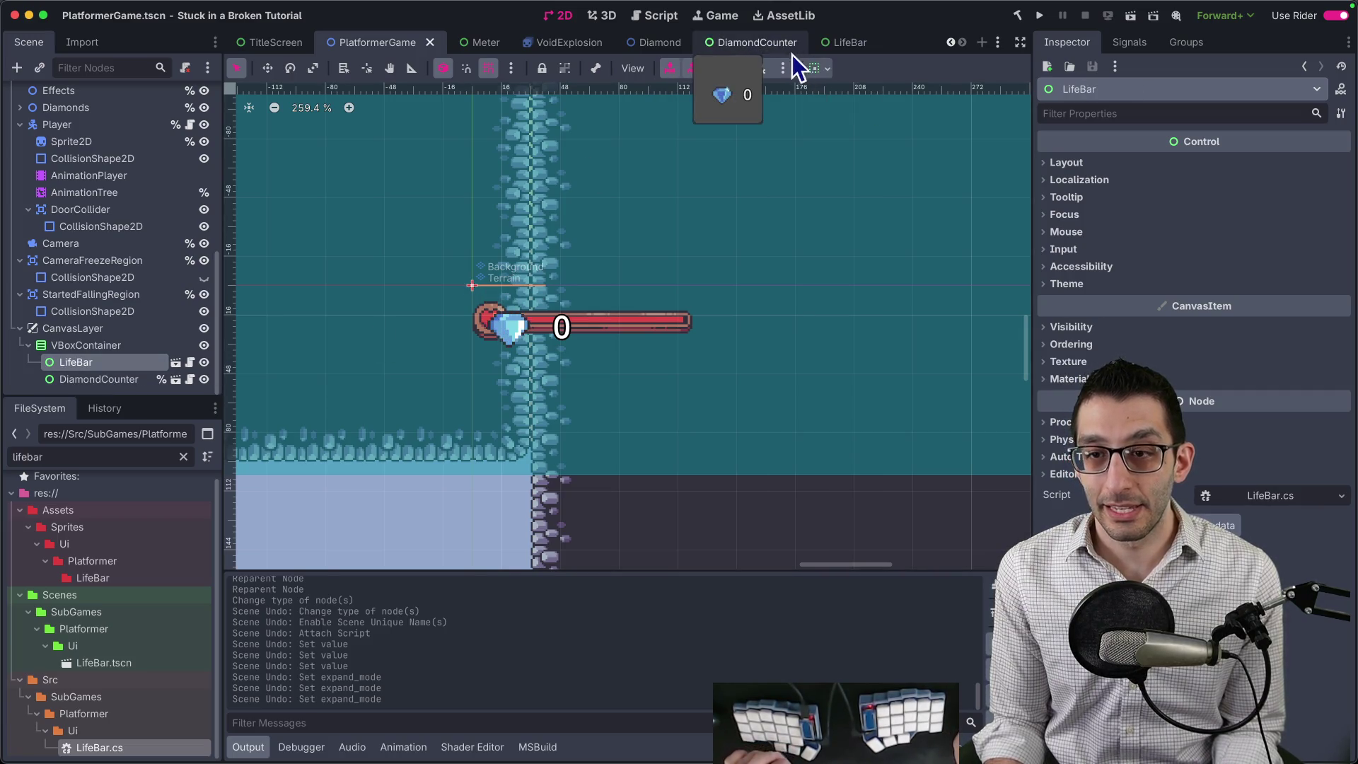
click(758, 48)
Make HBoxContainer the DiamondCounter scene root and remove the old node's script.
click(88, 97)
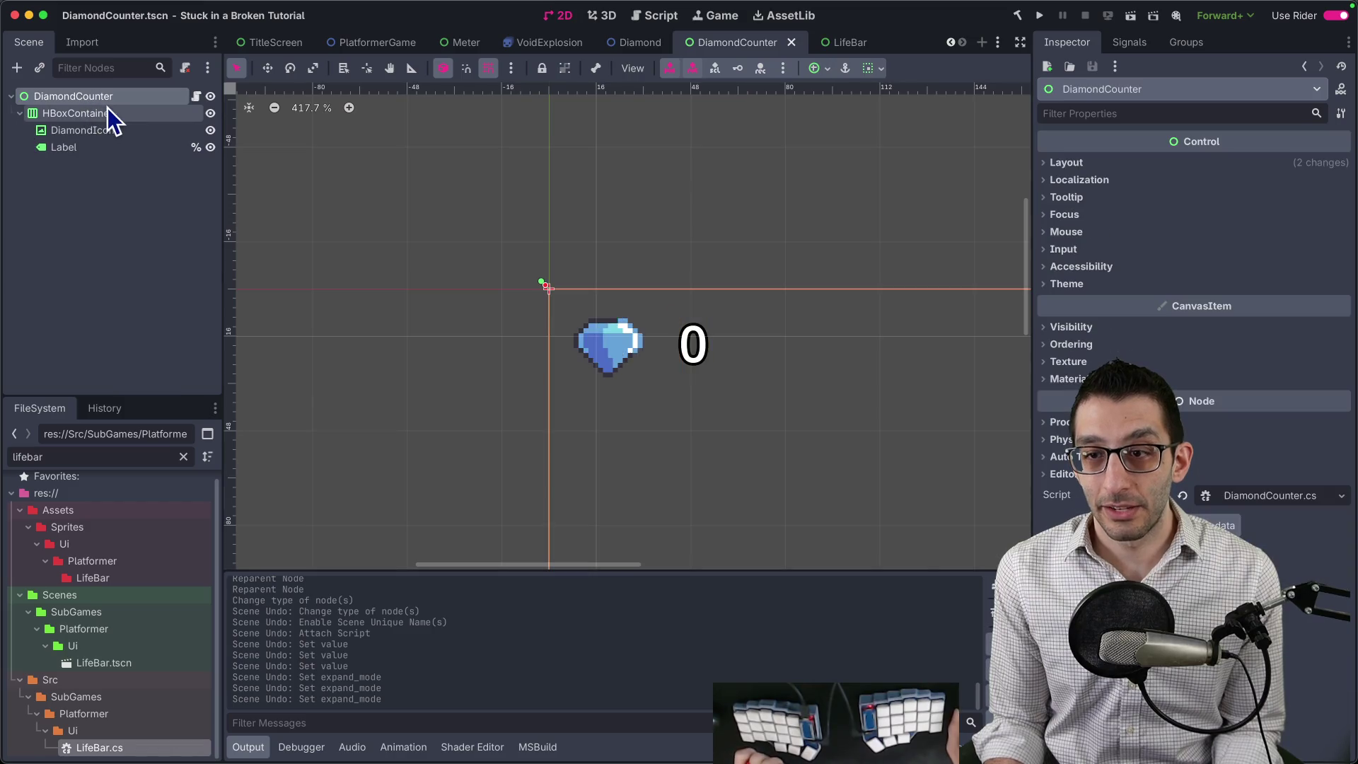
click(85, 116)
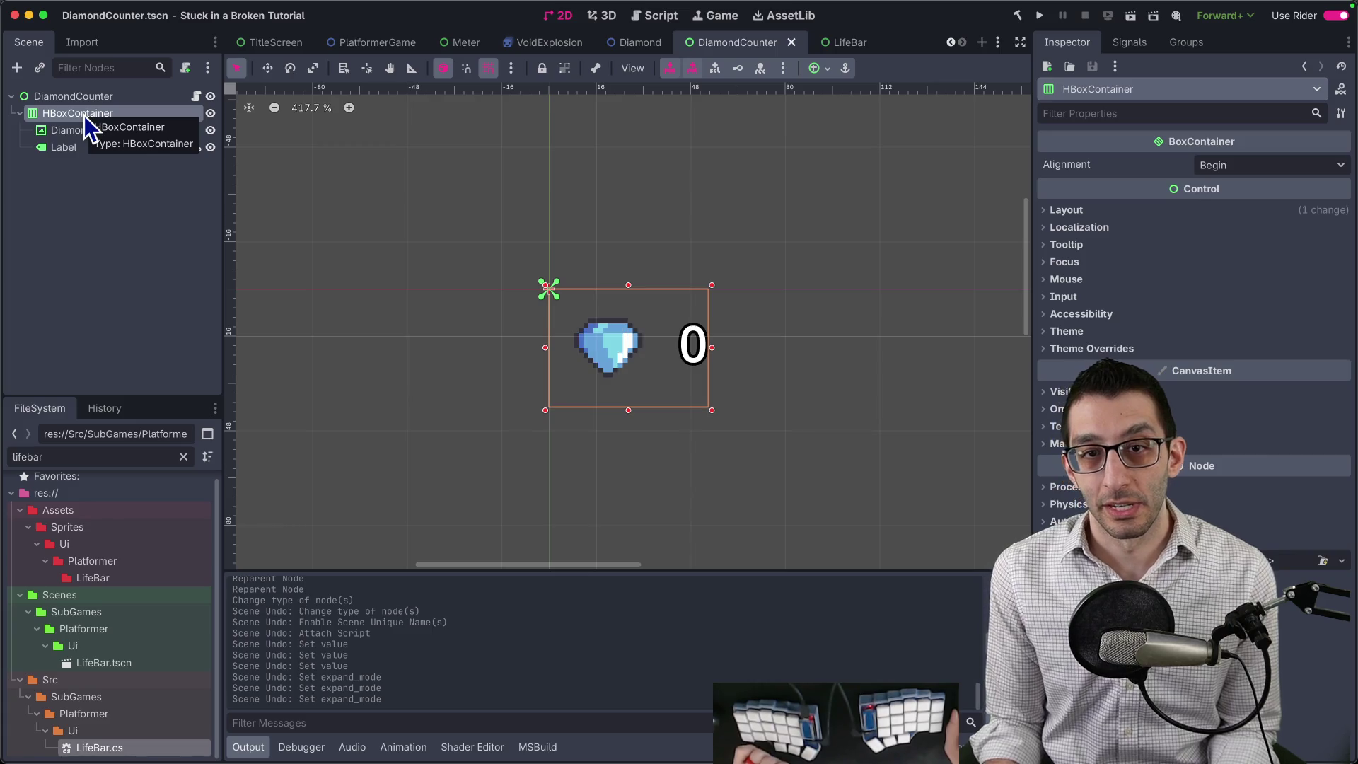
right_click(83, 116)
click(202, 399)
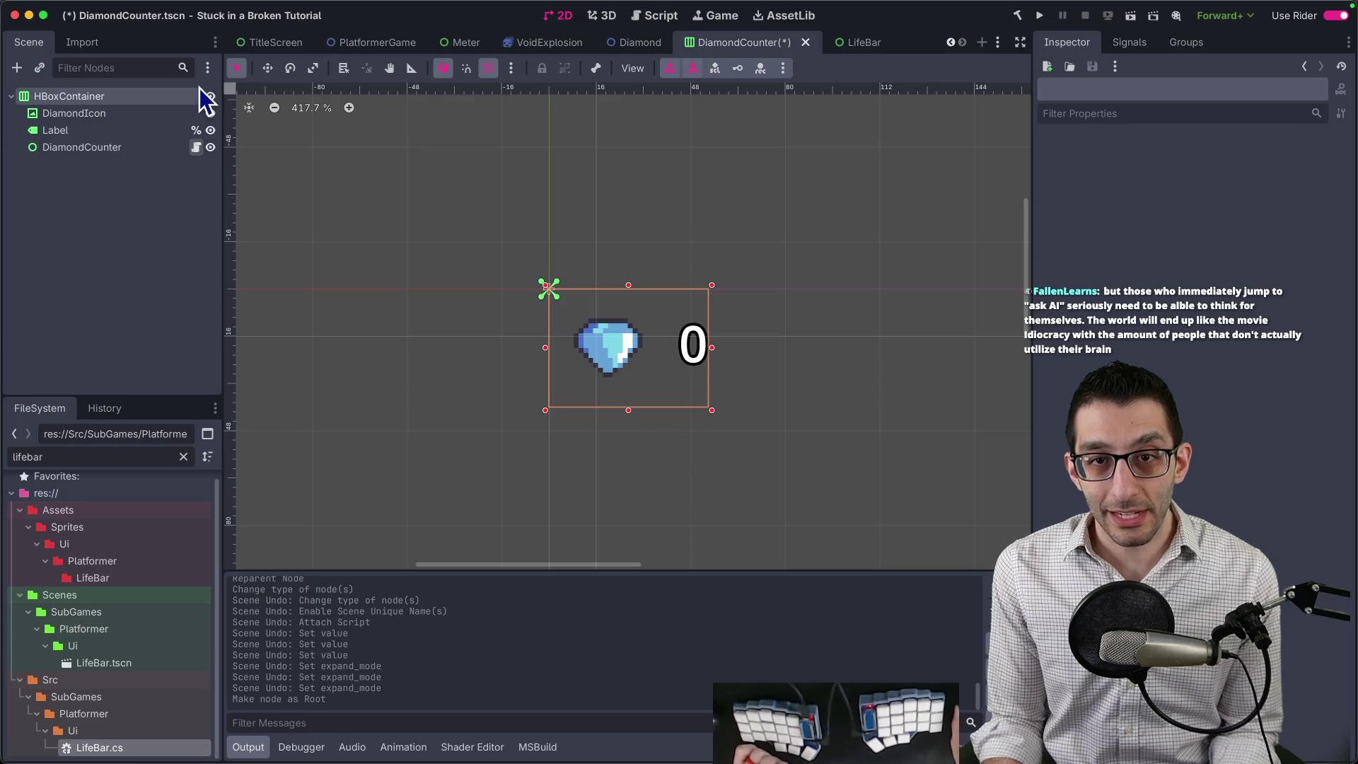
right_click(189, 150)
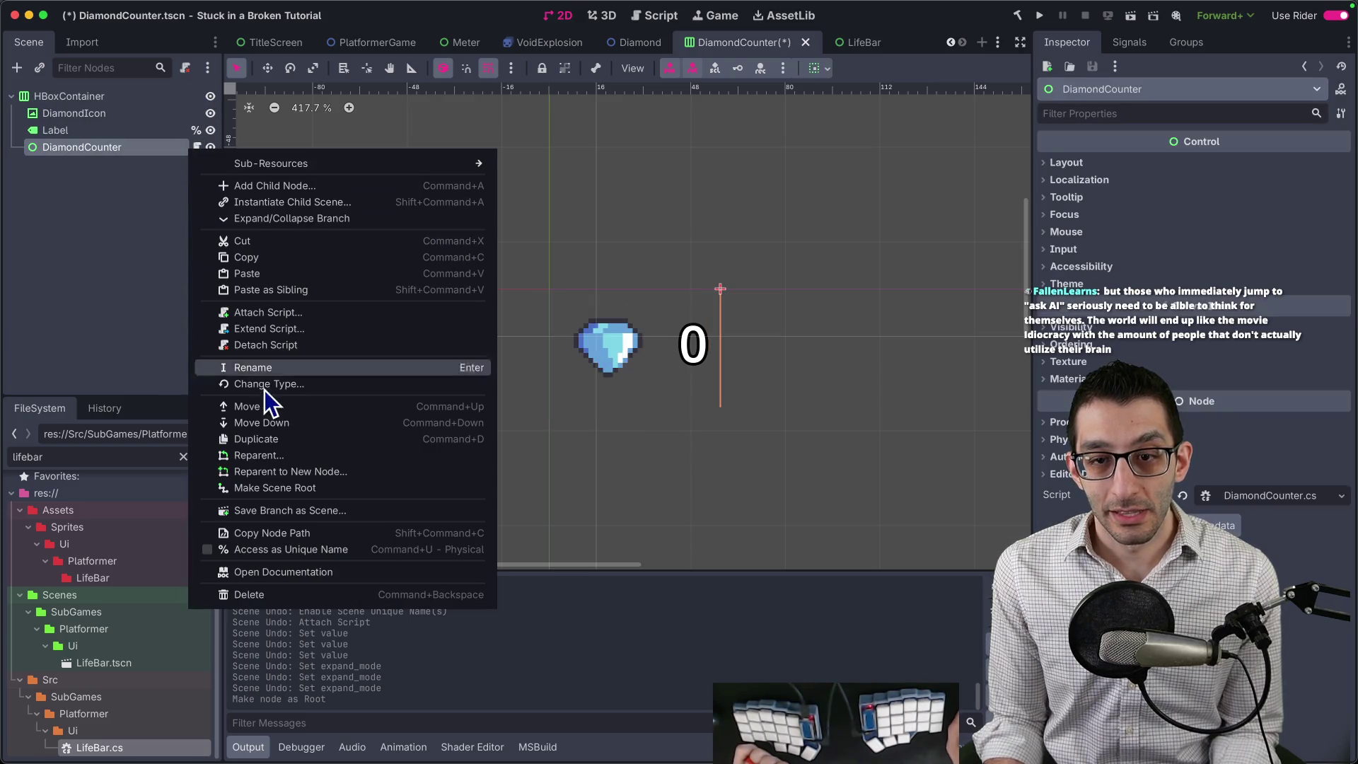
click(302, 345)
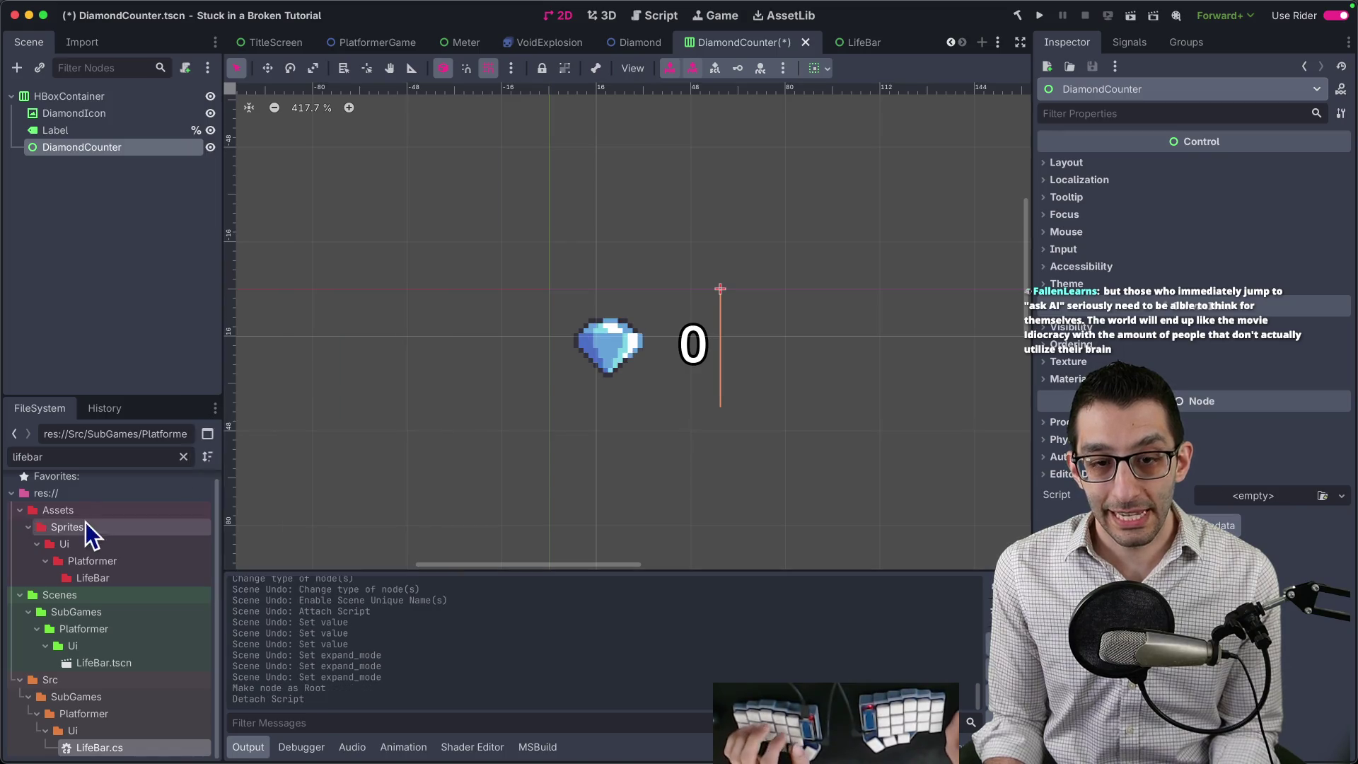
Attach DiamondCounter.cs to the new HBoxContainer root and delete the old DiamondCounter node.
double_click(107, 456)
text(diamond)
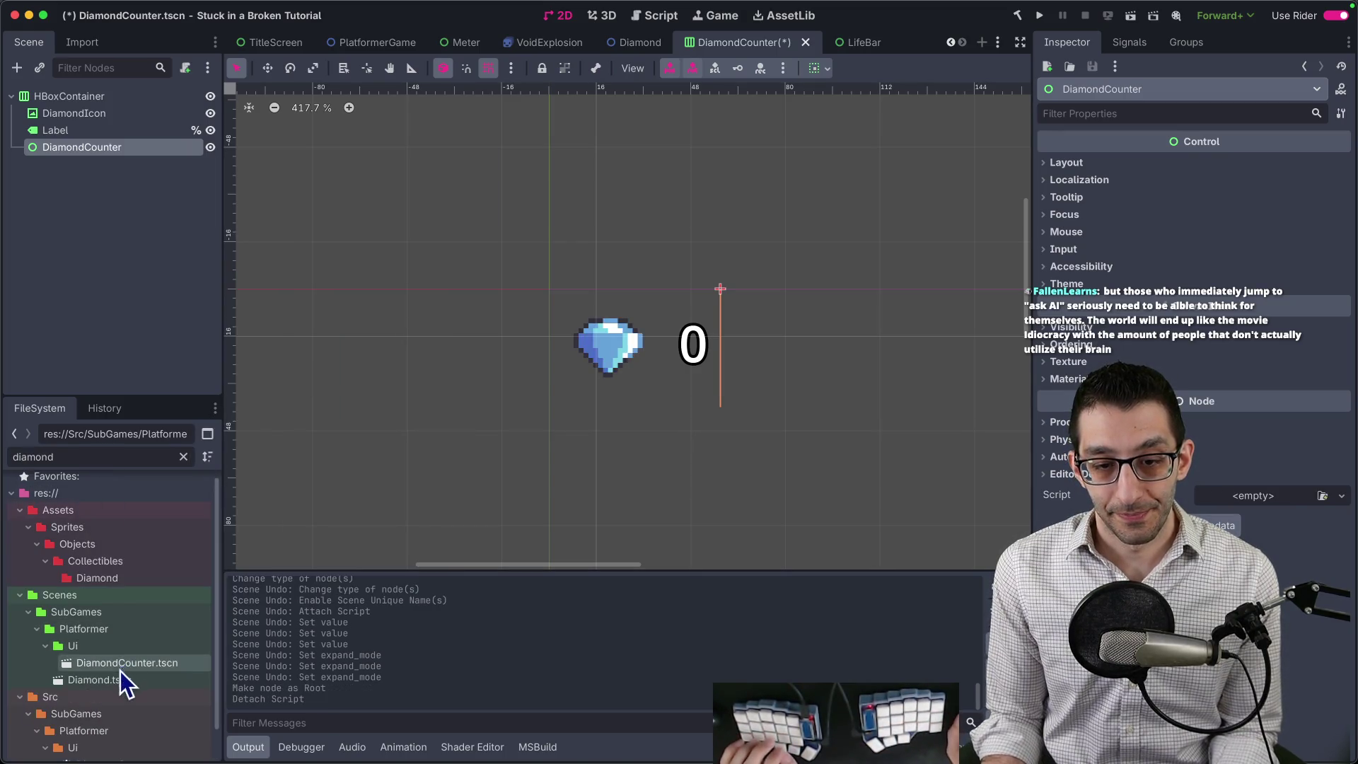
scroll(128, 680, down, 1)
mouse_move(120, 723)
mouse_down()
mouse_move(182, 298)
mouse_move(120, 96)
mouse_up()
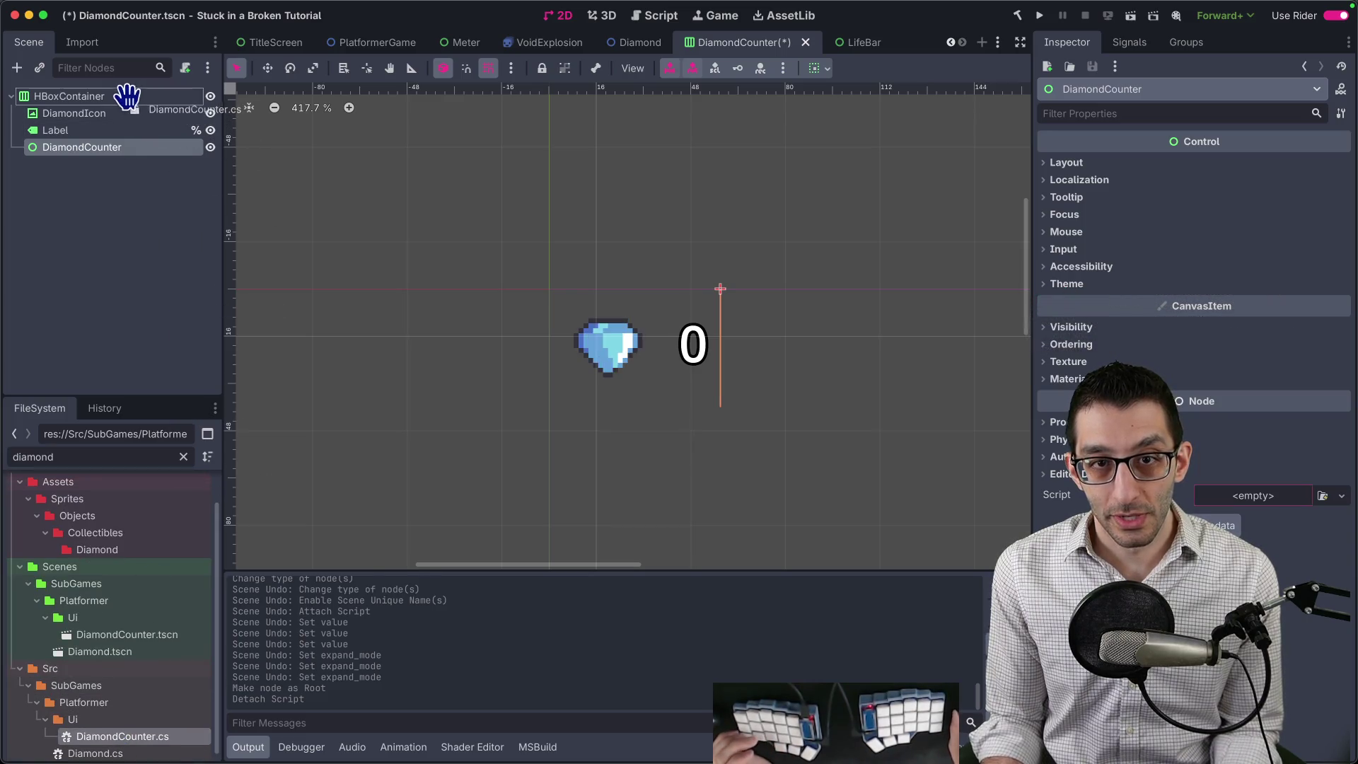
key(Delete)
key(Return)
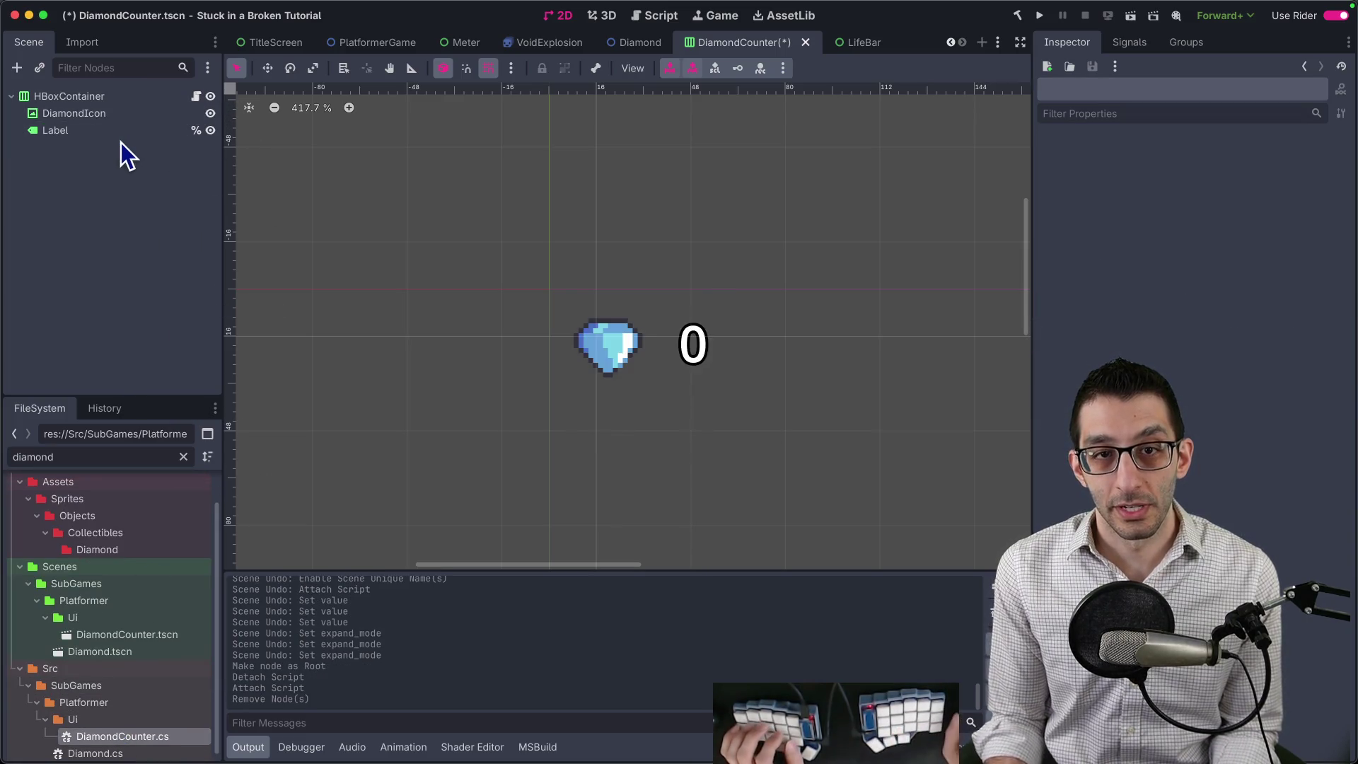
Rename the root to DiamondCounter and save the scene.
double_click(116, 99)
text(DiamondC)
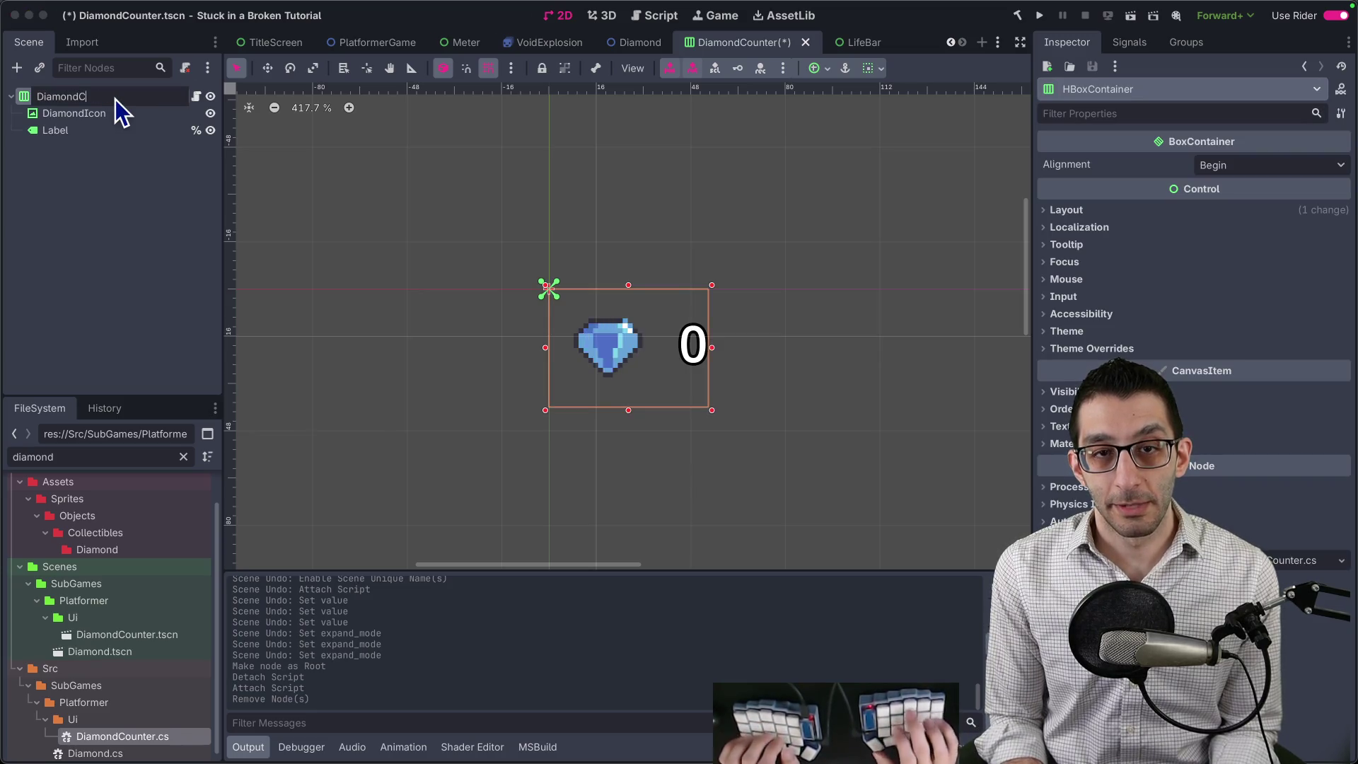
text(ounter)
key(Return)
key(ctrl+s)
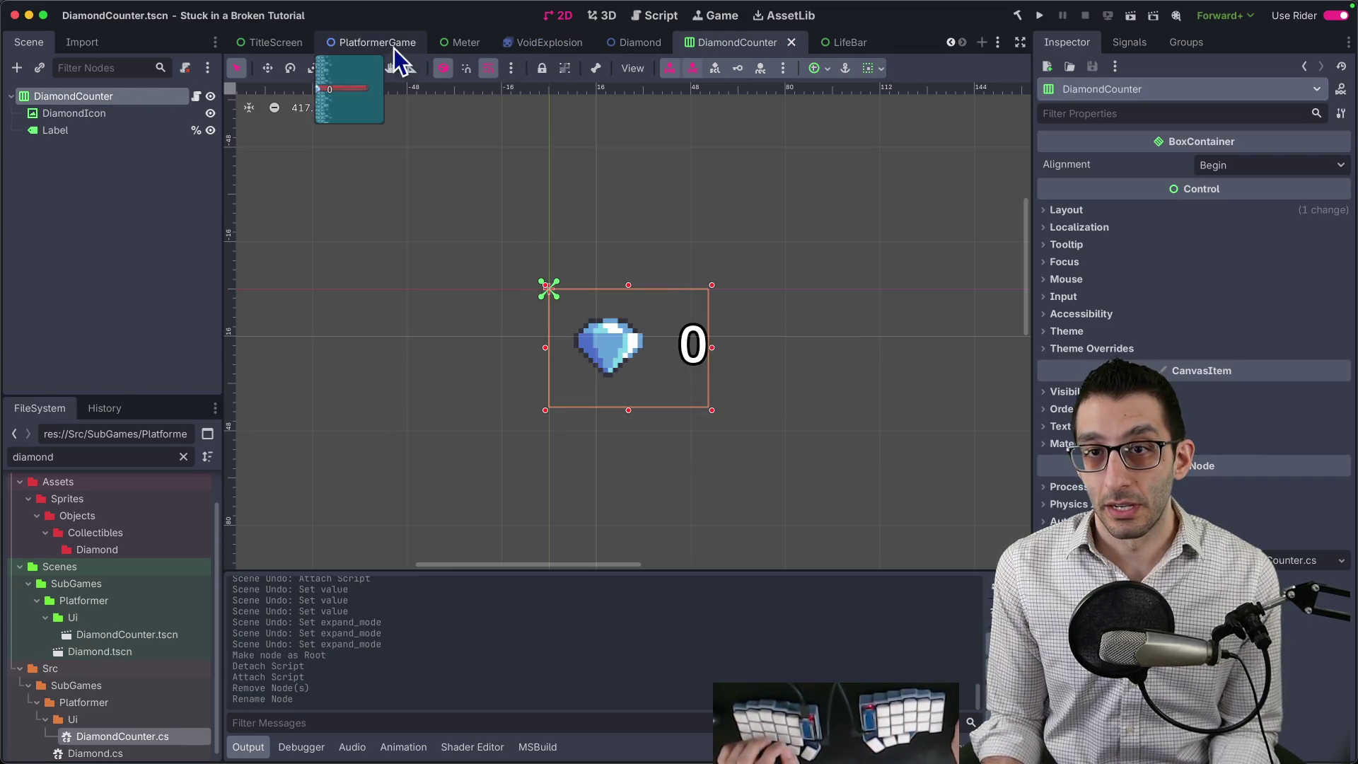
click(393, 48)
scroll(252, 351, down, 1)
scroll(141, 377, down, 1)
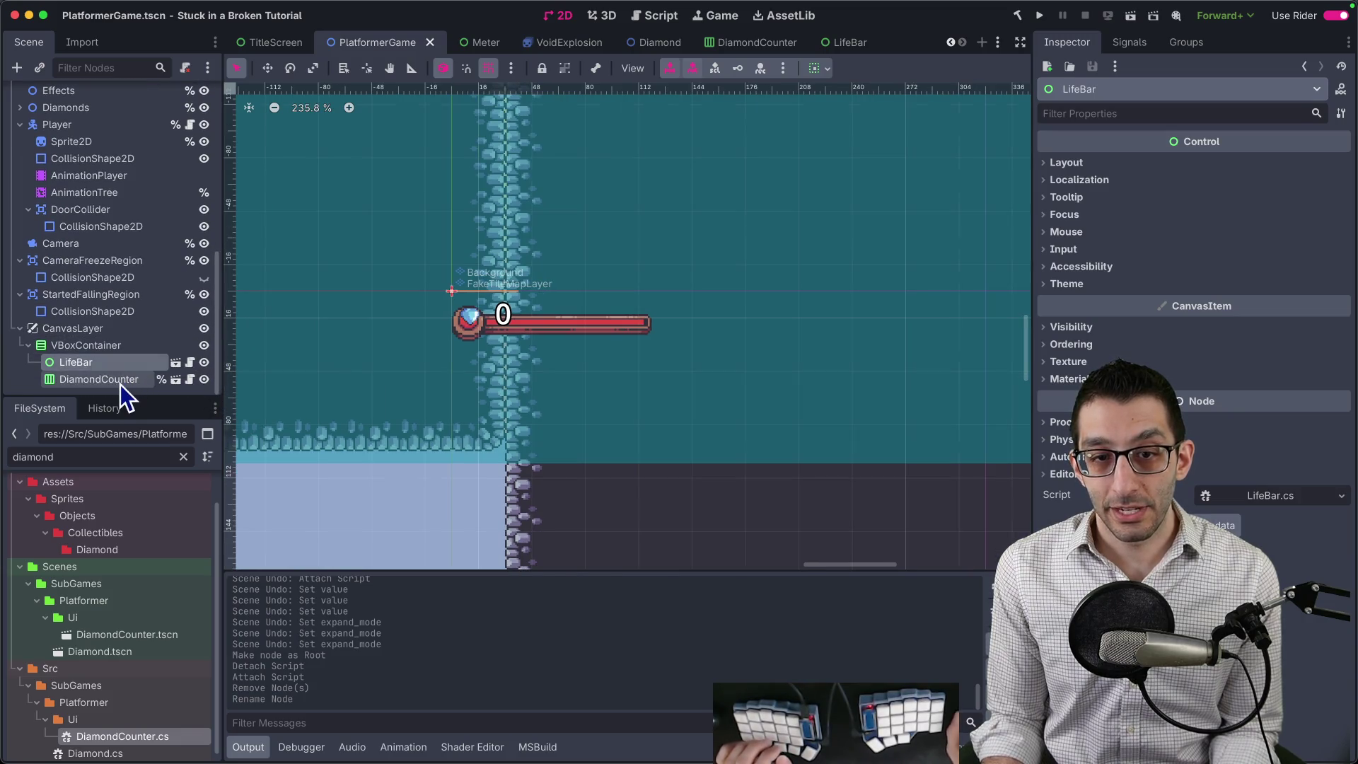
Place LifeBar inside the HUD's VBoxContainer in PlatformerGame.
click(105, 384)
mouse_move(84, 365)
mouse_down()
mouse_move(88, 345)
mouse_move(62, 378)
mouse_move(68, 355)
mouse_up()
click(172, 363)
scroll(373, 212, down, 2)
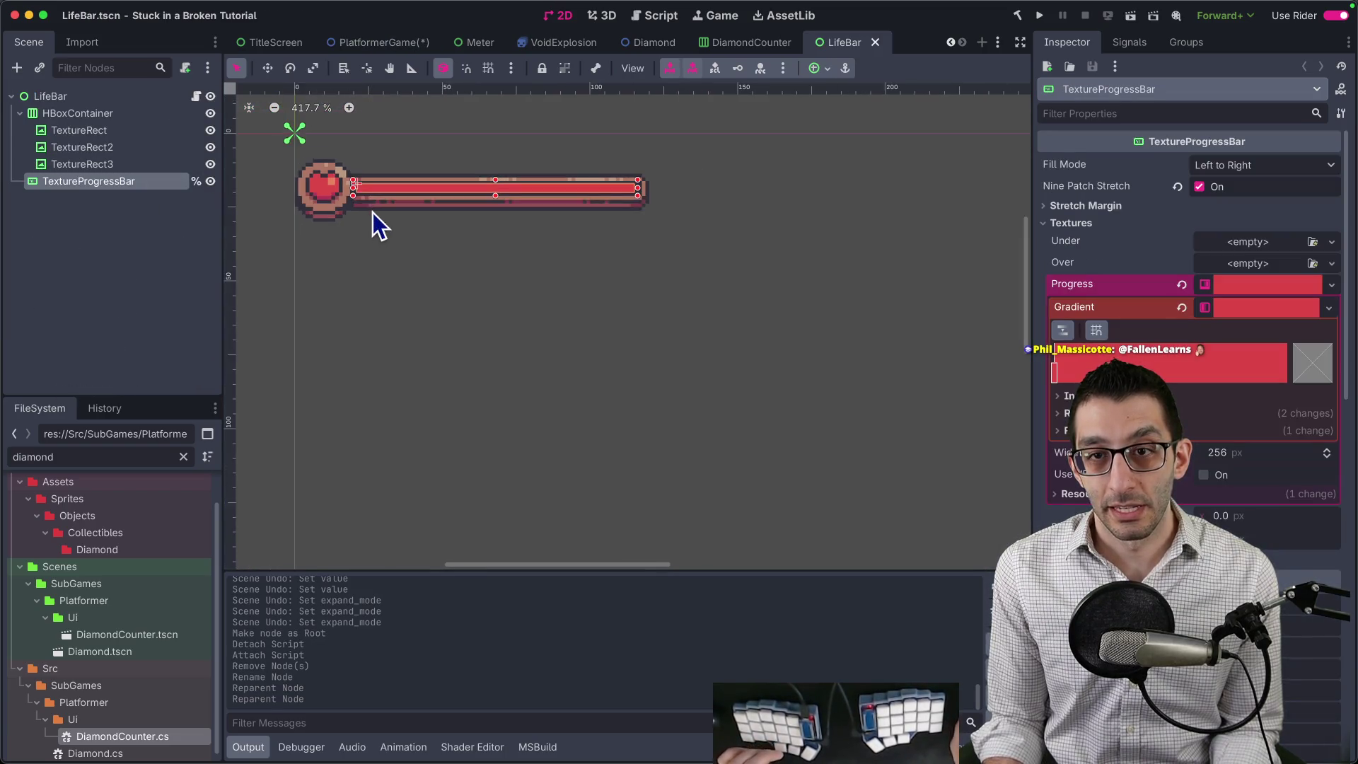
scroll(395, 219, up, 2)
scroll(417, 216, right, 2)
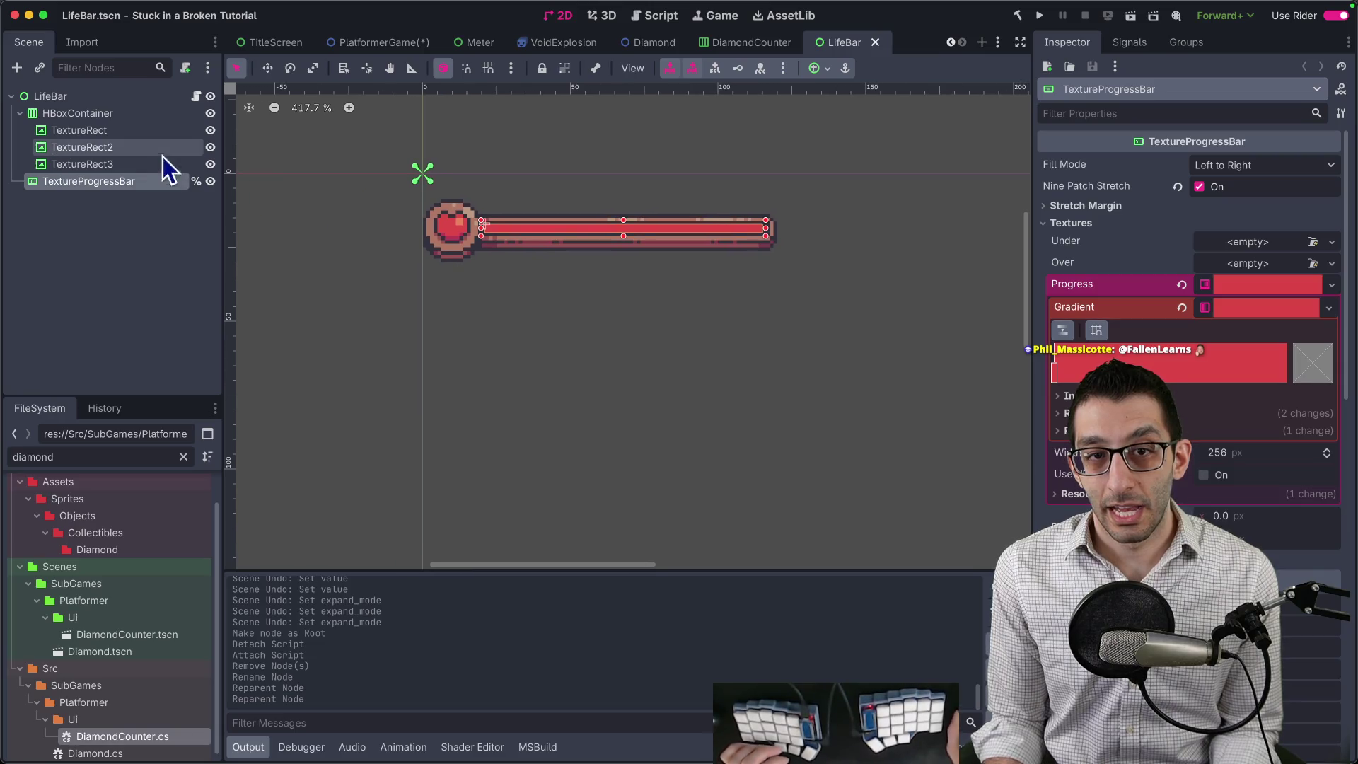
Add an HBoxContainer in the LifeBar scene and make it the root above LifeBar.
click(54, 101)
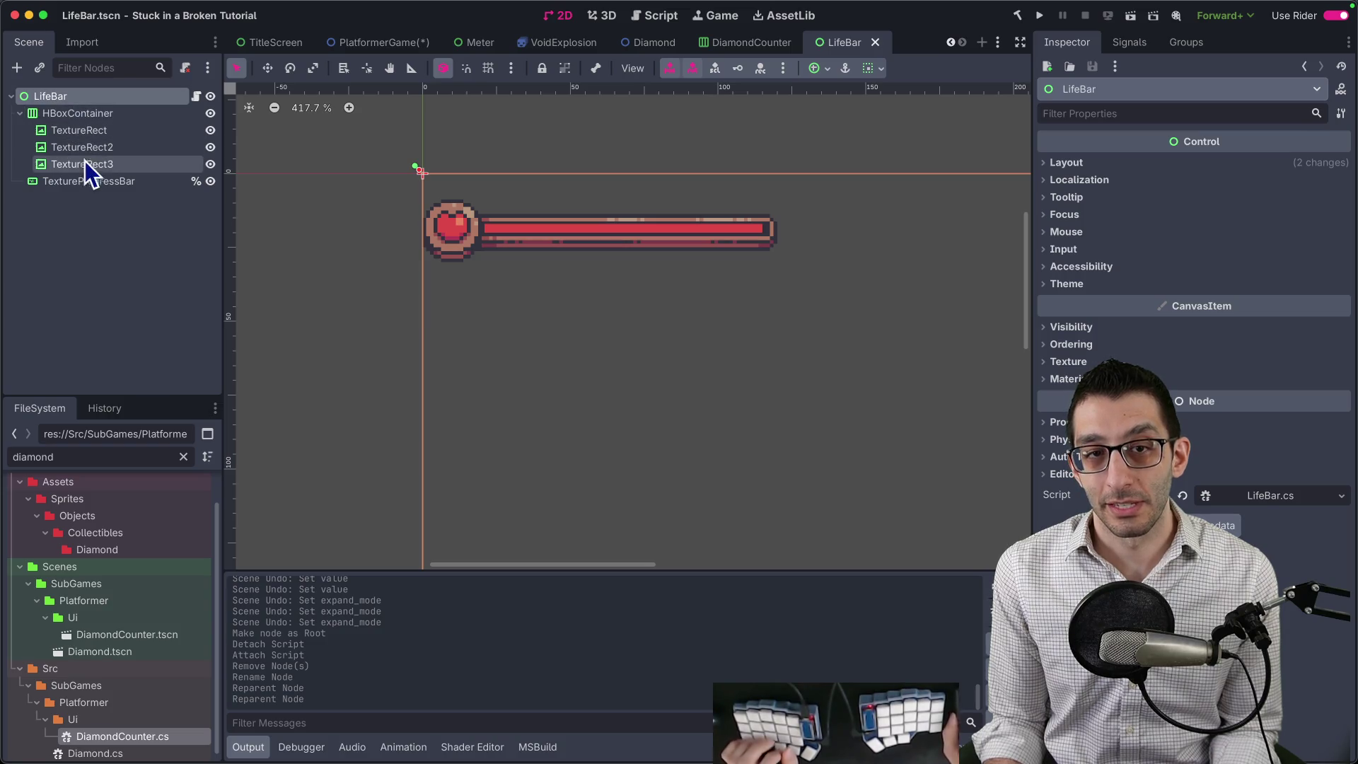
click(16, 68)
text(hbox)
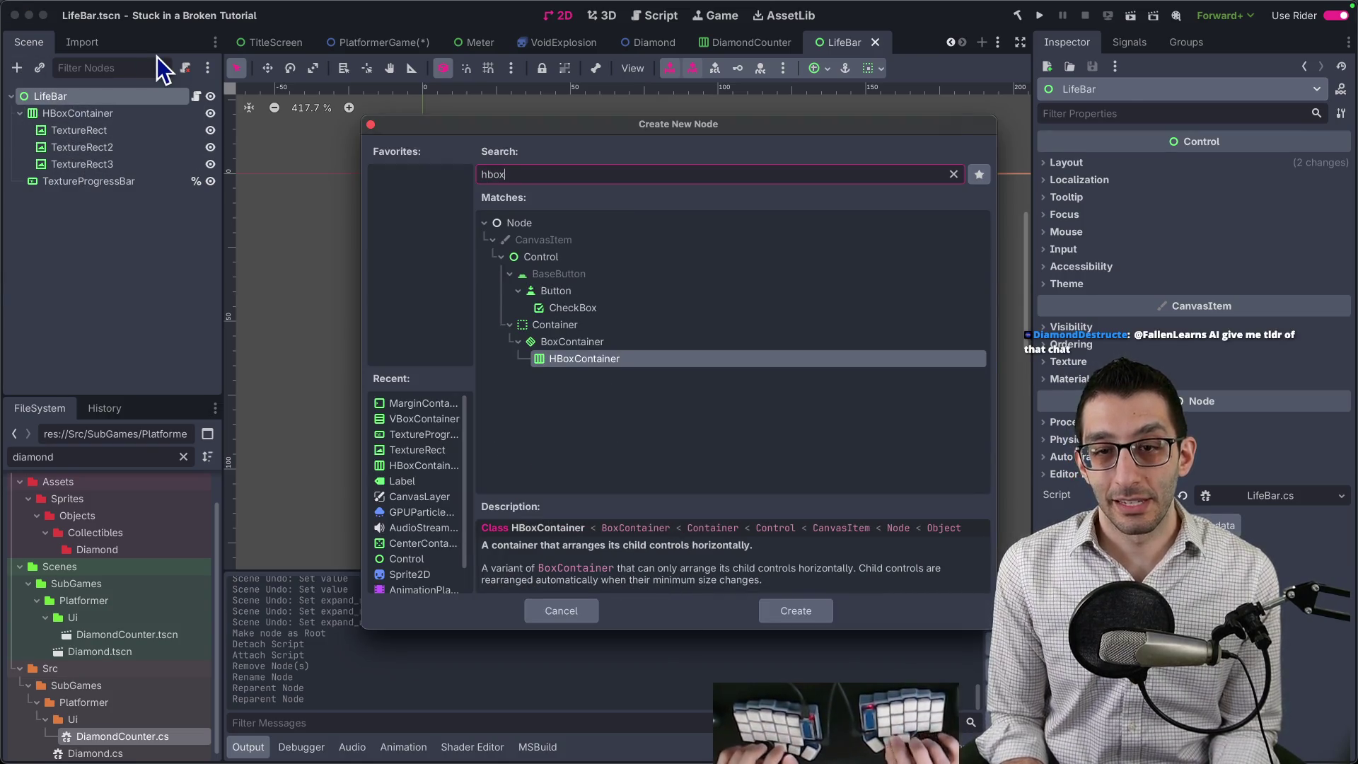
key(Return)
right_click(117, 199)
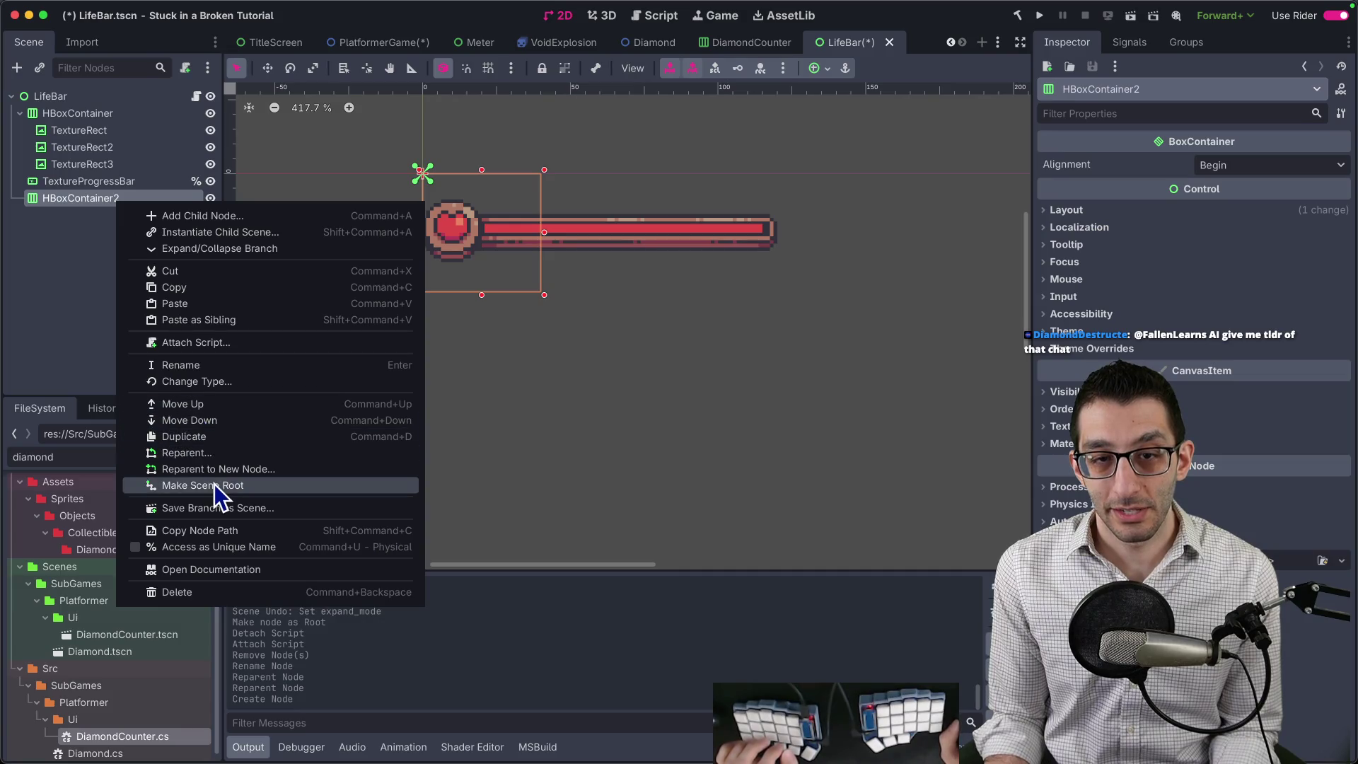
click(212, 486)
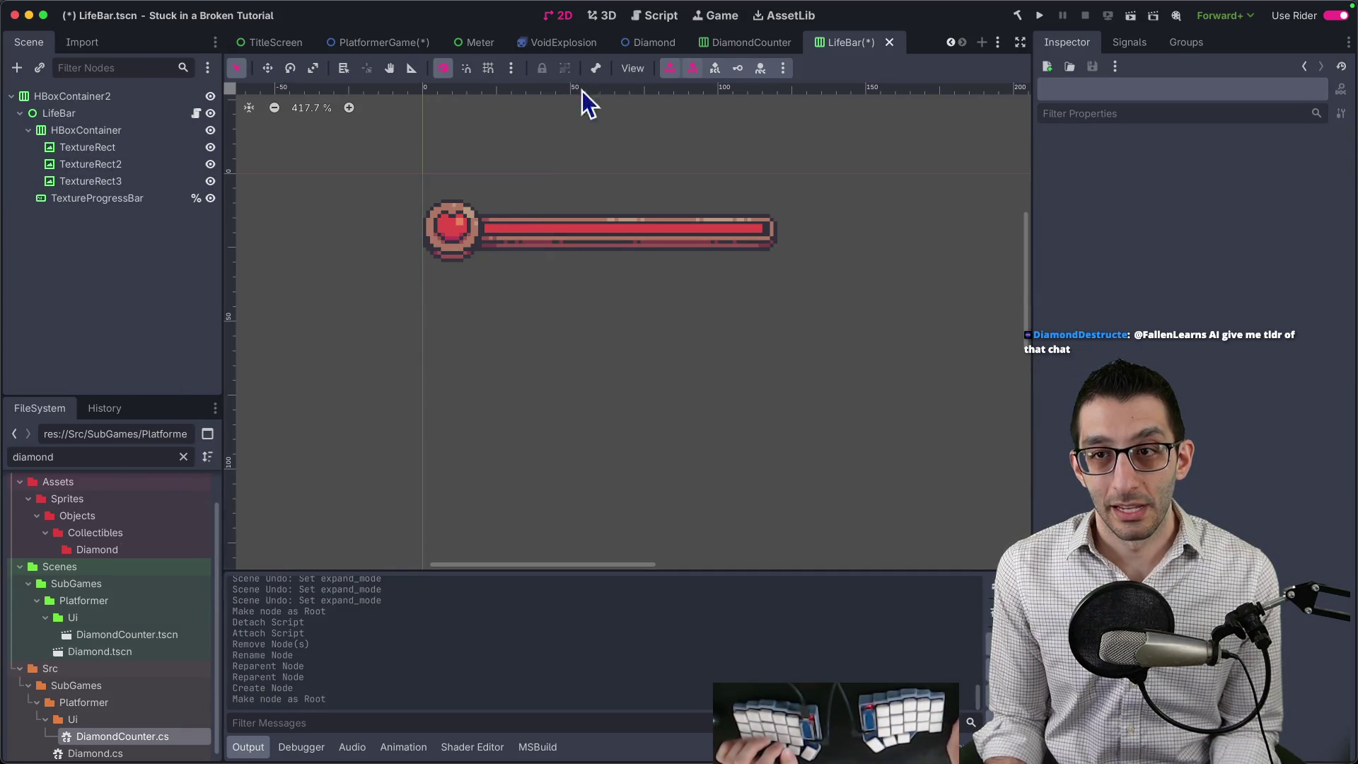
click(751, 42)
click(386, 43)
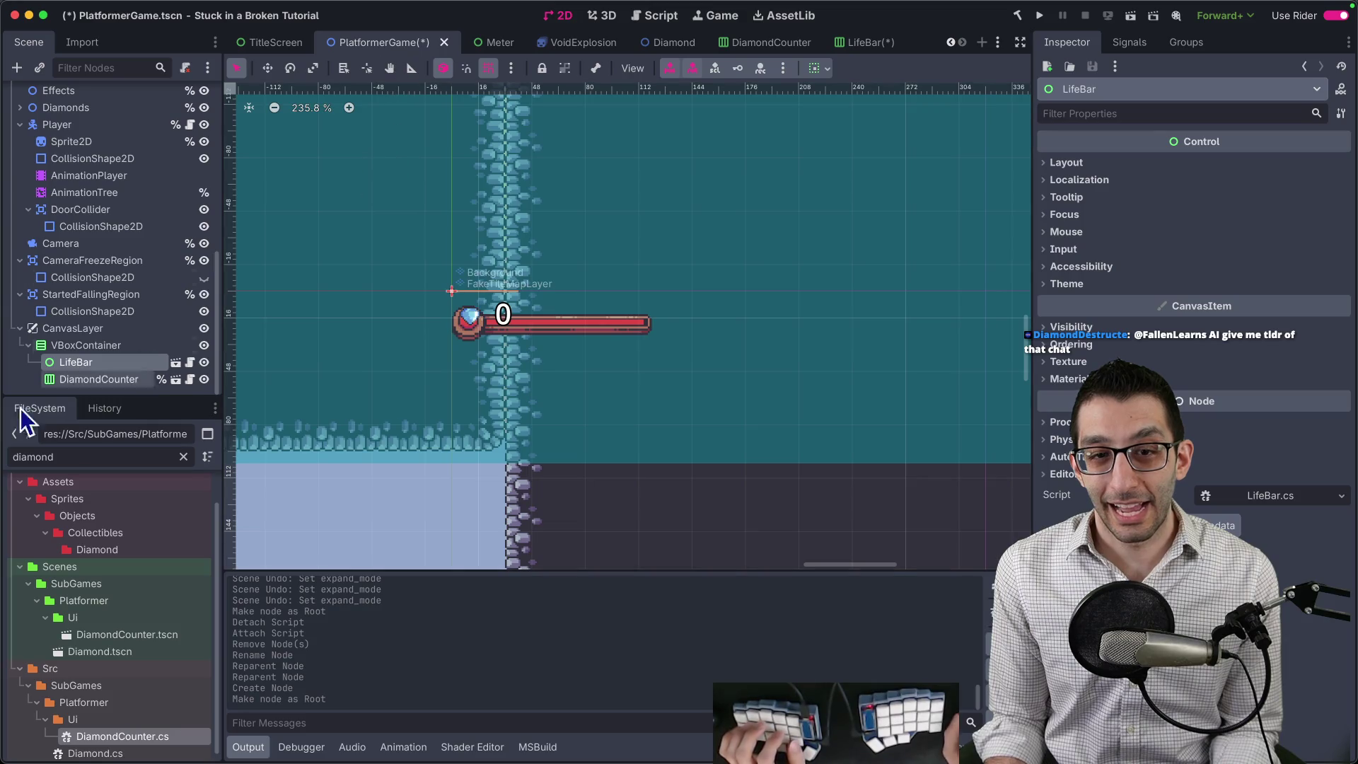
Save the open scenes, open LifeBar from PlatformerGame, then start a blank VS Code note.
key(ctrl+s)
click(378, 43)
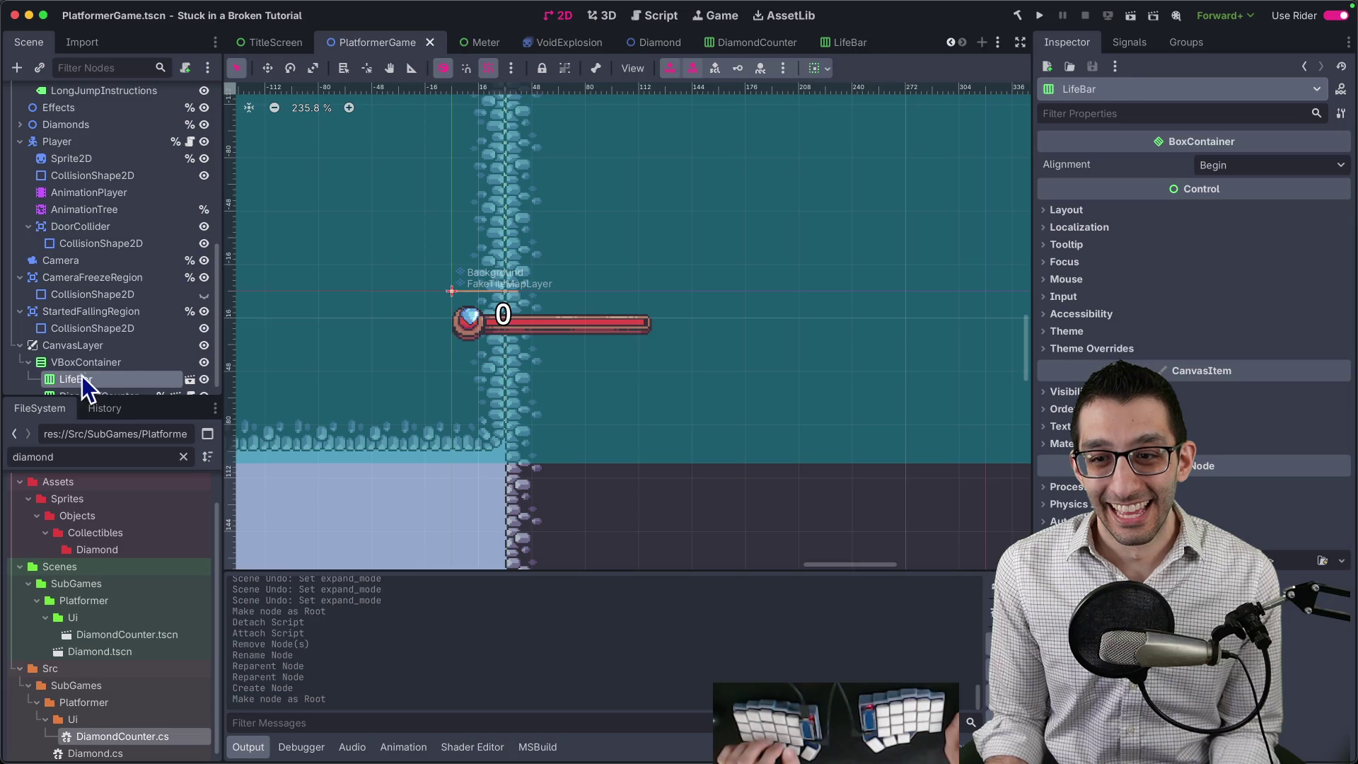
scroll(82, 376, down, 1)
click(189, 362)
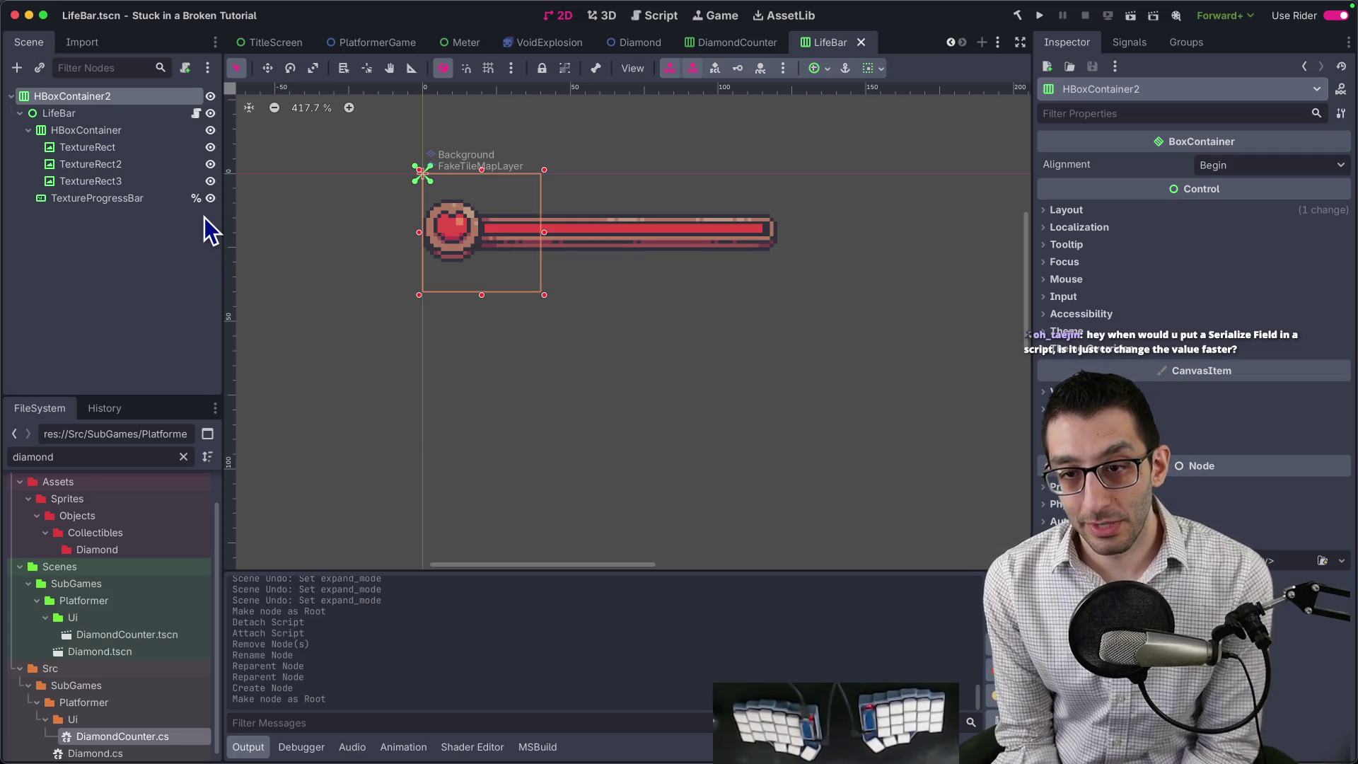
key(super+Tab)
key(super+n)
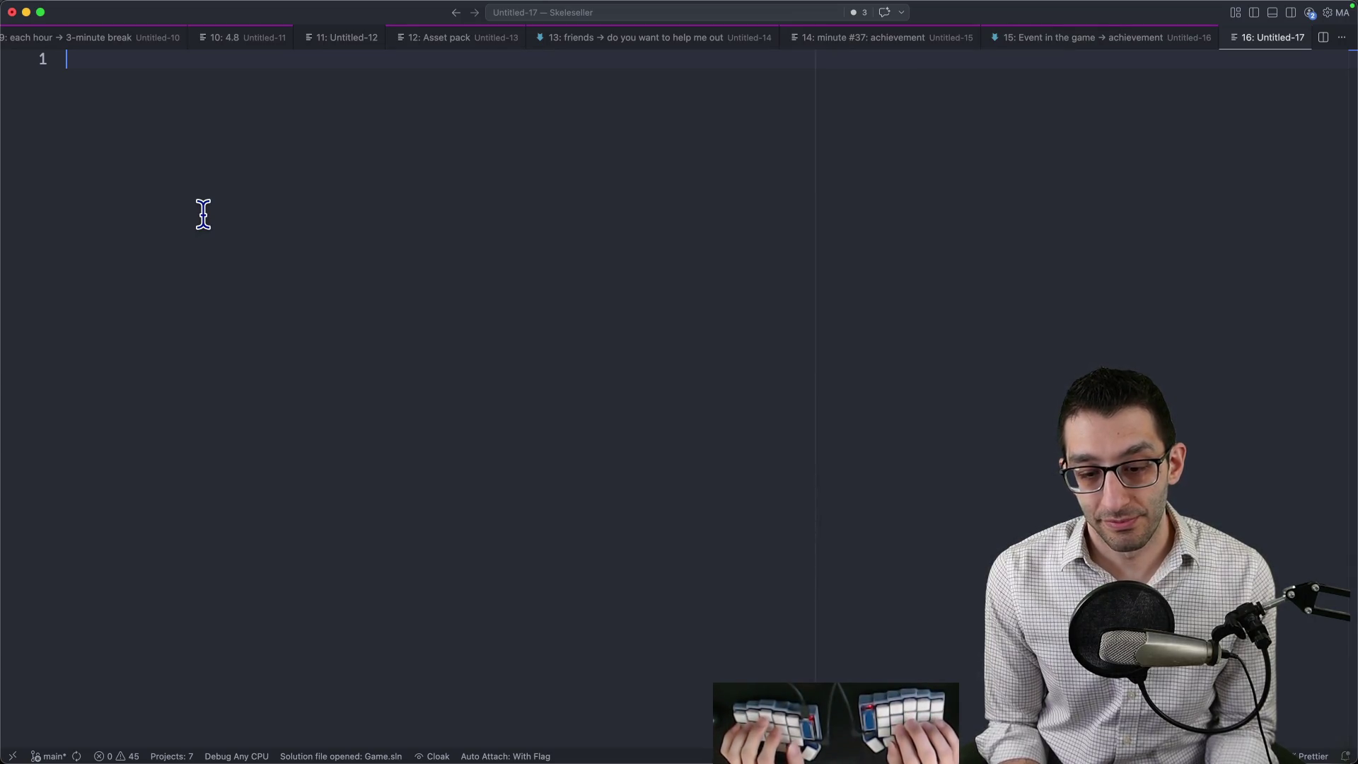
Write 'fix a broken door' in the Untitled-17 note, then go back to Godot.
text(fix a )
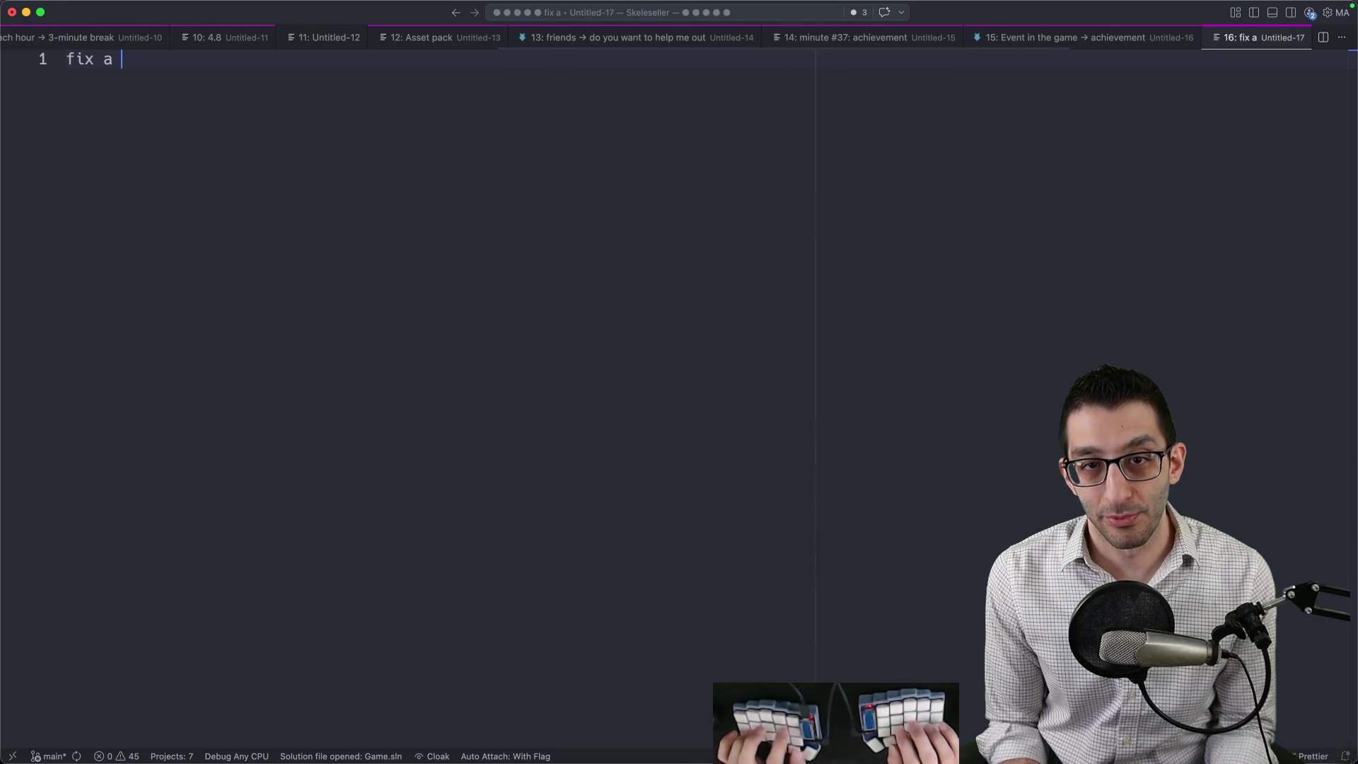
text(broken door)
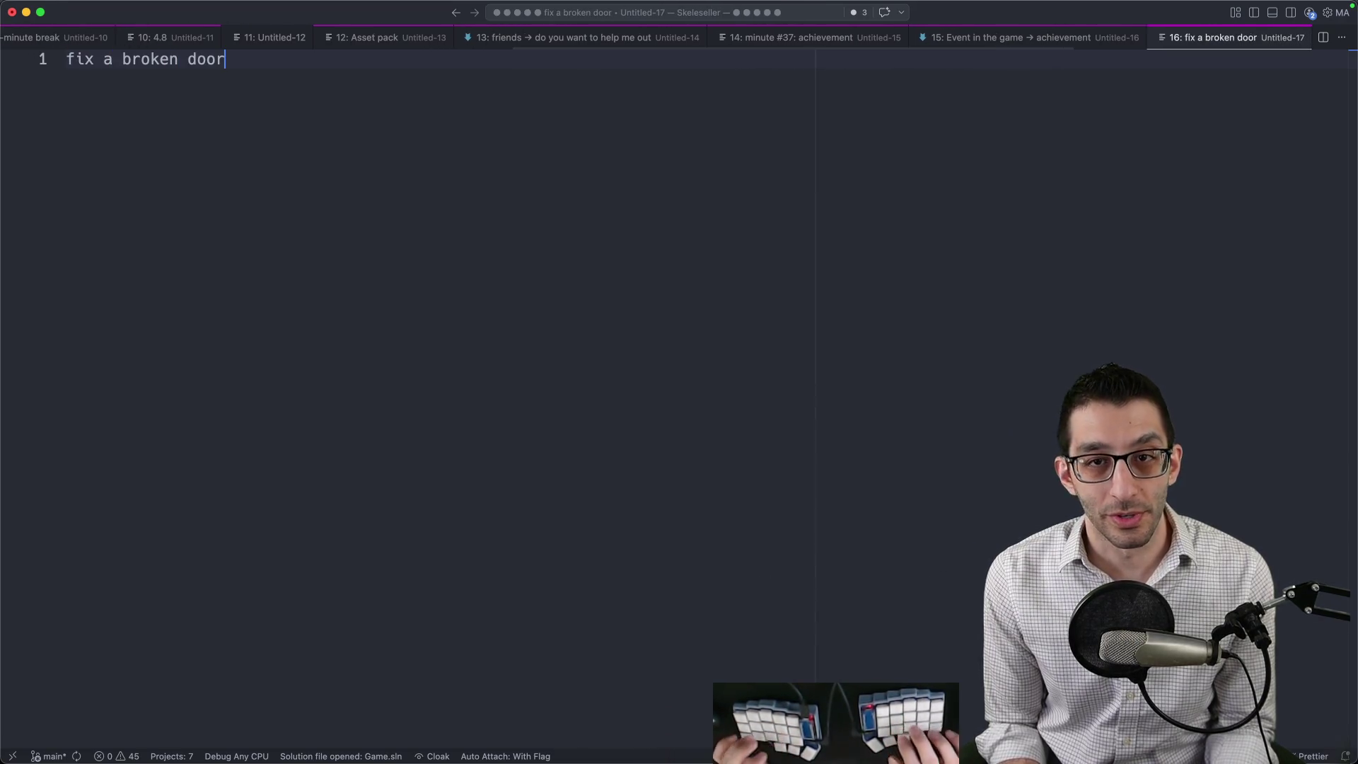
key(super+a)
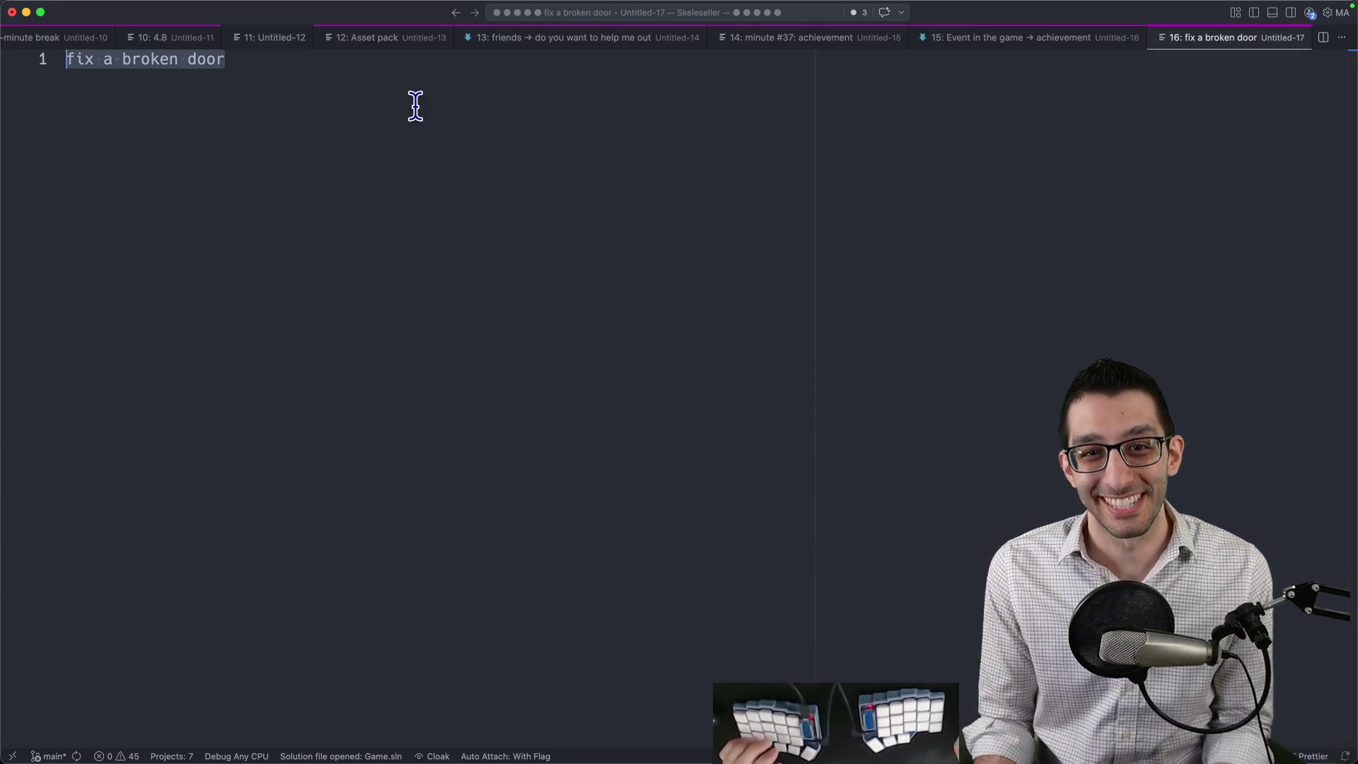
key(Right)
key(super+shift+Left)
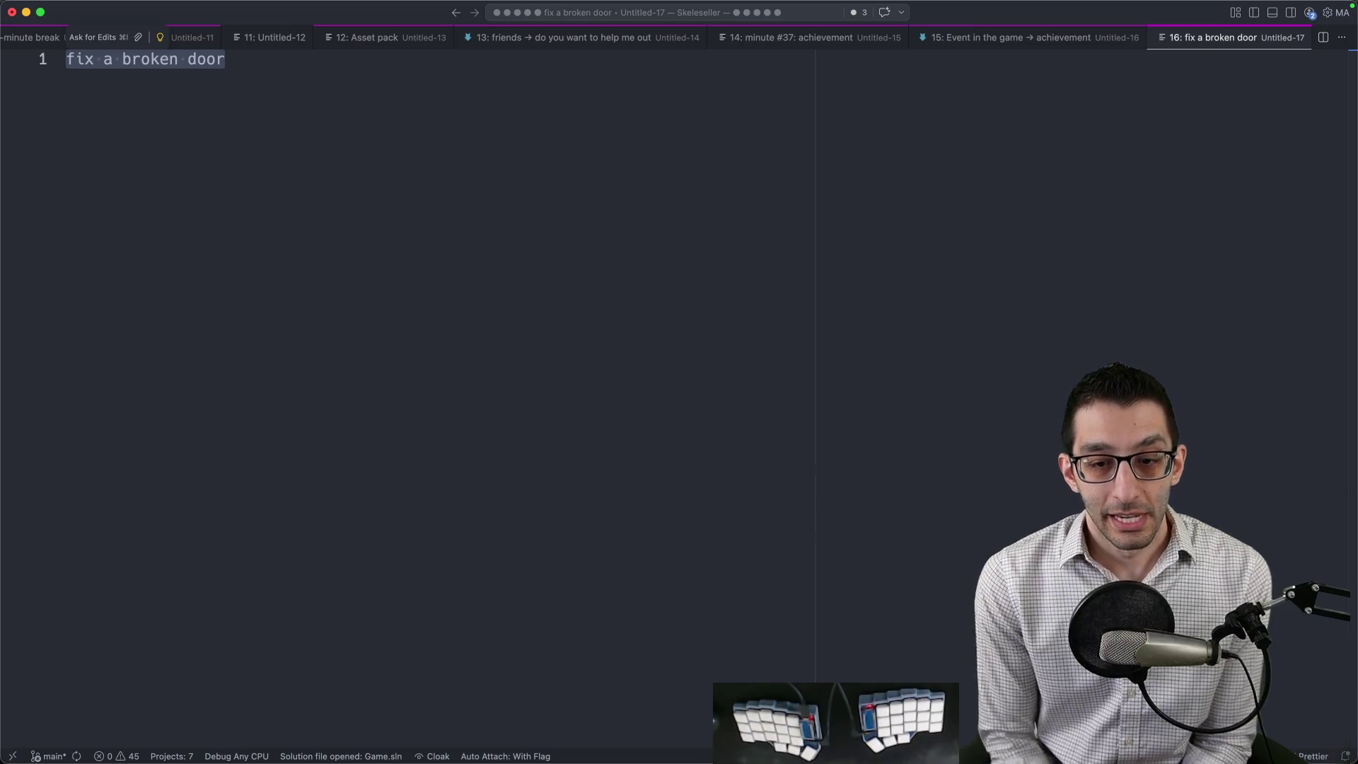
click(549, 115)
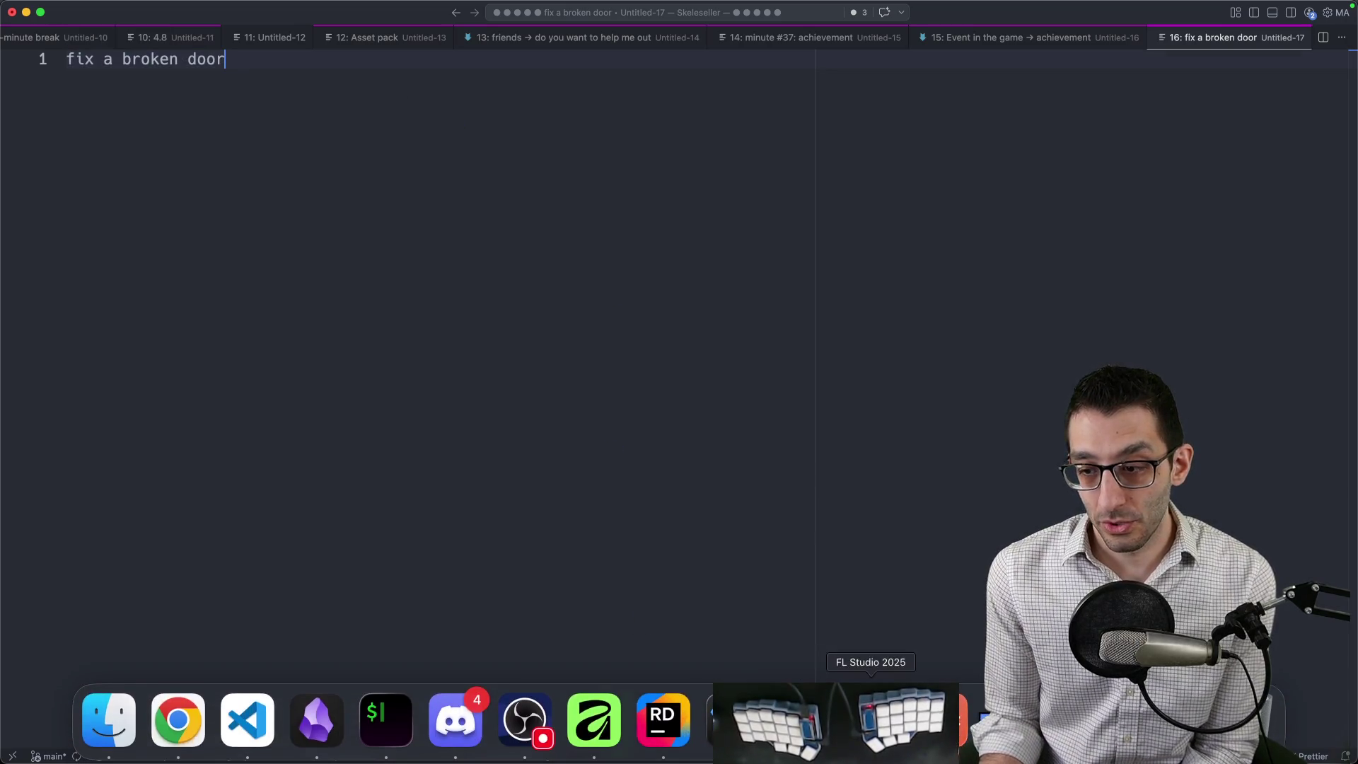
click(643, 721)
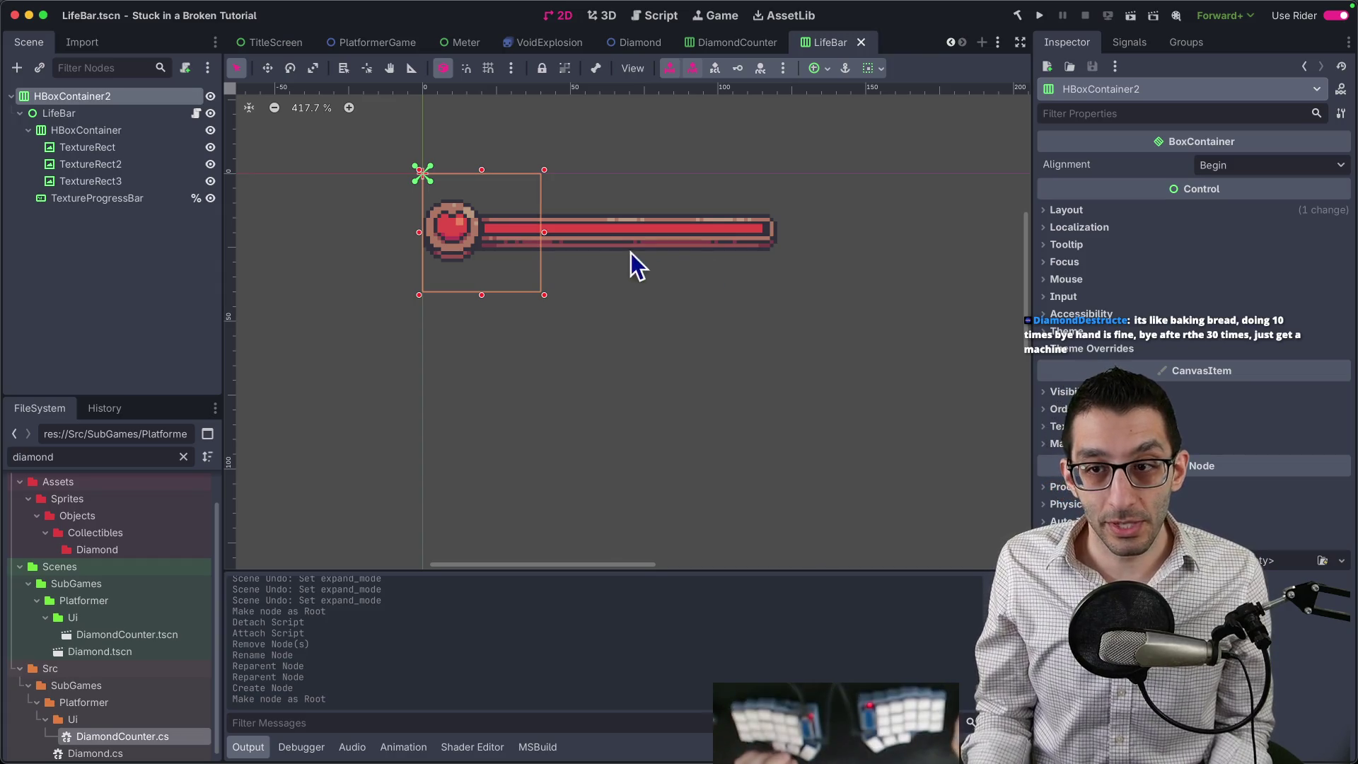
Drag the TextureProgressBar's Value below 100 to preview the bar draining.
click(113, 116)
click(99, 198)
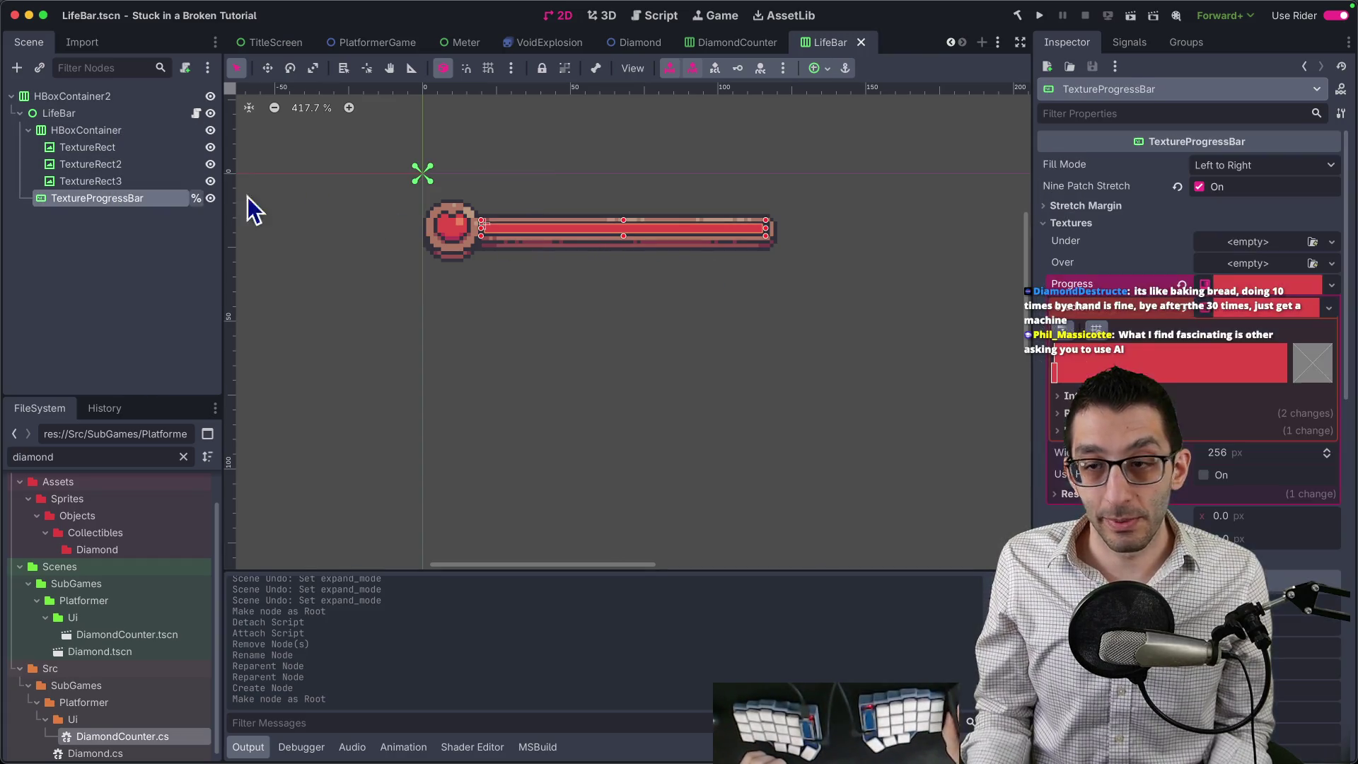
scroll(1196, 375, down, 5)
scroll(1232, 354, up, 5)
mouse_move(1224, 394)
mouse_down()
mouse_move(1146, 393)
mouse_move(1168, 393)
mouse_up()
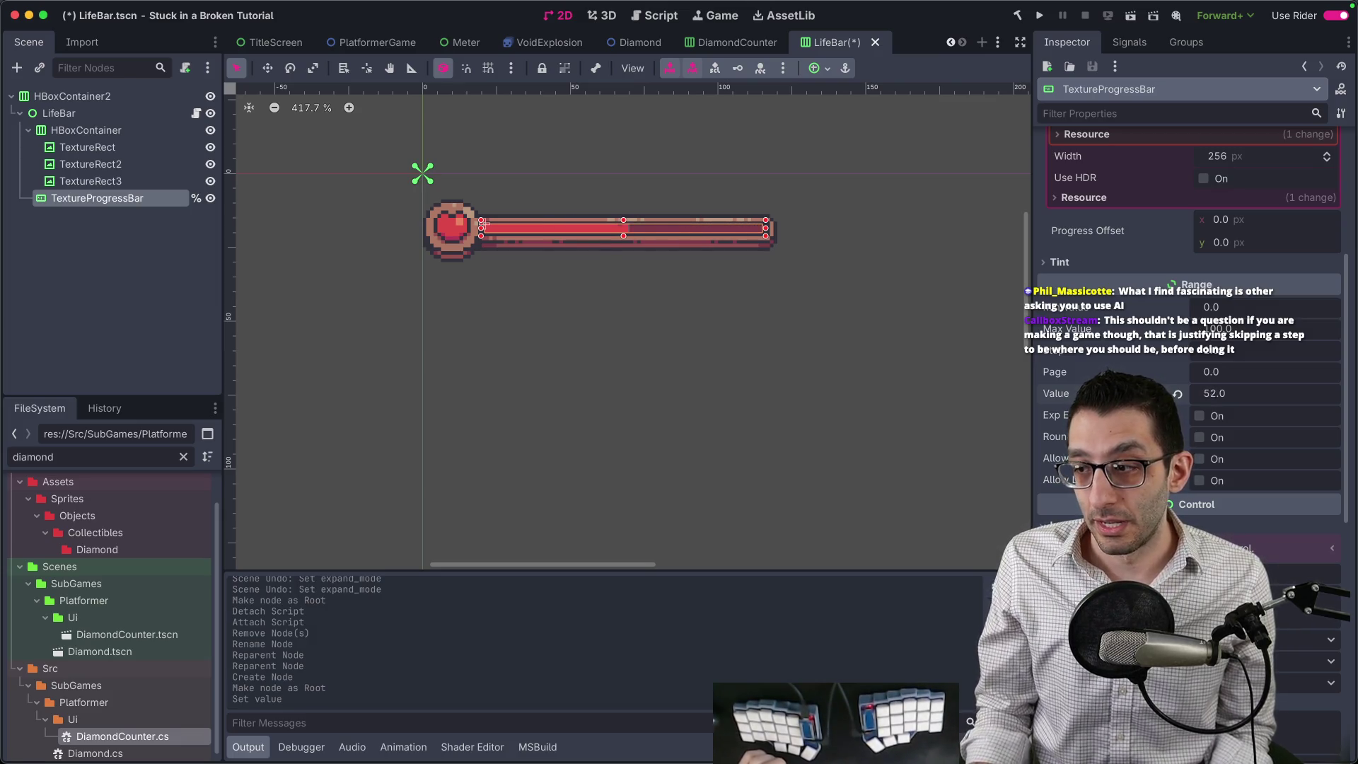
Set the Value to 0 and then back to 100, save LifeBar, and switch to VS Code.
click(1177, 395)
click(1219, 394)
text(100)
key(Return)
key(ctrl+s)
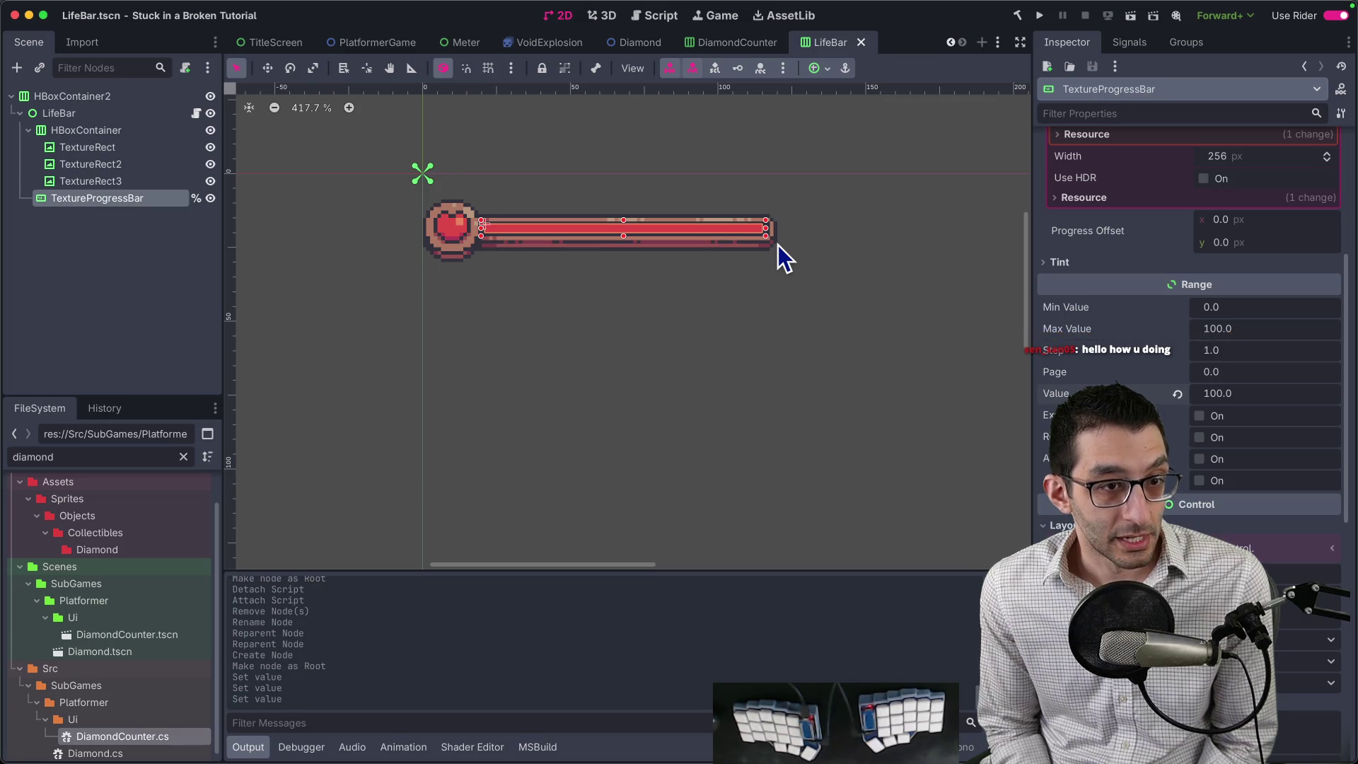
key(super+Tab)
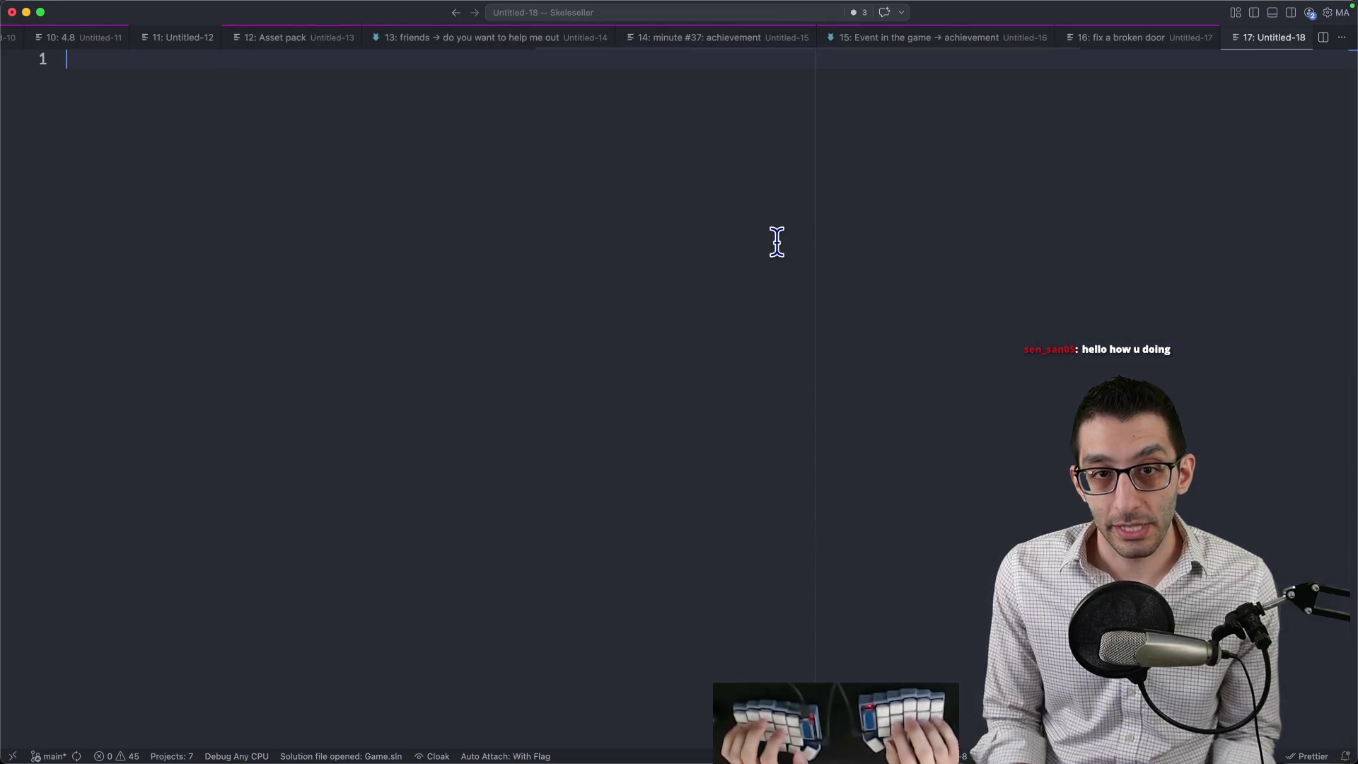
Type the indented outline: '40 years old', 'child', 'you are not a software dev', 'you want a game for your kid', 'memory game with cartoon characters'.
text(40 years old)
key(Return)
key(Tab)
text(child)
key(Return)
text(you ar)
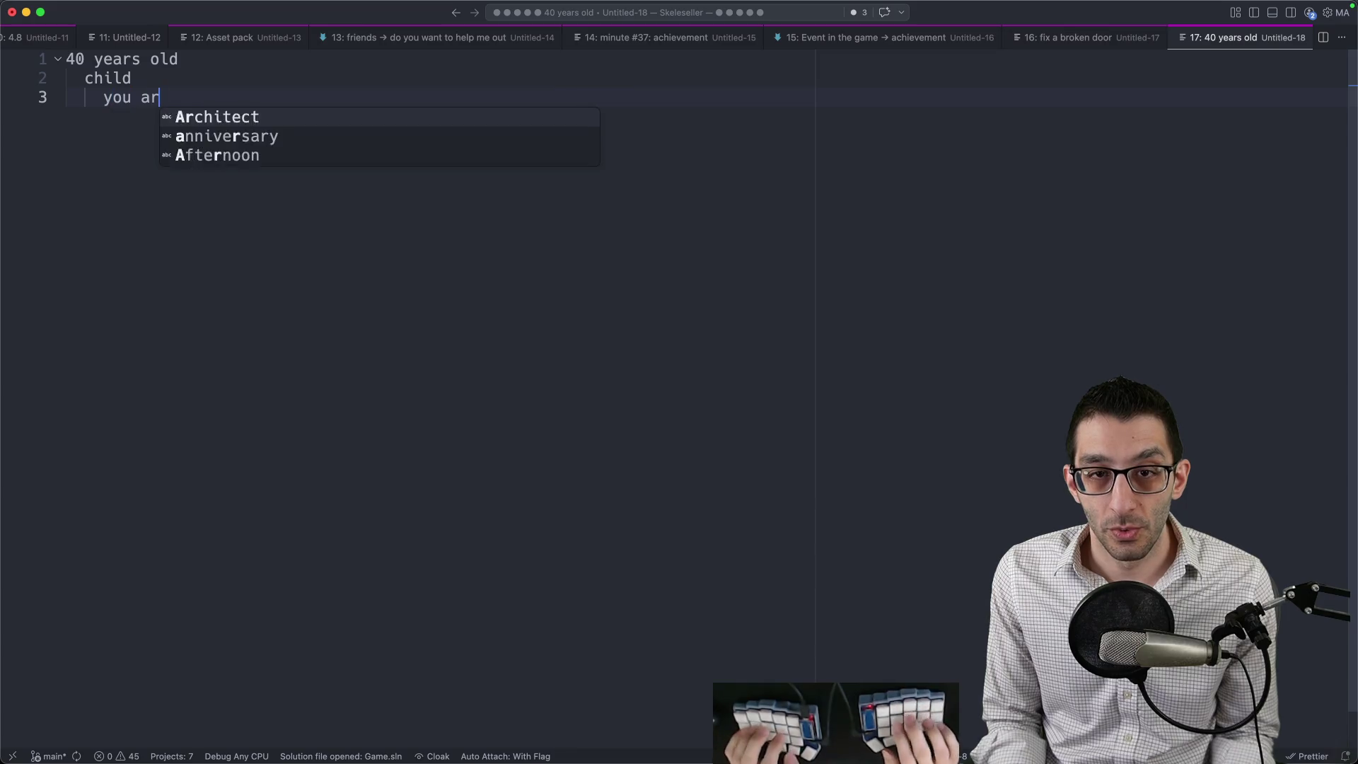
text(e not a software dev)
key(Return)
key(Return)
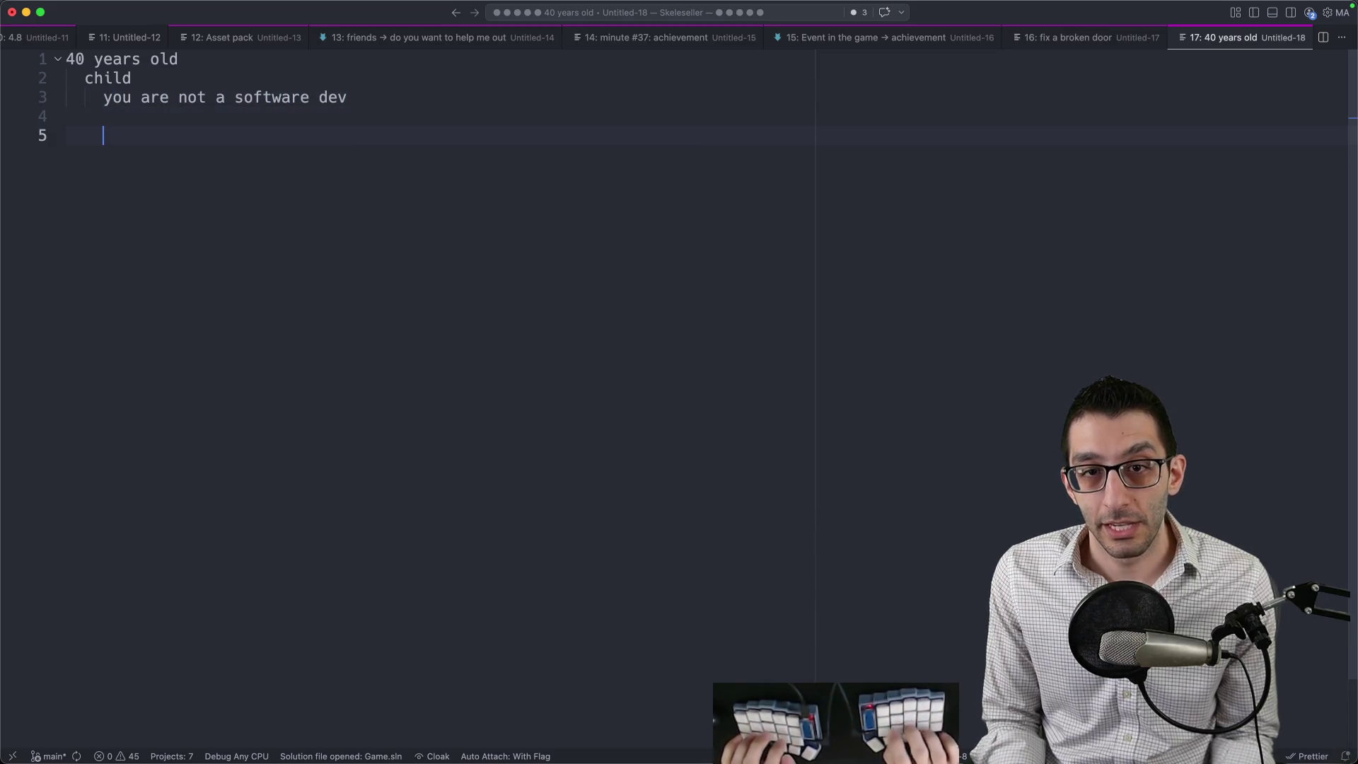
text(you want a game )
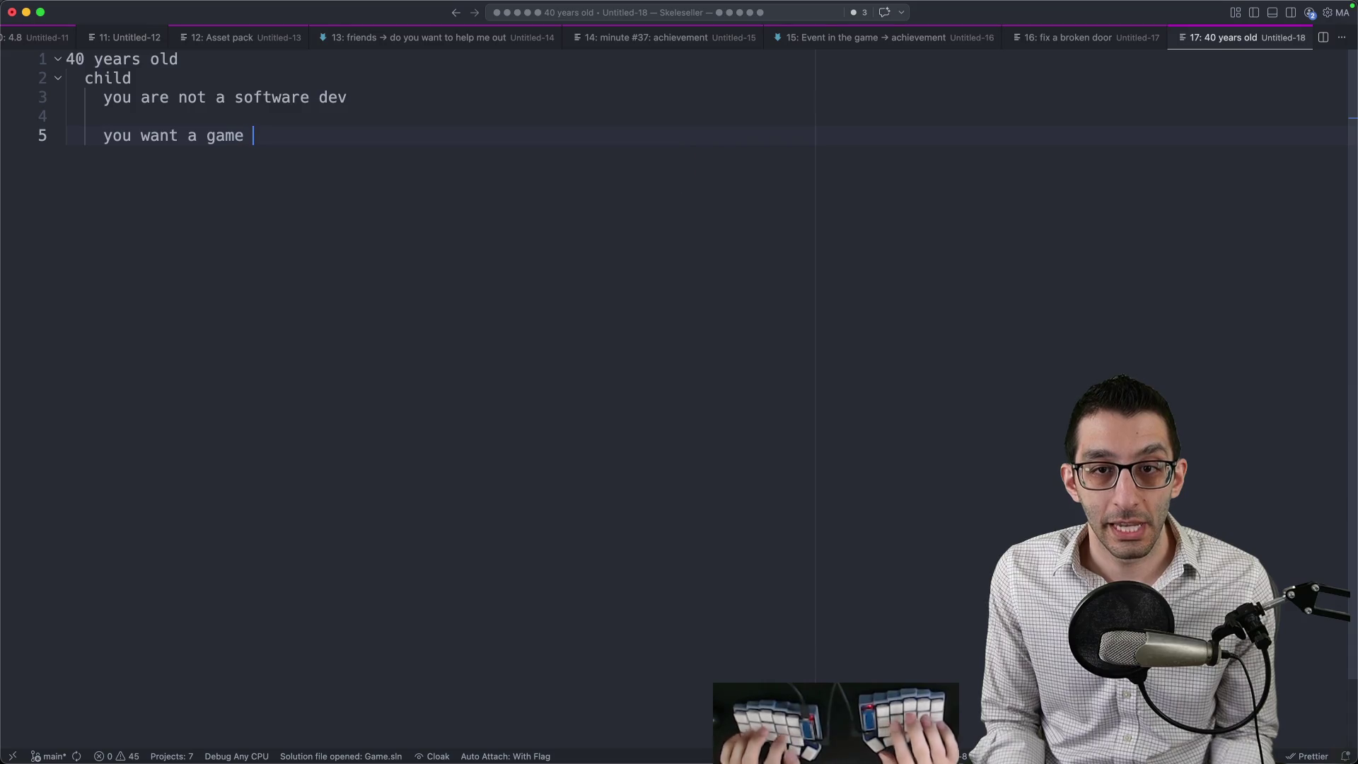
text(for your kid)
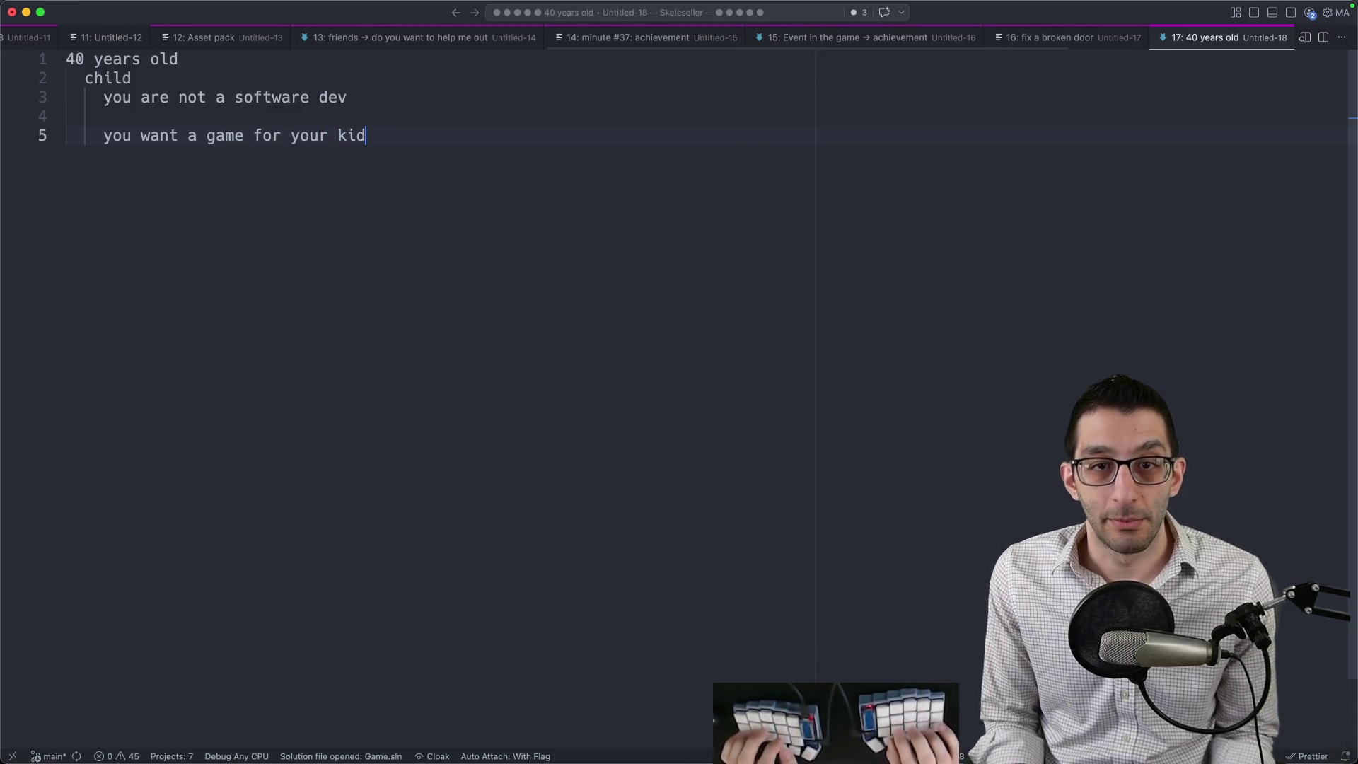
key(Return)
key(Tab)
text(memory game with )
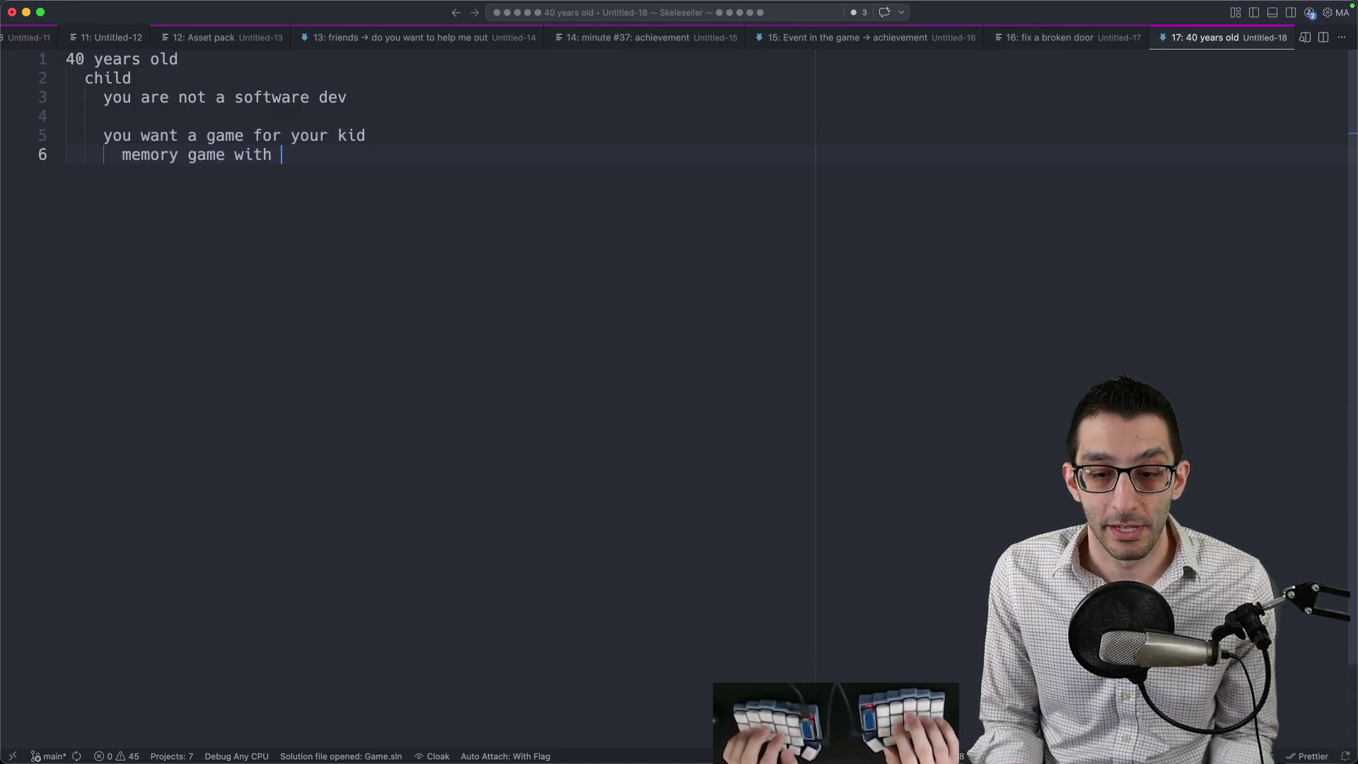
text(cartoon characters)
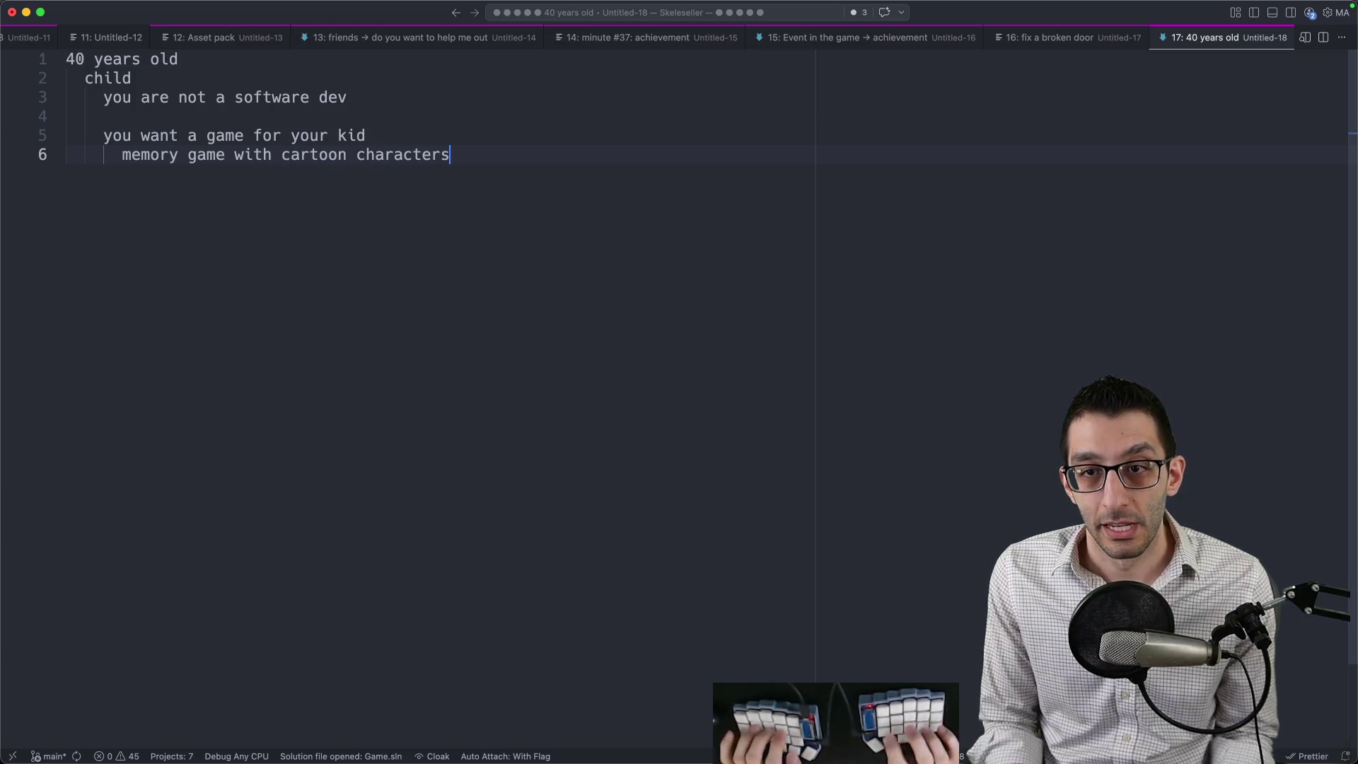
Close the Untitled-18 note, discarding it without saving.
key(super+a)
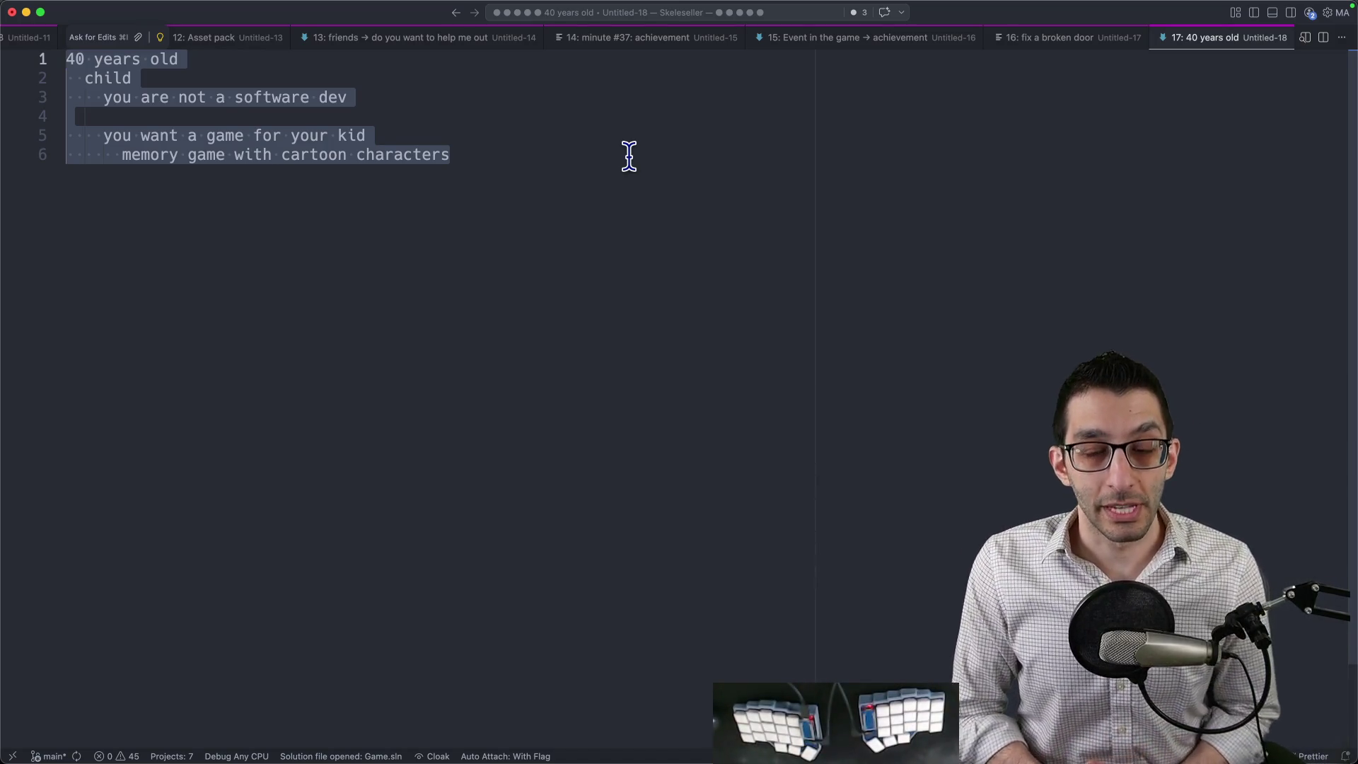
click(585, 218)
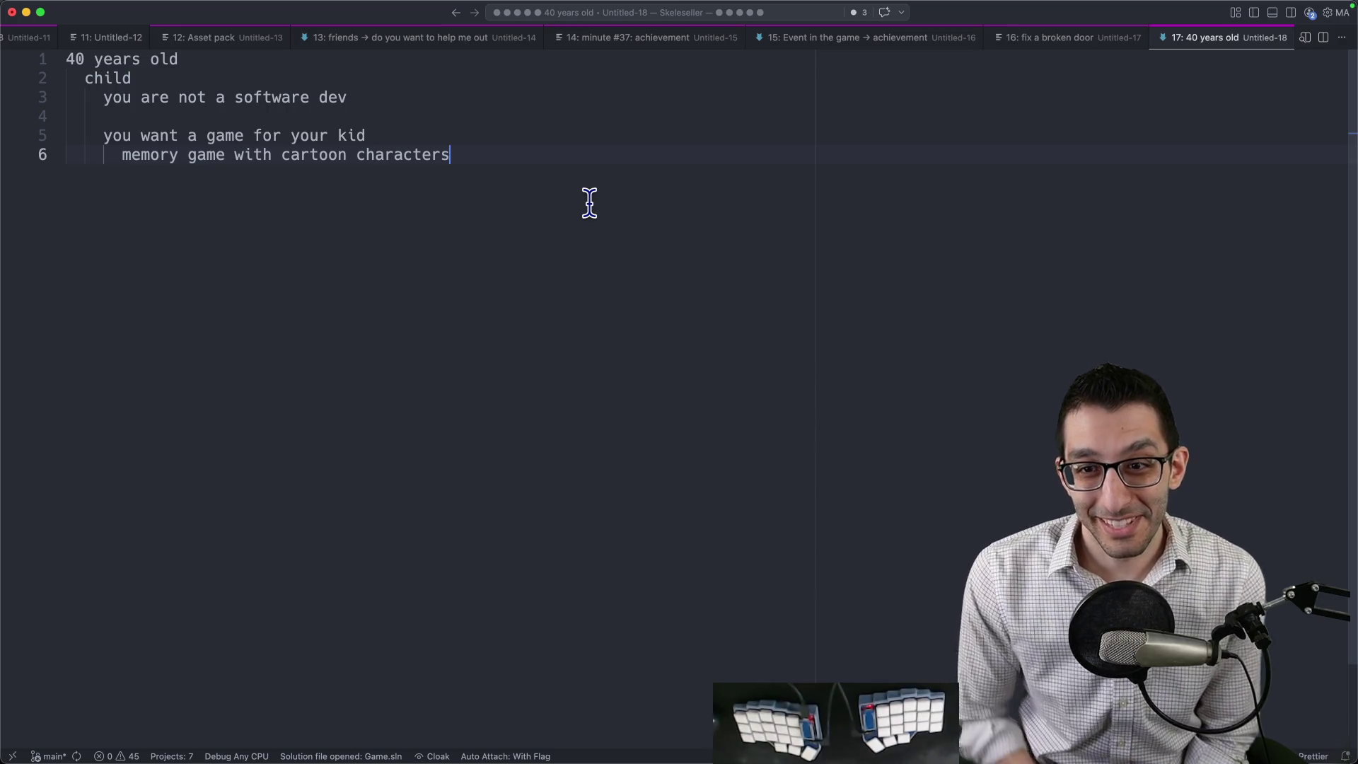
key(super+w)
click(679, 436)
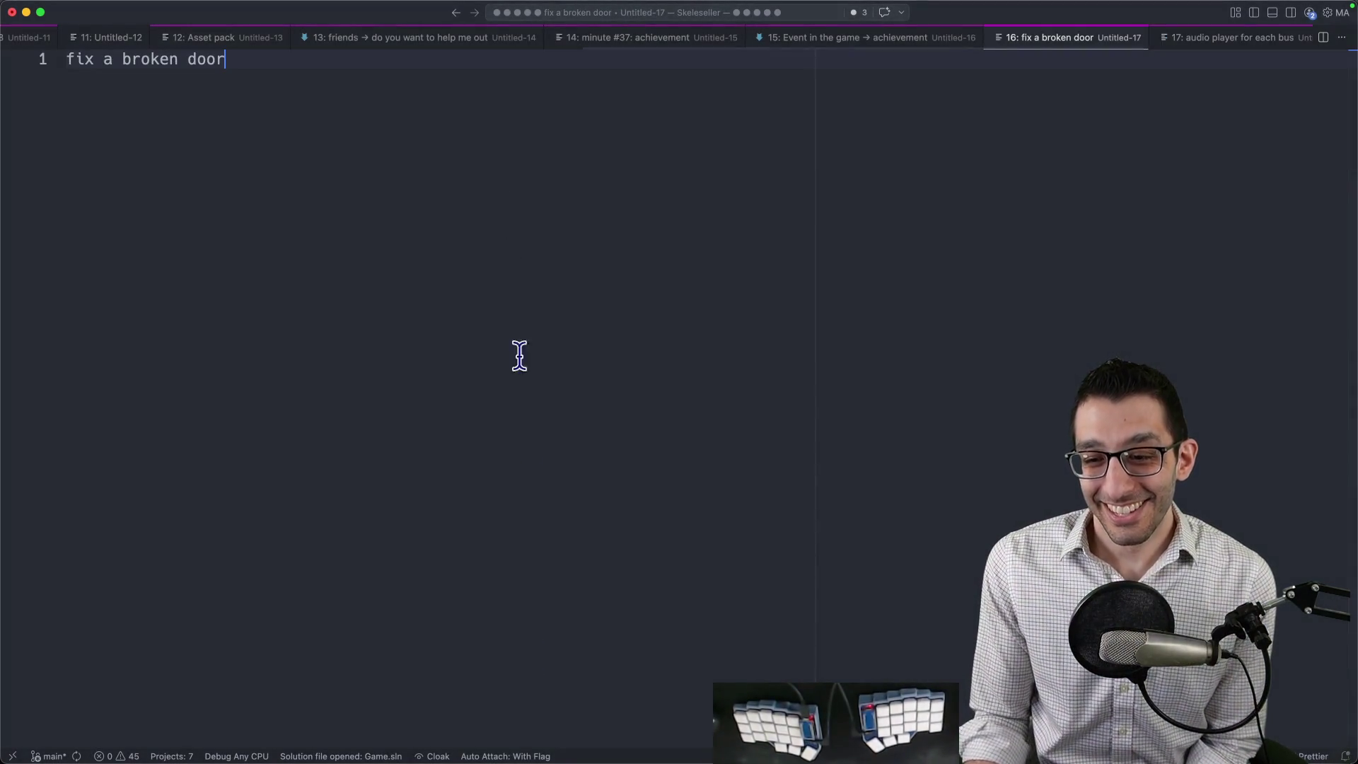
View the itch.io pixel health bar image in Chrome, then return to Godot.
click(181, 731)
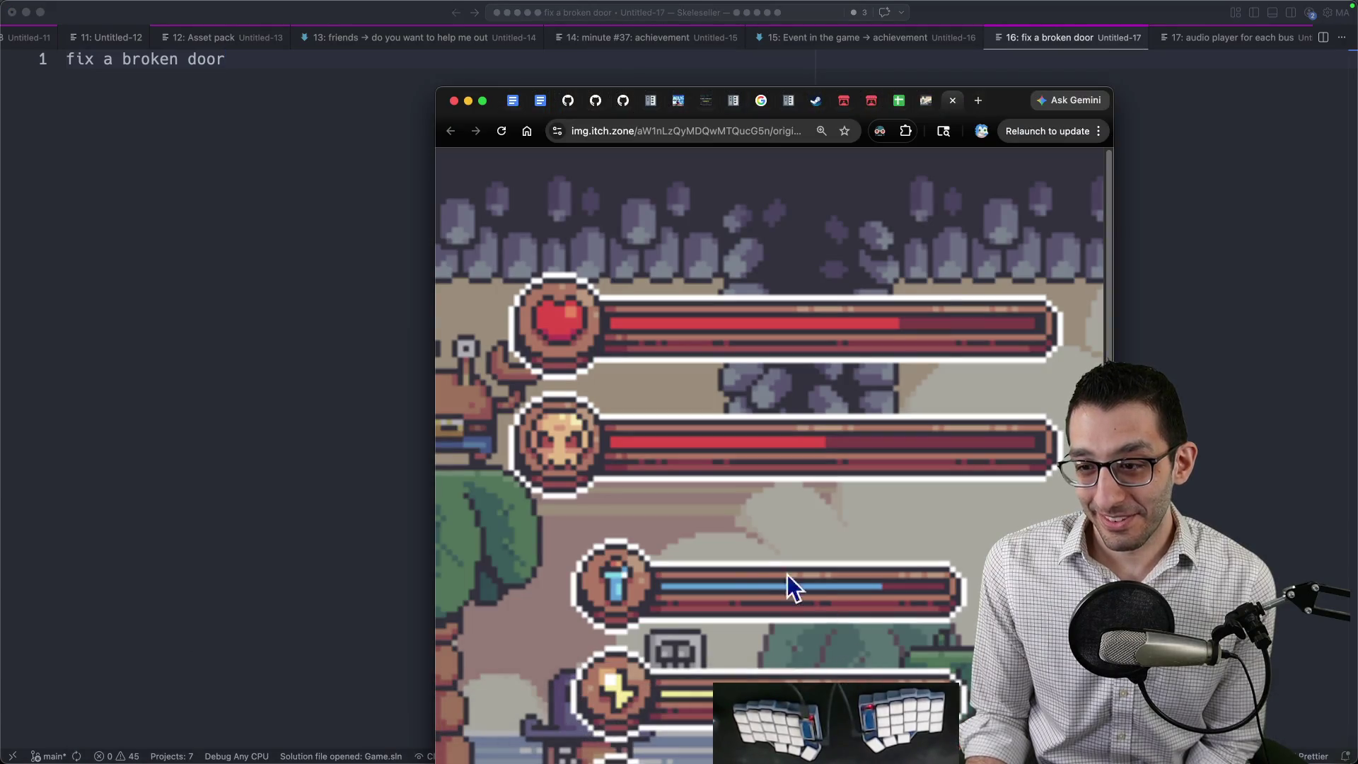
click(732, 729)
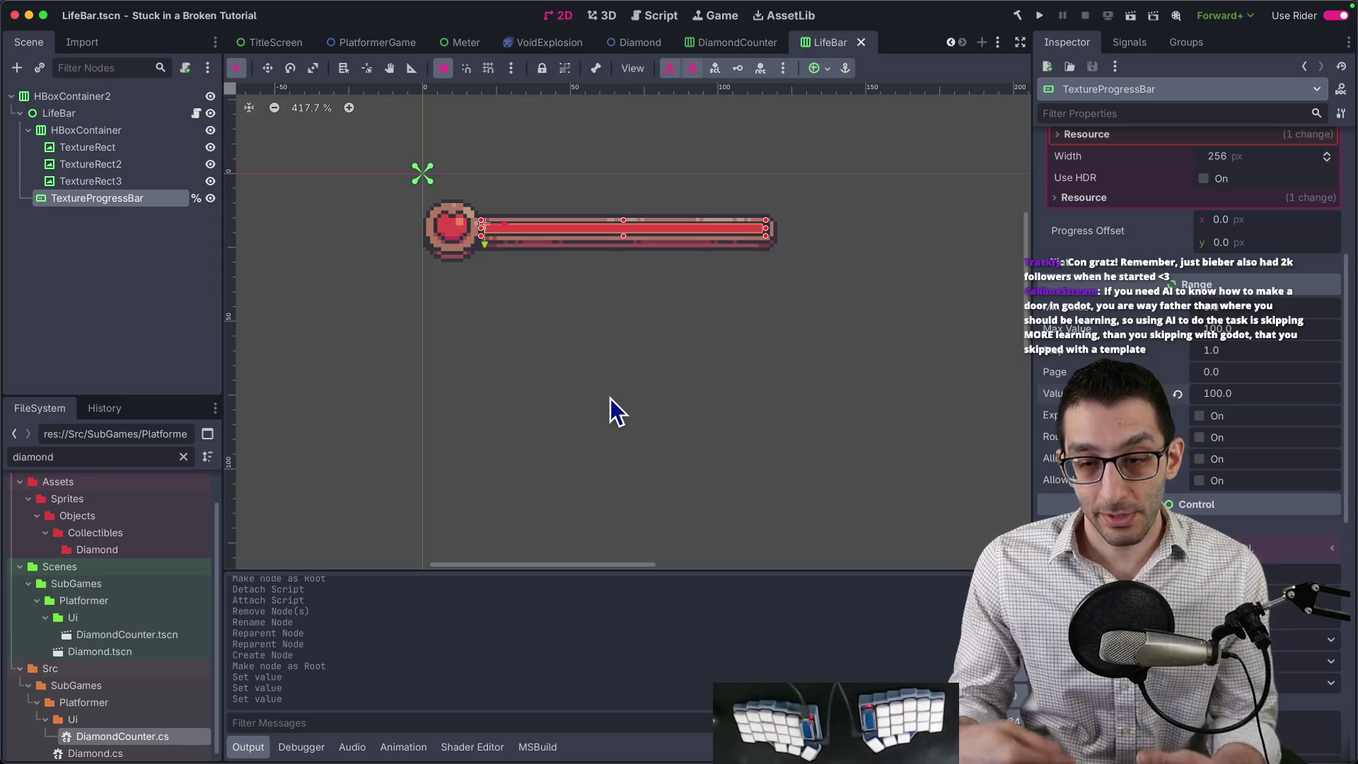
Write a 'calculators' note with an indented 4+5+17 line in VS Code, then close it unsaved.
key(super+Tab)
text(calculators)
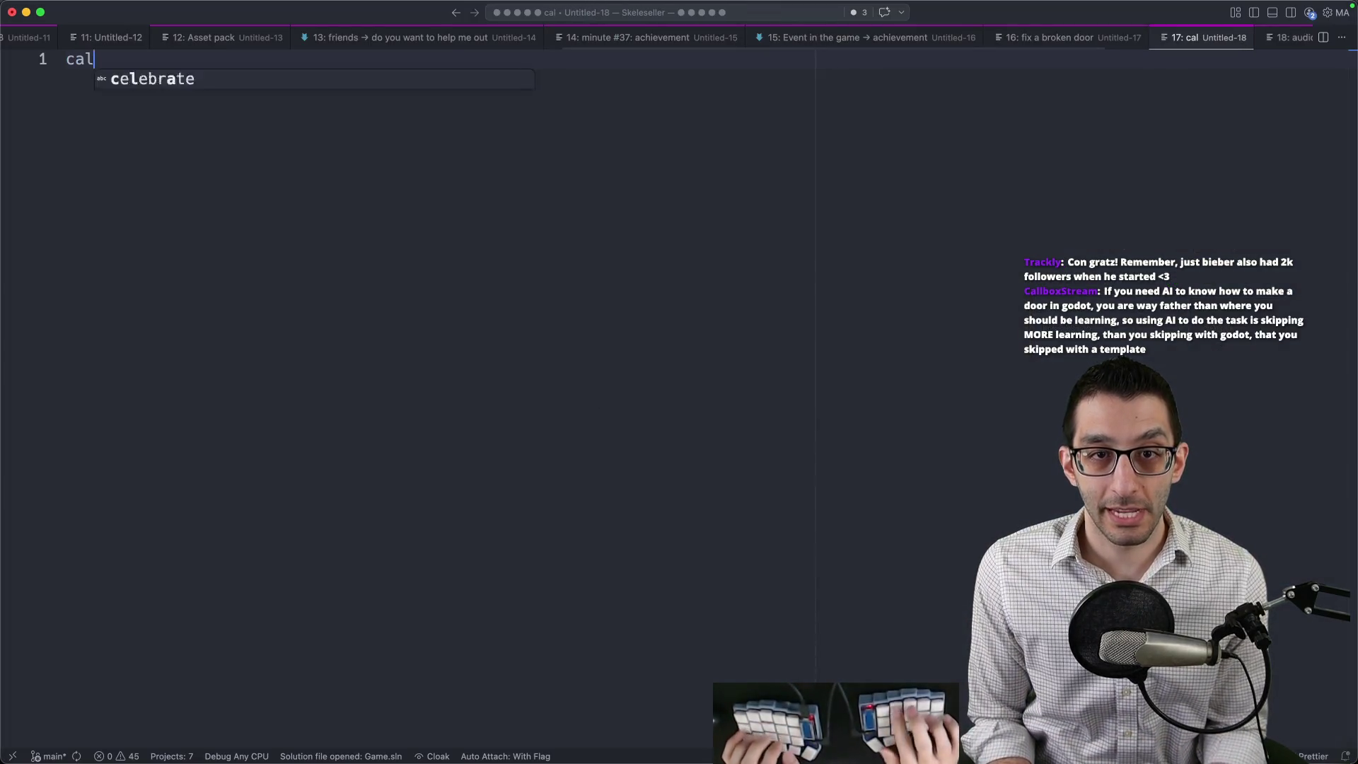
key(Return)
key(Return)
key(Tab)
text(4+)
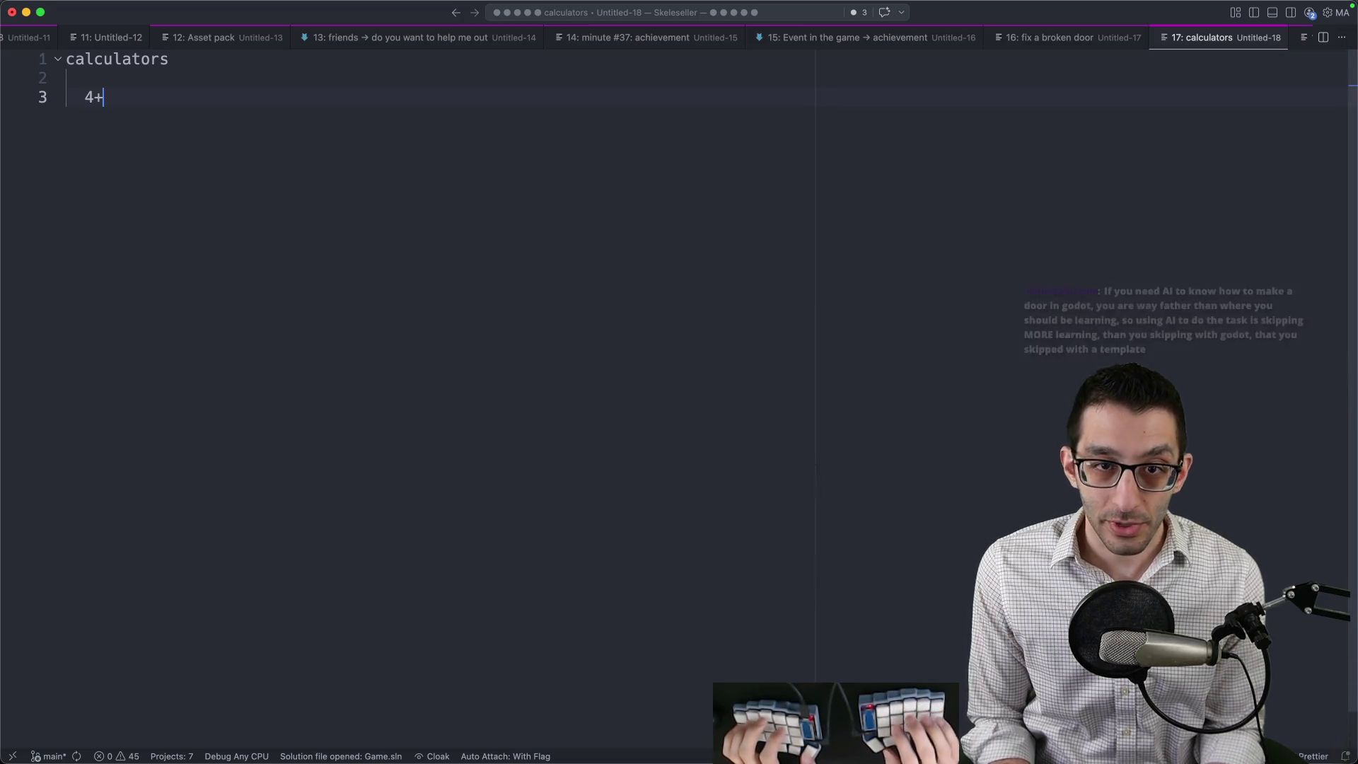
text(5+17)
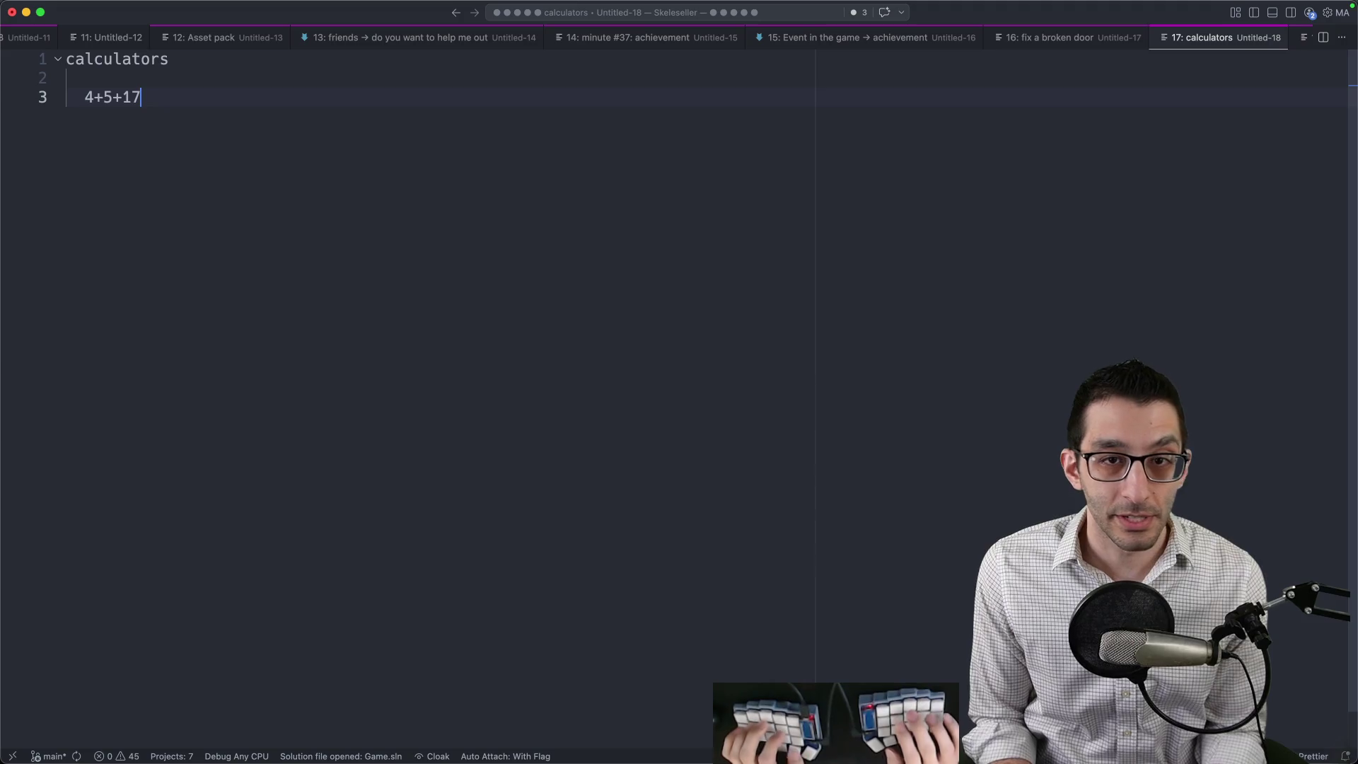
key(shift+Home)
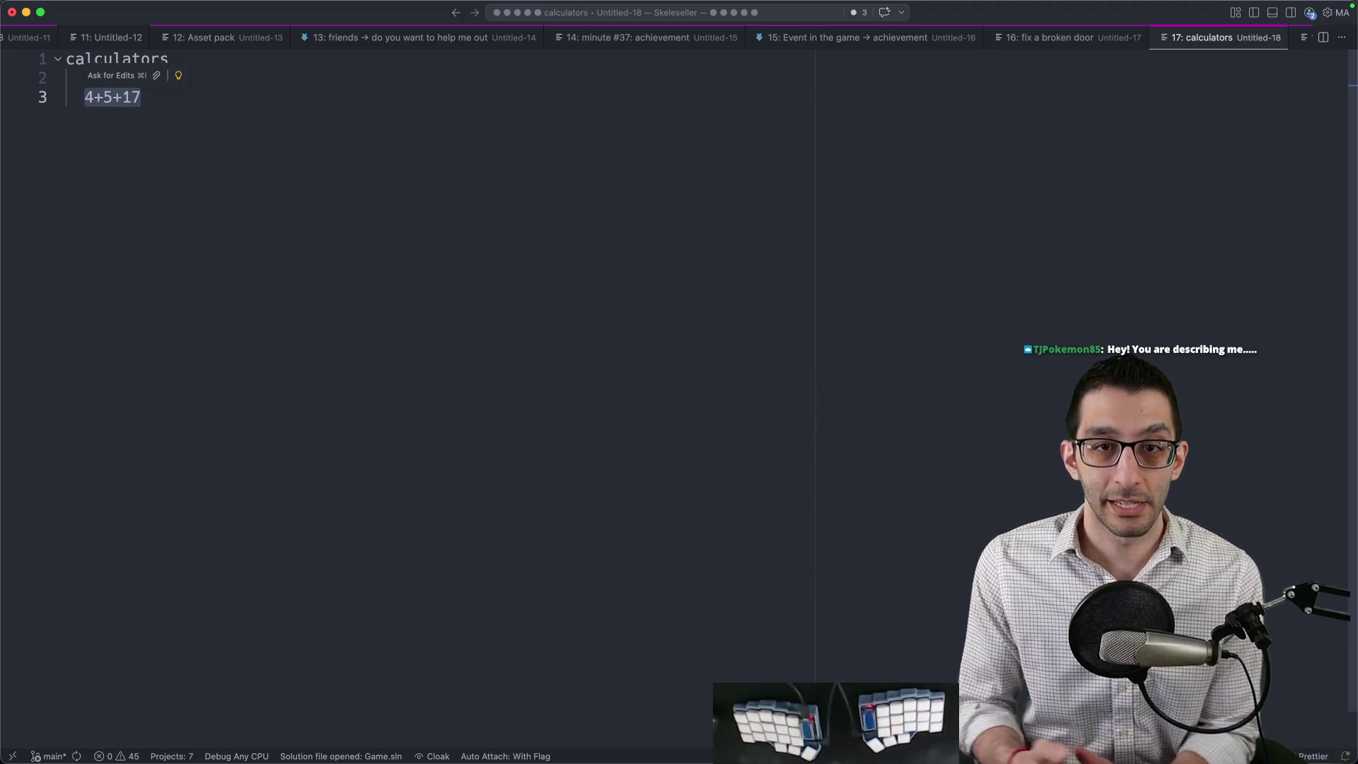
click(246, 174)
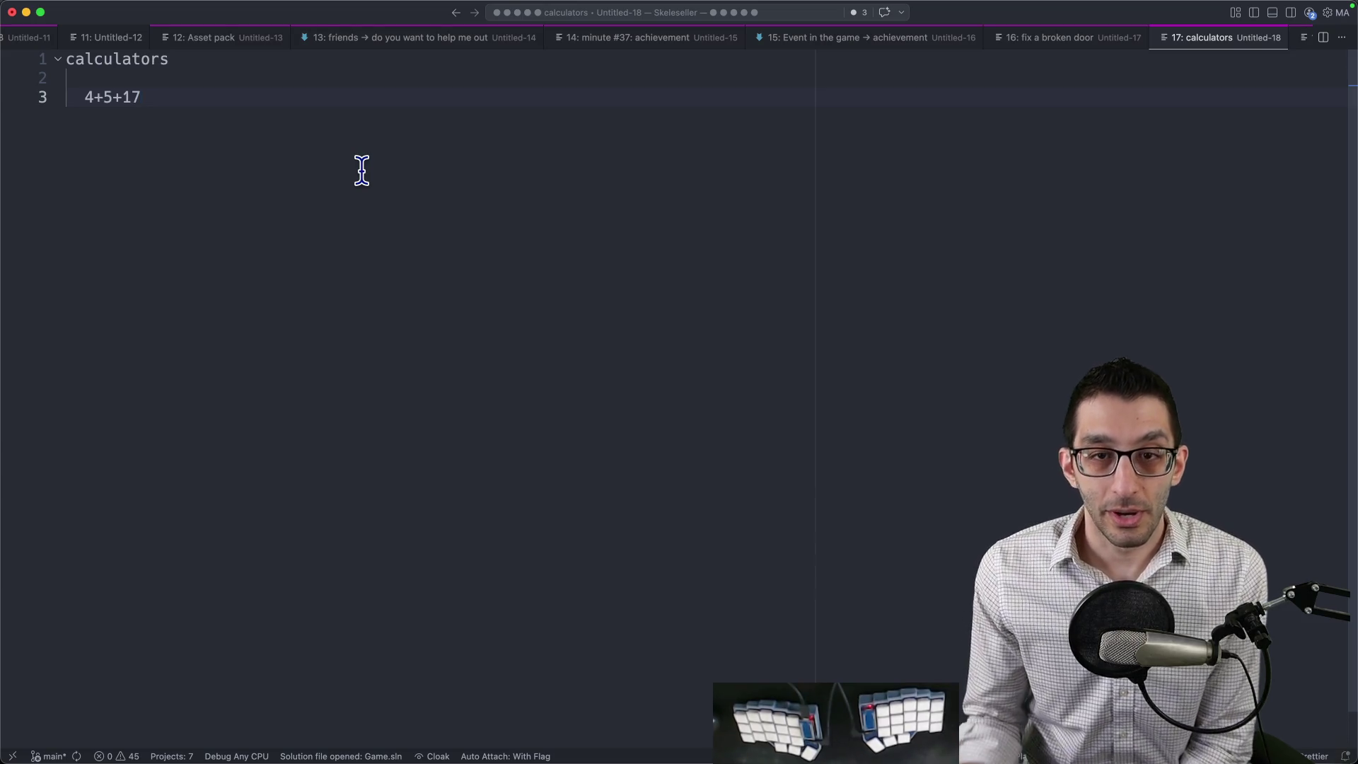
key(super+w)
key(Escape)
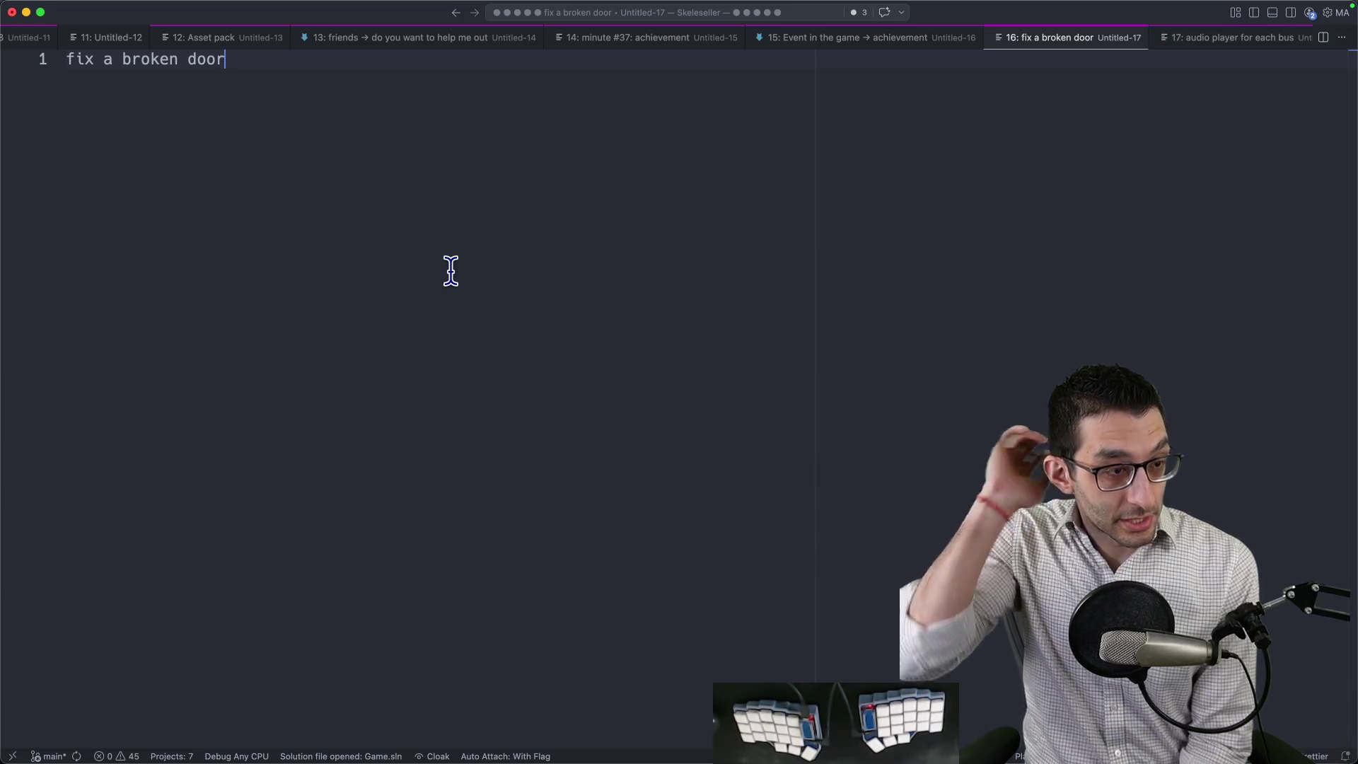
Back in Godot, try reparenting LifeBar and the heart-frame container, then undo the wrong moves.
mouse_move(802, 760)
click(801, 720)
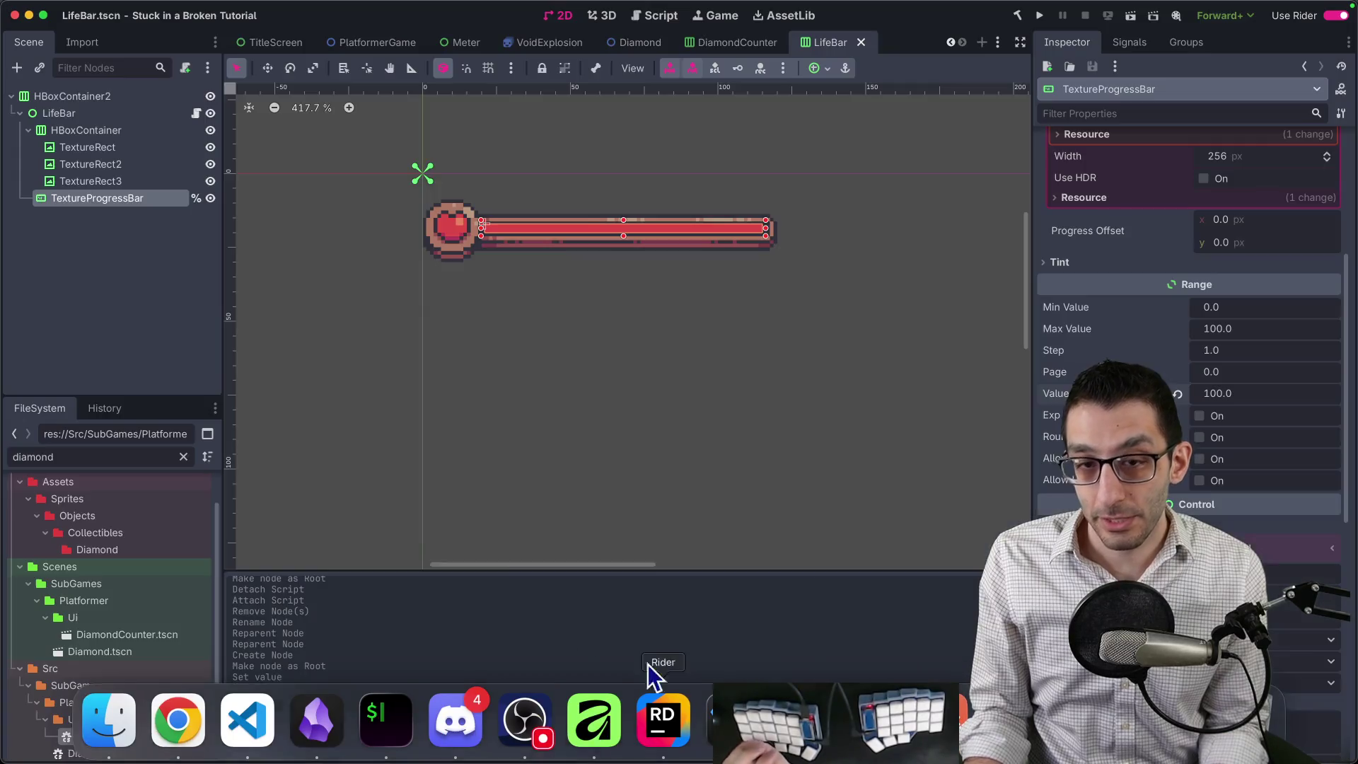
click(70, 135)
click(57, 118)
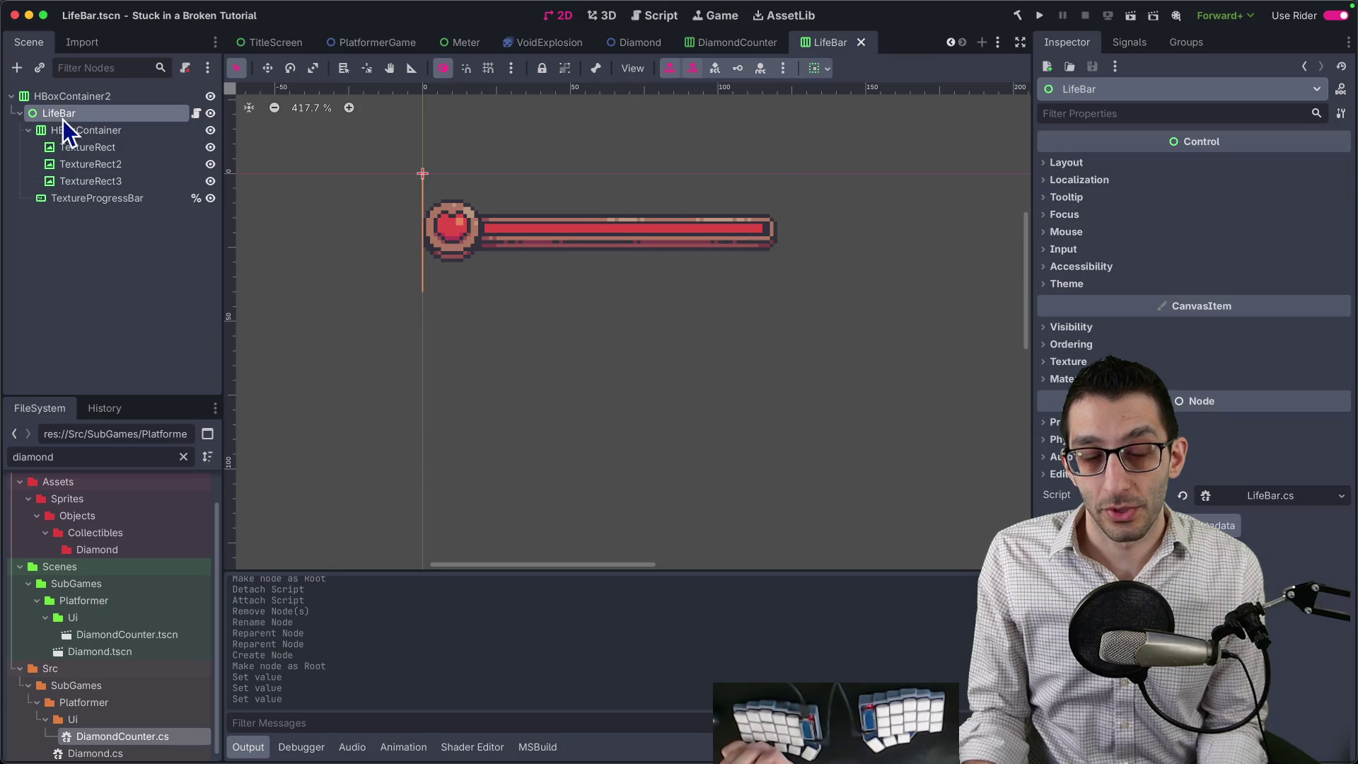
mouse_move(54, 117)
mouse_down()
mouse_move(75, 189)
mouse_move(63, 126)
mouse_up()
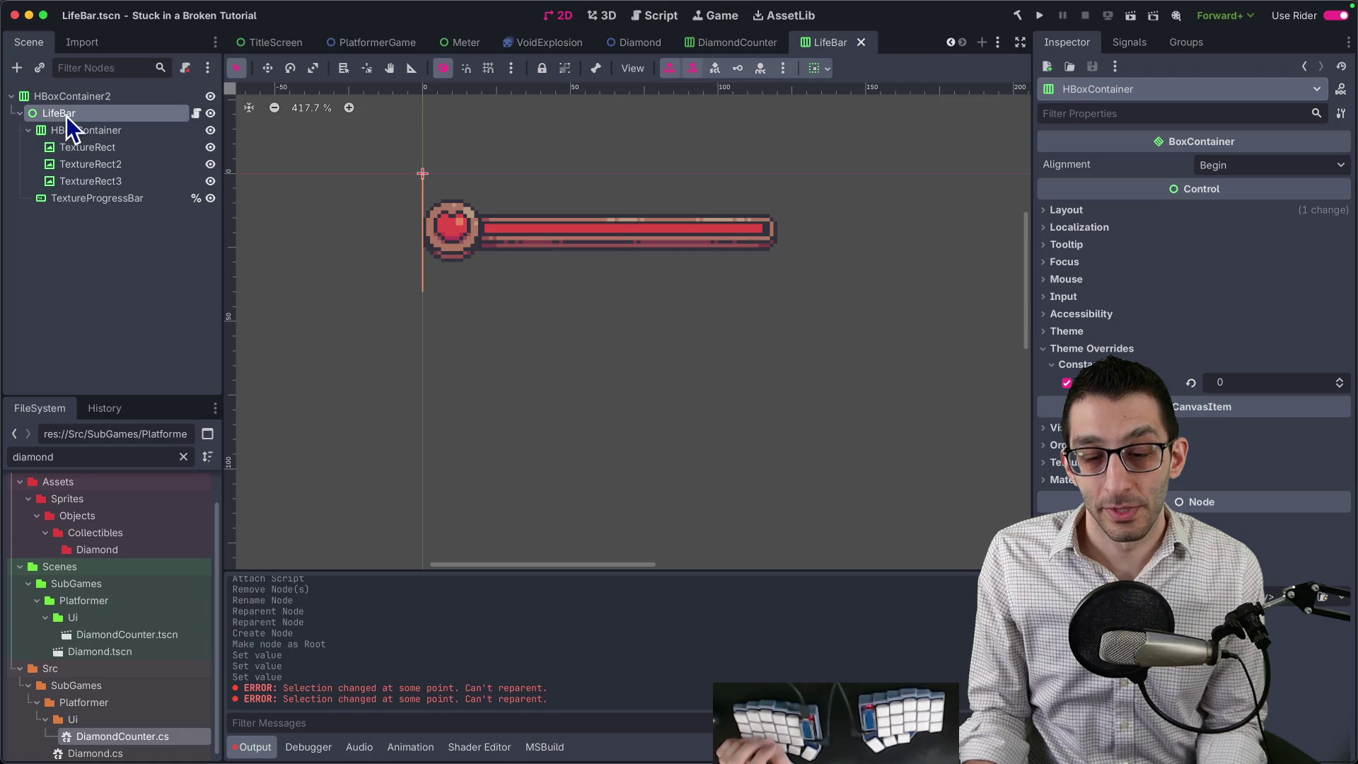
mouse_move(64, 130)
mouse_down()
mouse_move(54, 95)
mouse_move(67, 145)
mouse_up()
click(74, 113)
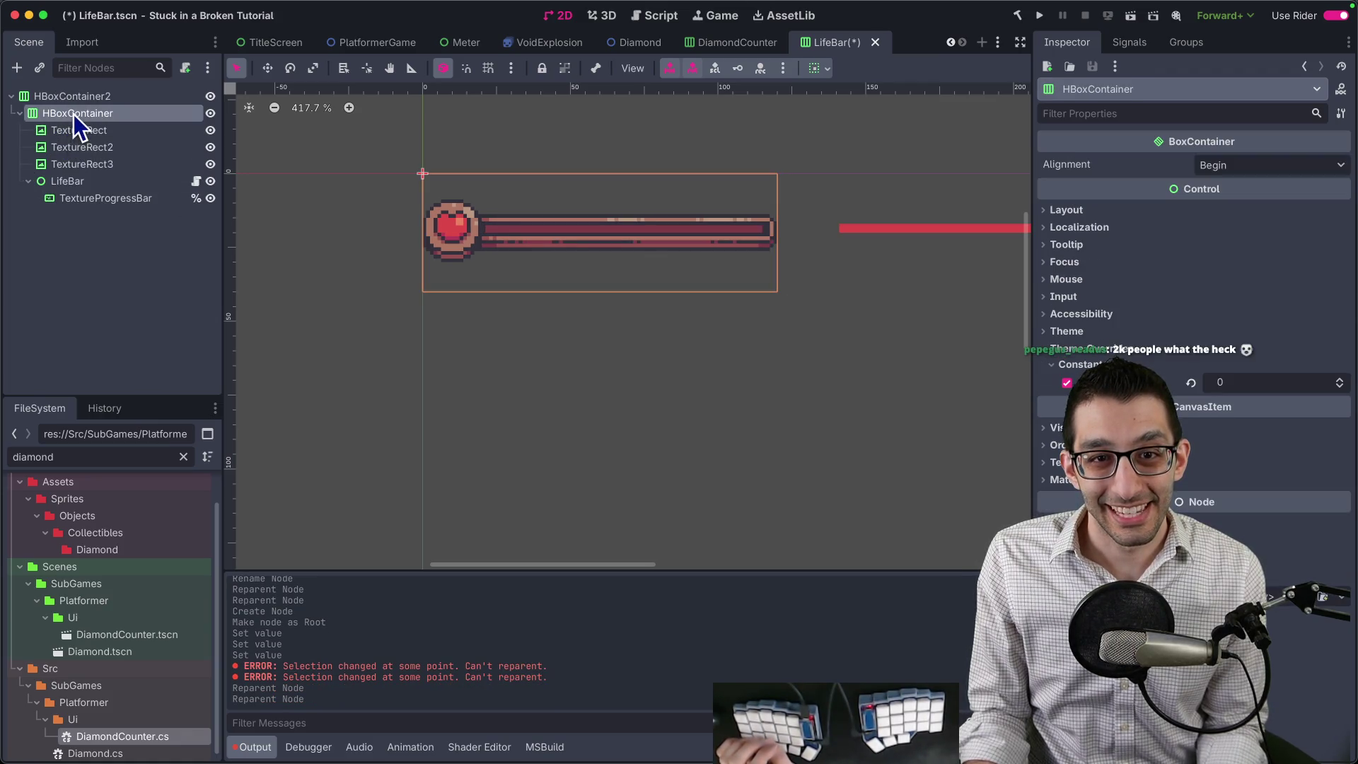
click(84, 201)
click(82, 181)
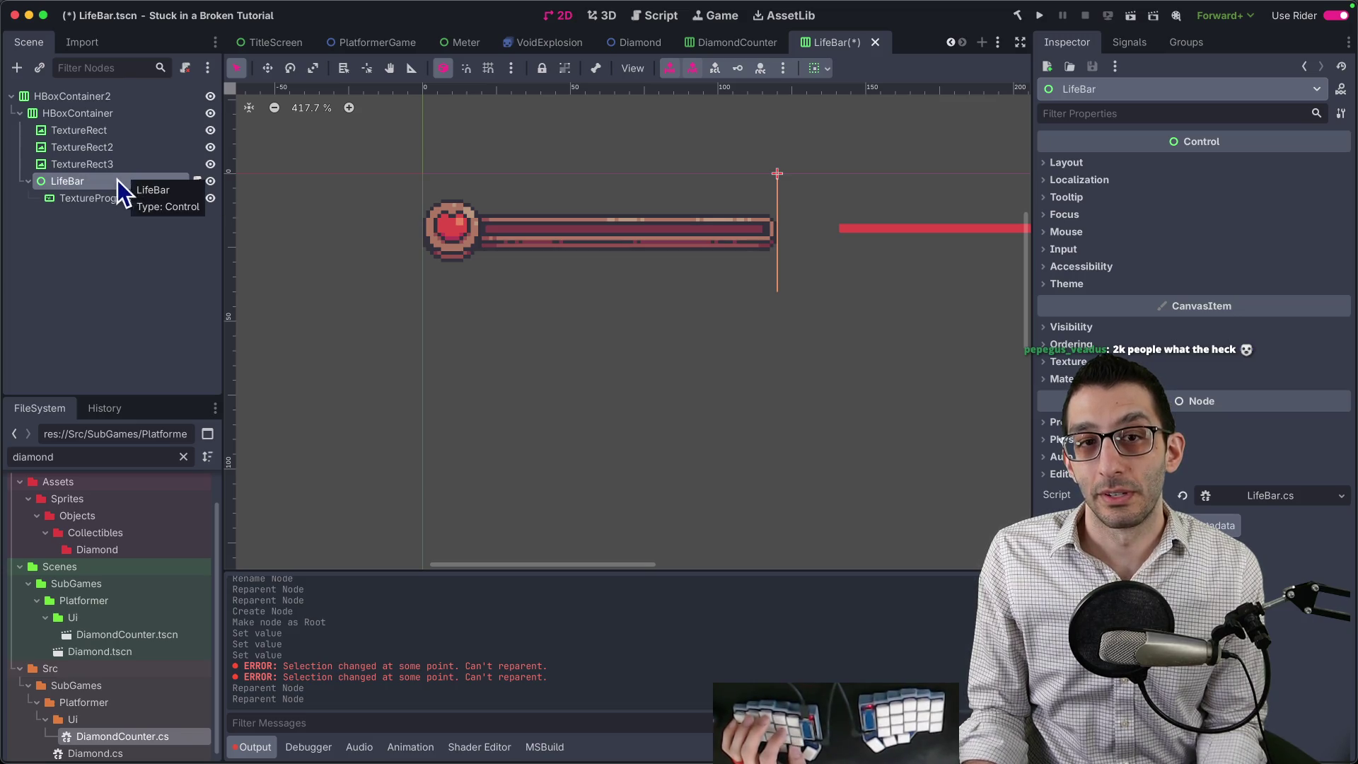
key(ctrl+z)
key(ctrl+z)
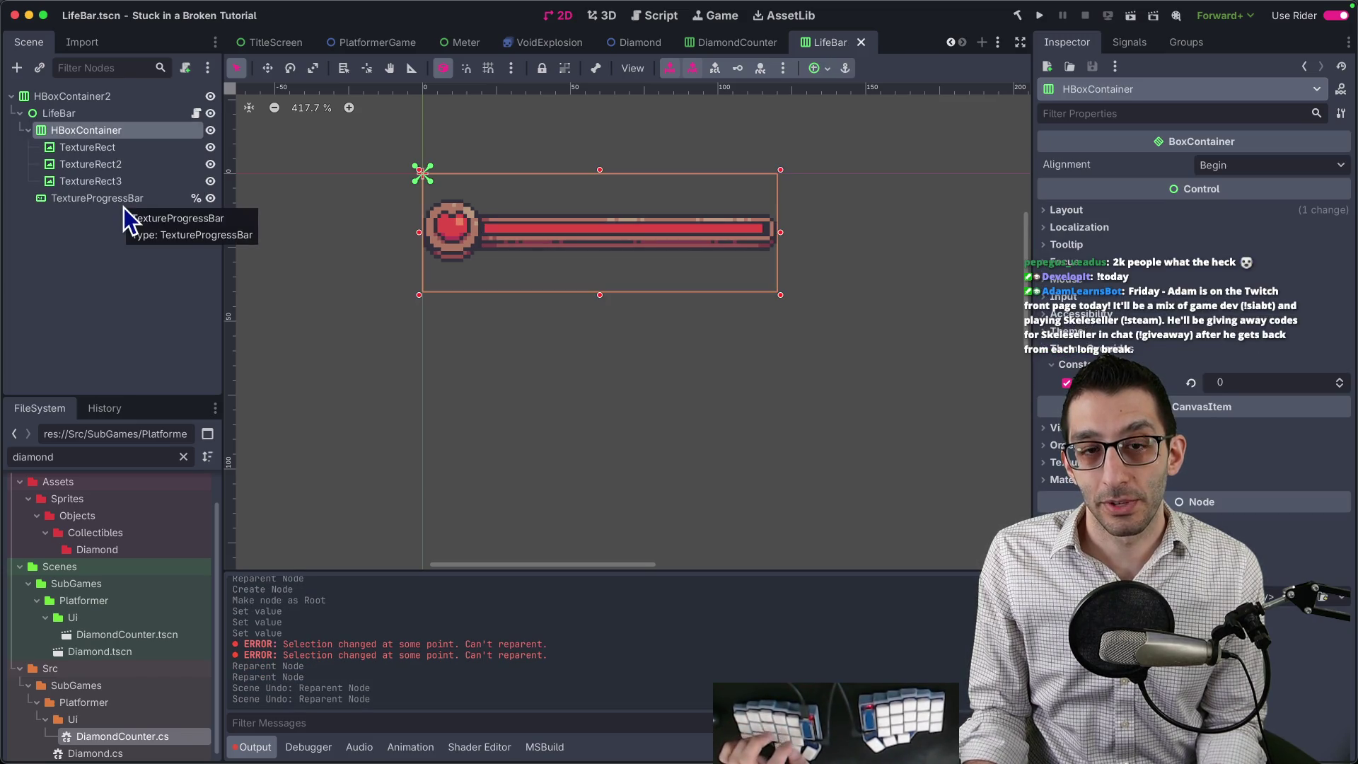
Place the heart-frame HBoxContainer above LifeBar directly under HBoxContainer2.
mouse_move(79, 133)
mouse_down()
mouse_move(73, 106)
mouse_move(61, 119)
mouse_move(71, 129)
mouse_move(71, 80)
mouse_move(71, 127)
mouse_up()
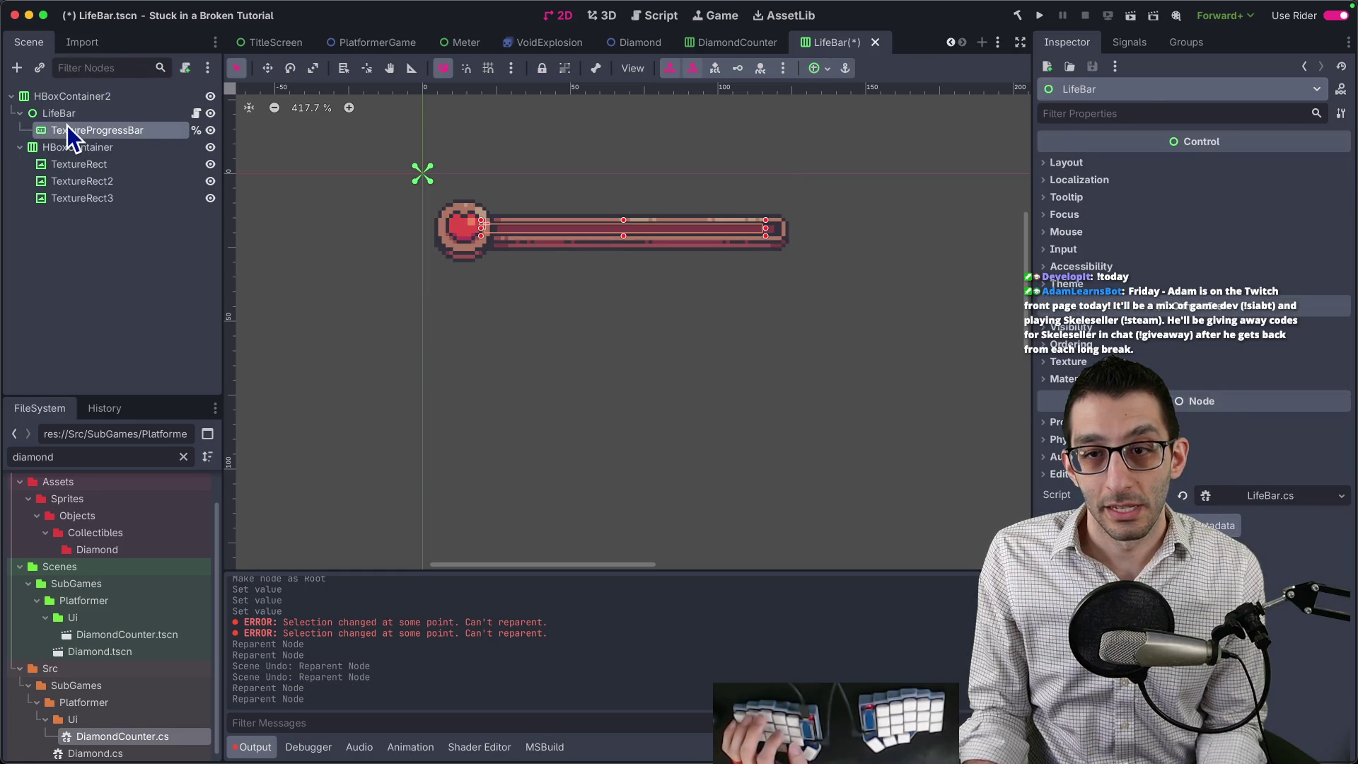
click(67, 126)
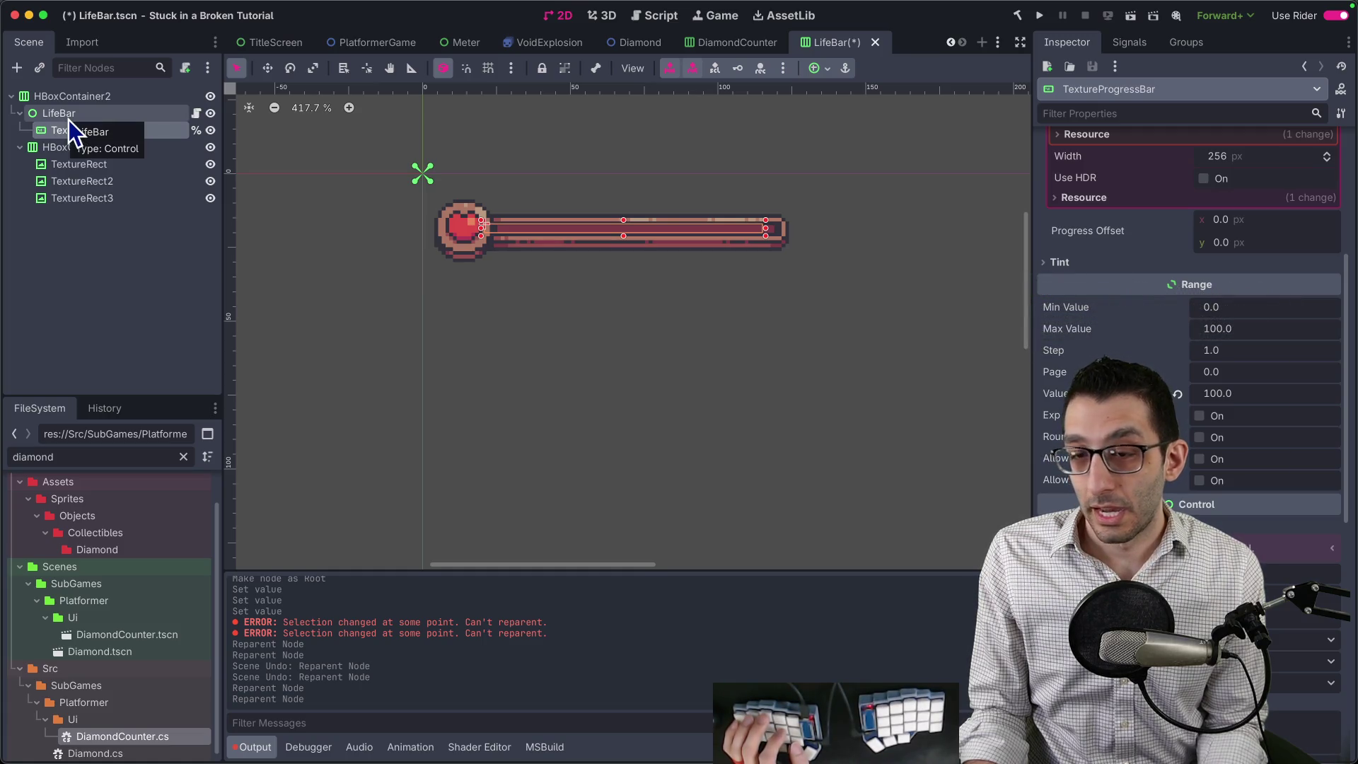
scroll(538, 232, up, 2)
click(72, 146)
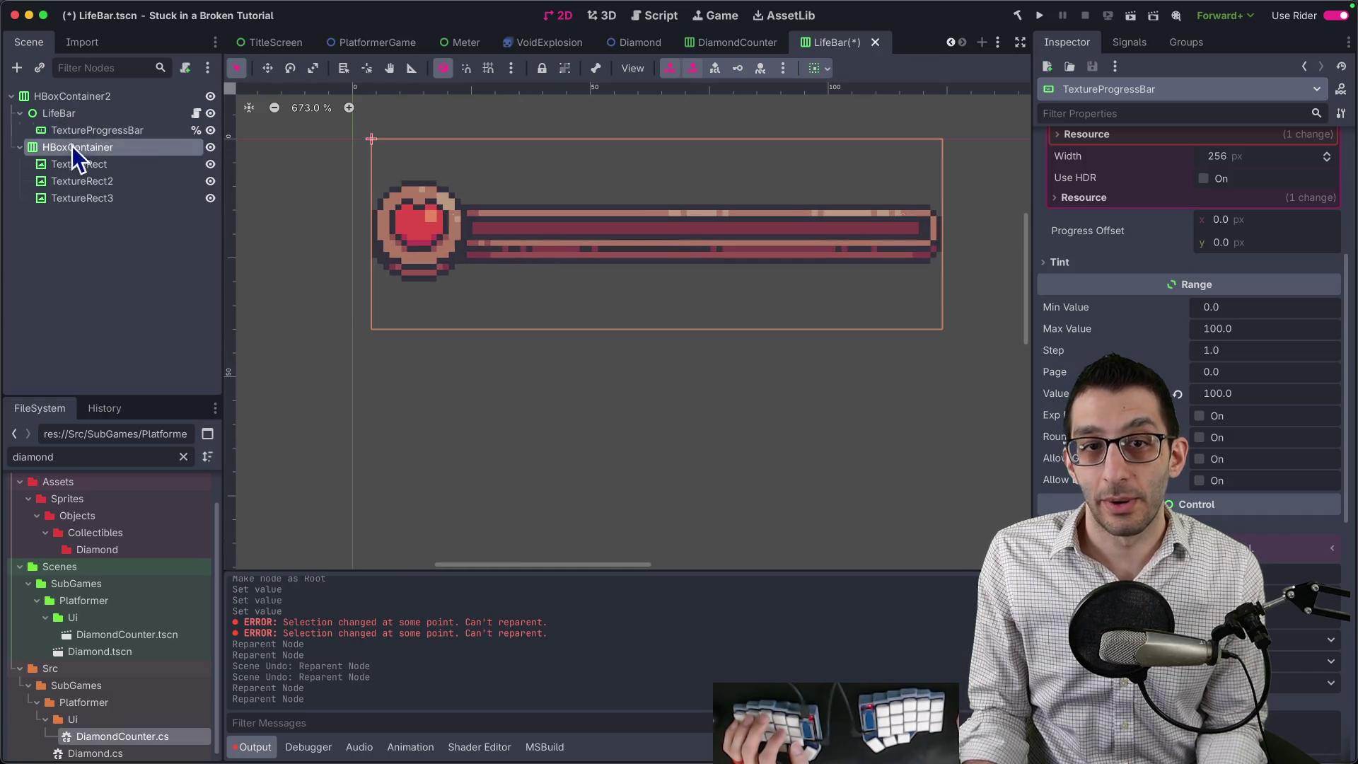
drag(68, 106, 69, 108)
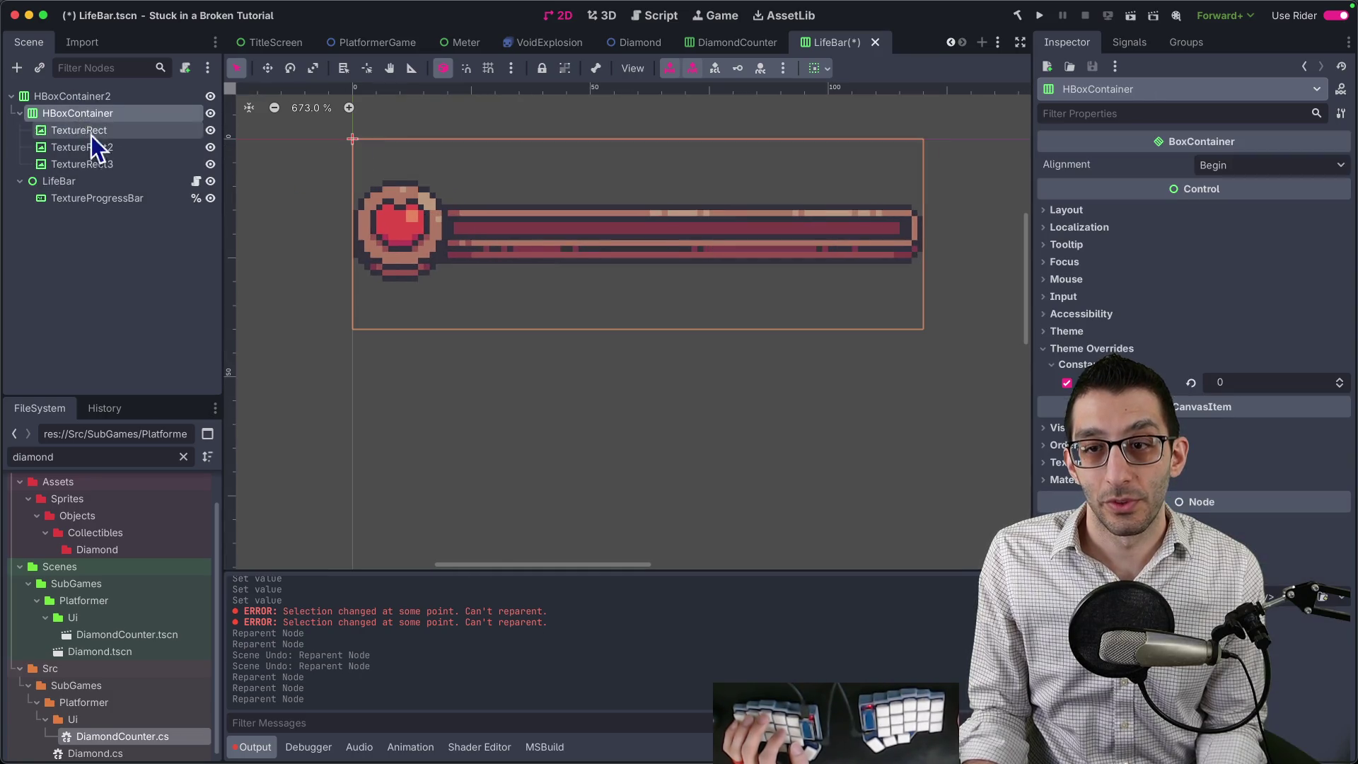
click(71, 180)
scroll(467, 244, down, 4)
scroll(605, 246, up, 1)
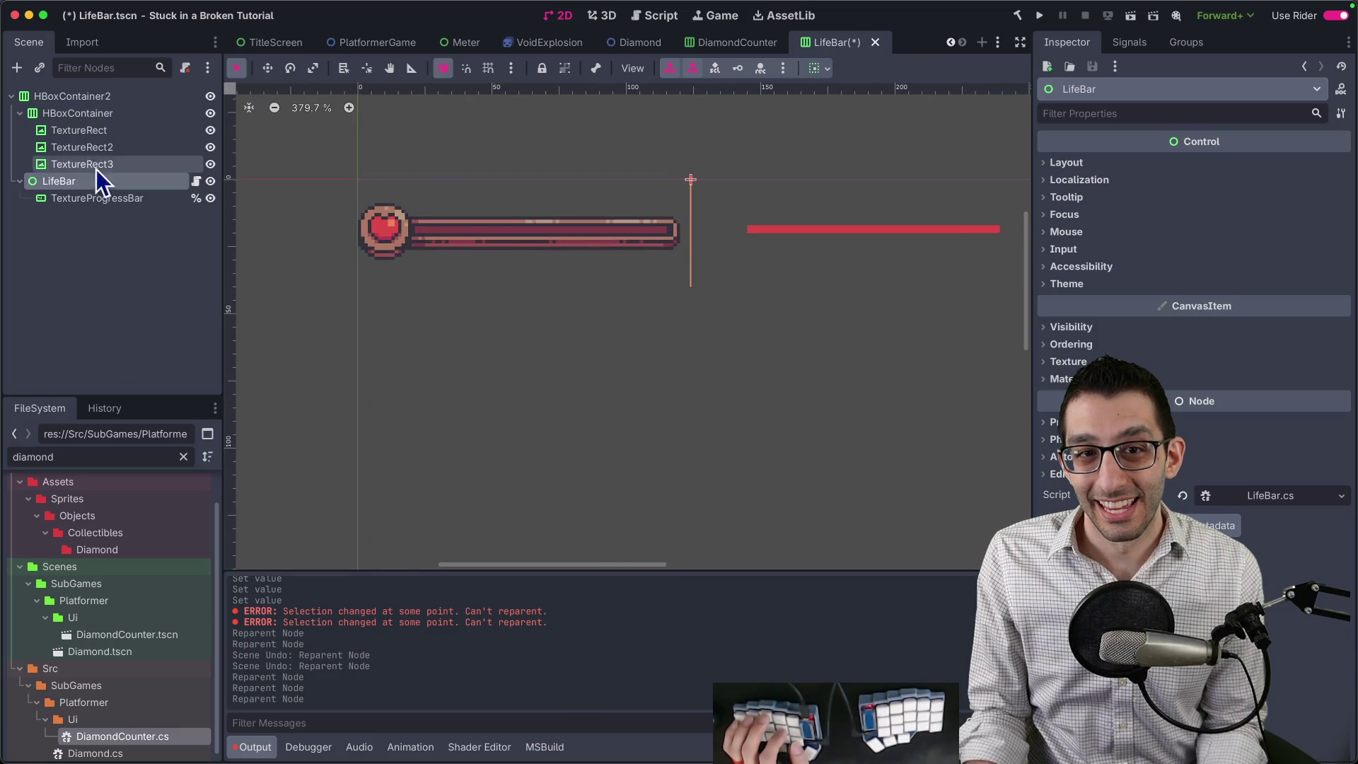
click(73, 99)
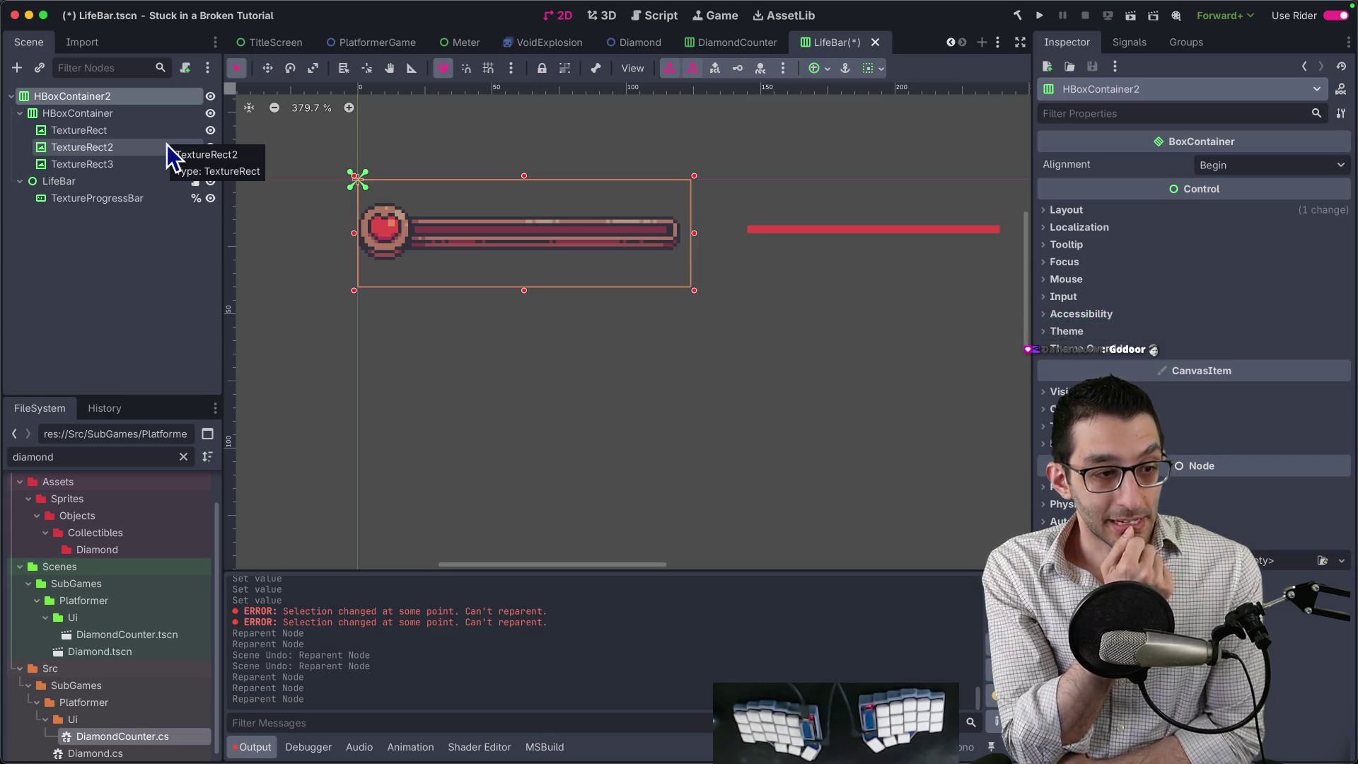
mouse_move(264, 4)
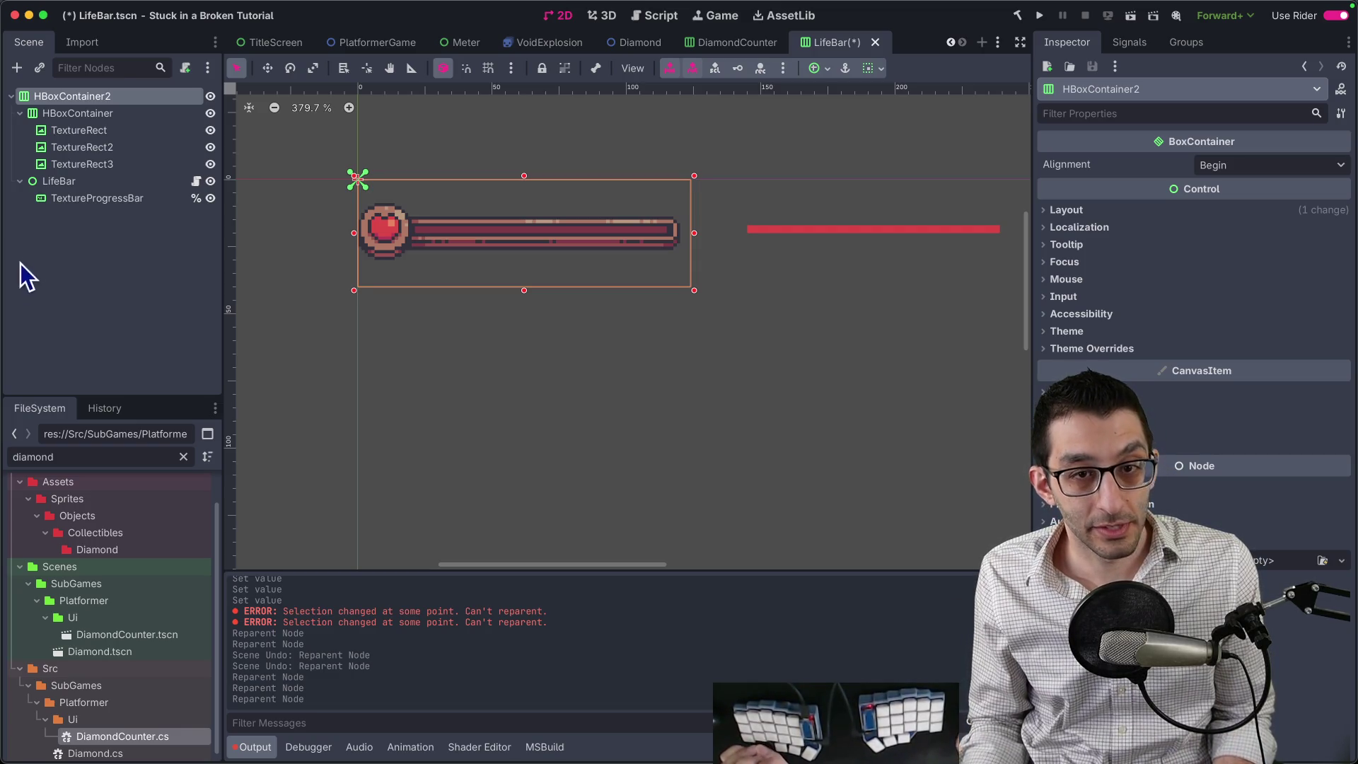
Slide the red TextureProgressBar left so it sits on the heart frame.
click(92, 203)
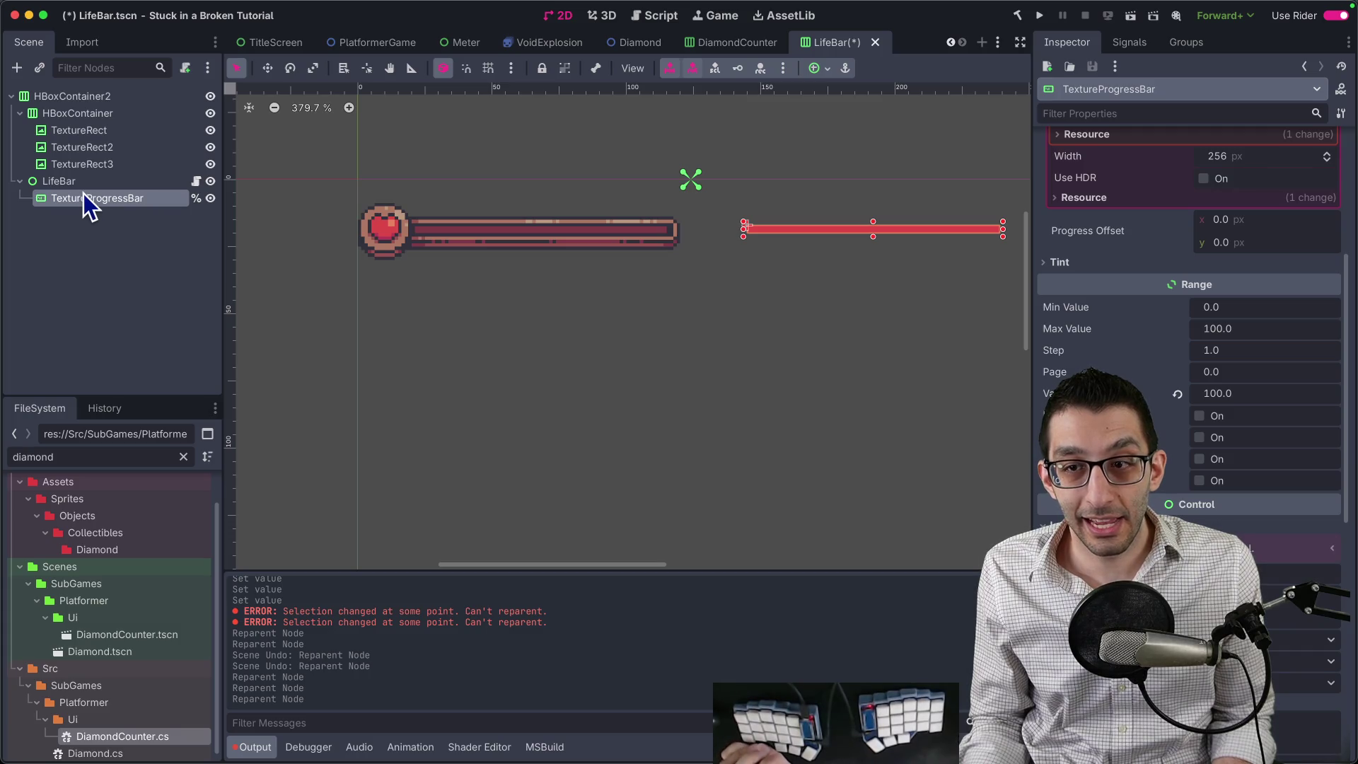
click(75, 183)
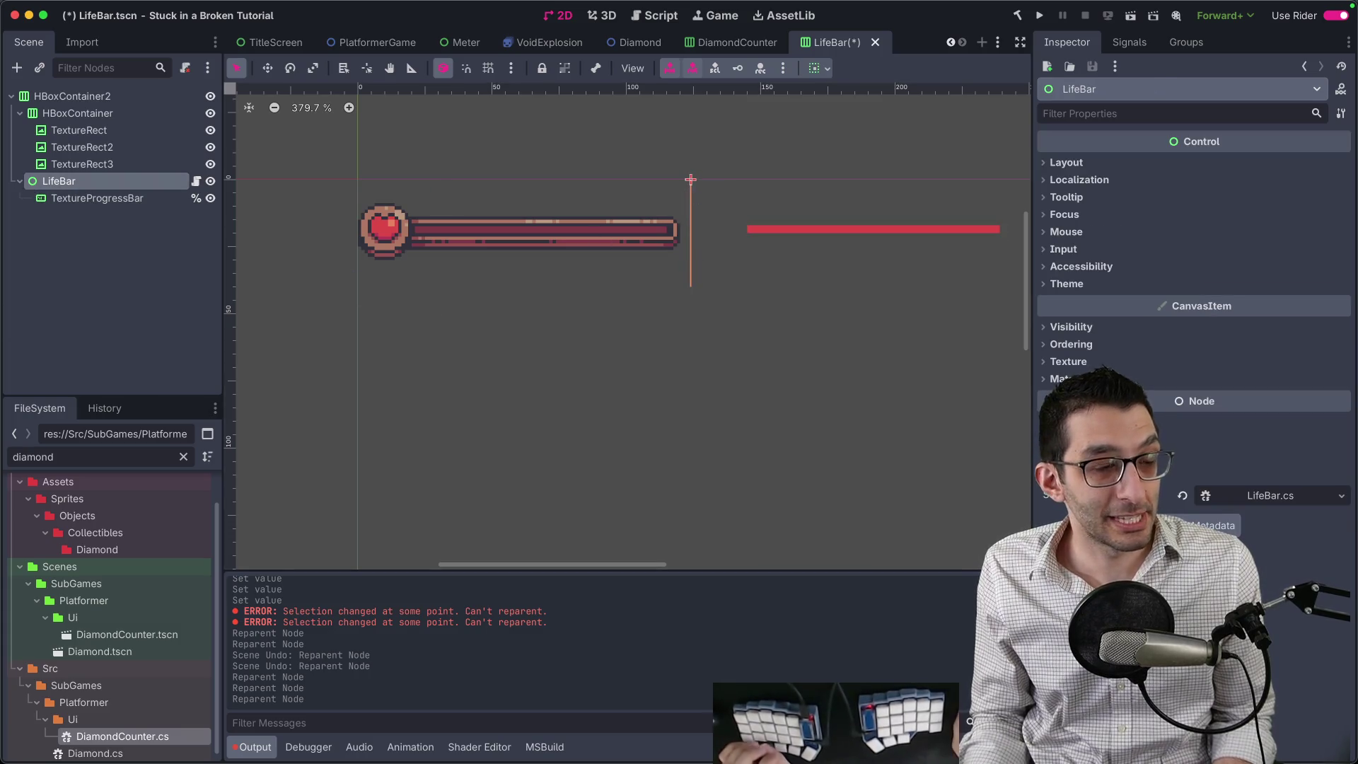
click(92, 198)
key(w)
drag(839, 272, 518, 274)
scroll(516, 272, up, 5)
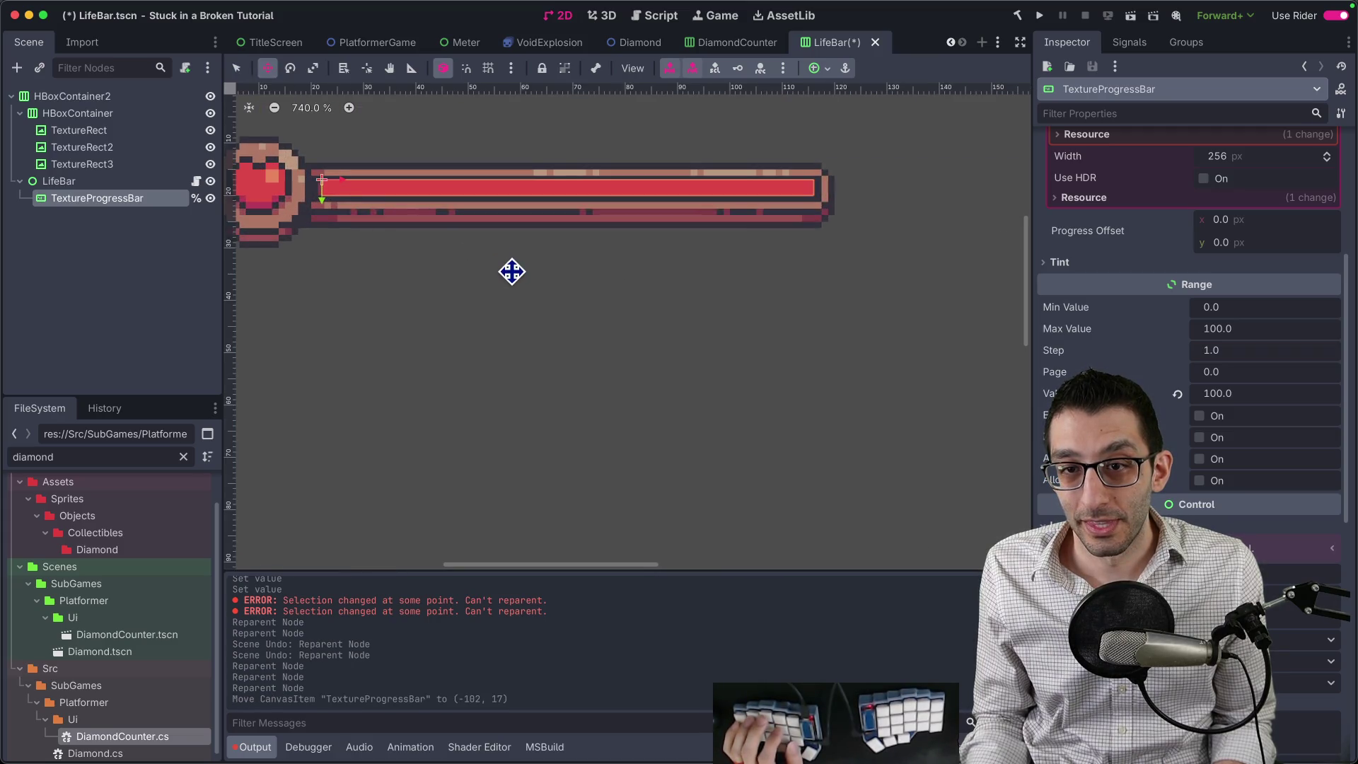
key(q)
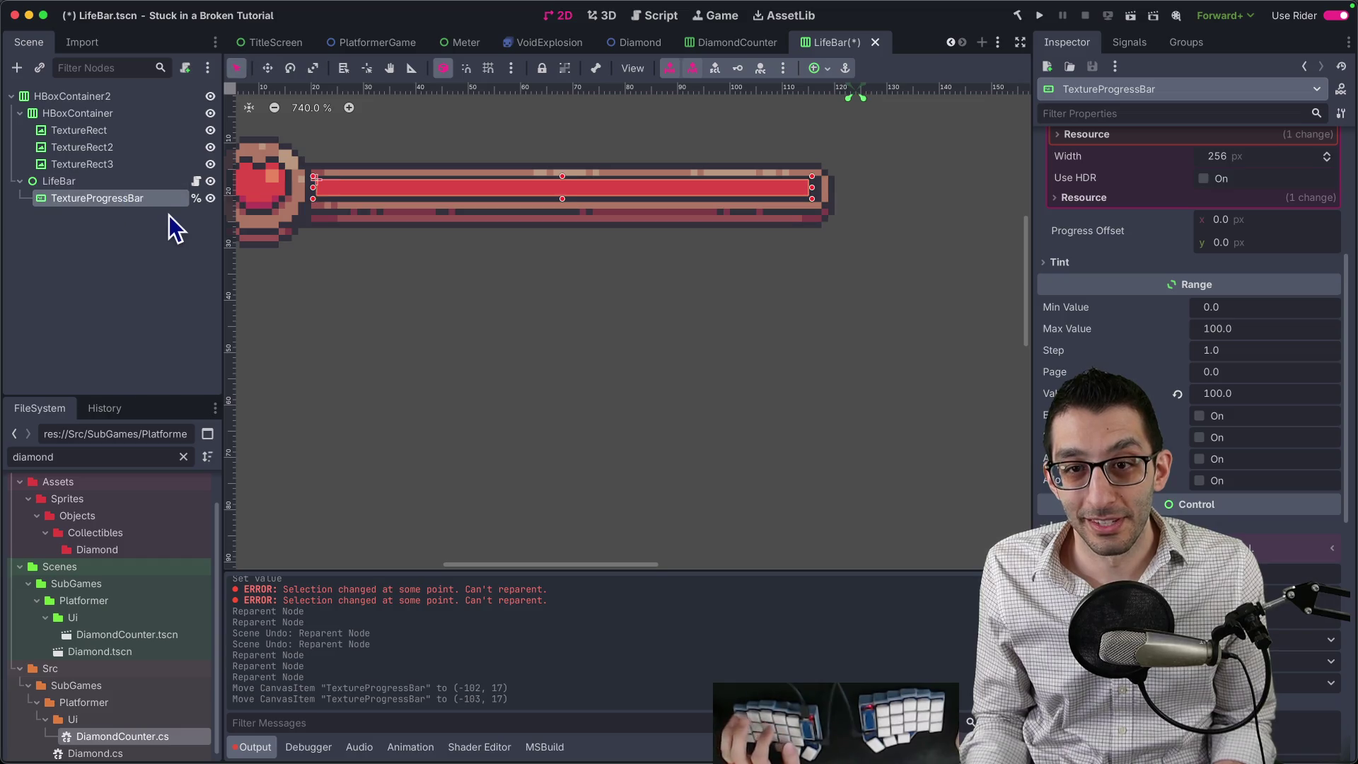
Save the scene, rename the root to LifeBar, and attach LifeBar.cs to it.
key(ctrl+s)
double_click(134, 100)
text(LifeBar)
key(Return)
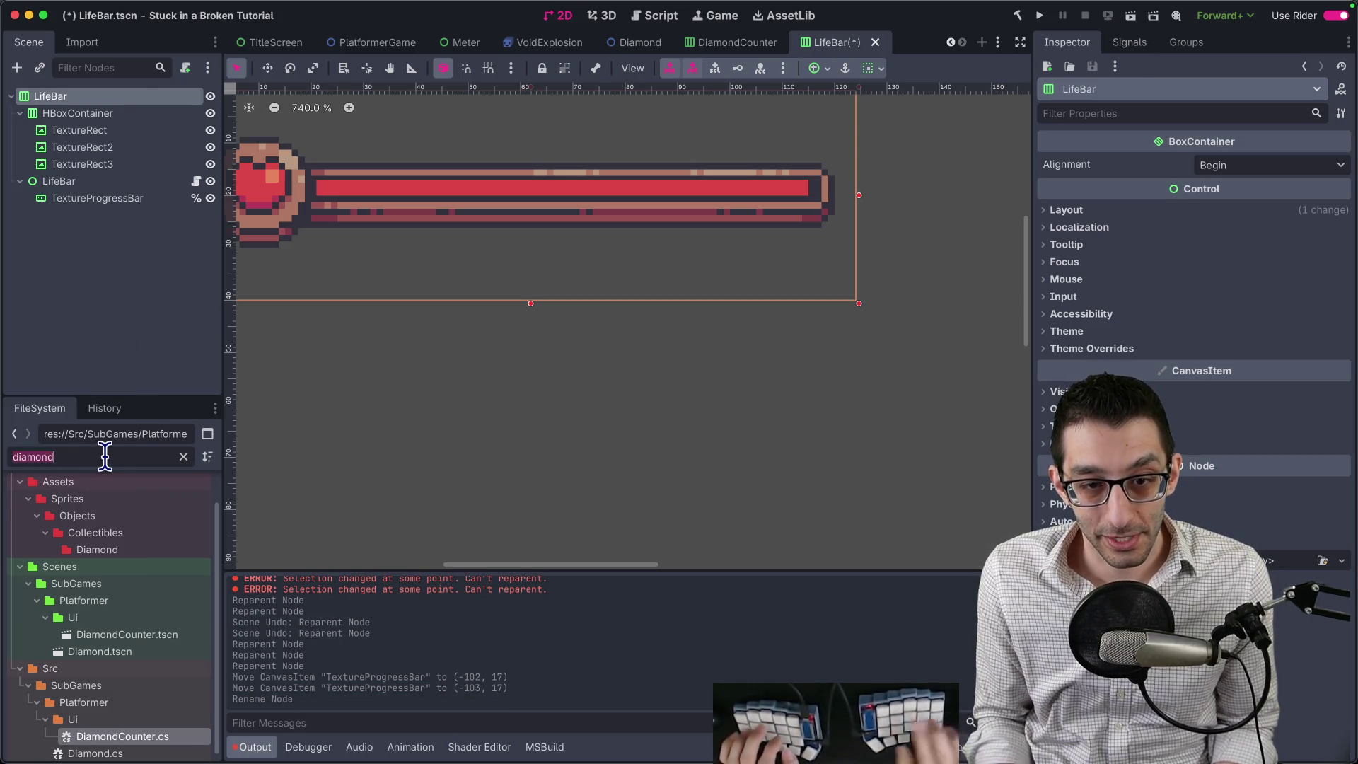
text(lifebar)
mouse_move(99, 747)
mouse_down()
mouse_move(117, 74)
mouse_move(189, 203)
mouse_move(161, 183)
mouse_up()
Remove the inner node's script, rename it Control, and run the game.
click(187, 69)
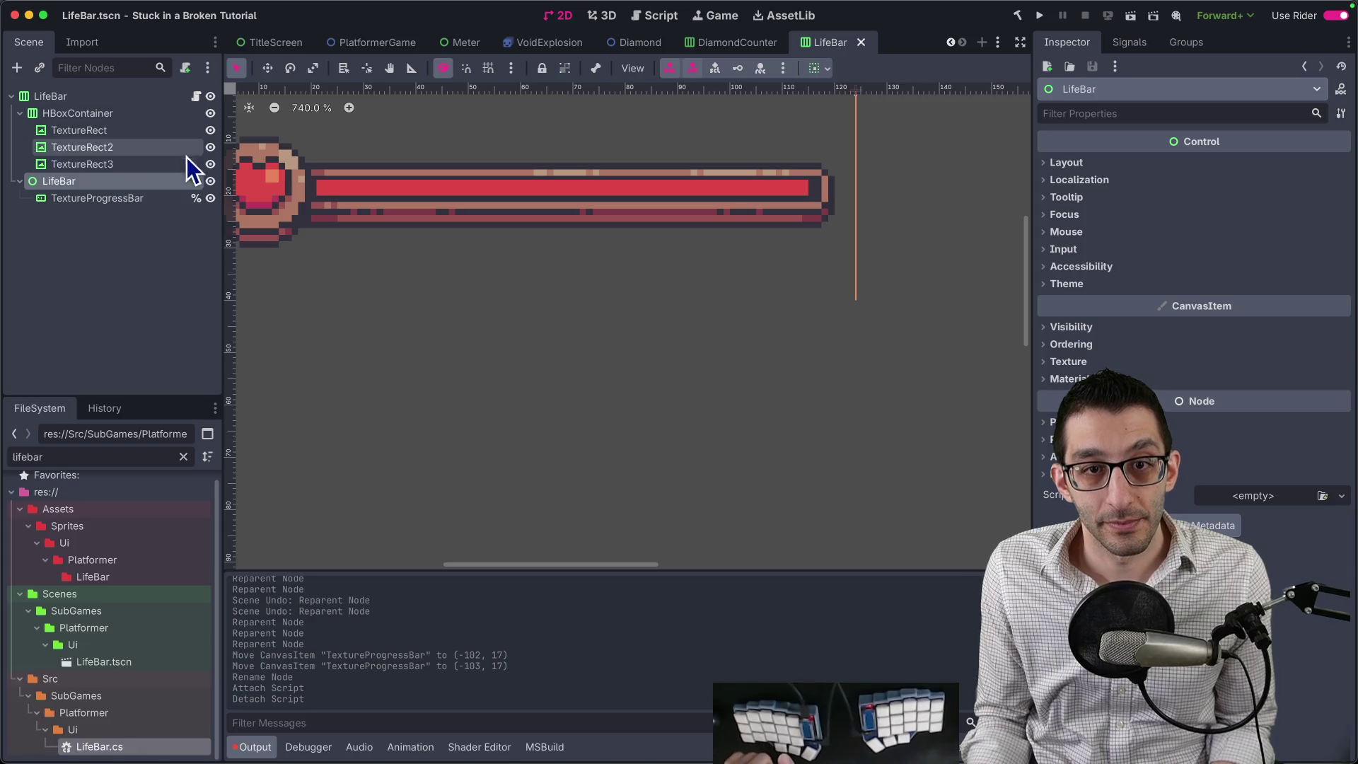
double_click(78, 184)
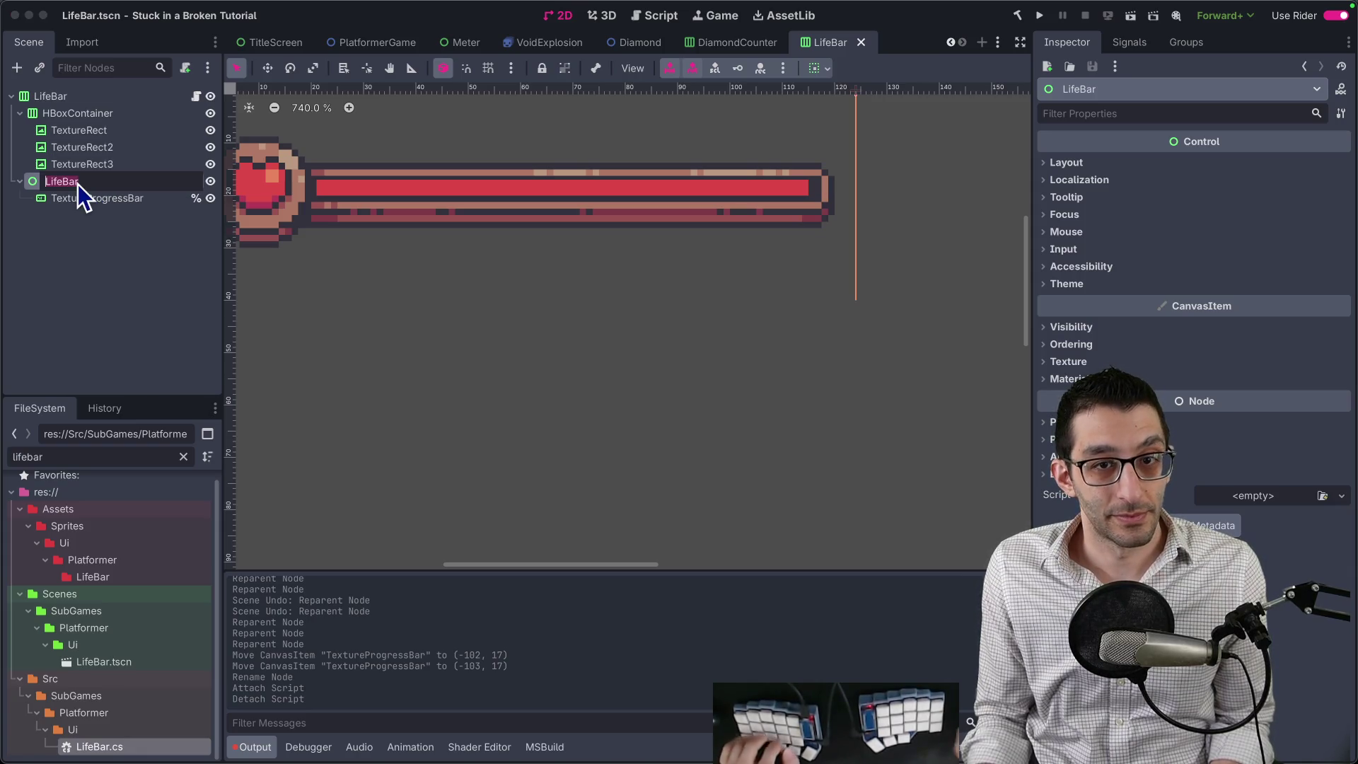
text(Control)
key(Return)
key(super+b)
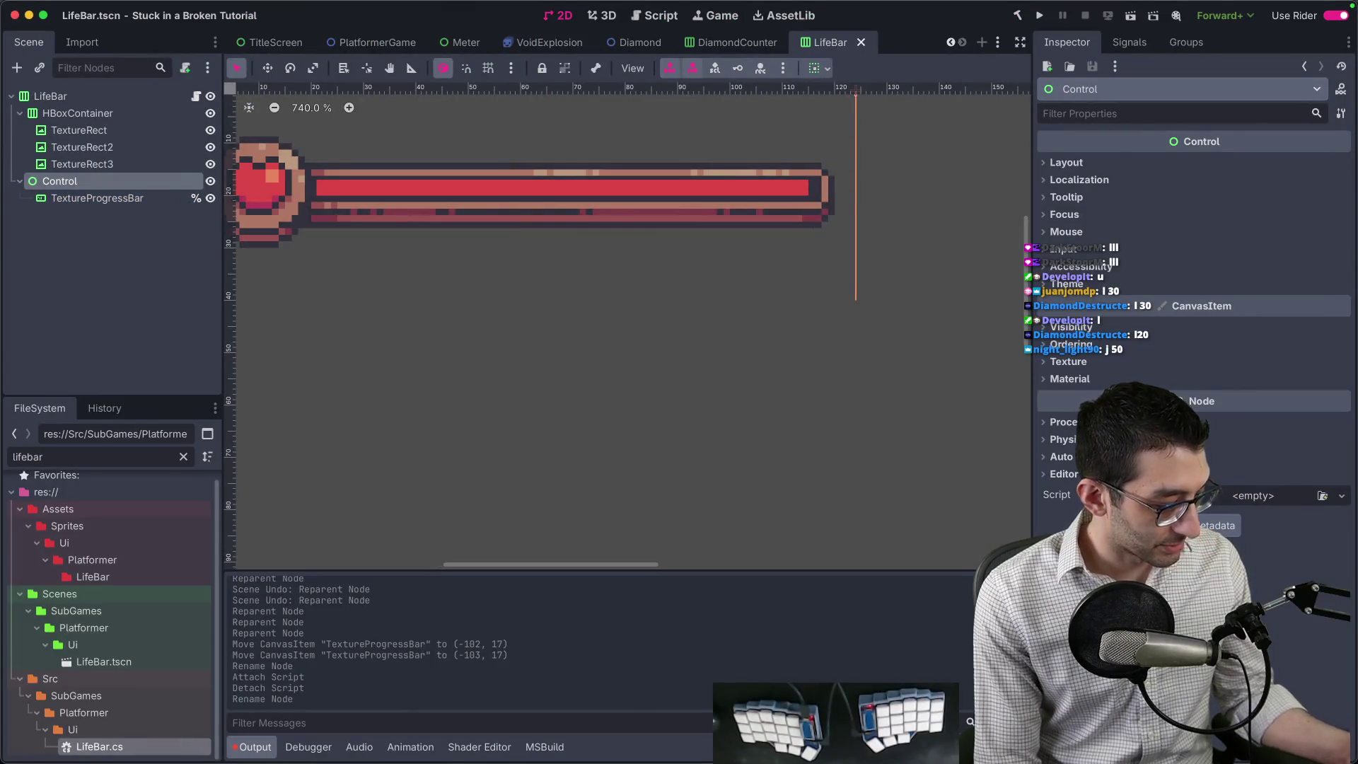
Switch from Godot to the notes editor showing the 'fix a broken door' note.
key(super+Tab)
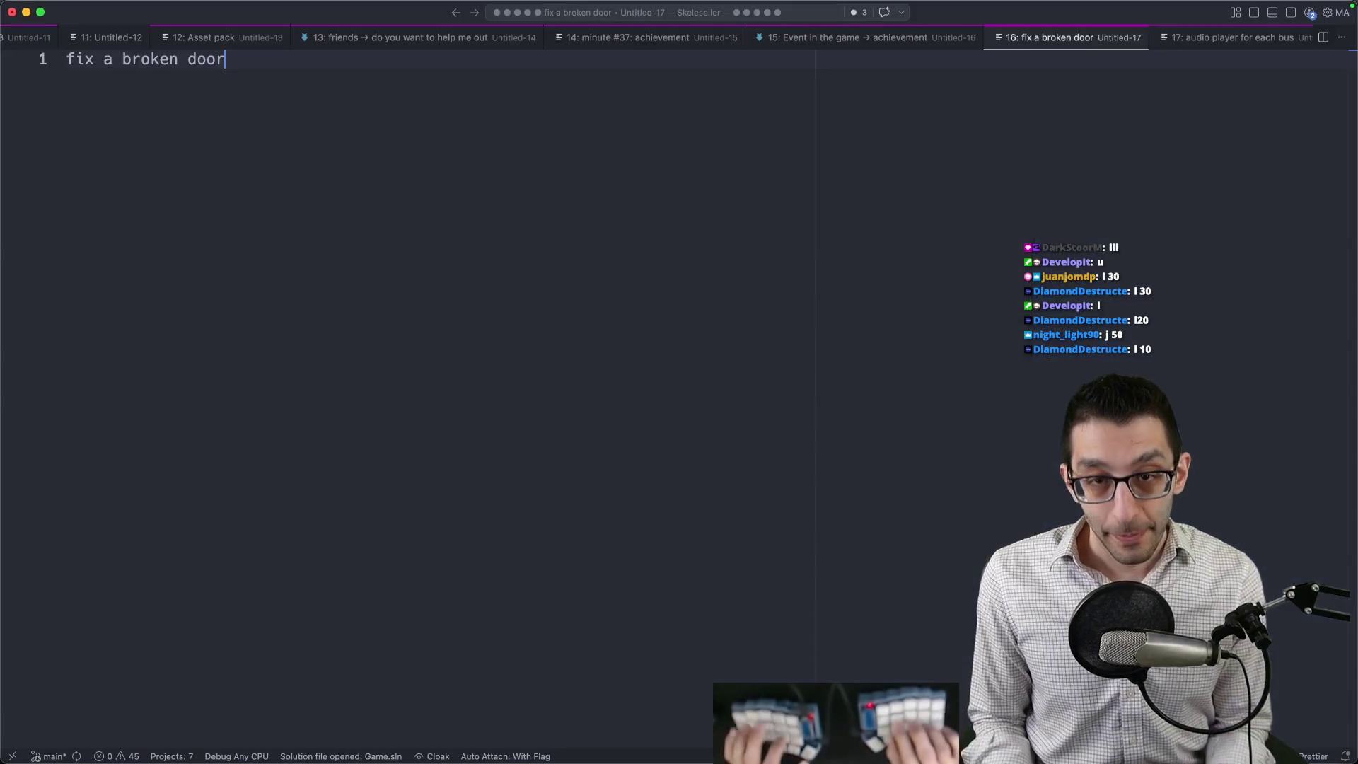
Start a new 'plan:' note listing another ~hour of game dev on SiaBT.
key(super+n)
text(plan:)
key(Return)
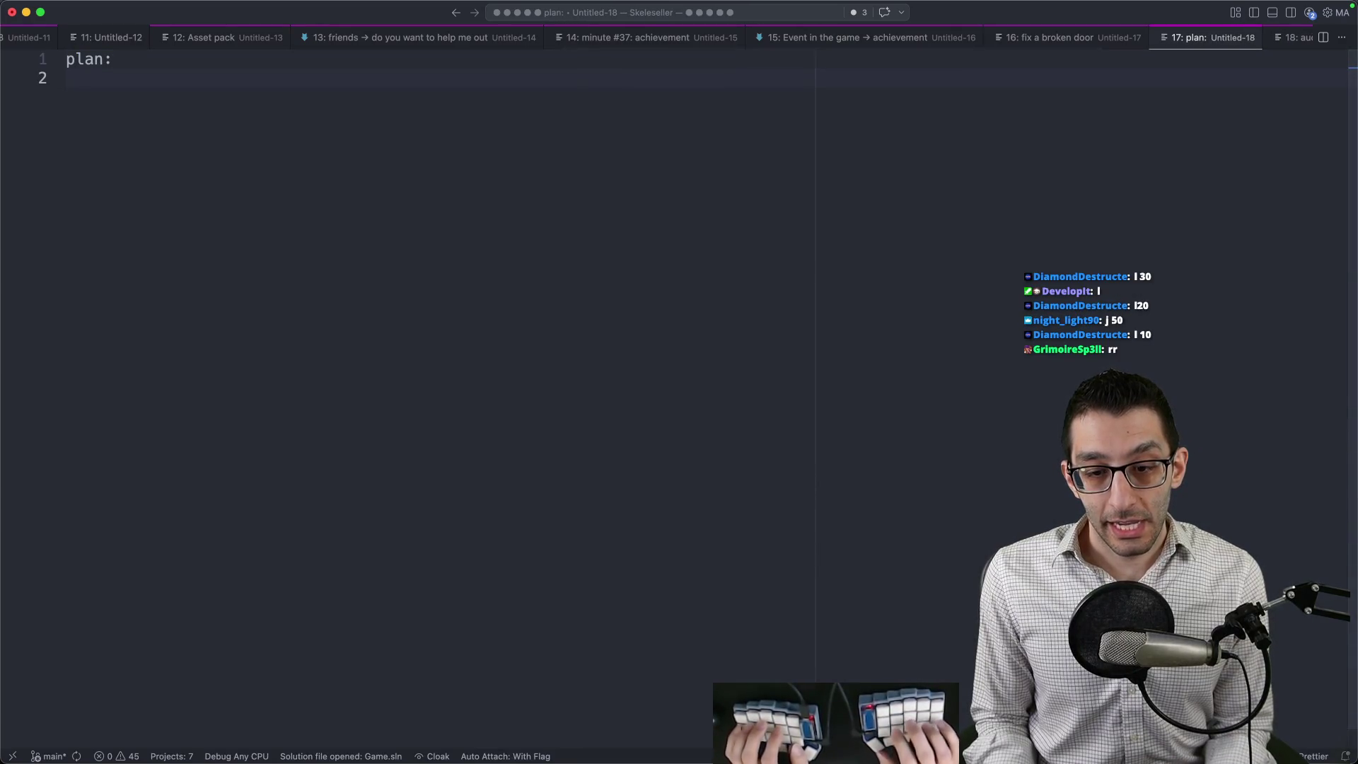
text(another ~)
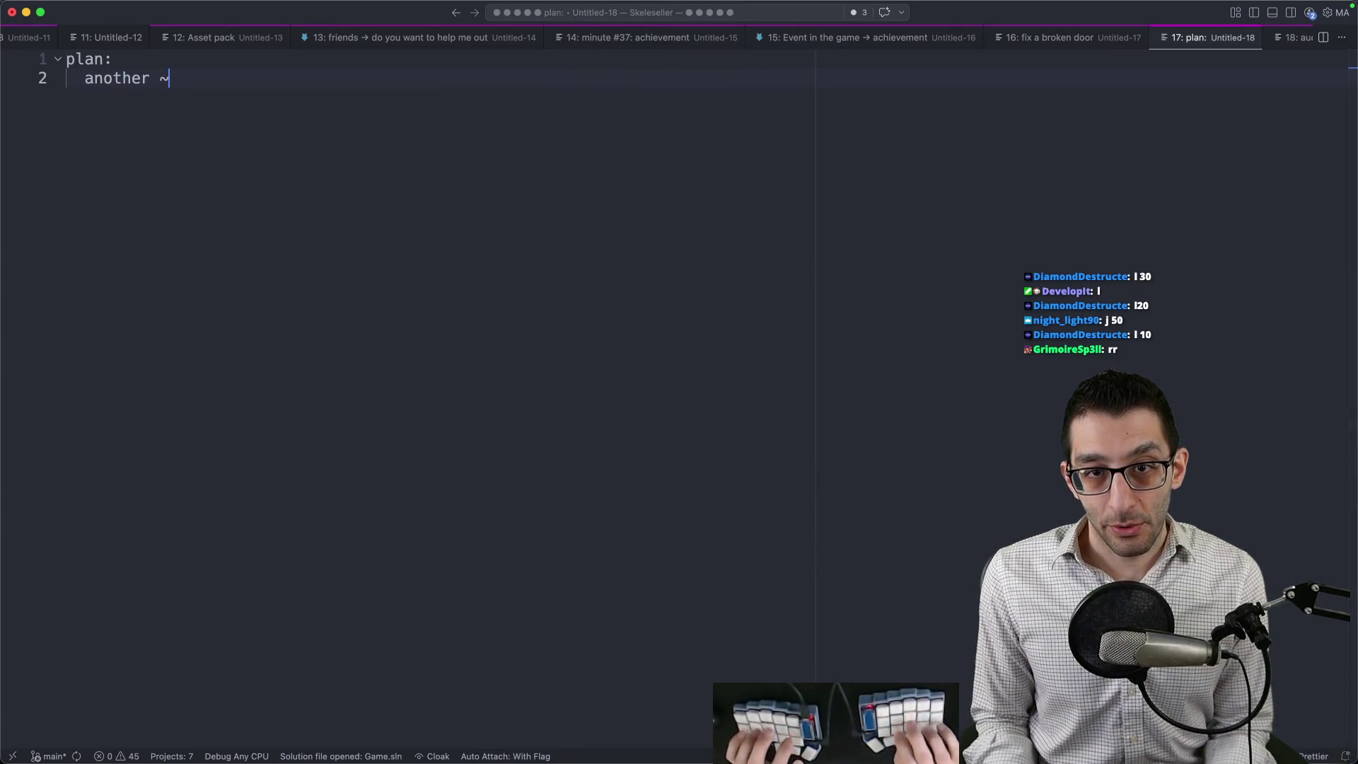
text(hour of game dev on Sia)
key(Tab)
key(Return)
key(Return)
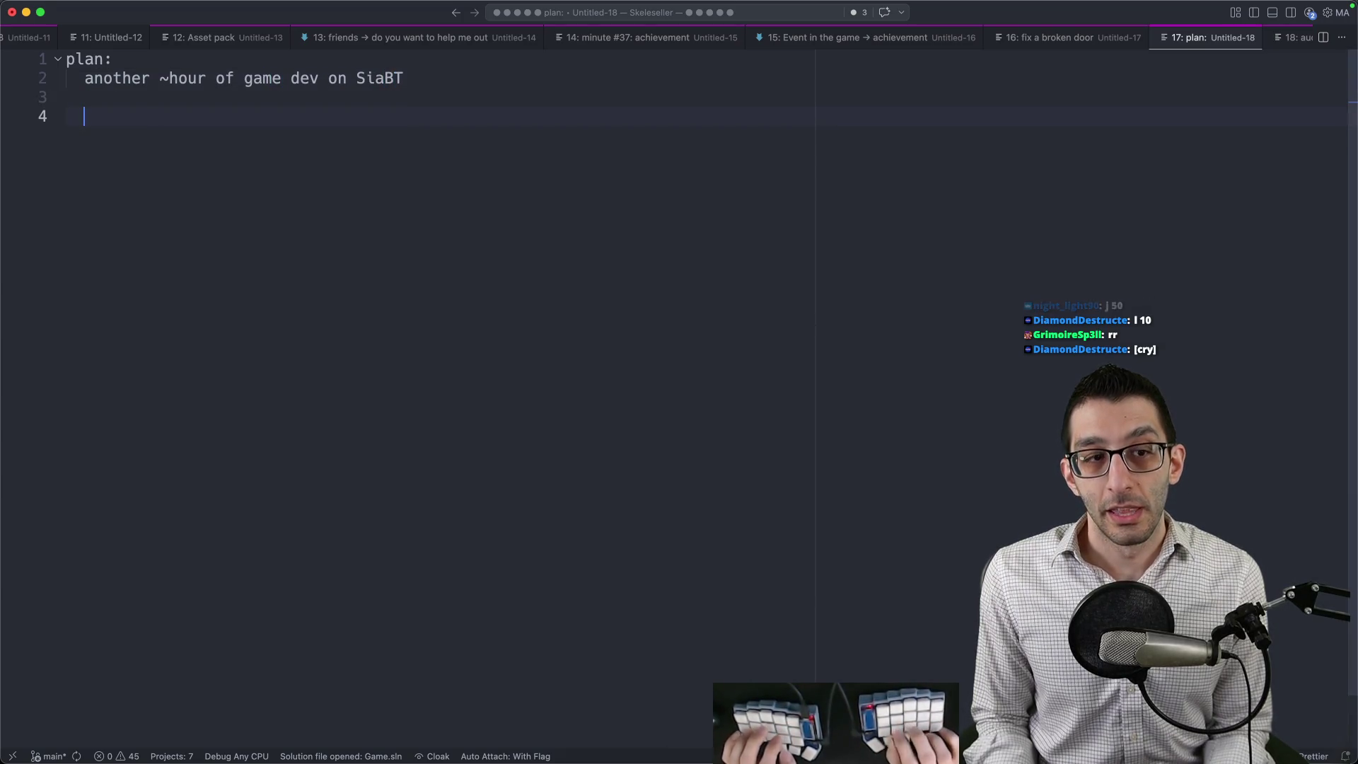
Add the lunch item about switching to Skeleseller and set the note to plain text.
text(lun)
key(BackSpace)
key(BackSpace)
key(BackSpace)
text(when lunch arrives, I'll switch to playing S)
key(Tab)
key(Return)
key(Tab)
text(I'll turn off)
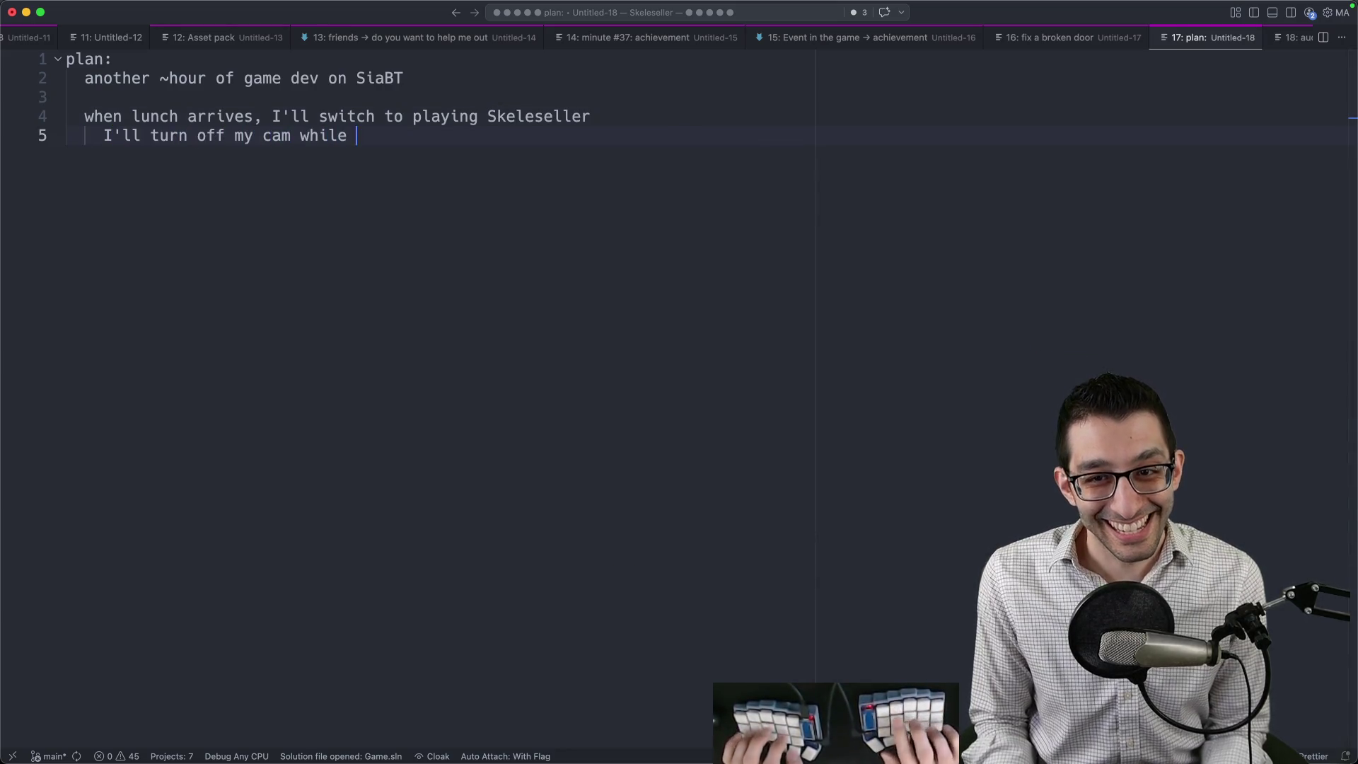
text(eating)
key(super+l)
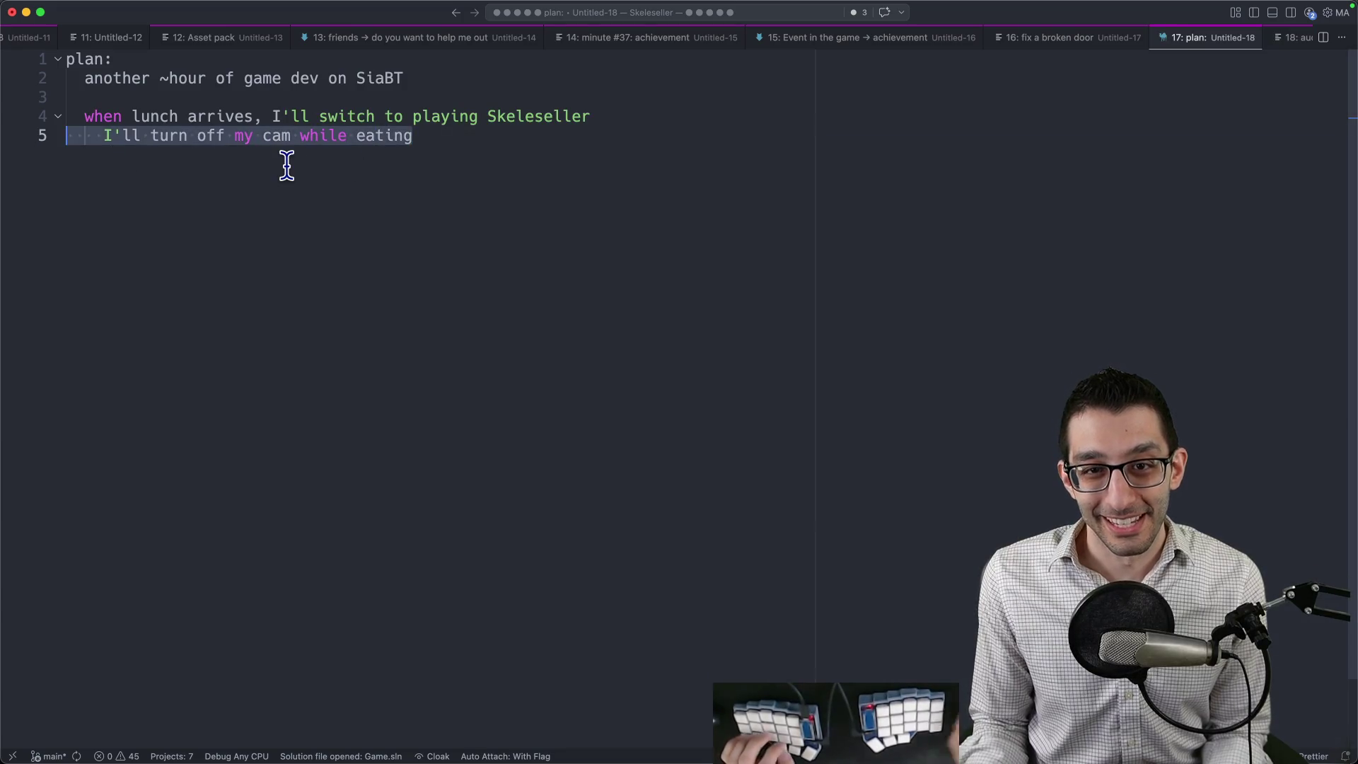
key(super+k)
key(m)
key(Return)
key(Escape)
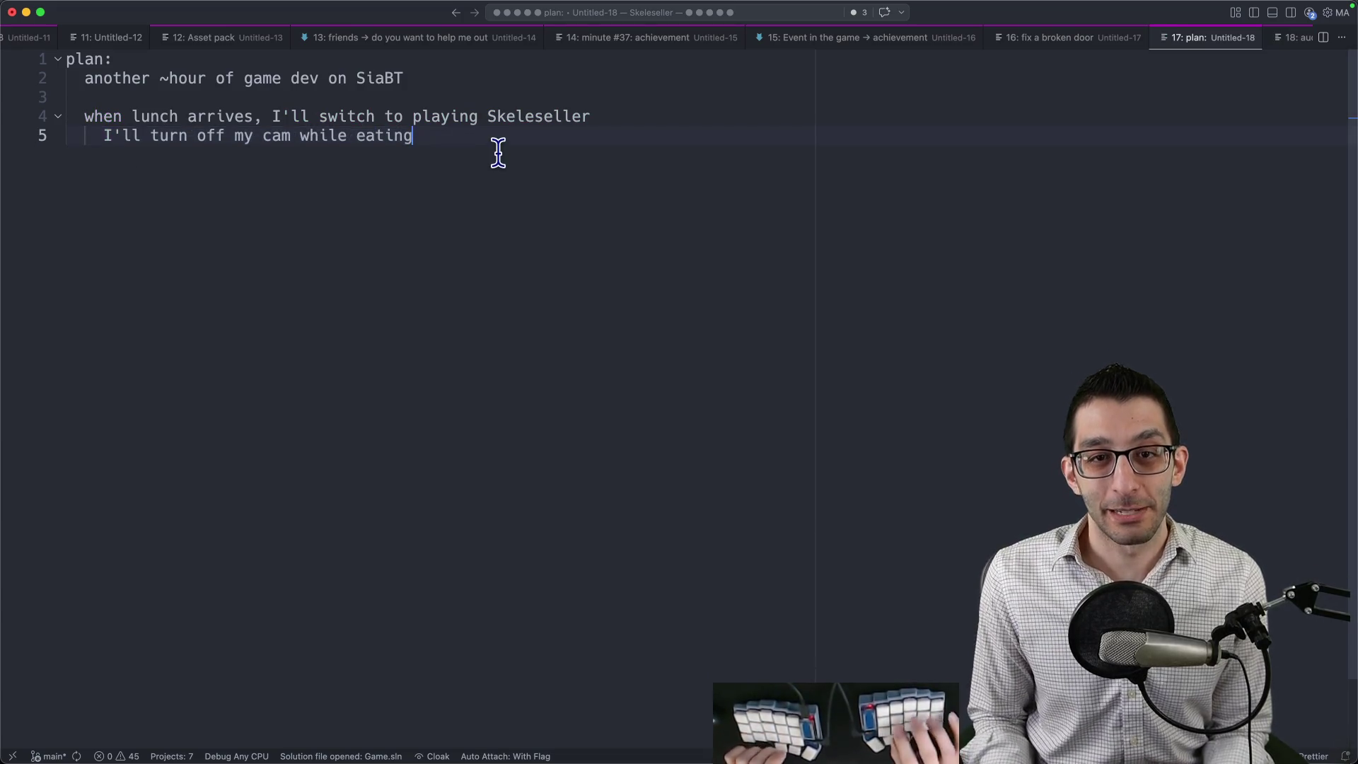
Finish the plan: play through the game when done, extra time for misc. tasks on either game.
text(I'll turn the cam back on)
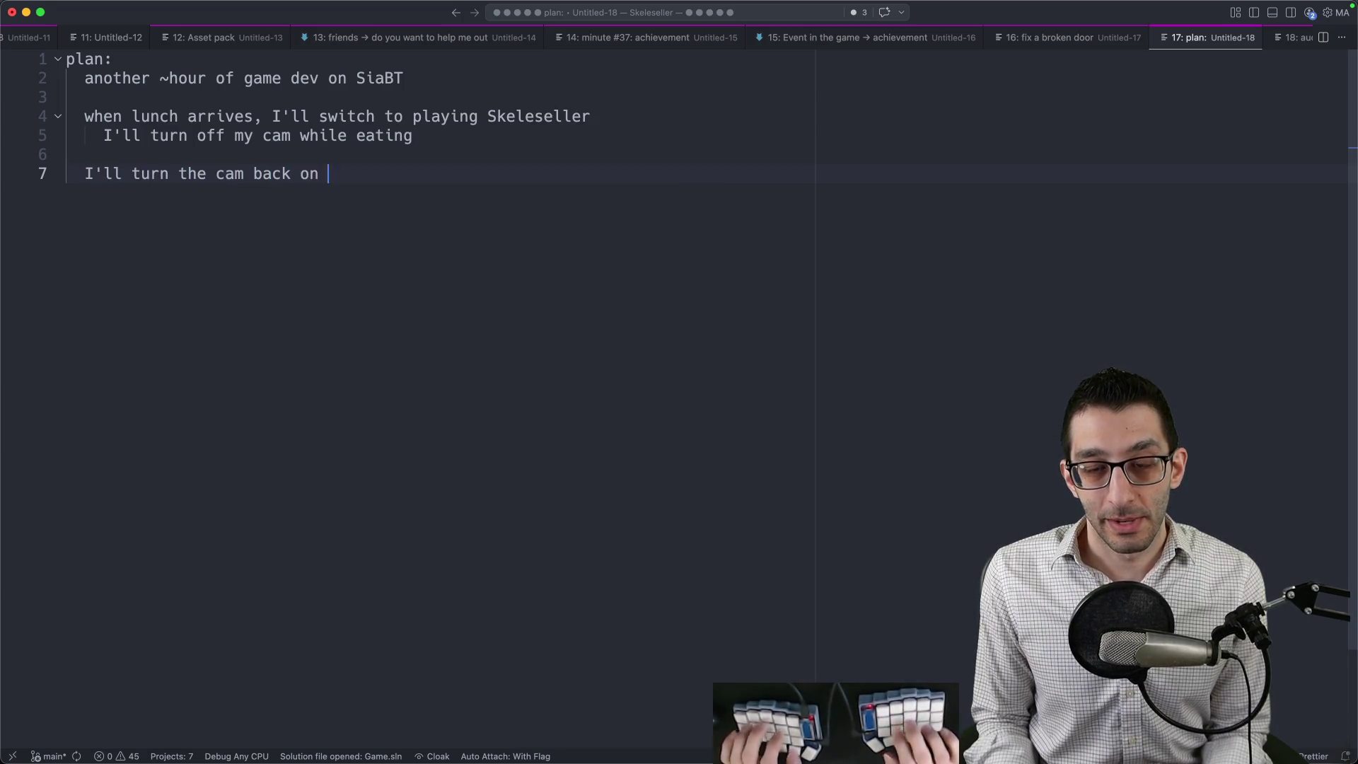
key(BackSpace)
key(BackSpace)
text(when I'm done     )
text(play through the game    )
text(any extra time:)
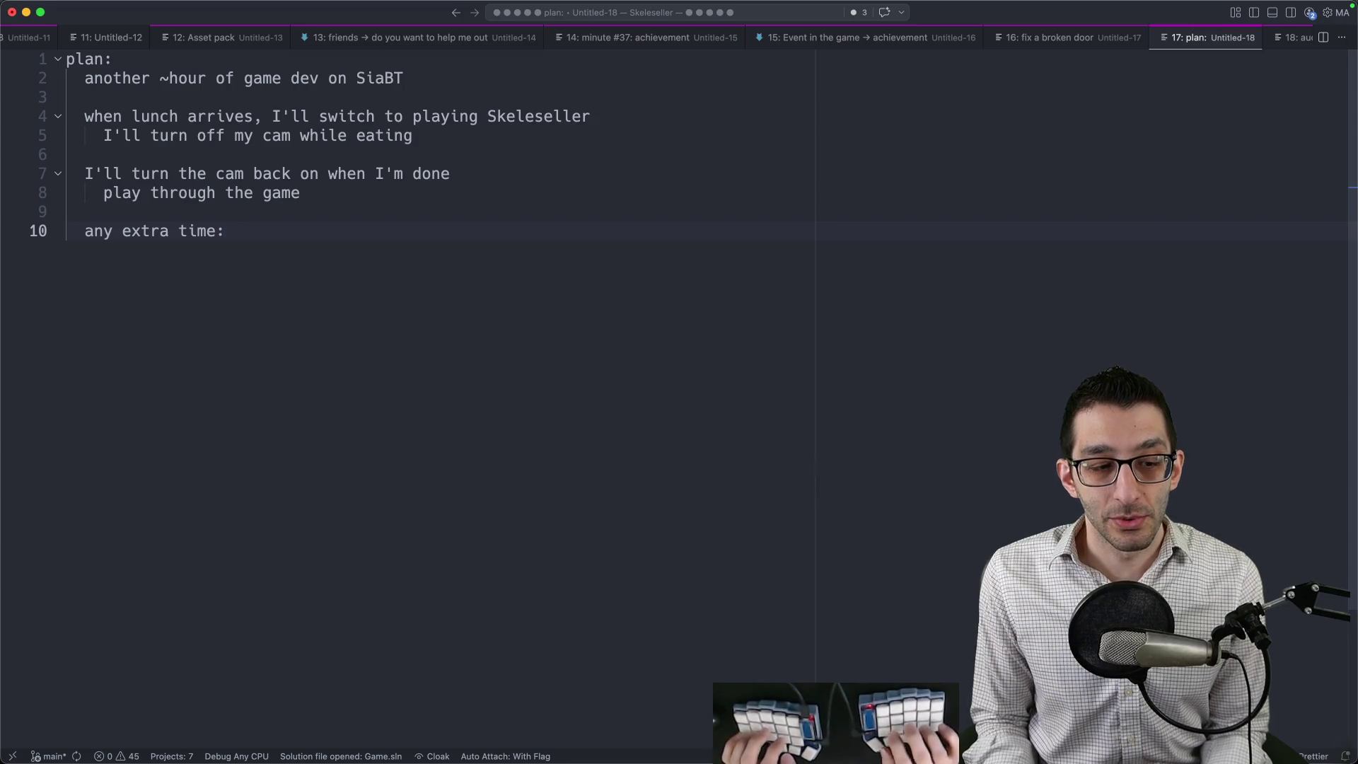
text( misc. tasks on either game)
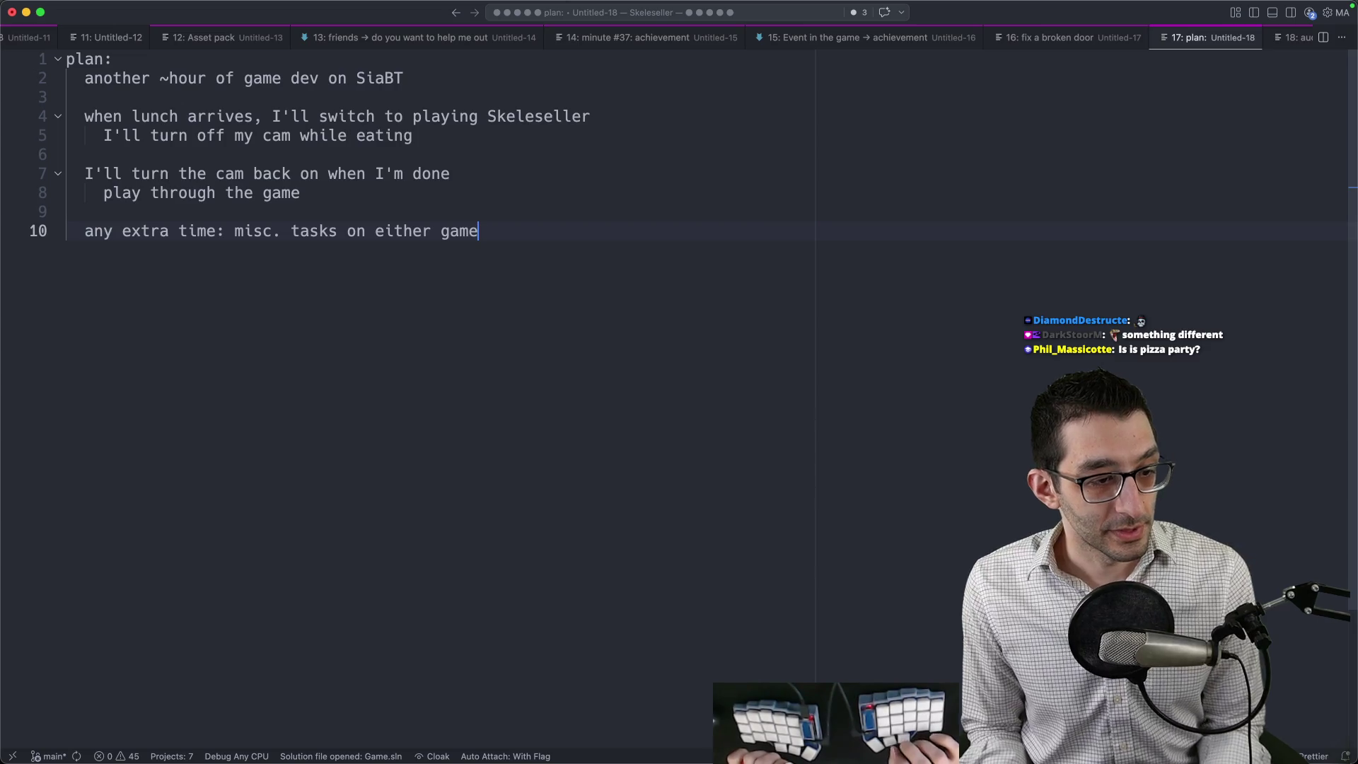
key(super+Tab)
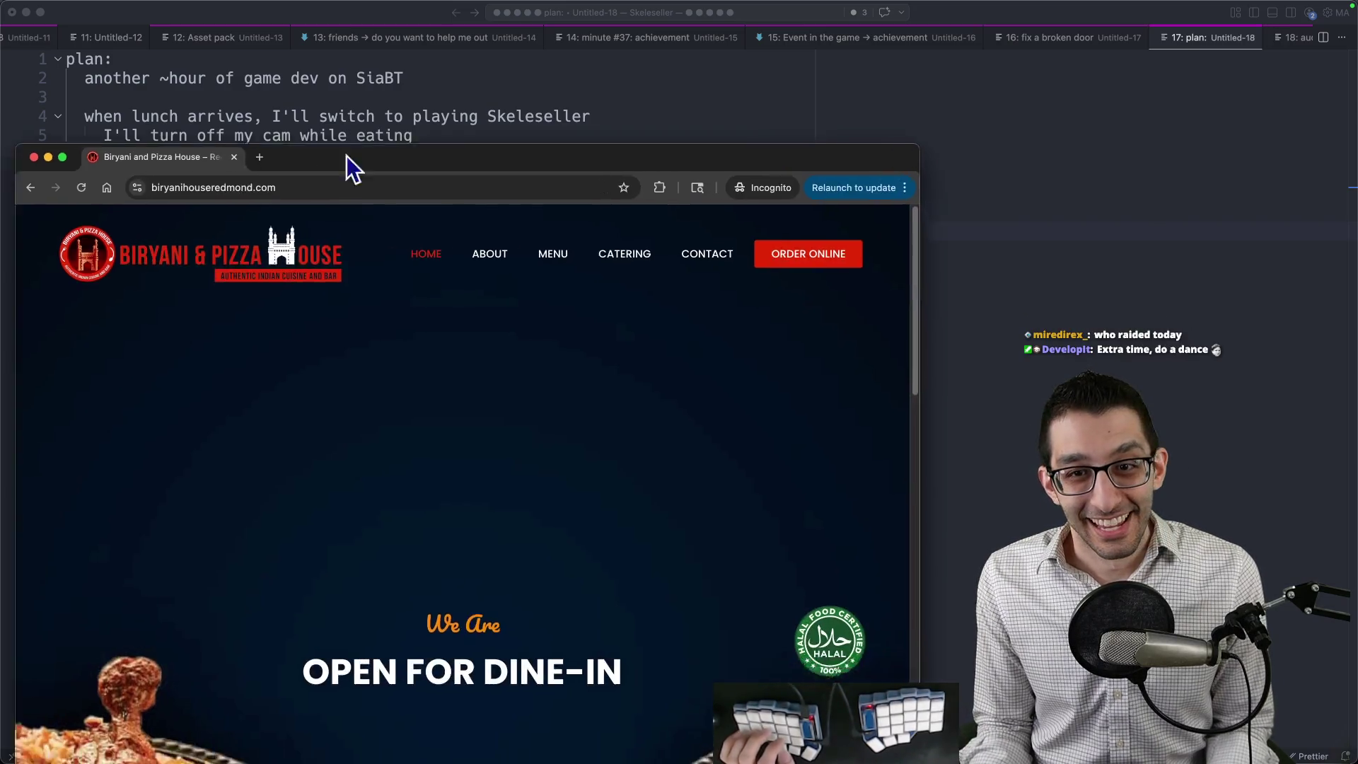
Expand the menu's Pizza section, select its note, and close the restaurant window.
mouse_move(349, 167)
mouse_down()
mouse_move(477, 85)
mouse_move(358, 66)
mouse_up()
scroll(301, 240, down, 20)
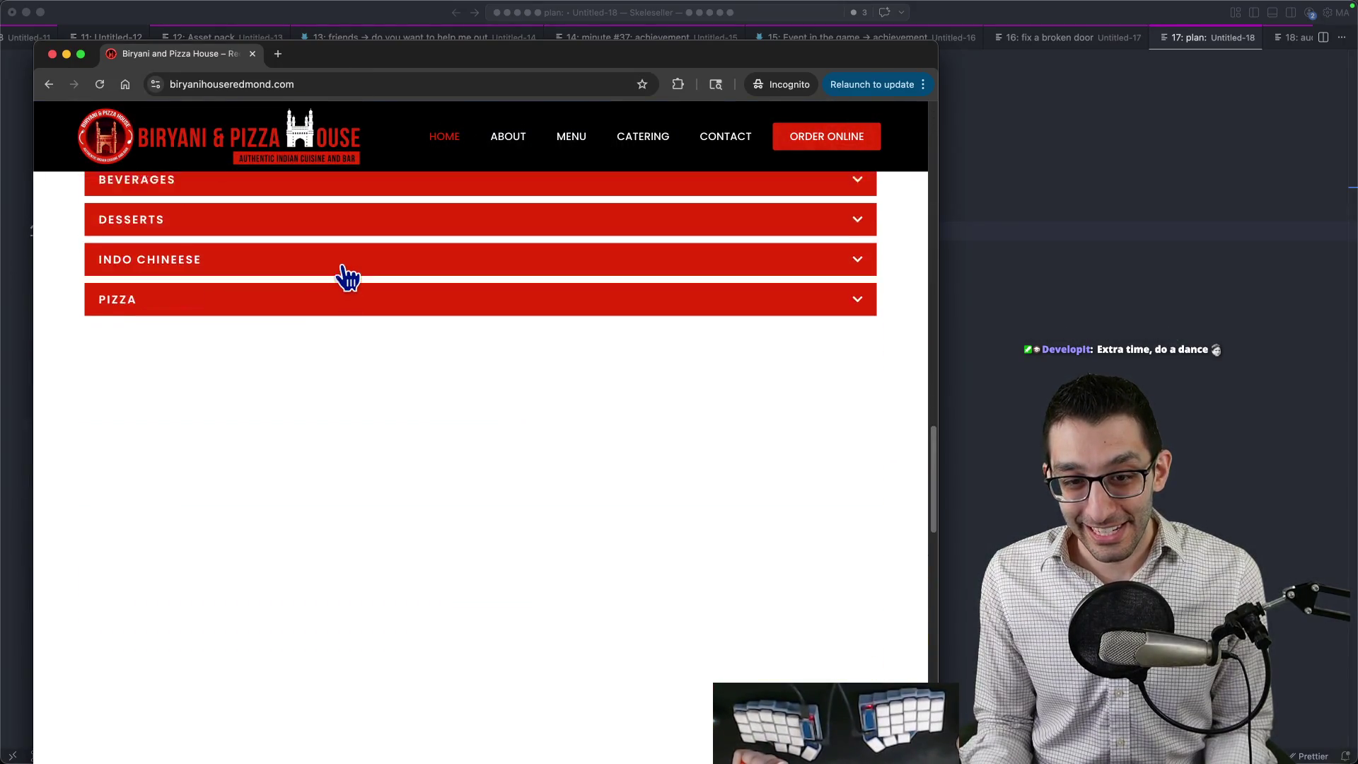
scroll(346, 278, up, 3)
click(198, 428)
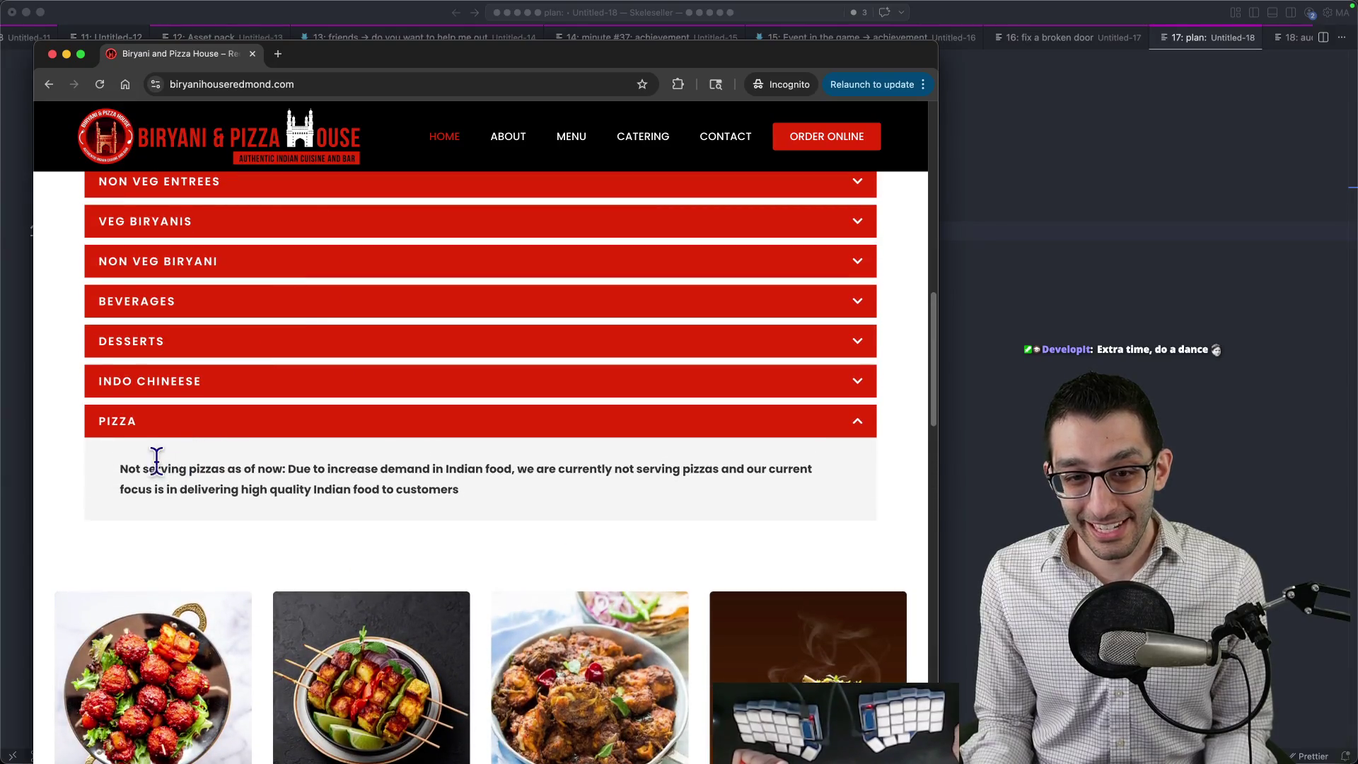
drag(132, 470, 767, 470)
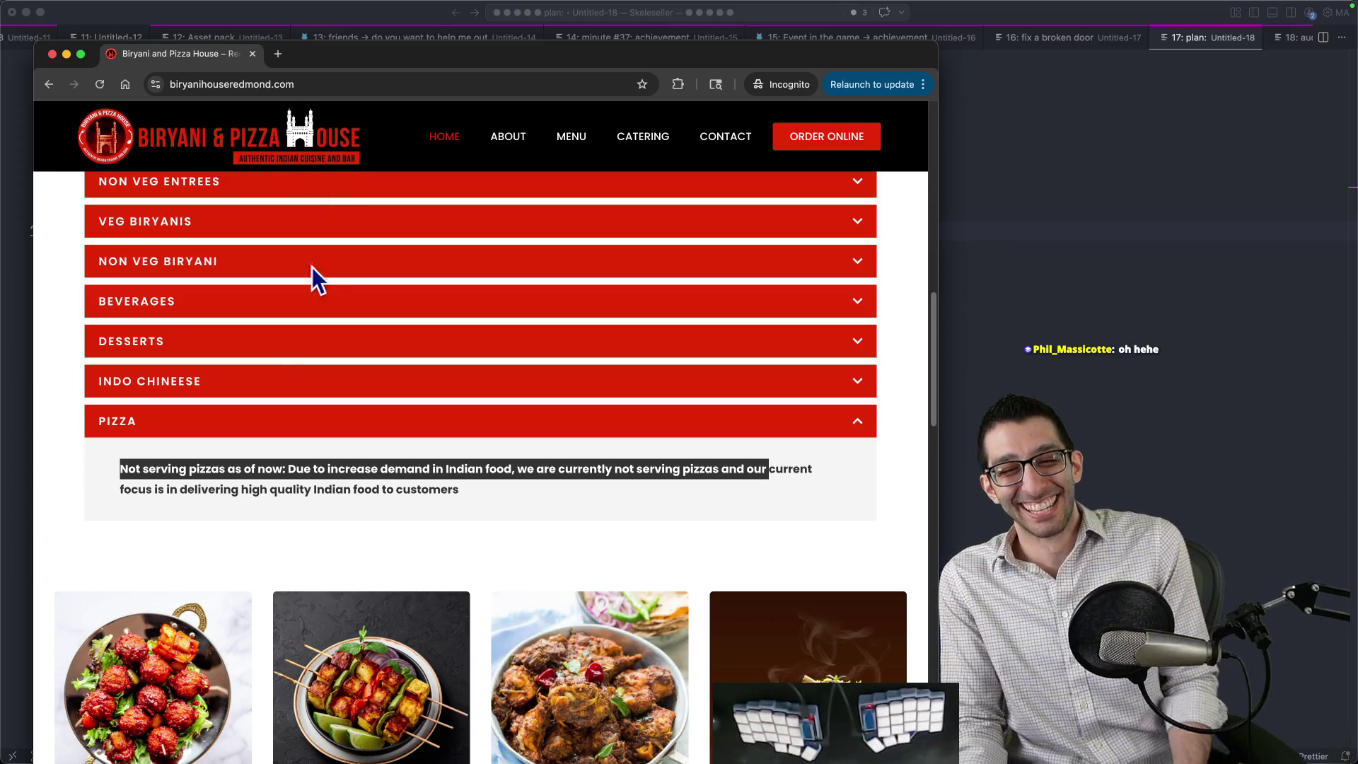
triple_click(187, 470)
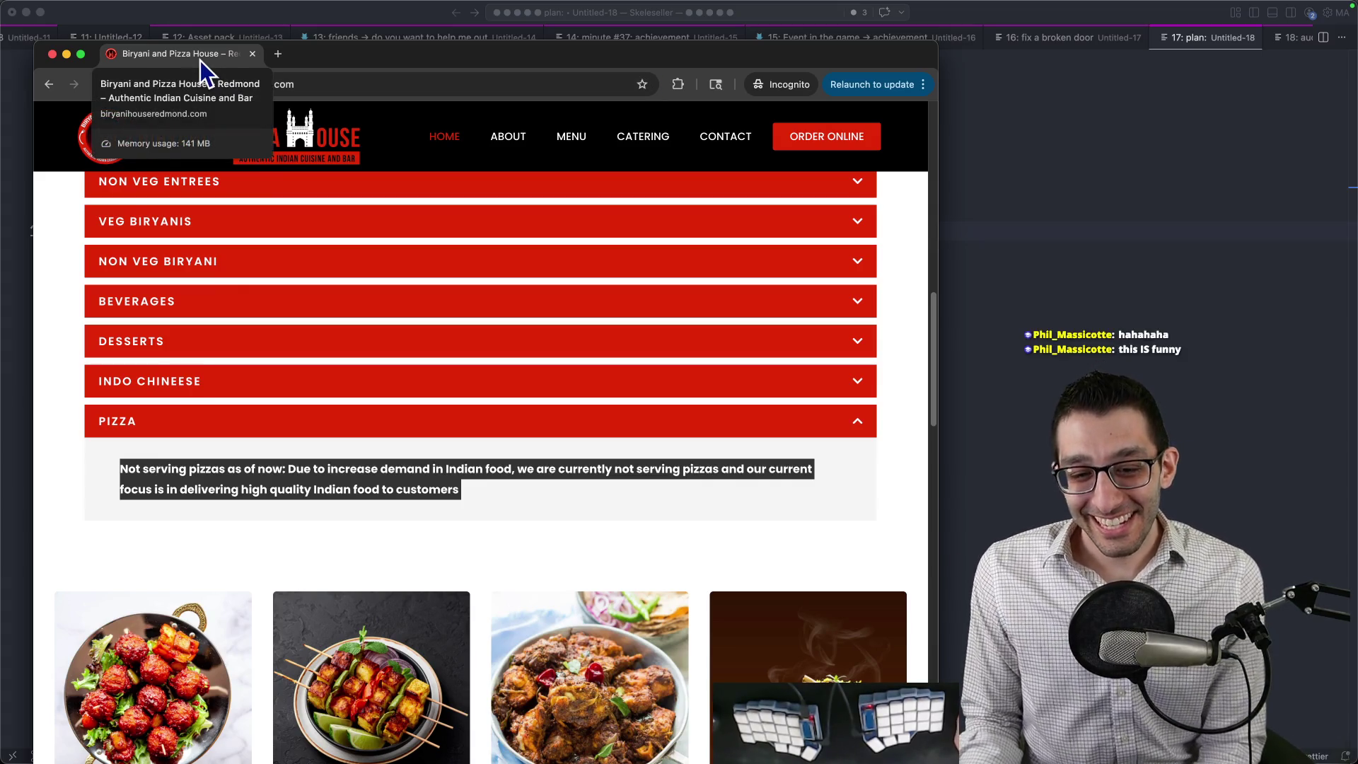
key(super+w)
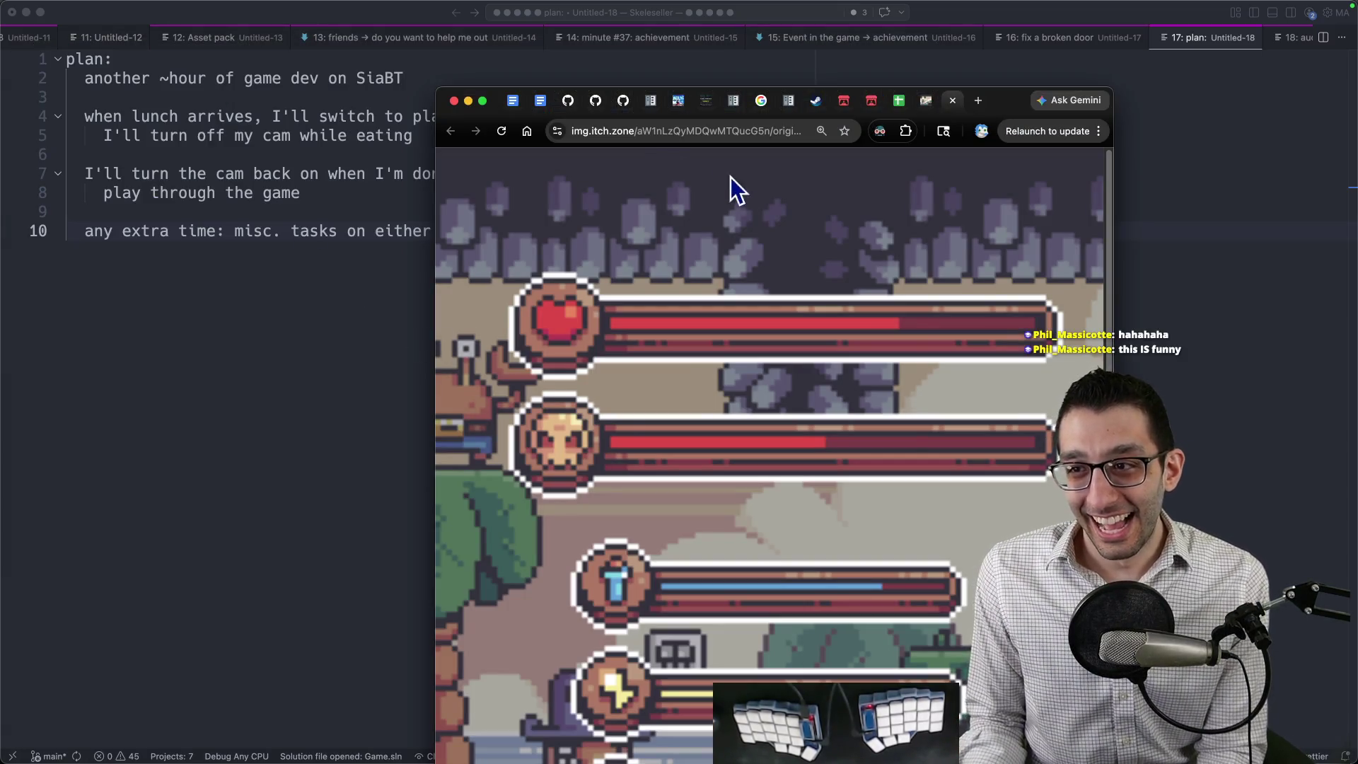
Maximize the pixel-art health-bar reference image, then return to the plan note.
key(ctrl+alt+Return)
mouse_move(309, 743)
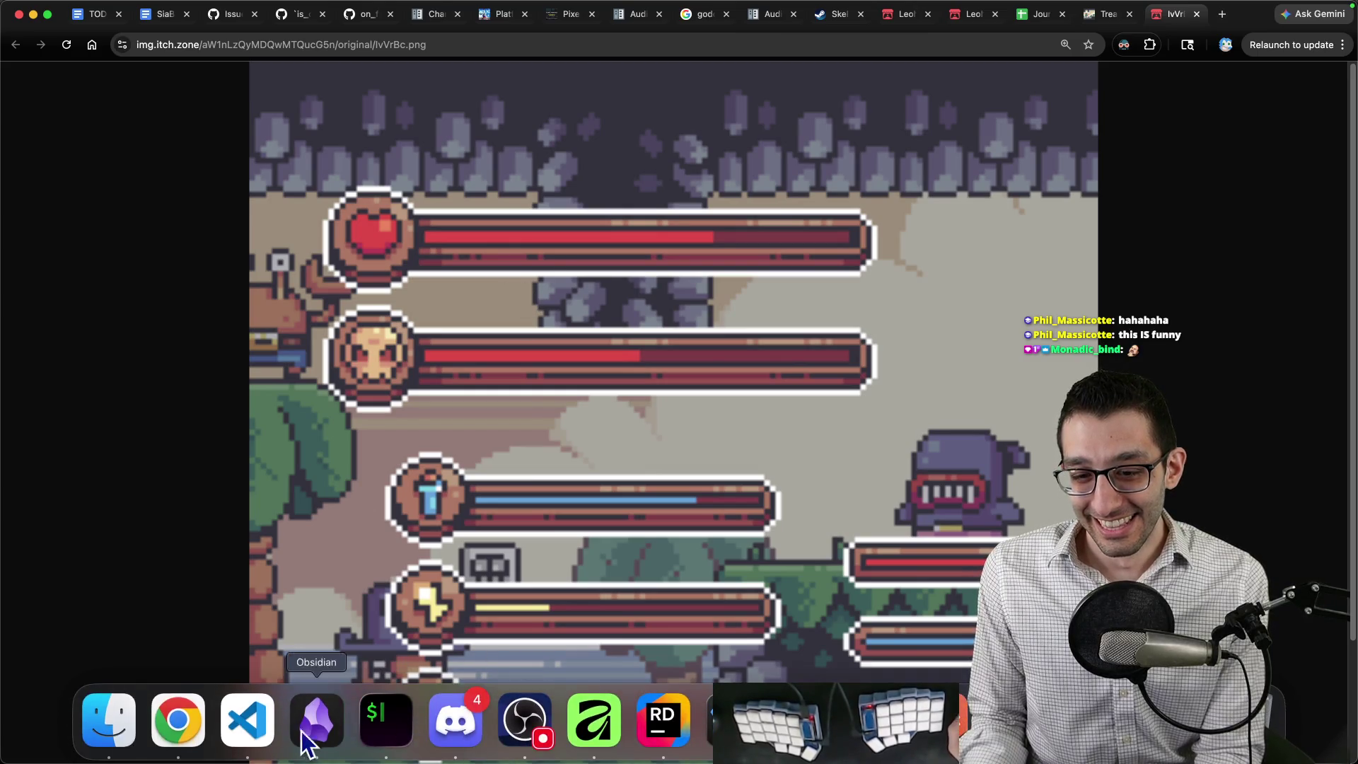
click(271, 740)
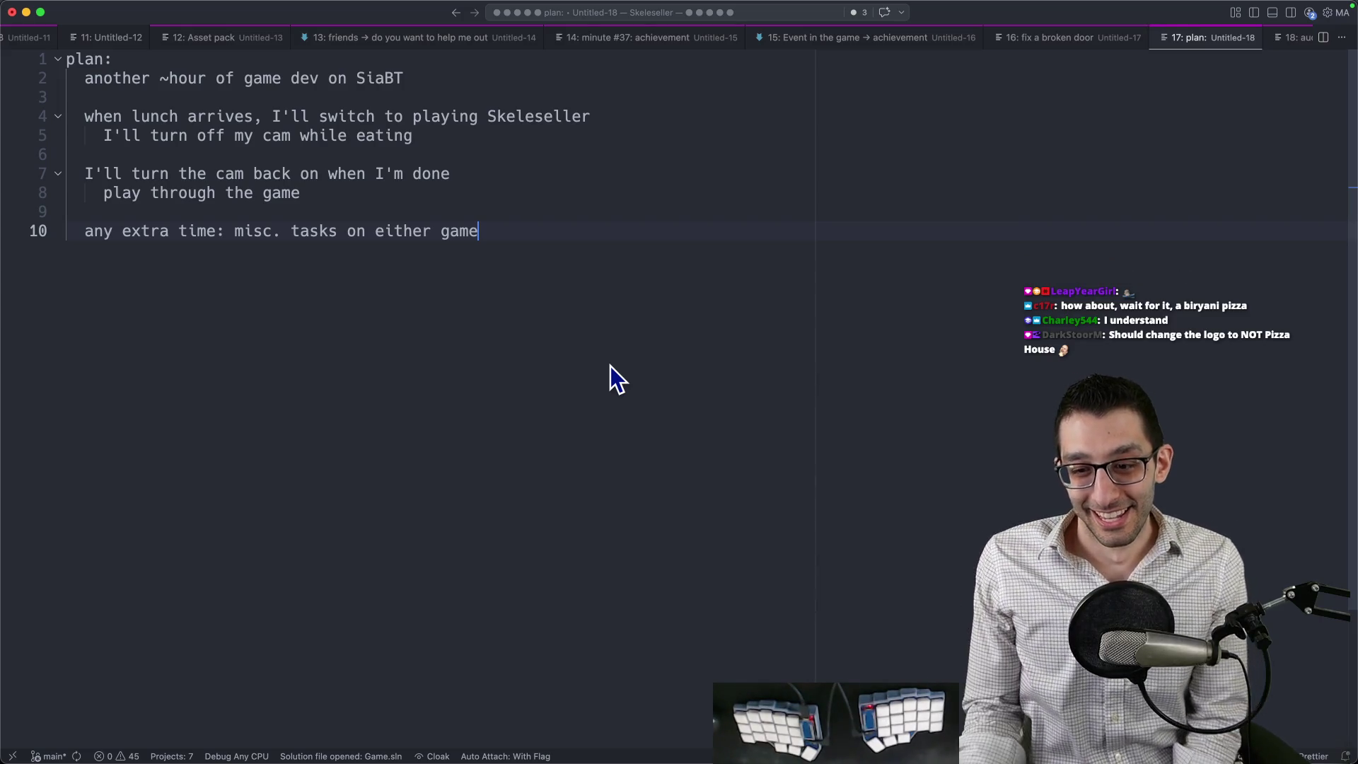
View LifeBar.cs in Rider, then return to the Godot editor.
mouse_move(624, 757)
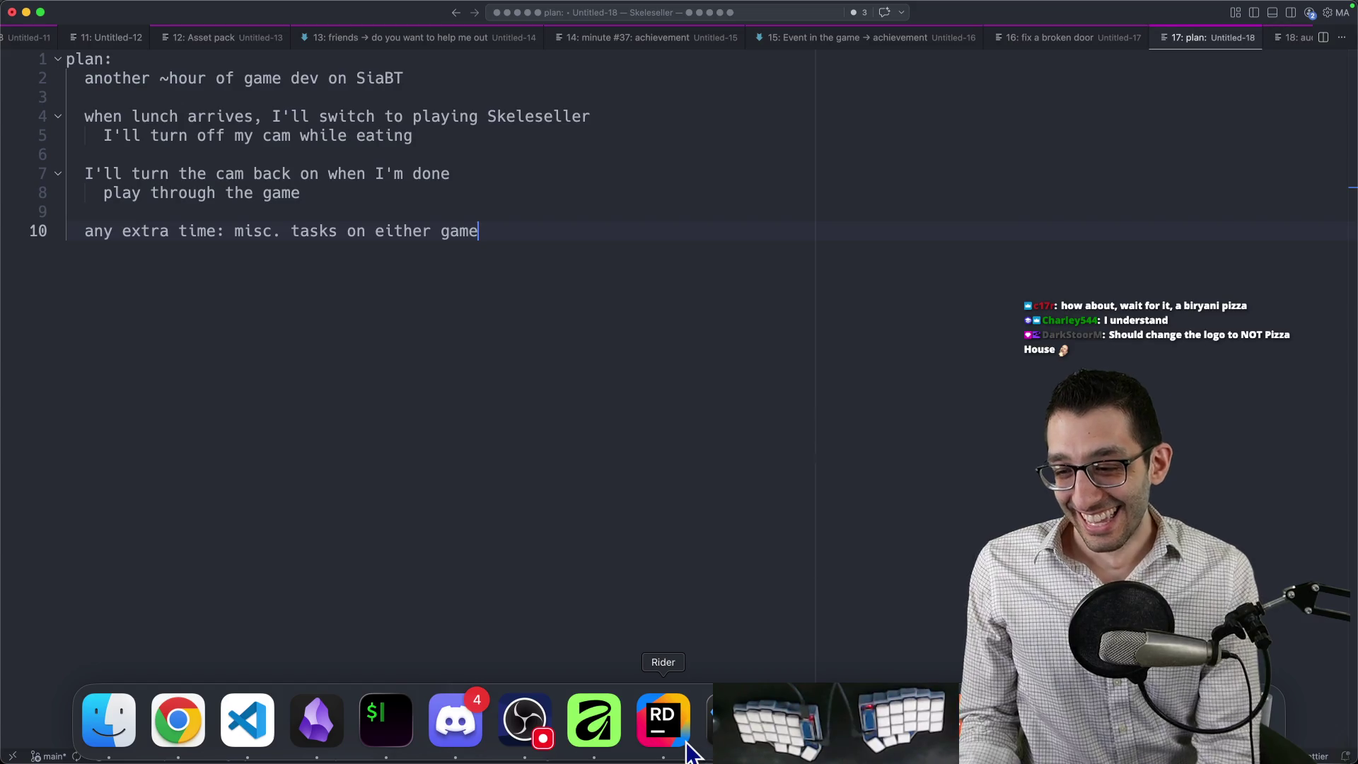
click(688, 744)
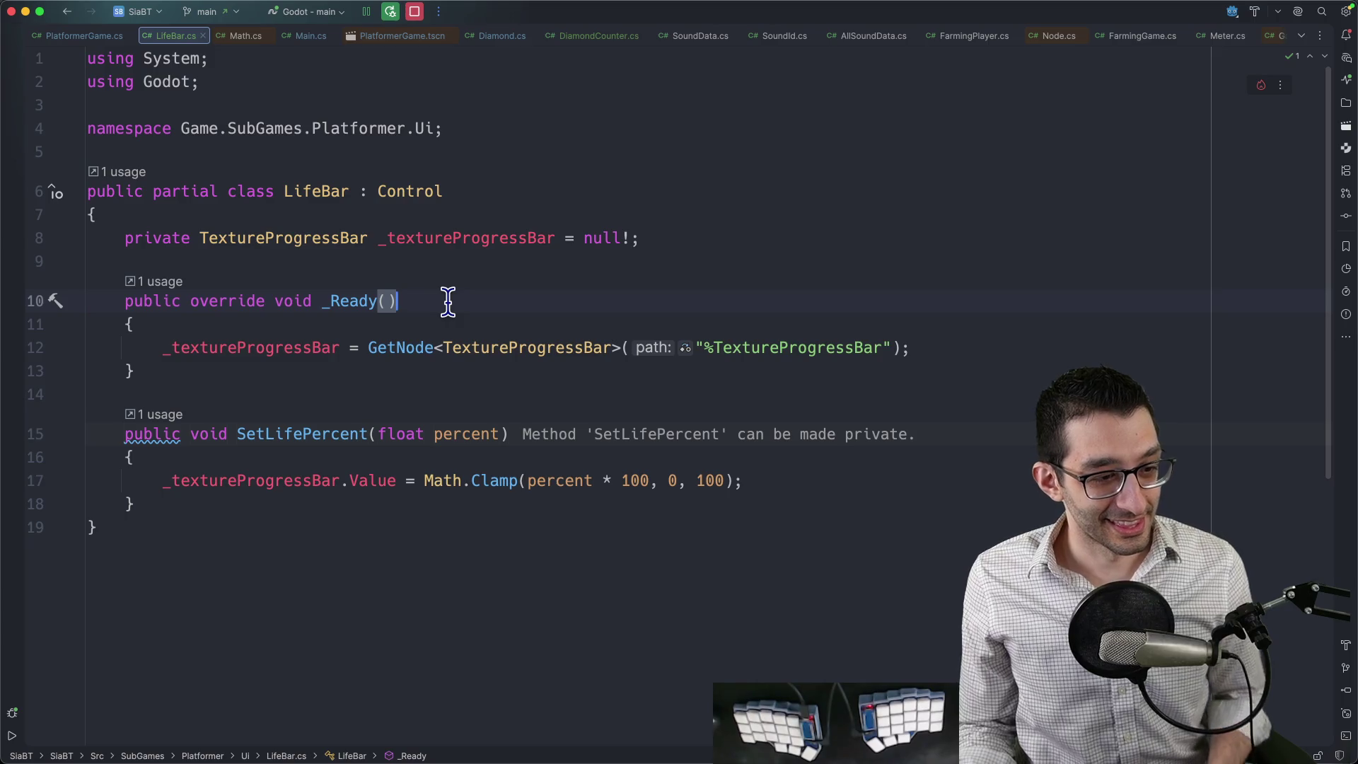
mouse_move(720, 354)
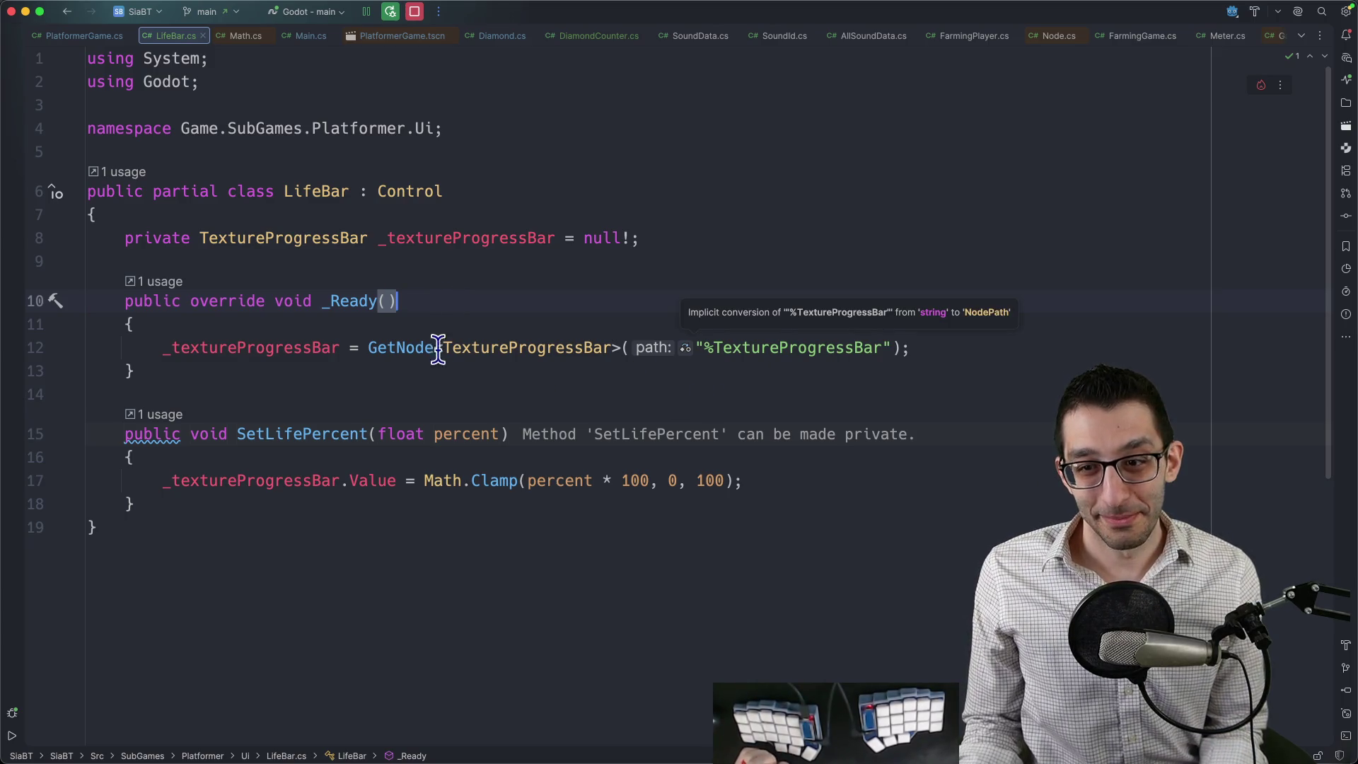
click(732, 726)
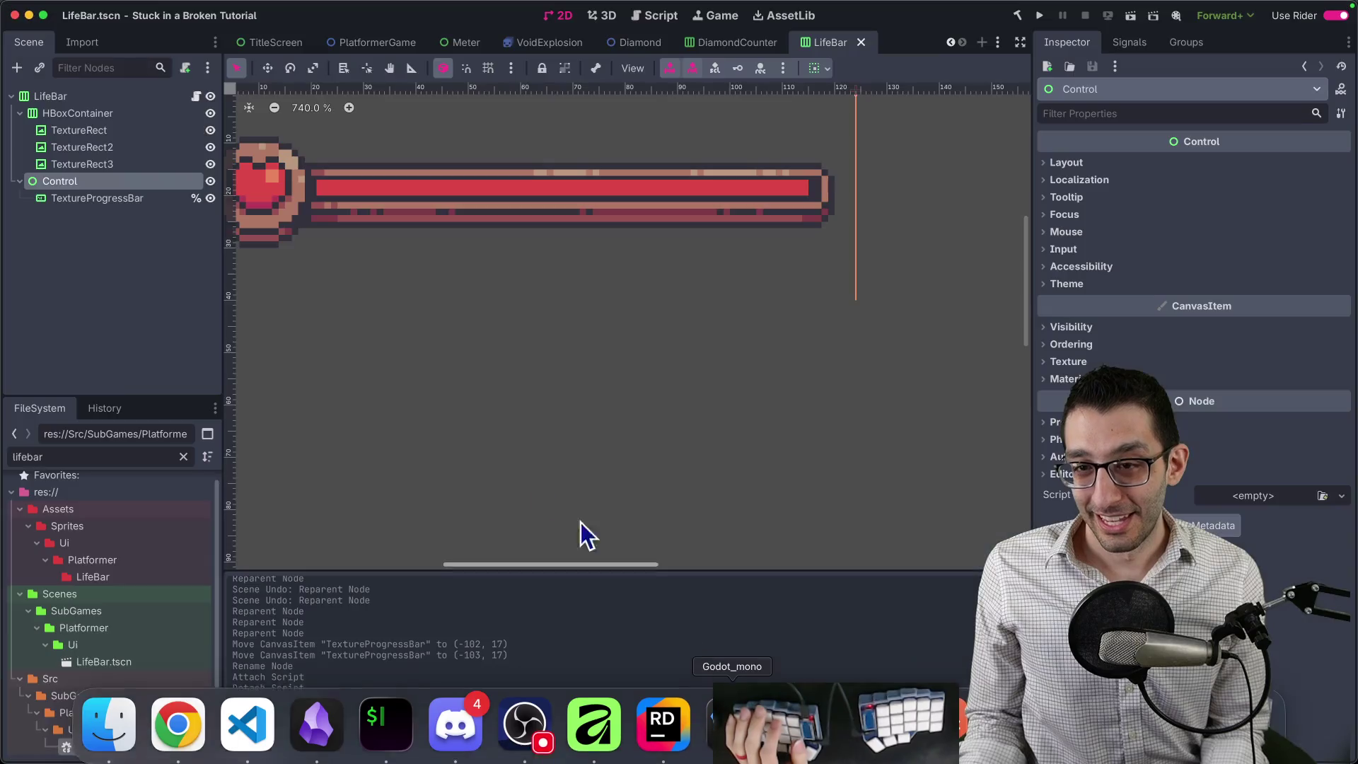
Inspect the HUD's LifeBar instance in PlatformerGame and the LifeBar scene's nodes.
click(388, 45)
scroll(453, 268, left, 3)
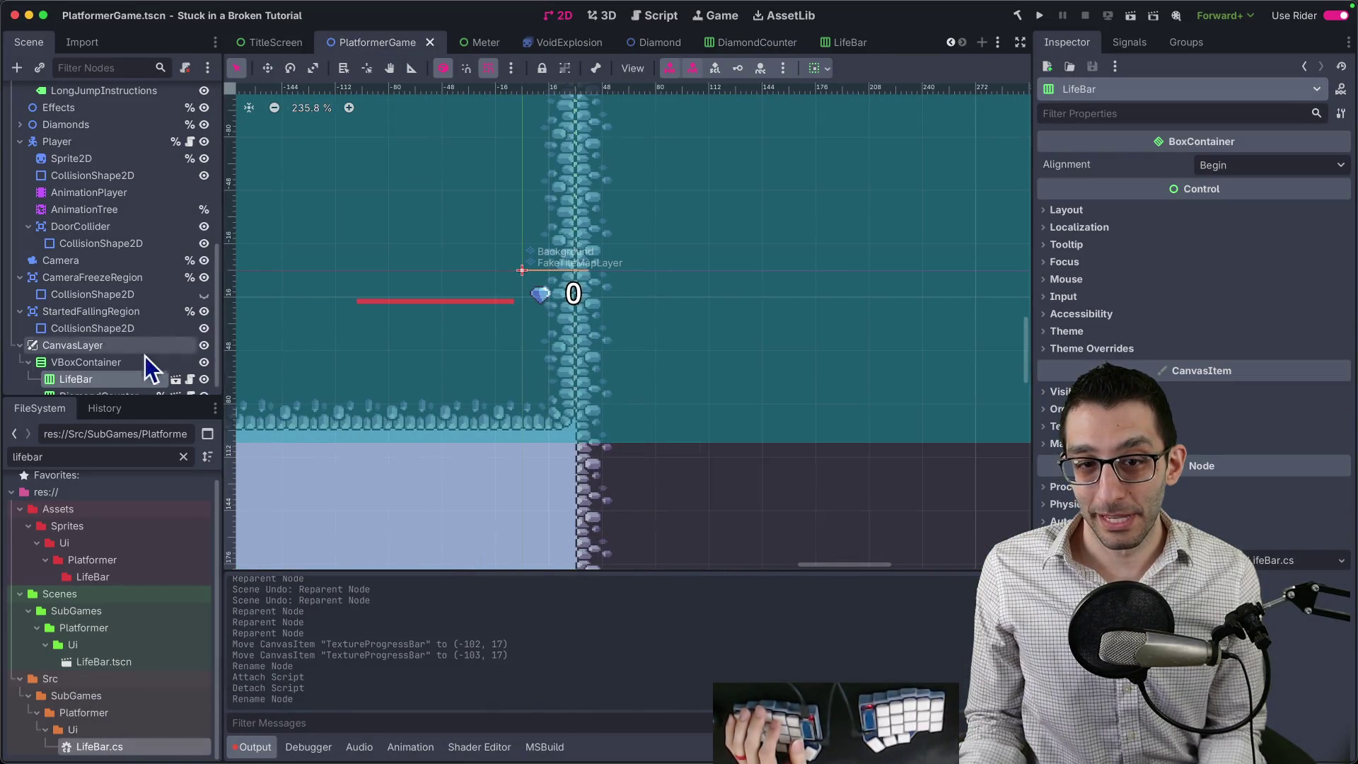
click(134, 359)
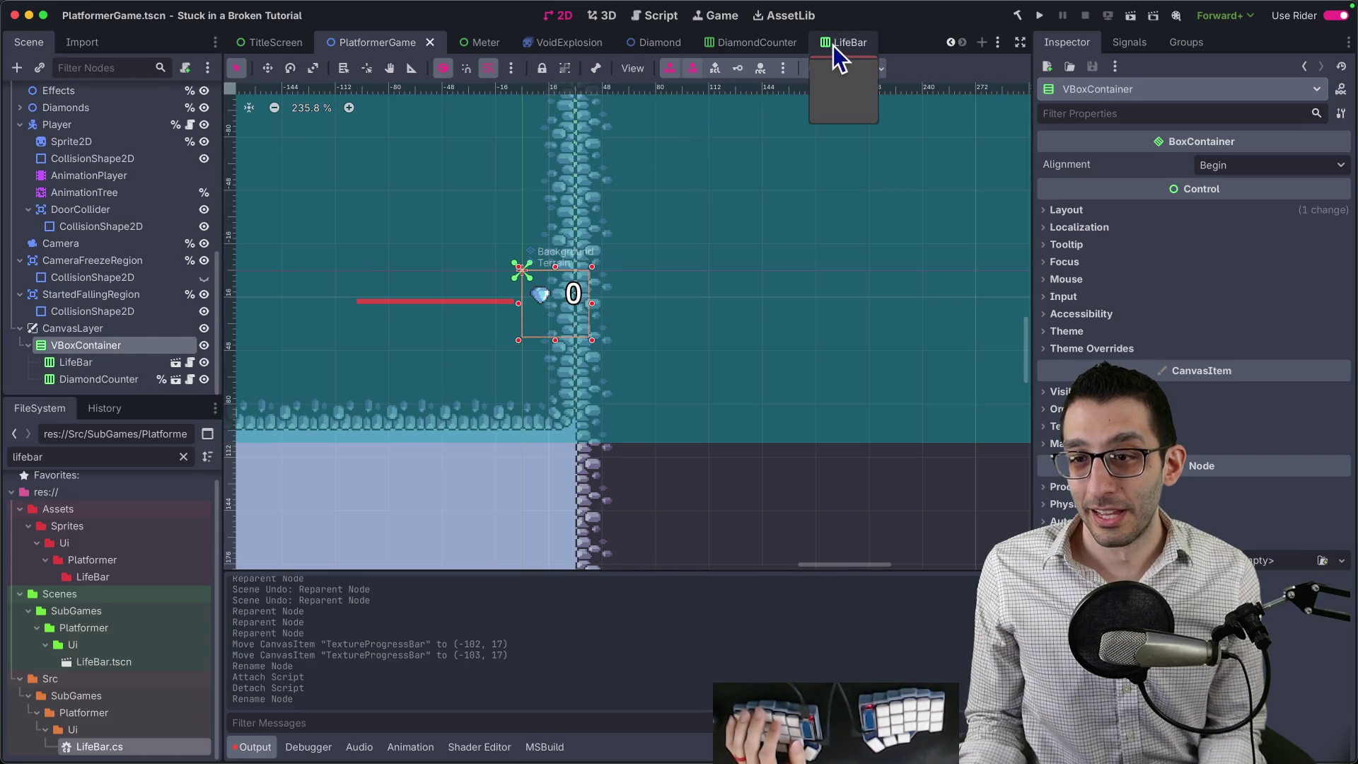
click(124, 361)
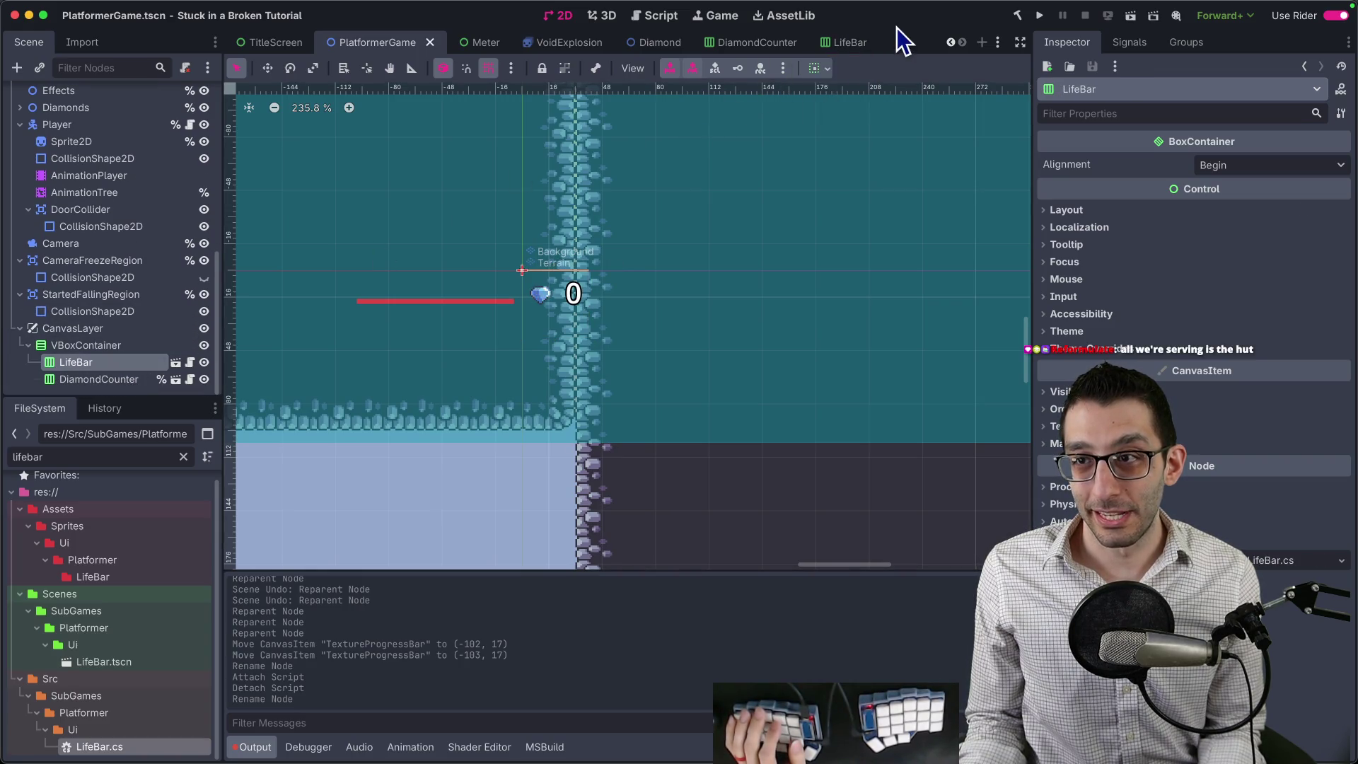
click(849, 44)
scroll(519, 177, down, 2)
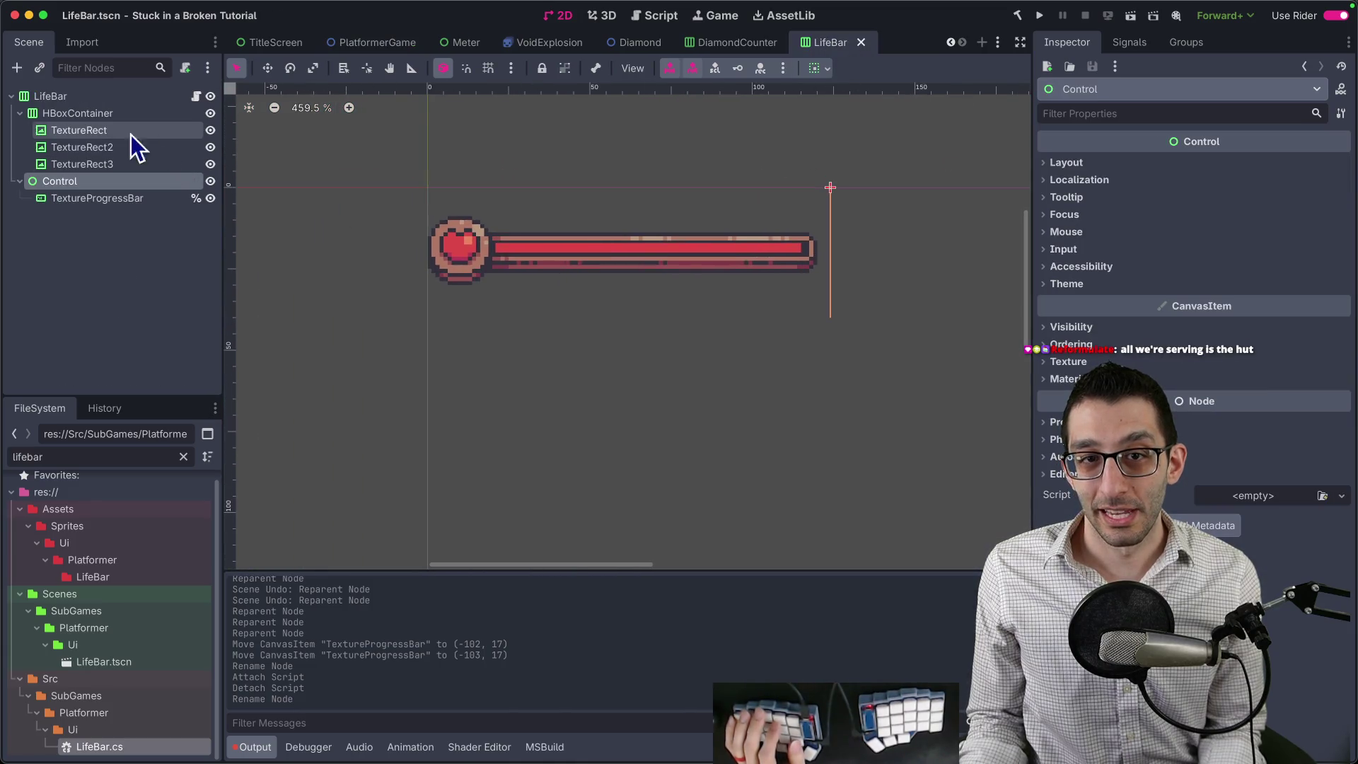
click(95, 96)
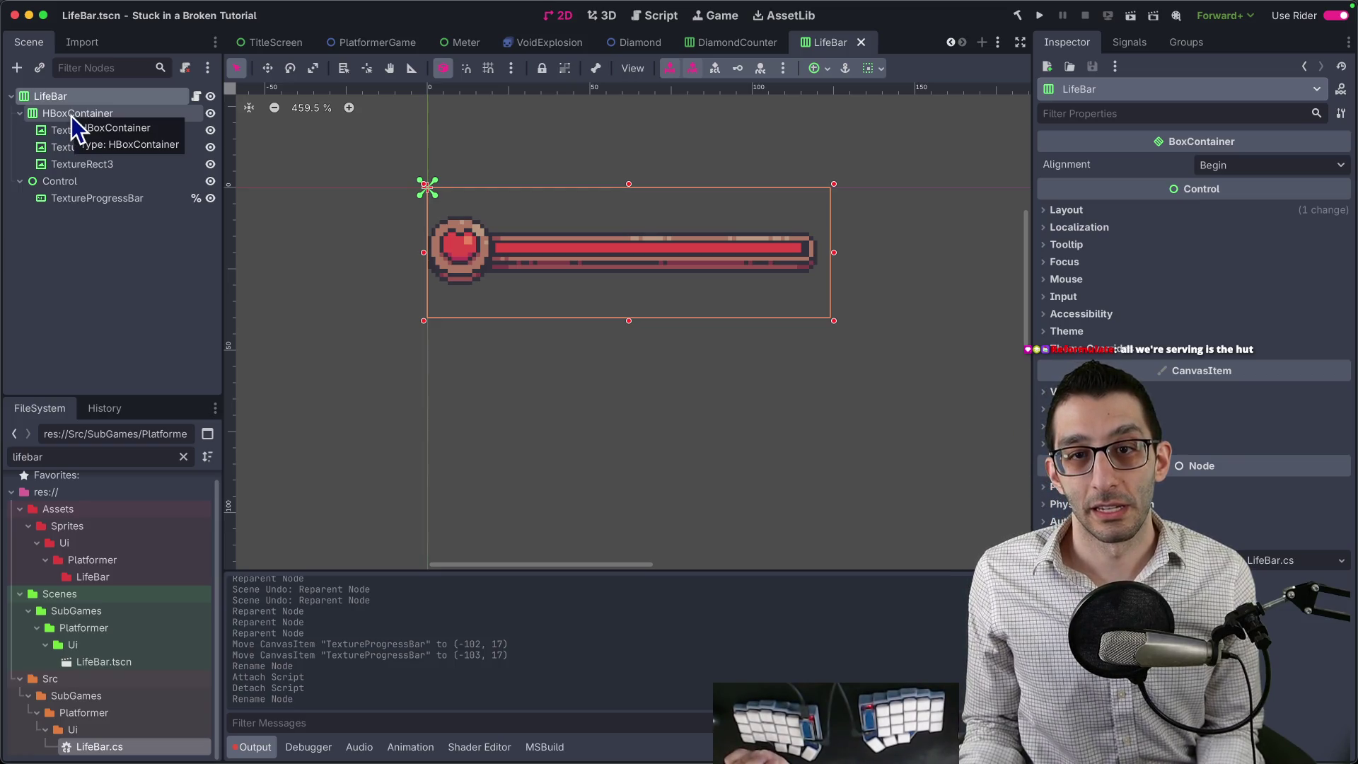
click(71, 116)
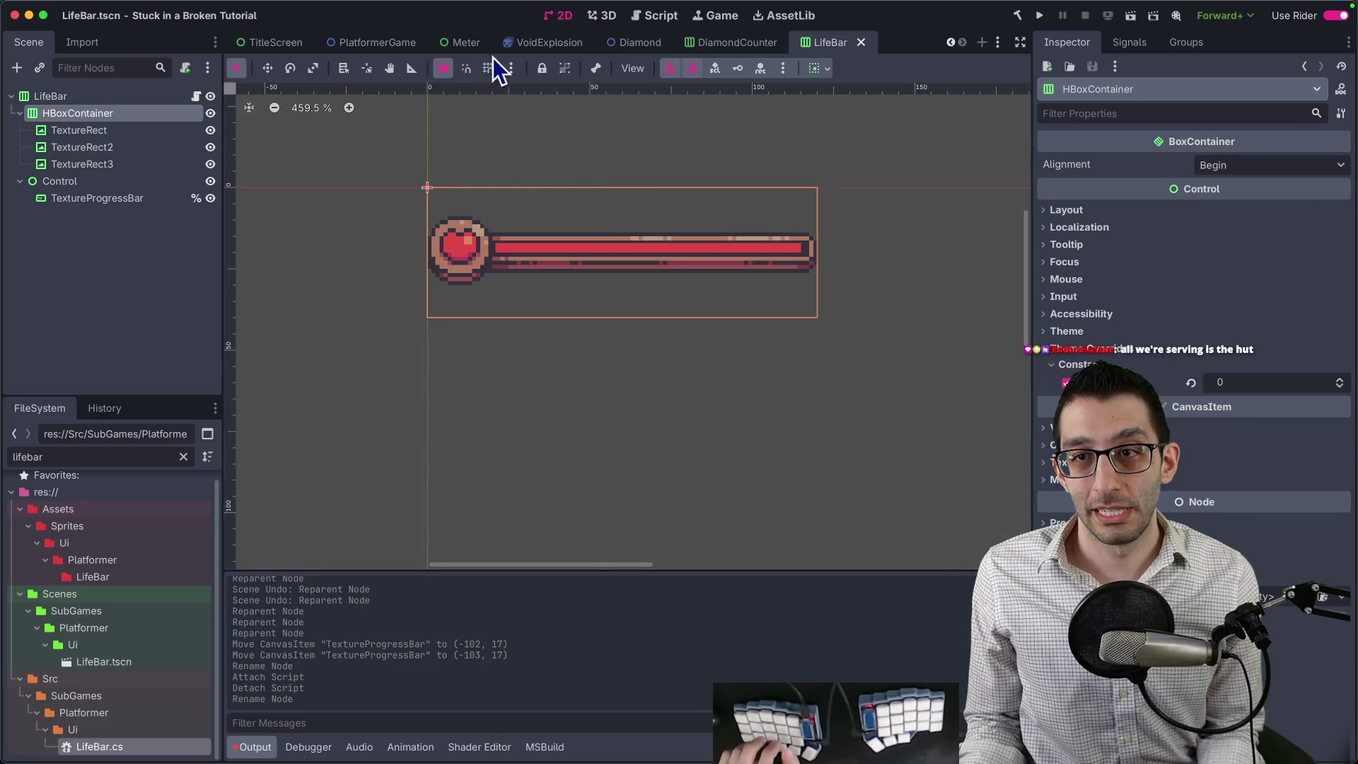
Close the Diamond, Meter, VoidExplosion and DiamondCounter scene tabs.
middle_click(600, 49)
middle_click(566, 50)
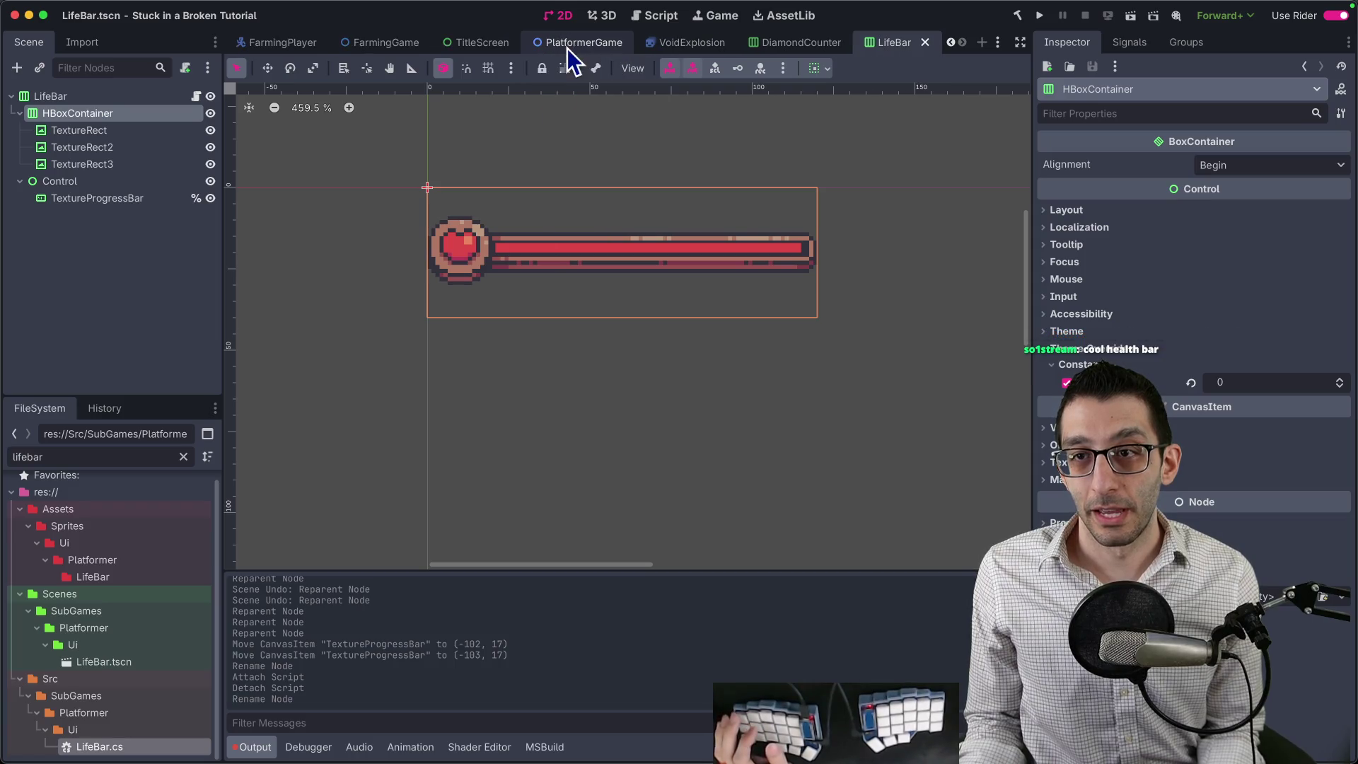
middle_click(640, 49)
middle_click(669, 50)
click(750, 45)
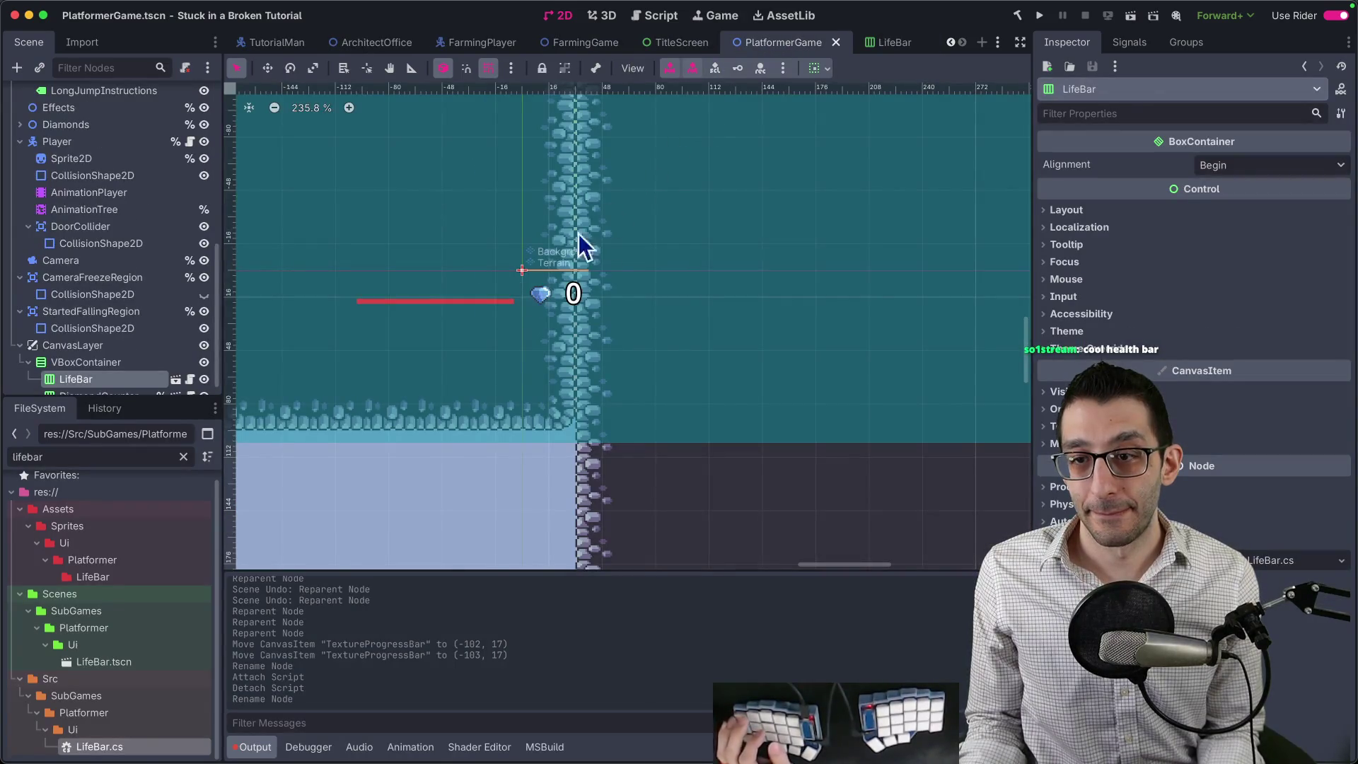
scroll(585, 284, down, 4)
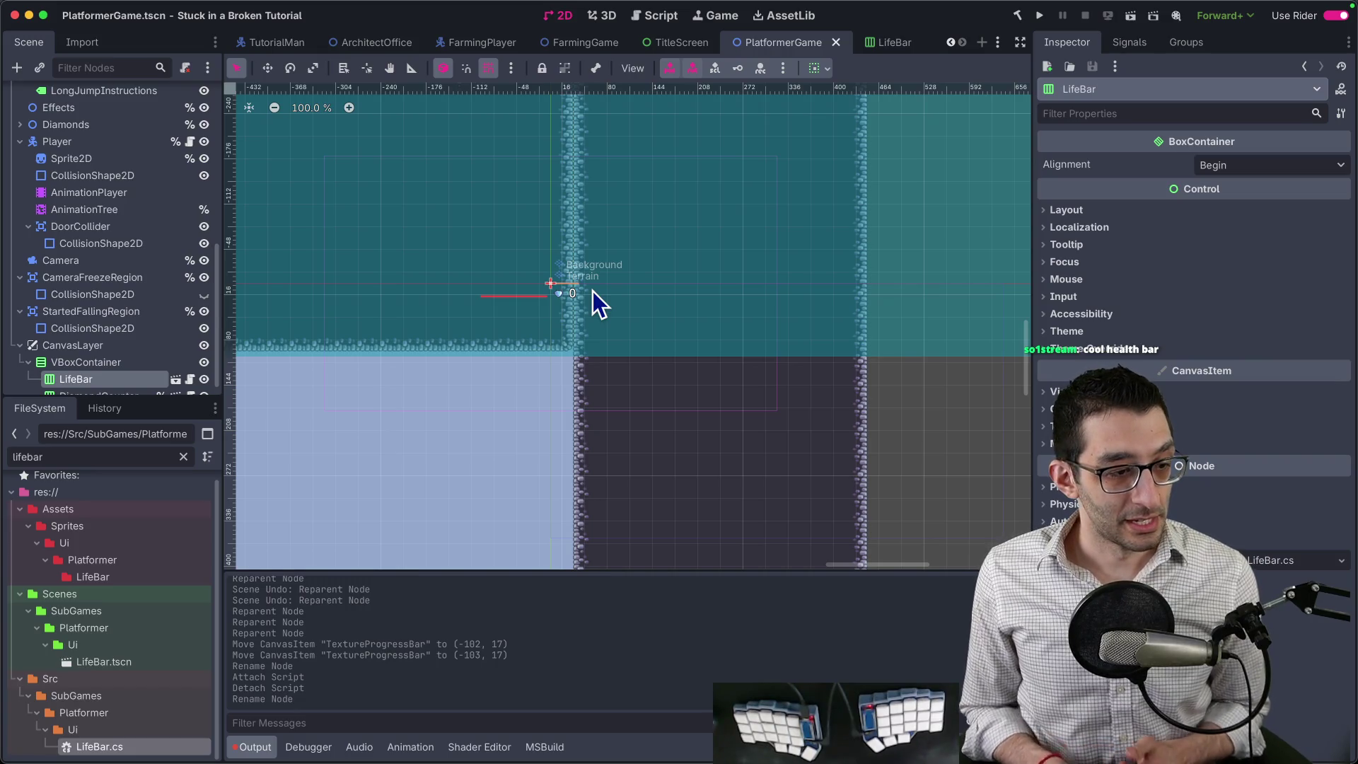
Check the LifeBar scene's root, HBoxContainer spacing and Control node.
click(880, 48)
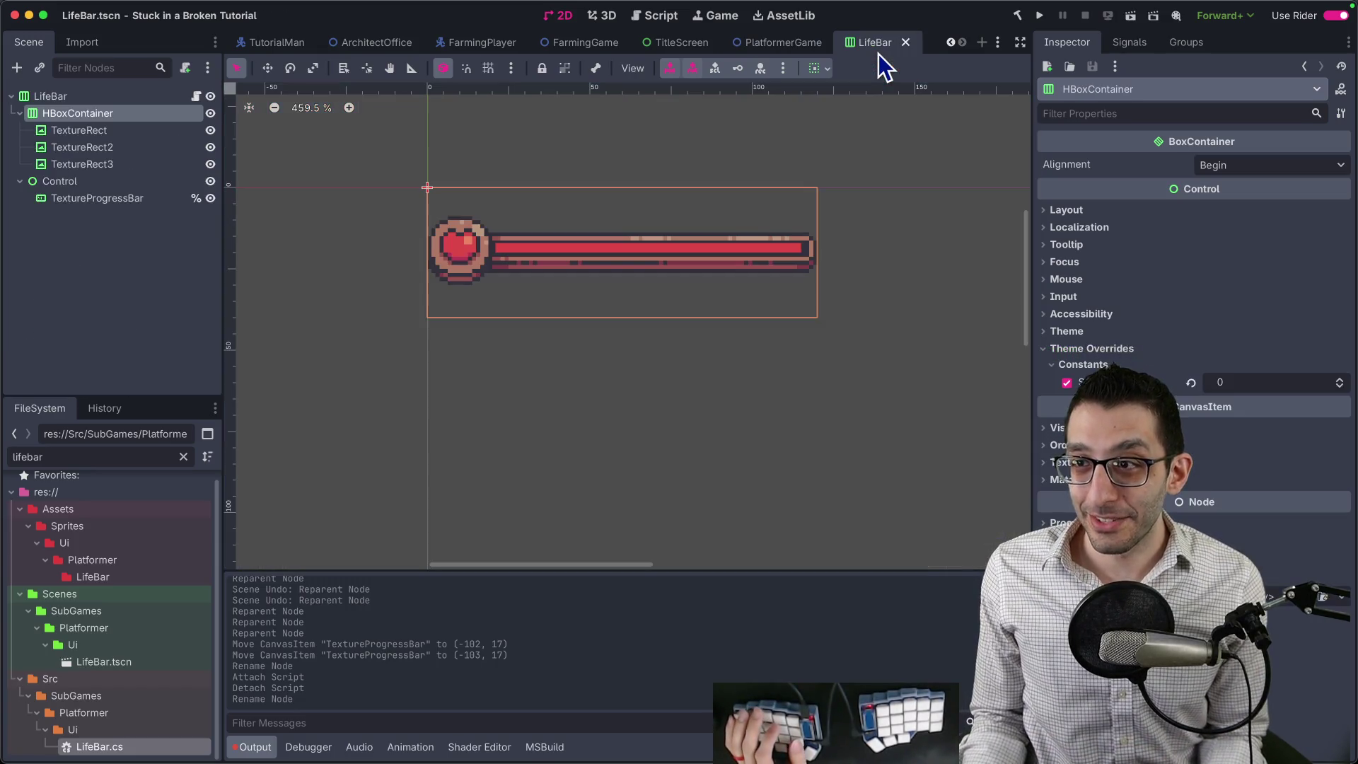
scroll(753, 266, up, 1)
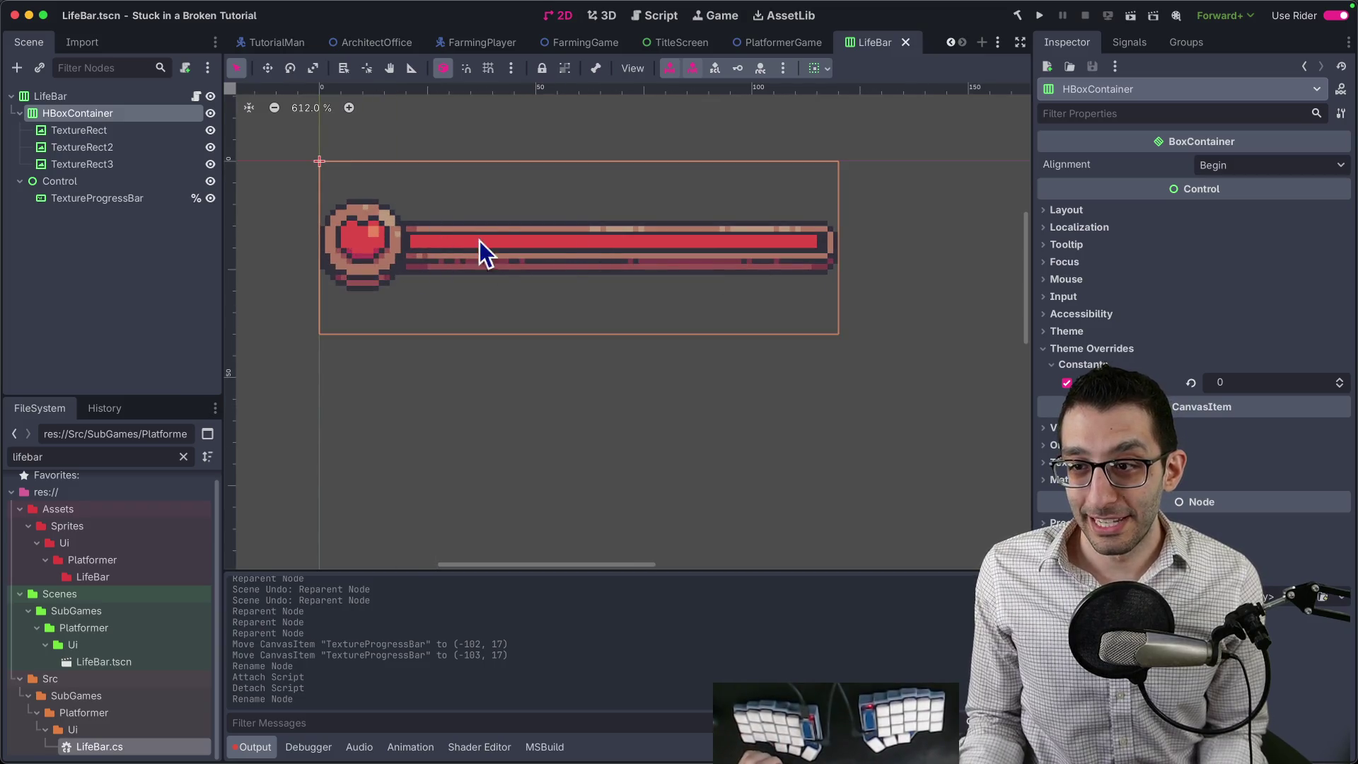
click(105, 99)
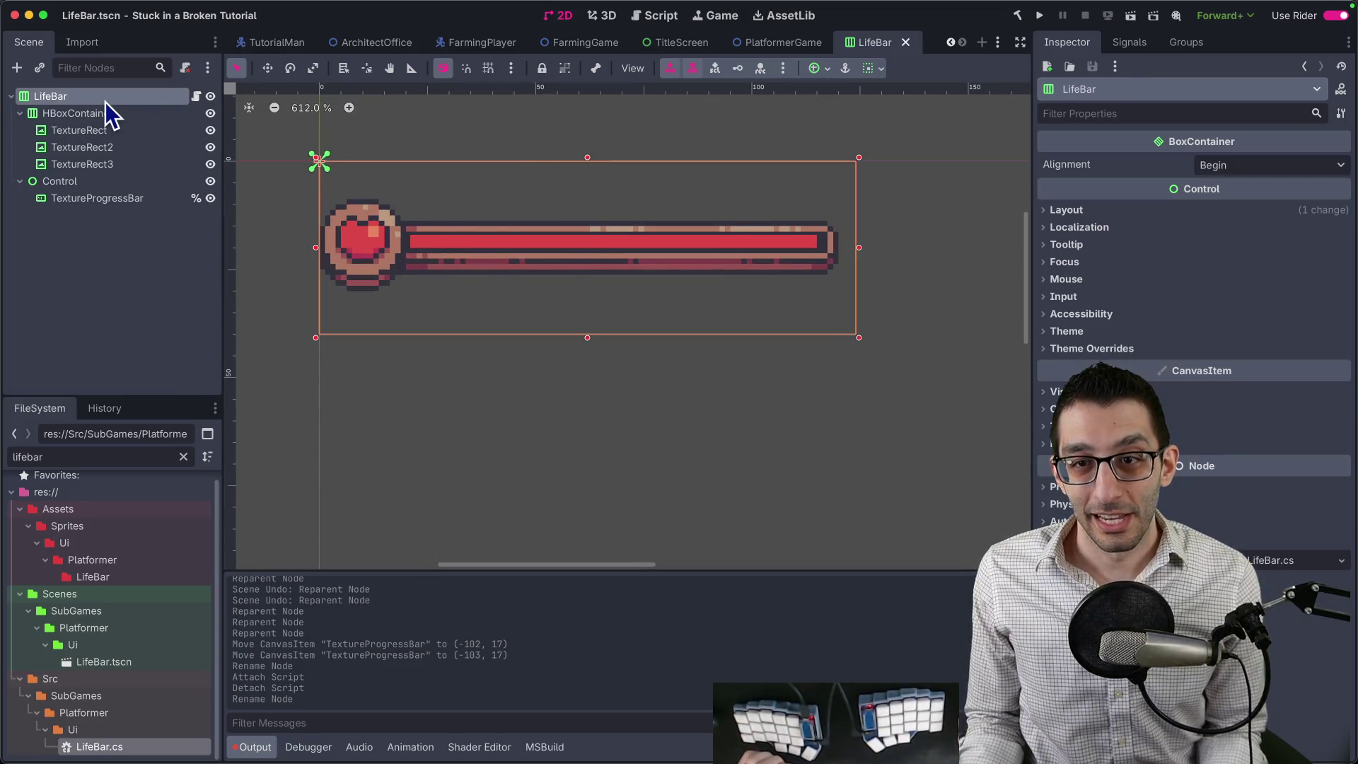
click(99, 112)
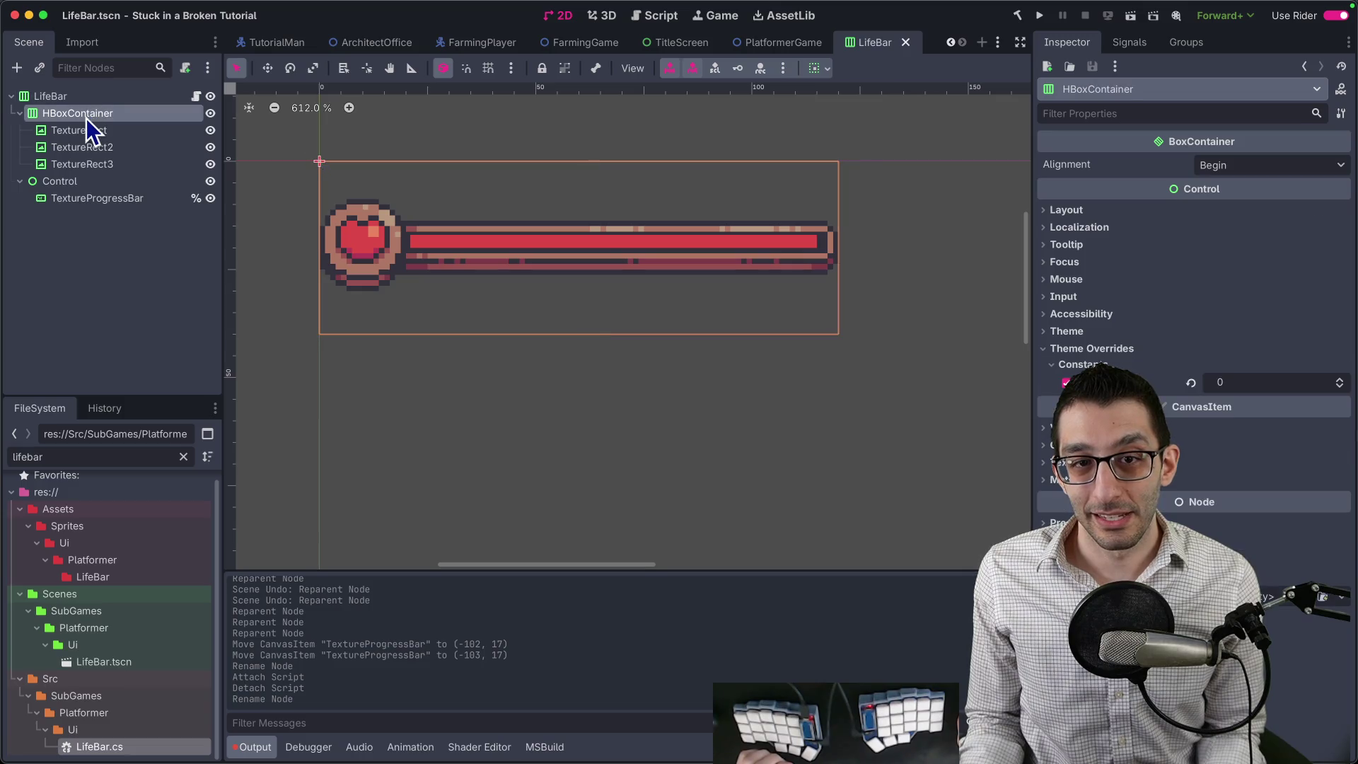
click(65, 181)
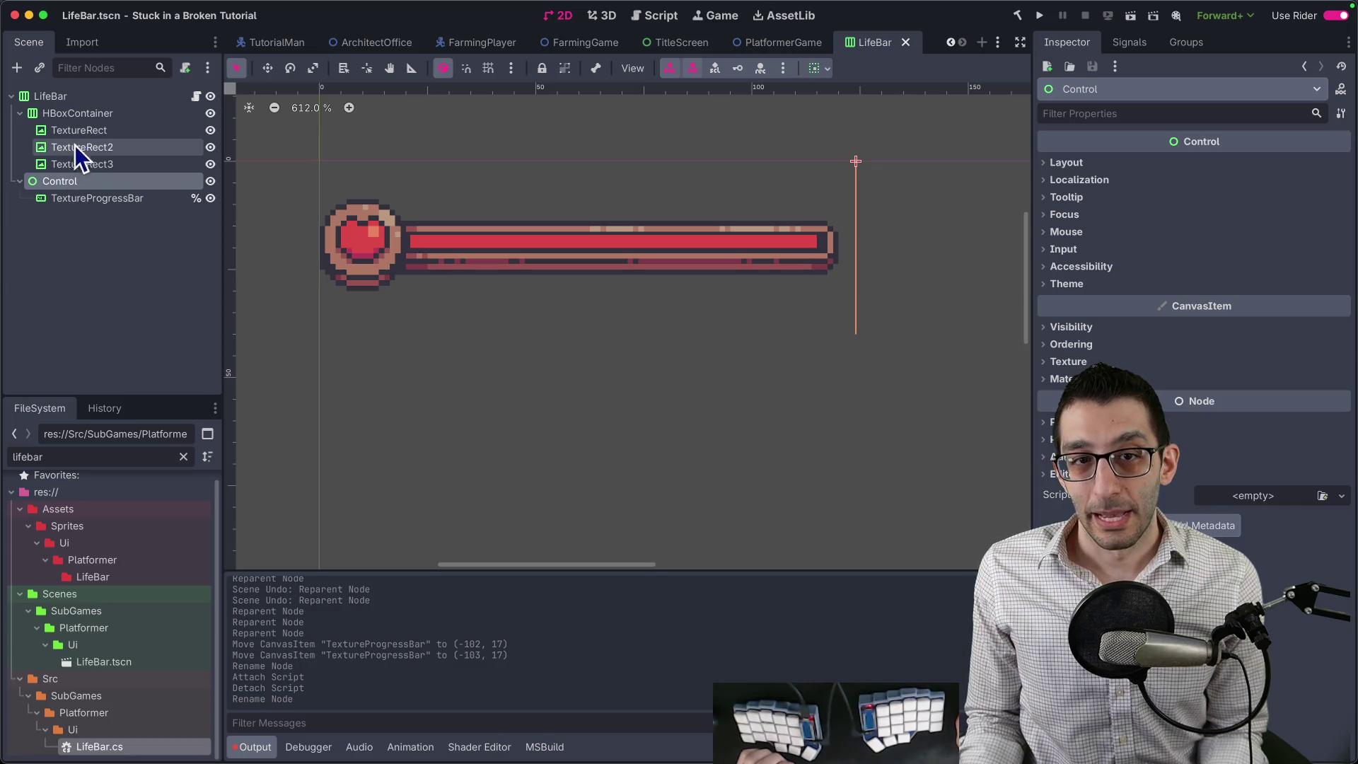
click(77, 115)
click(79, 99)
Close the remaining unrelated scene tabs, leaving PlatformerGame showing.
click(667, 48)
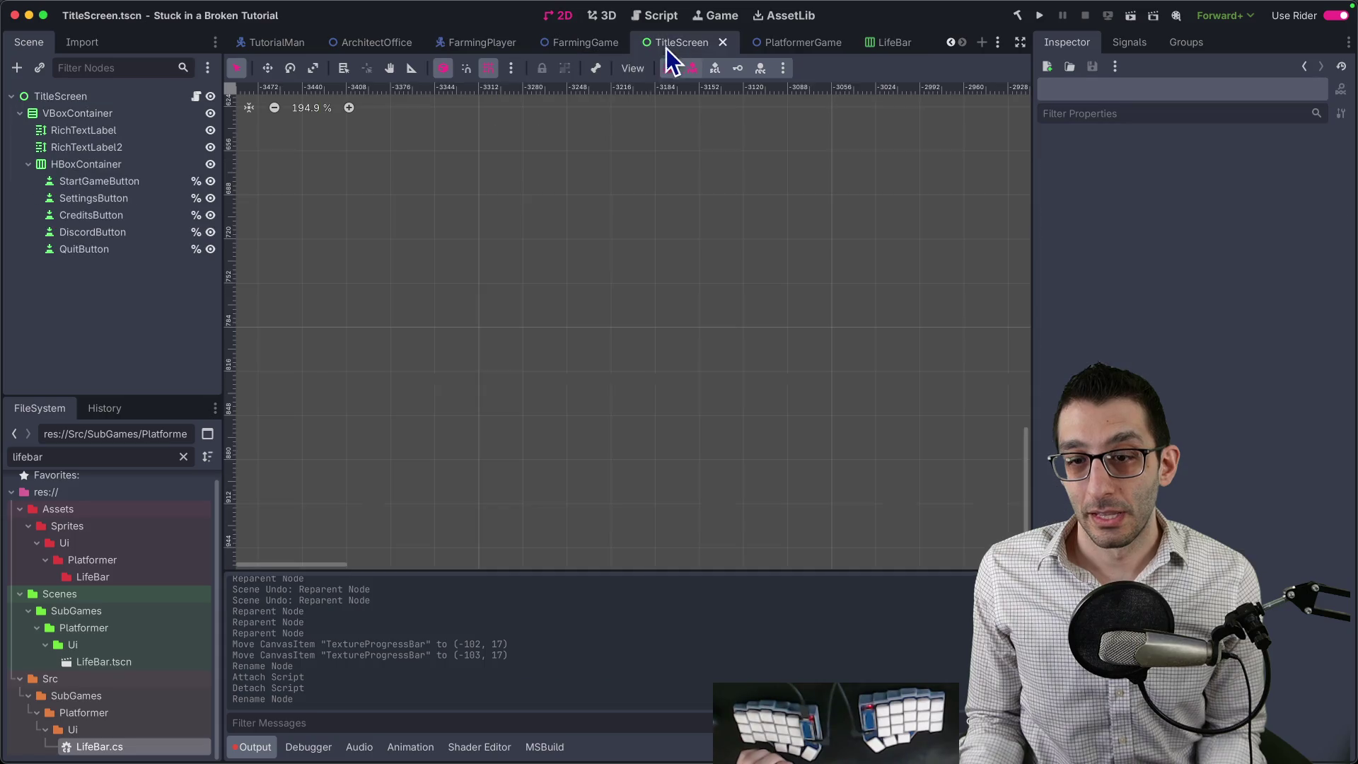
click(792, 44)
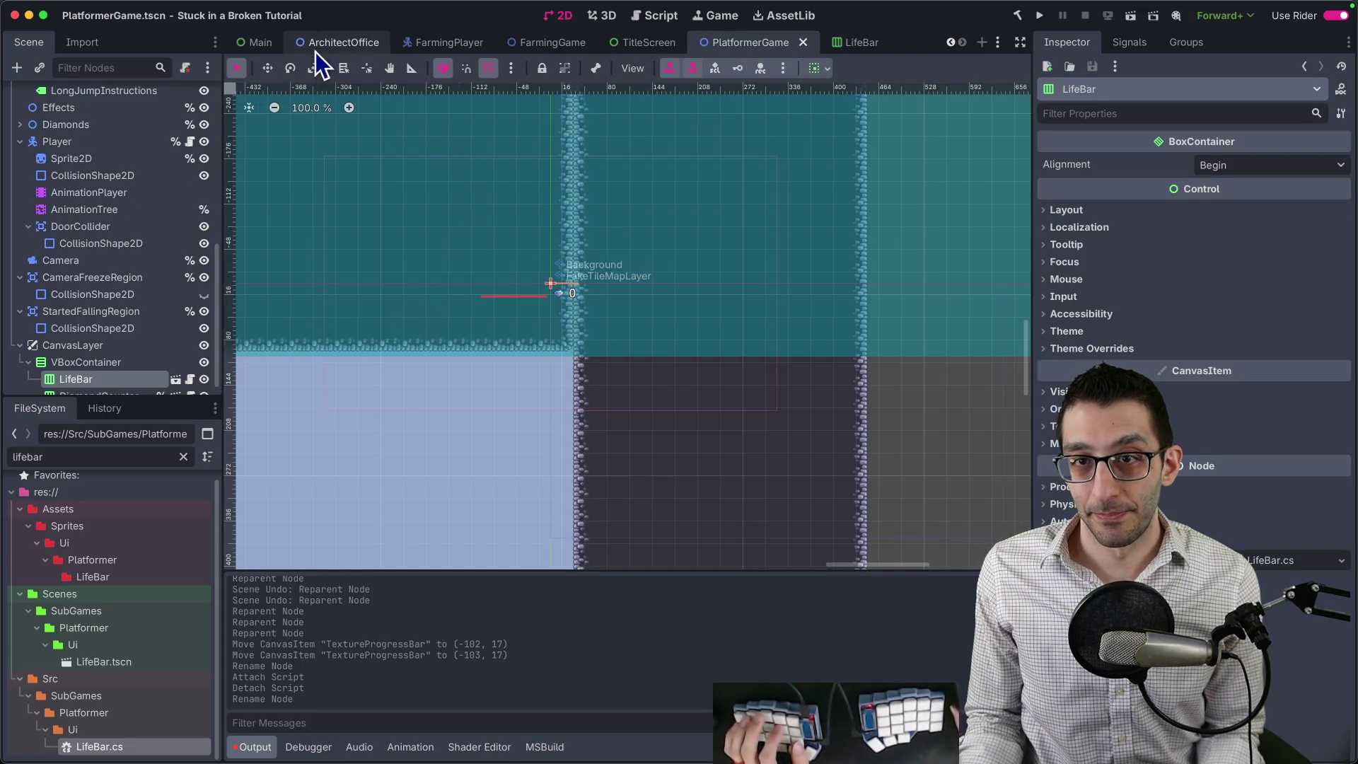
middle_click(315, 53)
middle_click(283, 48)
middle_click(283, 48)
middle_click(283, 48)
middle_click(282, 48)
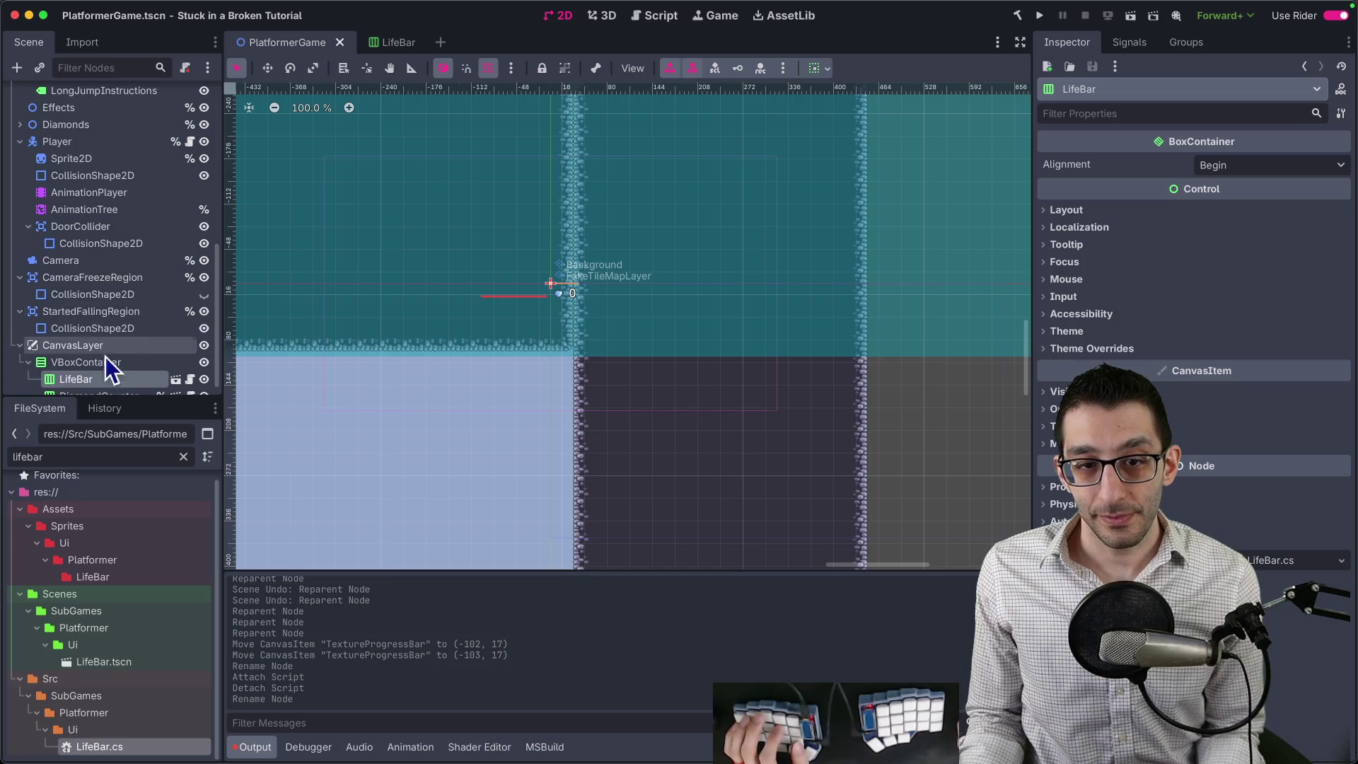
Replace the HUD's LifeBar with a fresh LifeBar.tscn instance above DiamondCounter and save.
right_click(123, 379)
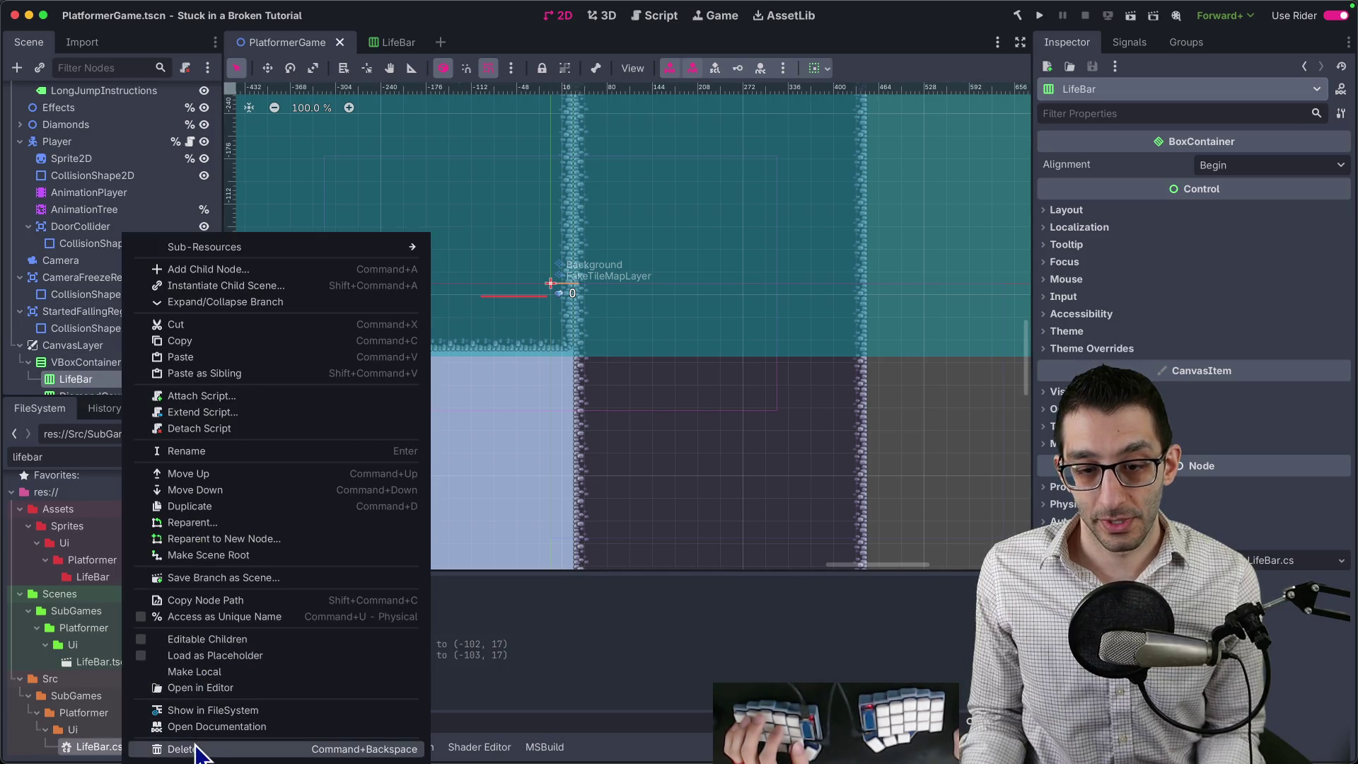
click(196, 748)
key(Return)
click(117, 366)
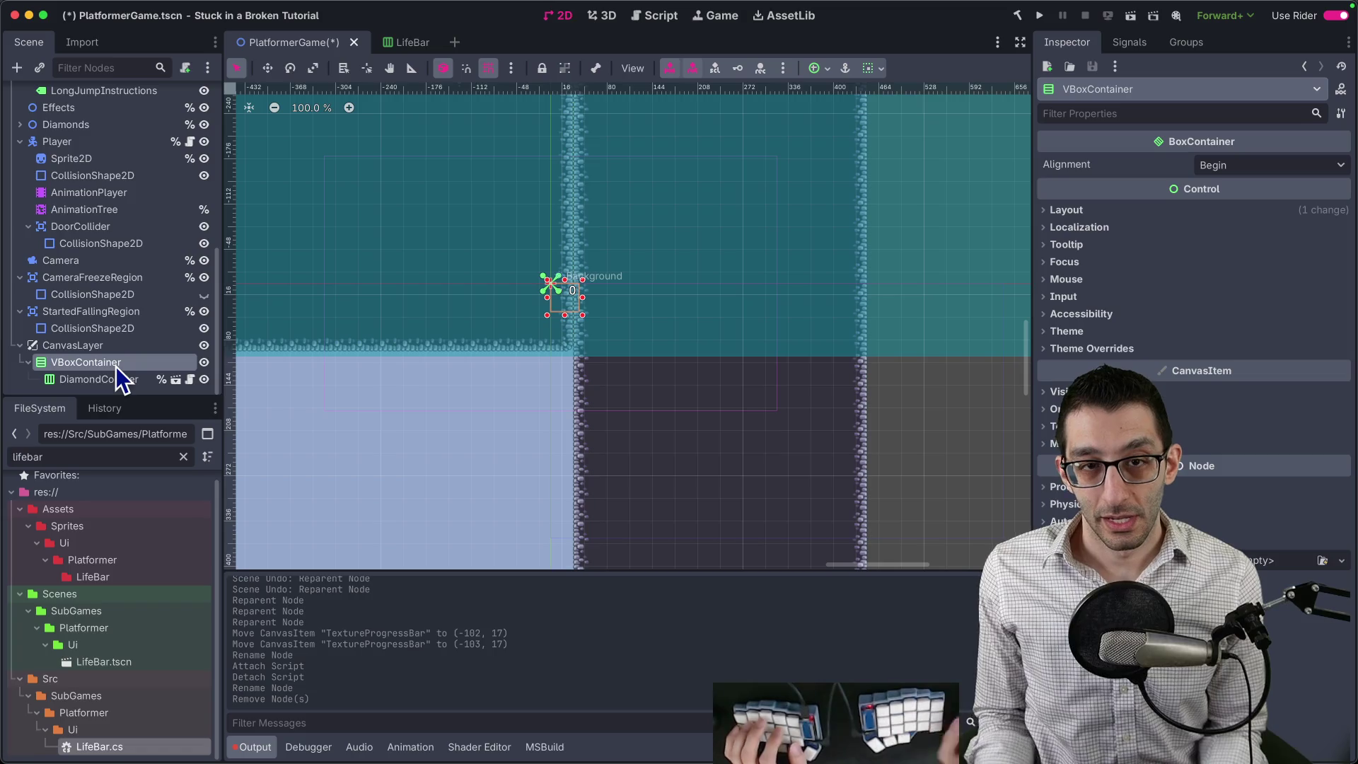
click(41, 68)
text(life)
key(Return)
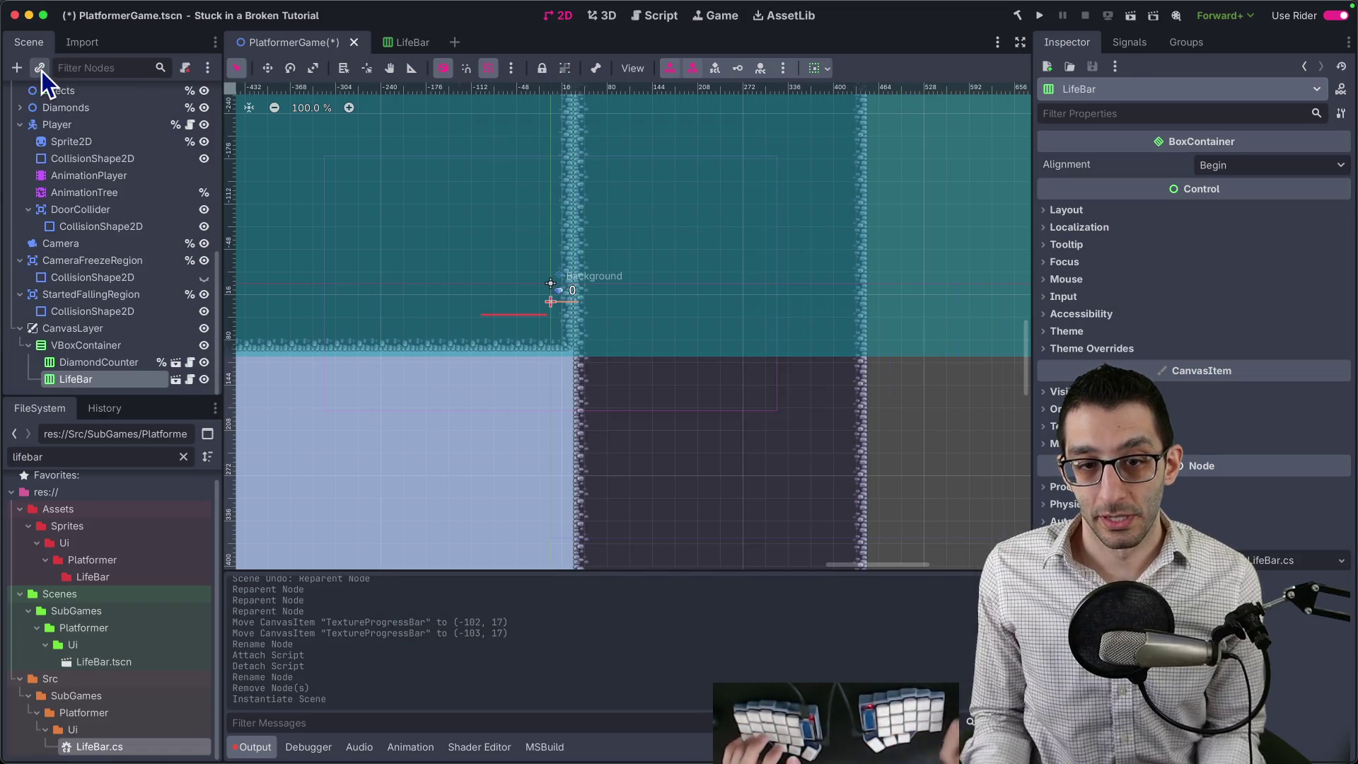
key(super+Up)
scroll(587, 308, up, 4)
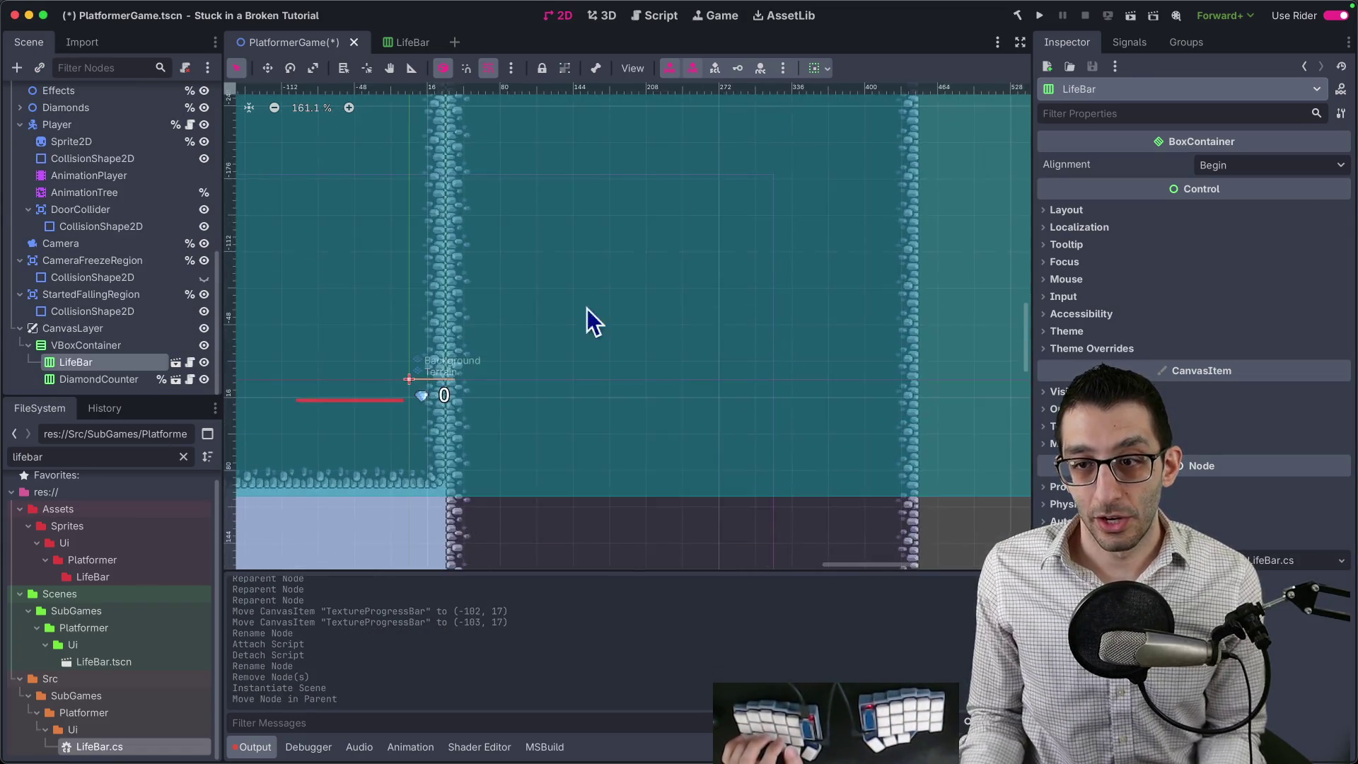
scroll(582, 354, up, 2)
key(ctrl+s)
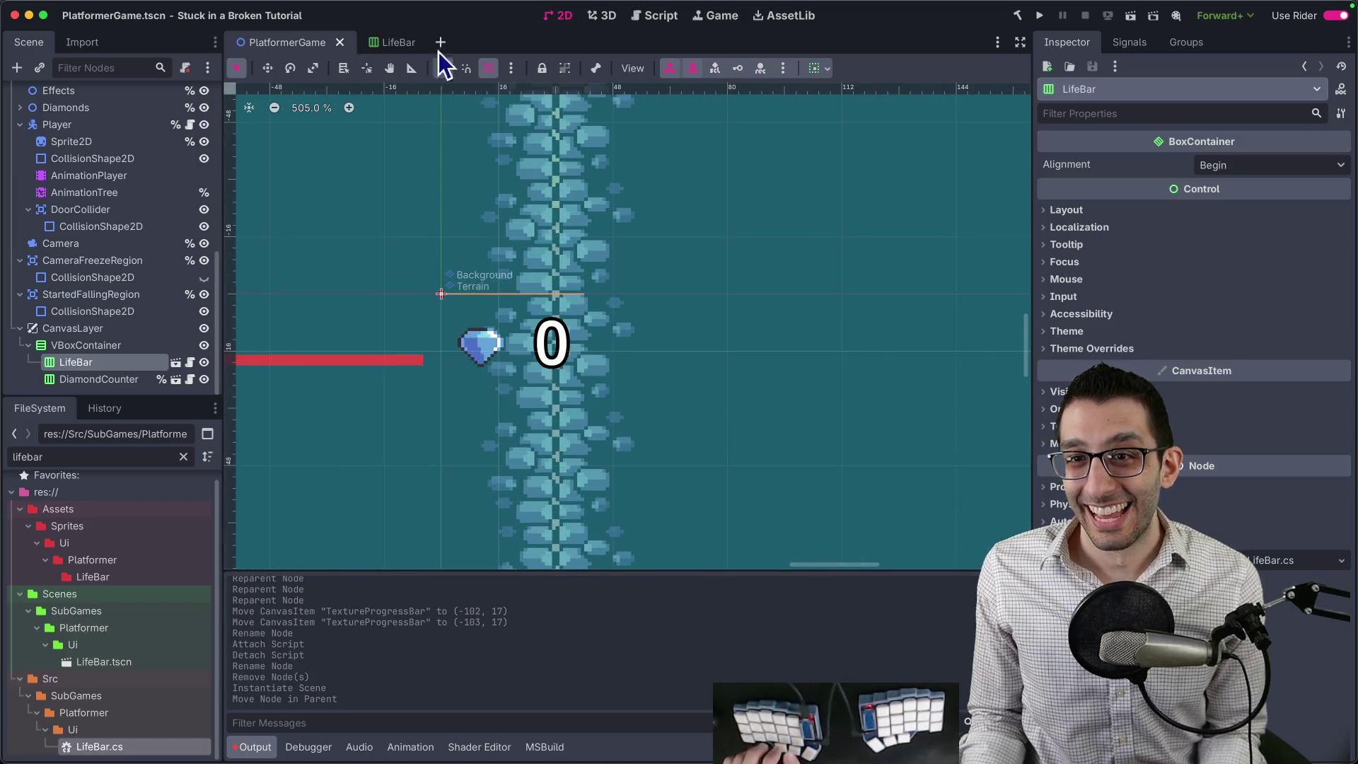
In LifeBar.tscn, check the HBoxContainer sizing and change the root's type to VBoxContainer.
click(396, 44)
click(106, 115)
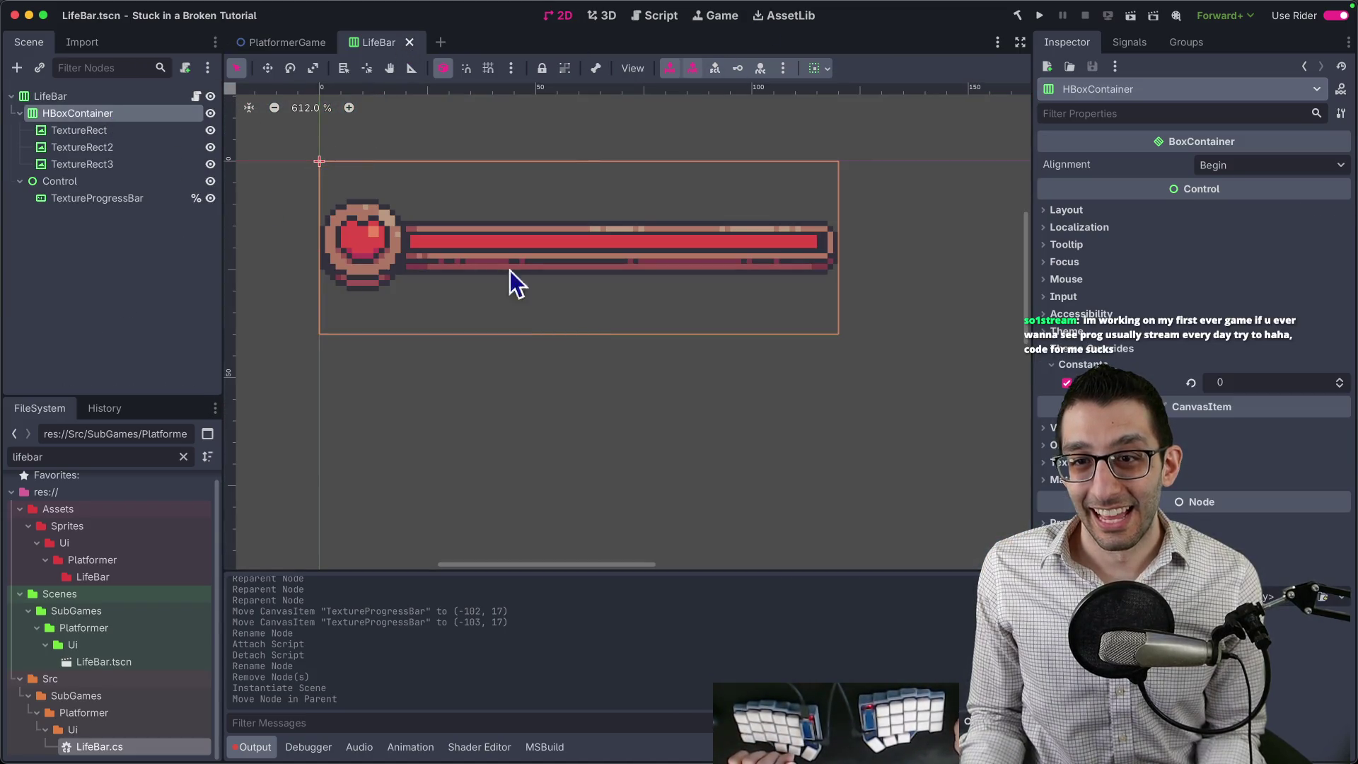
click(817, 68)
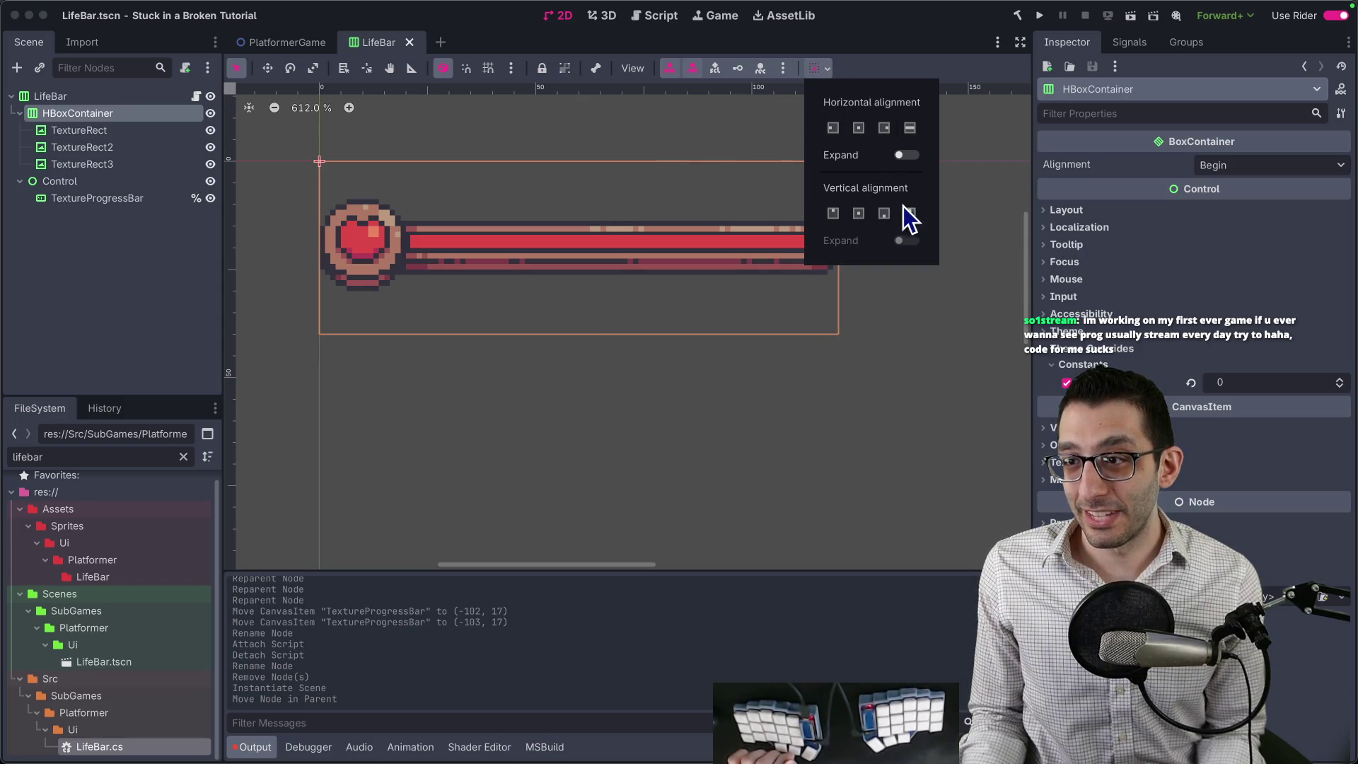
click(367, 412)
click(95, 96)
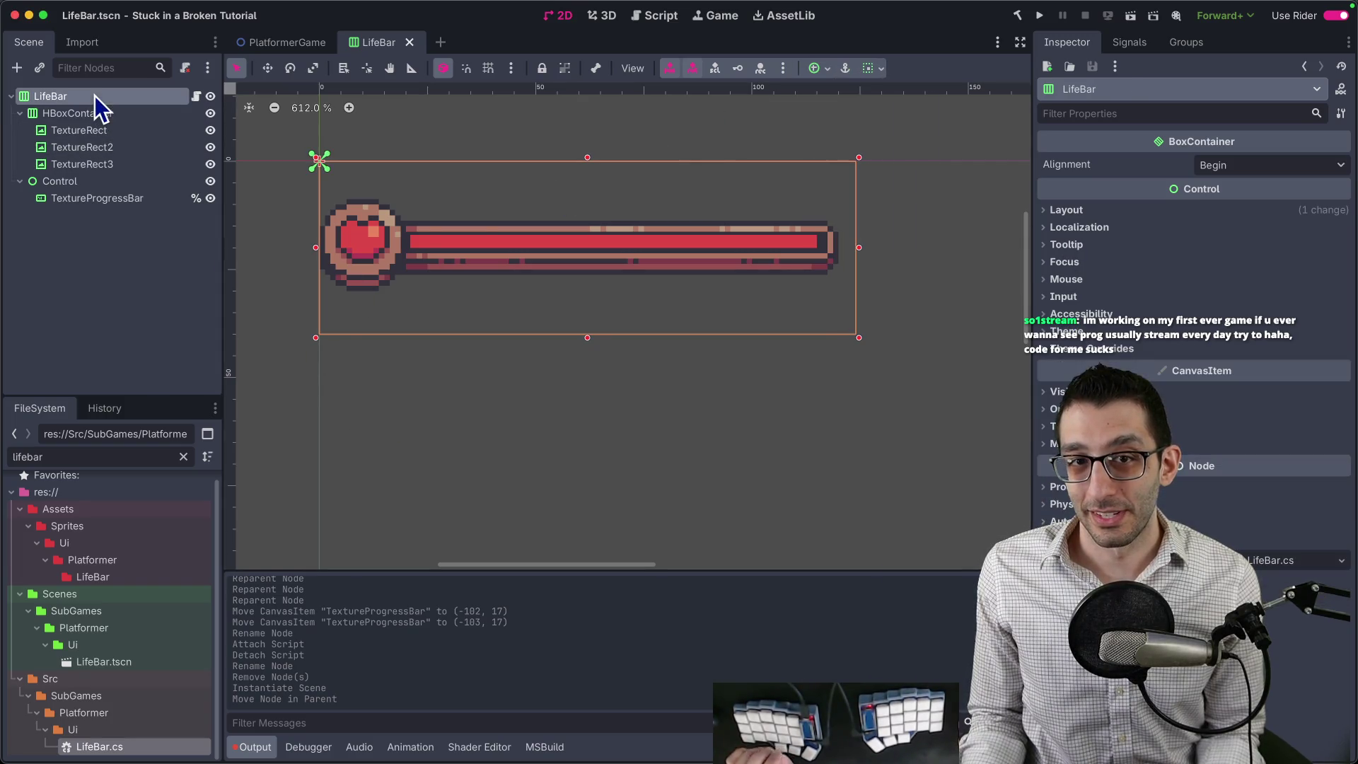
right_click(95, 95)
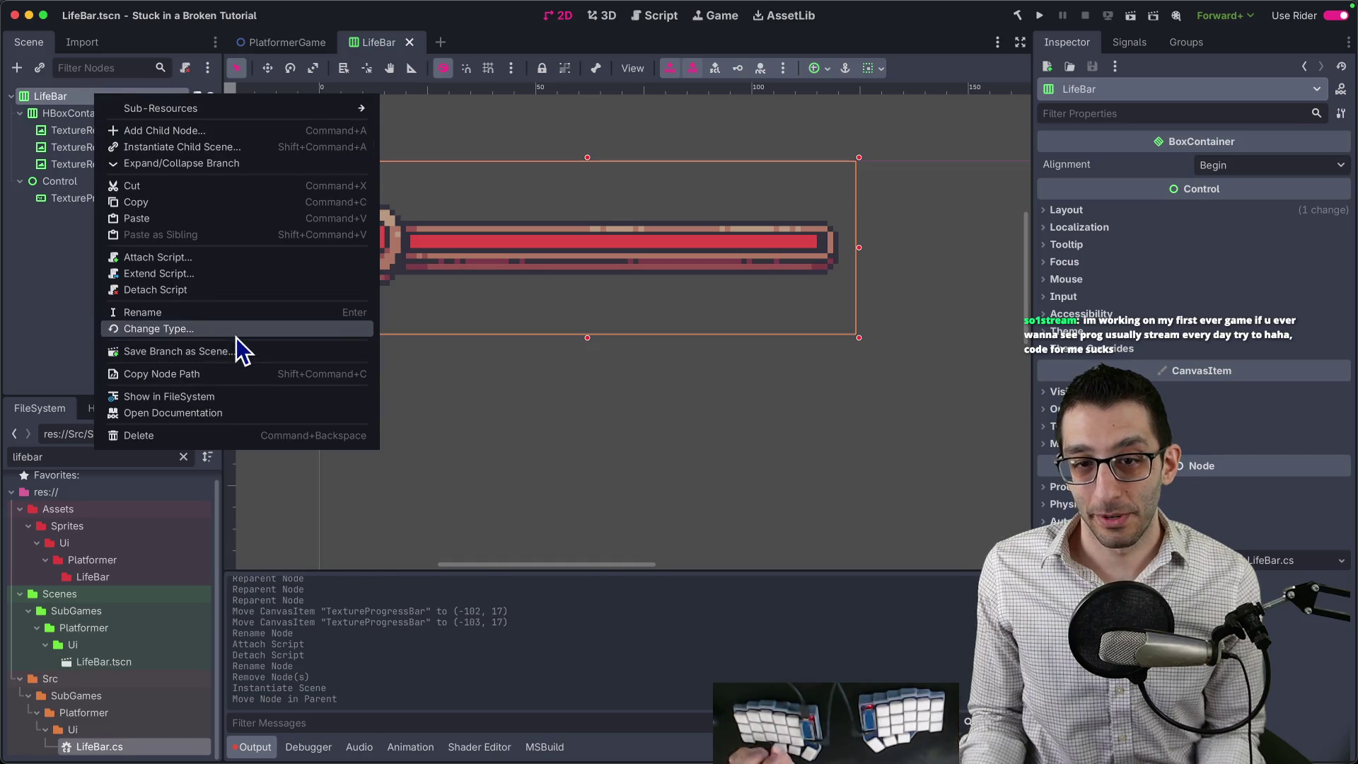
click(236, 338)
text(vbox)
key(Return)
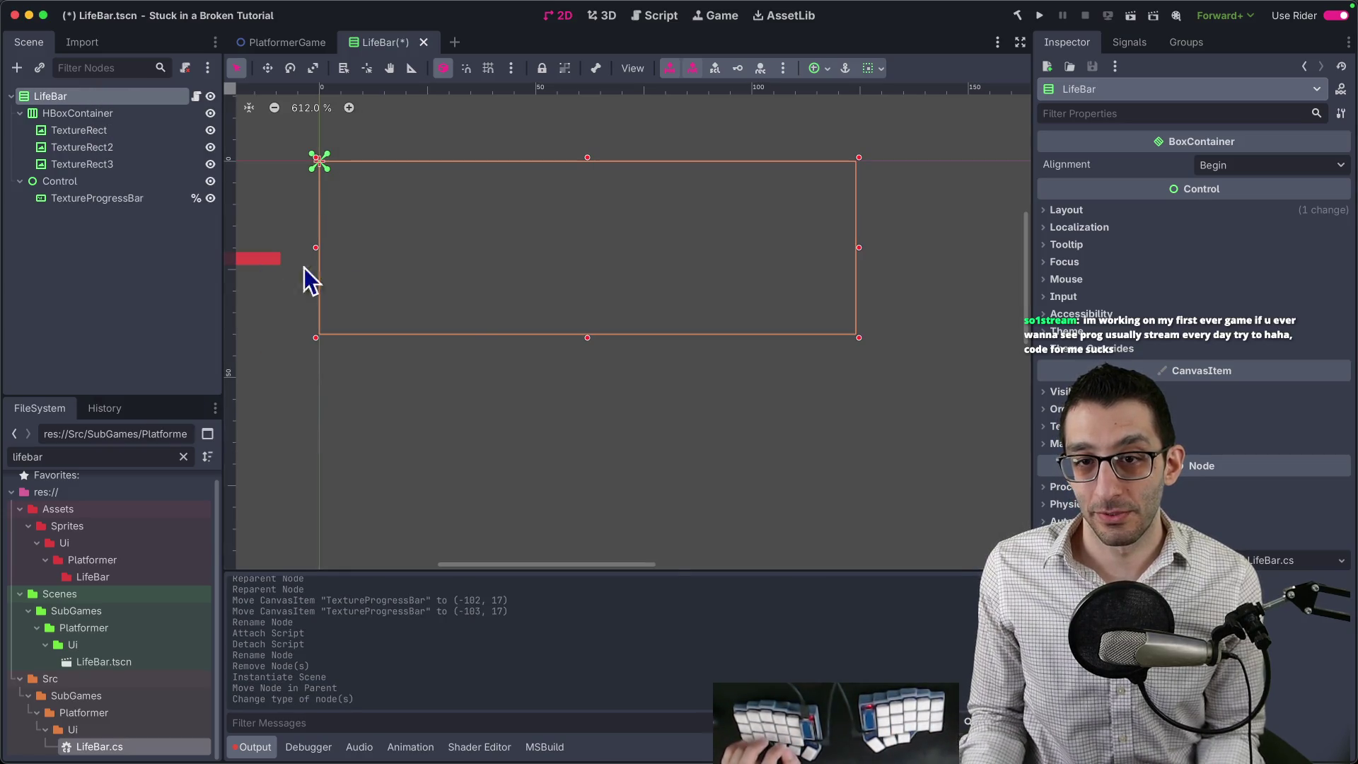
scroll(304, 279, down, 5)
click(300, 45)
scroll(460, 240, down, 3)
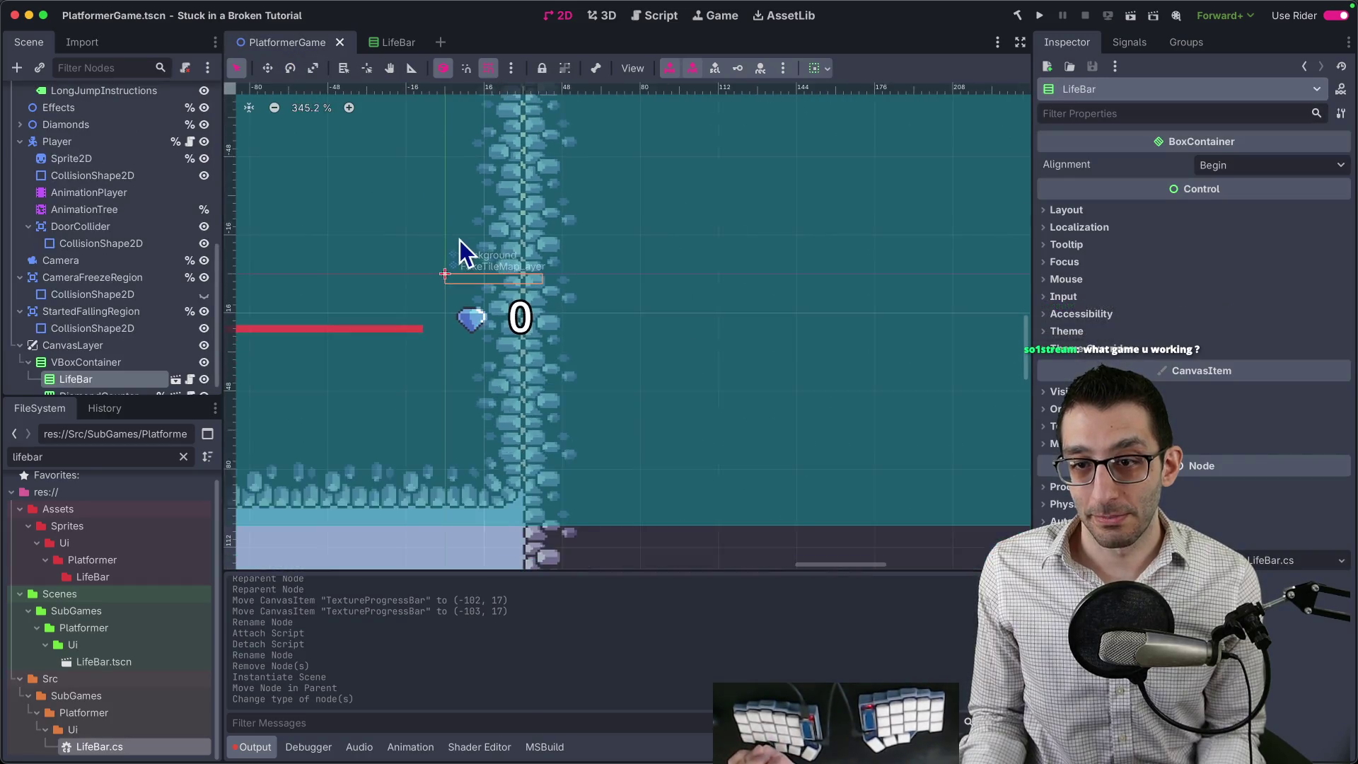
In the LifeBar scene, turn on Vertical Expand for the HBoxContainer.
scroll(525, 294, up, 3)
scroll(698, 312, left, 5)
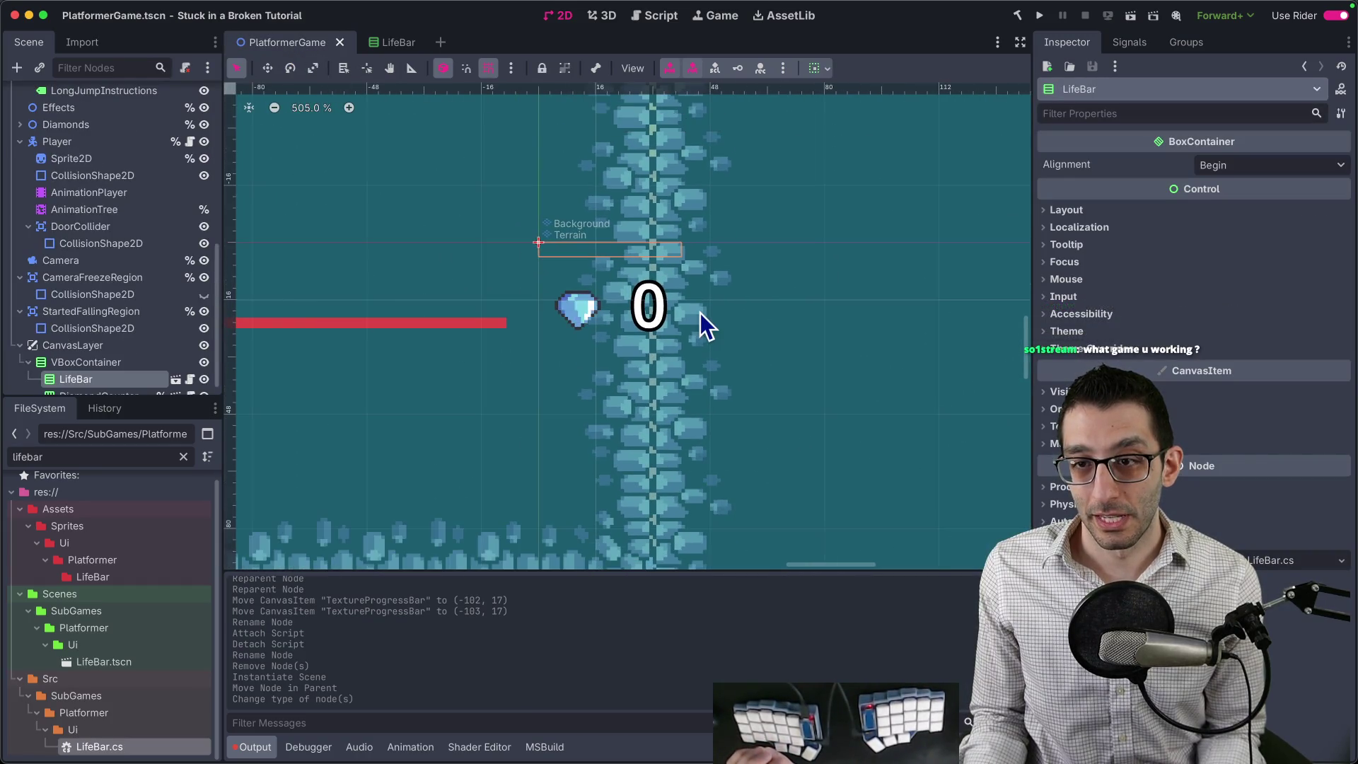
scroll(605, 283, down, 3)
scroll(604, 283, down, 6)
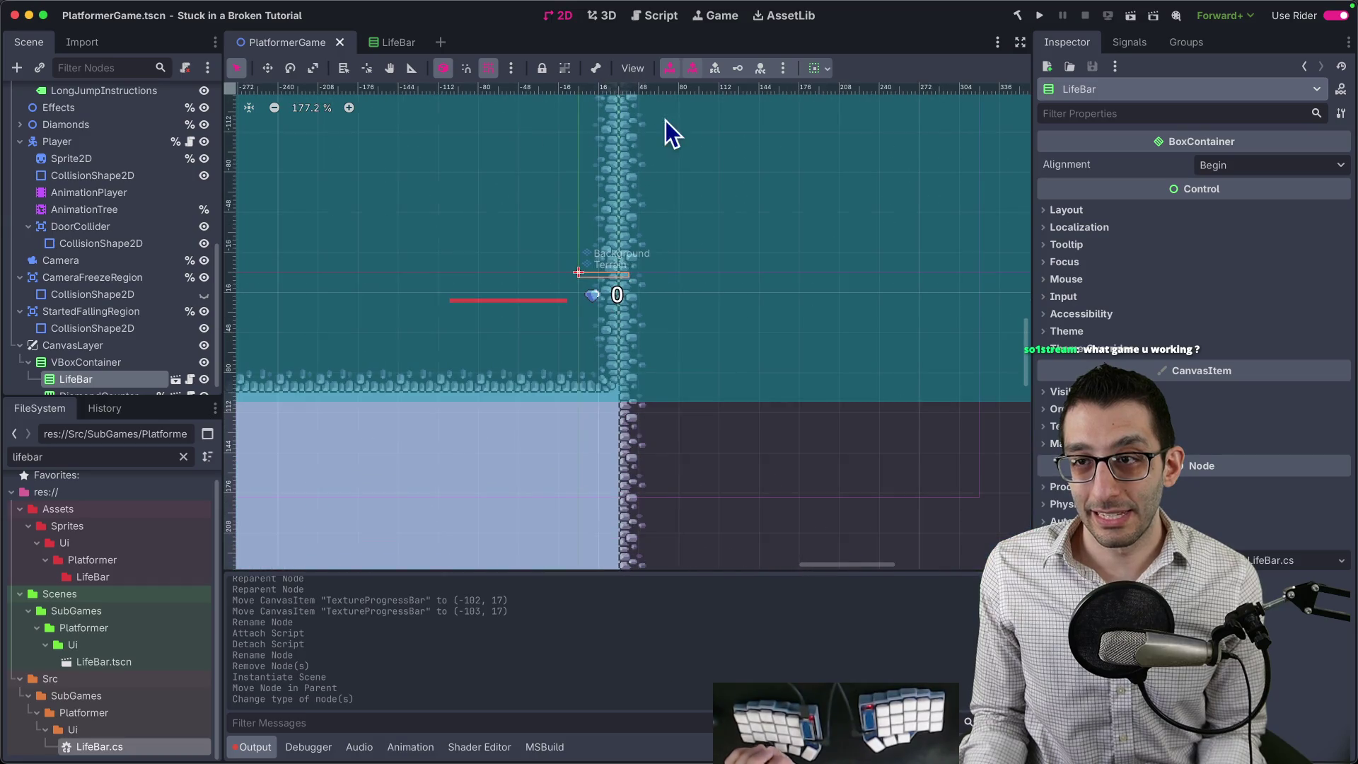
click(387, 44)
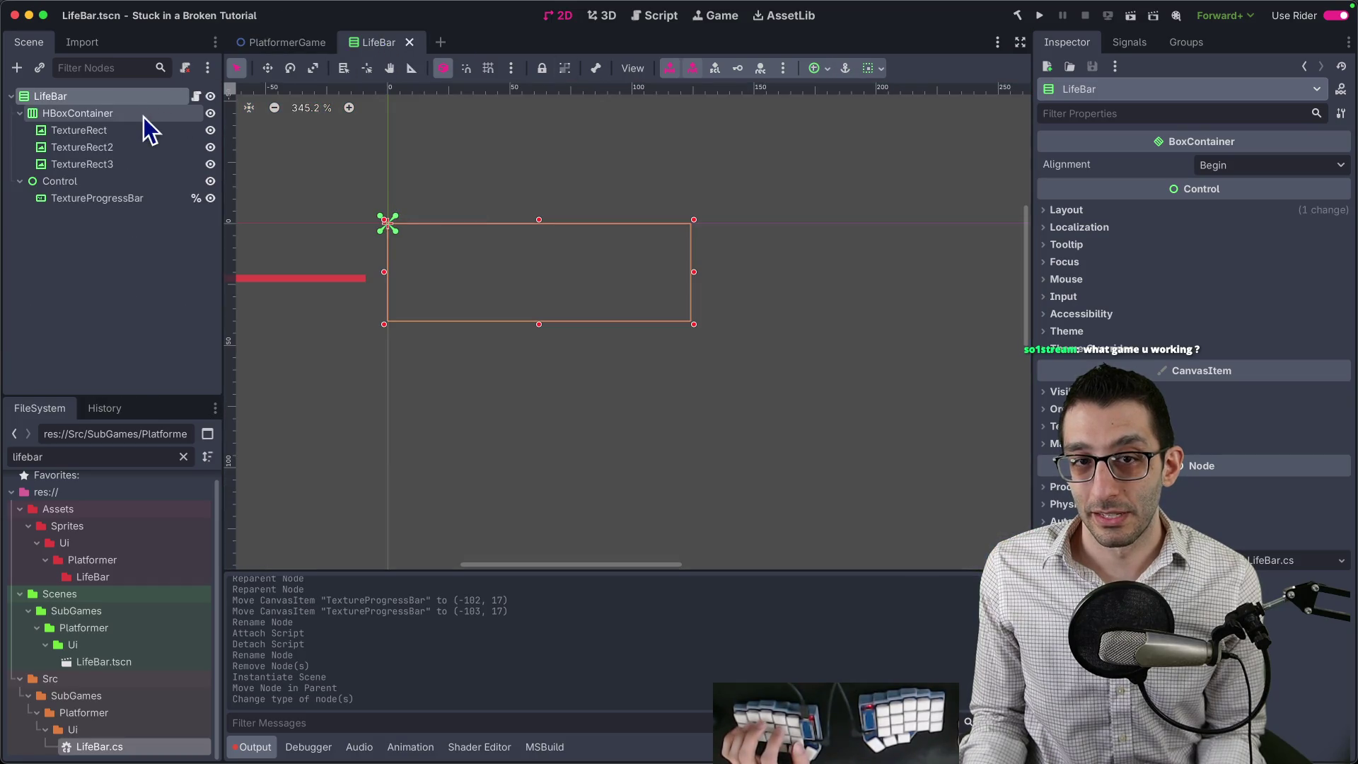
click(102, 115)
scroll(630, 227, down, 5)
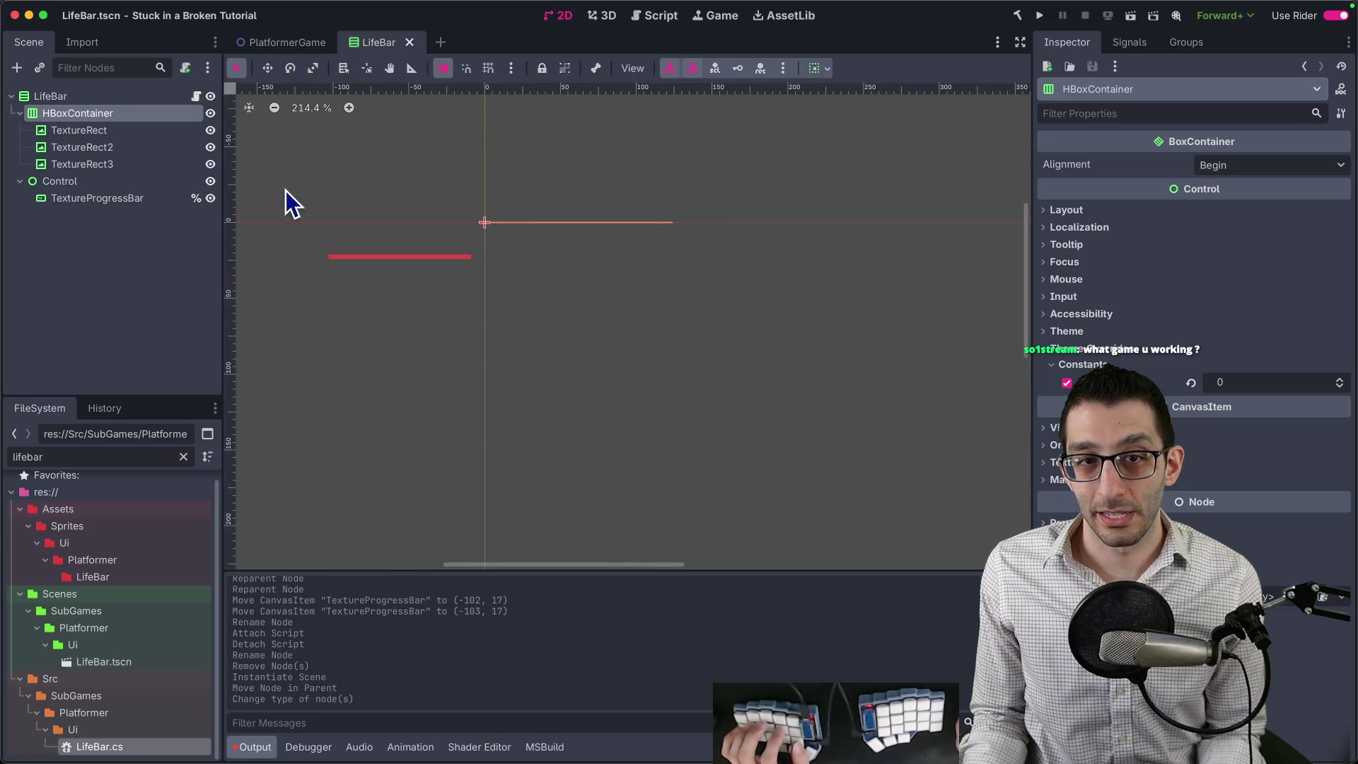
click(822, 68)
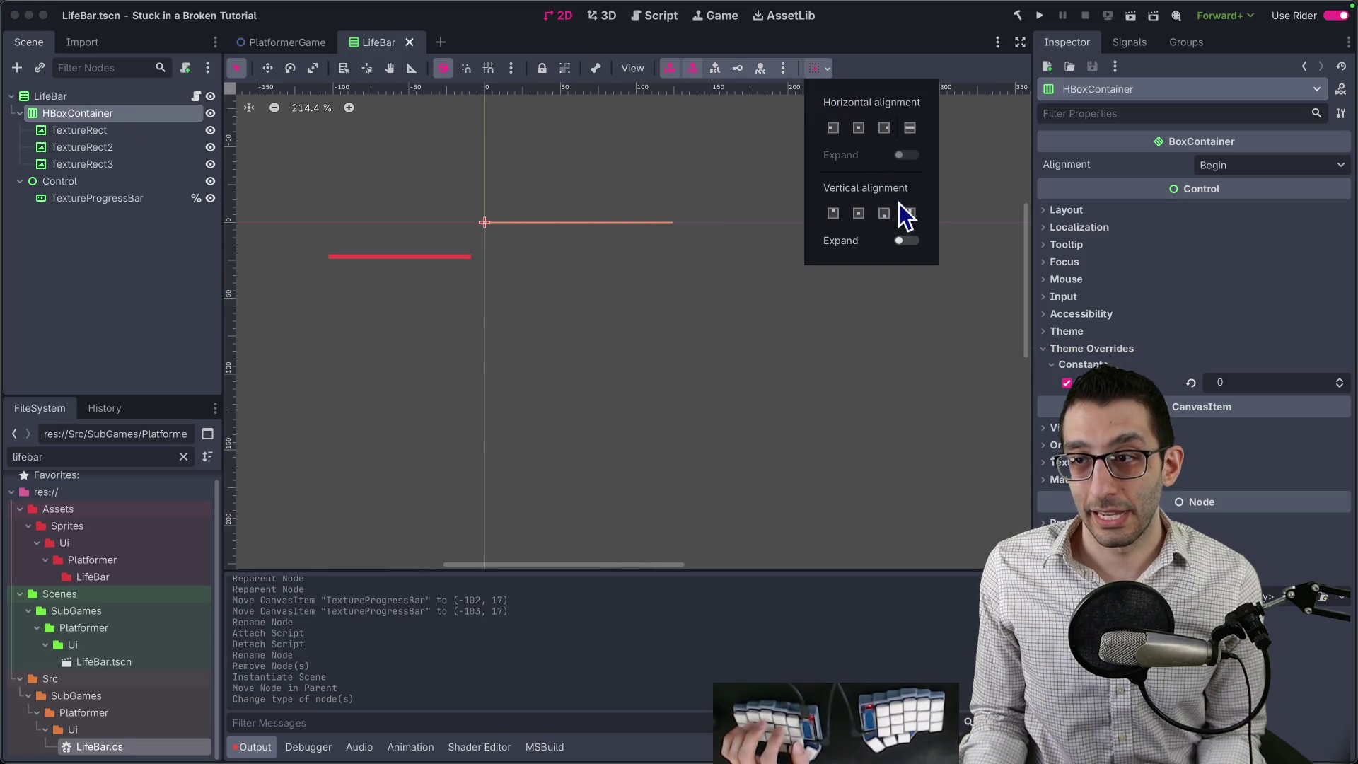
click(914, 251)
Enable Editable Children on the LifeBar instance in PlatformerGame and save the scene.
click(287, 43)
scroll(594, 269, up, 5)
scroll(546, 304, up, 2)
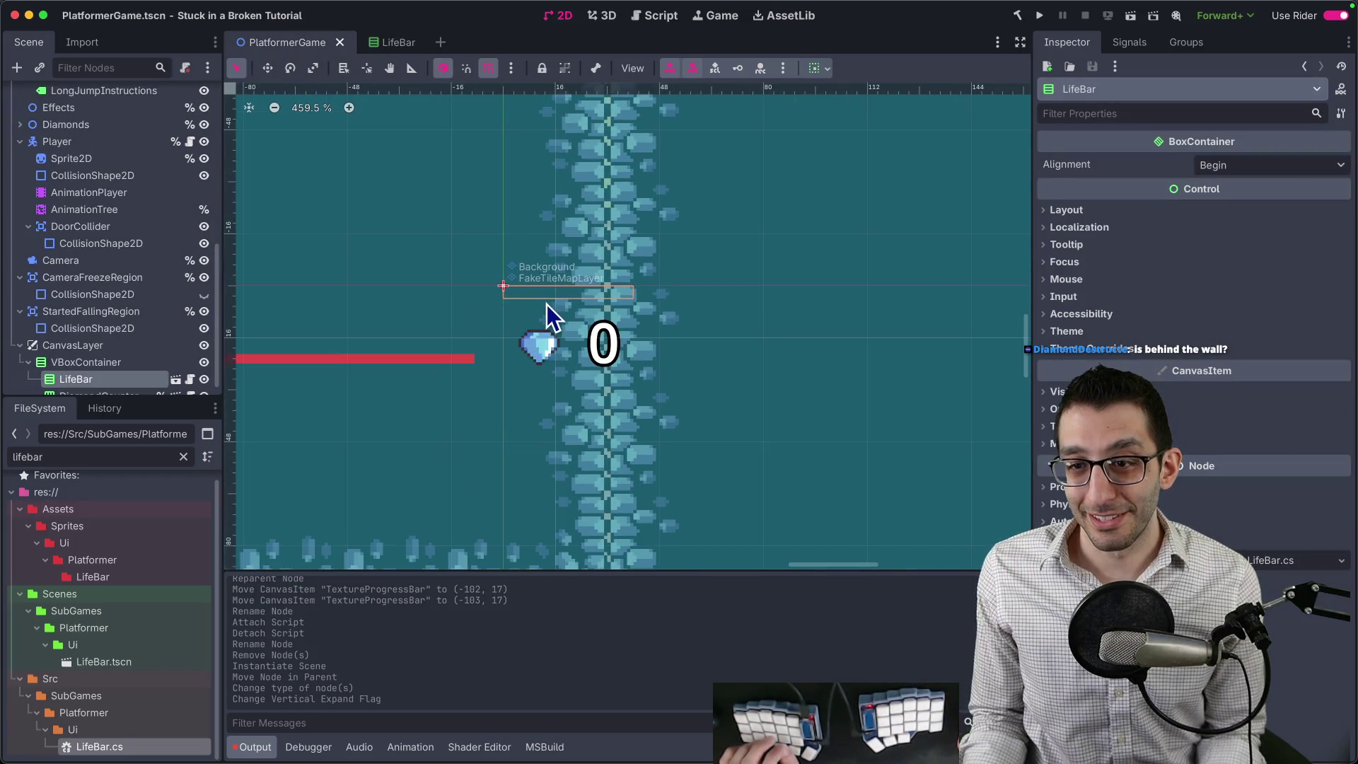
right_click(131, 380)
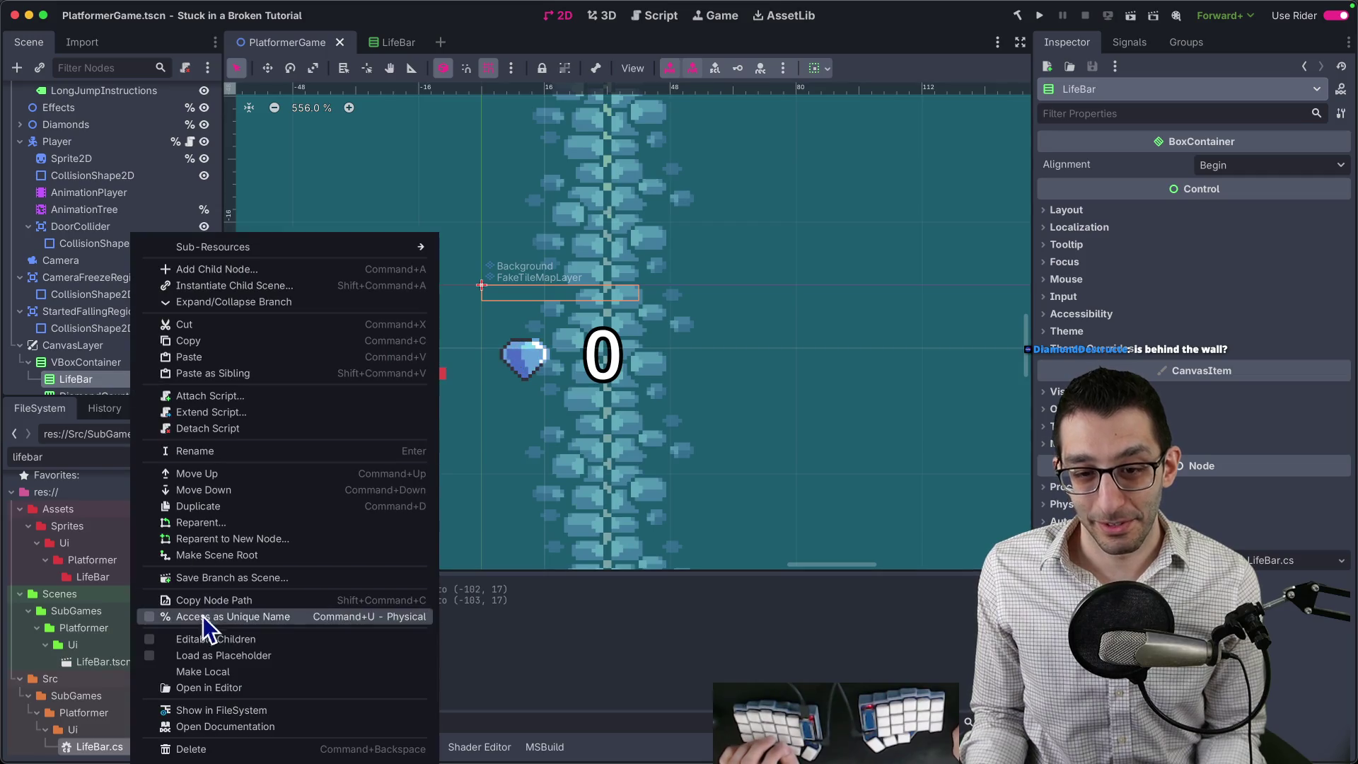
click(216, 639)
scroll(138, 333, down, 3)
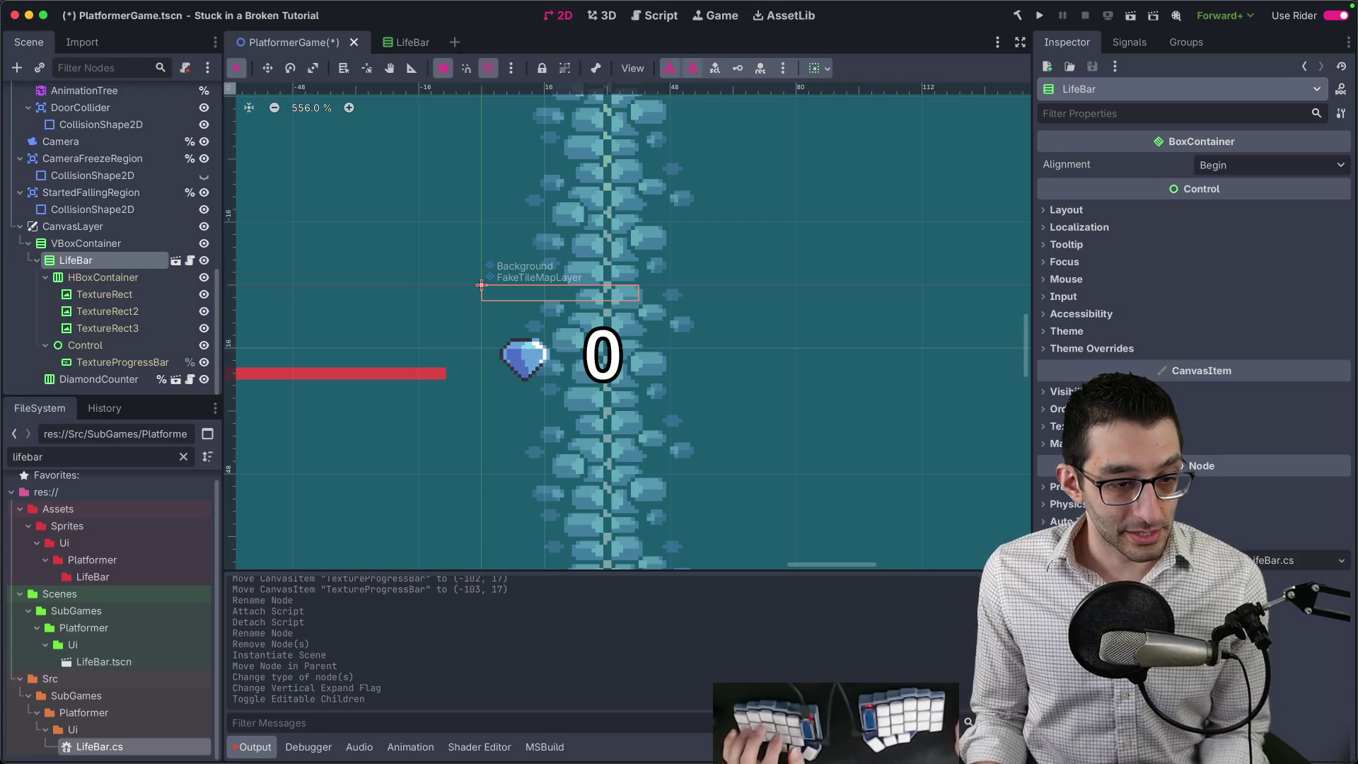
key(super+s)
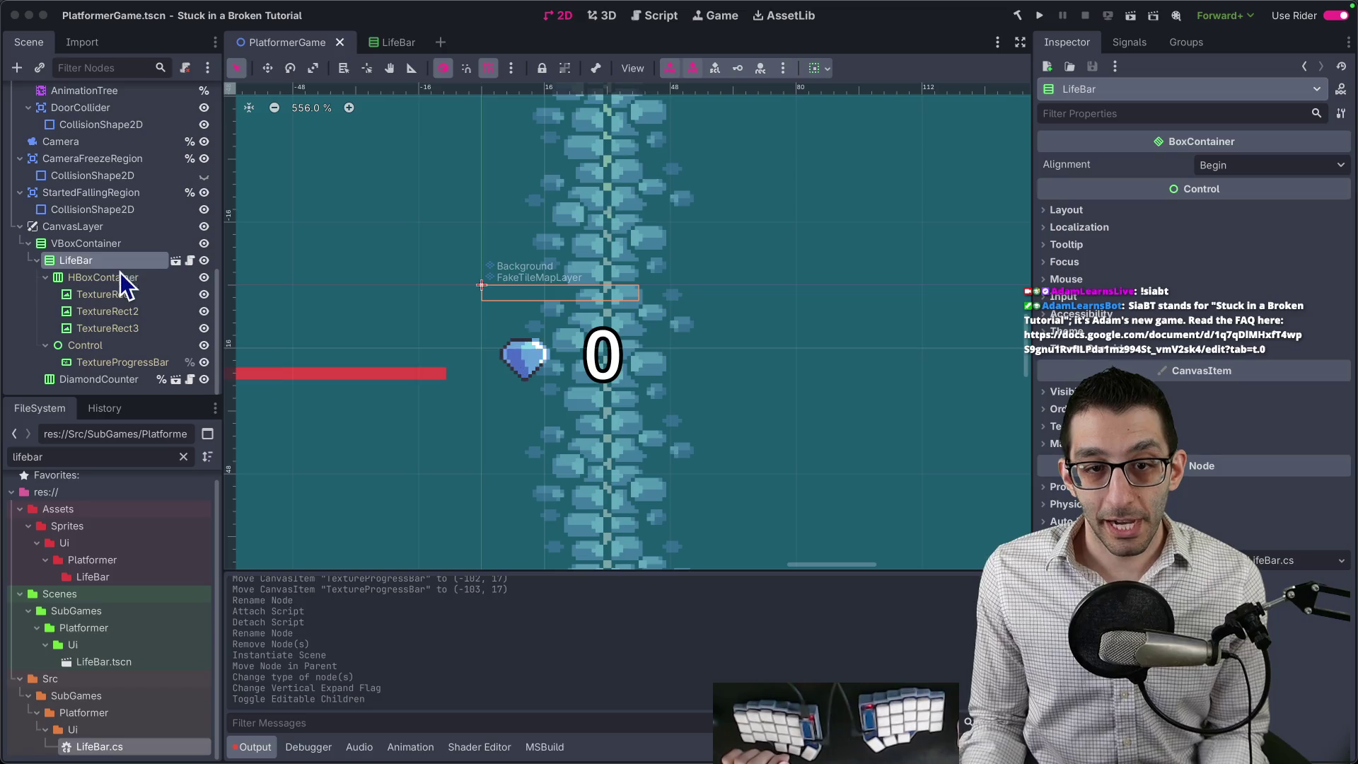
click(90, 249)
Delete the HUD VBoxContainer, undo that, then delete just the LifeBar instance.
key(Delete)
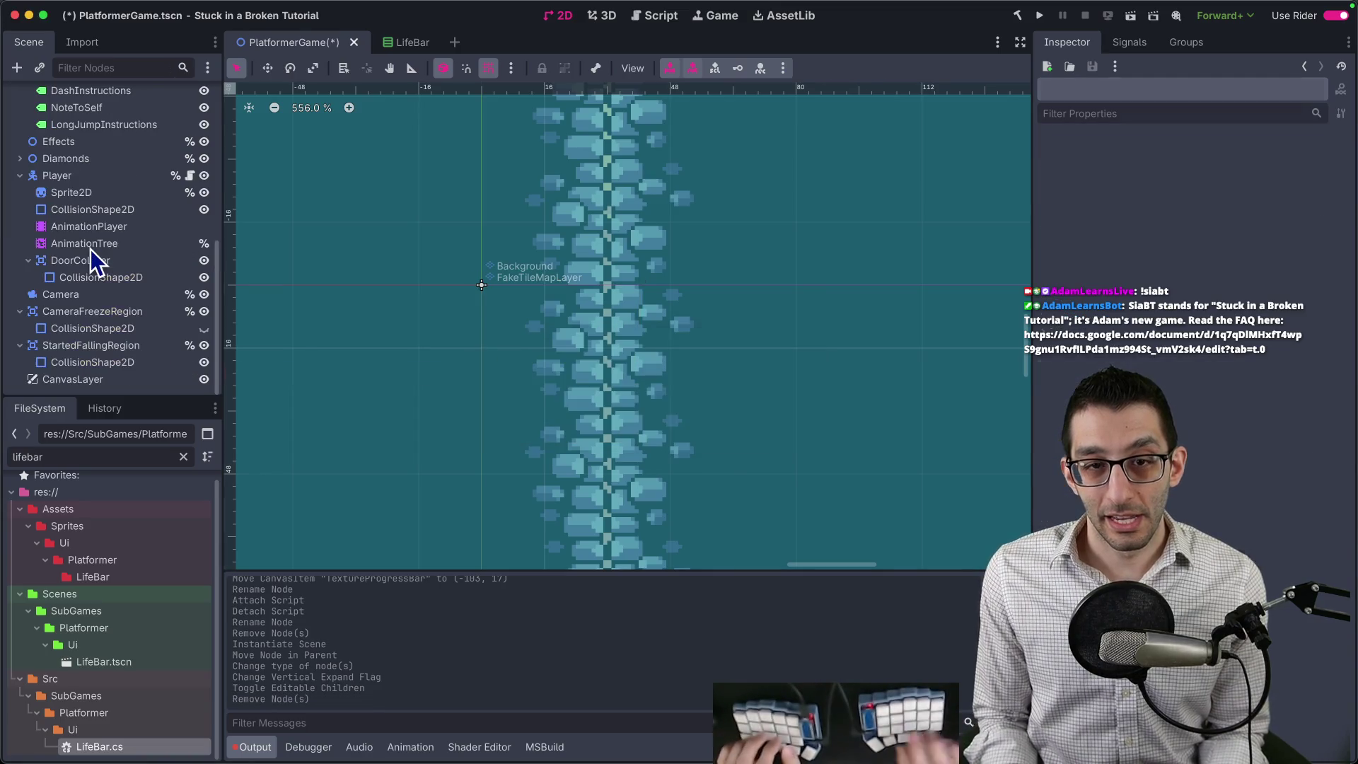
click(81, 382)
key(super+z)
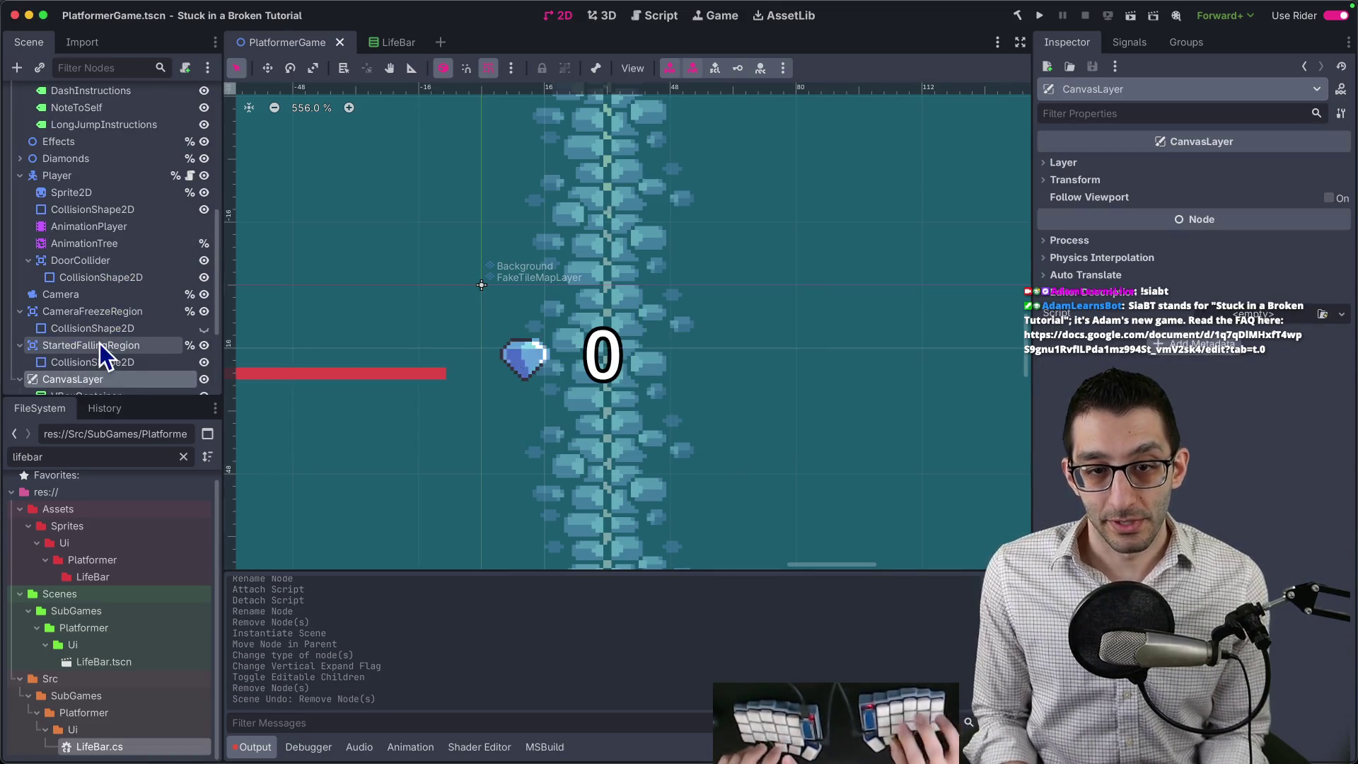
click(82, 265)
key(Delete)
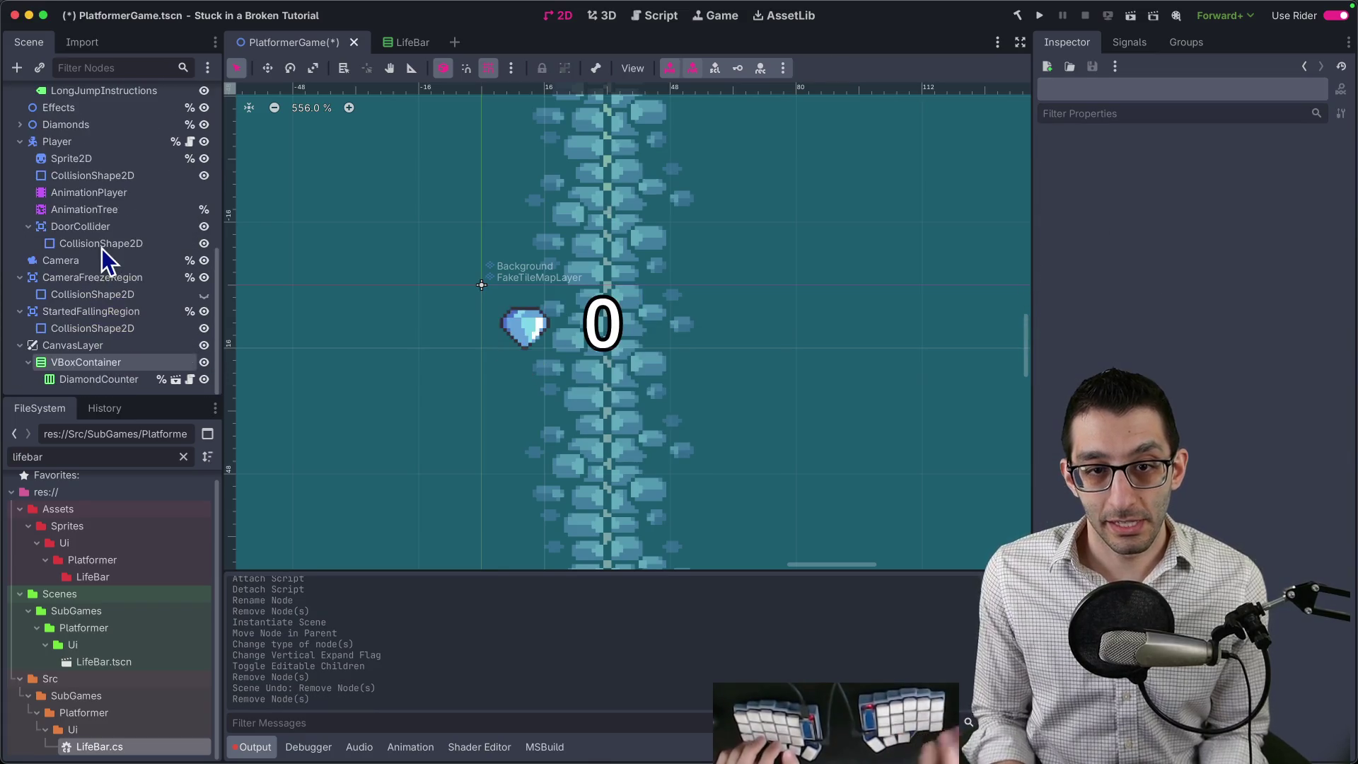
Instance LifeBar.tscn and place it in the VBoxContainer above DiamondCounter.
click(40, 67)
text(li)
key(Return)
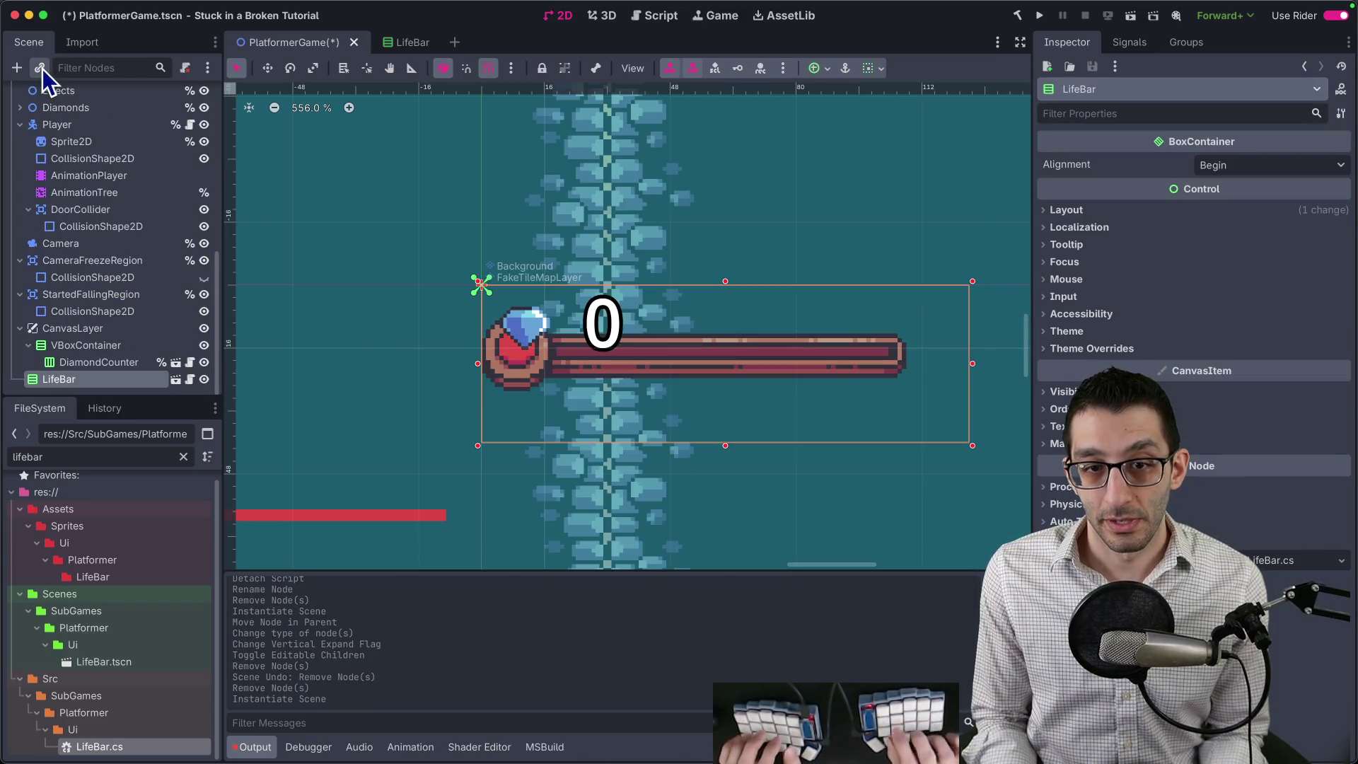
mouse_move(55, 376)
mouse_down()
mouse_move(66, 342)
mouse_move(88, 369)
mouse_move(90, 358)
mouse_up()
Turn on Vertical Expand for the LifeBar instance and open the LifeBar scene.
click(827, 68)
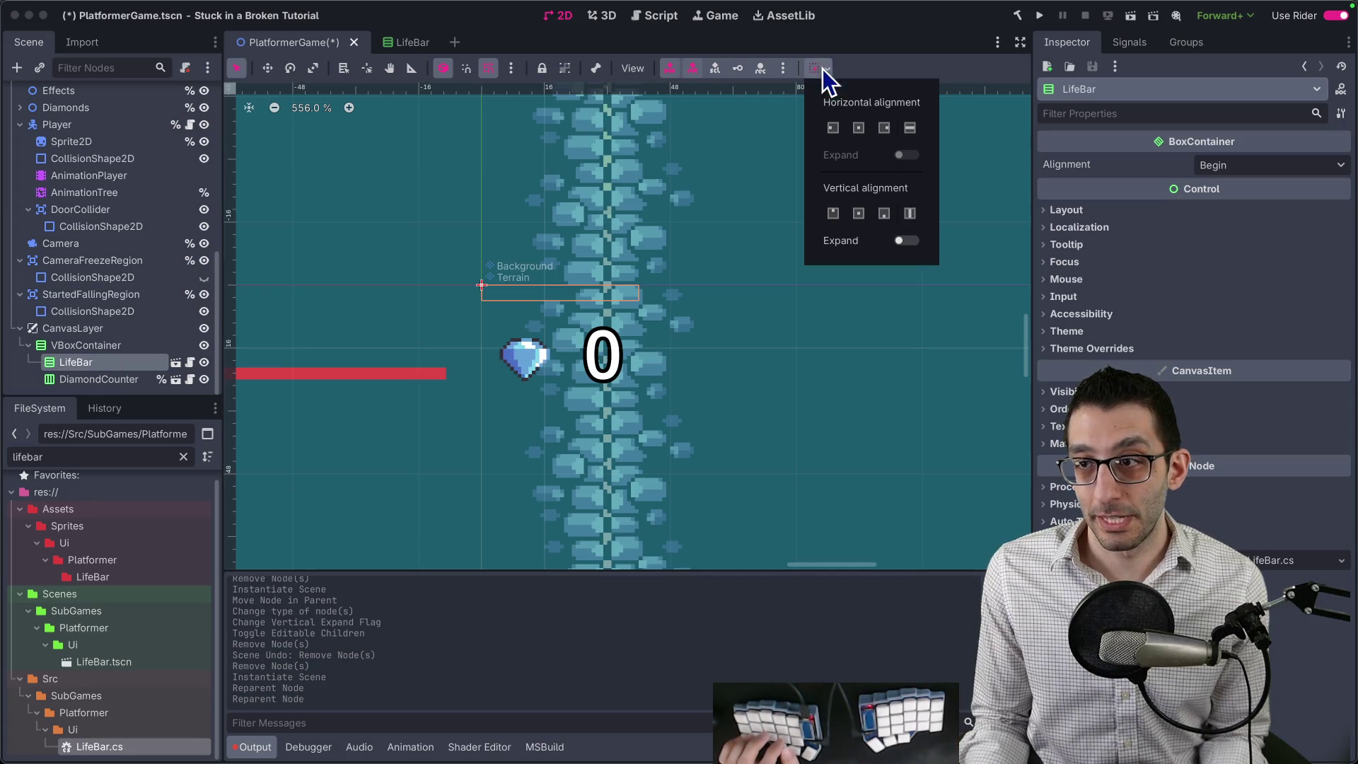
click(909, 241)
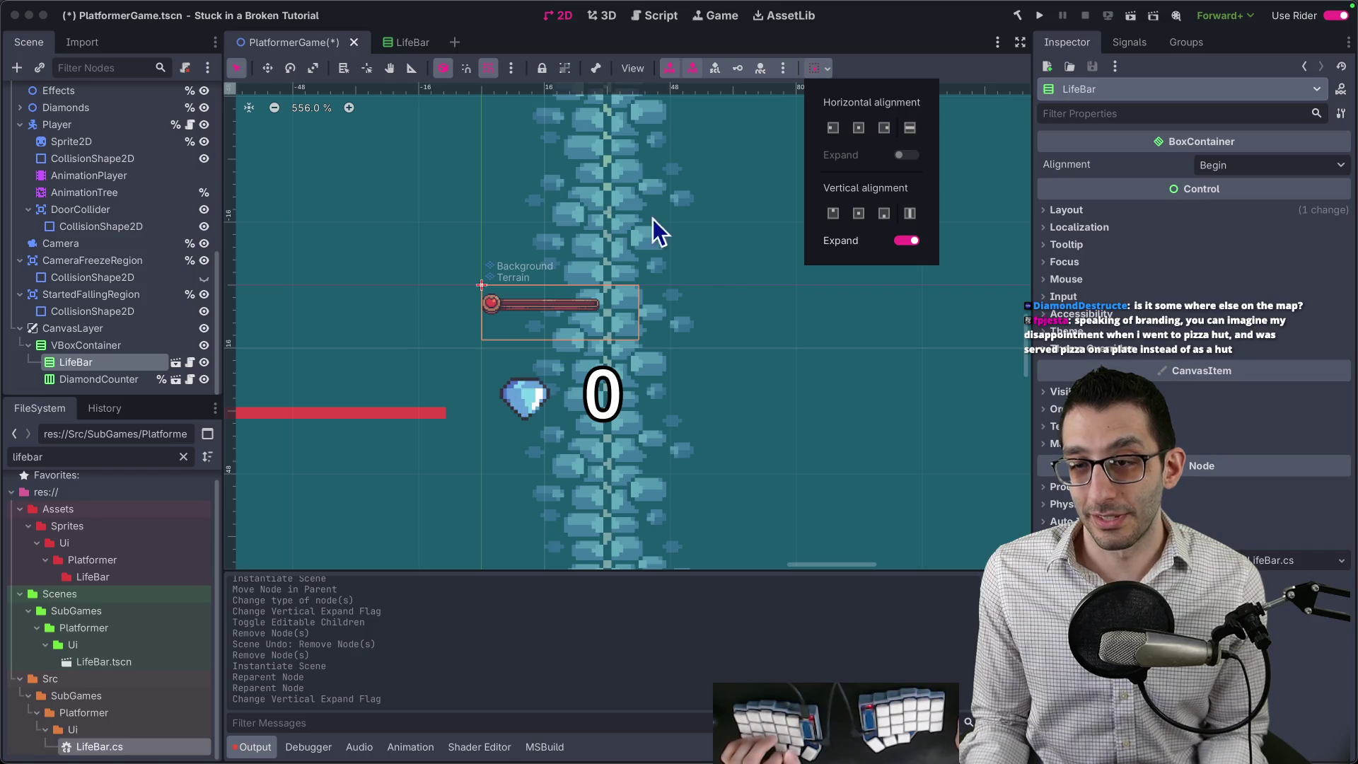
scroll(636, 240, down, 3)
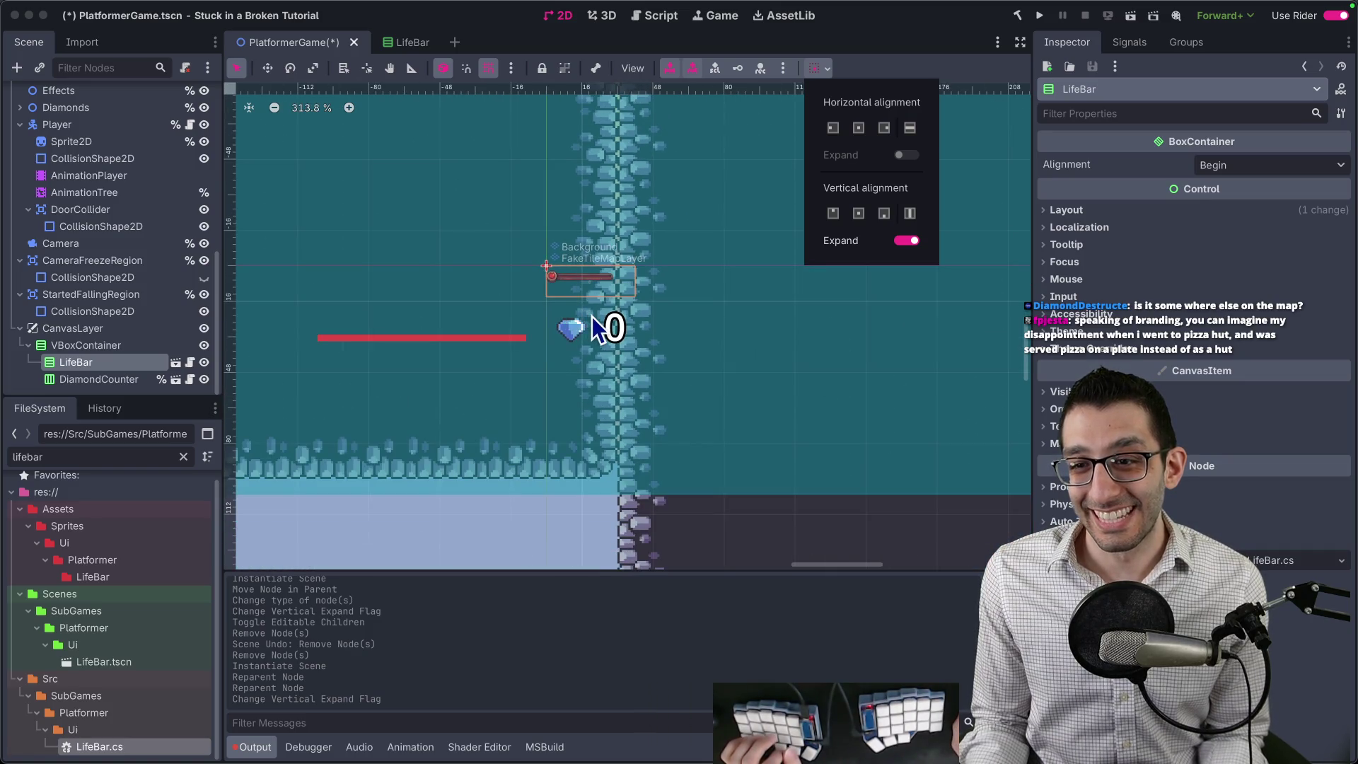
click(409, 43)
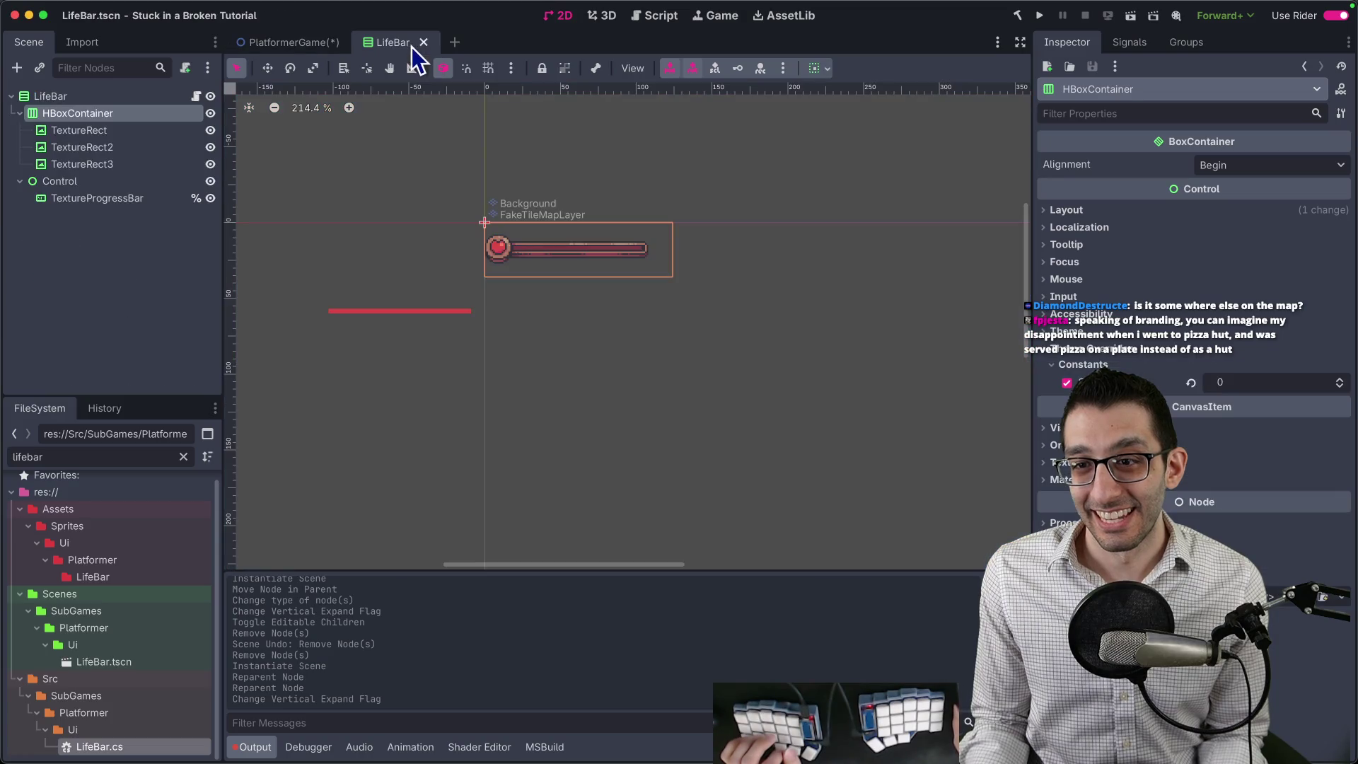
Move the TextureProgressBar's red fill onto the life-bar frame and narrow its width.
click(131, 199)
scroll(517, 304, up, 3)
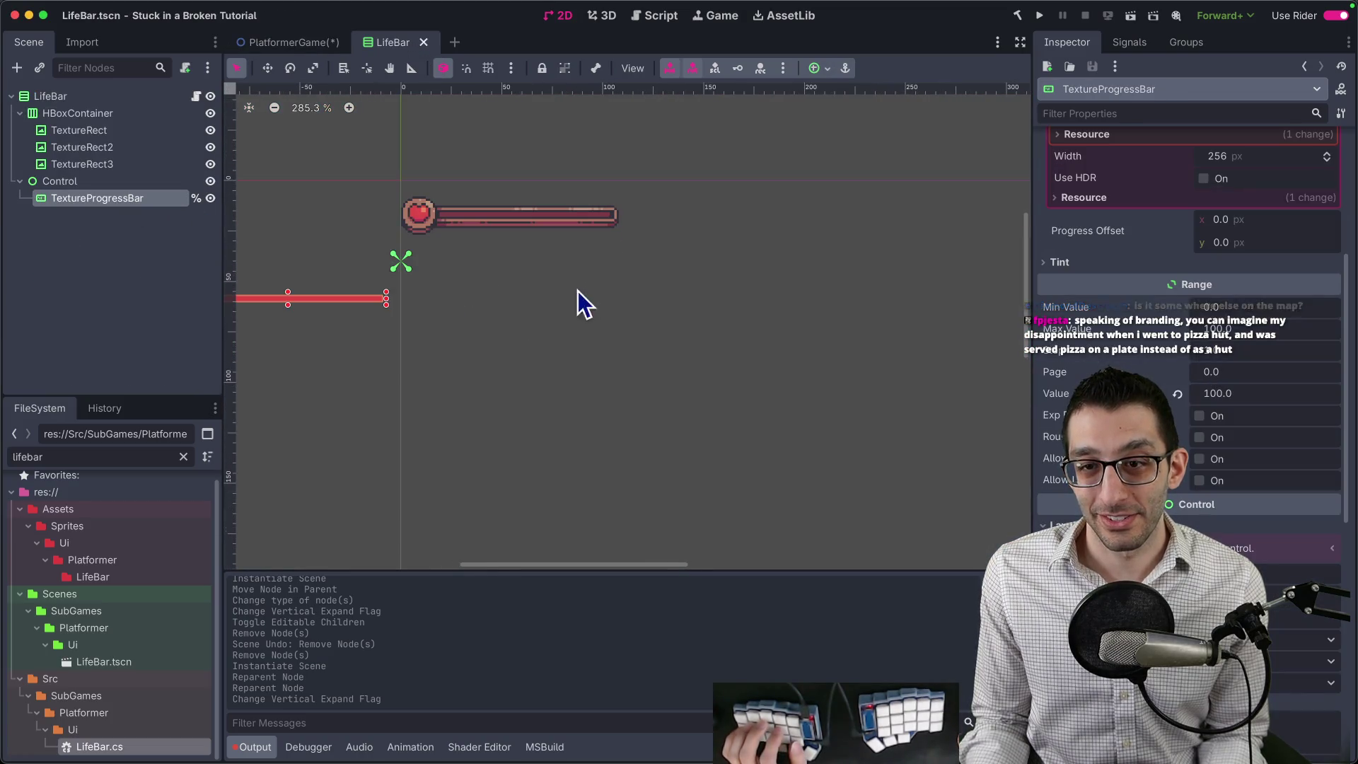
key(w)
mouse_move(521, 345)
mouse_down()
mouse_move(749, 276)
mouse_move(725, 273)
mouse_up()
scroll(516, 252, up, 5)
drag(485, 292, 494, 291)
scroll(719, 255, up, 5)
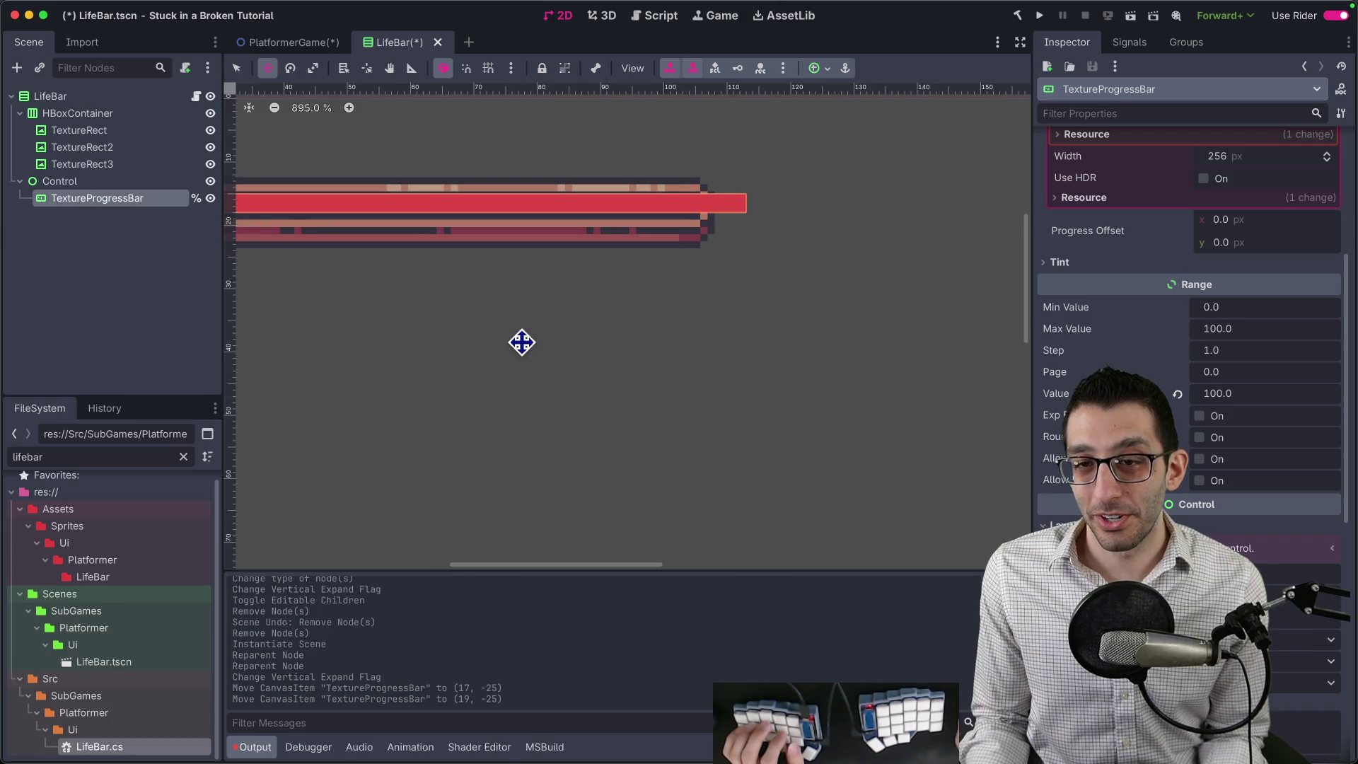
scroll(646, 367, down, 2)
key(q)
drag(813, 260, 783, 260)
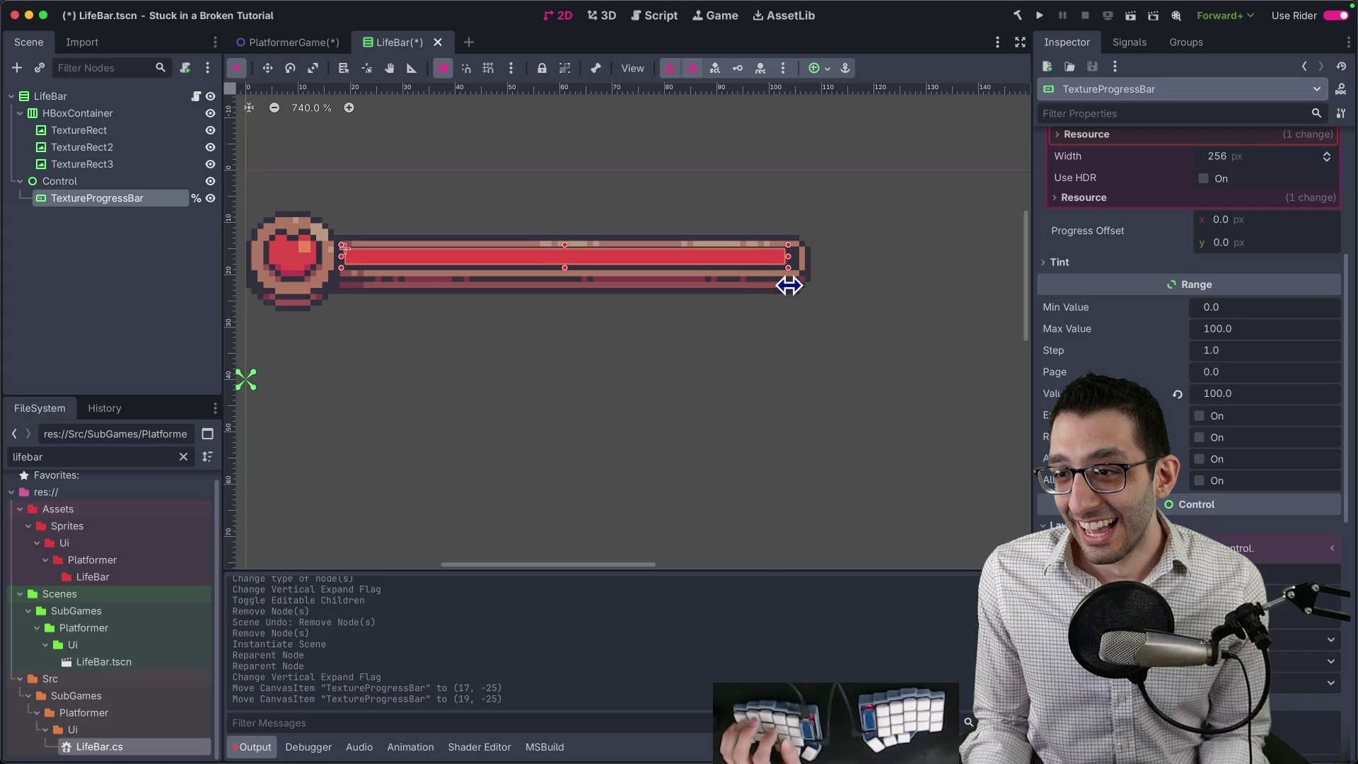
drag(792, 285, 791, 284)
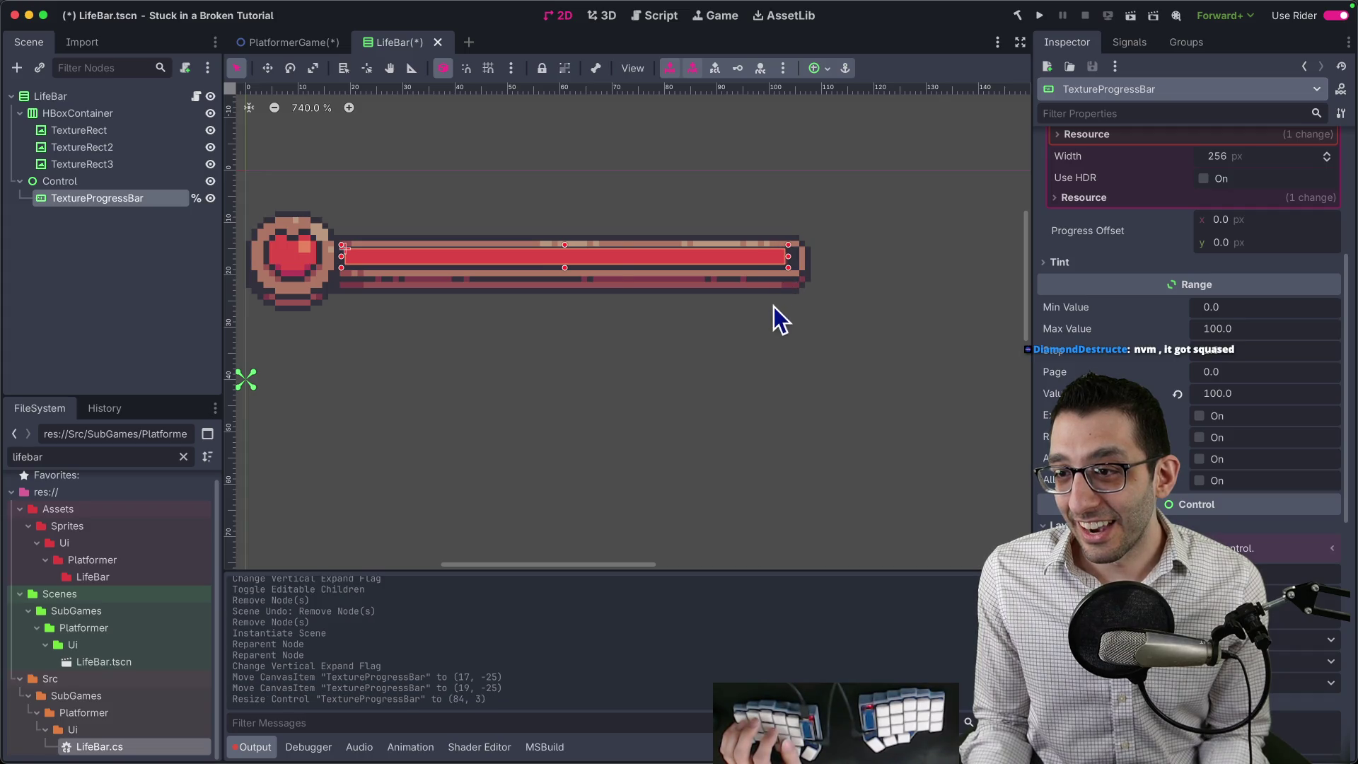
Set Stretch Mode to Keep on TextureRect, TextureRect2 and TextureRect3.
click(775, 334)
click(392, 416)
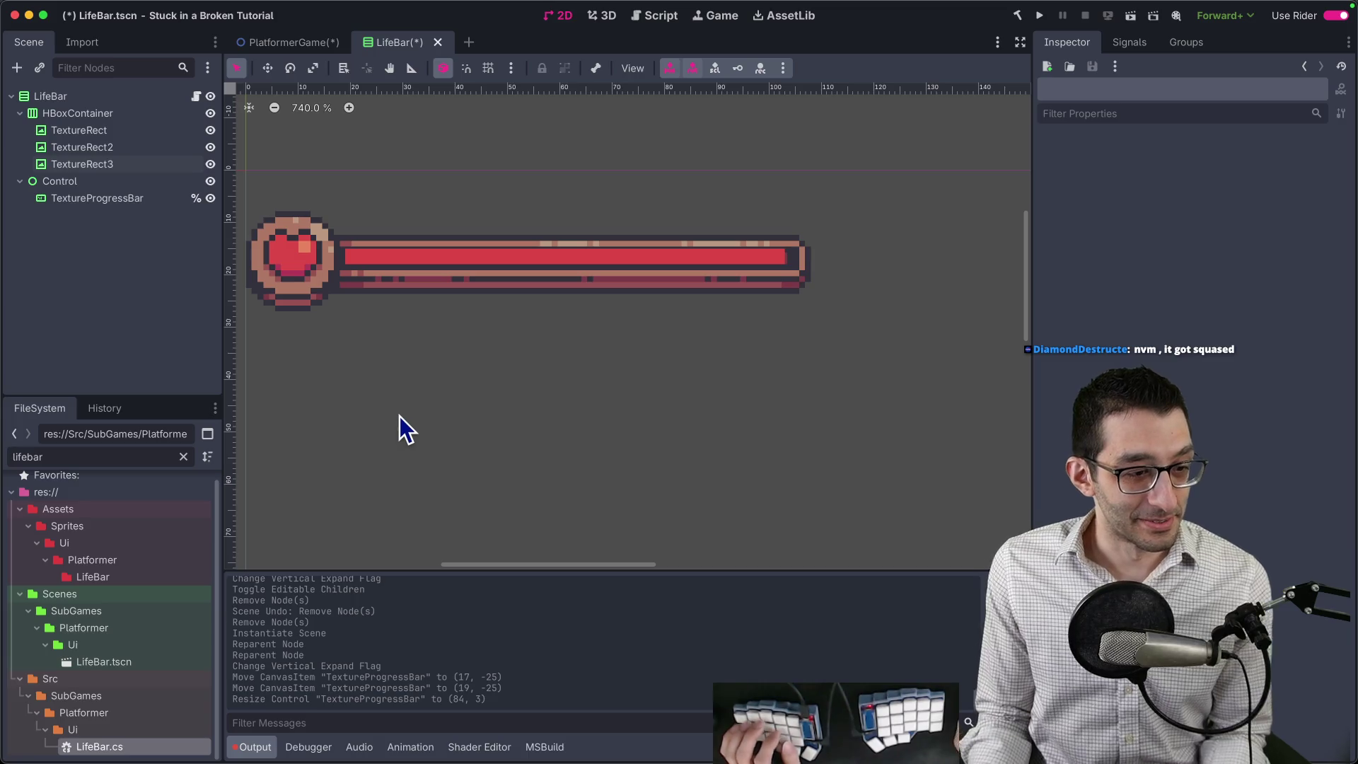
click(64, 130)
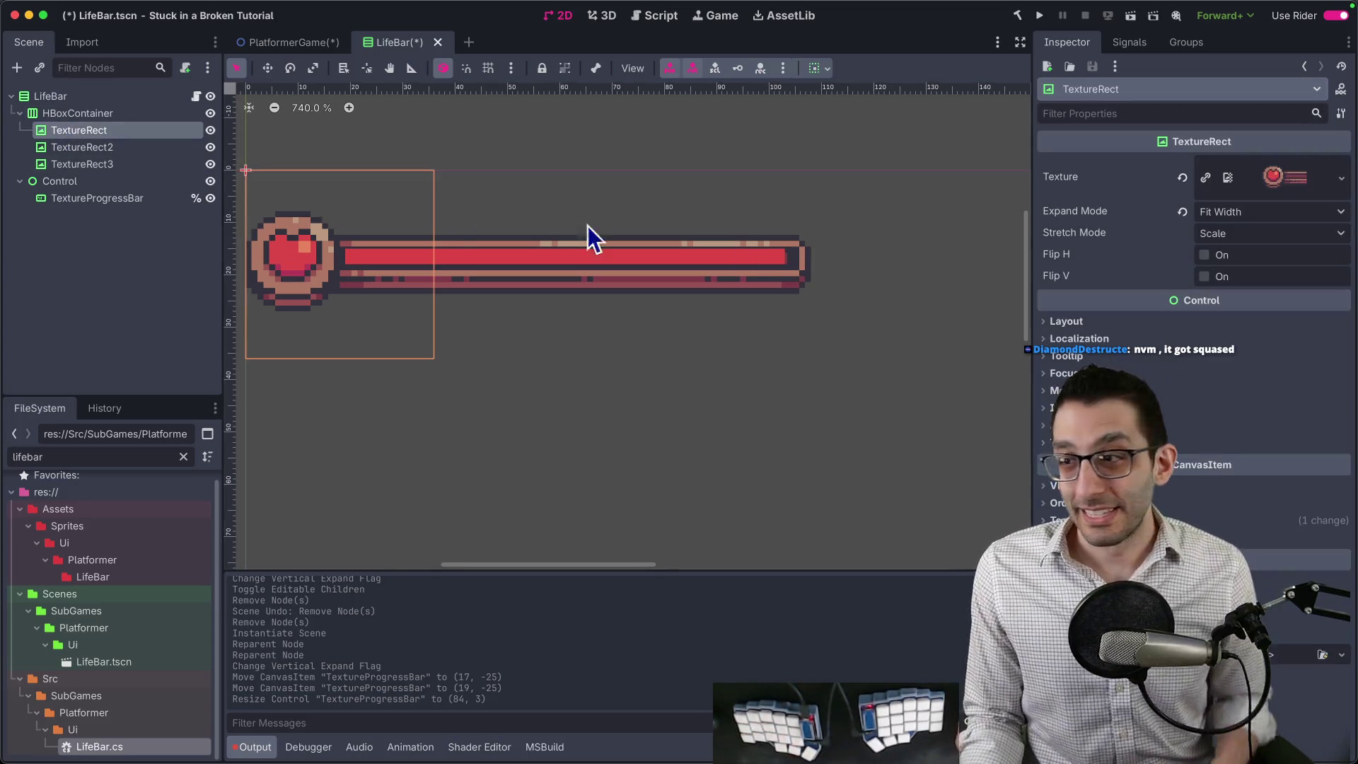
click(1216, 234)
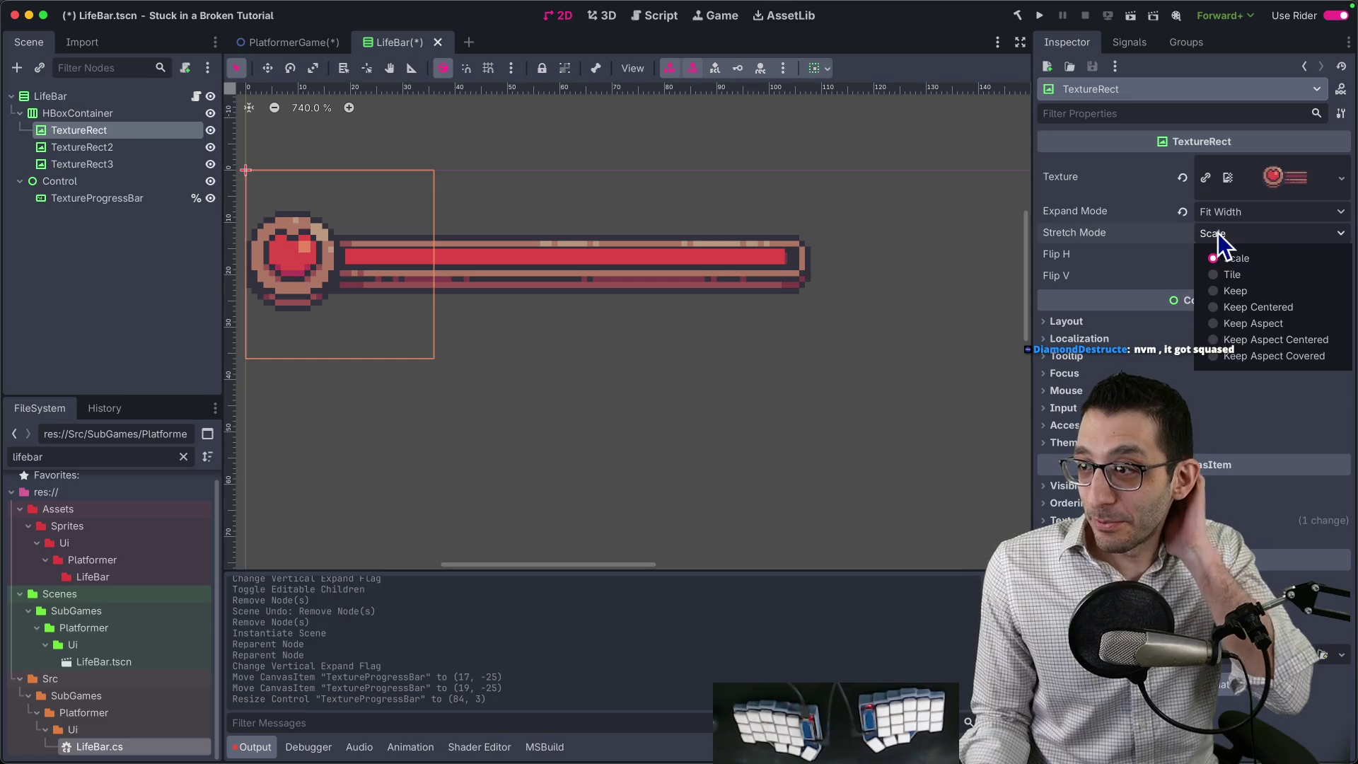
click(1251, 290)
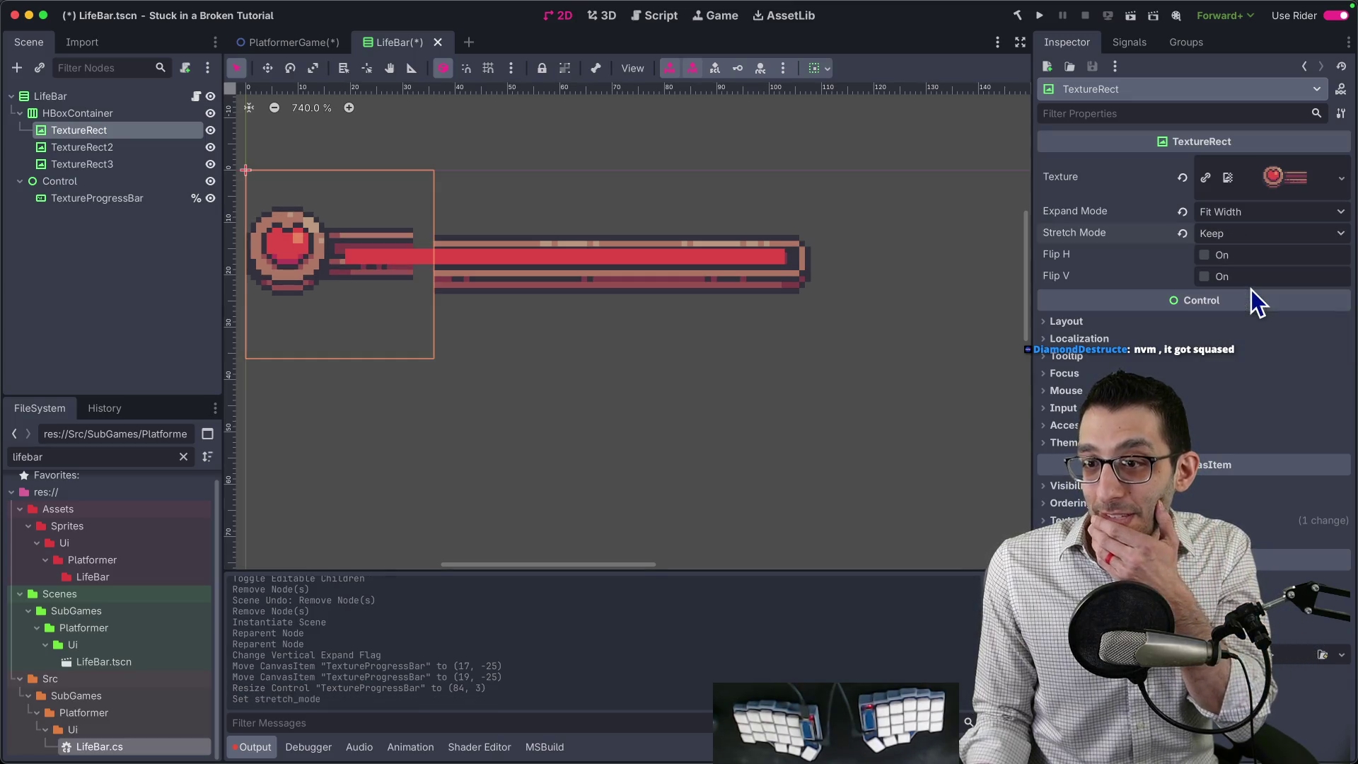
click(79, 146)
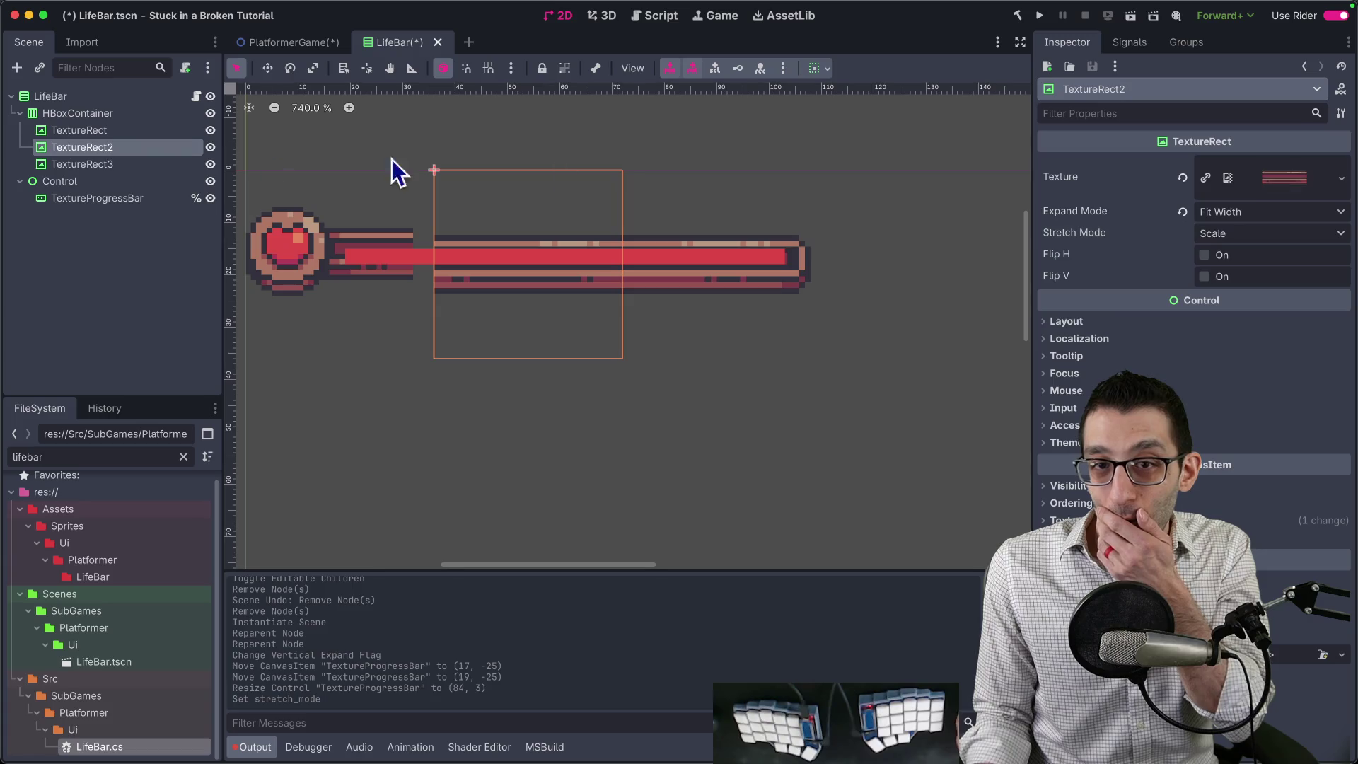
click(1254, 234)
click(1251, 290)
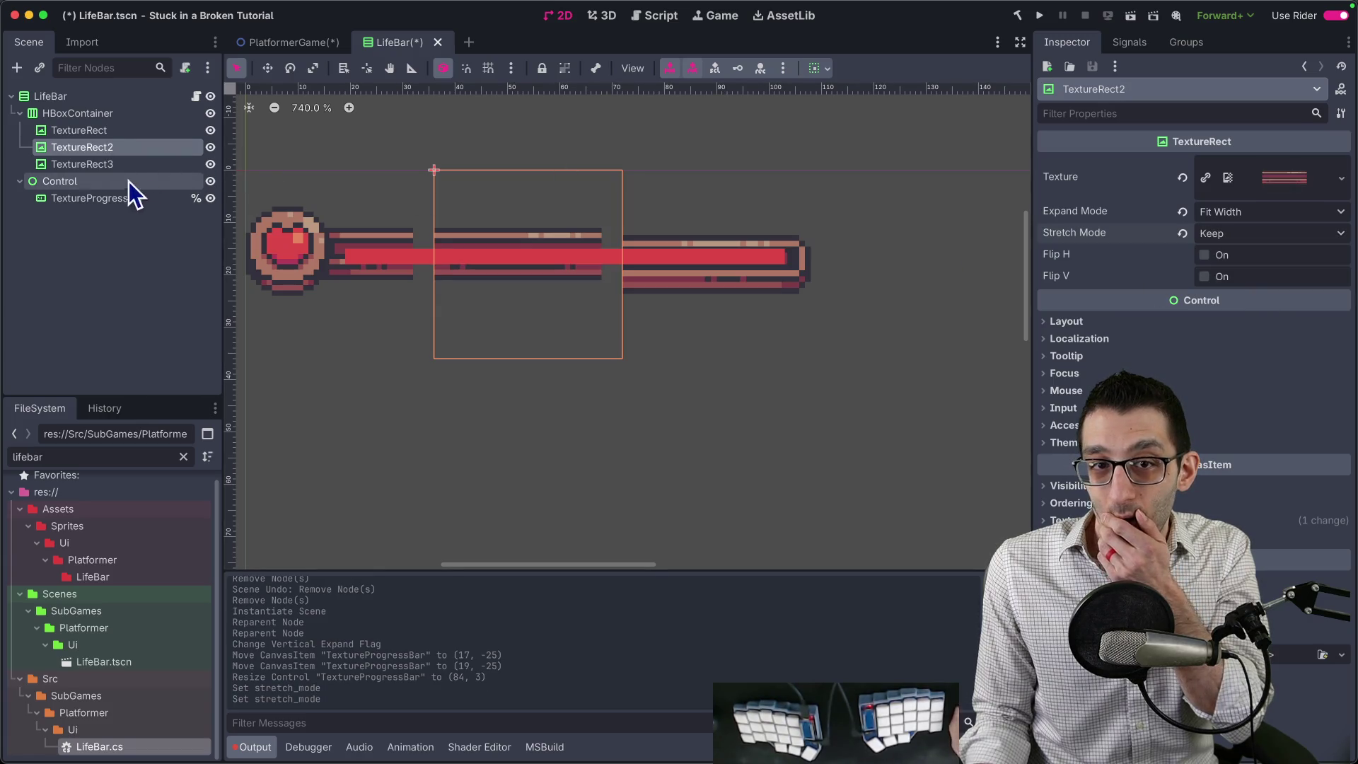
click(82, 163)
click(1258, 235)
click(1245, 291)
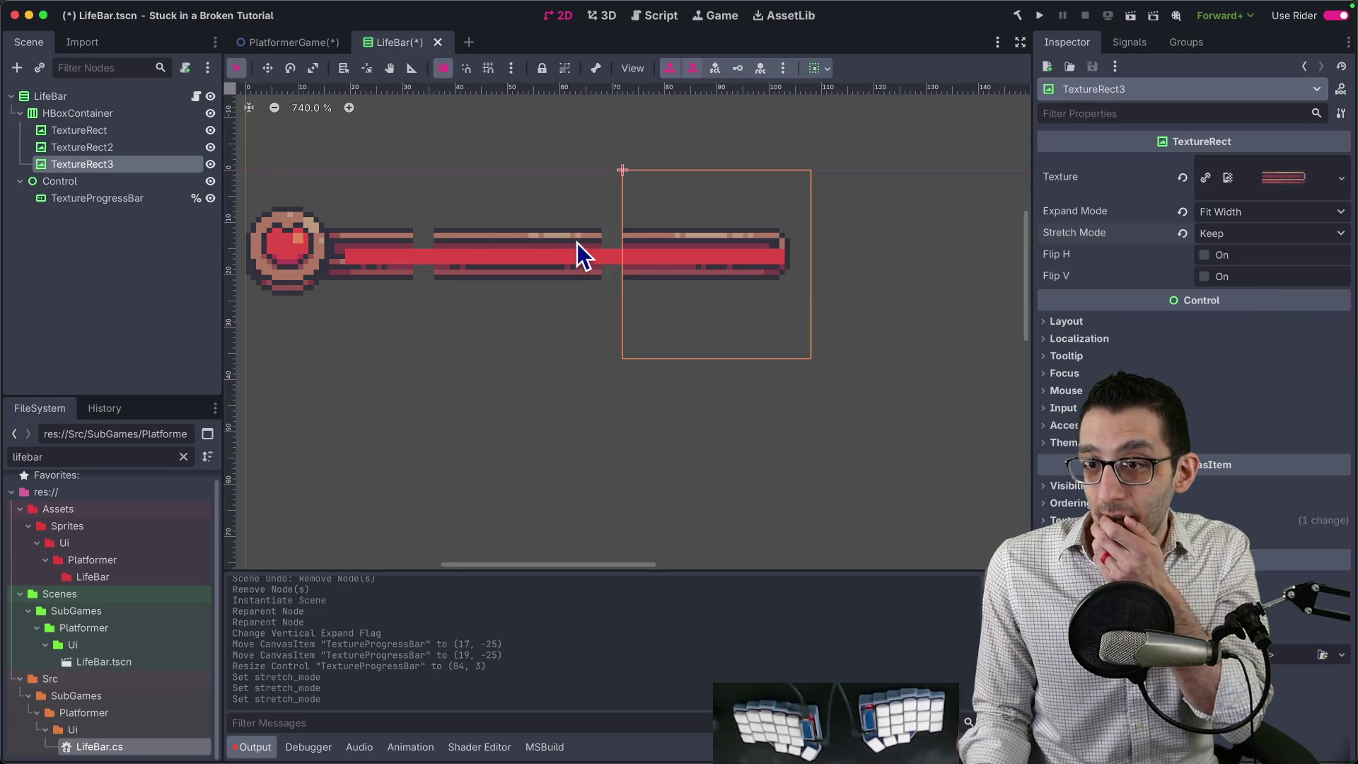
Set the HBoxContainer separation to -4 so the frame pieces overlap.
click(117, 113)
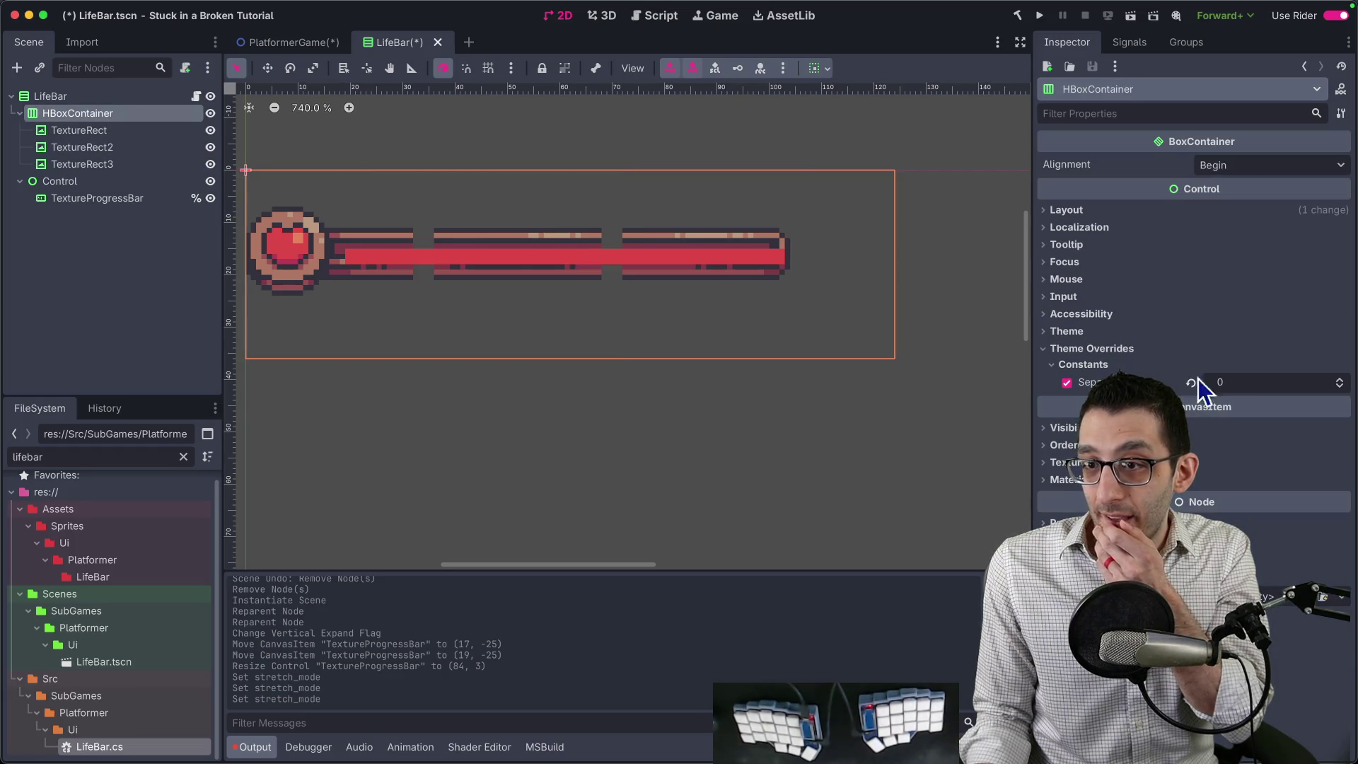
click(113, 133)
click(111, 148)
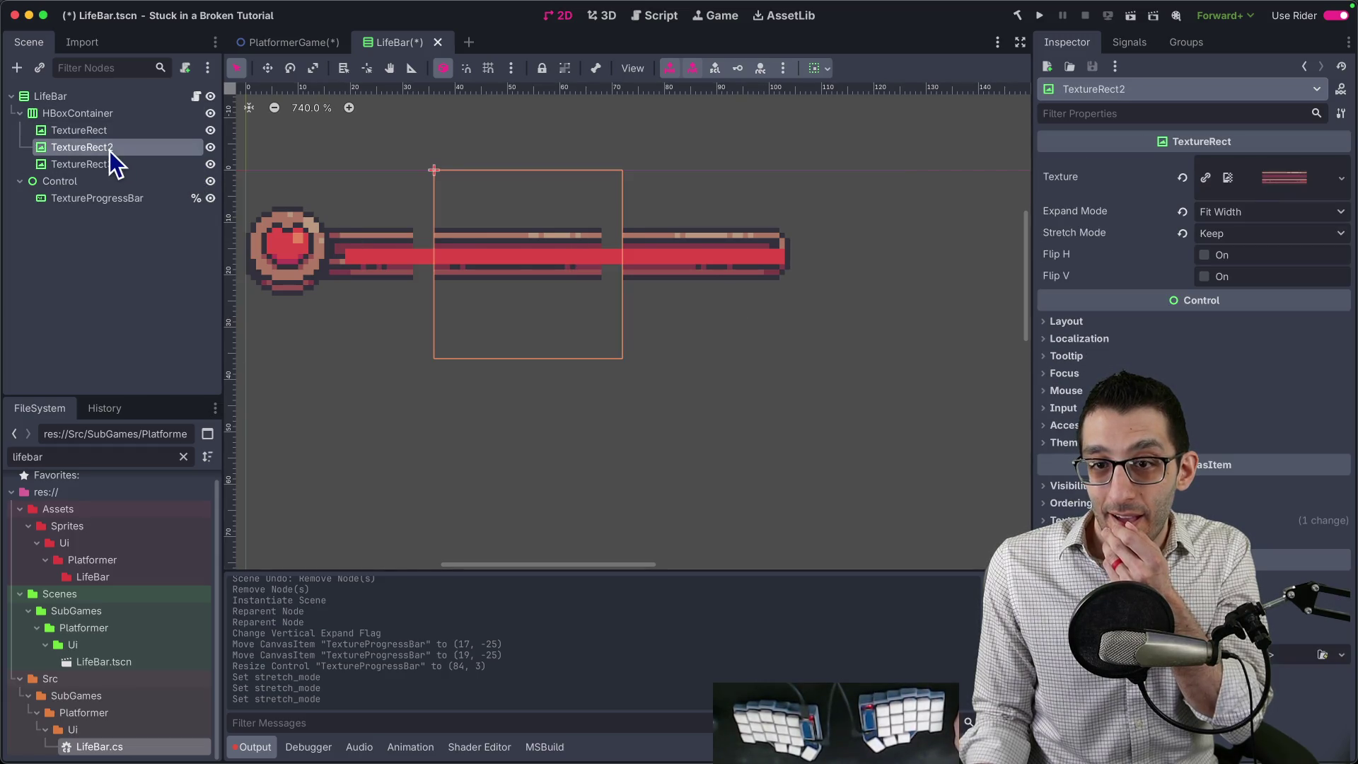
click(111, 161)
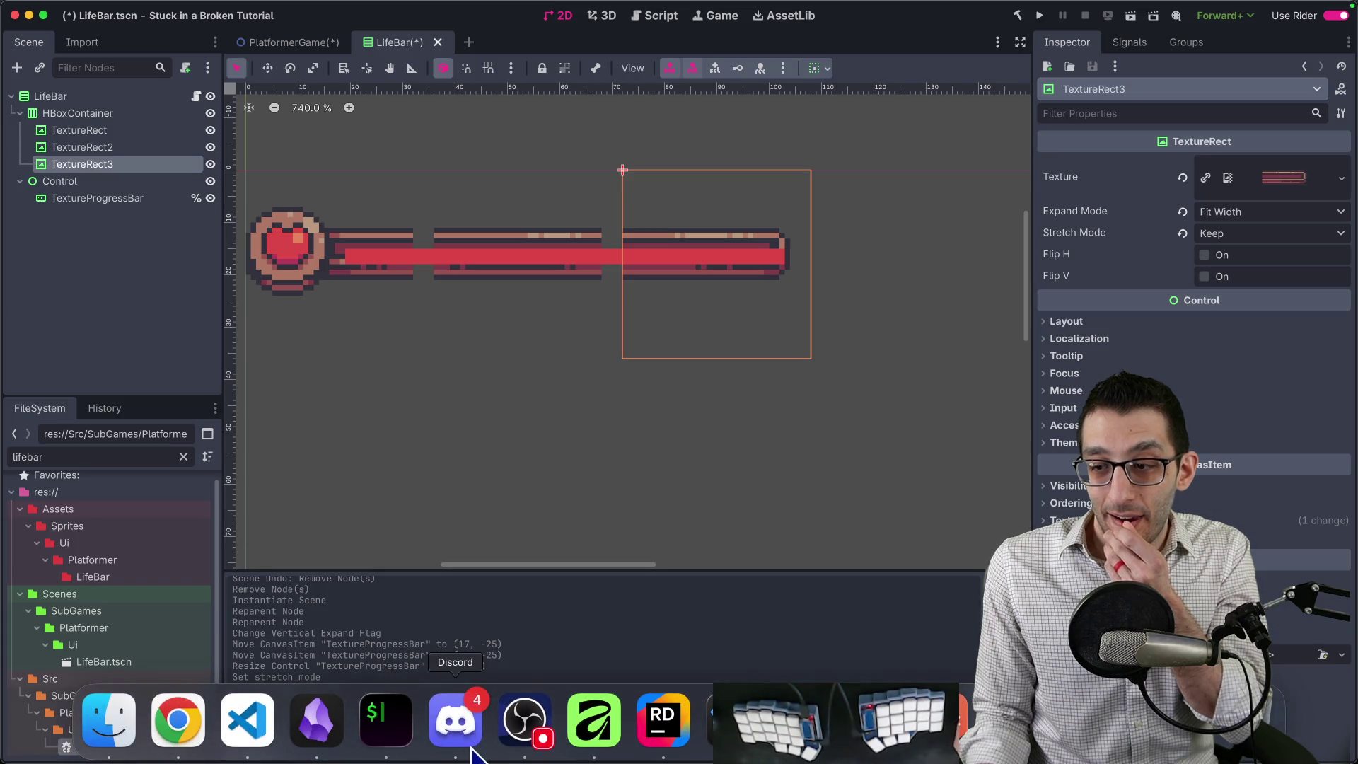
click(77, 113)
drag(1309, 386, 1316, 386)
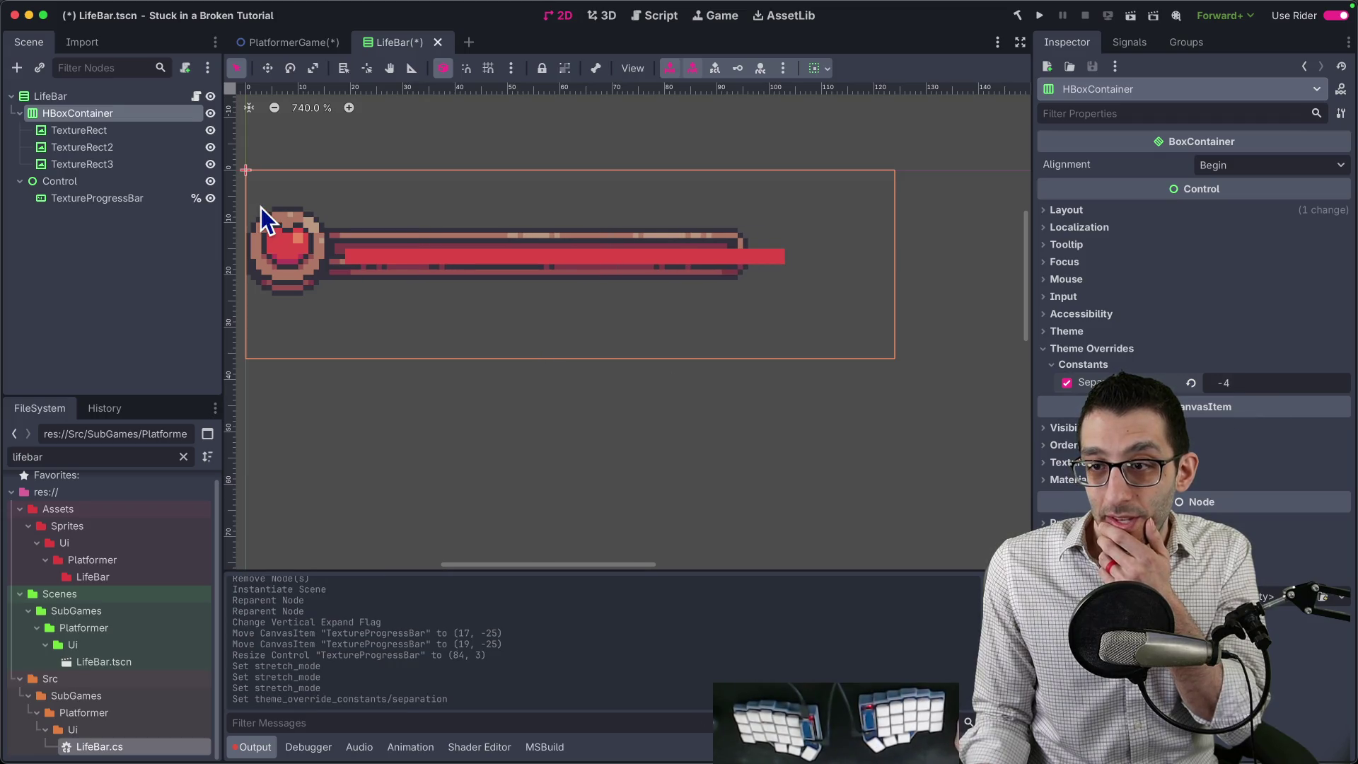
Fit the TextureProgressBar at (17, -26) as 75×2 inside the frame and save LifeBar.
click(92, 198)
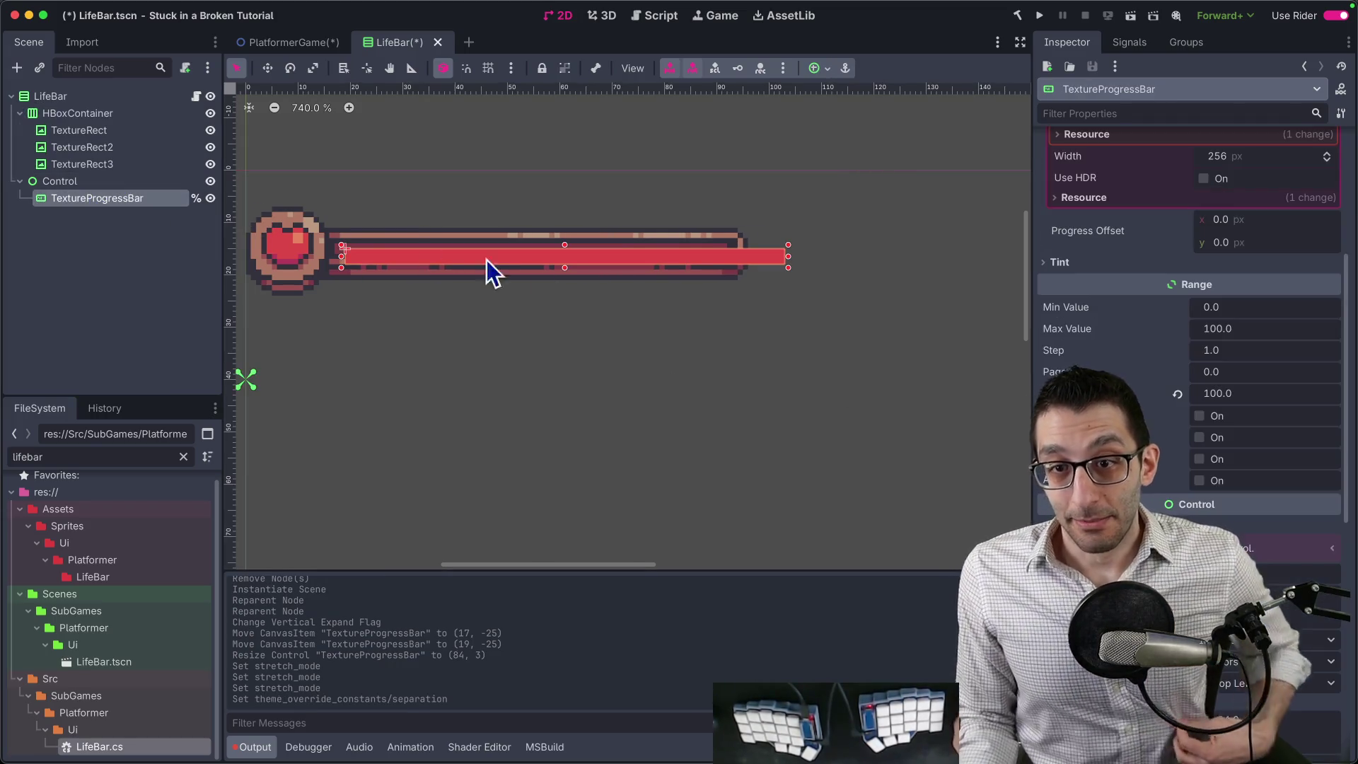
mouse_move(658, 269)
mouse_down()
mouse_move(649, 255)
mouse_move(662, 254)
mouse_move(646, 255)
mouse_up()
scroll(728, 267, up, 4)
mouse_move(826, 255)
mouse_down()
mouse_move(706, 253)
mouse_move(722, 253)
mouse_up()
scroll(528, 273, down, 4)
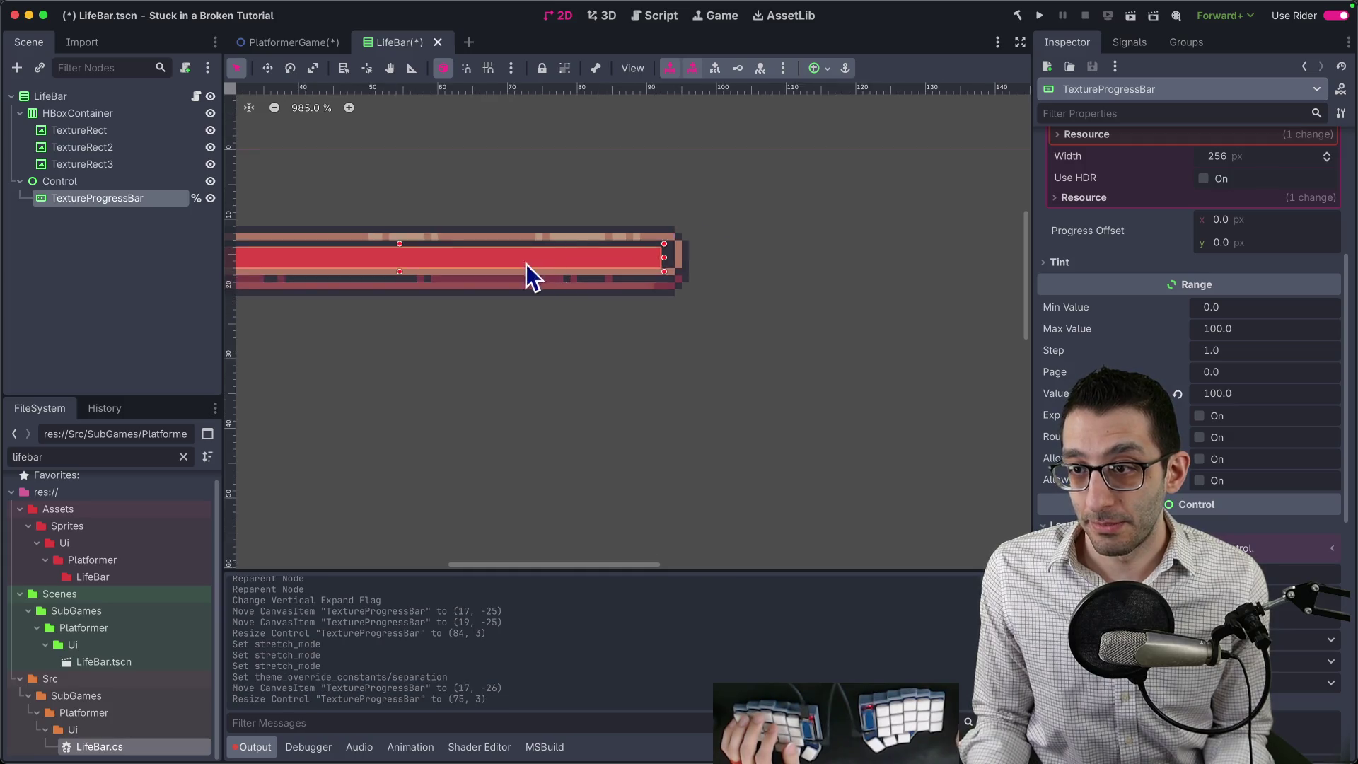
scroll(659, 259, up, 4)
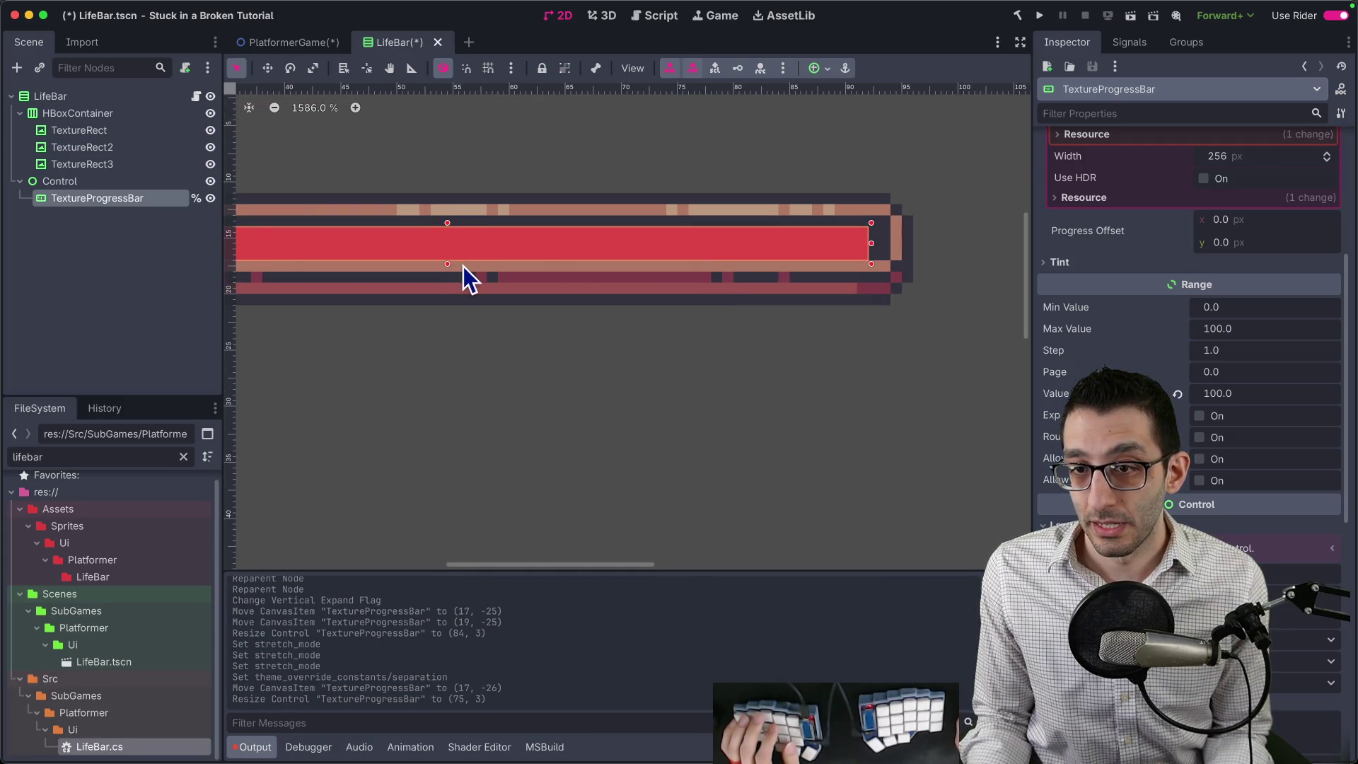
mouse_move(445, 255)
mouse_down()
mouse_move(453, 236)
mouse_move(456, 249)
mouse_up()
scroll(482, 286, down, 1)
scroll(482, 286, down, 2)
click(444, 339)
scroll(591, 343, down, 3)
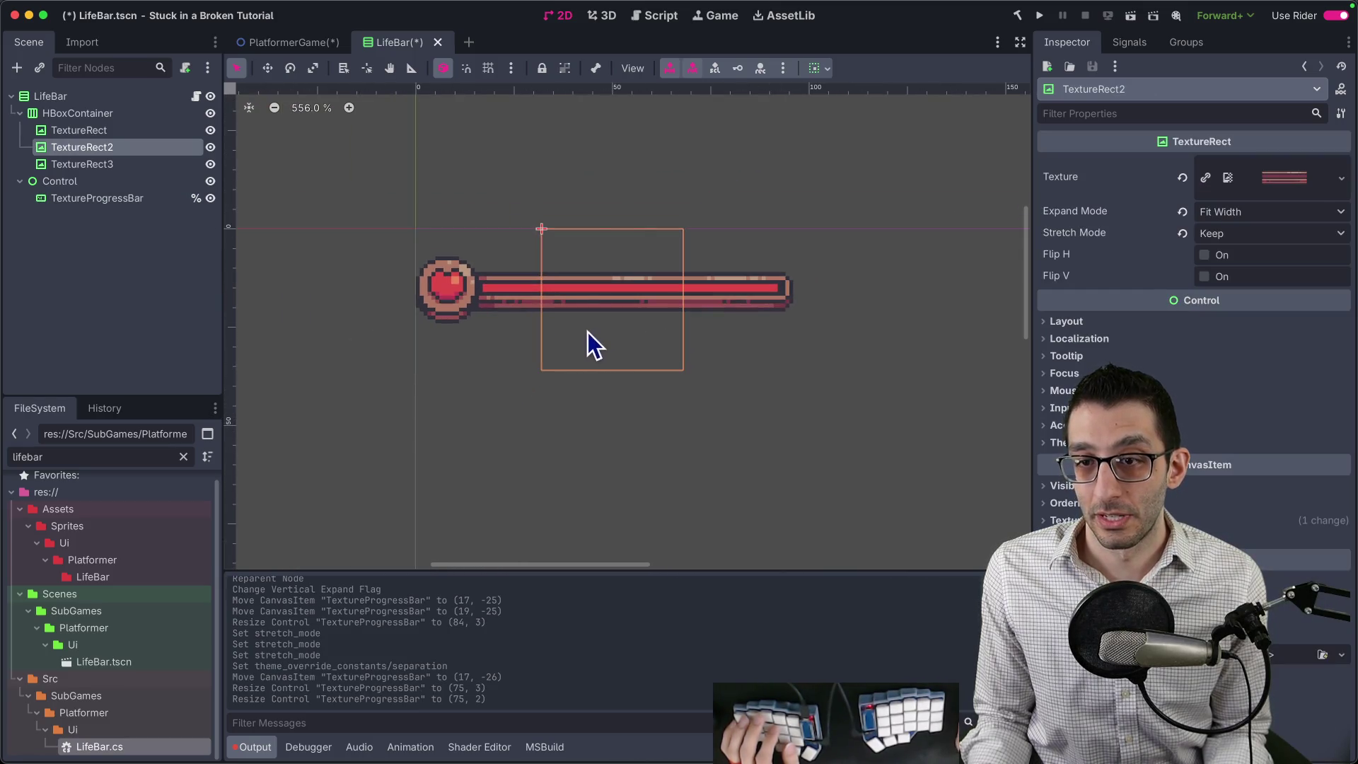
key(cmd+s)
In PlatformerGame, toggle LifeBar's vertical Expand off and back on, then return to LifeBar.
click(307, 42)
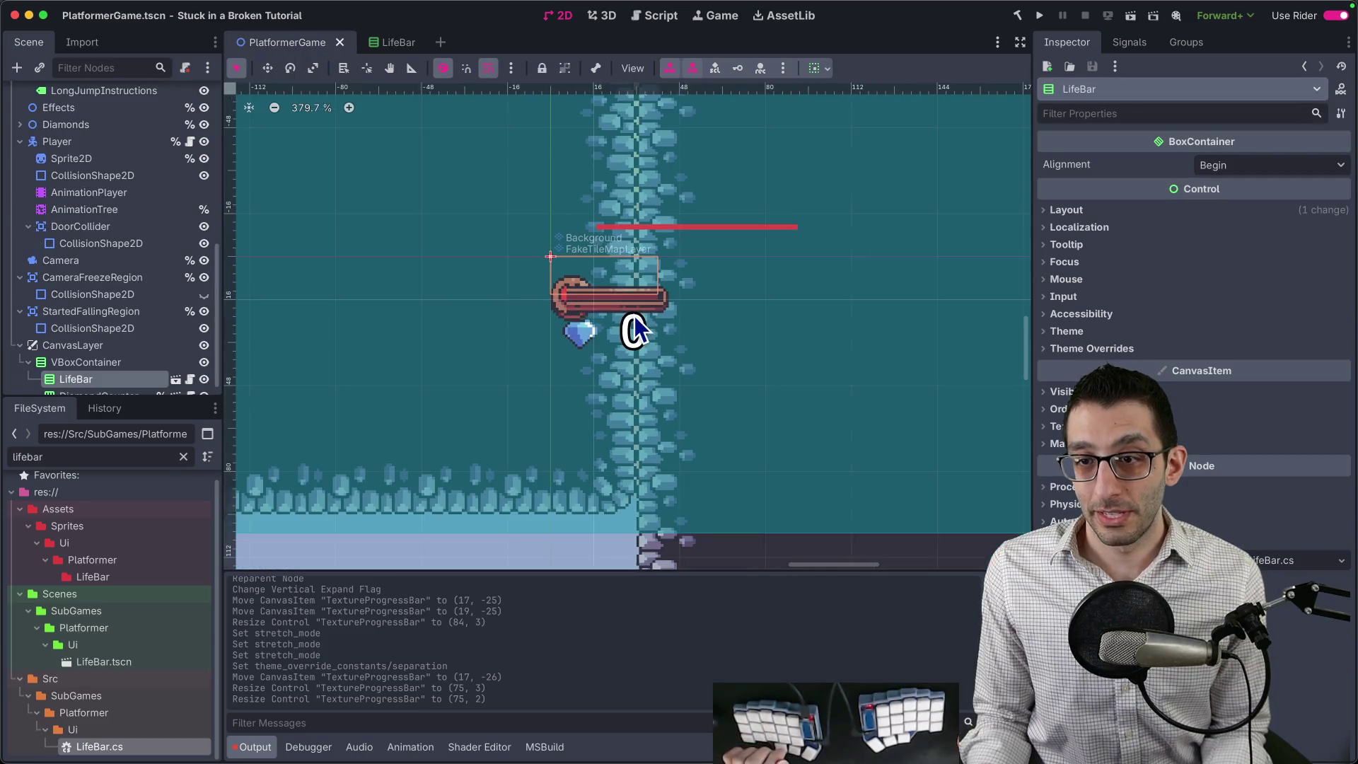
scroll(635, 321, up, 1)
scroll(136, 353, down, 1)
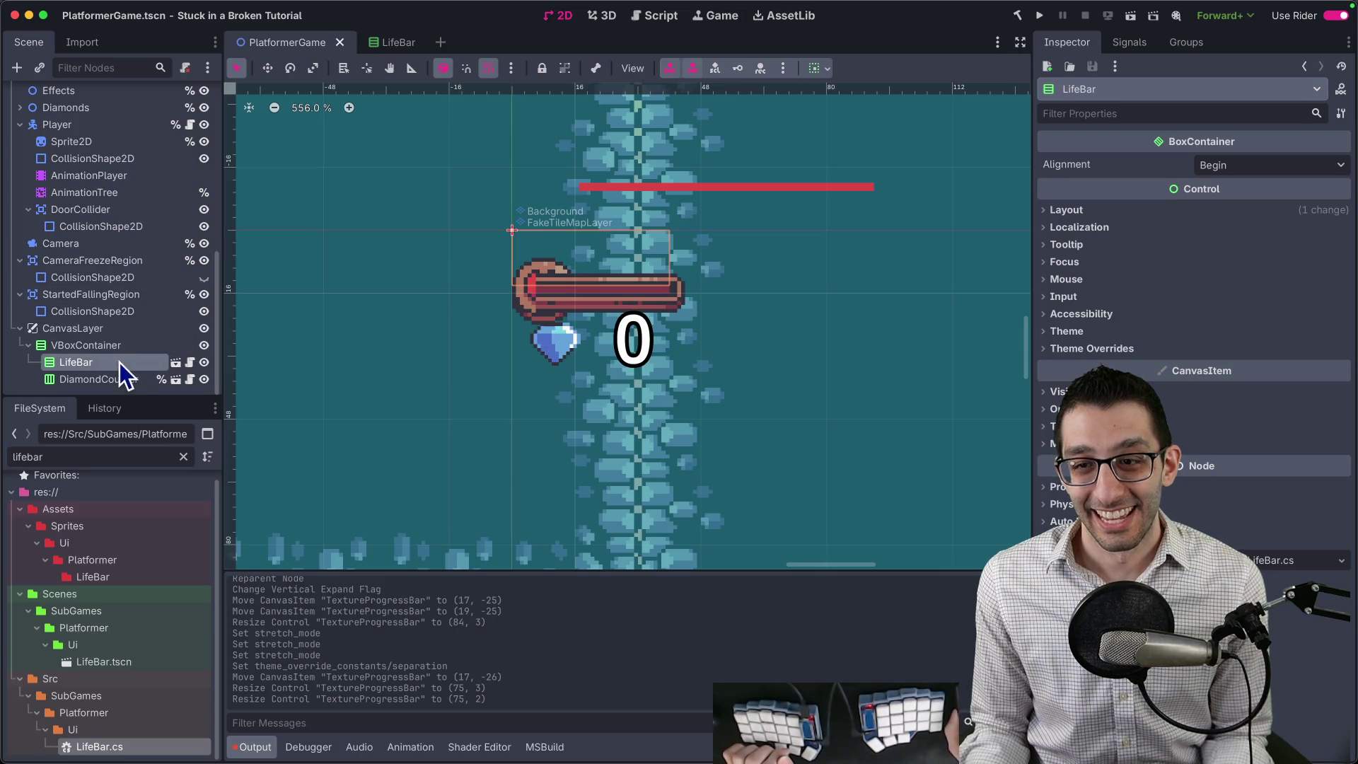
click(825, 67)
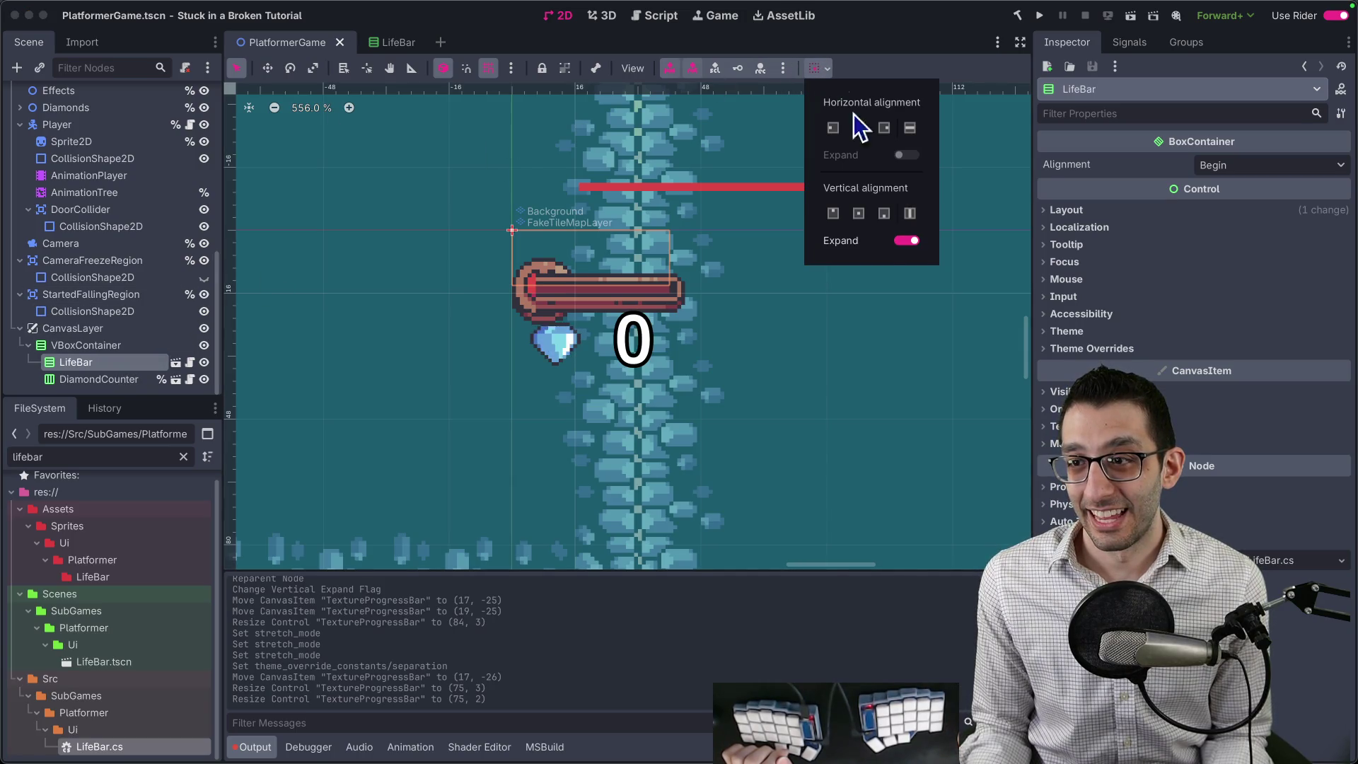
click(909, 242)
click(914, 245)
click(389, 274)
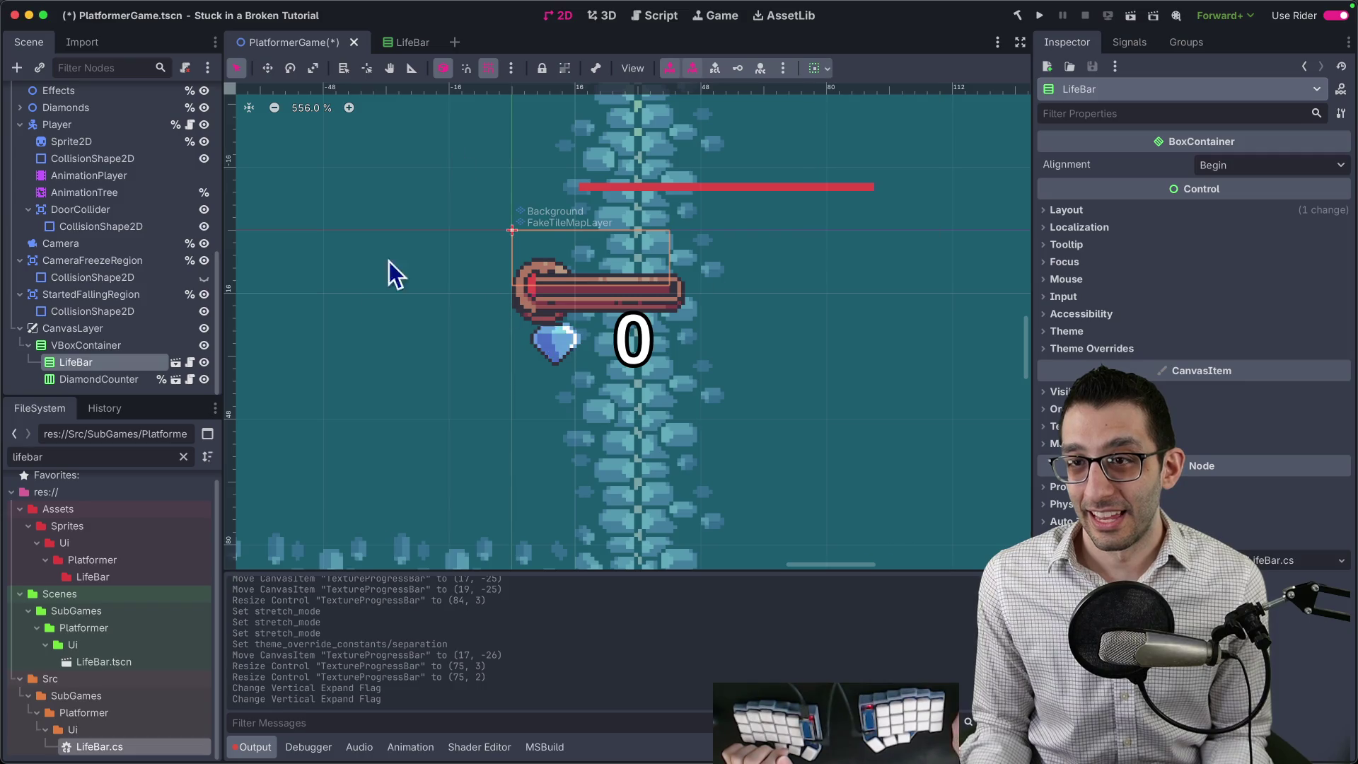
click(416, 51)
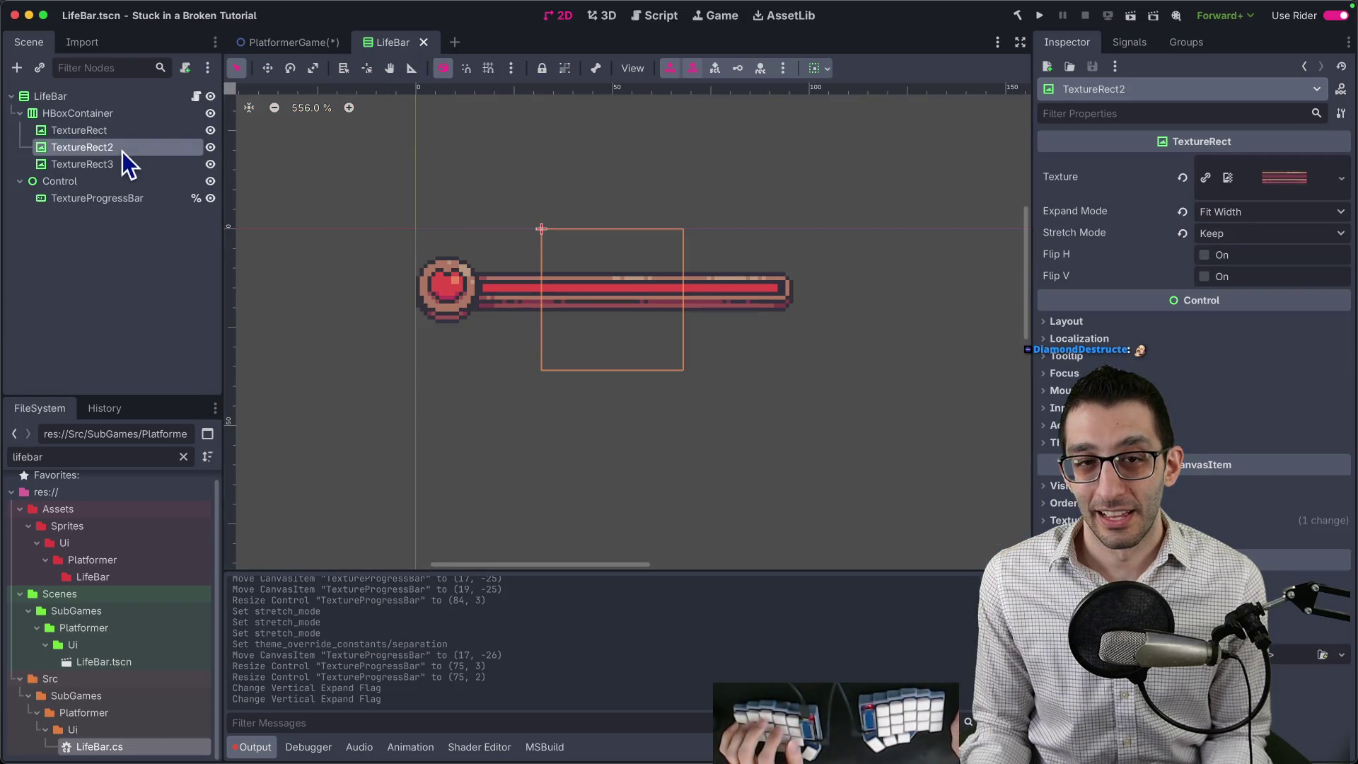
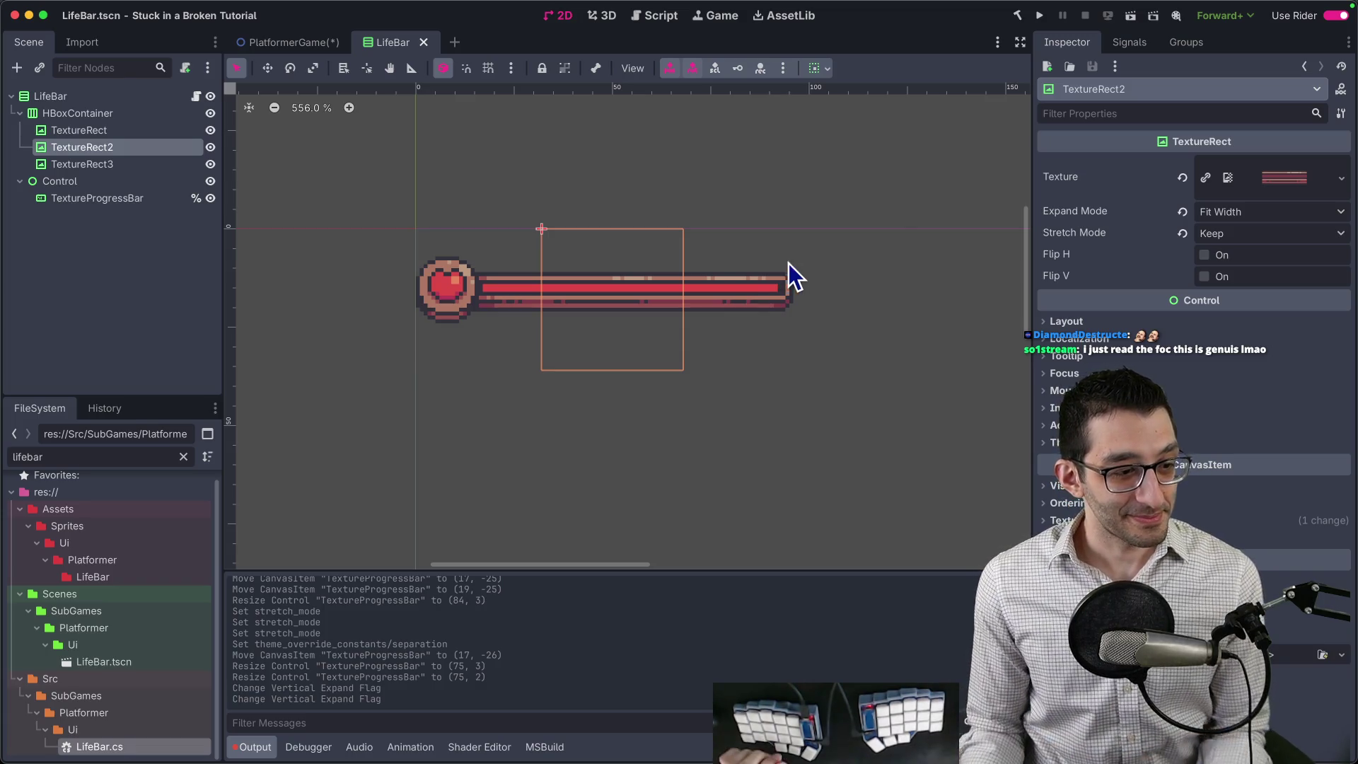
Change the LifeBar root node's type to Control and save the scene.
click(110, 164)
click(113, 132)
click(117, 116)
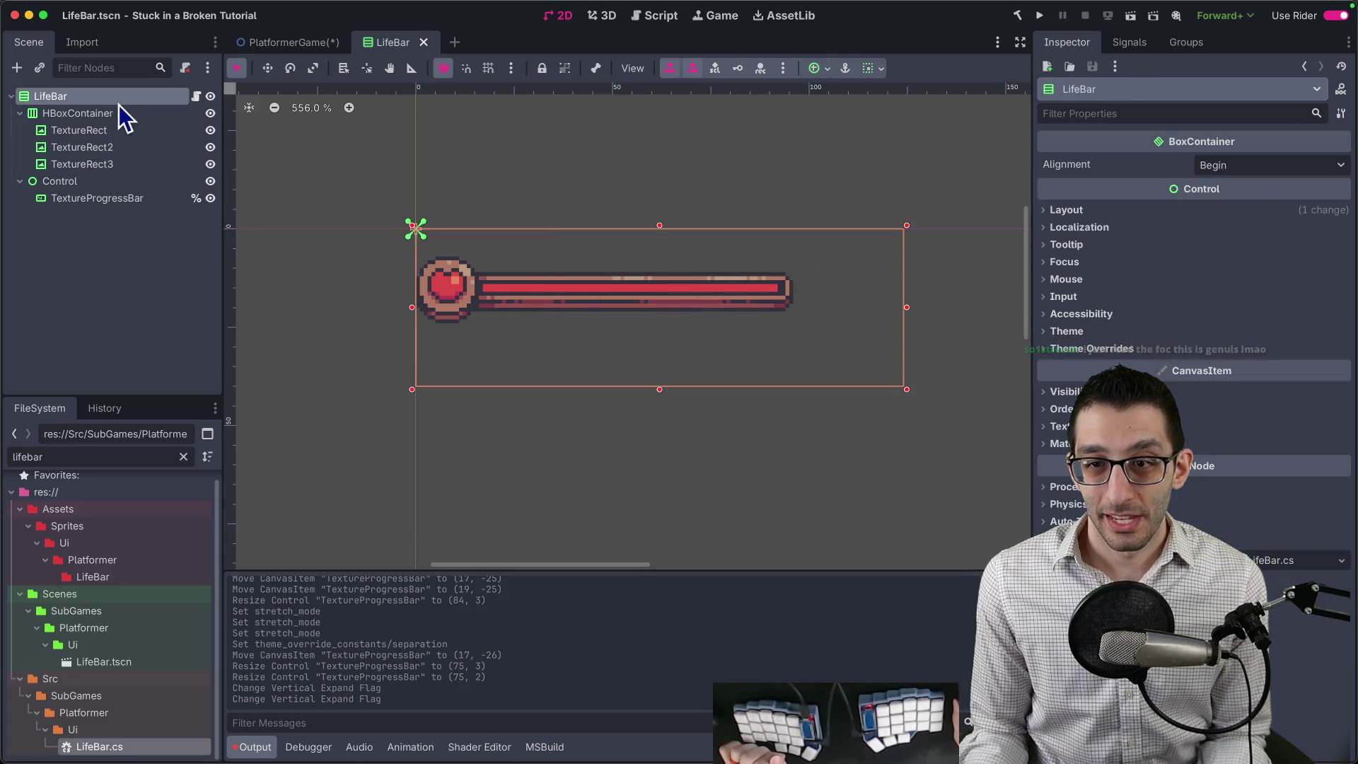
key(Up)
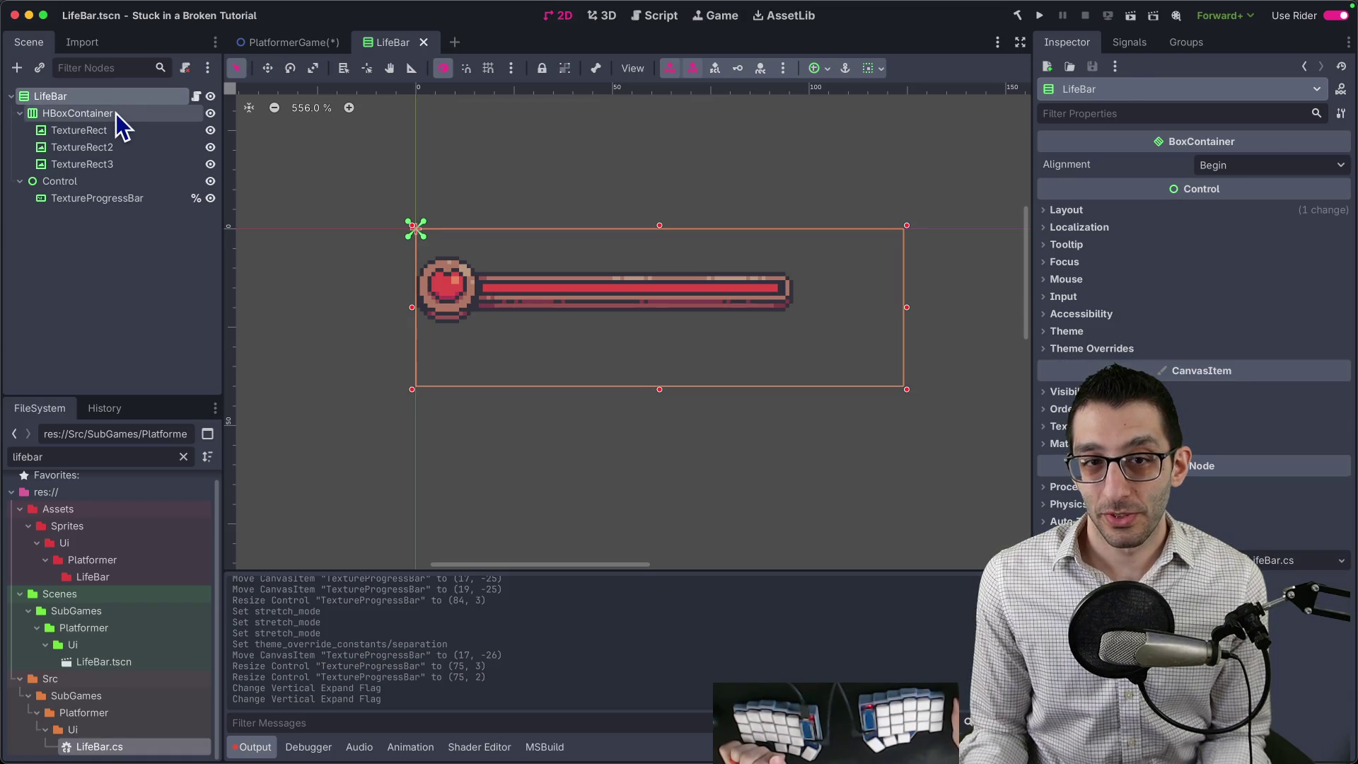
right_click(60, 92)
click(134, 330)
text(control)
key(Return)
key(ctrl+s)
Inspect the LifeBar instance in the PlatformerGame level's HUD.
click(338, 45)
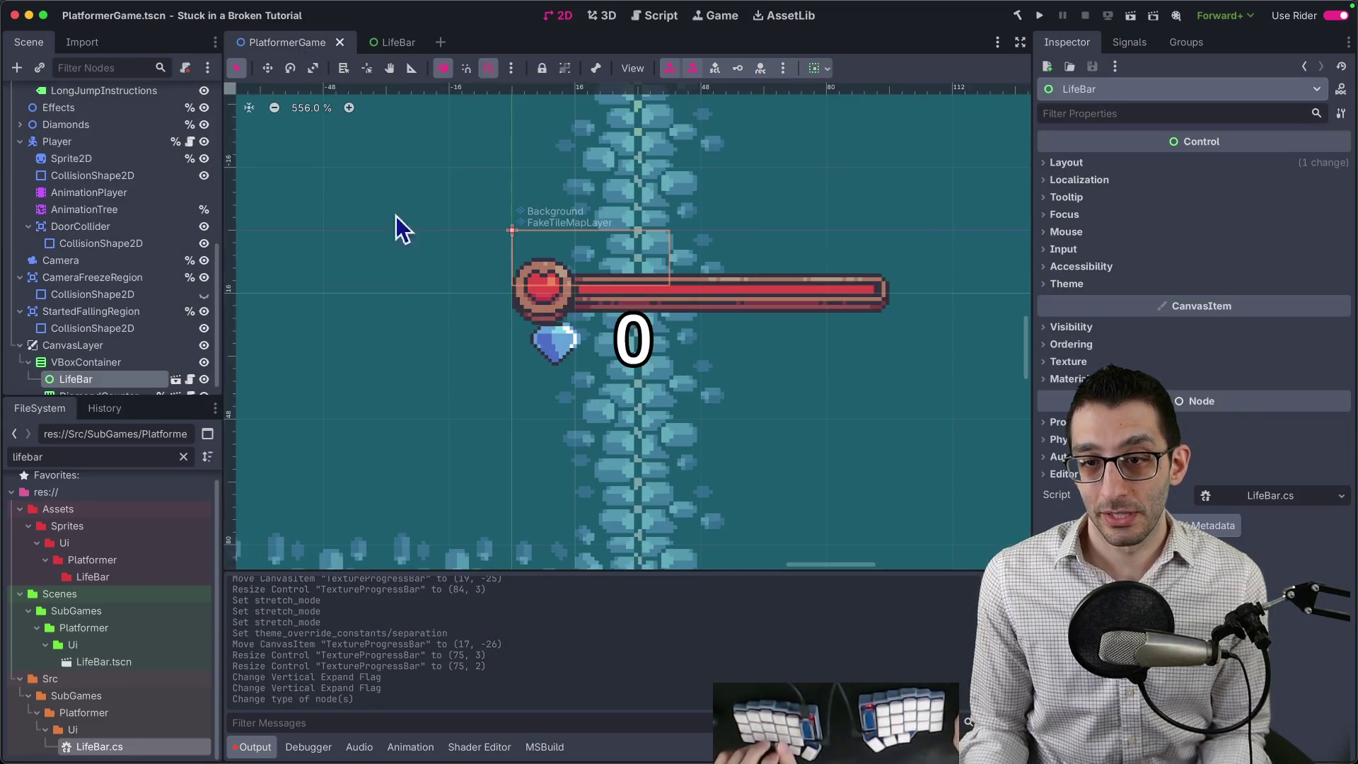
scroll(106, 375, down, 1)
click(104, 380)
click(103, 363)
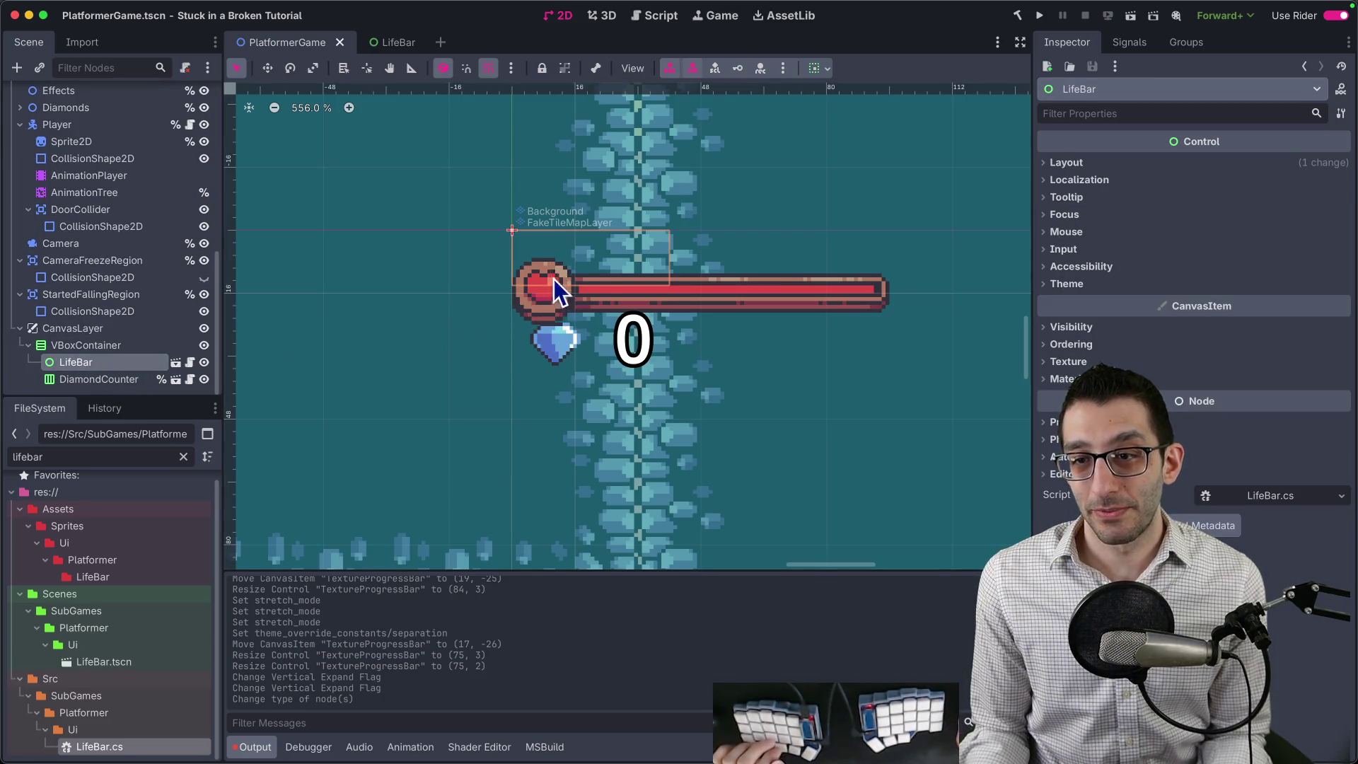
click(124, 380)
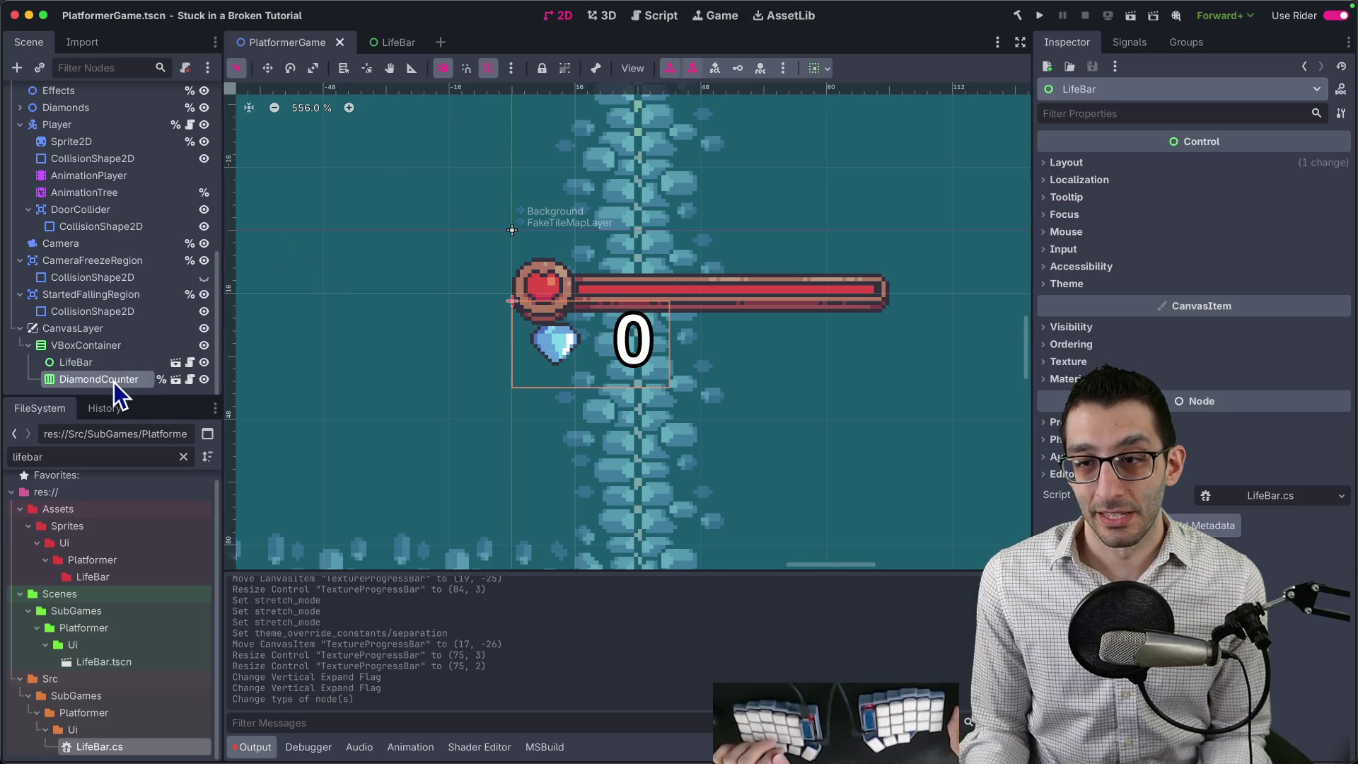
click(124, 361)
Shrink LifeBar's bounds to 99 × 28 around the heart bar and recheck it in the HUD.
click(385, 43)
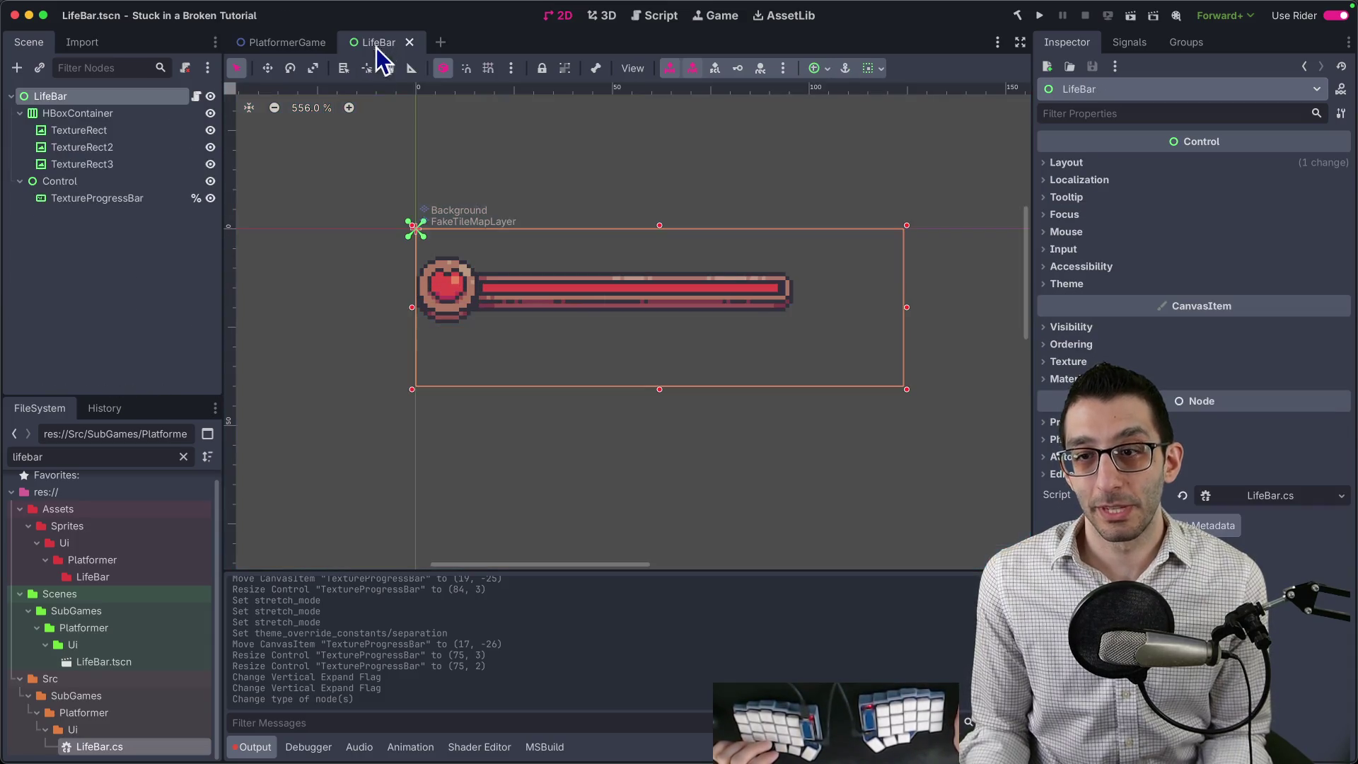
drag(907, 389, 808, 342)
click(311, 44)
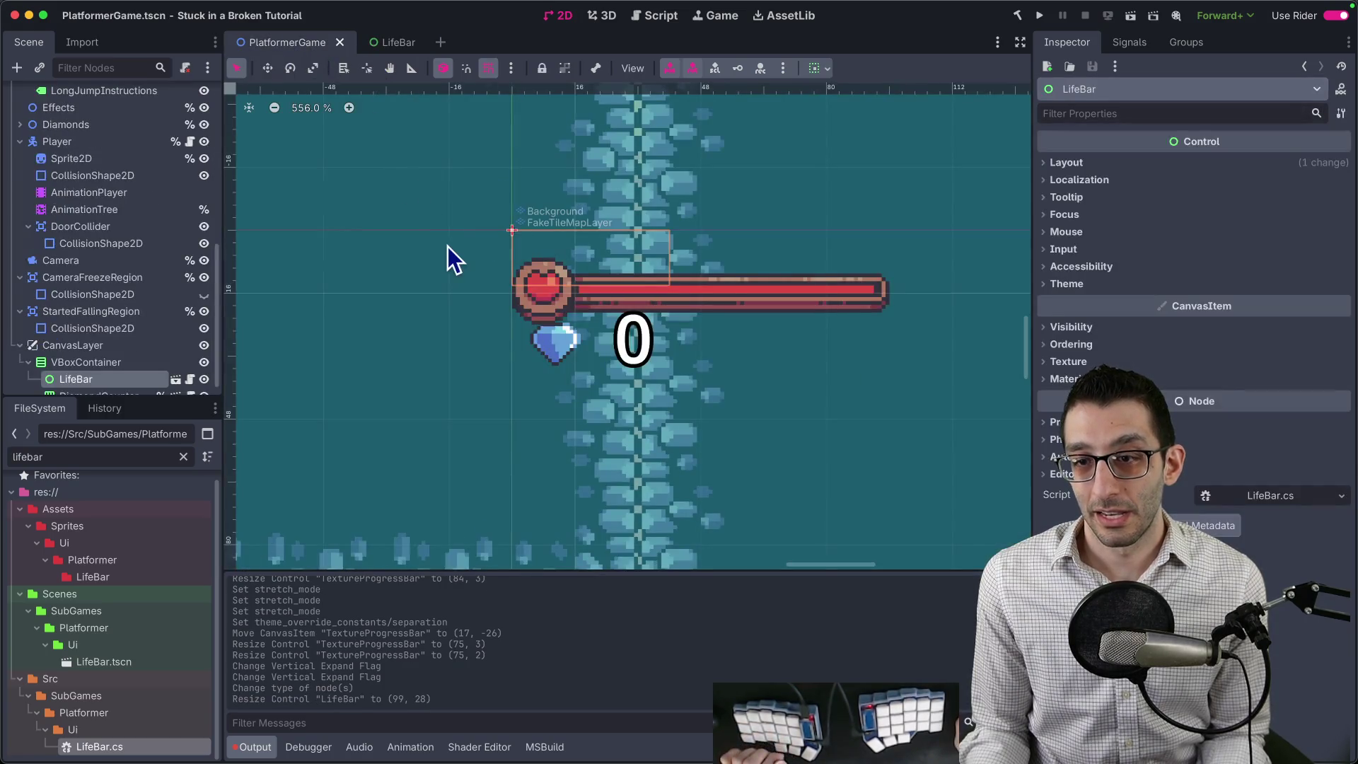
scroll(622, 273, down, 5)
scroll(631, 282, up, 4)
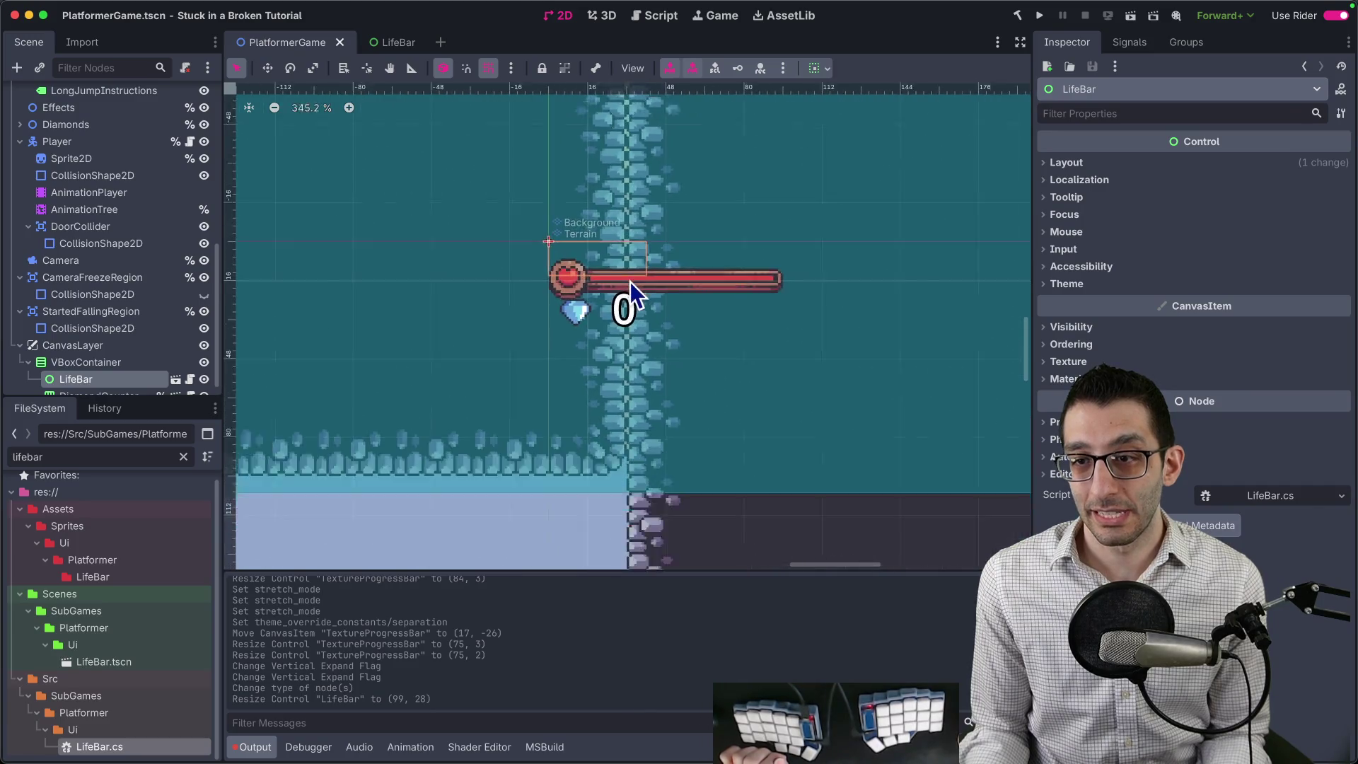
scroll(109, 350, down, 1)
click(100, 351)
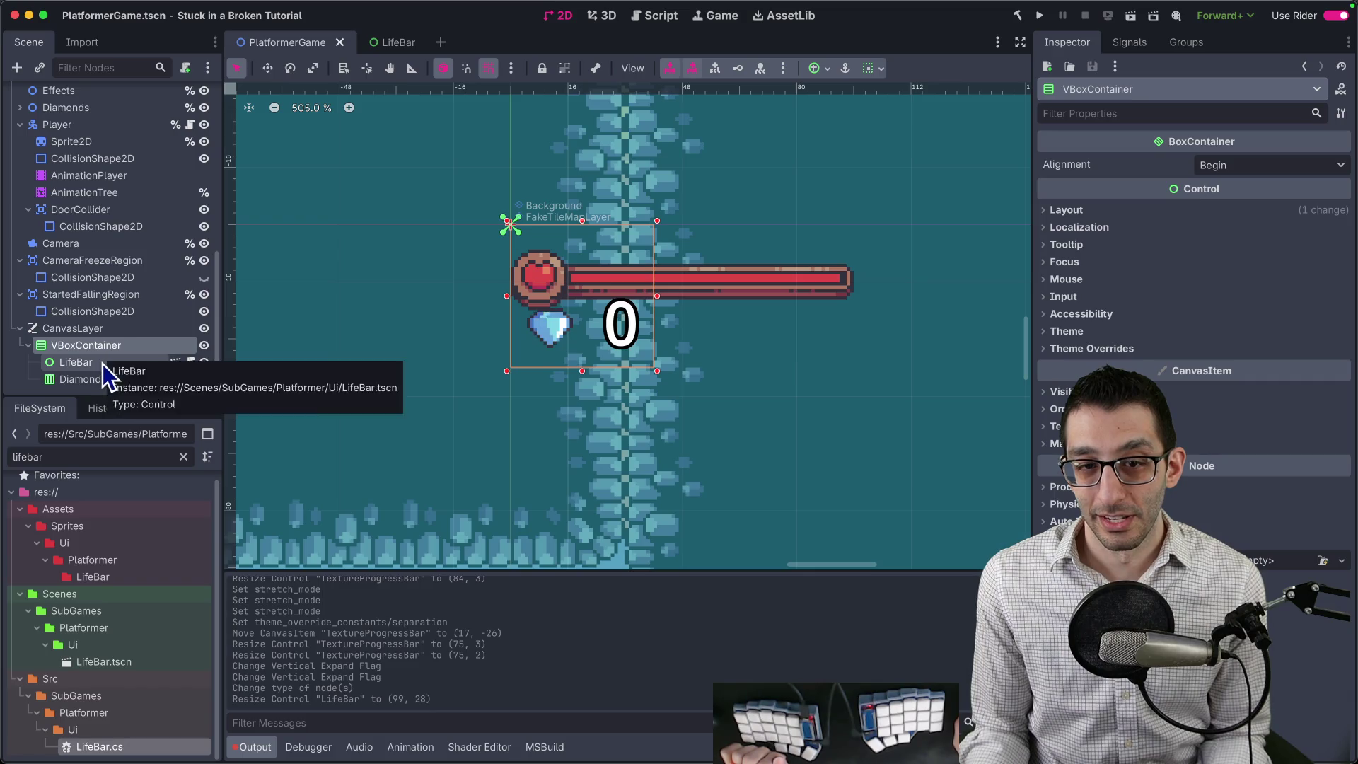
click(103, 364)
Select the TextureProgressBar in the LifeBar scene to view its textures.
click(388, 41)
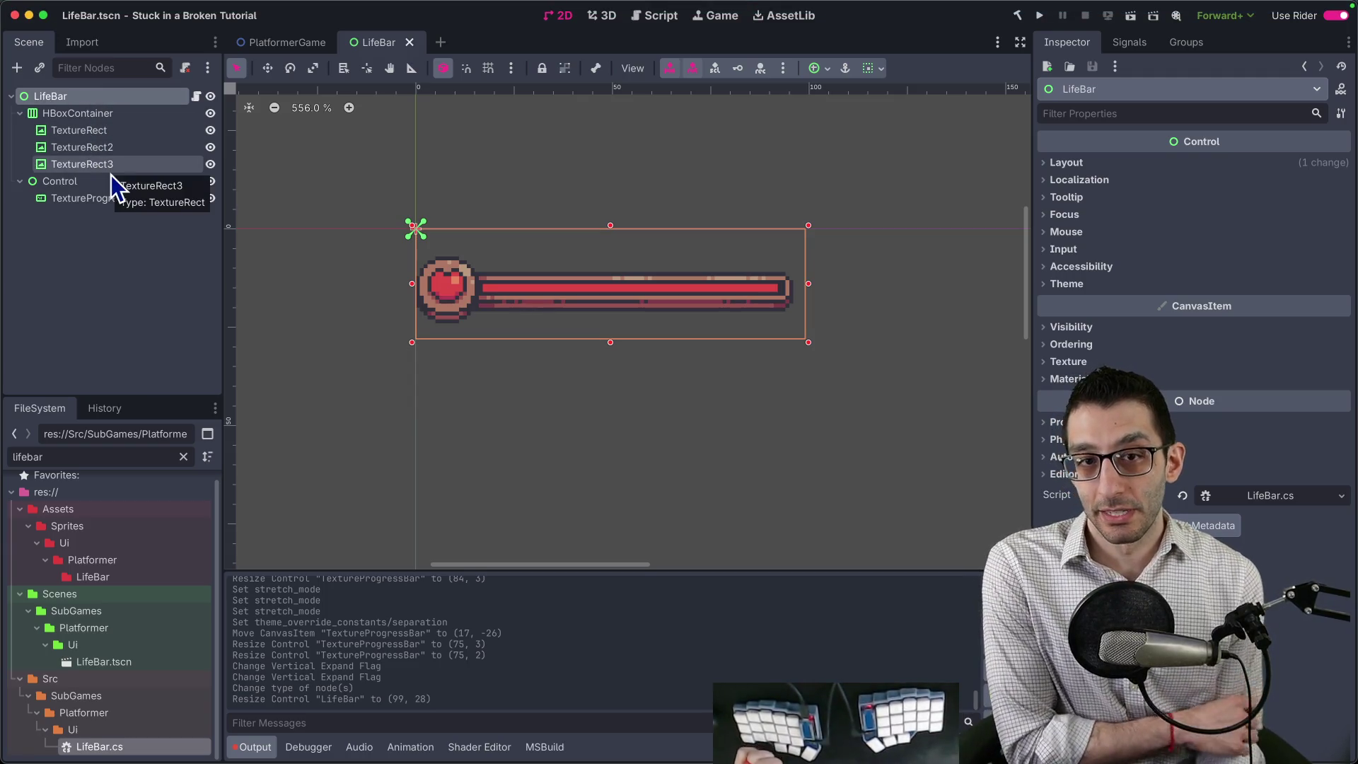
click(119, 198)
scroll(1164, 283, up, 3)
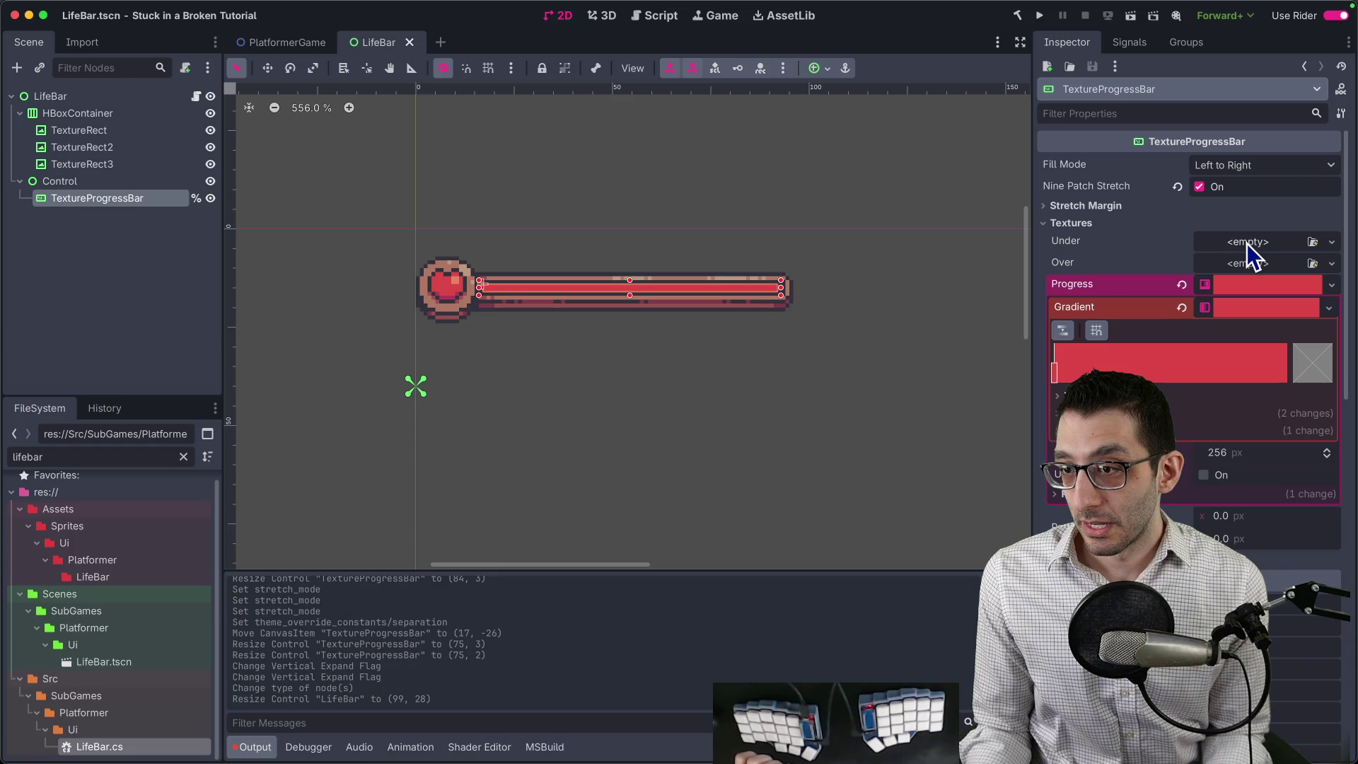
Open 1.png from the LifeBar sprite folder in Affinity.
mouse_move(707, 760)
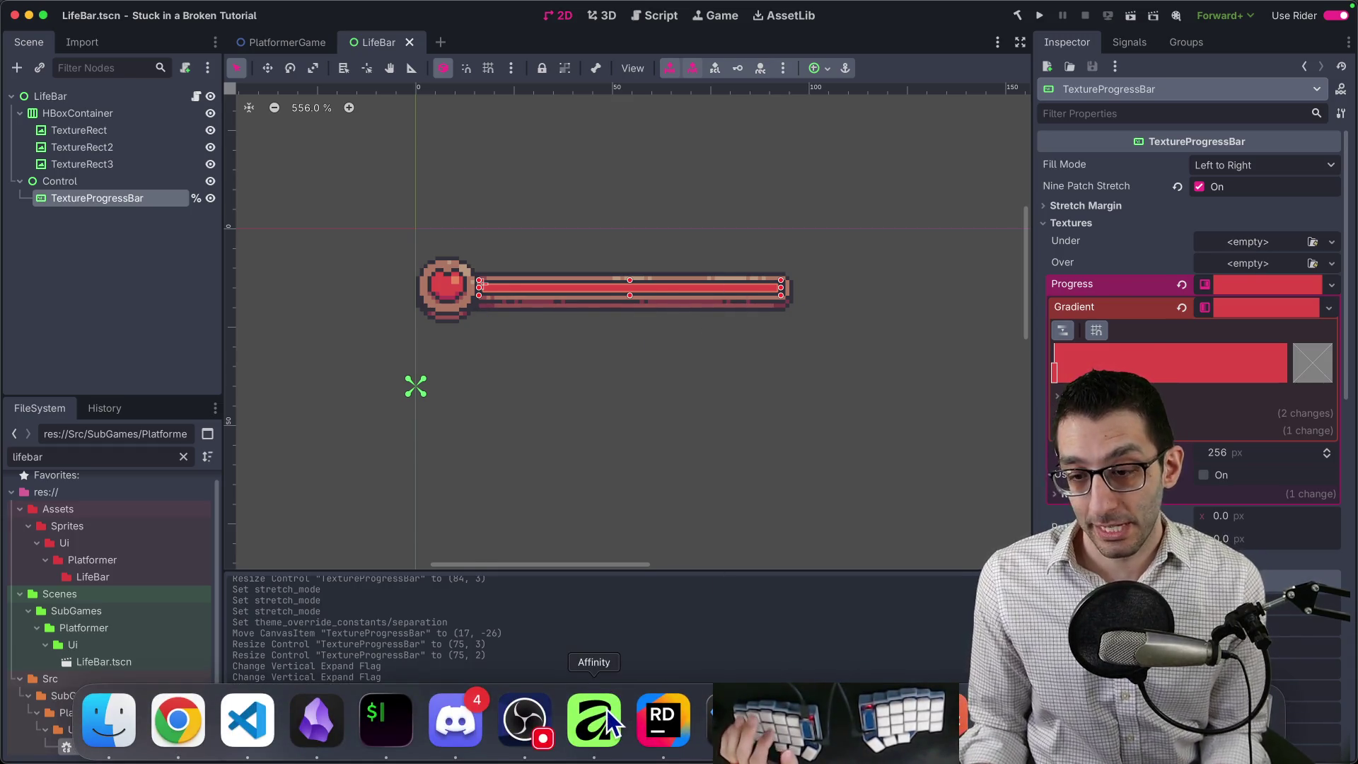
click(610, 725)
mouse_move(524, 760)
click(109, 718)
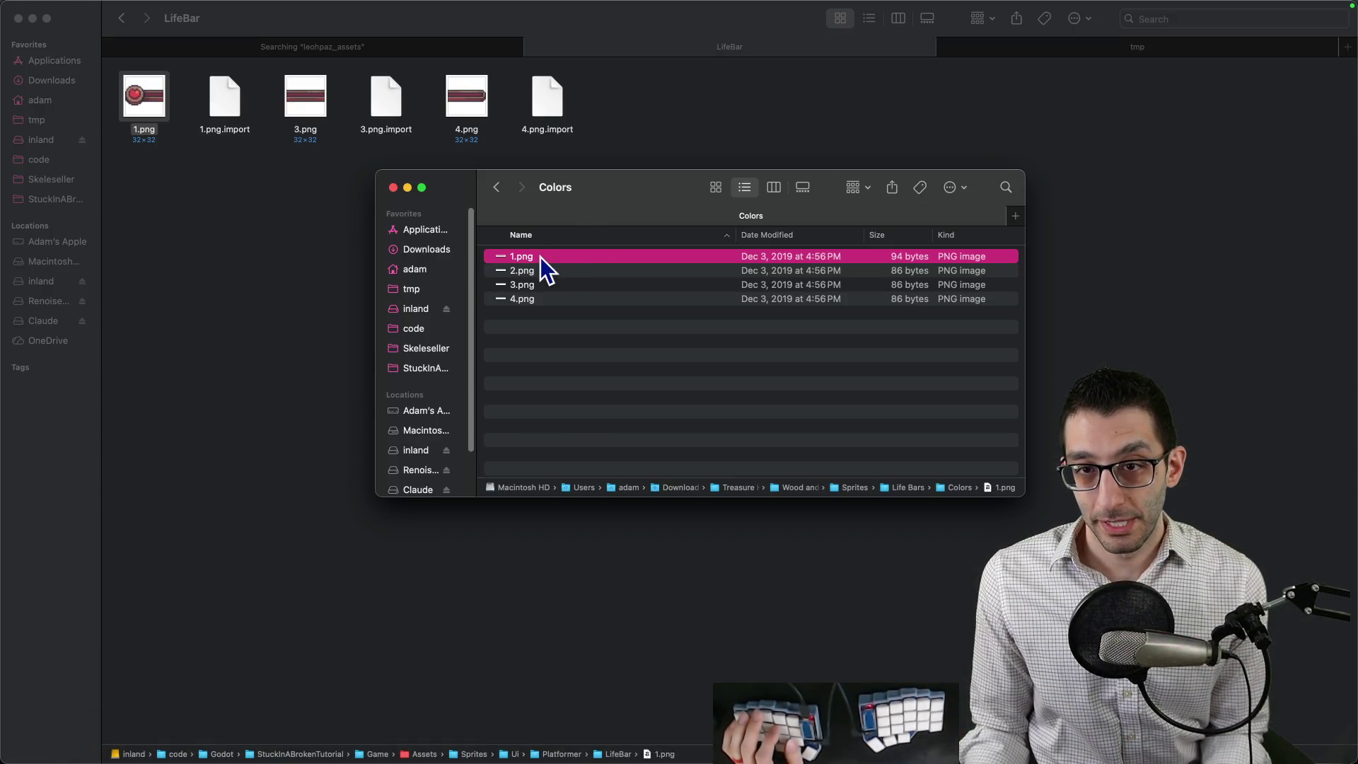
click(139, 215)
right_click(155, 102)
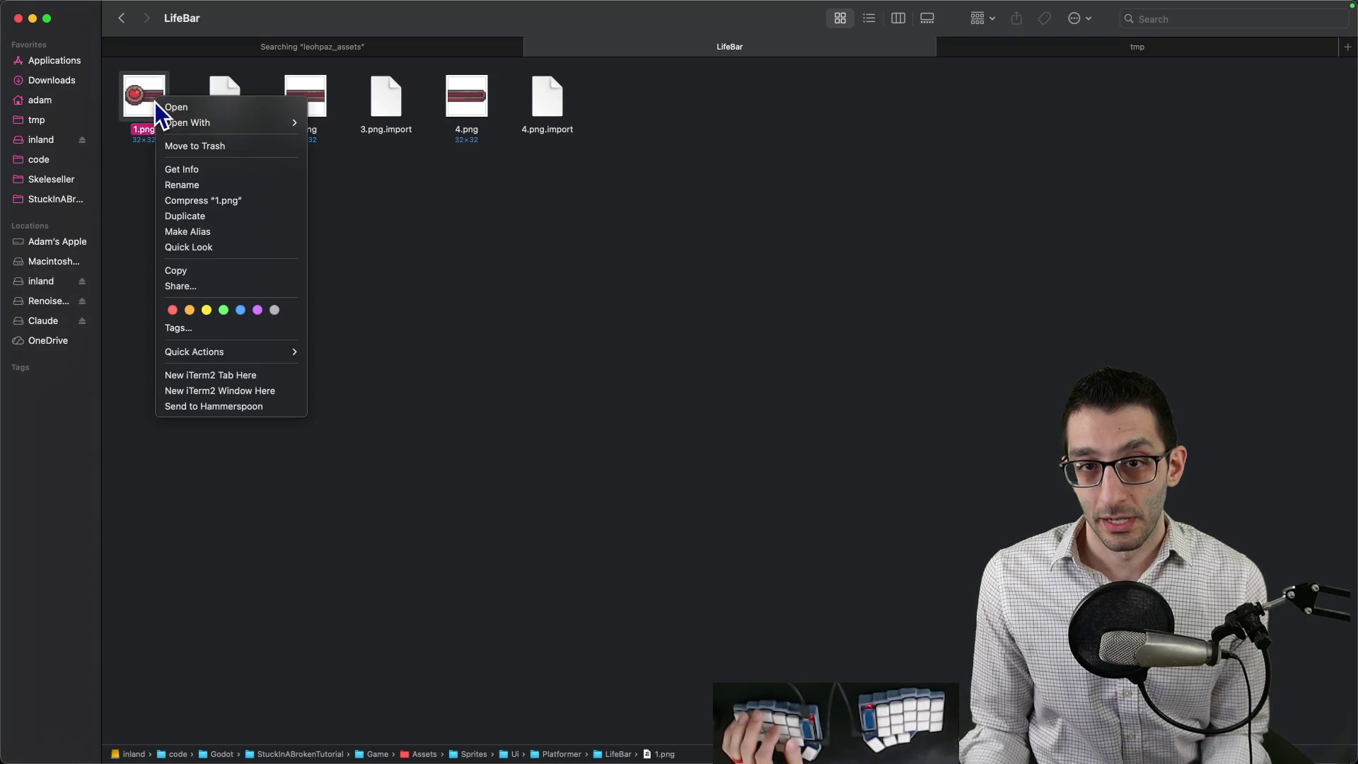
click(613, 247)
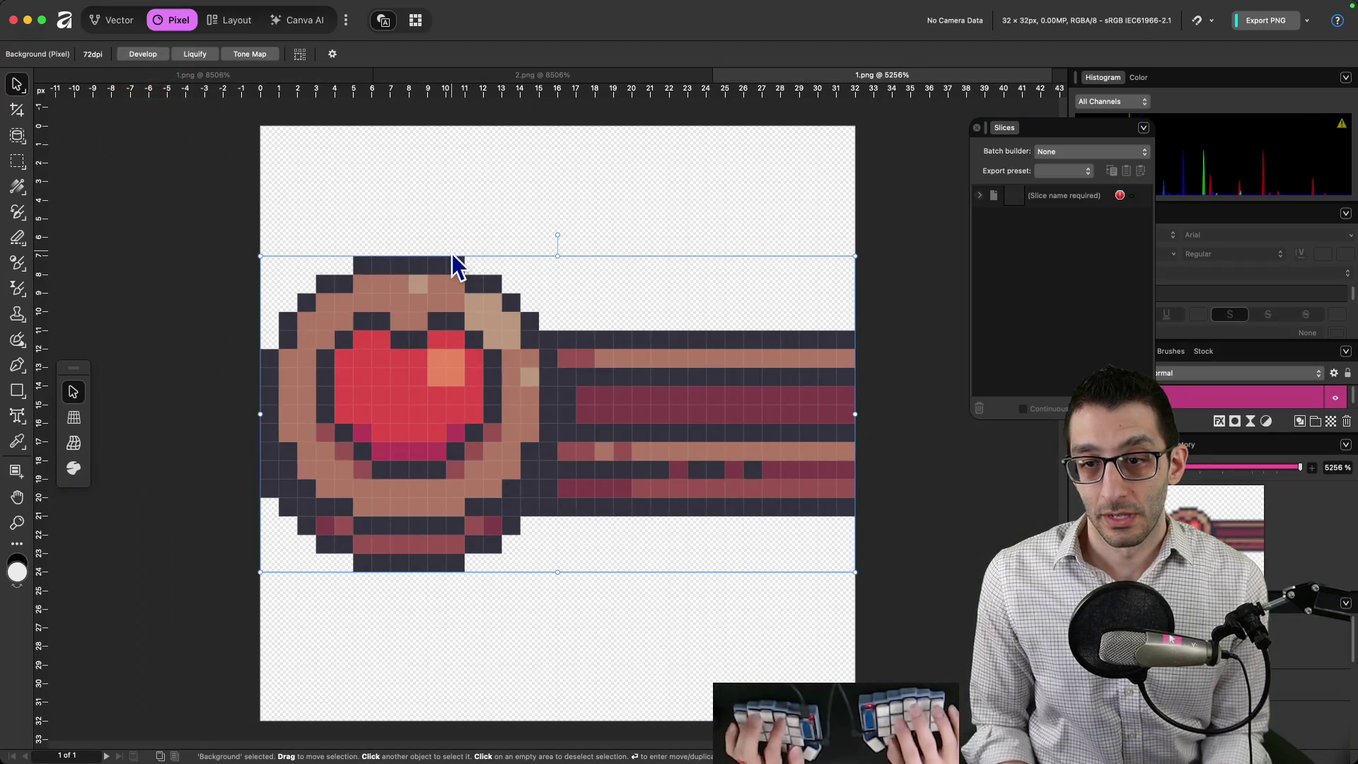
Resize the 1.png canvas to 96 px wide, anchored left.
mouse_move(197, 3)
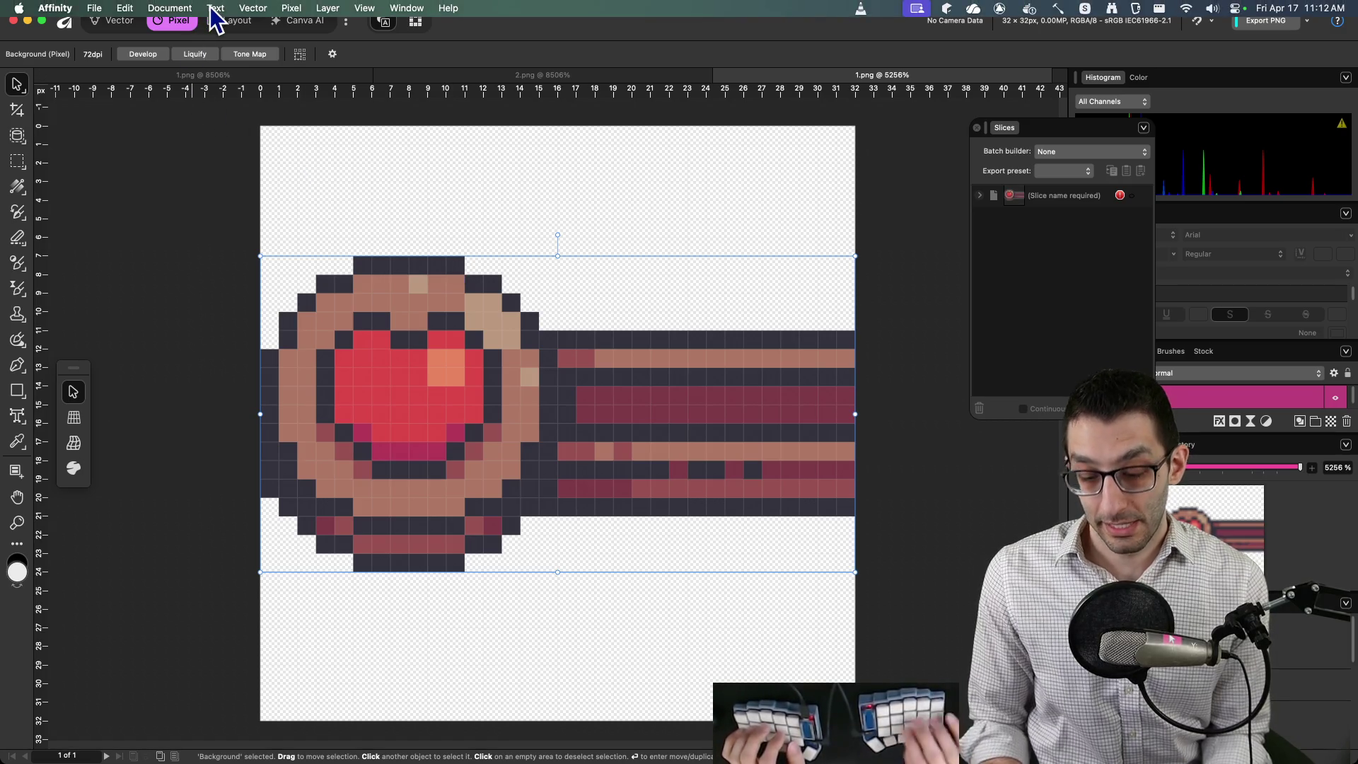
key(super+alt+i)
key(Escape)
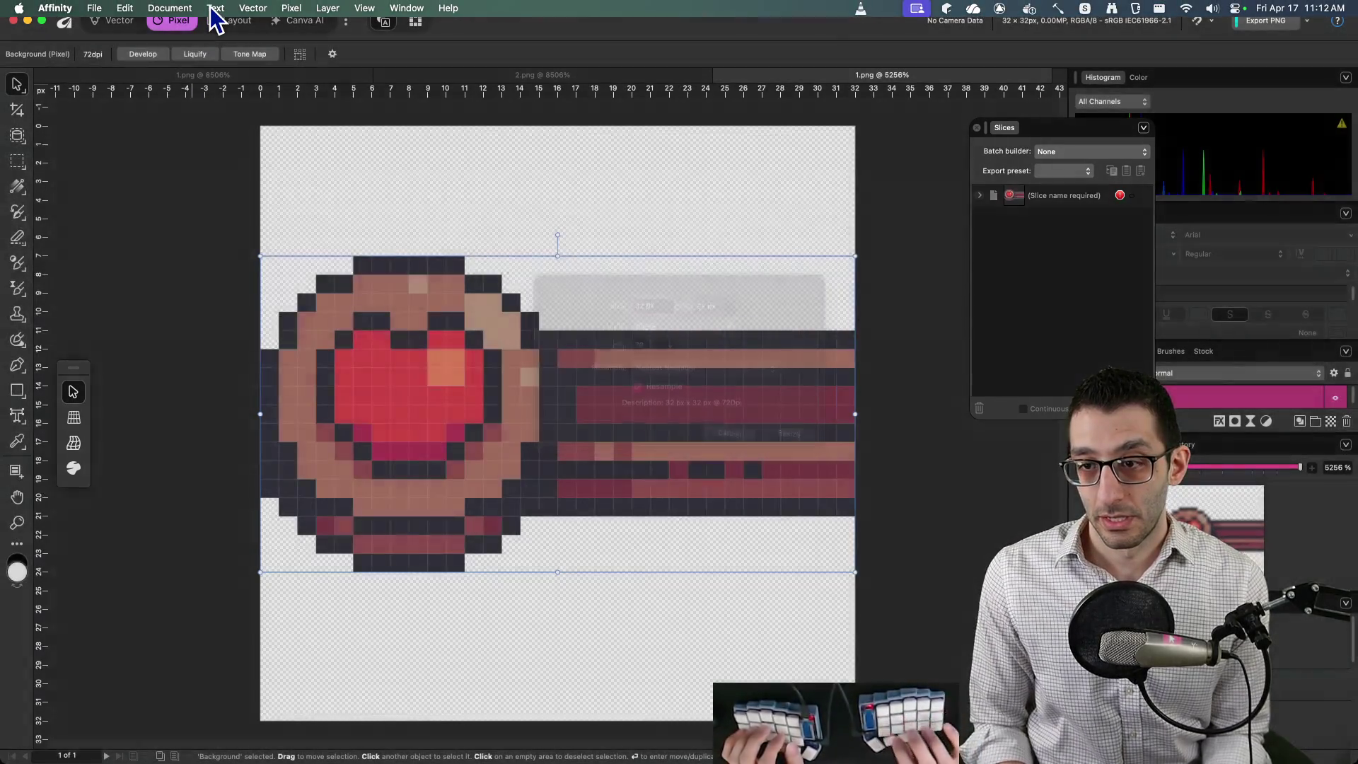
key(super+alt+i)
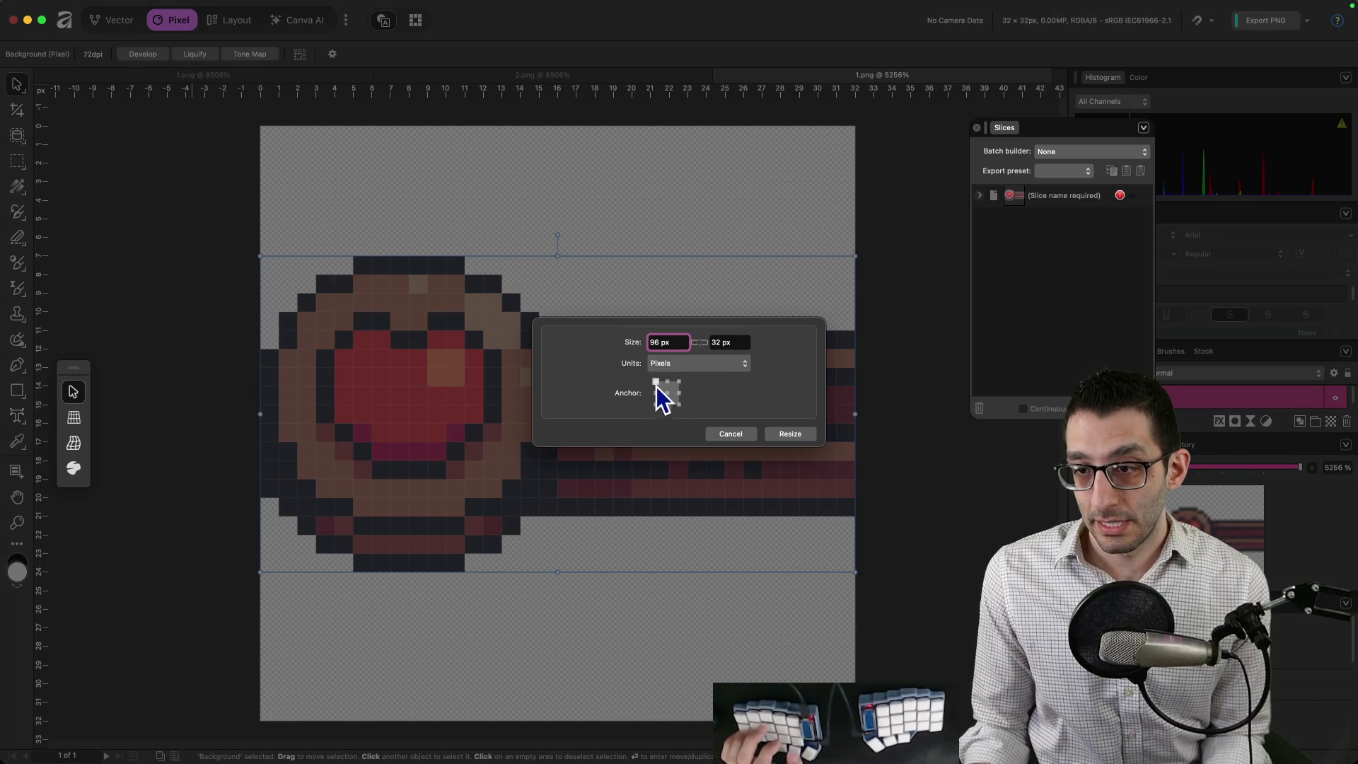
click(792, 433)
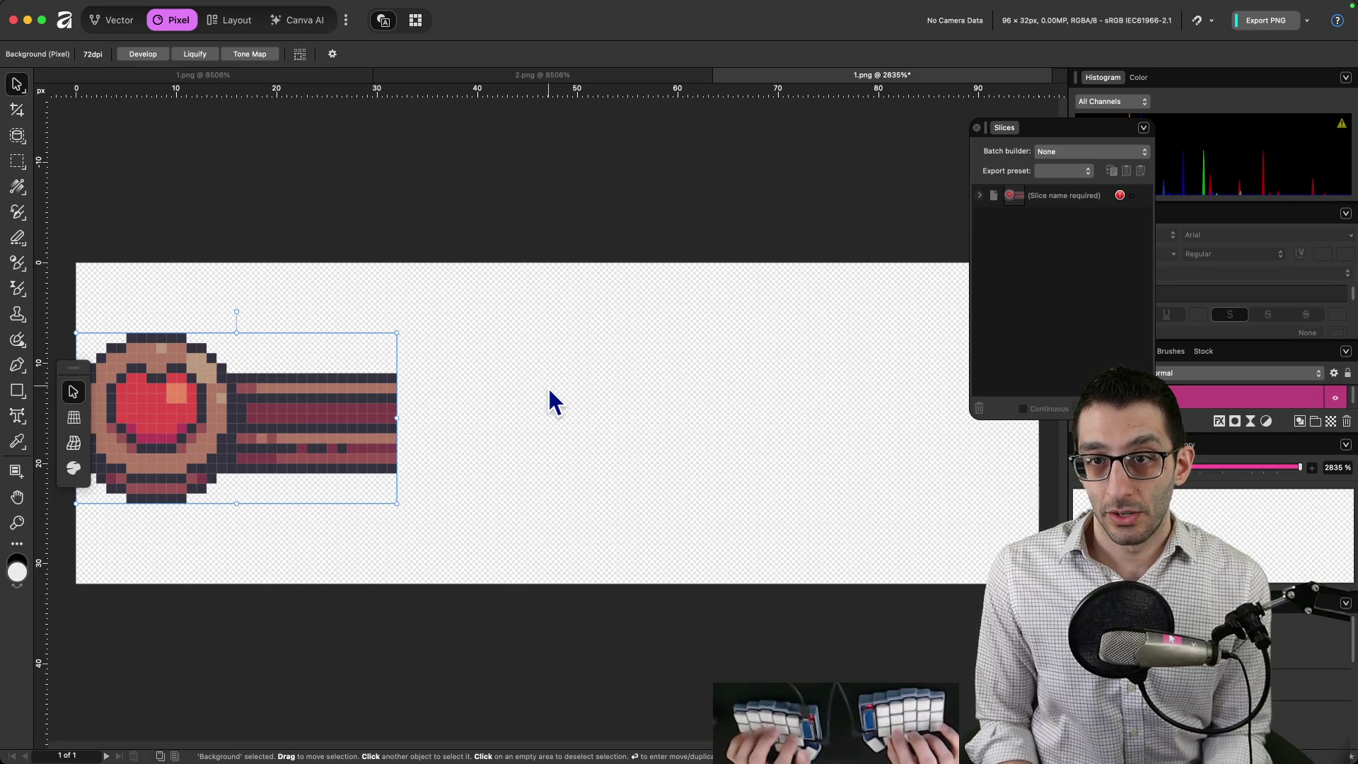
Open 3.png and slide its bar segment right in 1.png to lengthen the bar.
key(super+Tab)
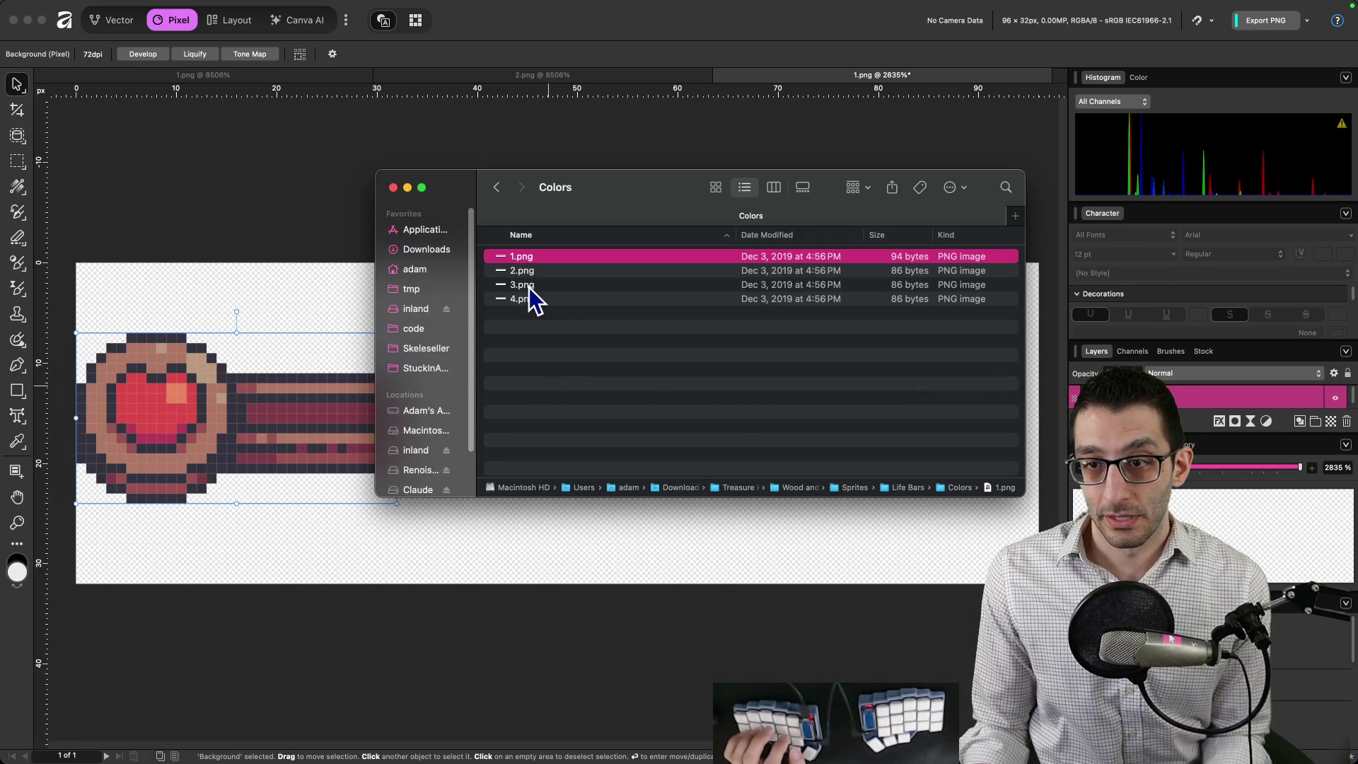
key(super+grave)
double_click(316, 109)
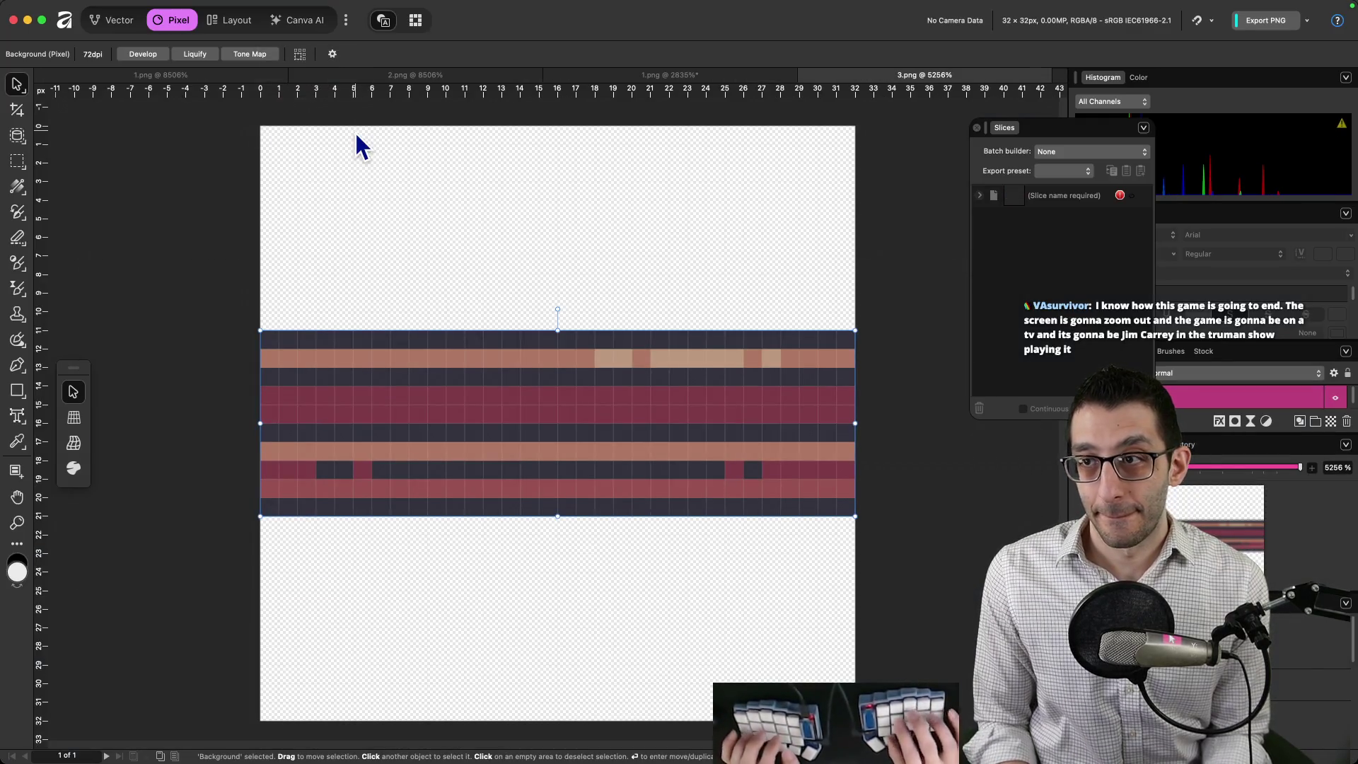
click(652, 75)
mouse_move(257, 418)
mouse_down()
mouse_move(592, 417)
mouse_move(576, 419)
mouse_up()
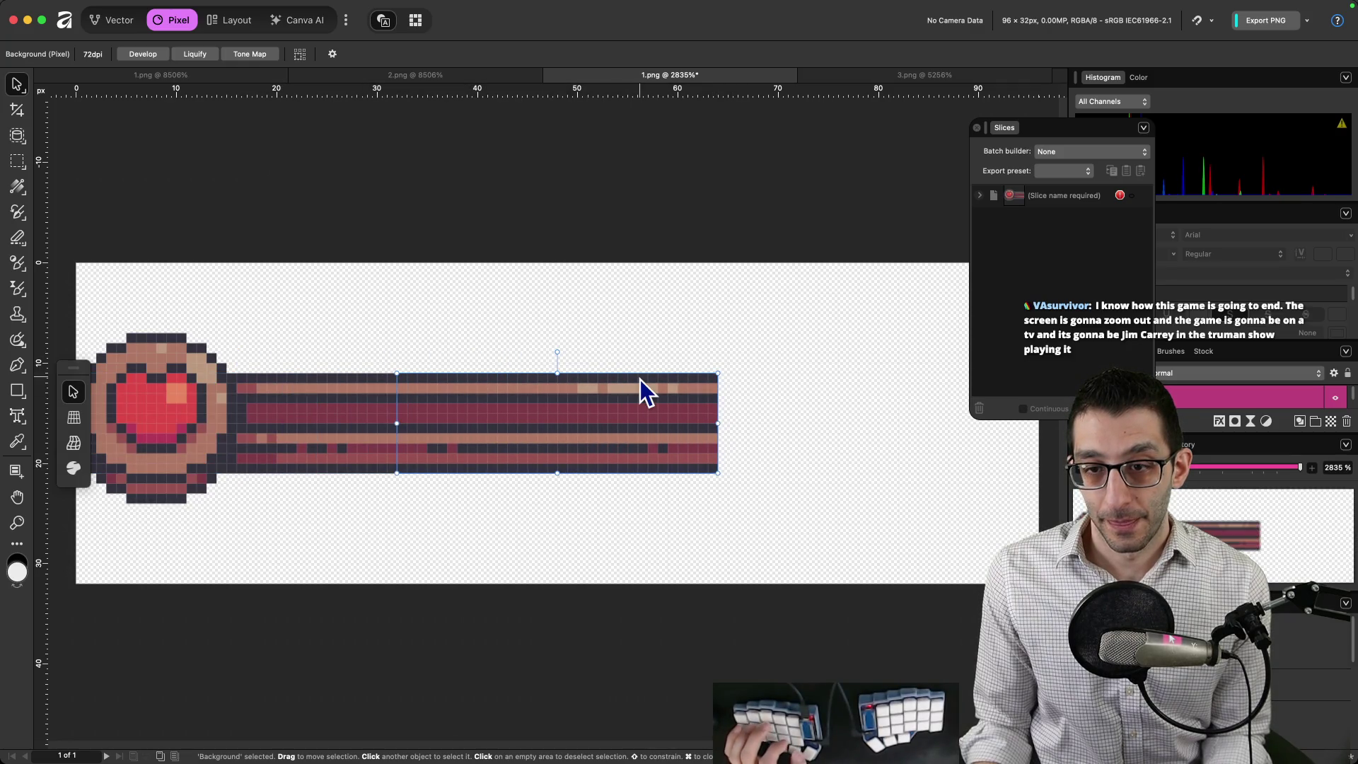
Open 4.png and place its end segment at the bar's right end.
key(super+Tab)
click(452, 92)
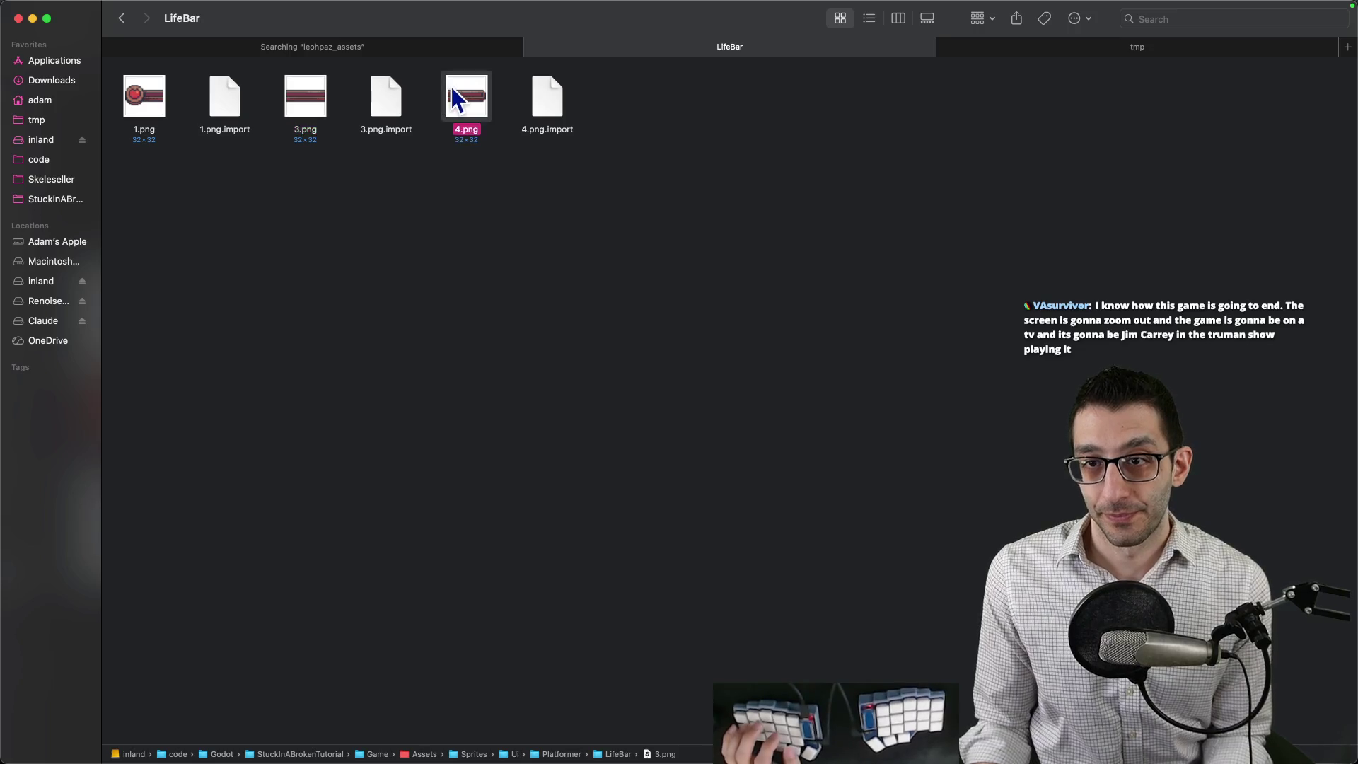
double_click(453, 92)
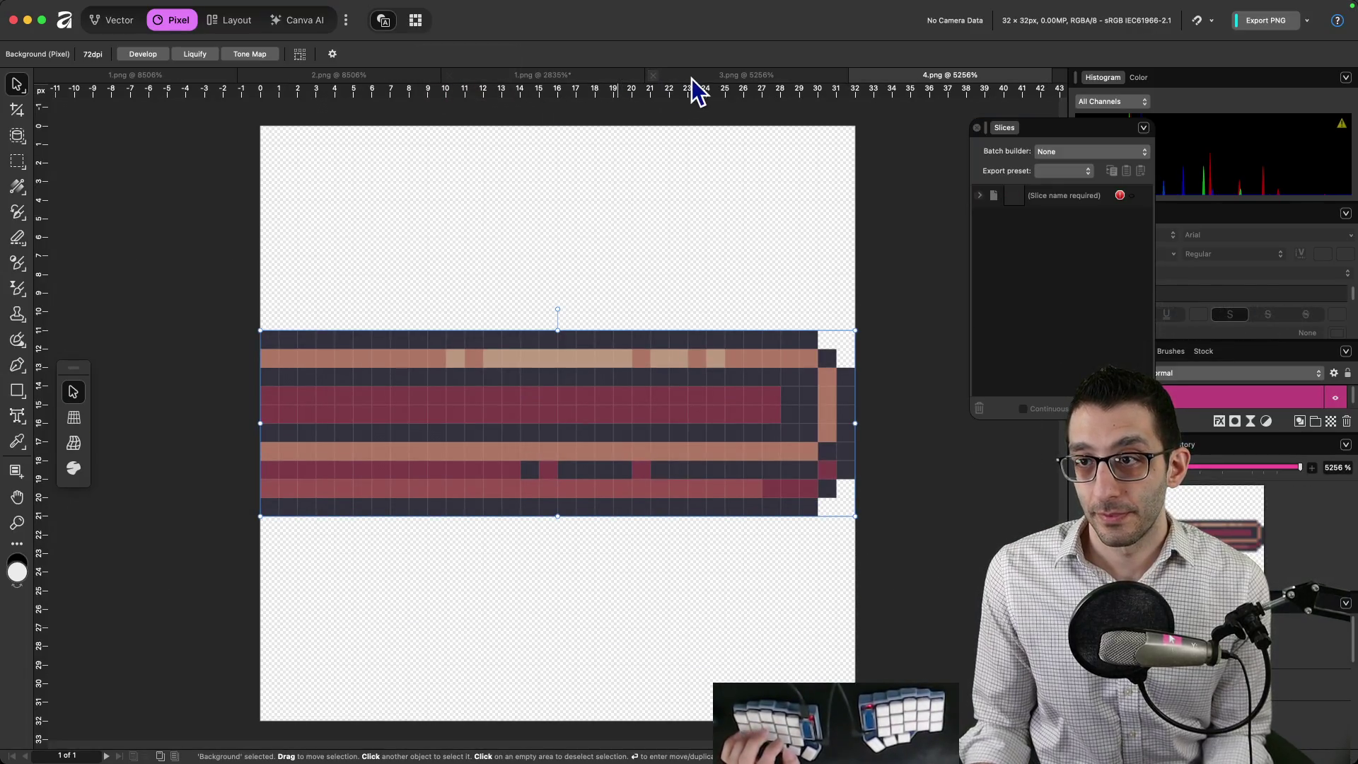
click(588, 77)
drag(307, 432, 949, 432)
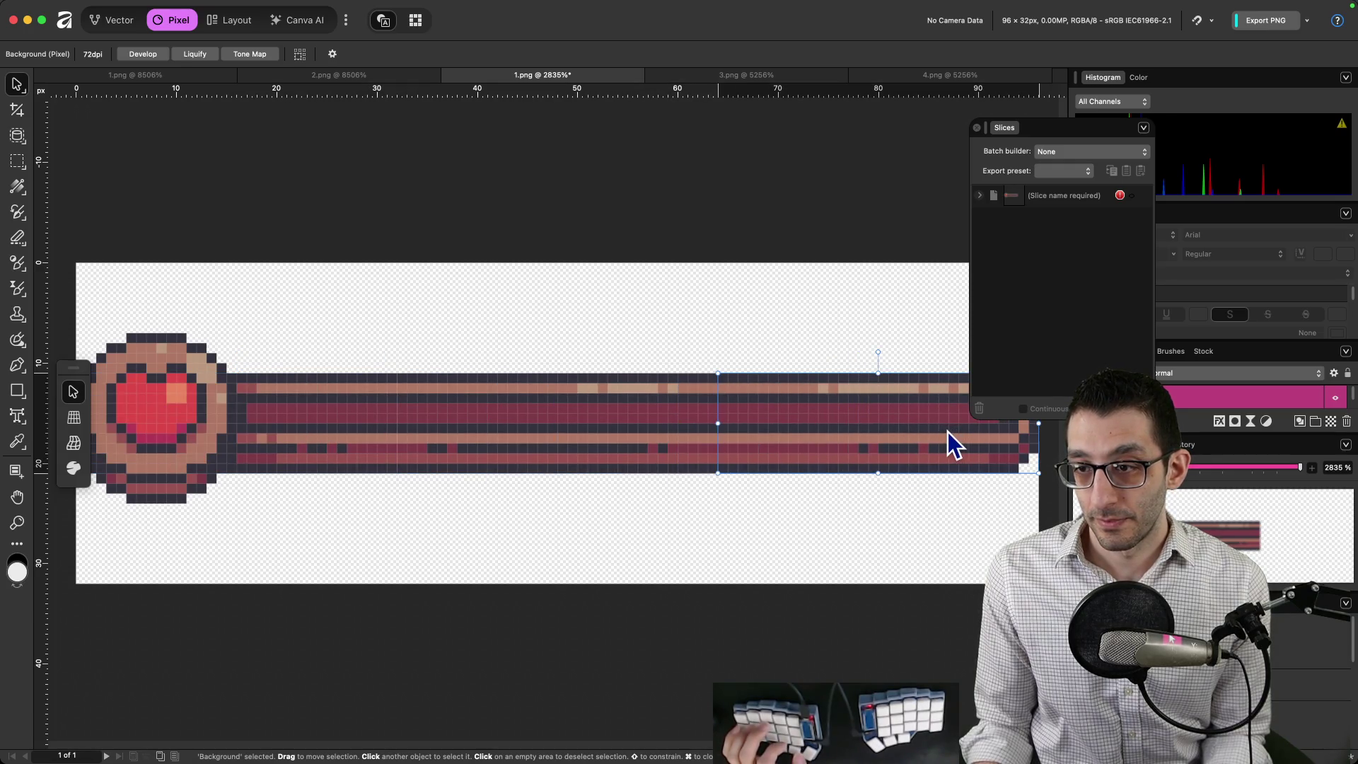
scroll(948, 431, right, 5)
scroll(752, 509, left, 6)
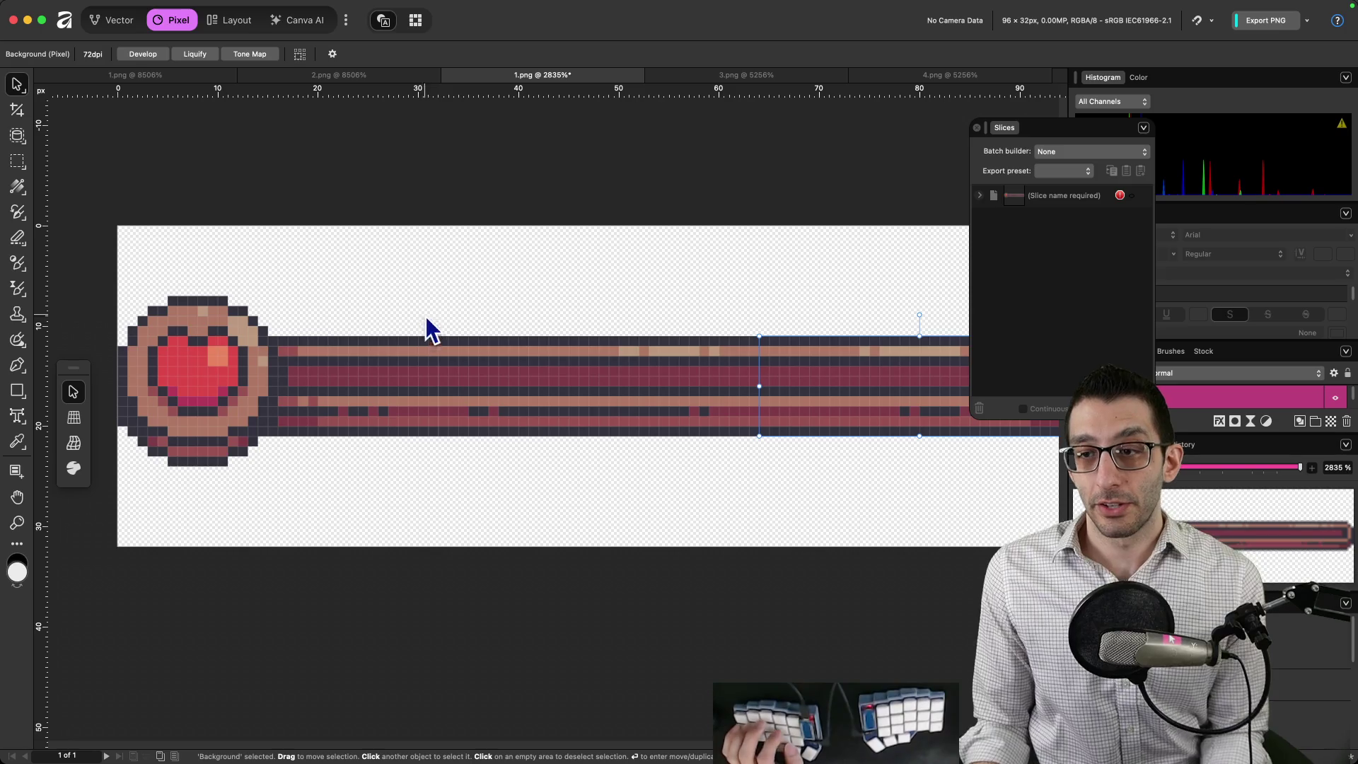
Export the whole document as a PNG named combined_lifebar_under.png in tmp.
click(1307, 22)
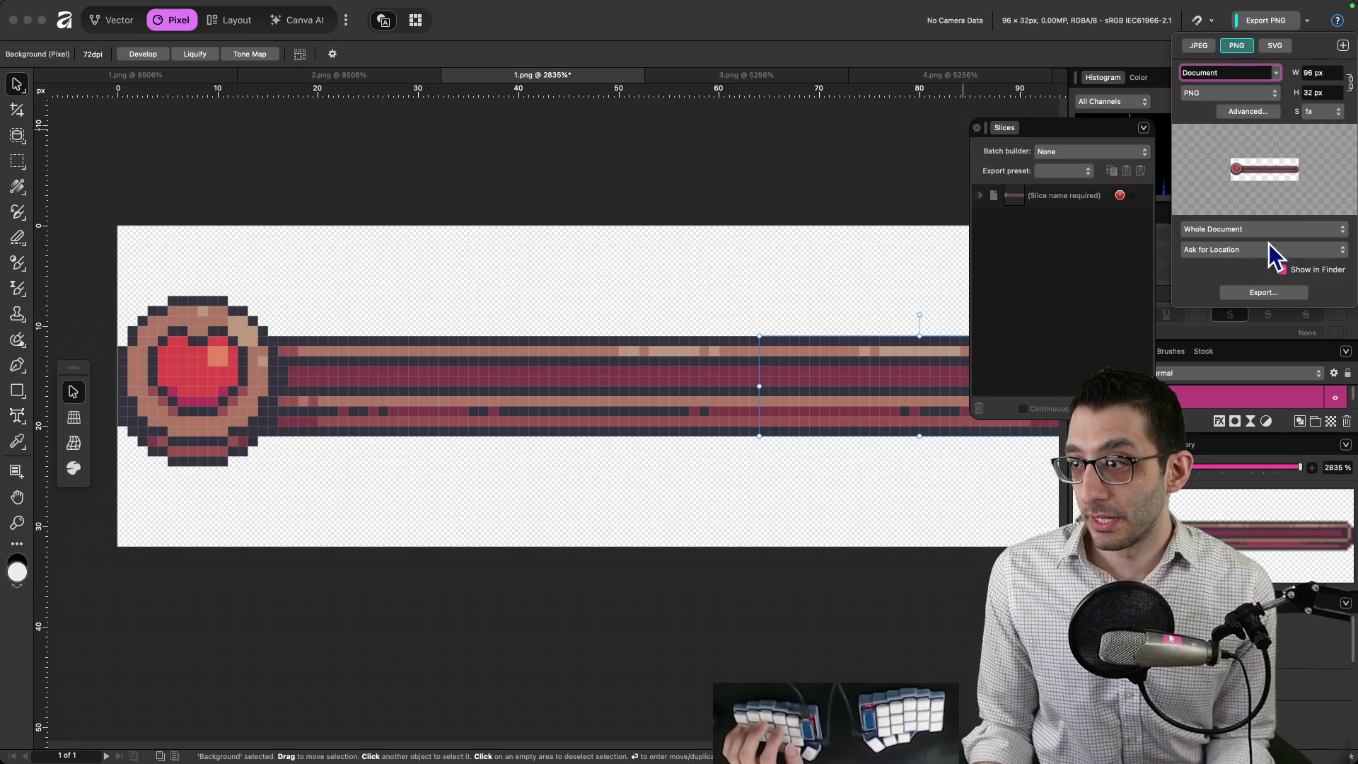
click(1263, 293)
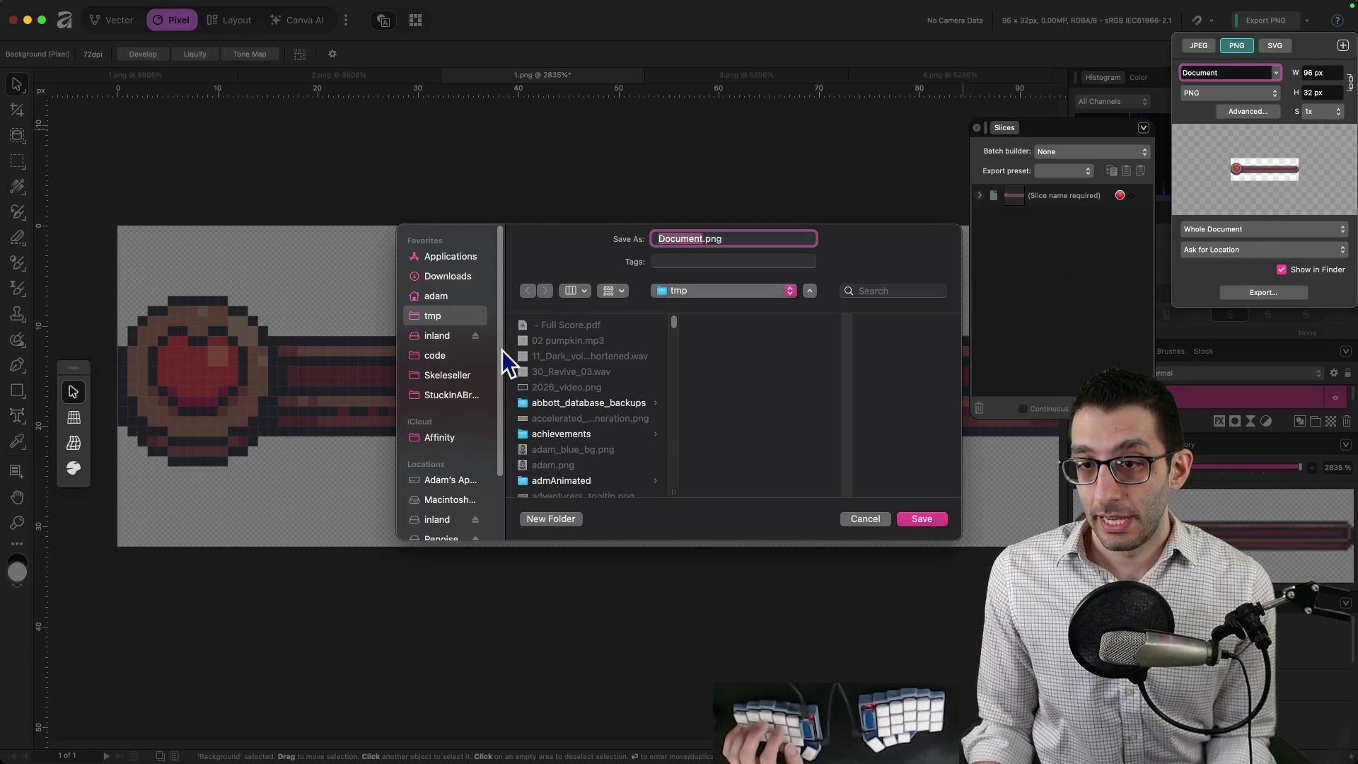
text(co)
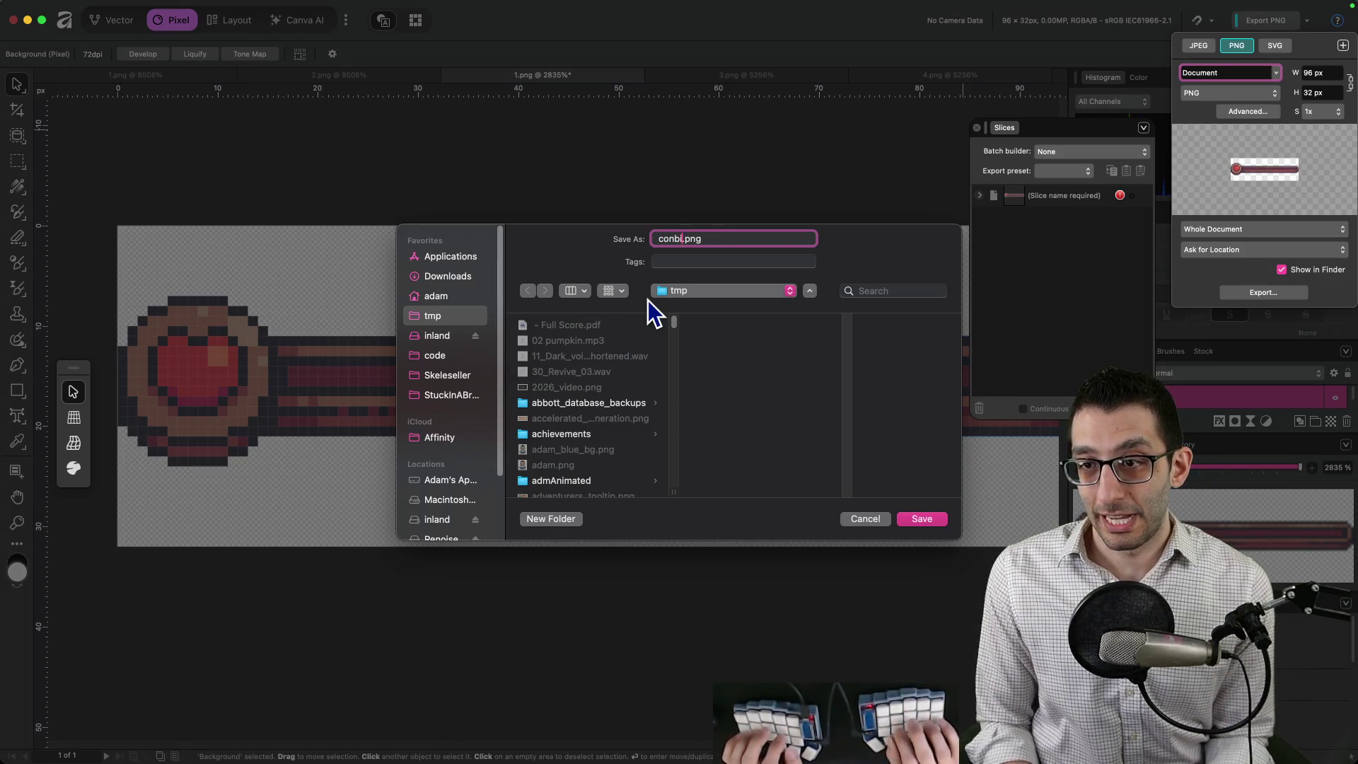
text(mbined_)
text(lifebar_)
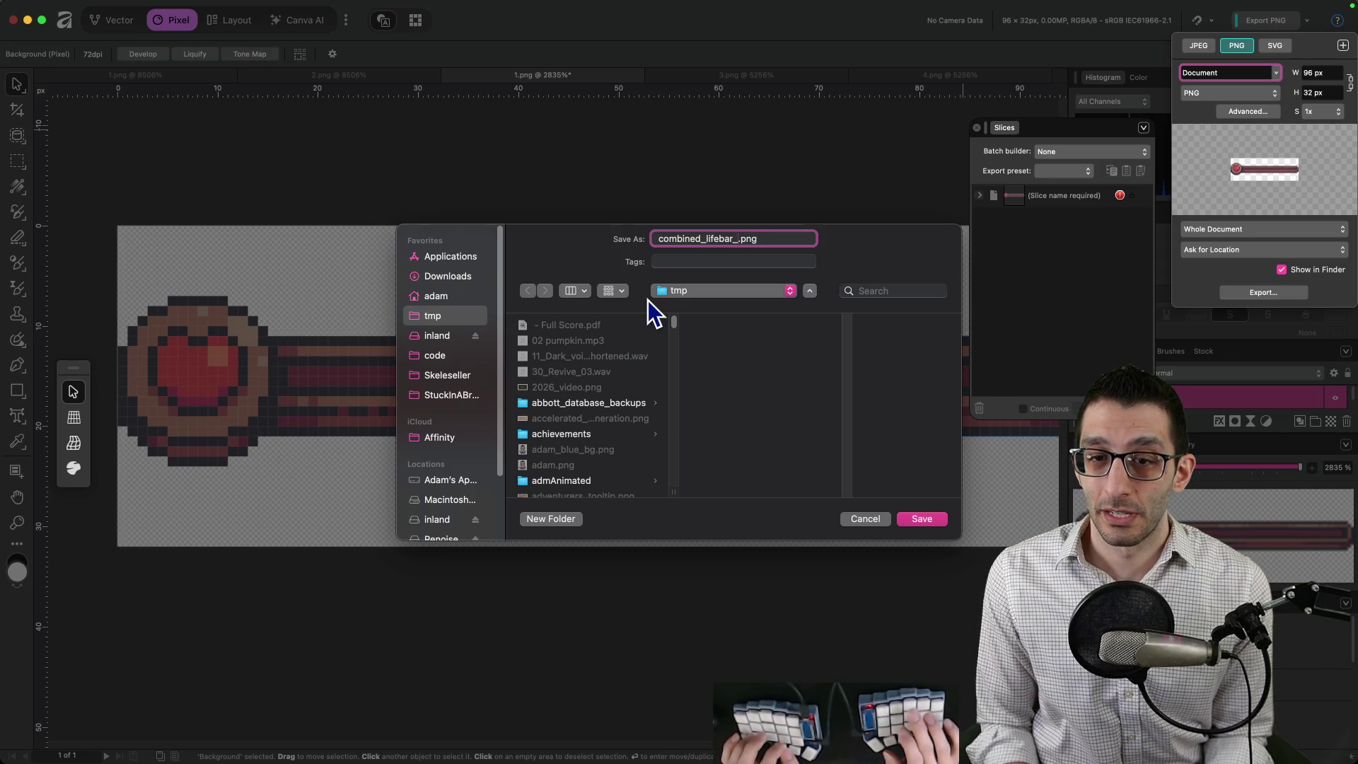
text(under)
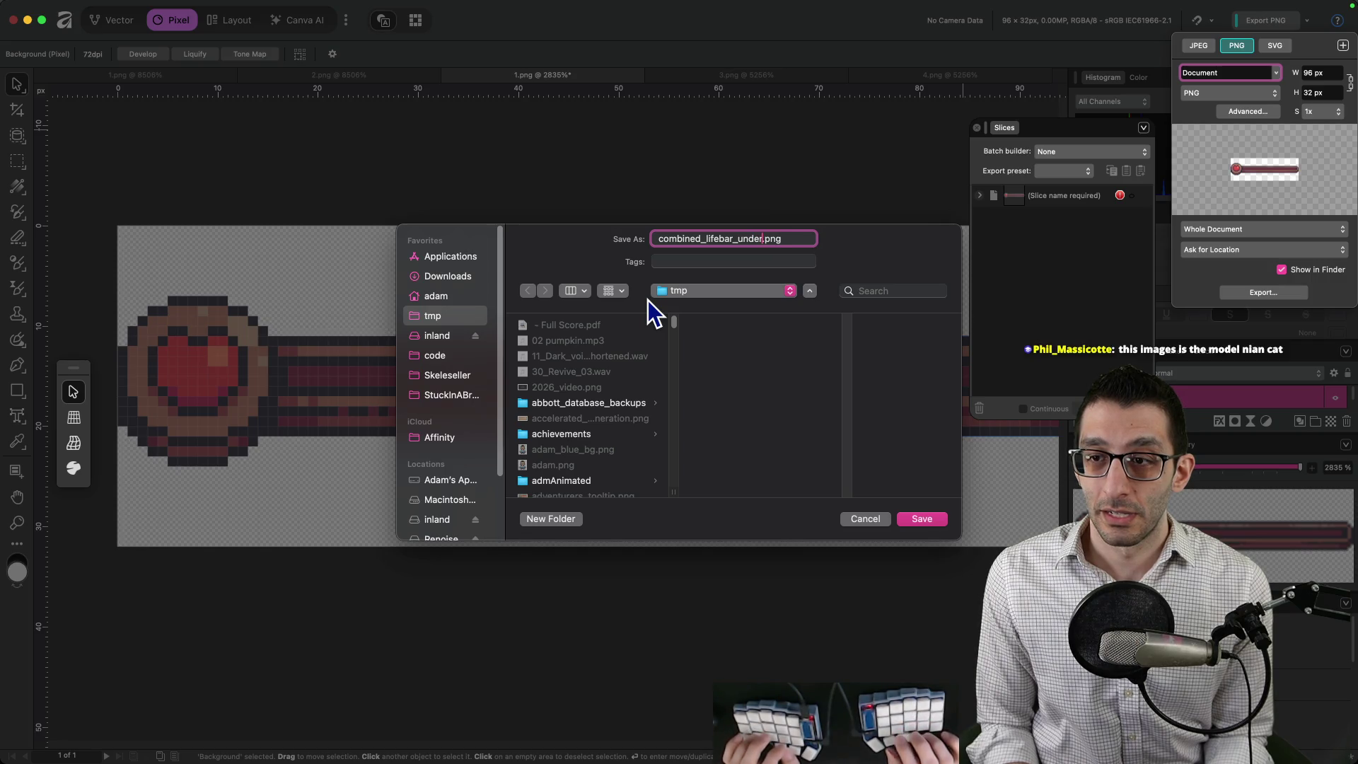
key(Return)
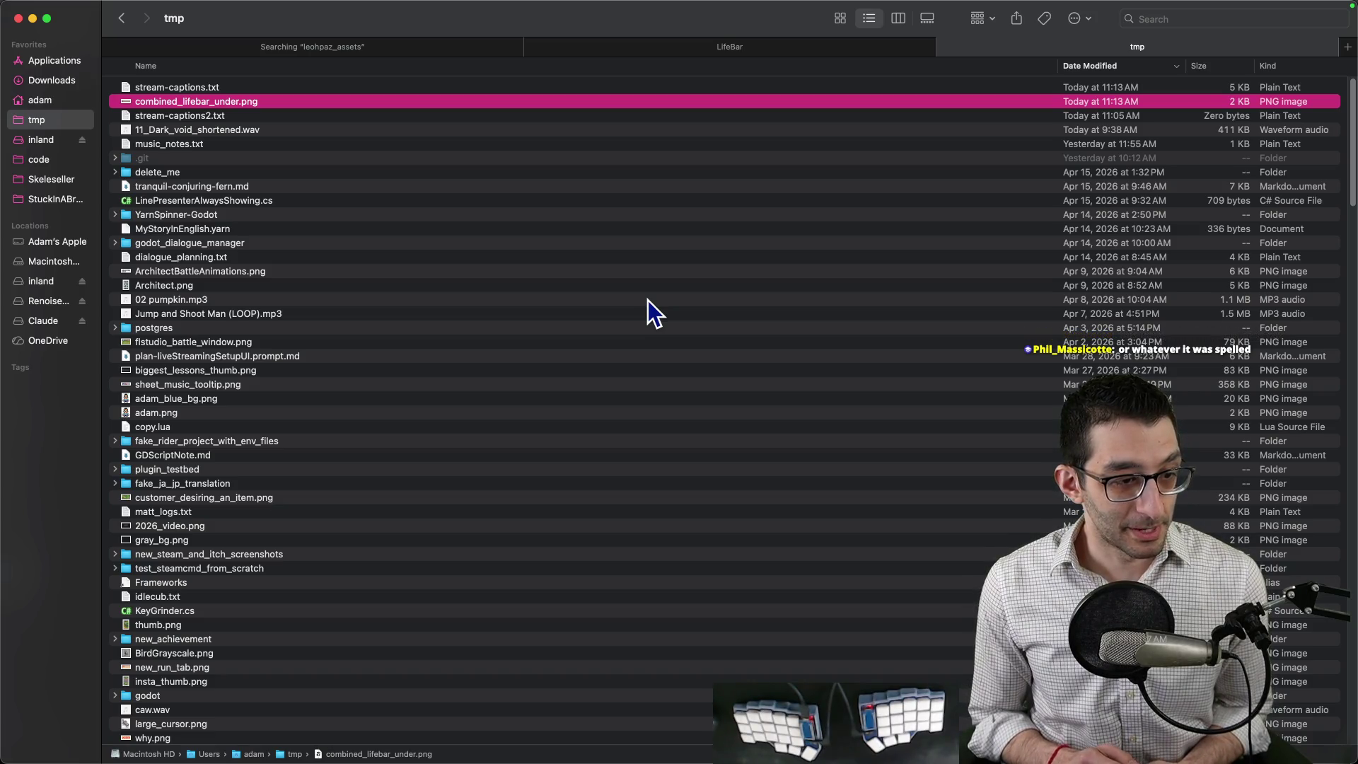
In the LifeBar sprite folder, select the old lifebar images and their import files.
click(461, 46)
click(640, 50)
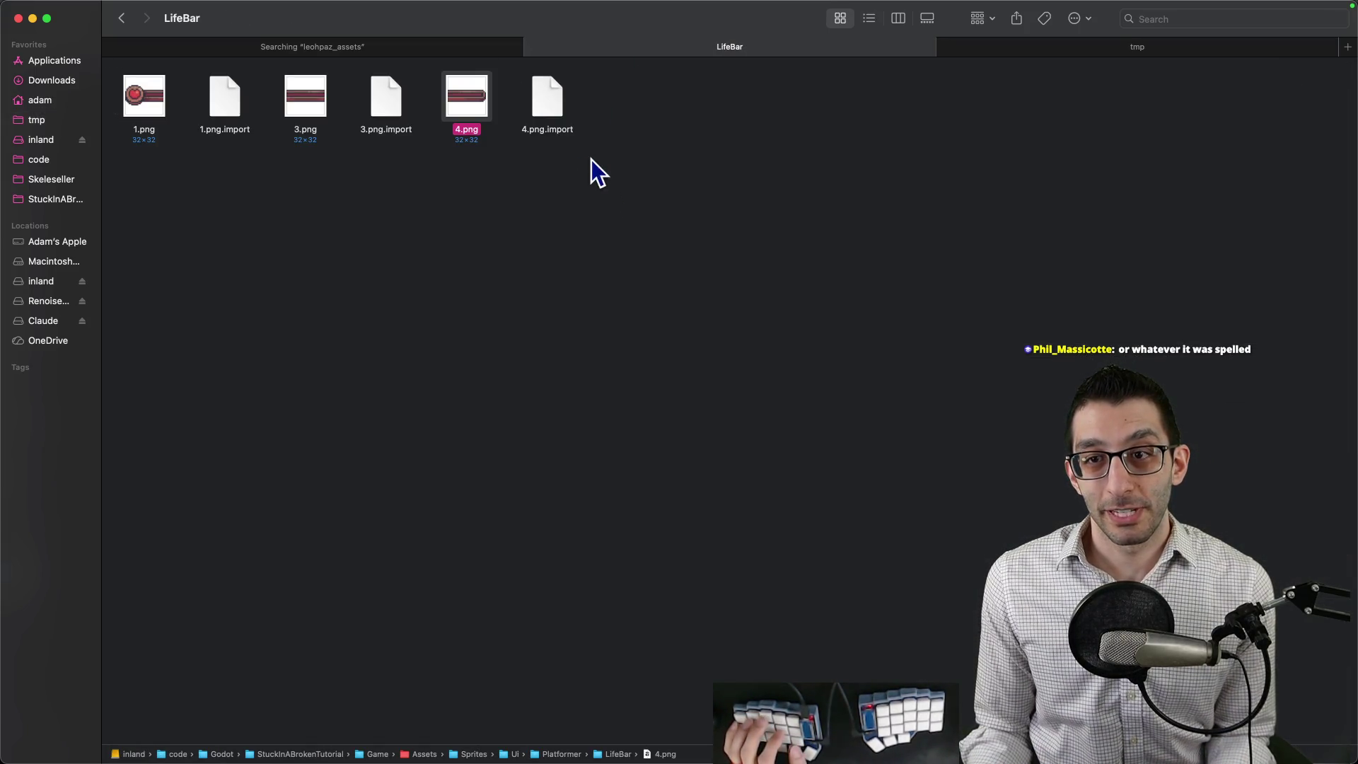
click(623, 177)
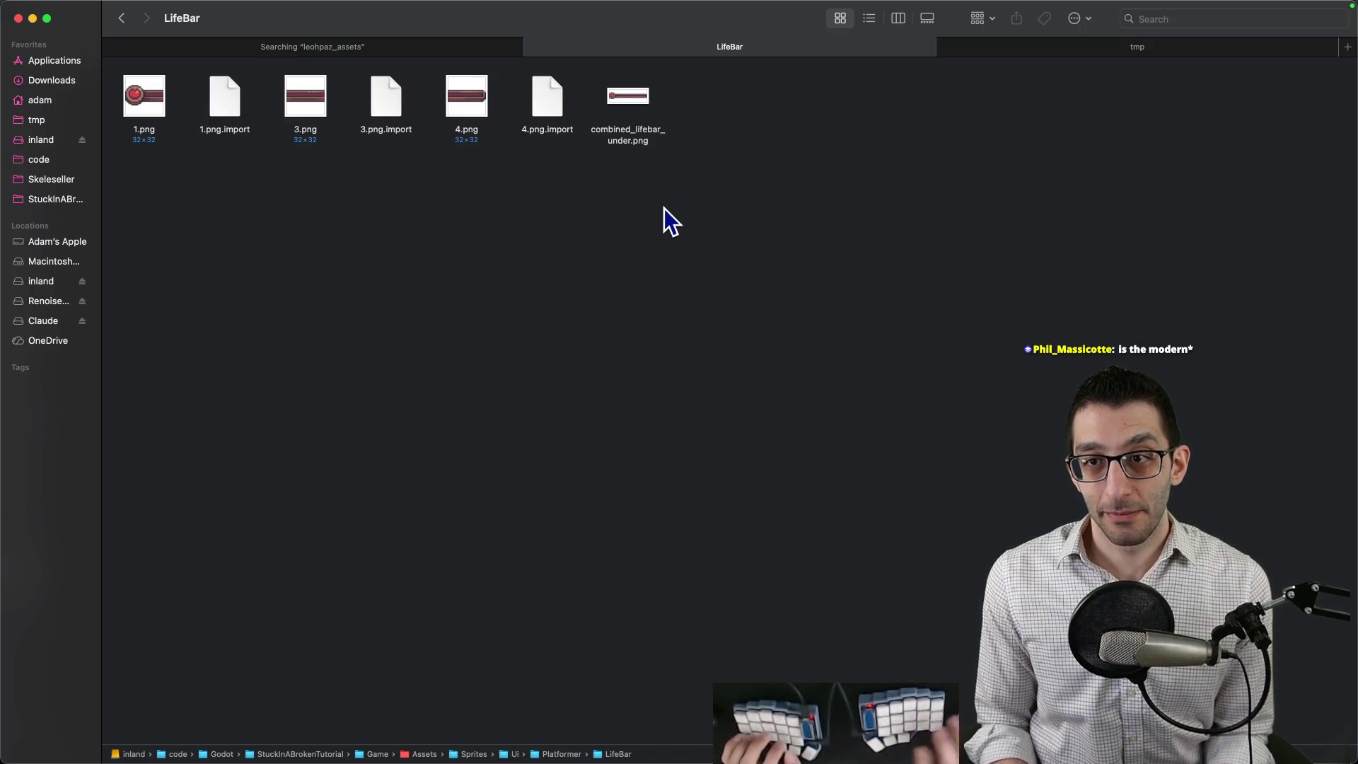
drag(579, 181, 103, 58)
mouse_move(396, 762)
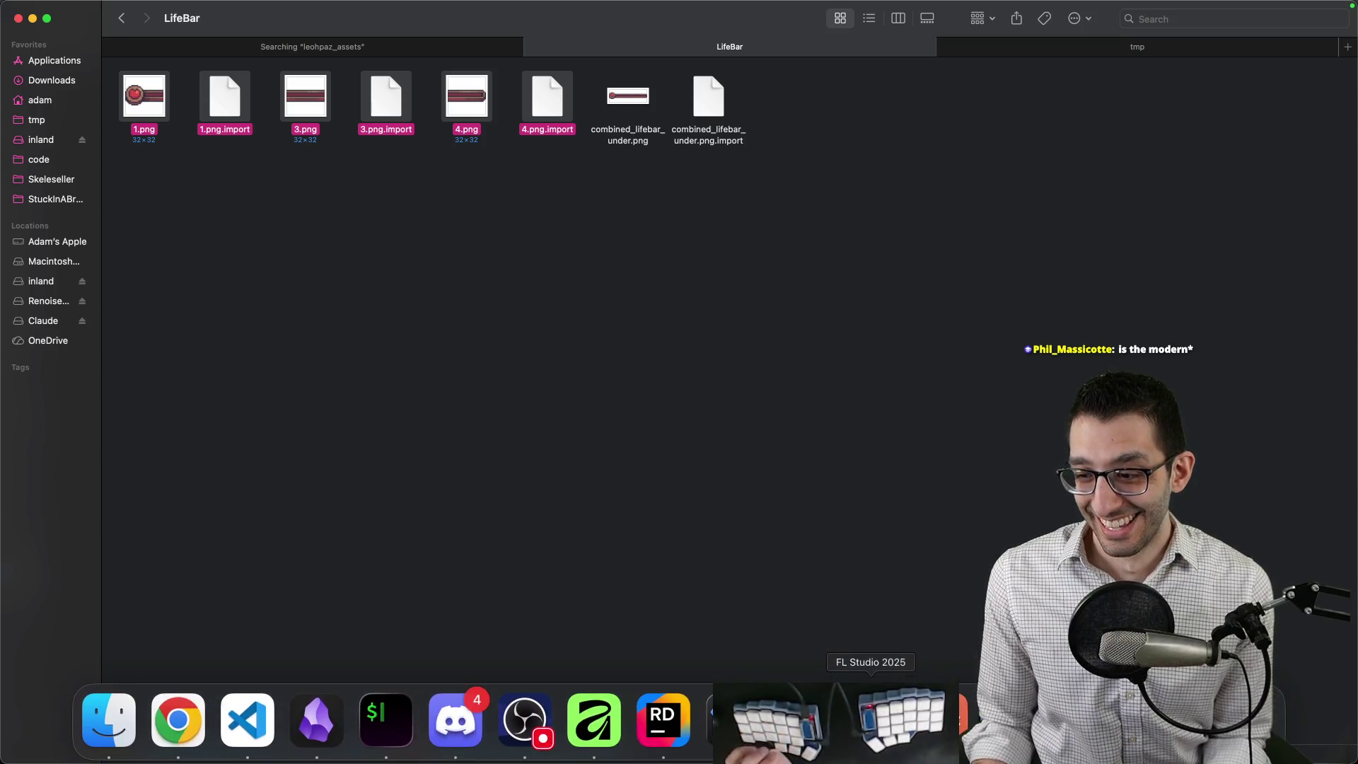
click(732, 721)
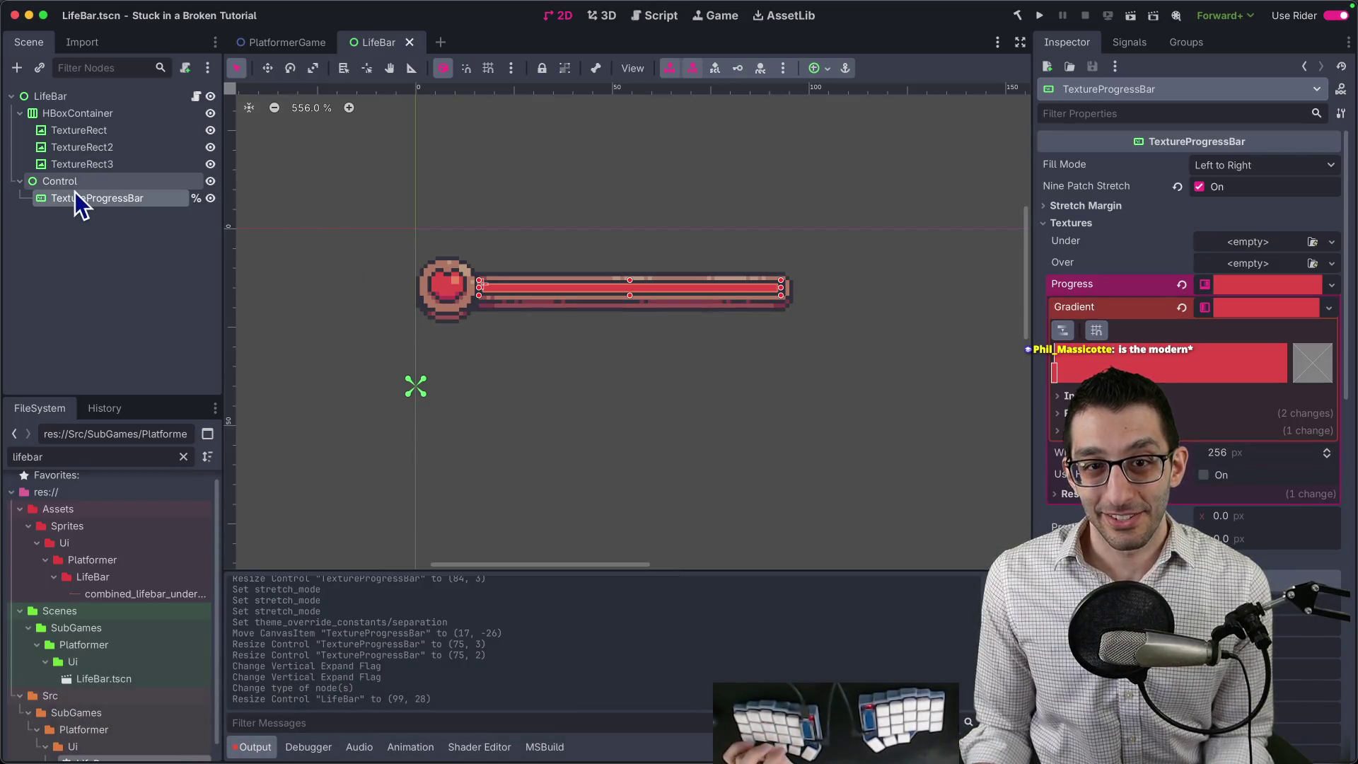
Quick-load combined_lifebar_under as the Under texture and hide the HBoxContainer.
click(1248, 242)
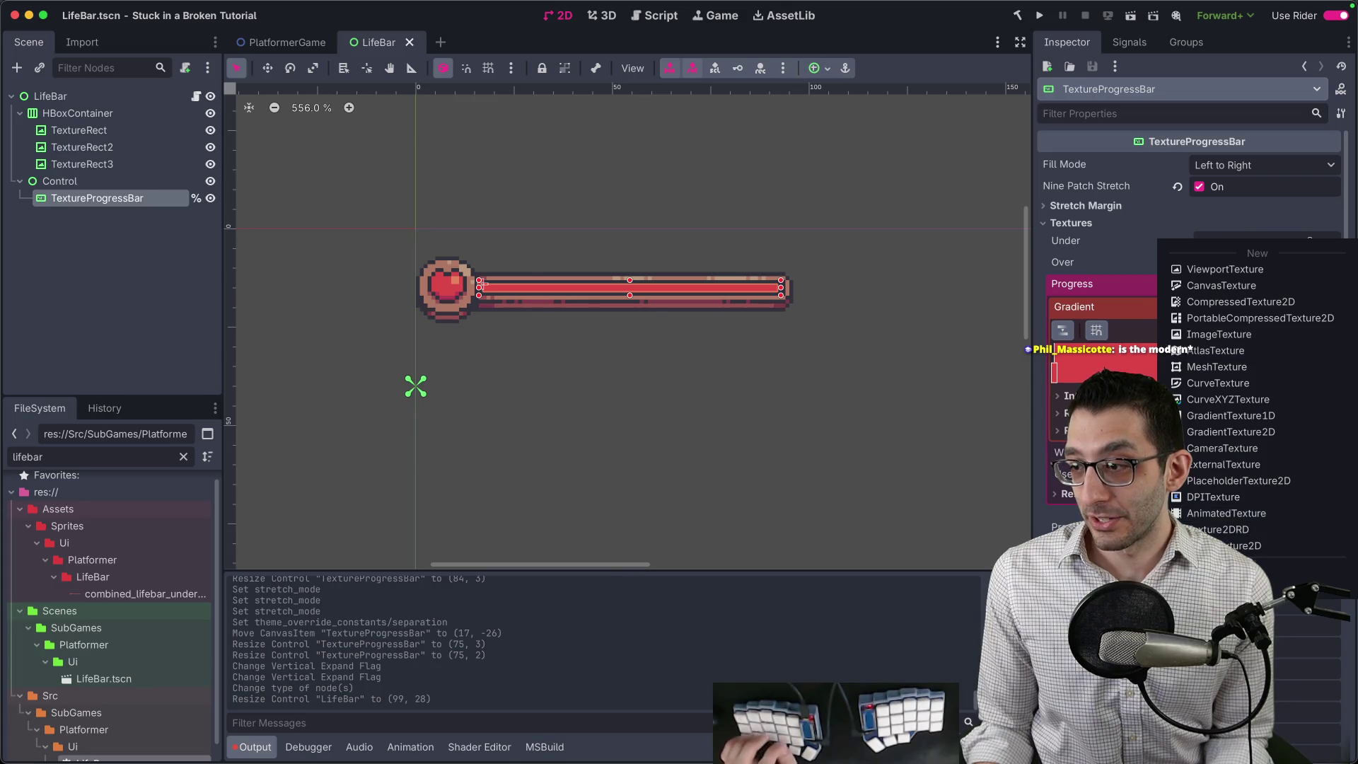
click(1211, 578)
text(under)
key(Return)
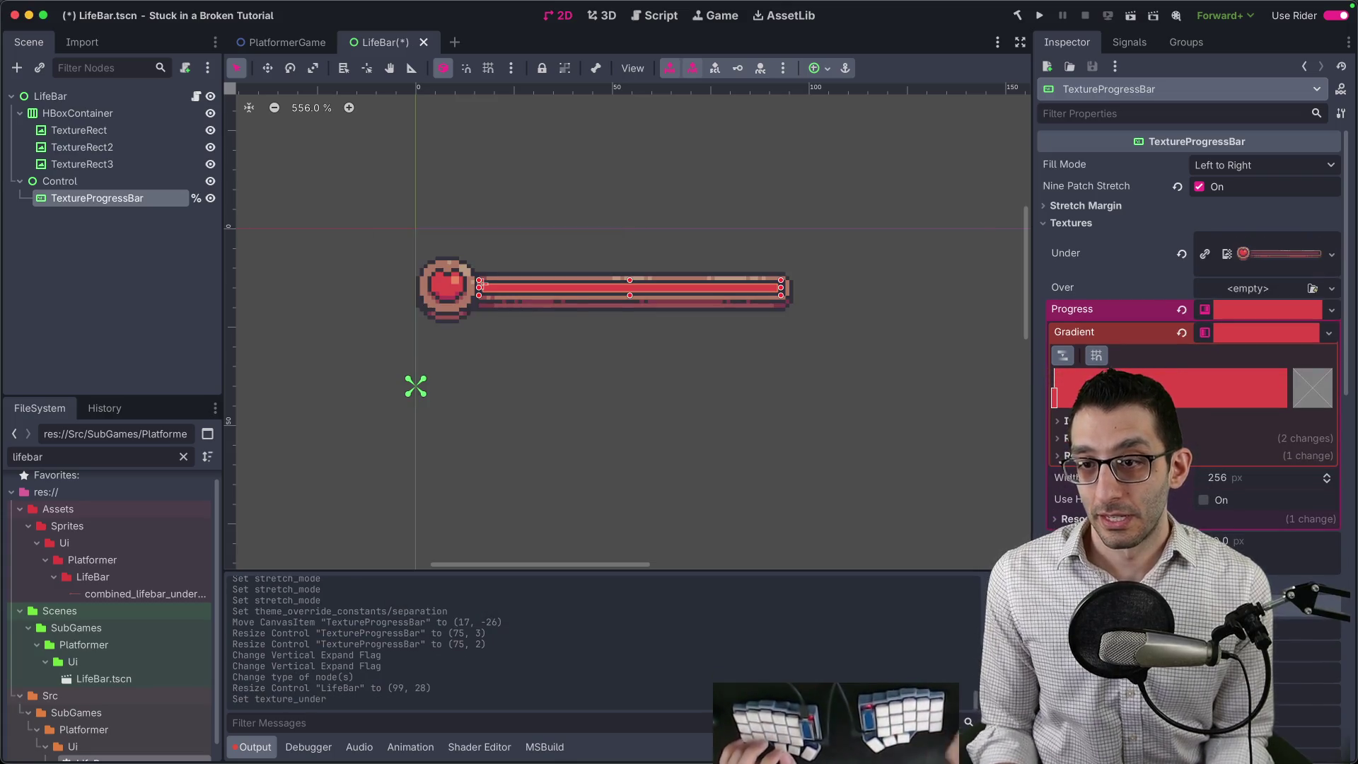
click(210, 113)
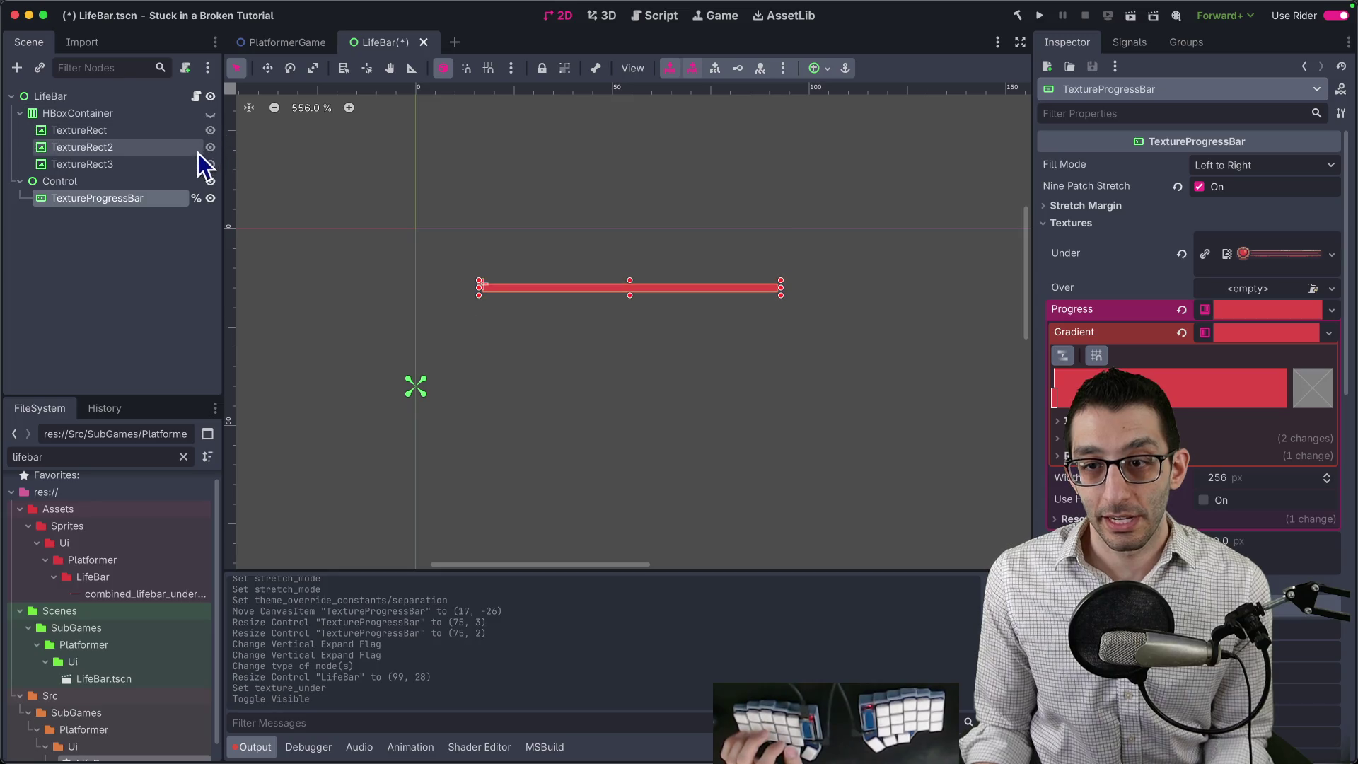
Try making TextureProgressBar the root and resizing it, undoing both changes.
click(71, 200)
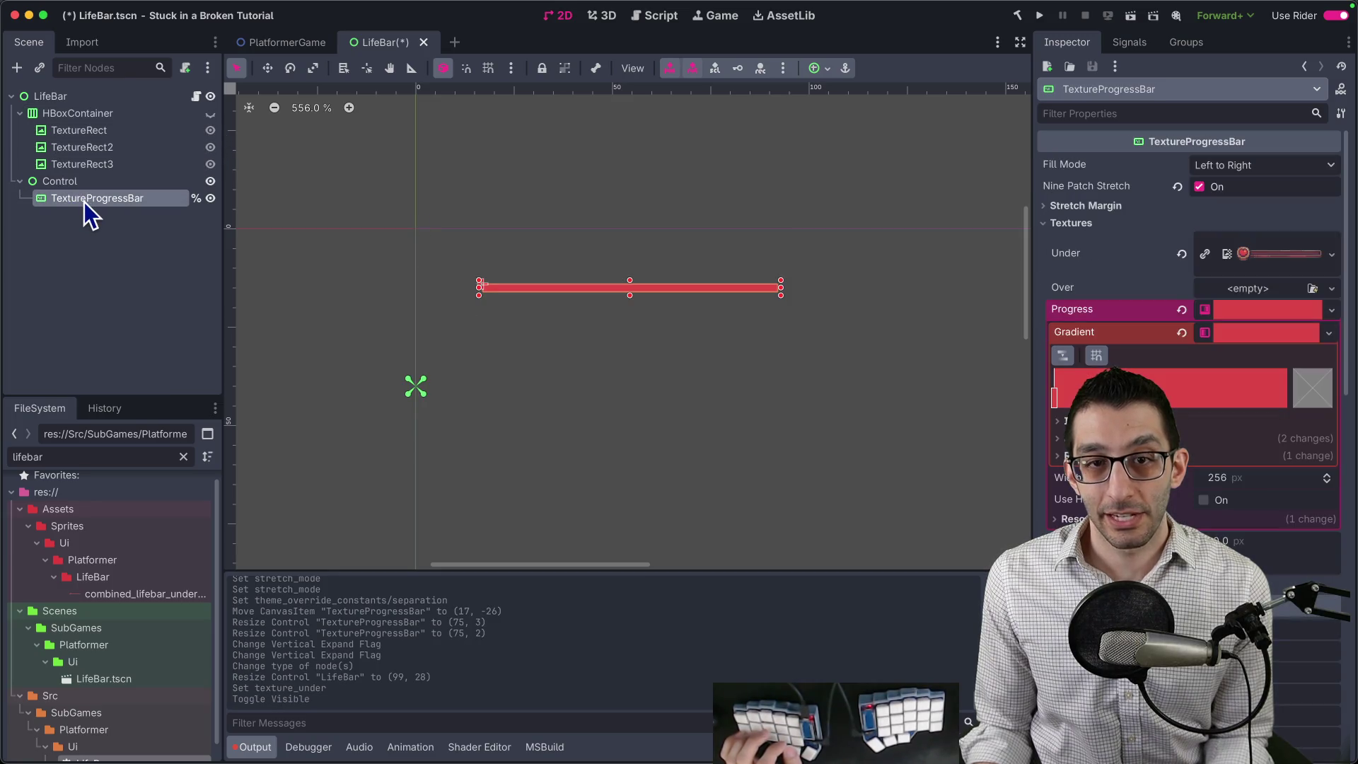
right_click(83, 202)
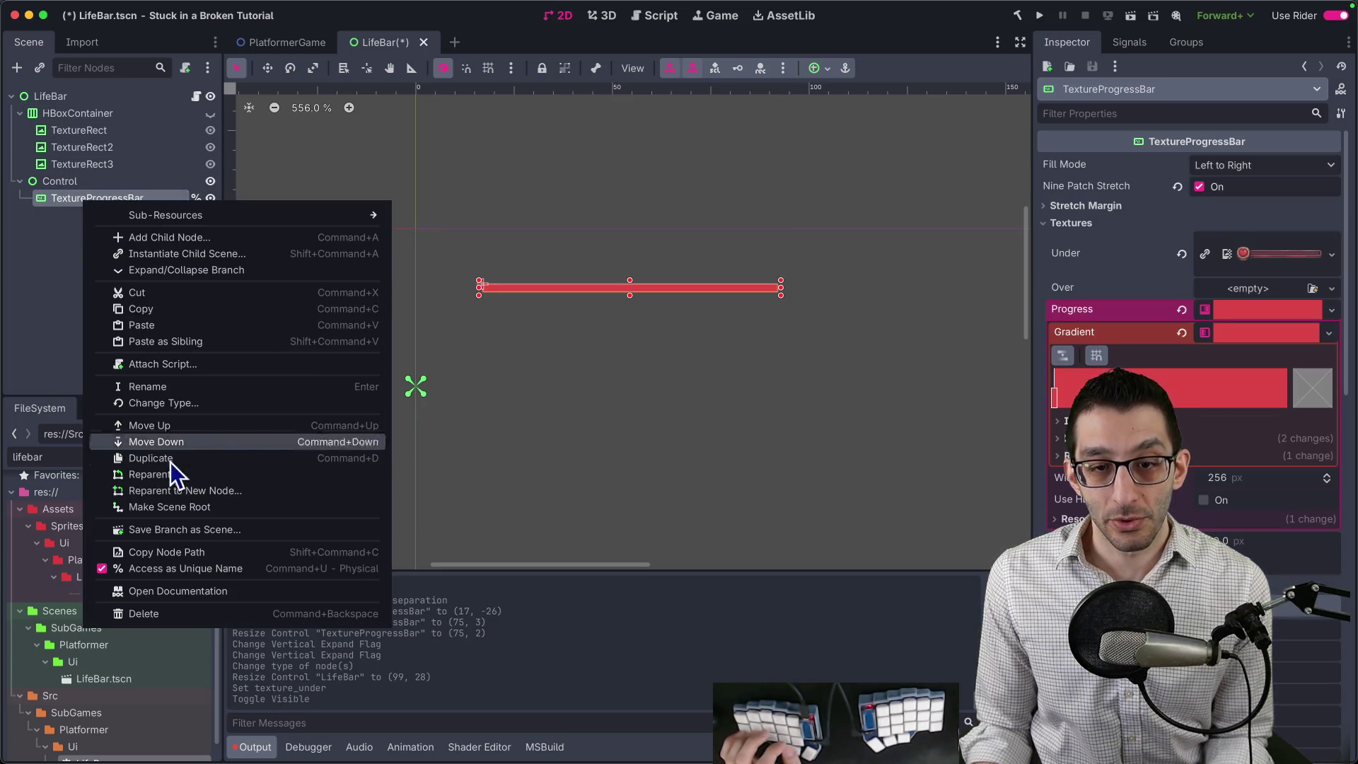
click(185, 512)
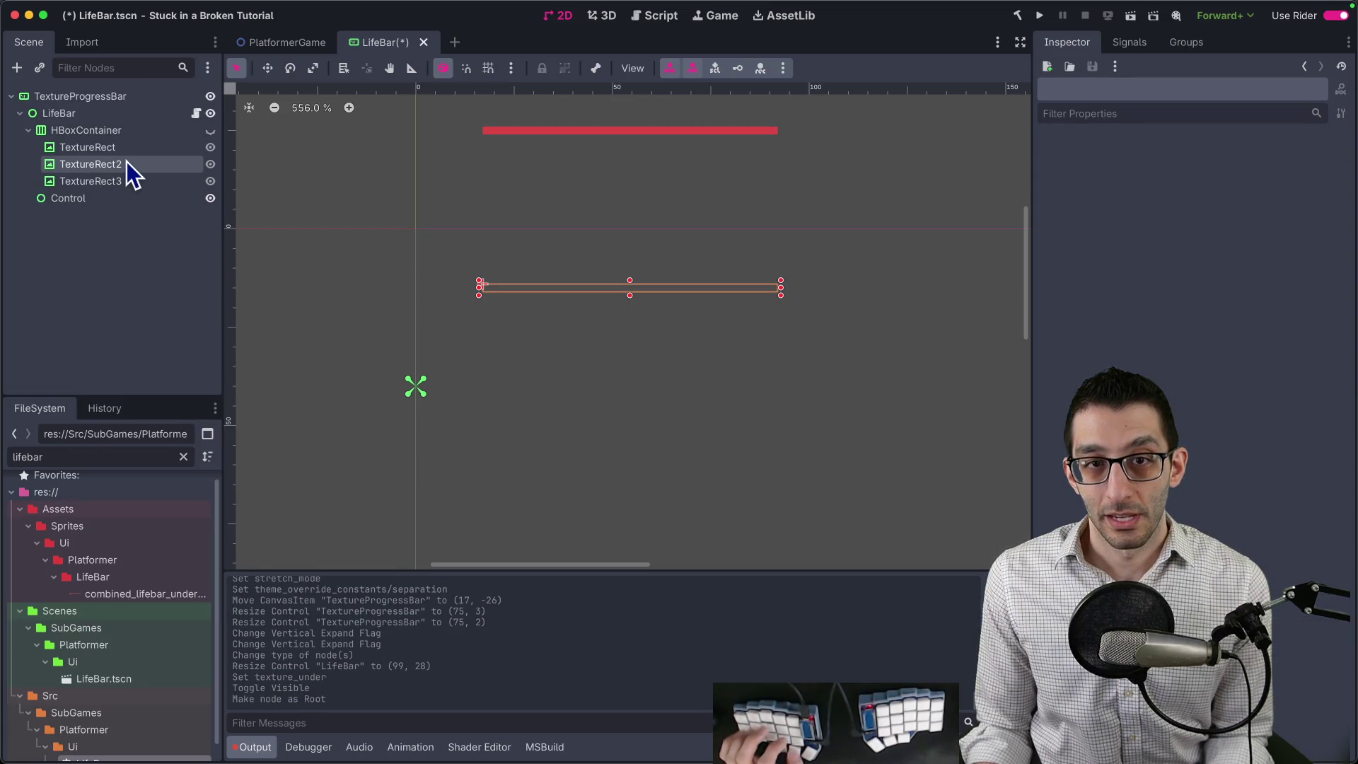
key(ctrl+z)
click(108, 197)
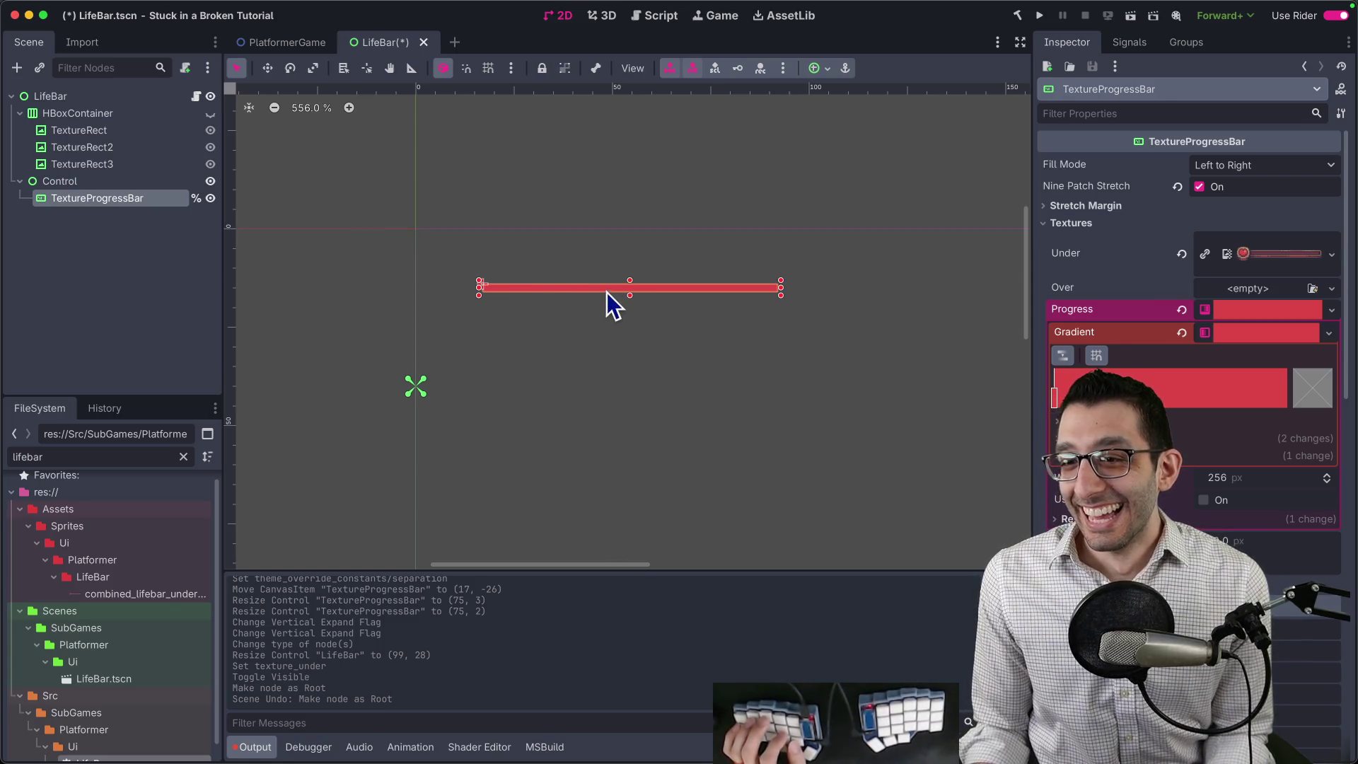
drag(781, 294, 842, 356)
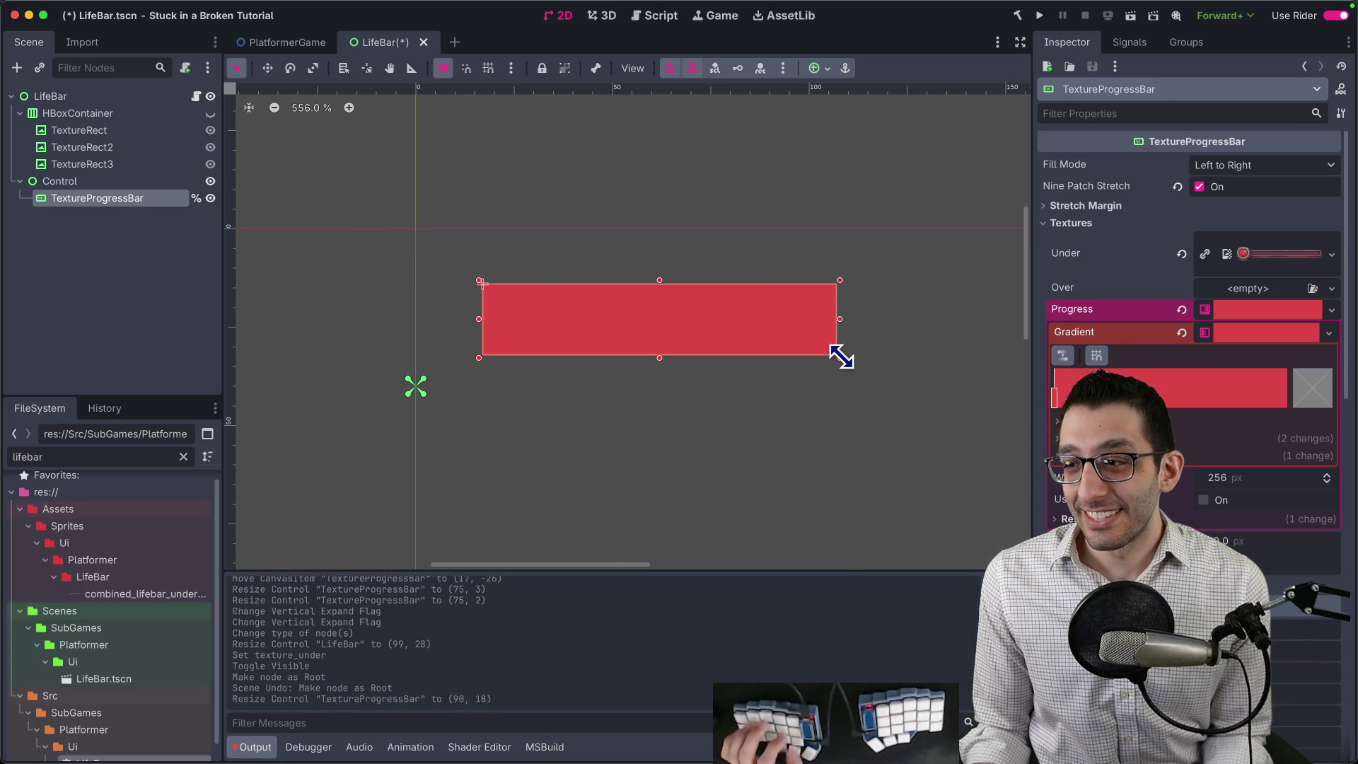
key(ctrl+z)
Review the Under texture and stretch margins, then reparent TextureProgressBar directly under LifeBar.
click(1264, 255)
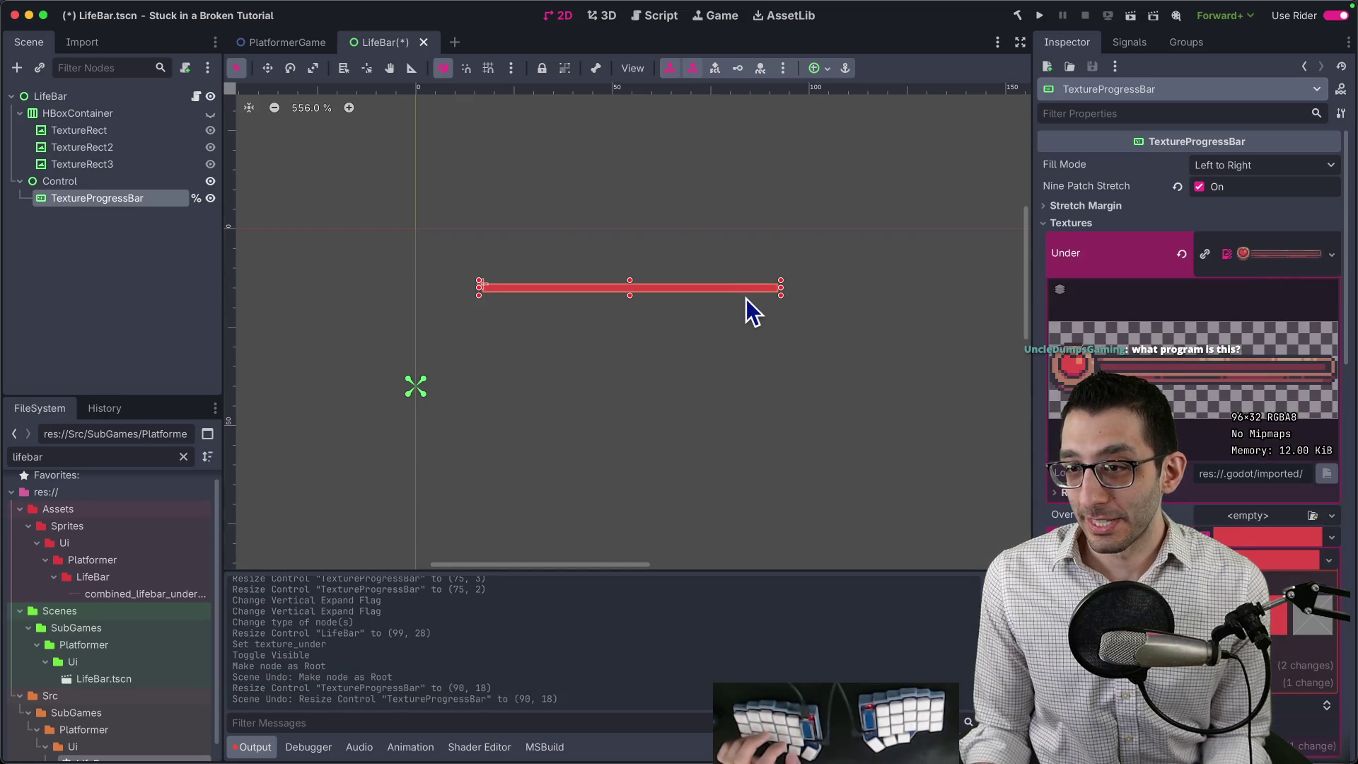
scroll(746, 299, down, 4)
click(1082, 208)
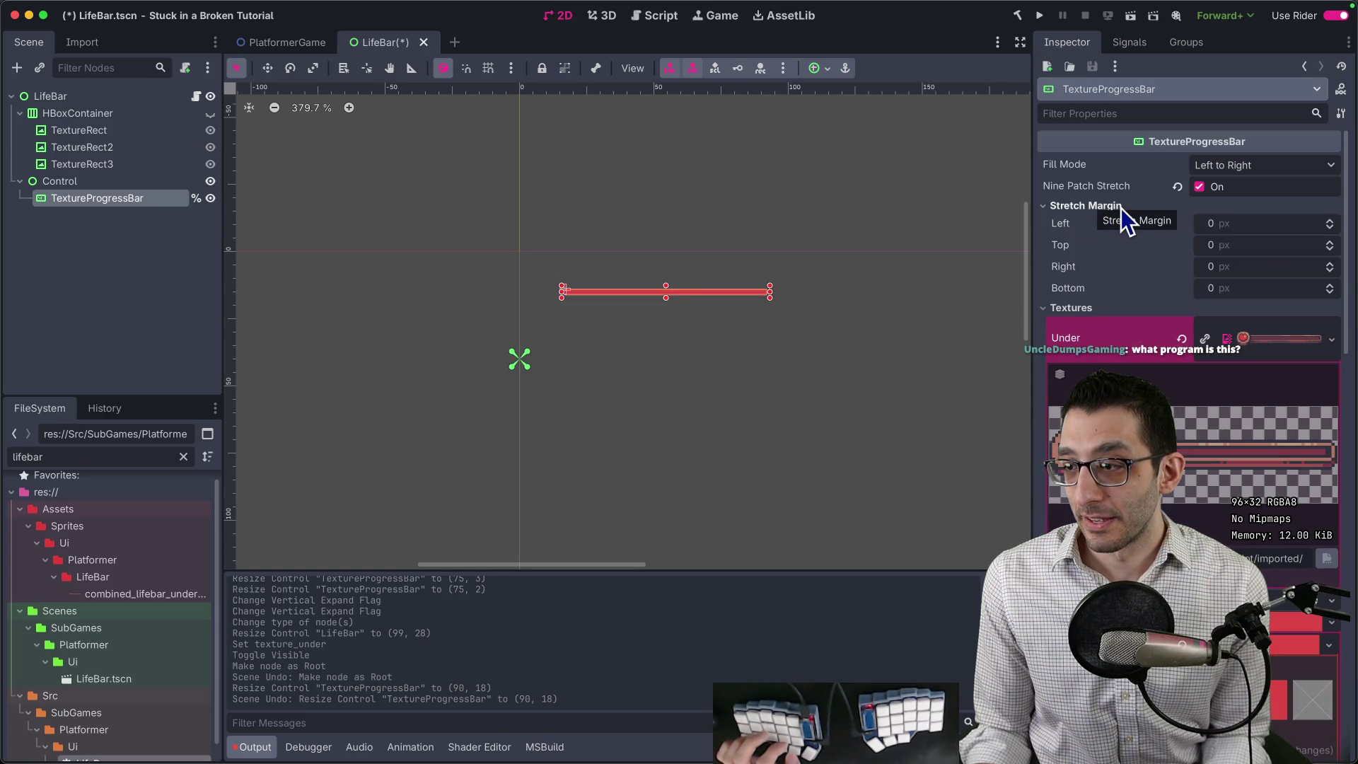
click(1122, 208)
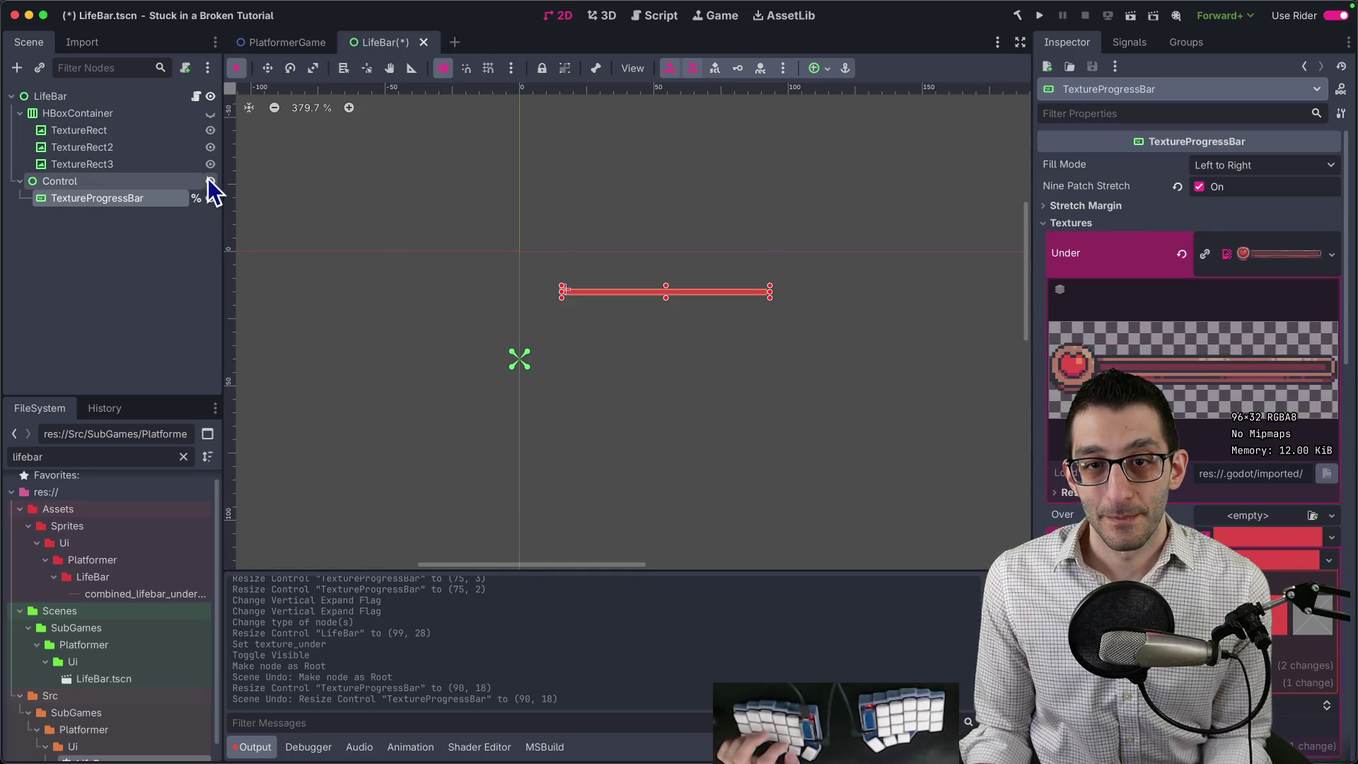
mouse_move(135, 198)
mouse_down()
mouse_move(72, 128)
mouse_move(75, 97)
mouse_up()
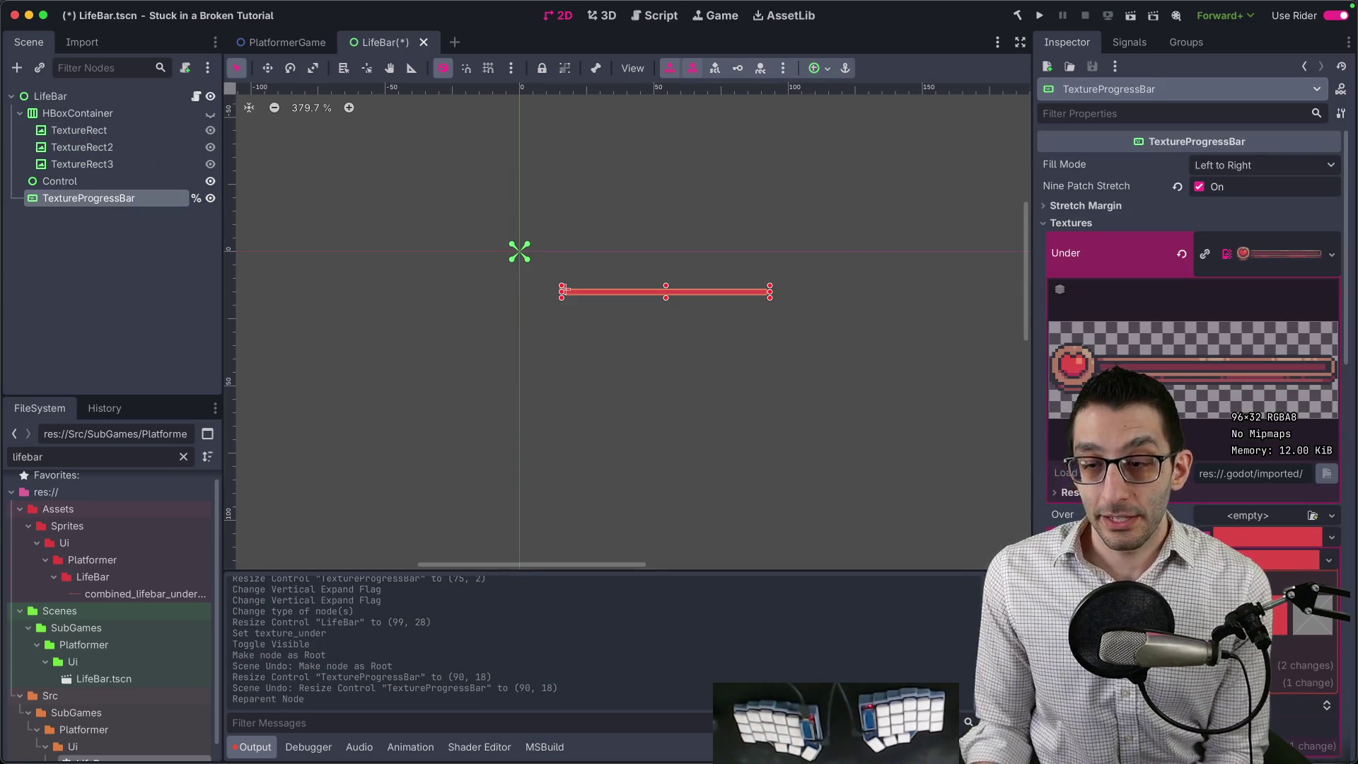
click(595, 736)
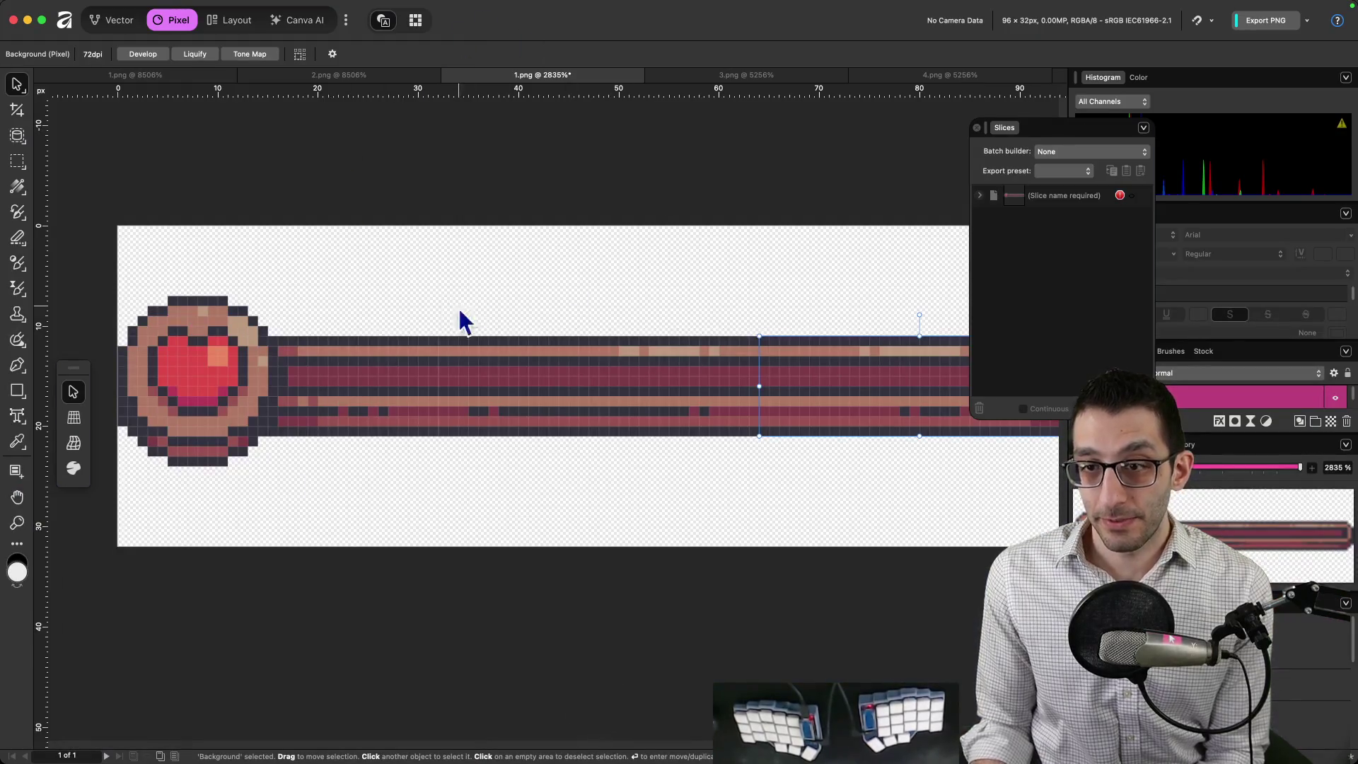
Close Affinity's Slices panel and return to the Godot editor.
key(Escape)
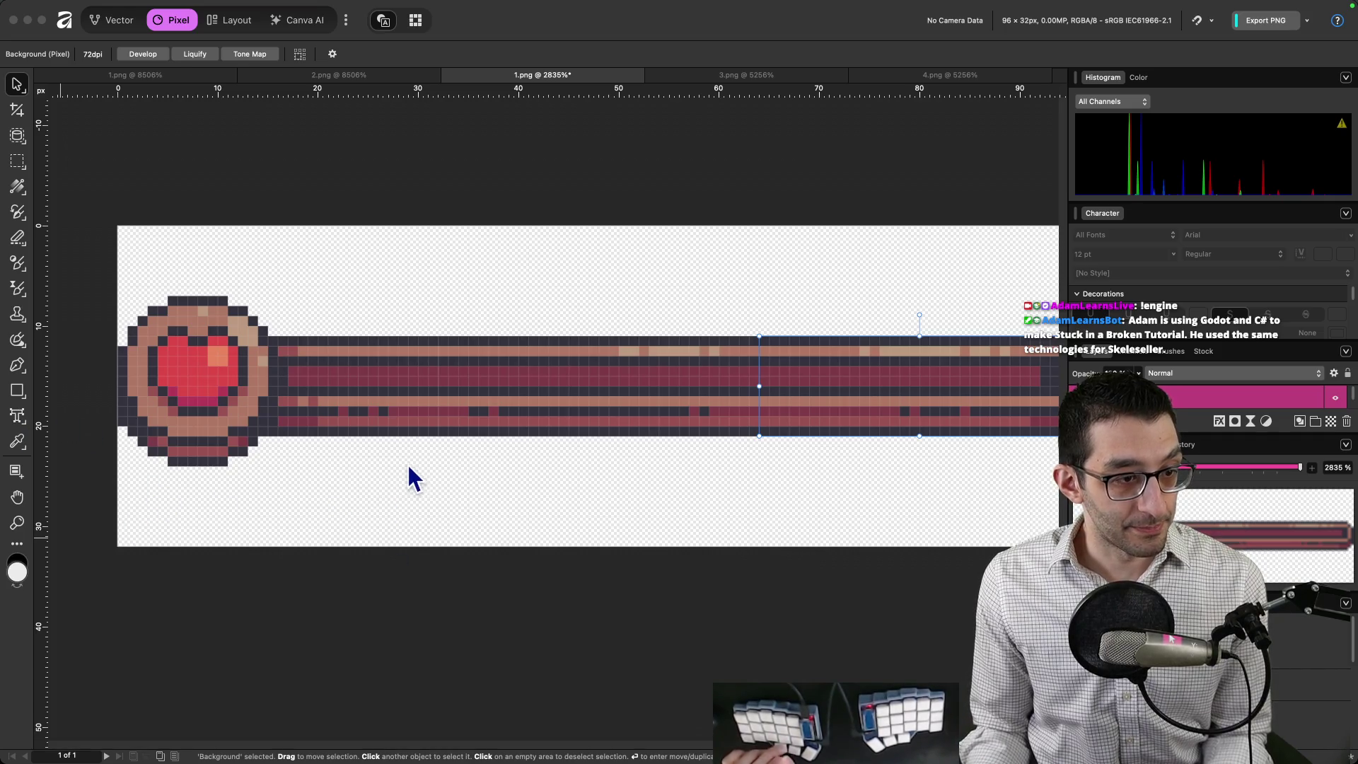
click(735, 735)
scroll(656, 347, up, 3)
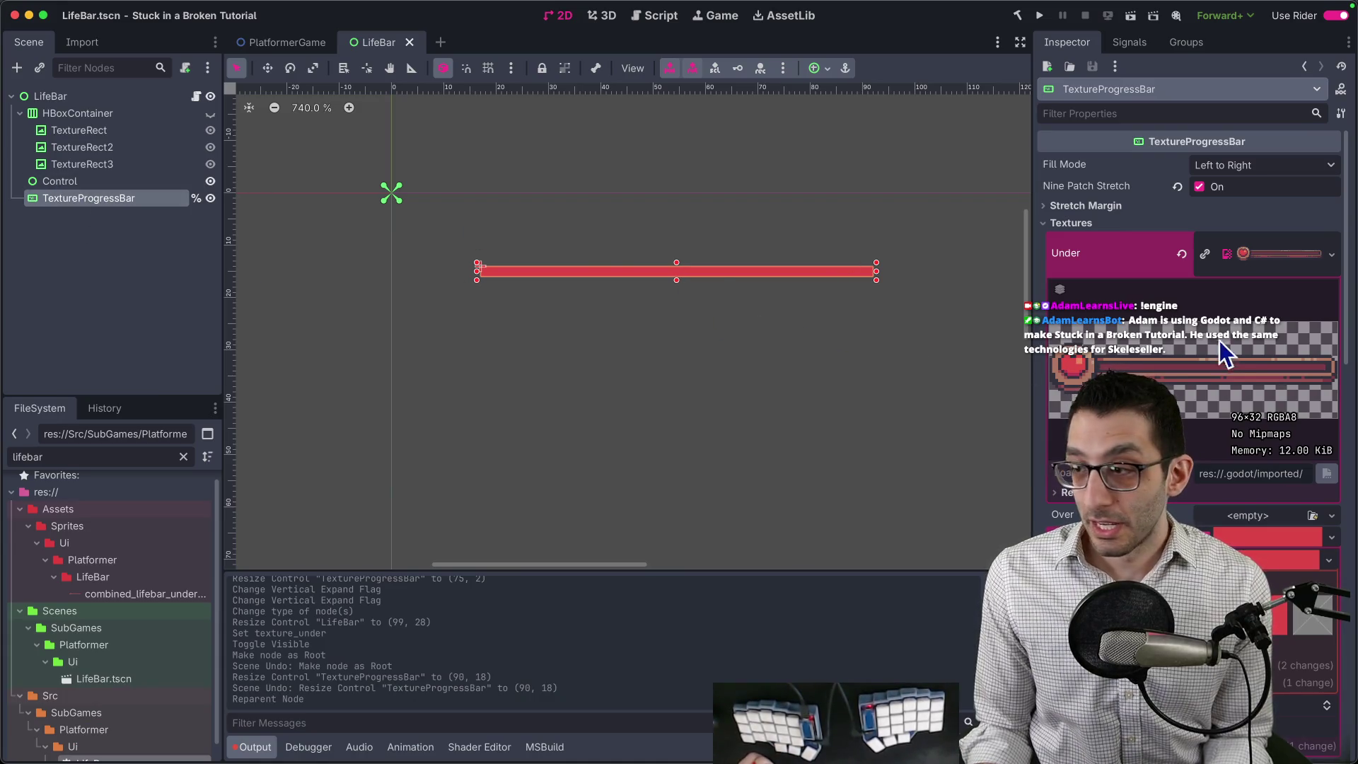
Resize the TextureProgressBar to 118 × 45 by dragging its corner in Select mode.
scroll(1227, 351, down, 3)
scroll(1225, 355, down, 5)
scroll(1204, 350, up, 5)
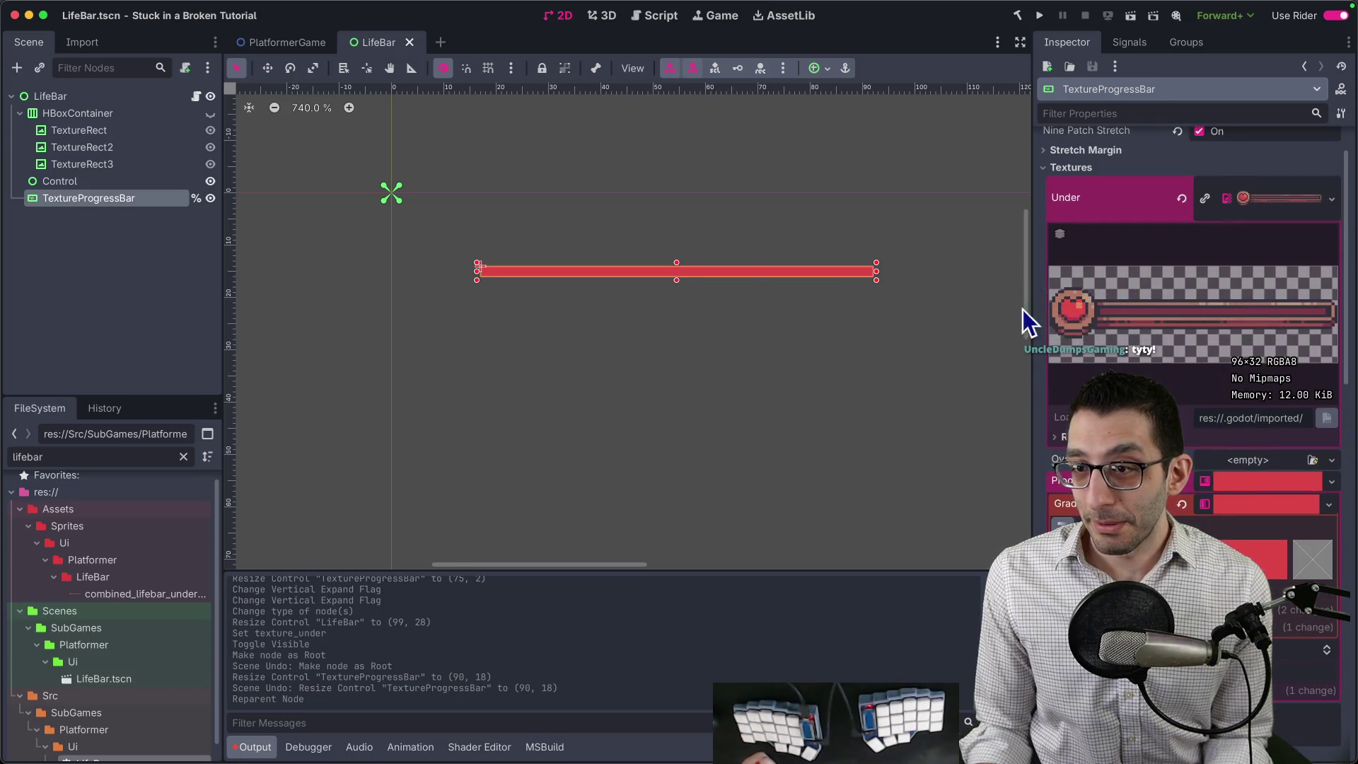
scroll(1108, 298, up, 2)
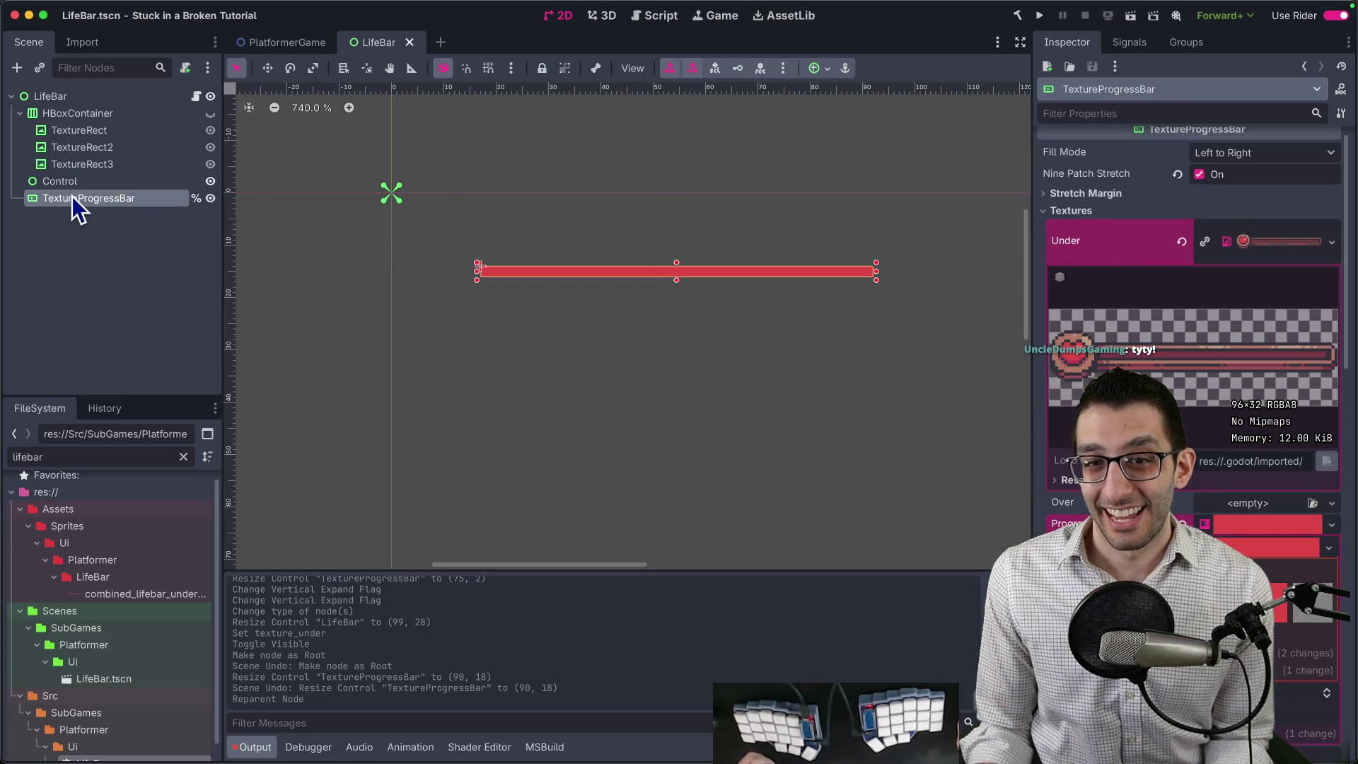
scroll(658, 283, down, 2)
key(w)
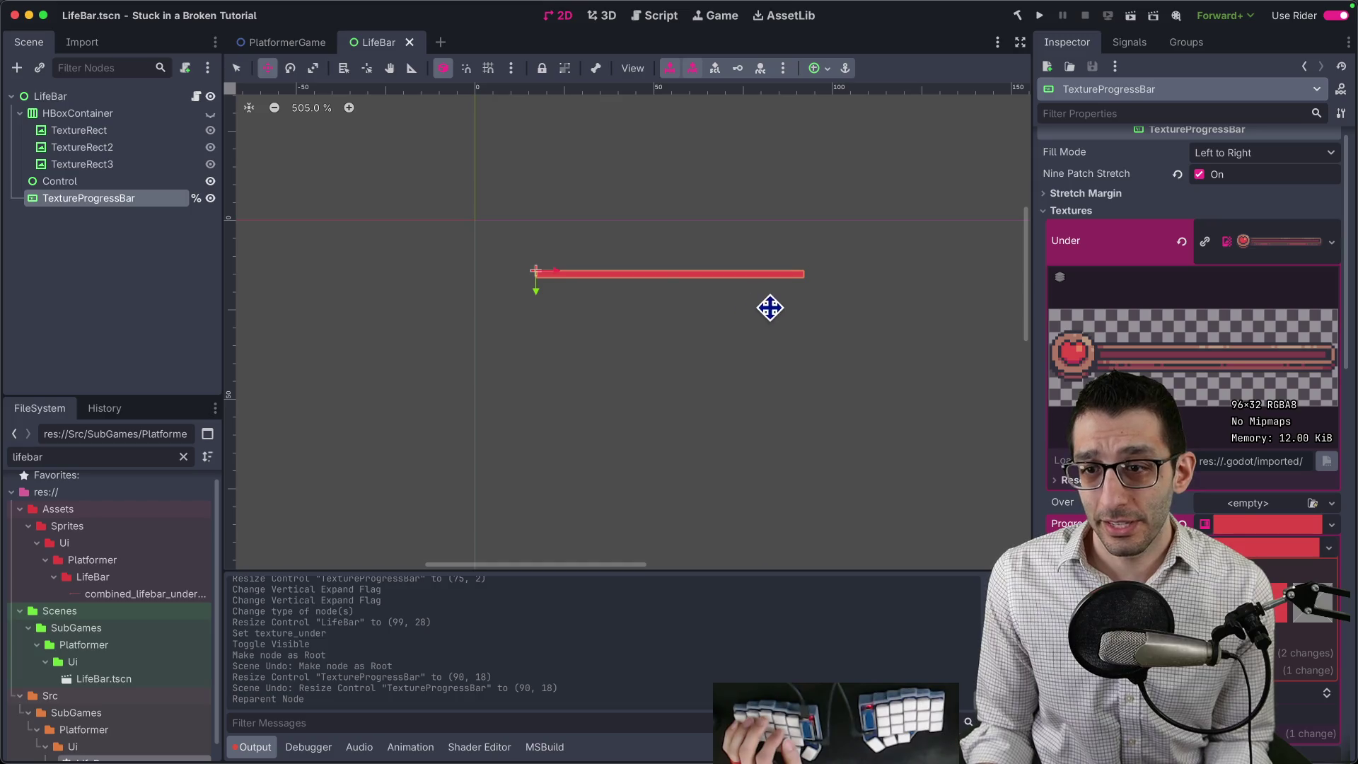
key(q)
drag(809, 286, 962, 436)
scroll(970, 479, down, 2)
scroll(970, 479, down, 3)
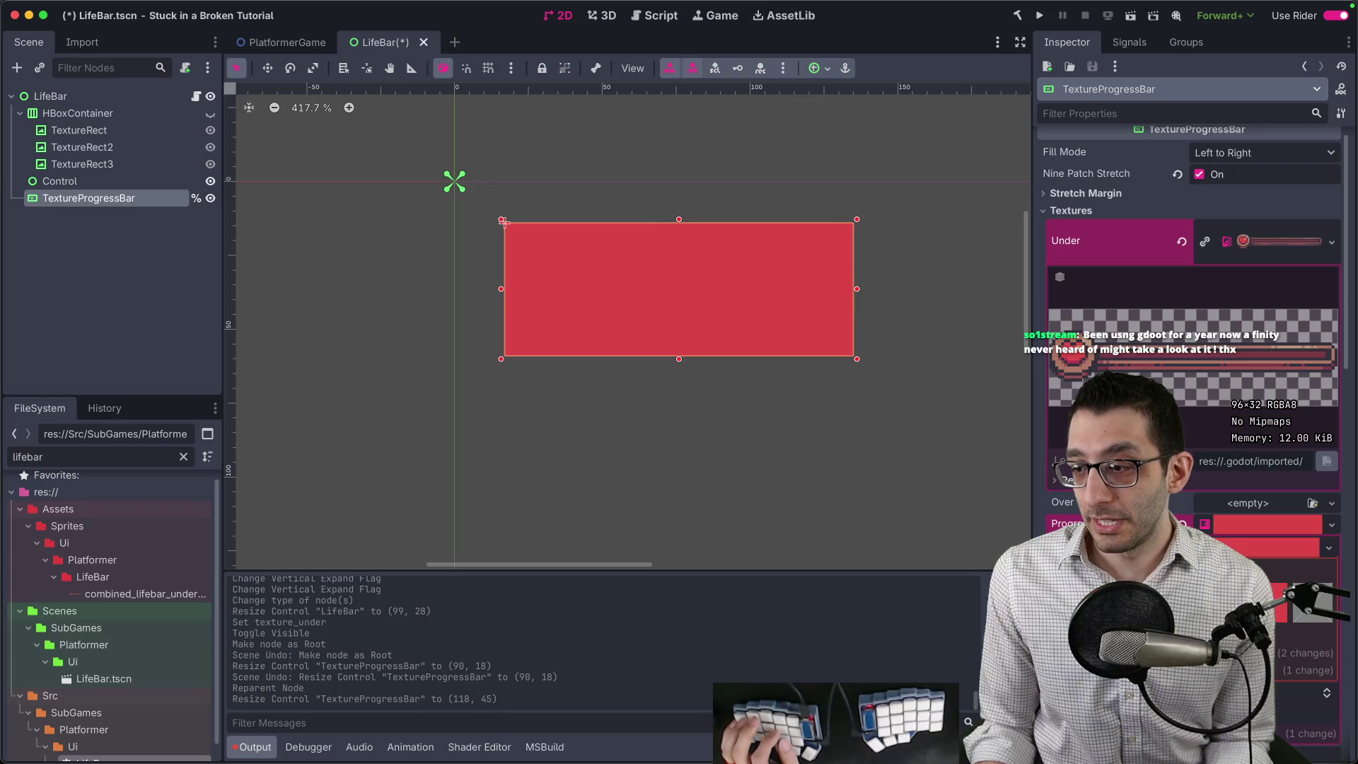
scroll(1189, 424, down, 4)
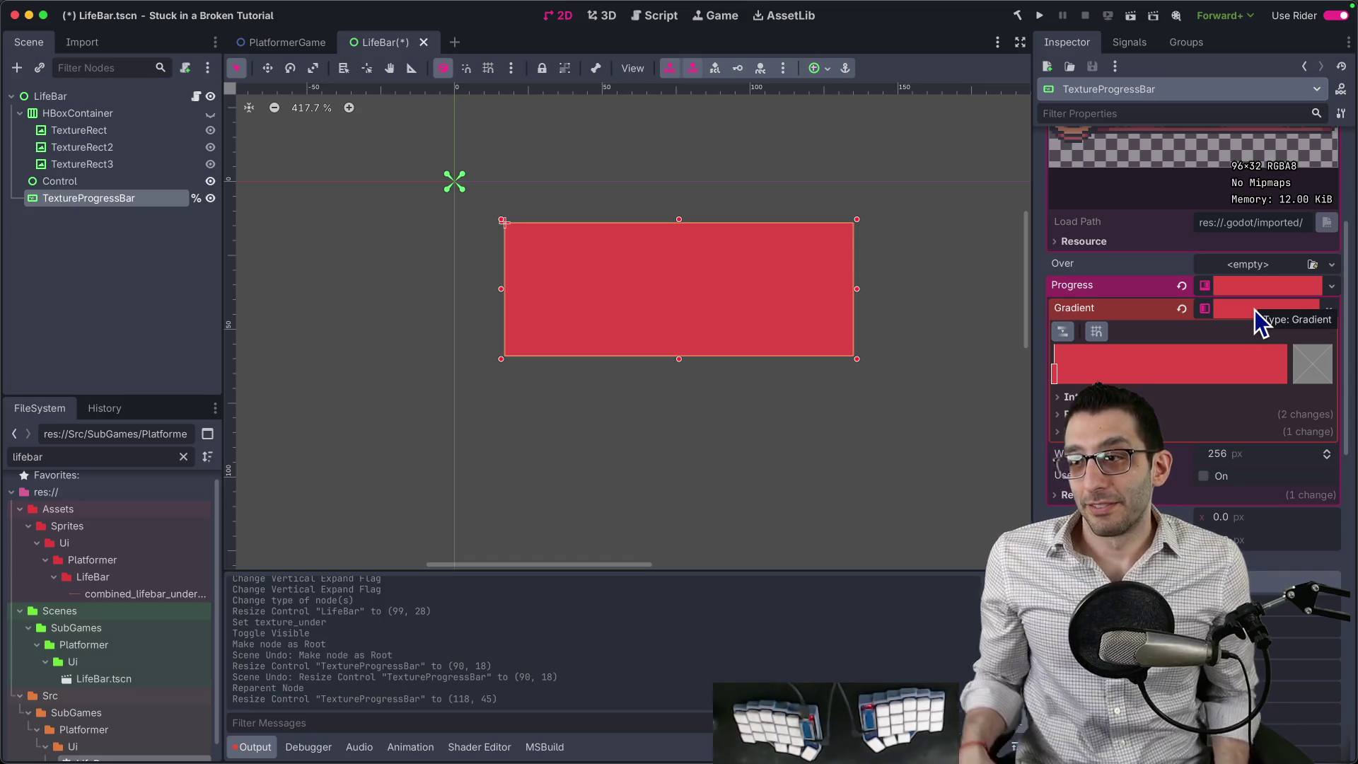
Clear the red gradient Progress texture and set the bar's texture Filter to Nearest.
click(1182, 308)
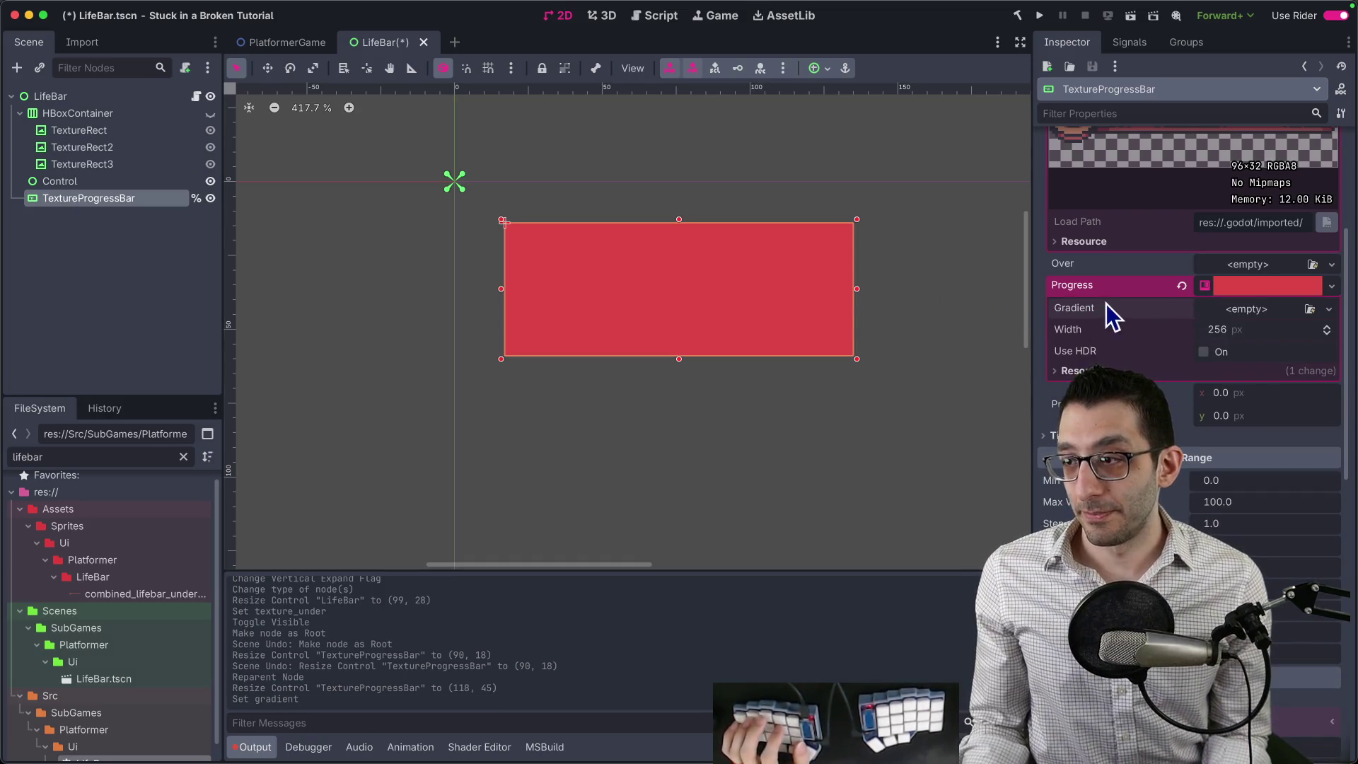
click(1182, 285)
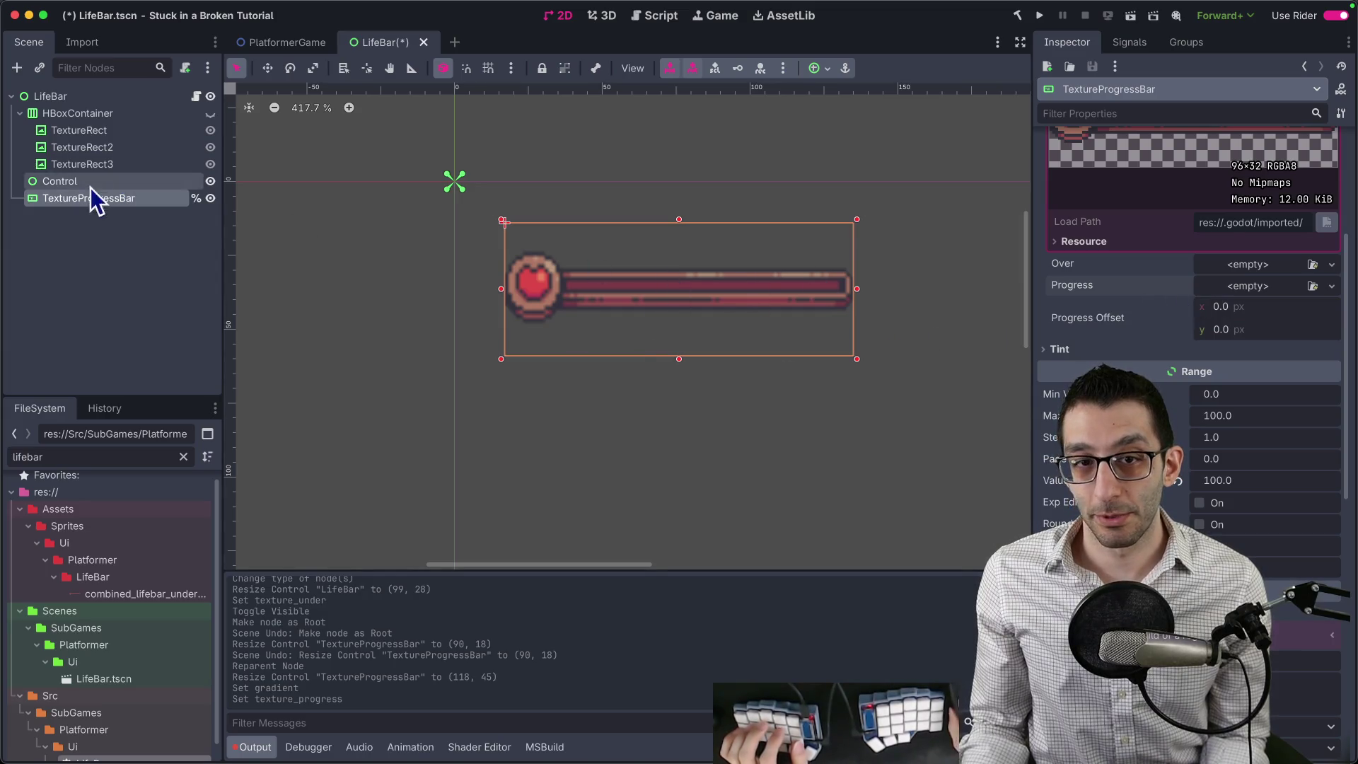
scroll(1249, 412, down, 10)
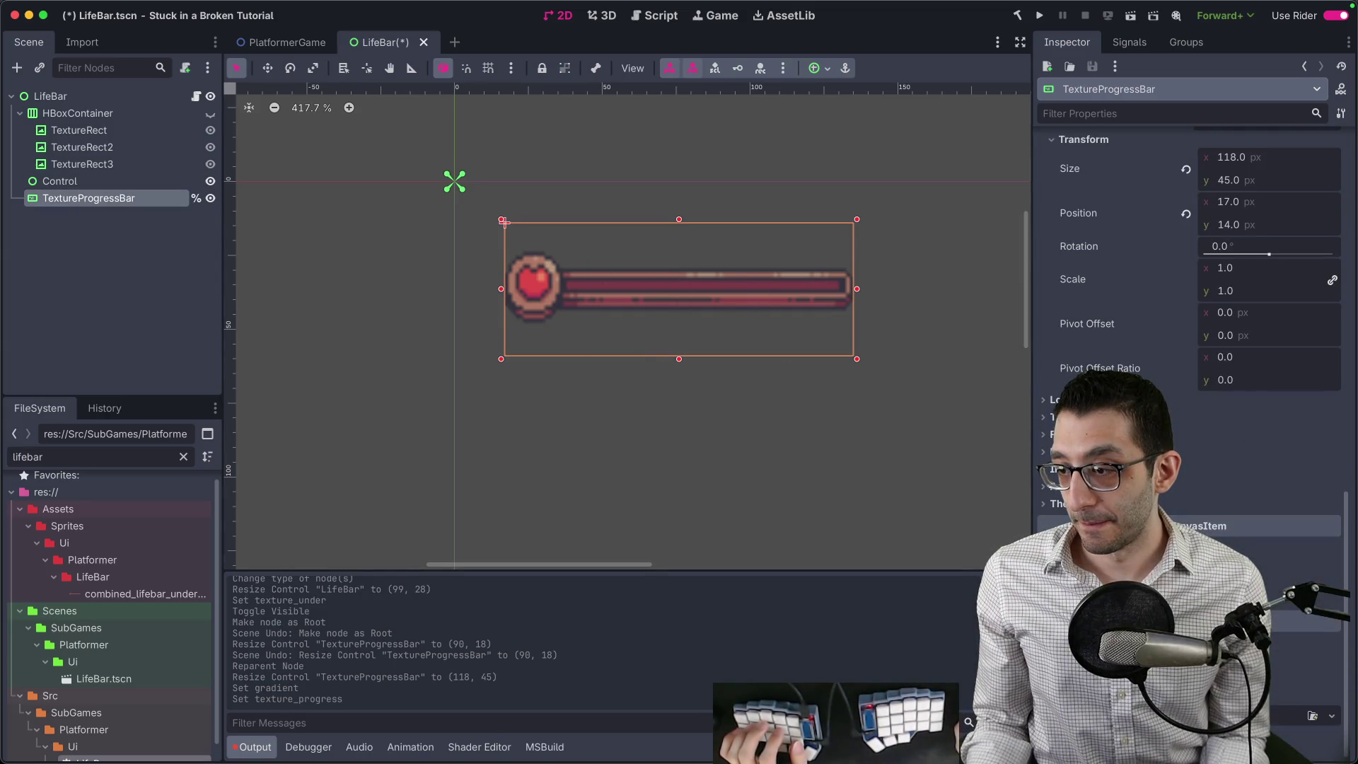
click(1274, 621)
click(1259, 658)
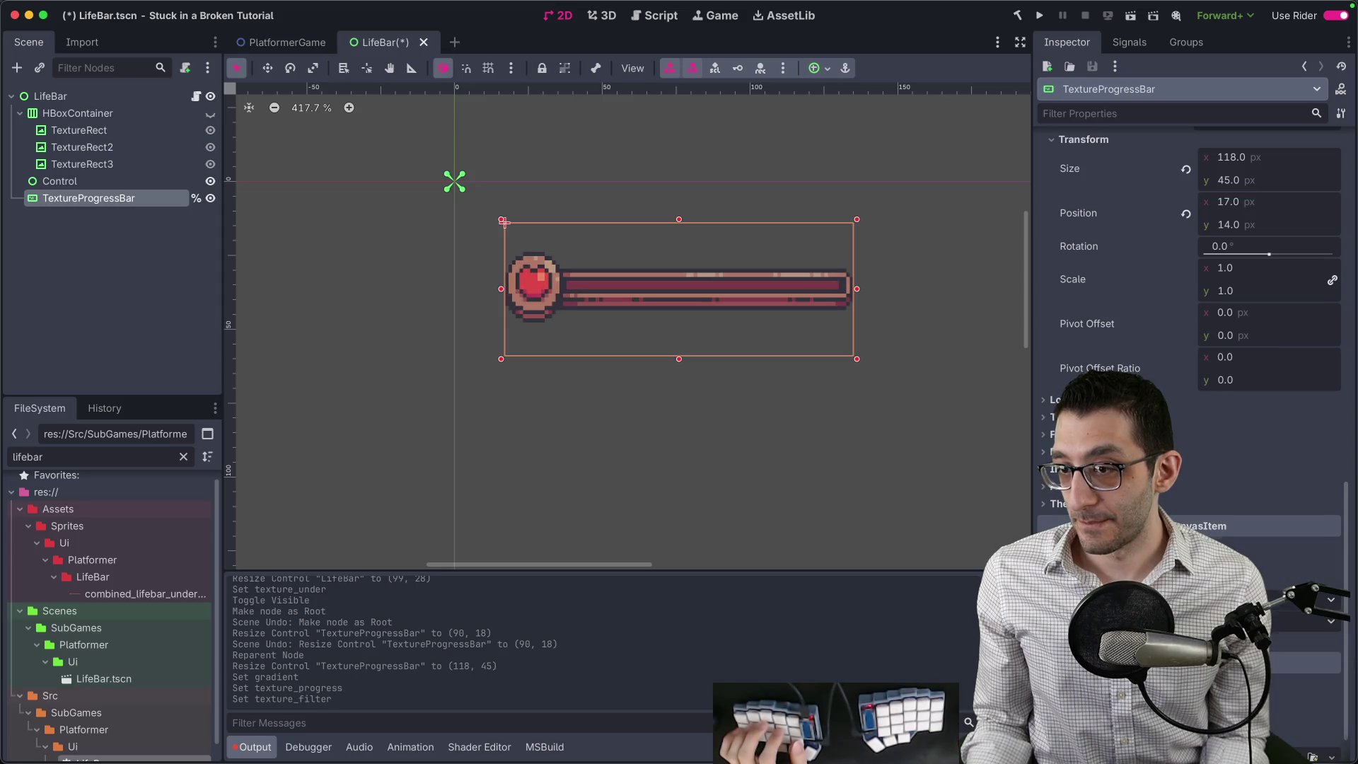
scroll(1212, 532, up, 10)
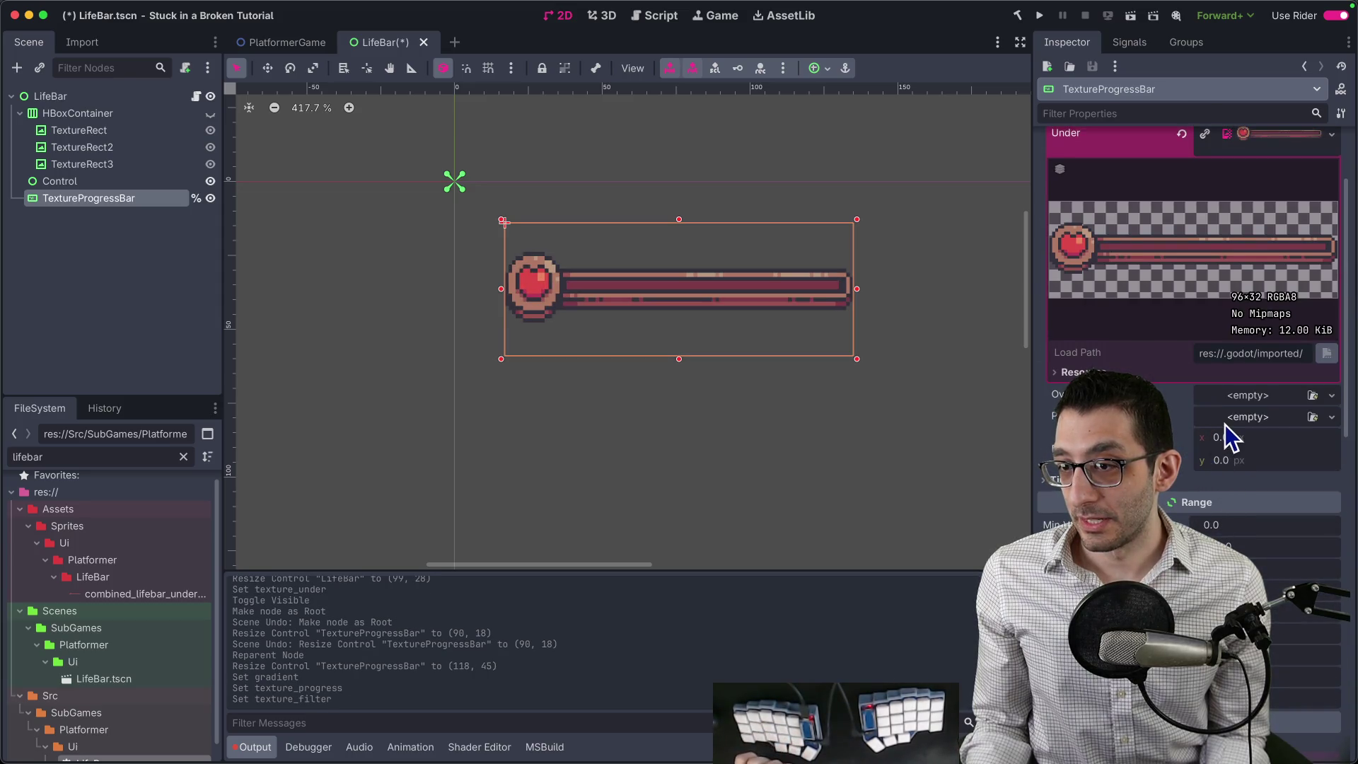
scroll(1177, 402, up, 2)
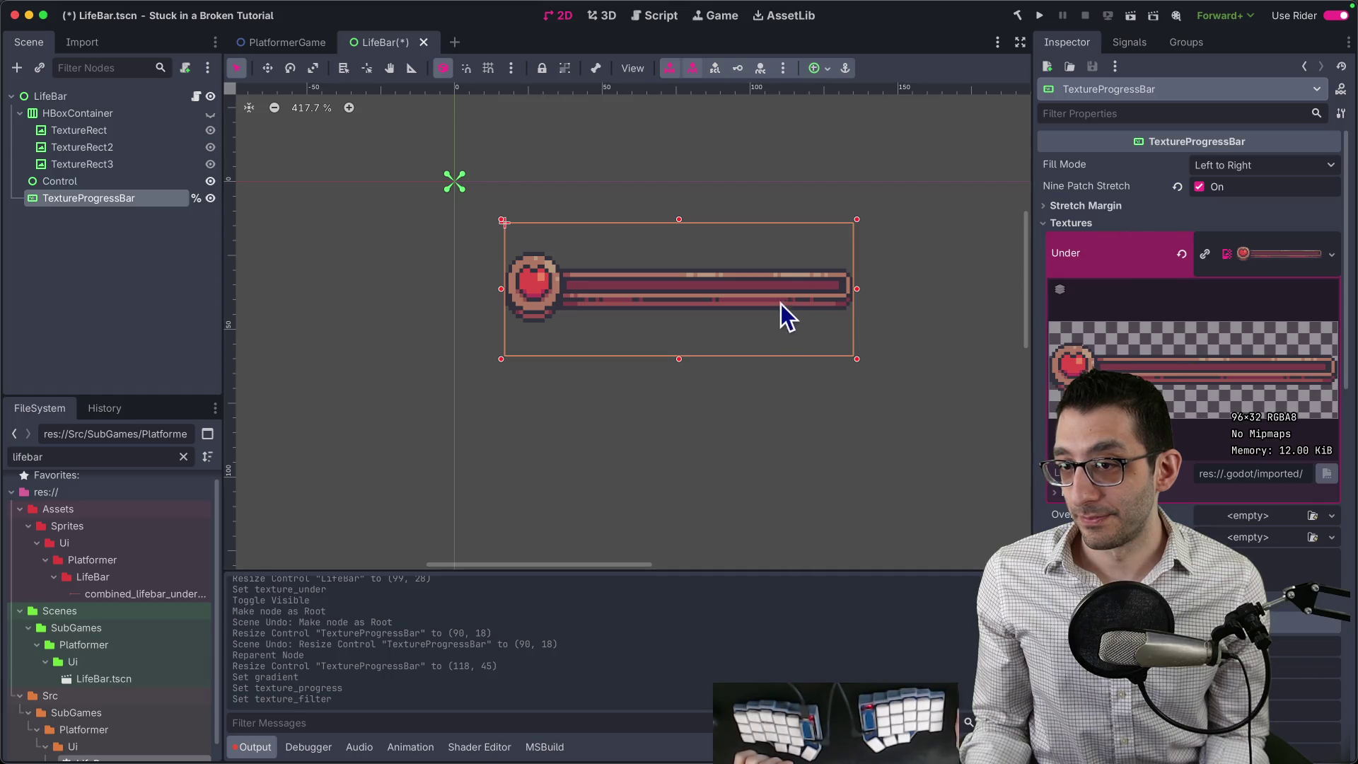
scroll(721, 330, up, 4)
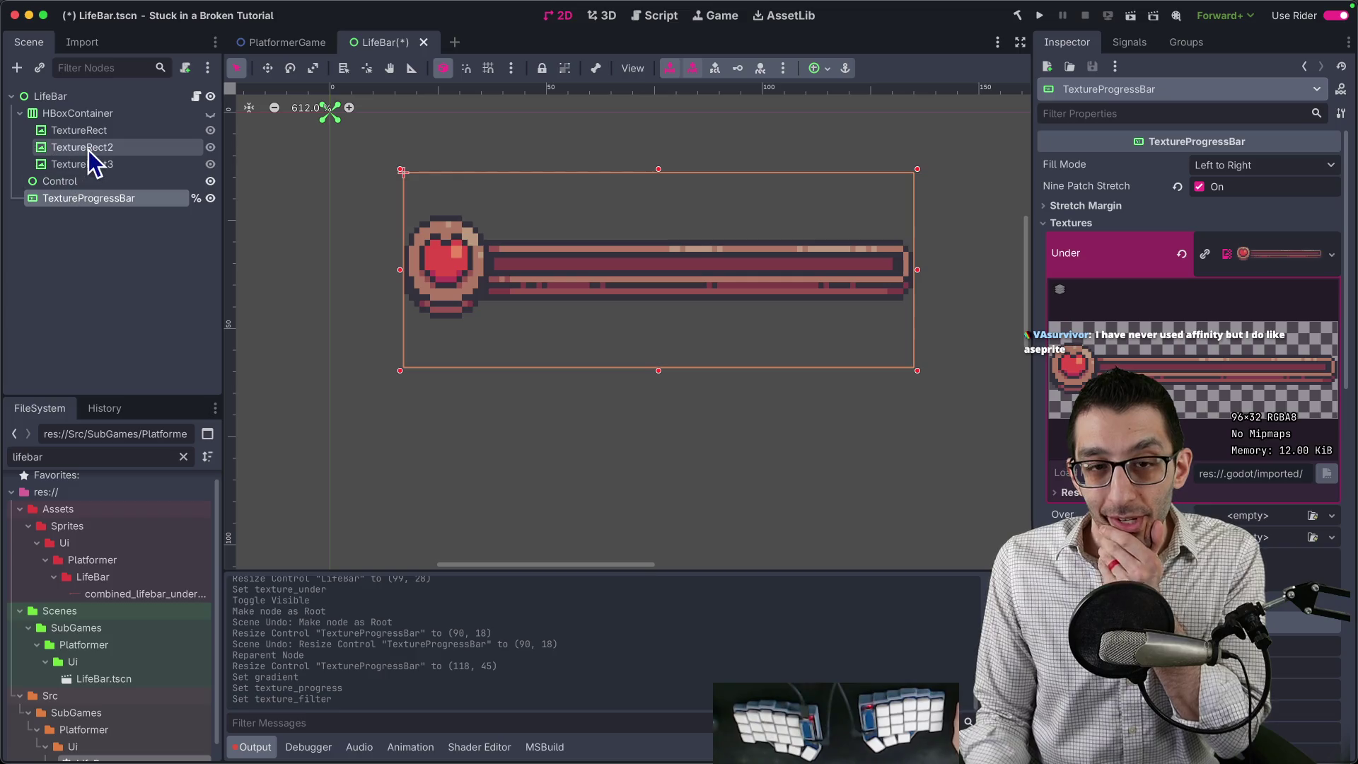
Copy the life bar's red #DD484A with the colour picker and switch to the Pixel brush.
mouse_move(621, 740)
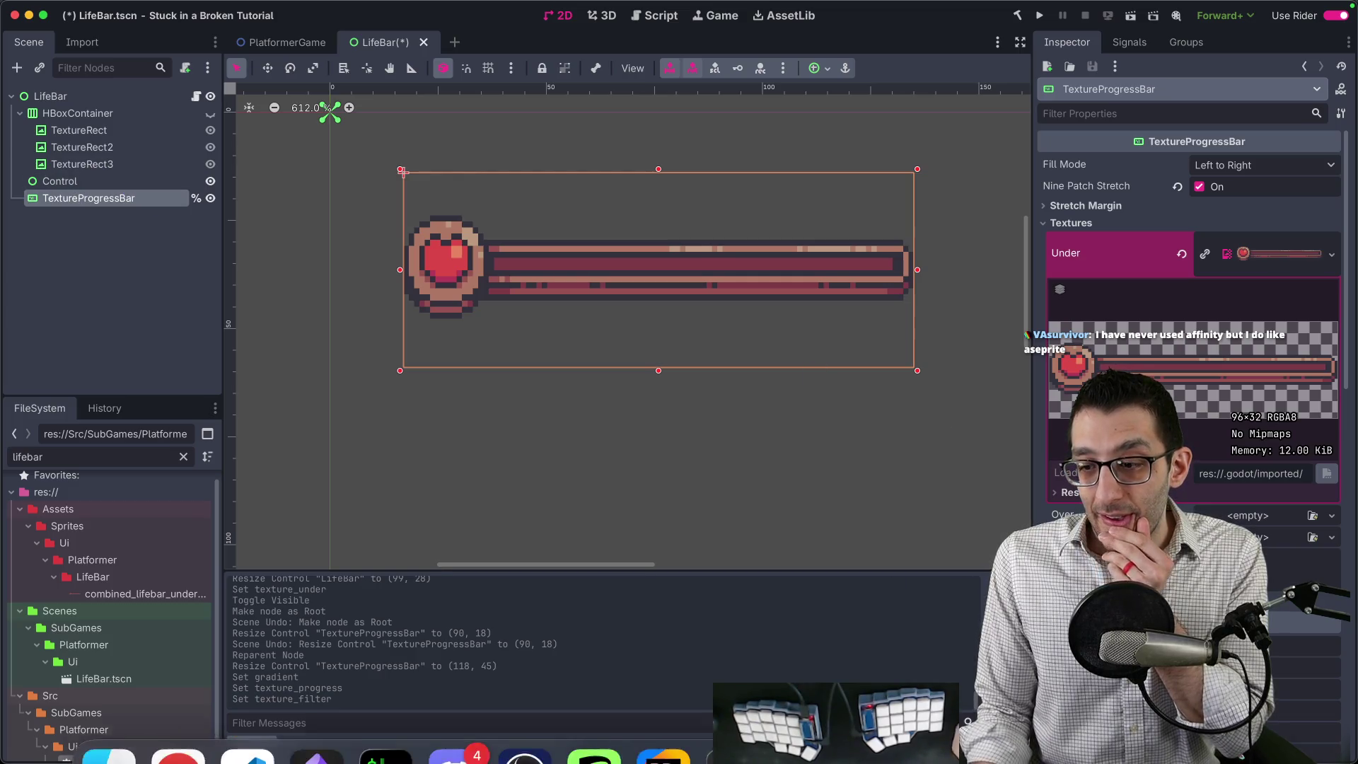
click(619, 729)
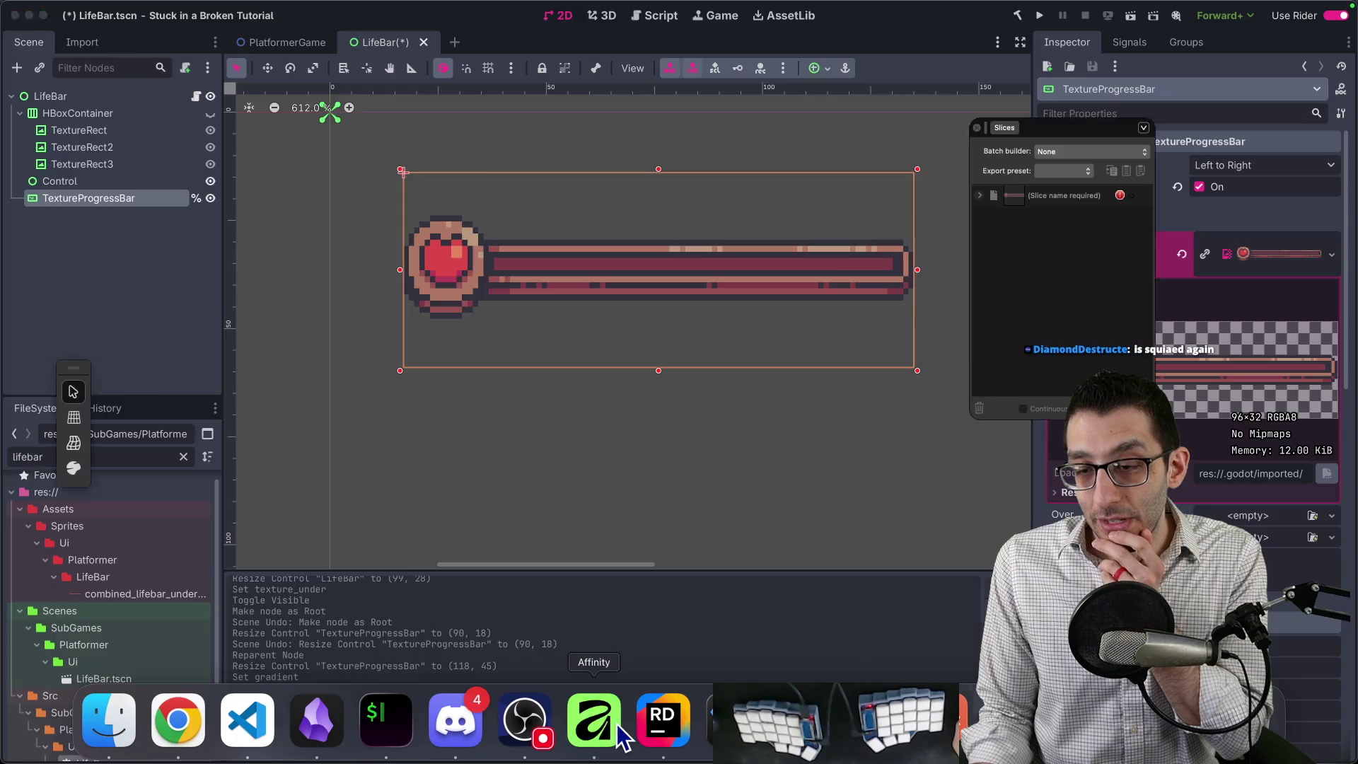
scroll(584, 401, right, 2)
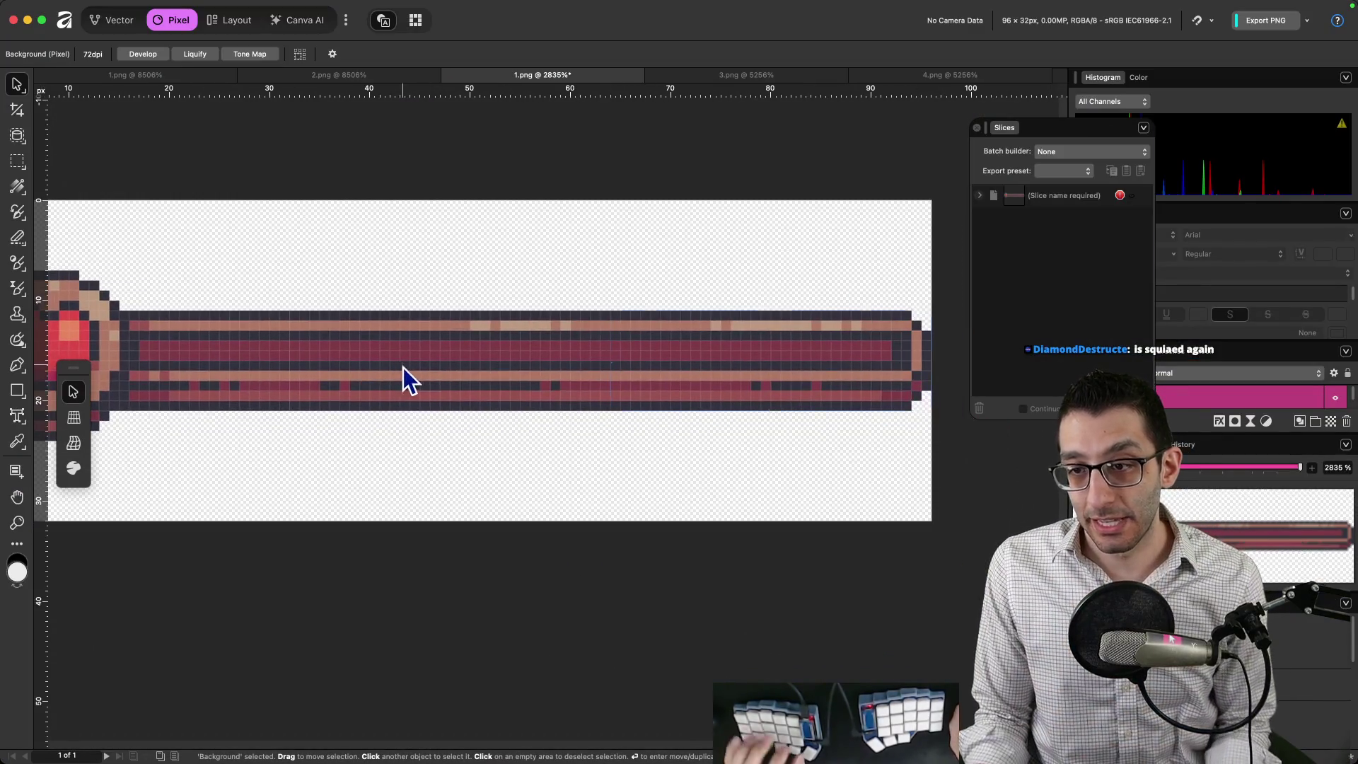
mouse_move(493, 756)
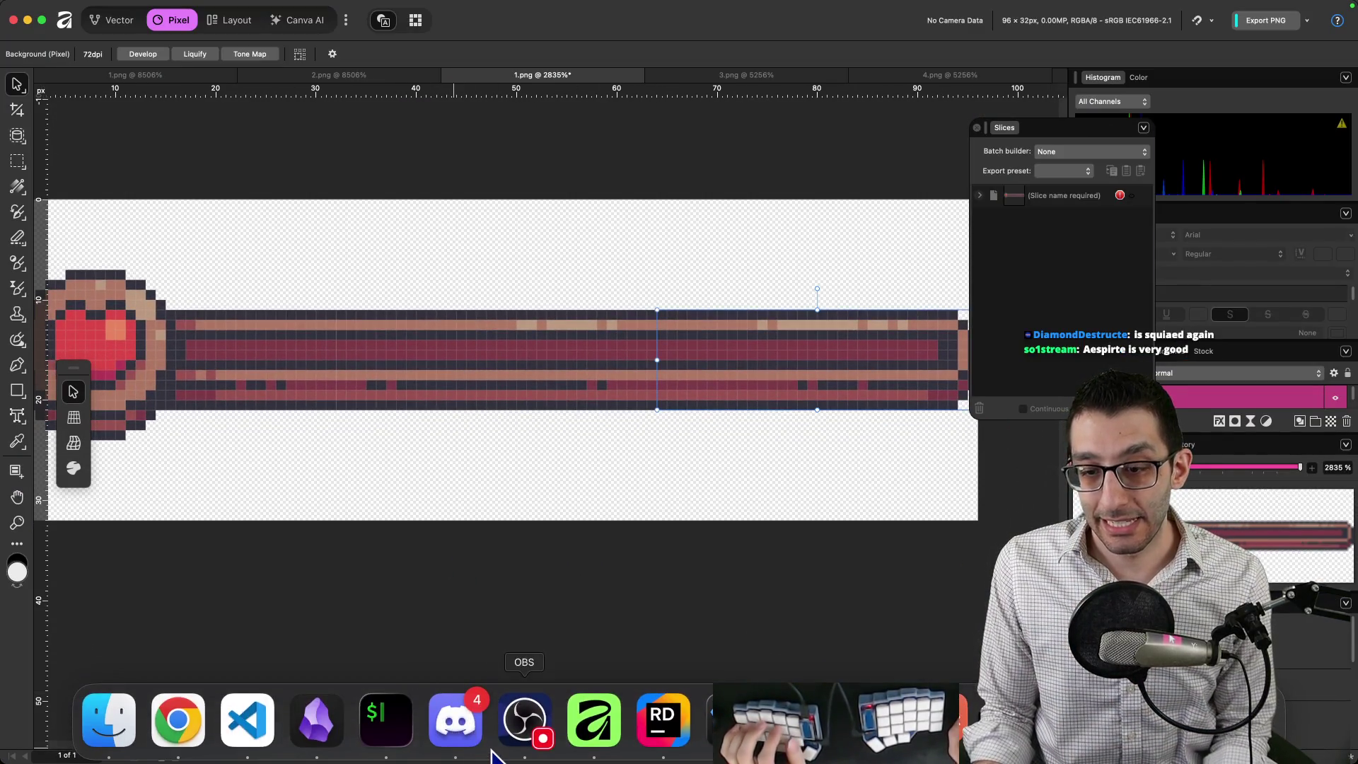
key(super+shift+c)
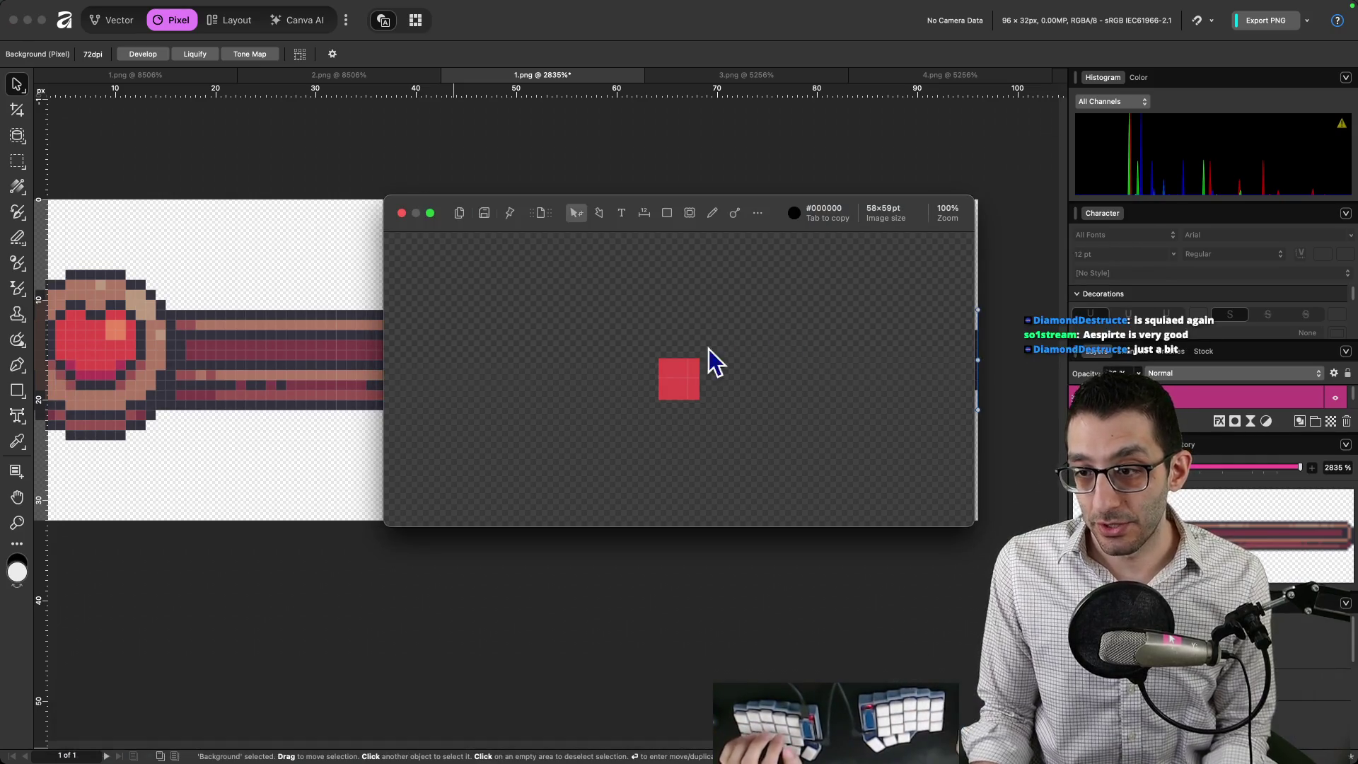
click(679, 381)
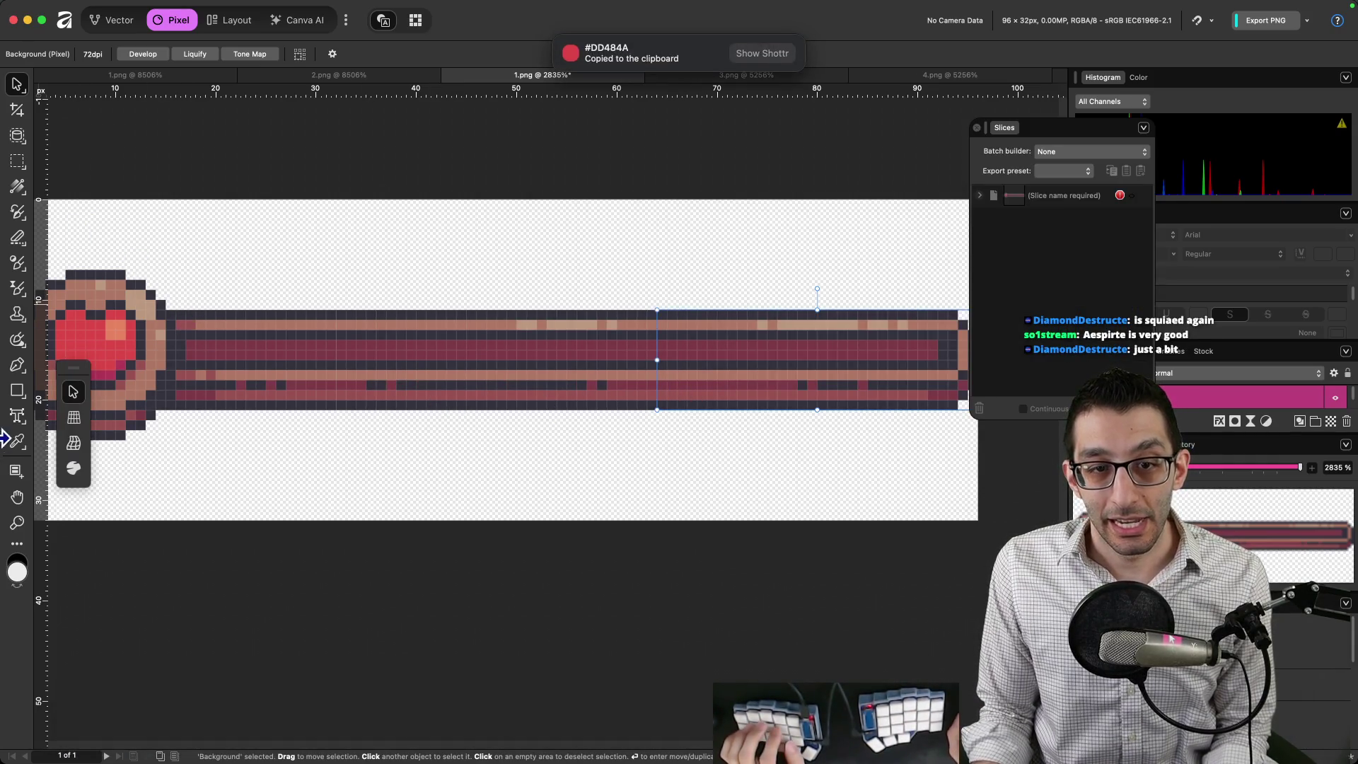
key(b)
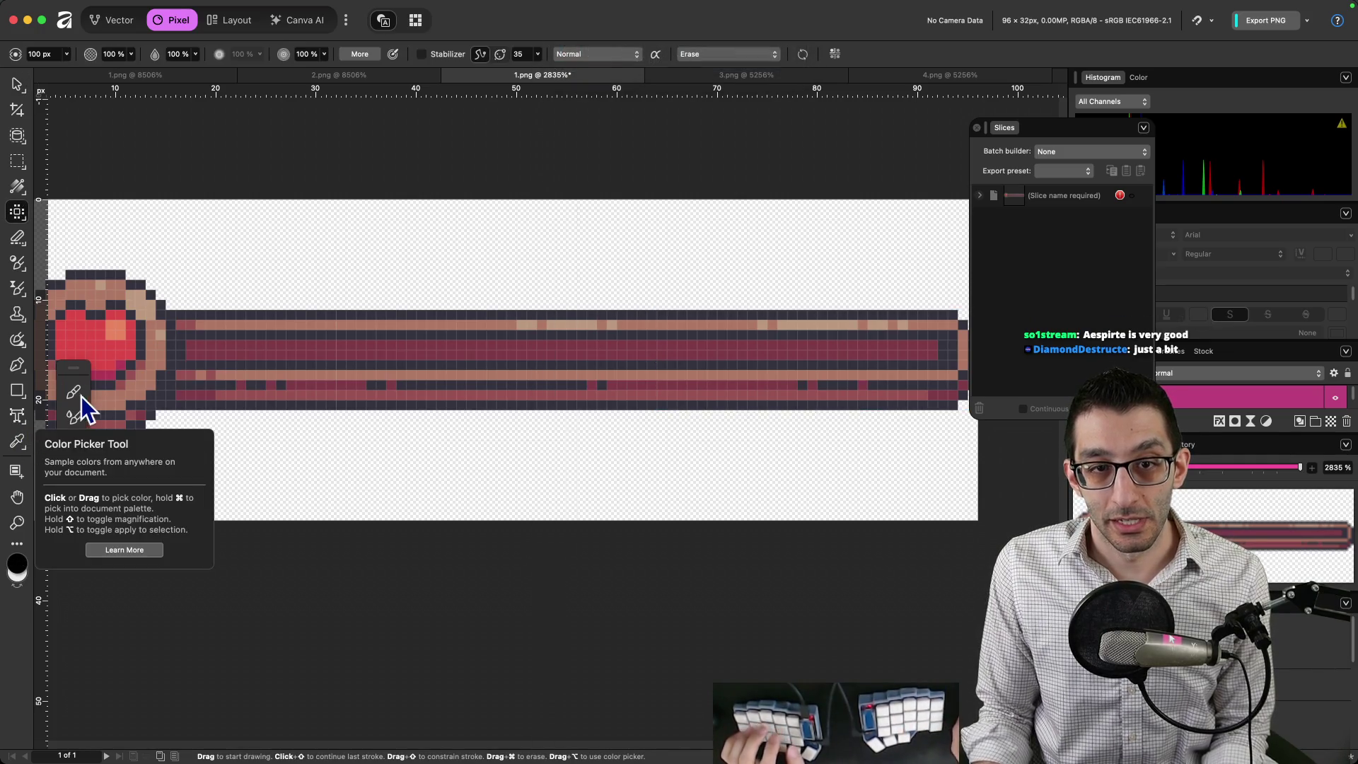
key(super+Tab)
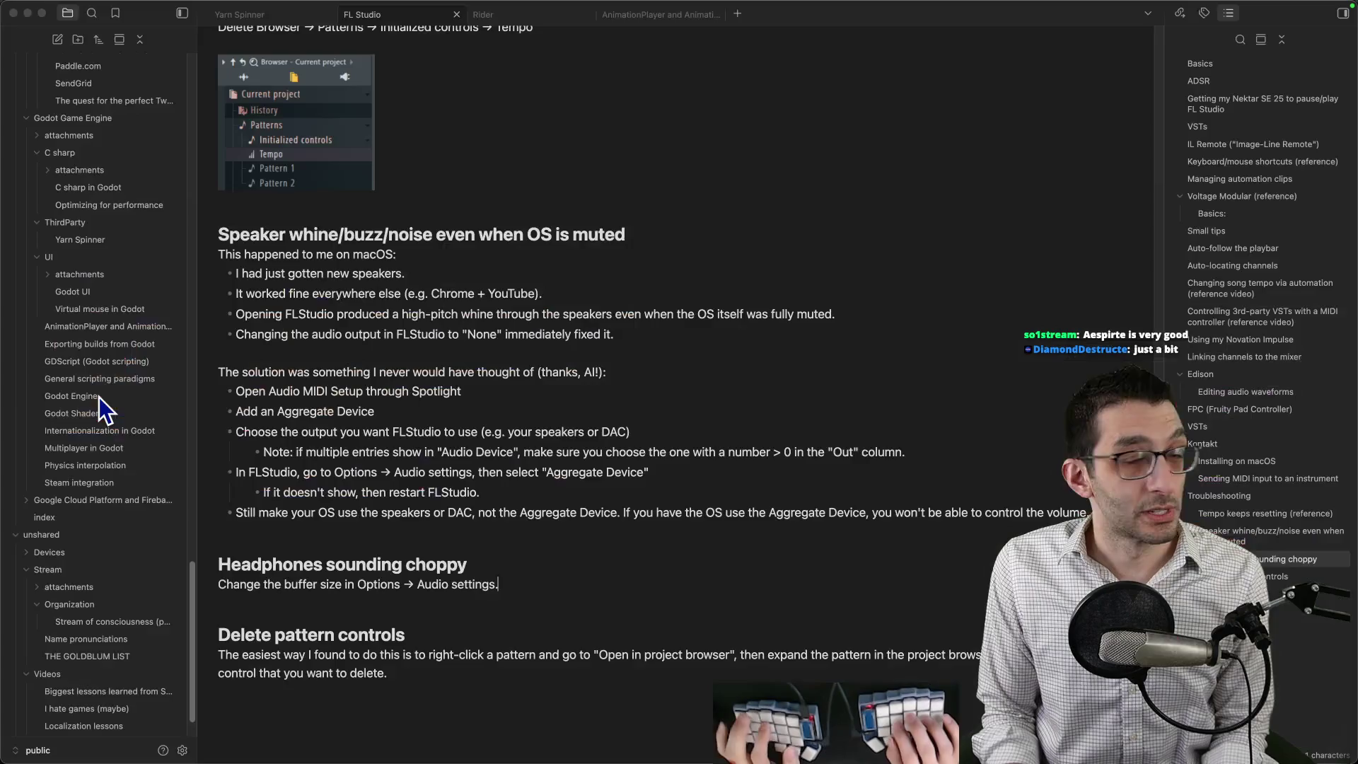
Search Obsidian notes for 'aff', then dismiss the search.
key(super+o)
text(aff)
key(Escape)
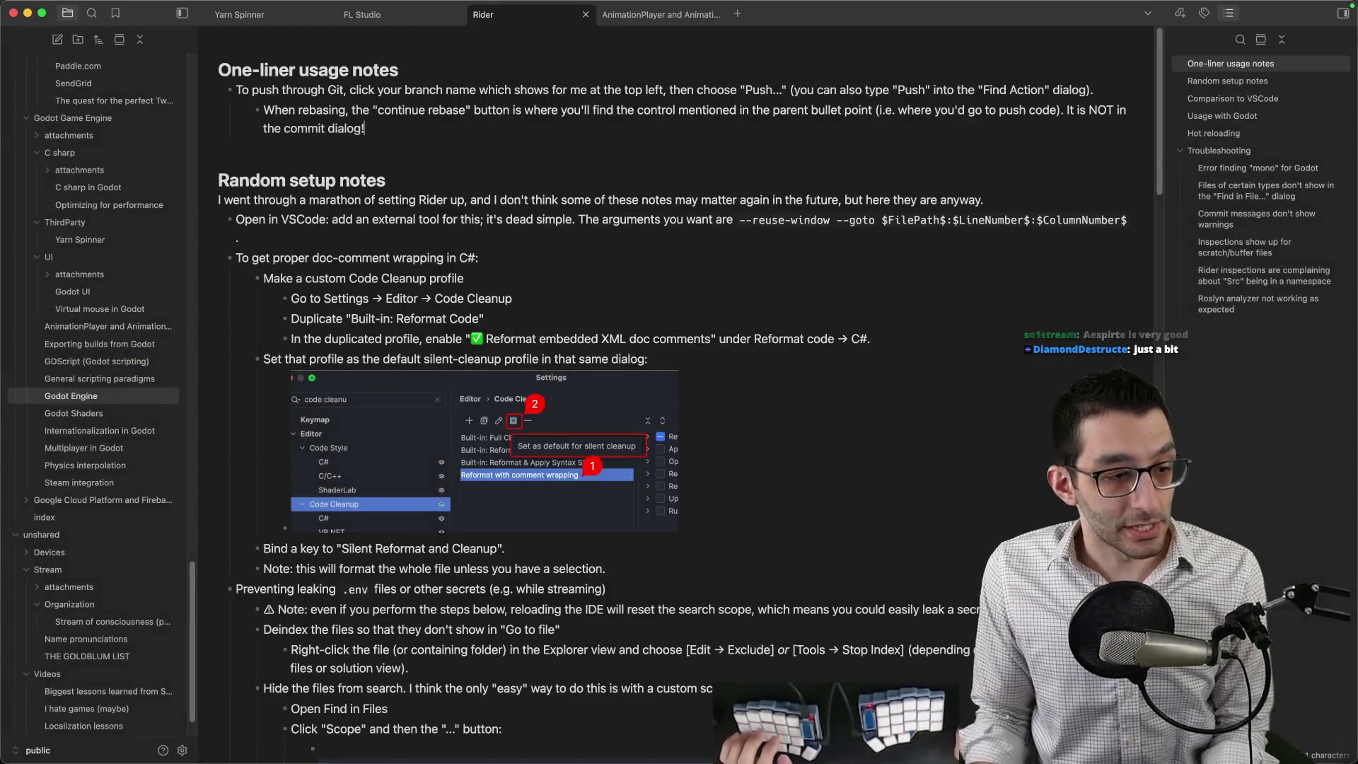
Type 'Final character: E' into Rider's Untitled-19 scratch file.
key(super+Tab)
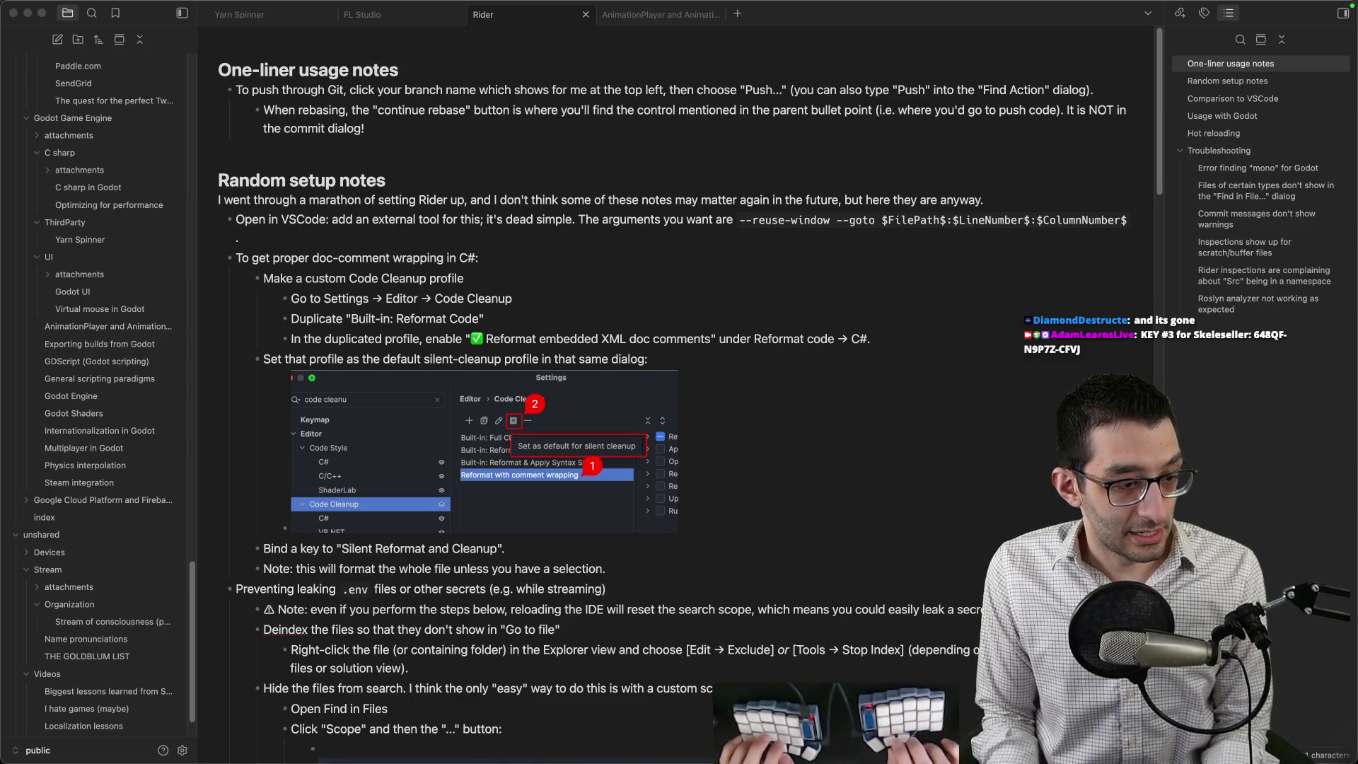
key(super+Tab)
text(Final character: E)
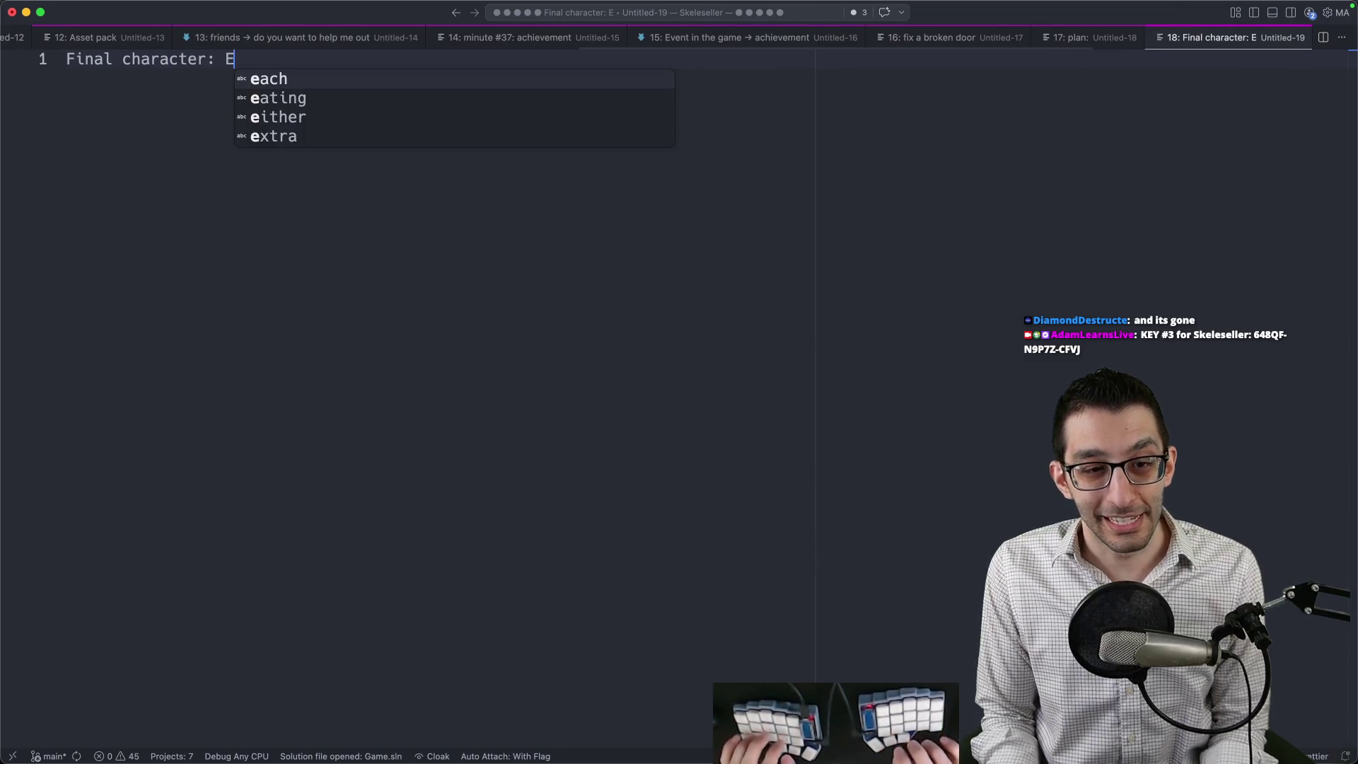
Select the scratch file's 'Final character: E' line, then return to the Godot LifeBar scene.
key(Escape)
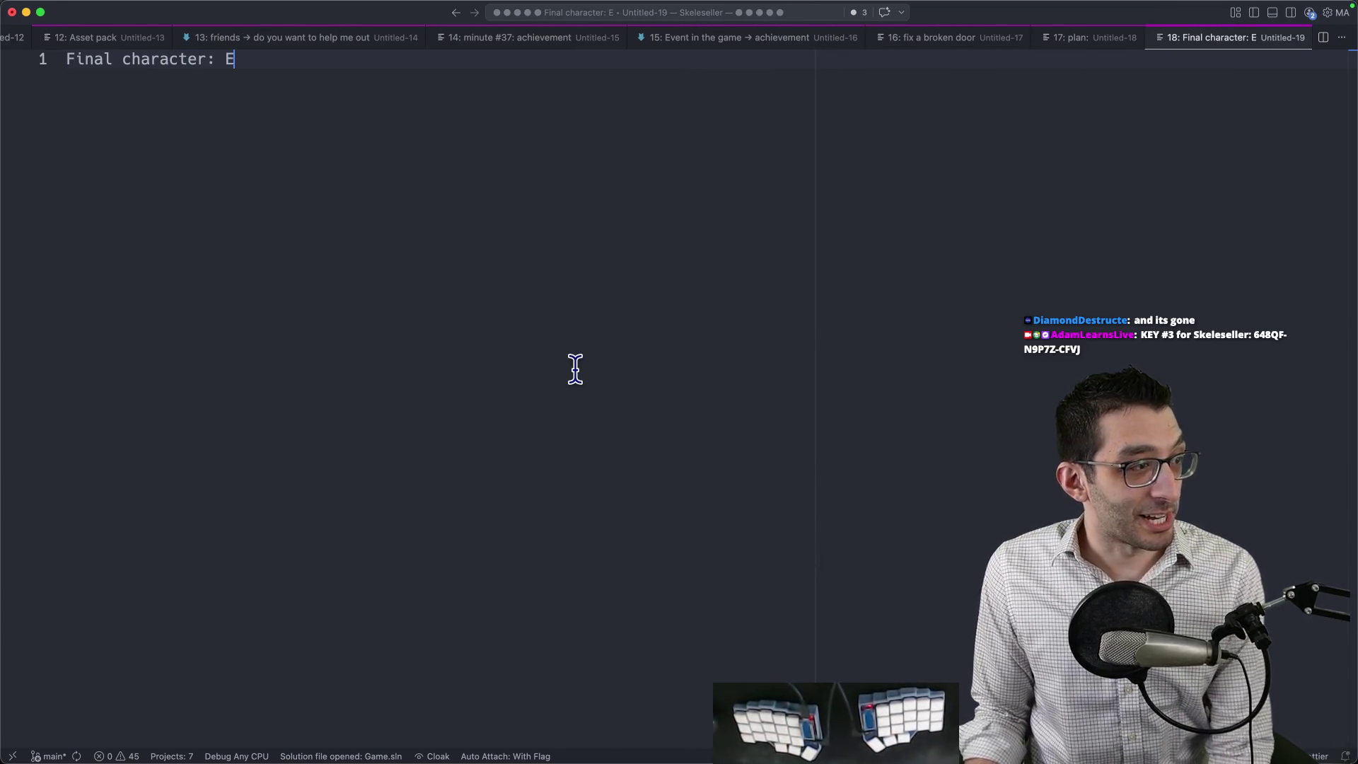
key(super+Tab)
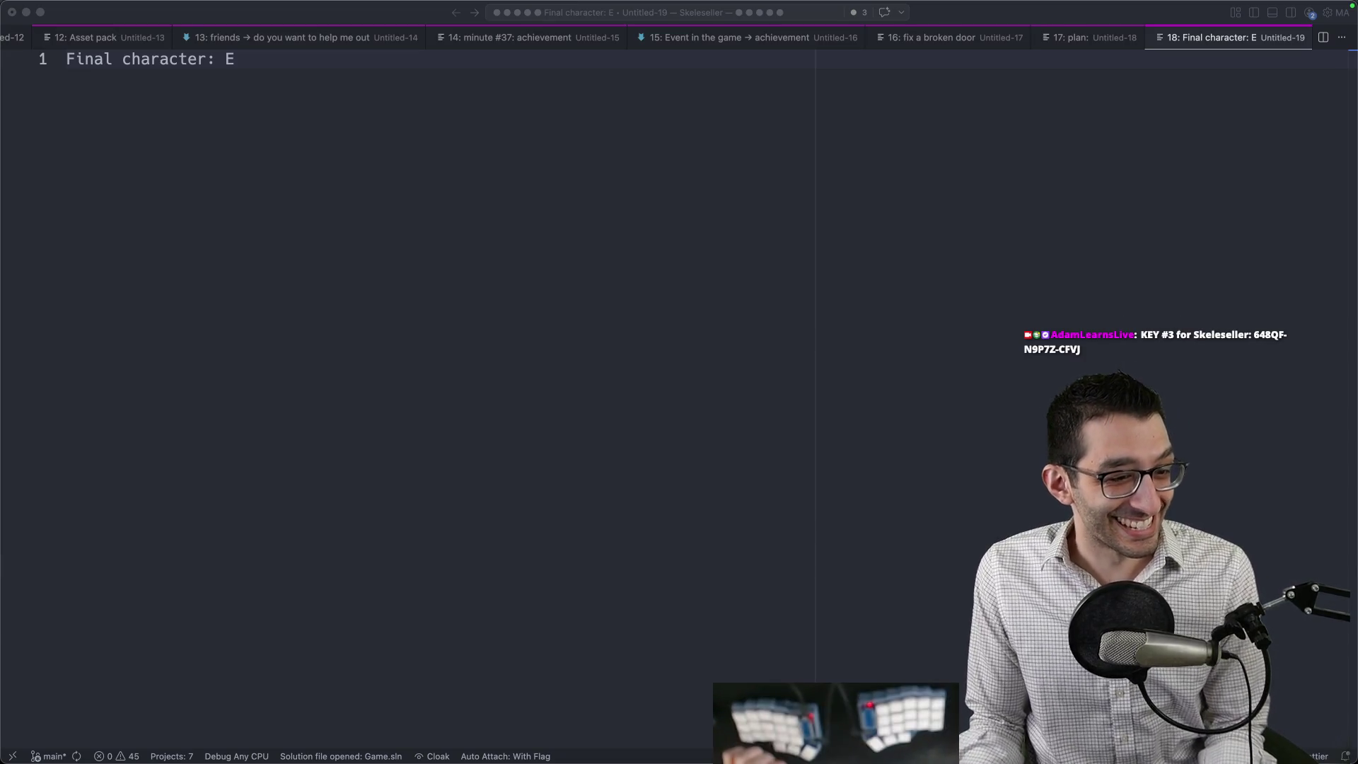
click(573, 155)
key(super+a)
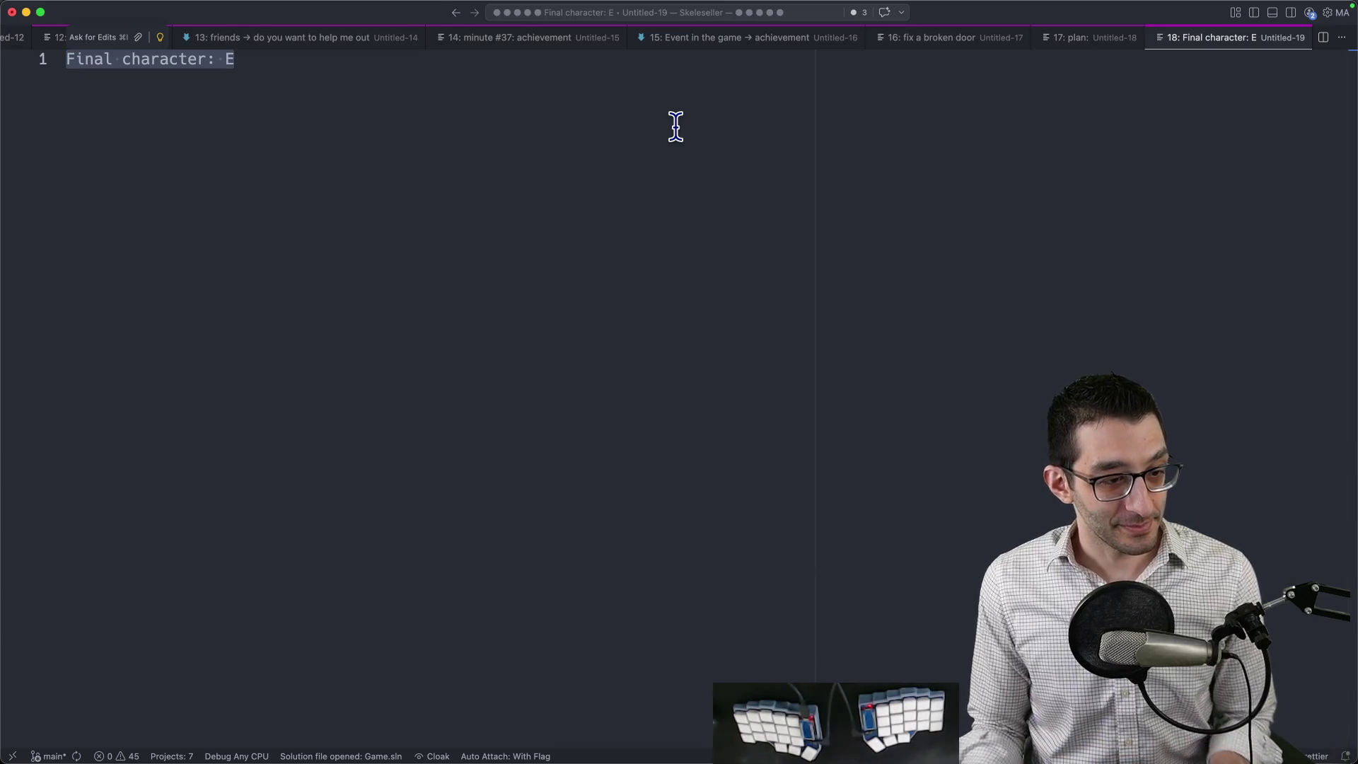
mouse_move(802, 720)
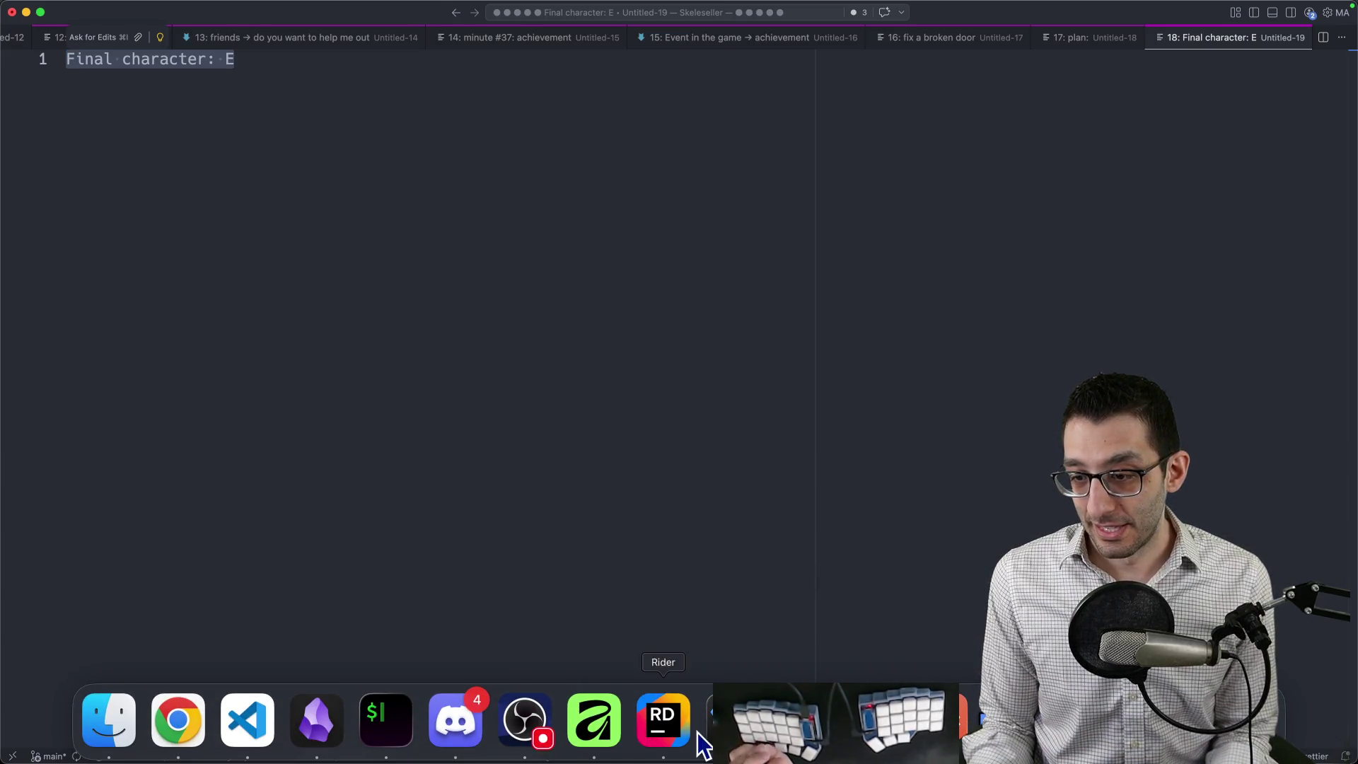
click(732, 720)
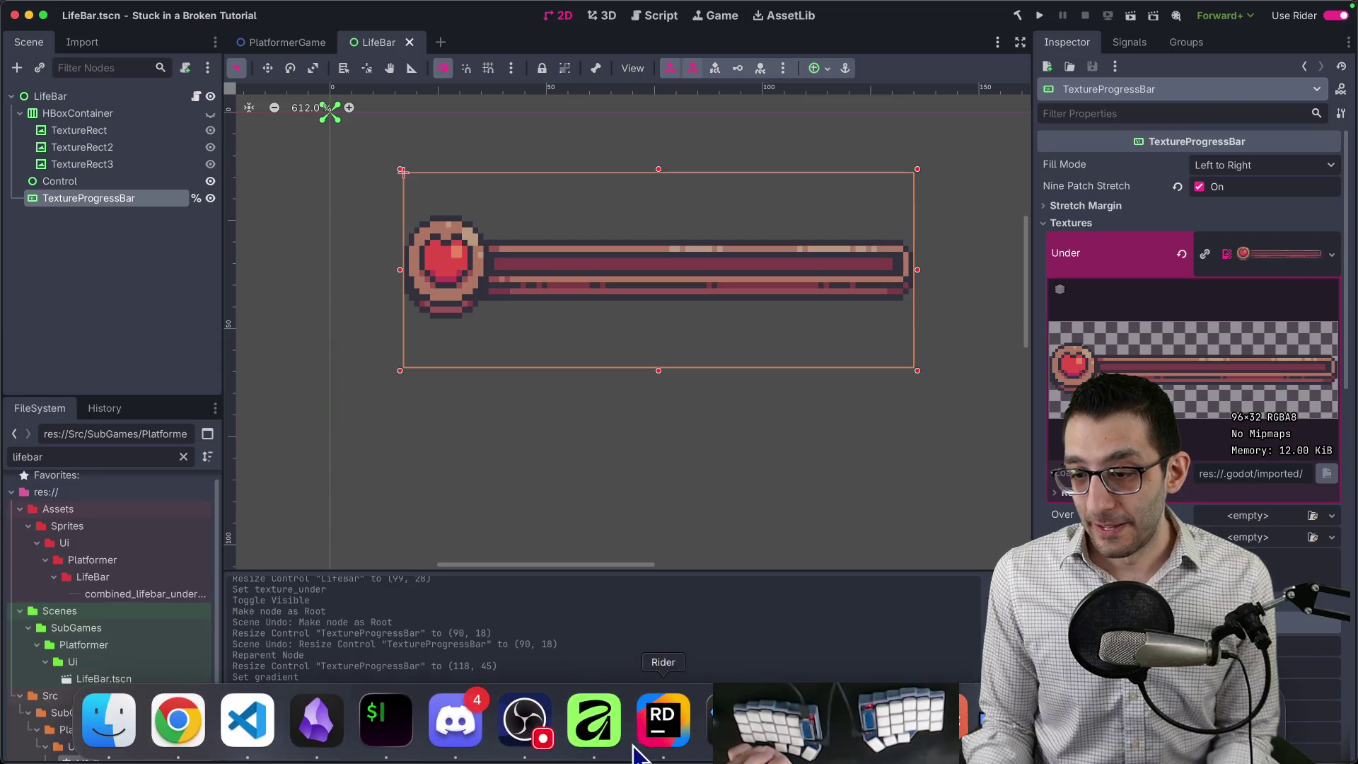
Open the Affinity note in Obsidian by searching 'affinit' in the note switcher.
click(528, 720)
key(super+Tab)
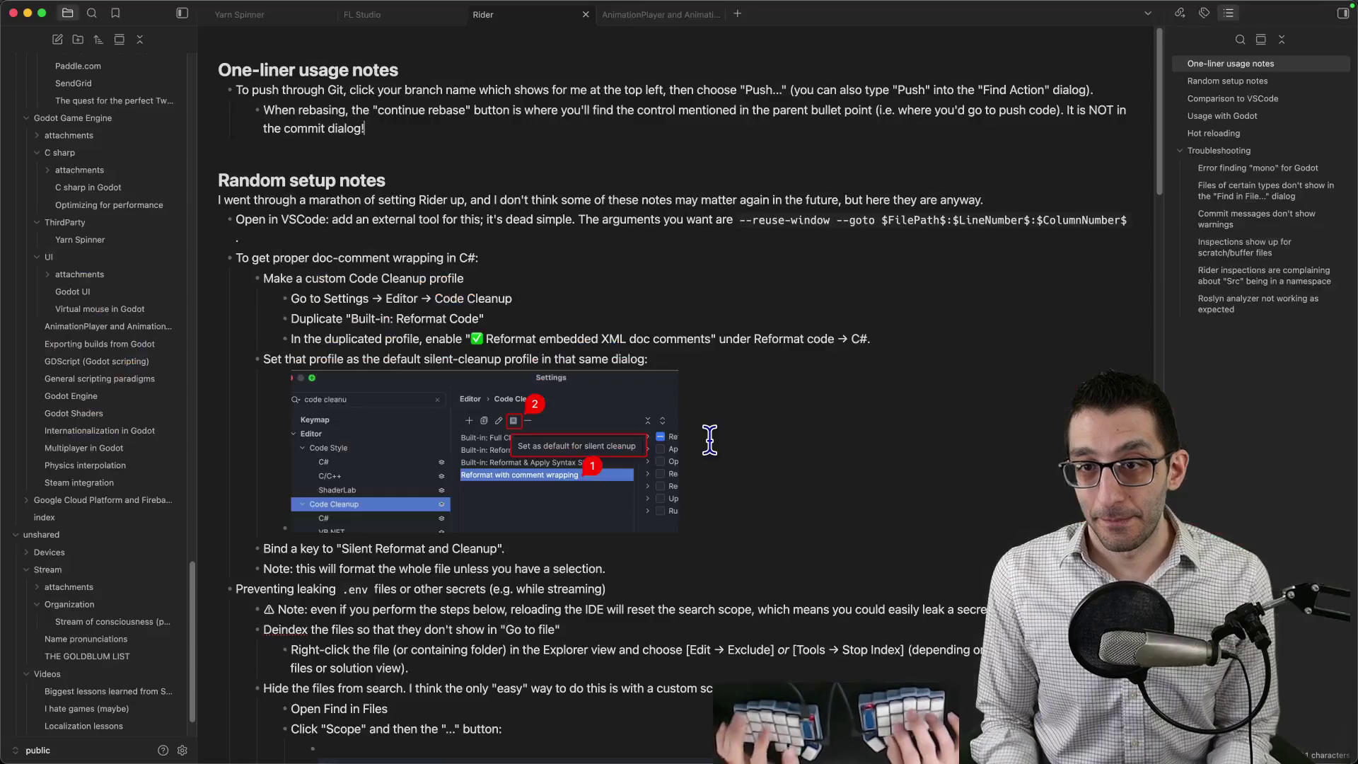
click(948, 297)
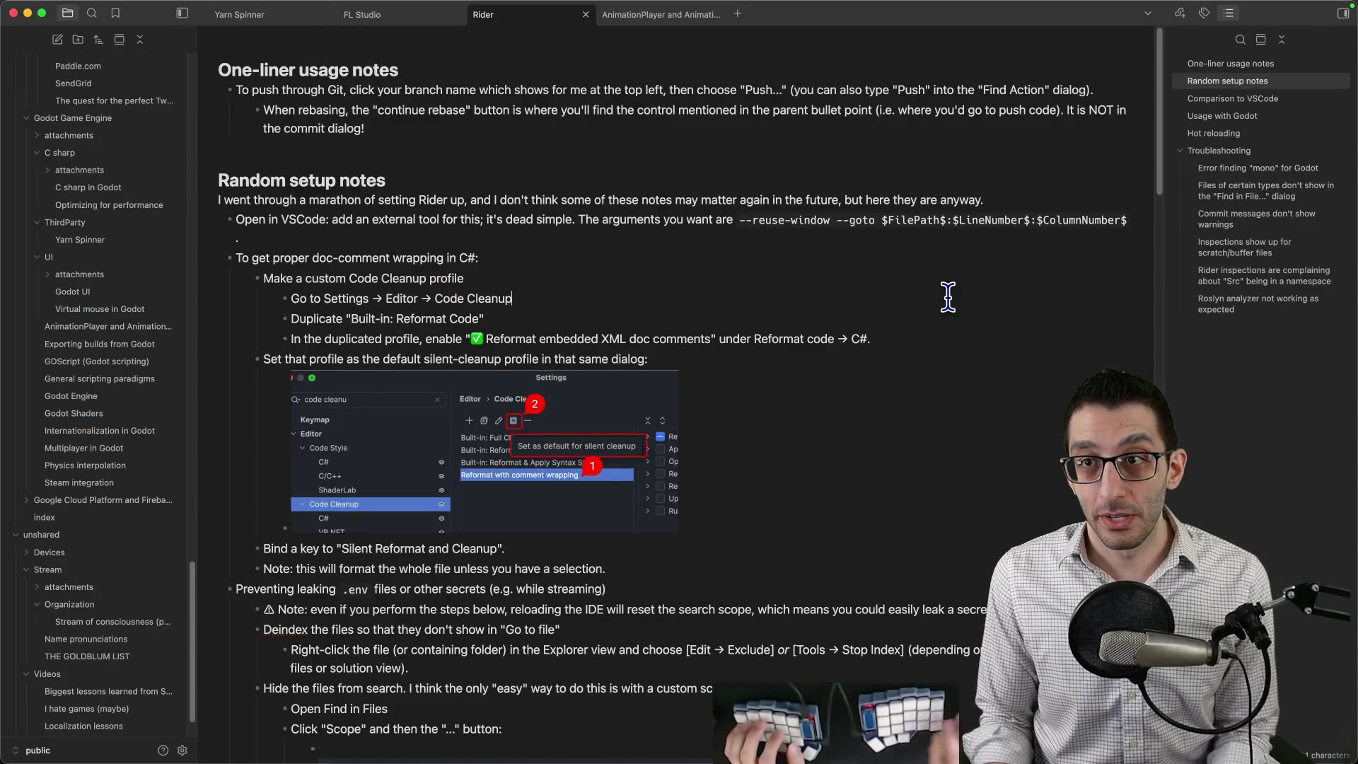
key(super+o)
text(affinit)
key(Return)
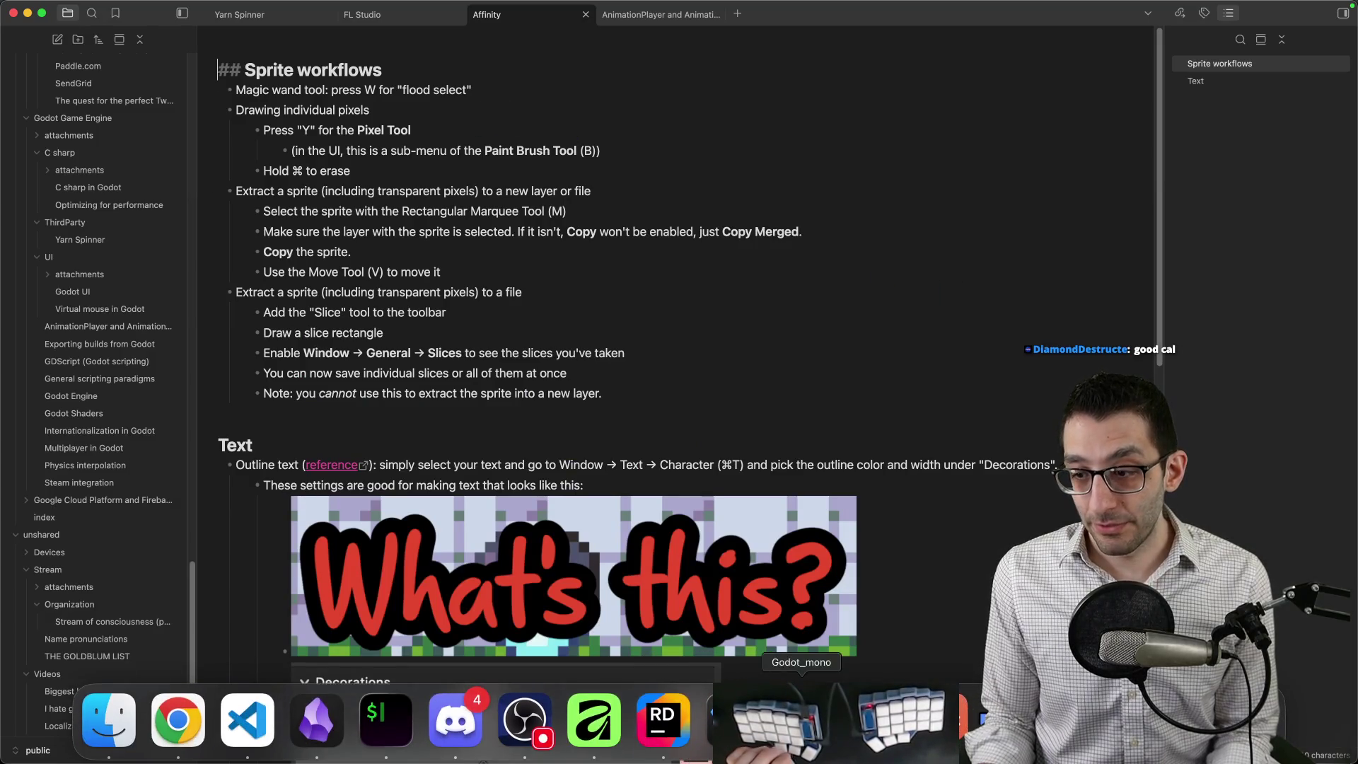
Set the brush width to 1 px.
click(610, 749)
scroll(495, 353, right, 5)
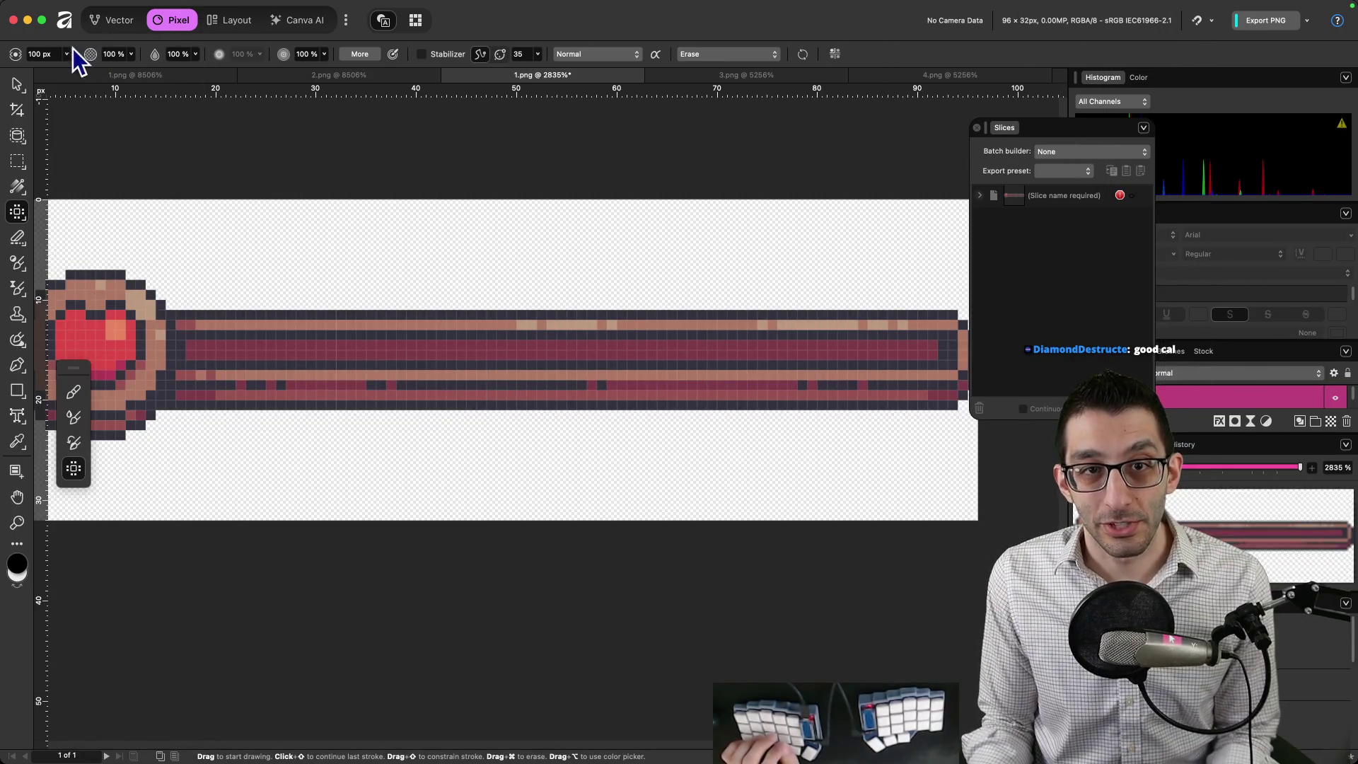
text(1)
key(Return)
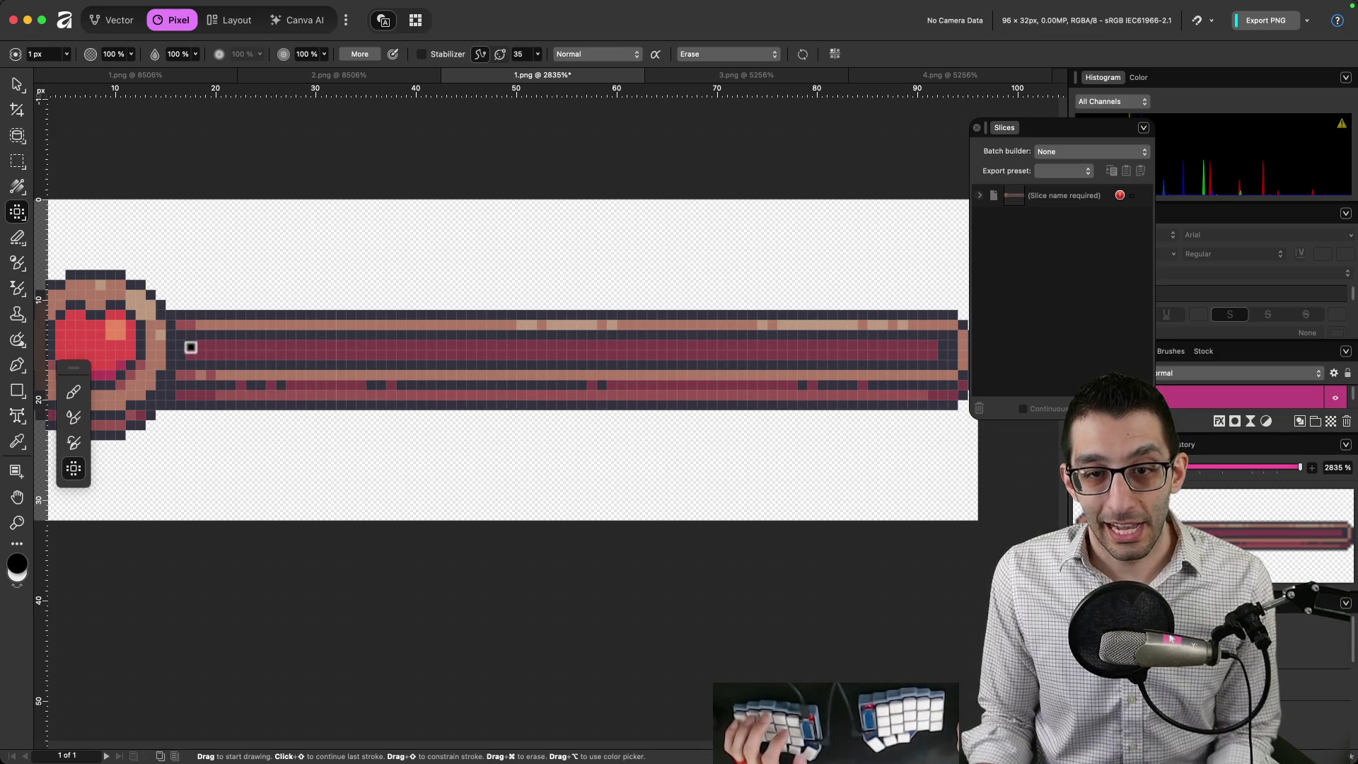
Set the paint colour to the bar's red, hex DC4848, in the Color Chooser.
click(23, 564)
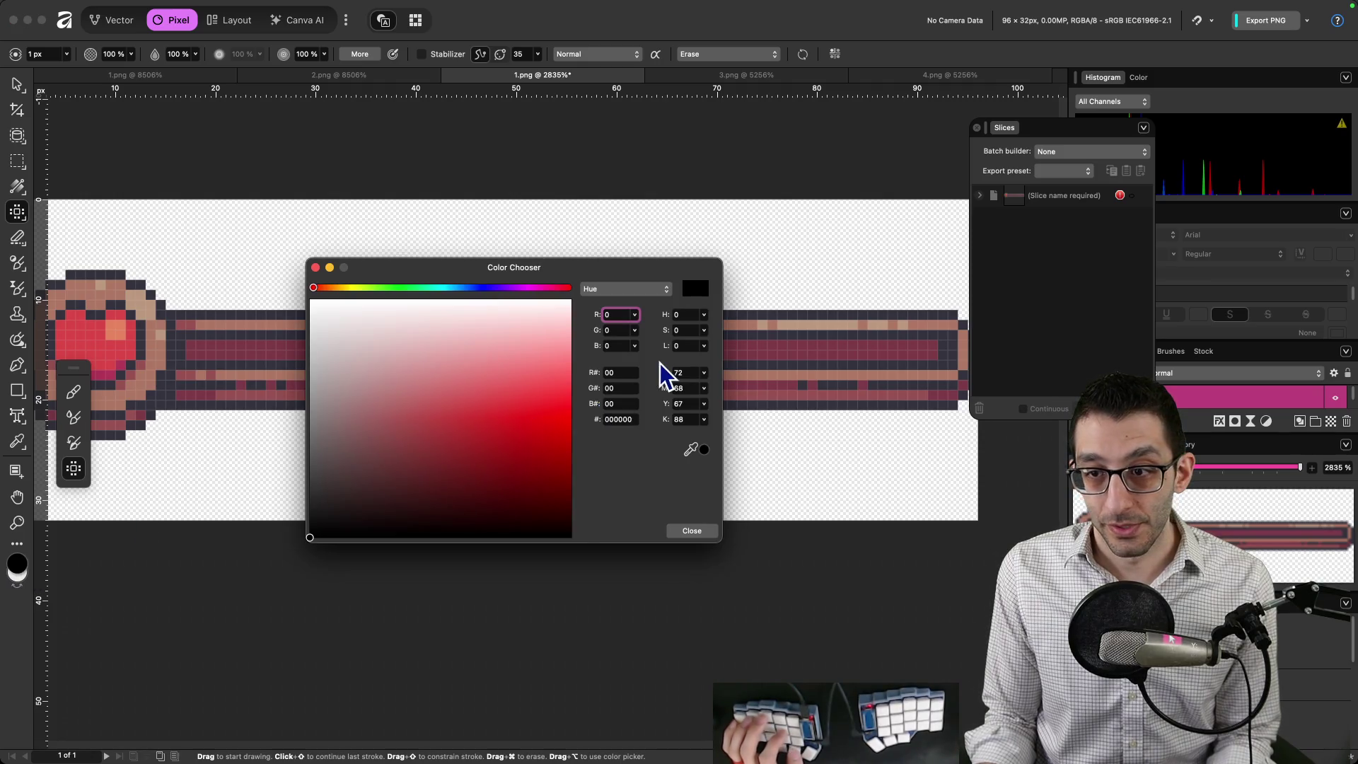
click(625, 419)
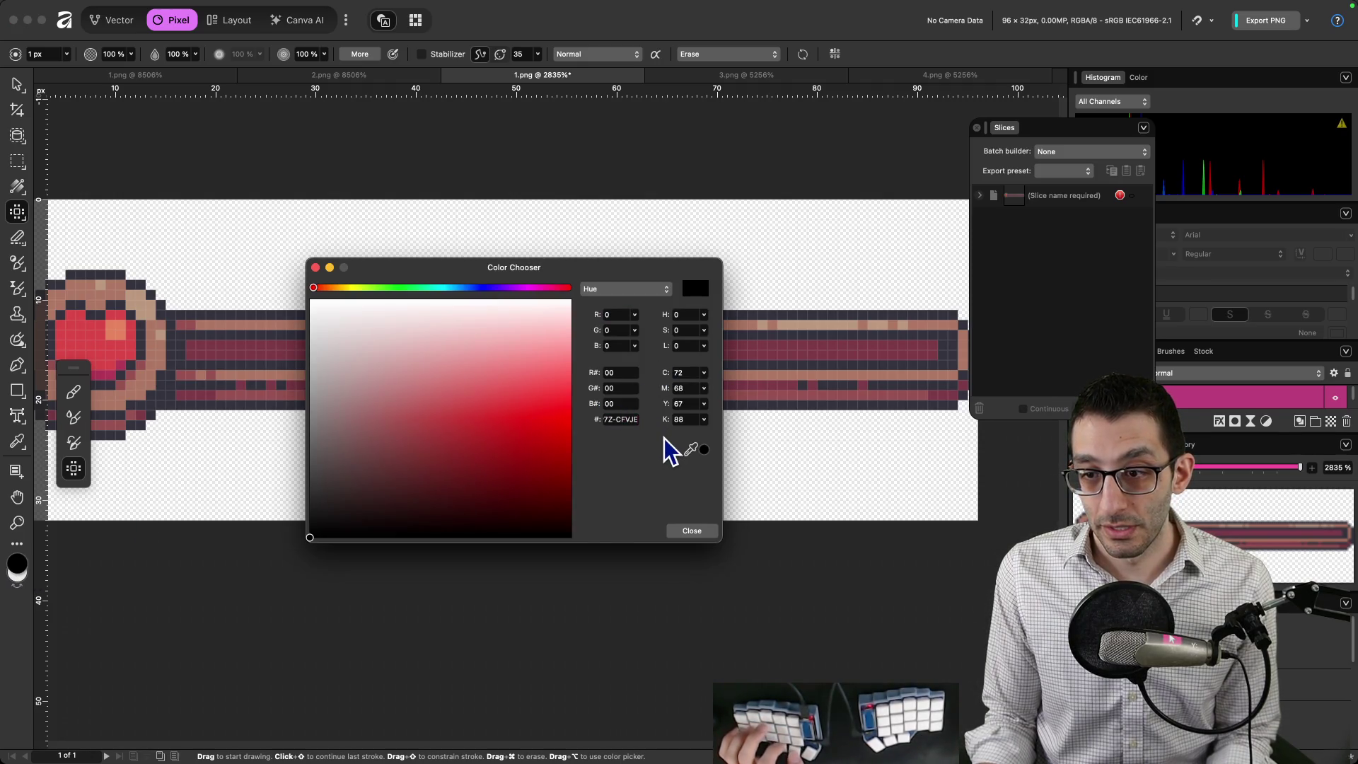
key(BackSpace)
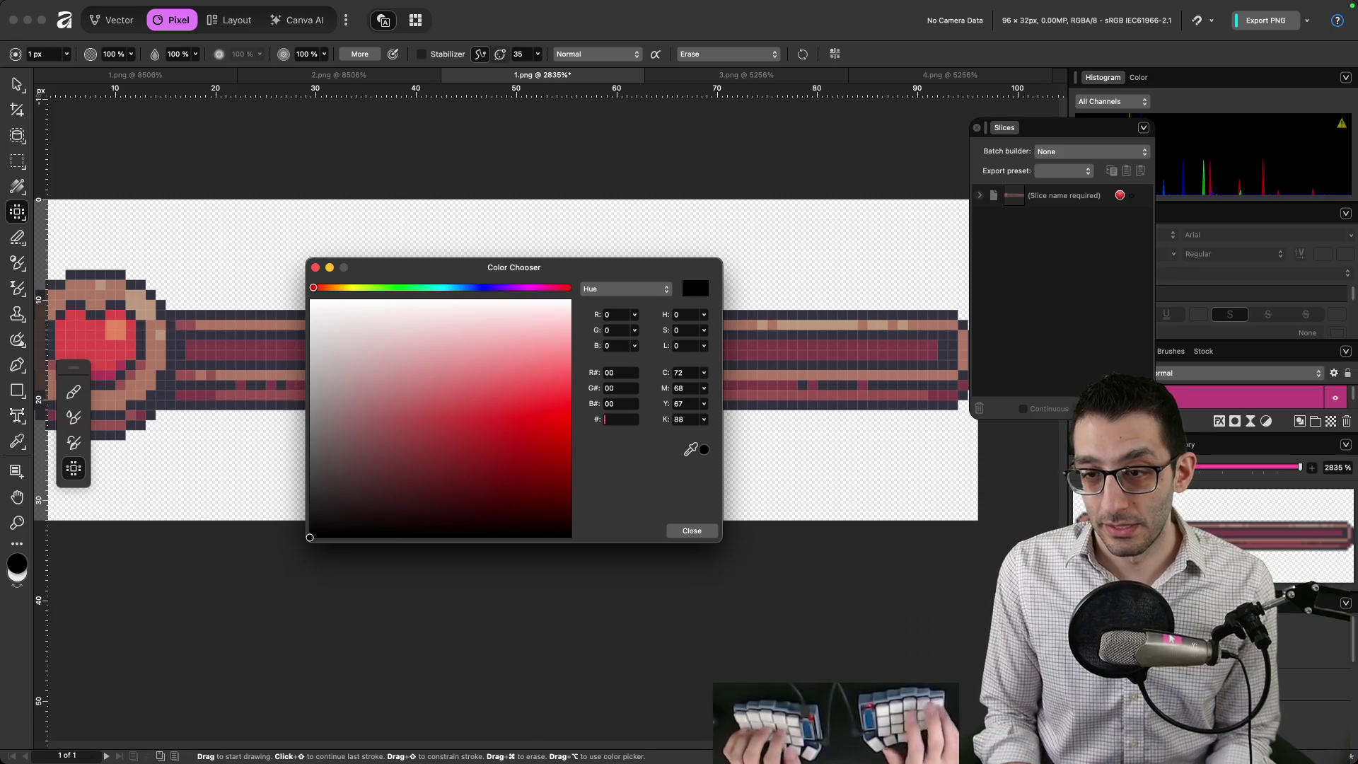
key(super+shift+1)
click(685, 386)
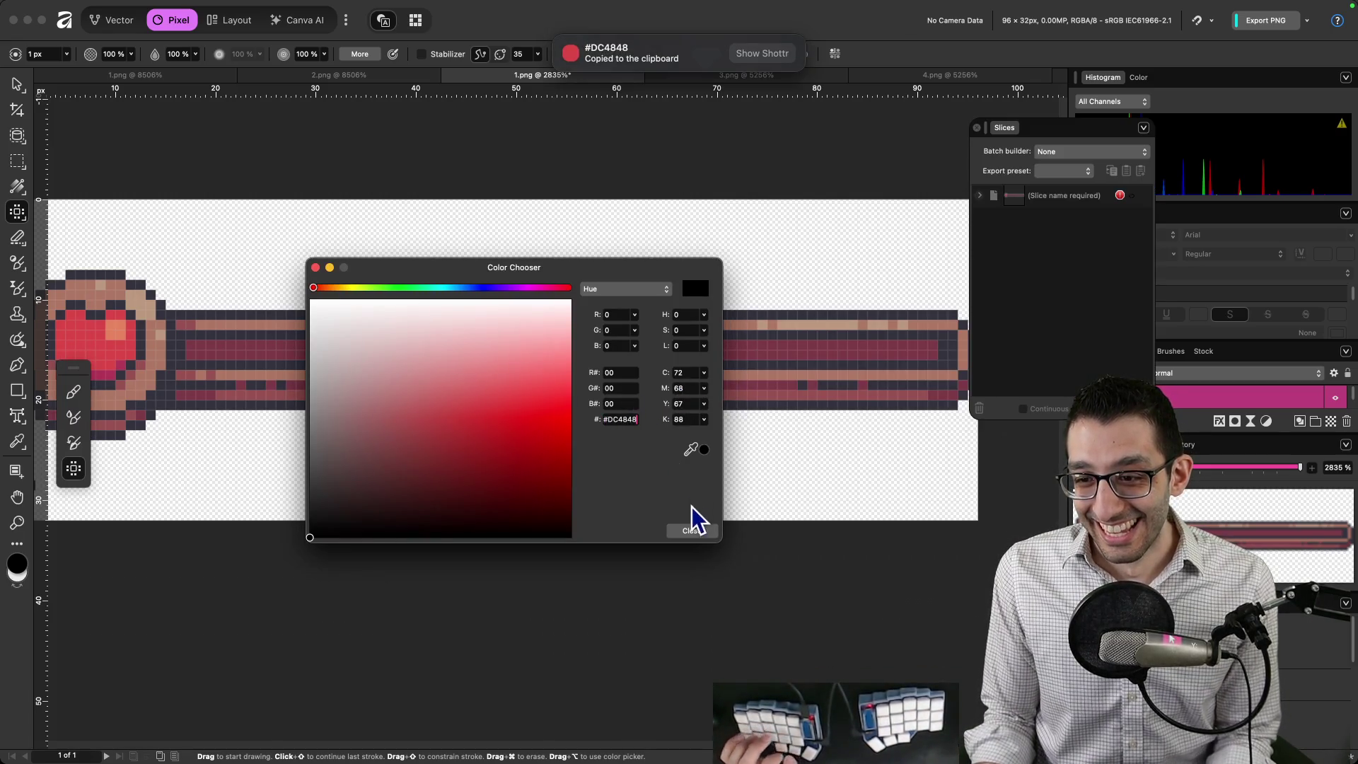
click(692, 530)
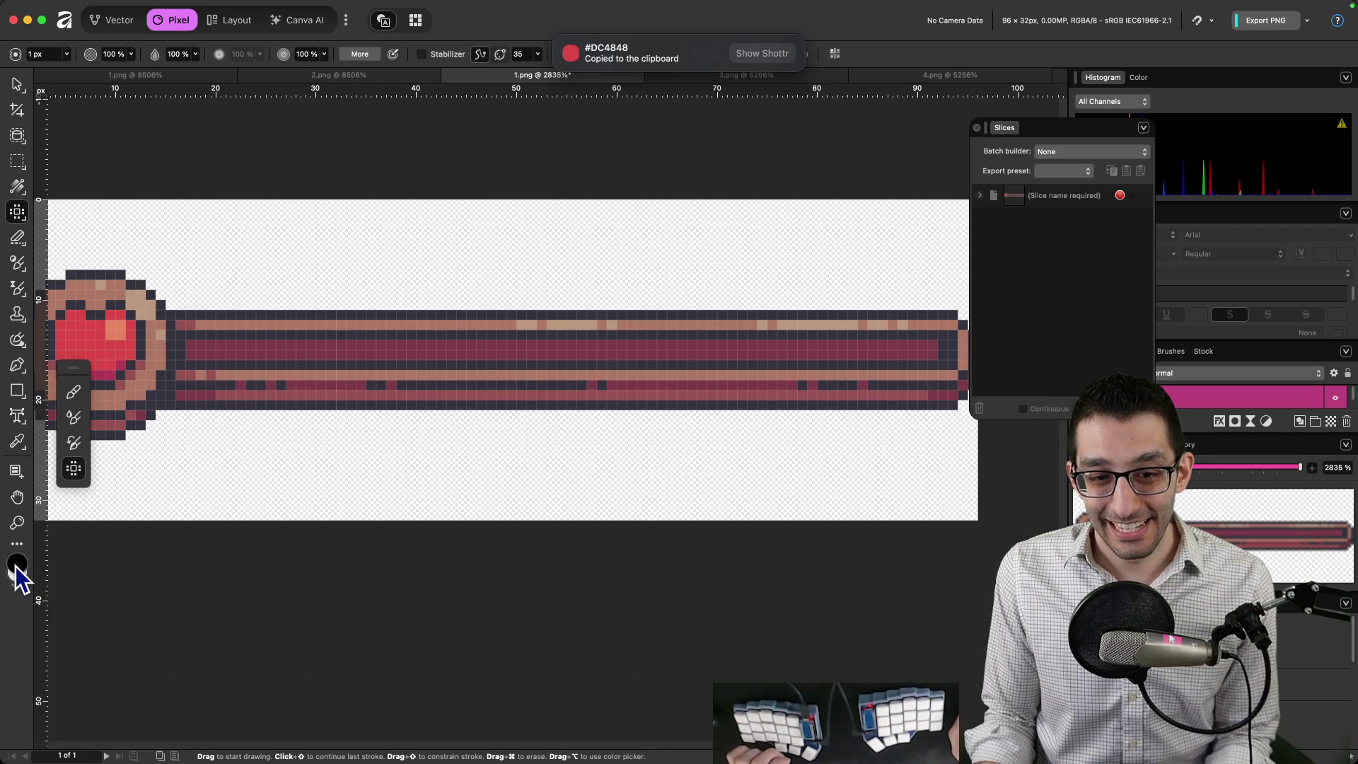
click(17, 564)
click(614, 419)
key(super+v)
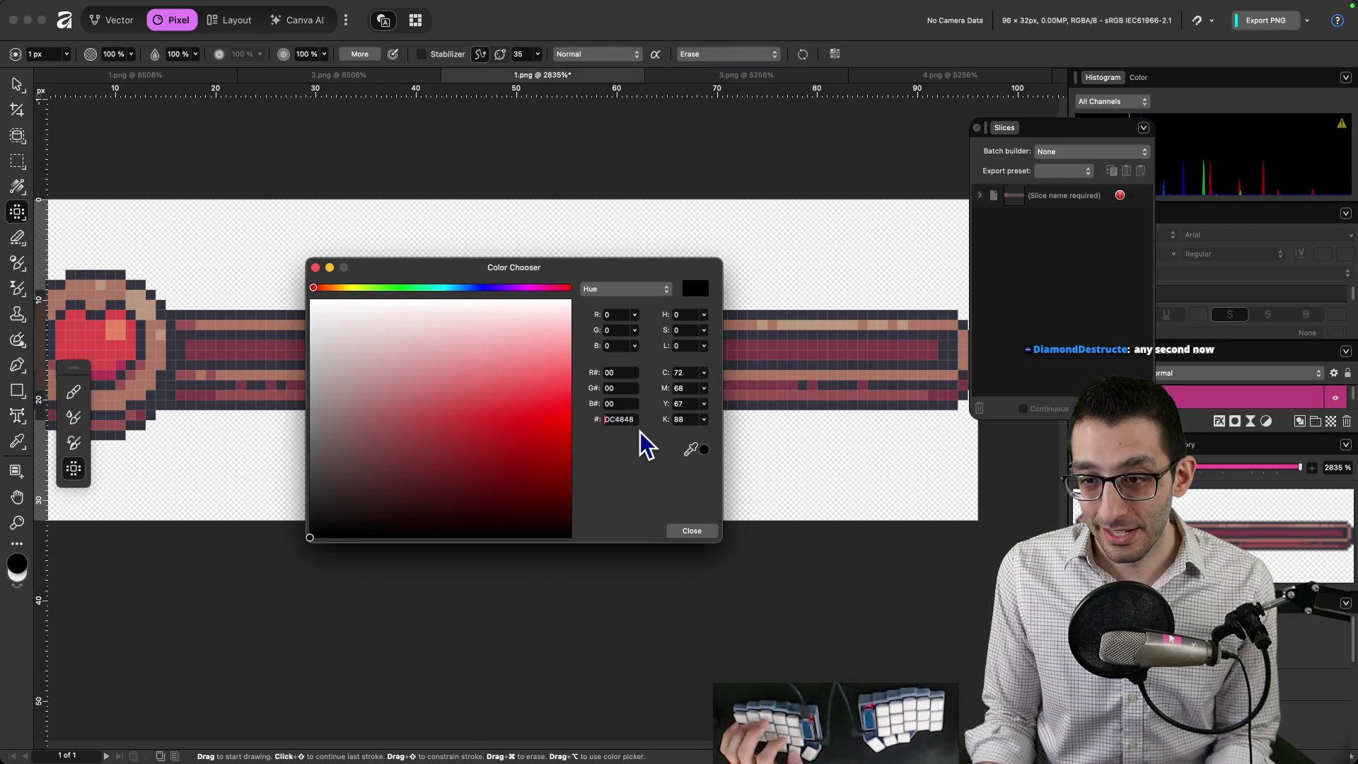
key(Return)
click(677, 530)
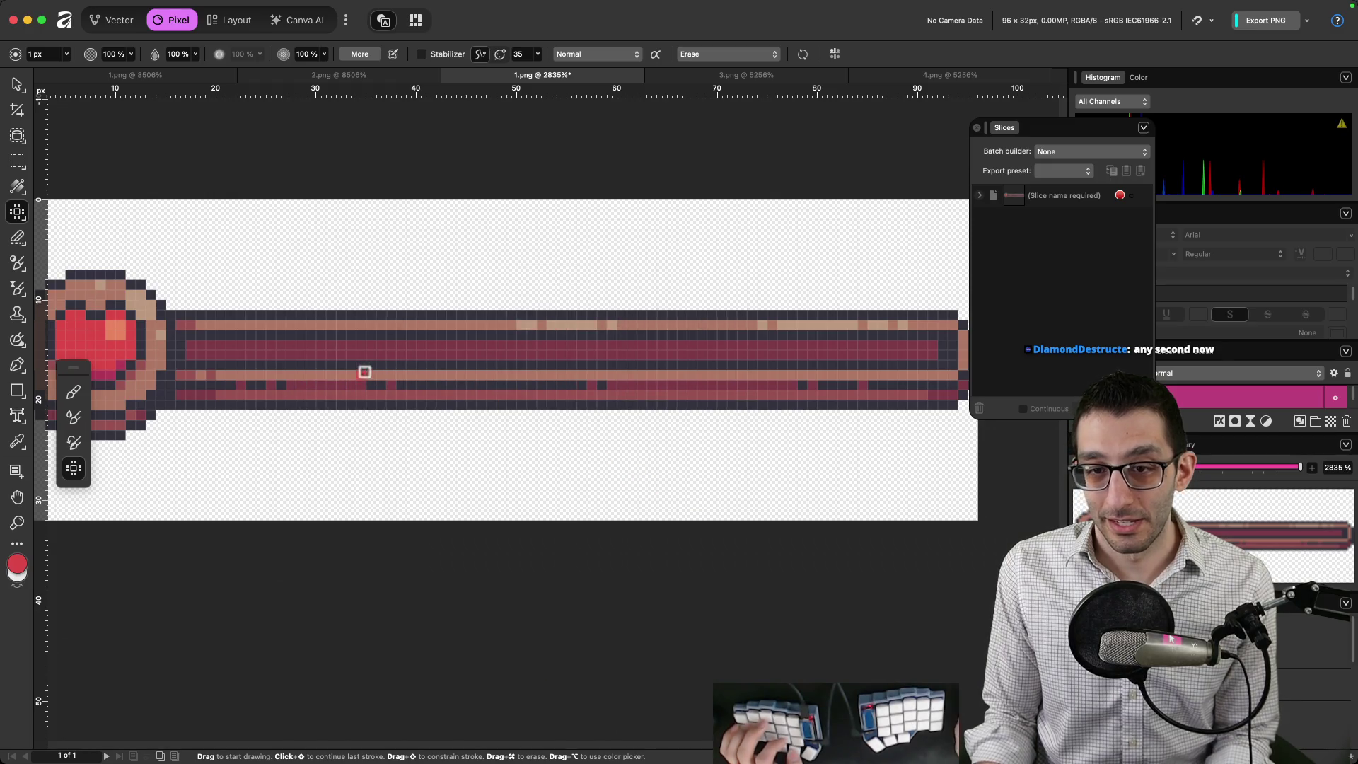
Paint the bar's inner strip red with the Pencil and move the slices list aside.
mouse_move(329, 345)
mouse_down()
mouse_move(927, 342)
mouse_move(194, 352)
mouse_up()
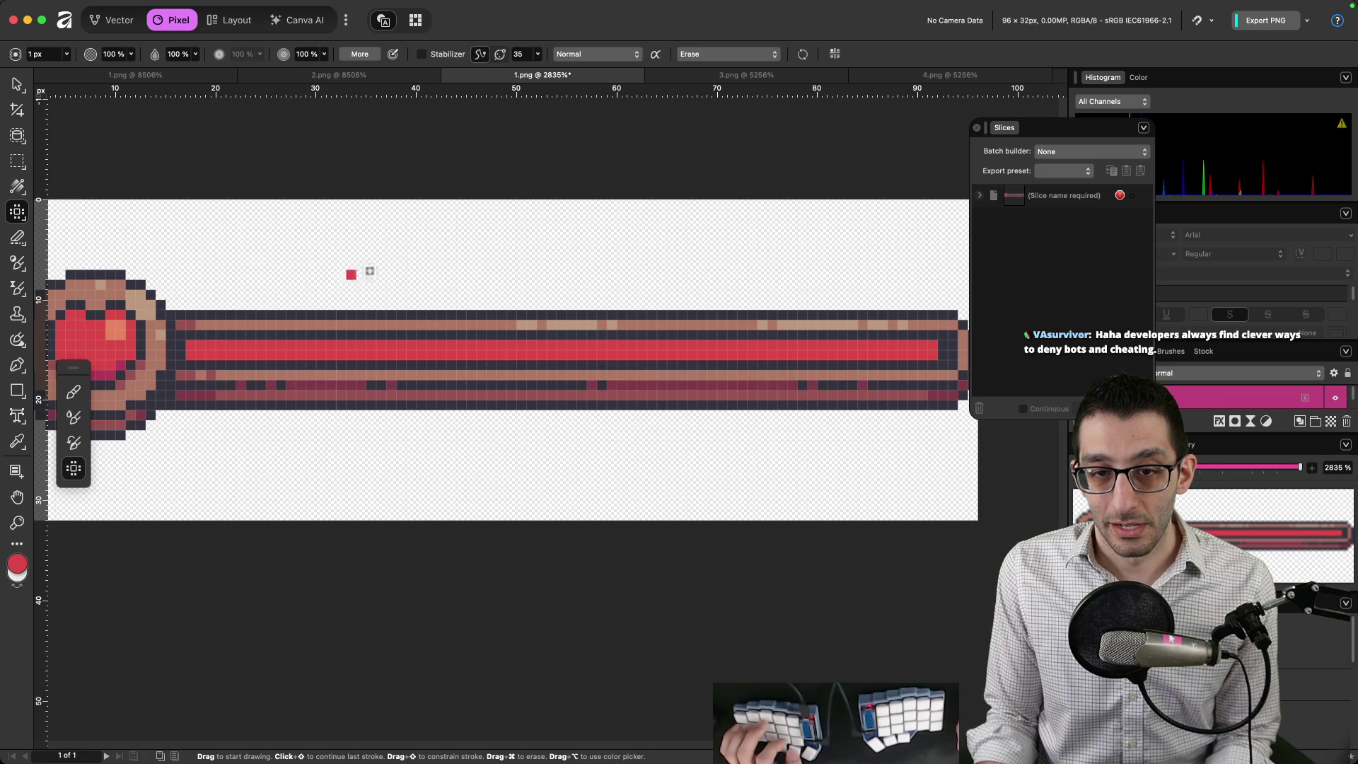
scroll(420, 277, left, 2)
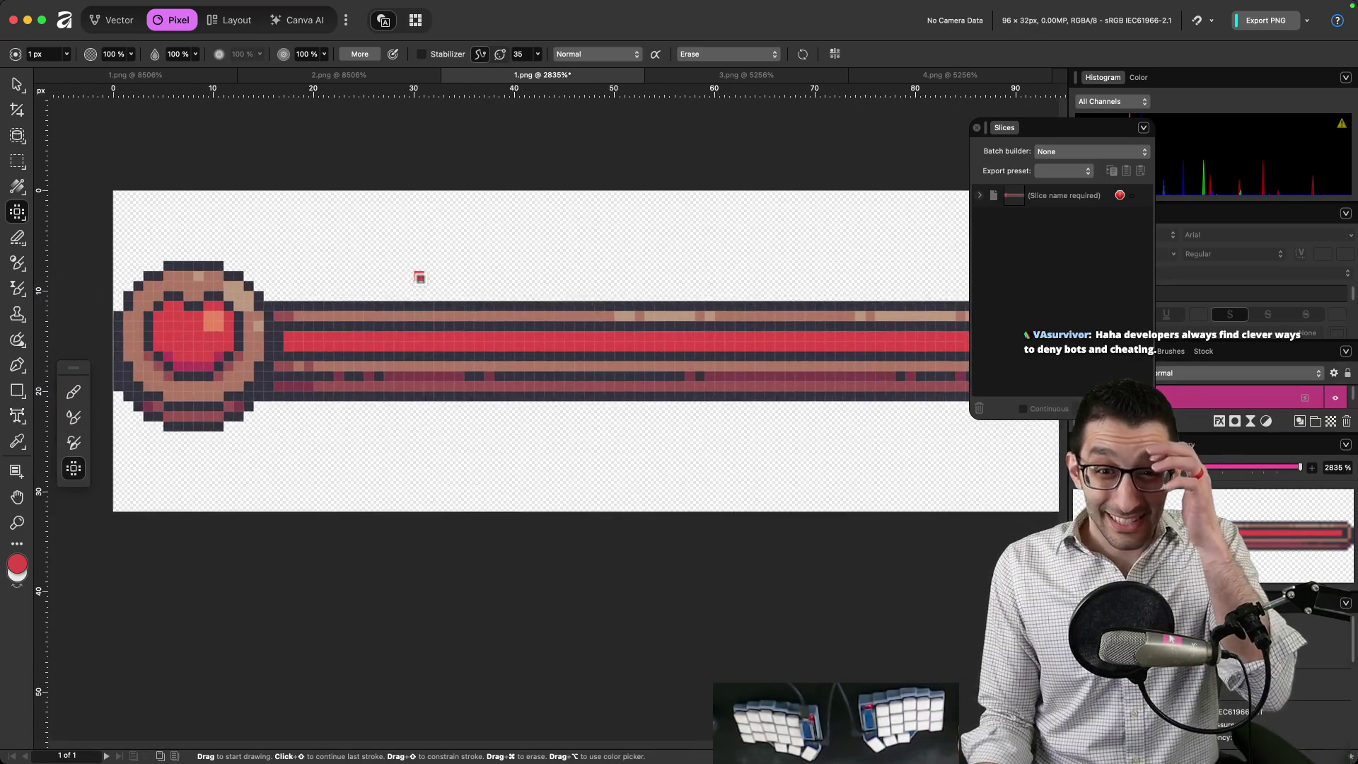
scroll(419, 277, right, 2)
mouse_move(1077, 133)
mouse_down()
mouse_move(716, 232)
mouse_move(827, 232)
mouse_move(844, 435)
mouse_up()
scroll(394, 382, down, 3)
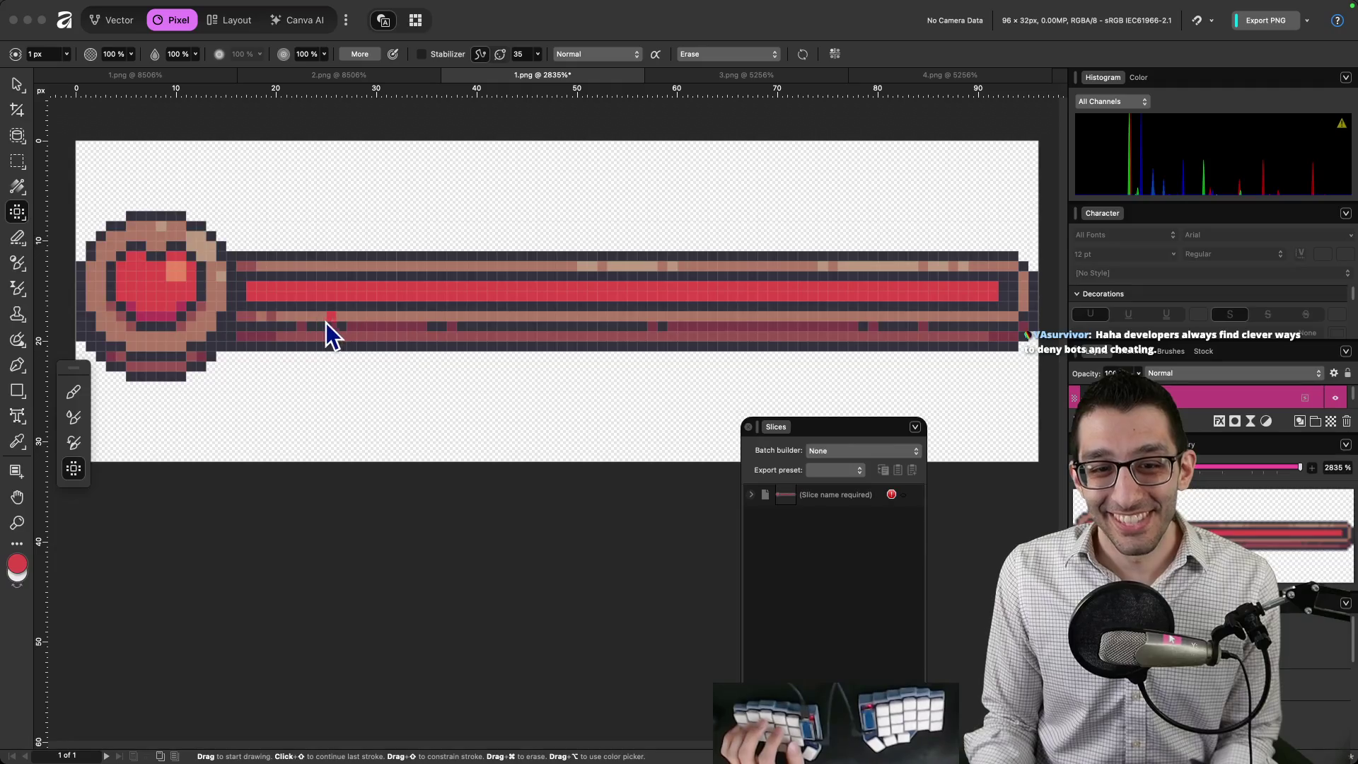
click(17, 241)
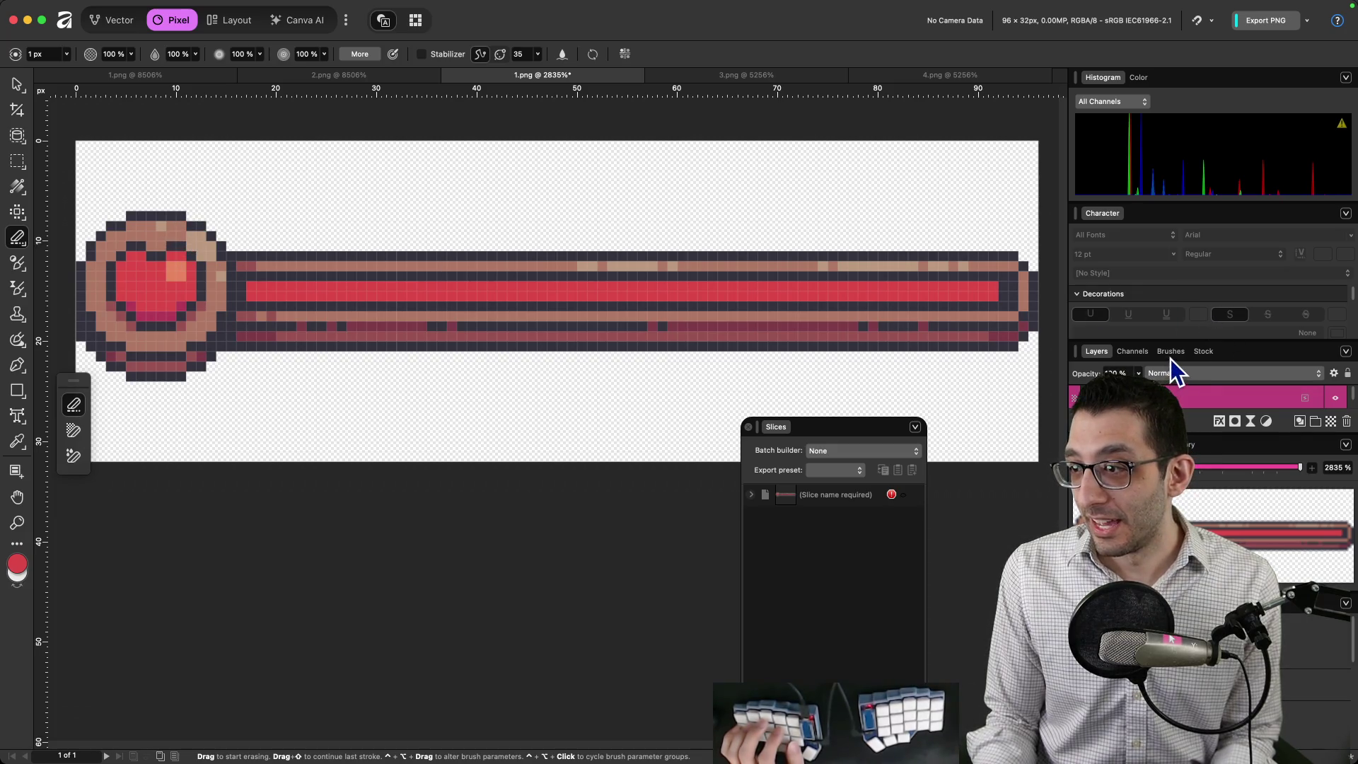
Hide the lower Background layer and select the top Background layer.
drag(1186, 340, 1193, 278)
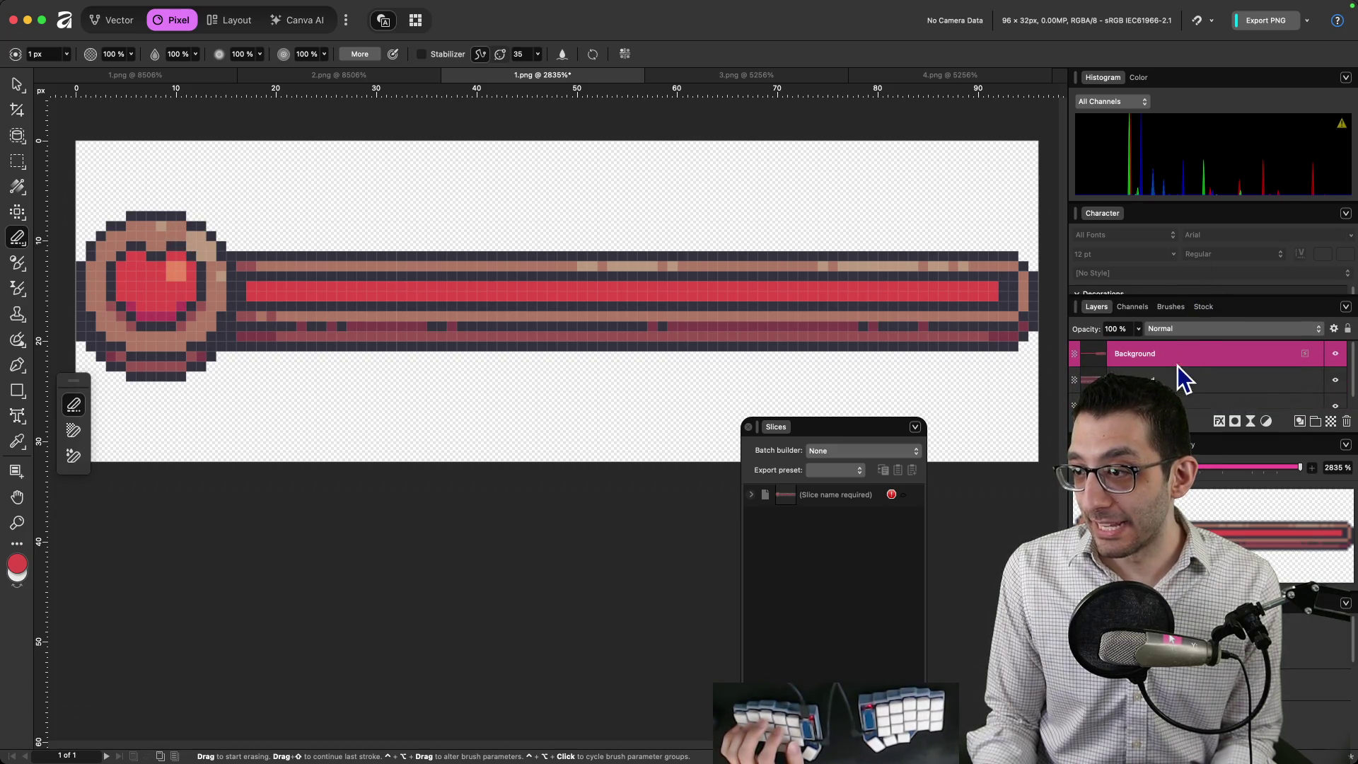
scroll(1156, 378, down, 1)
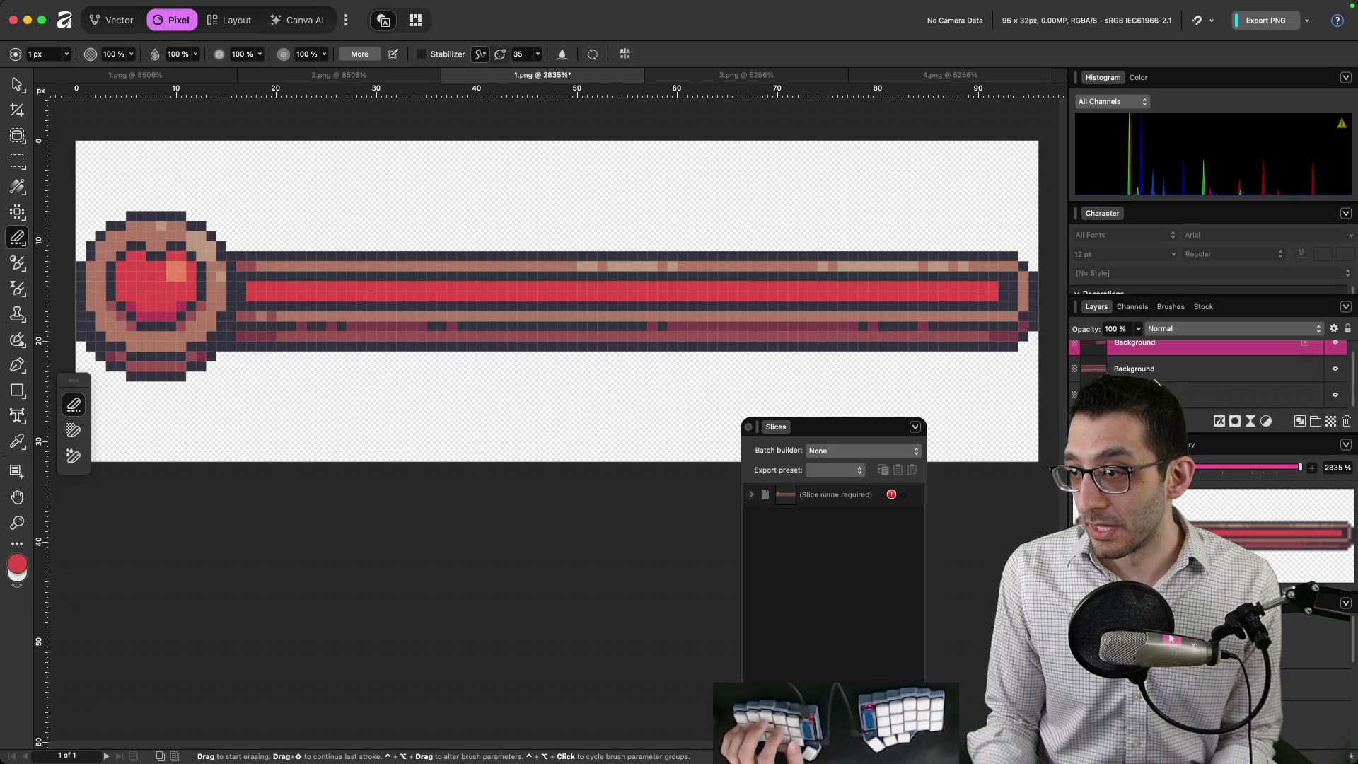
click(1156, 374)
click(1336, 394)
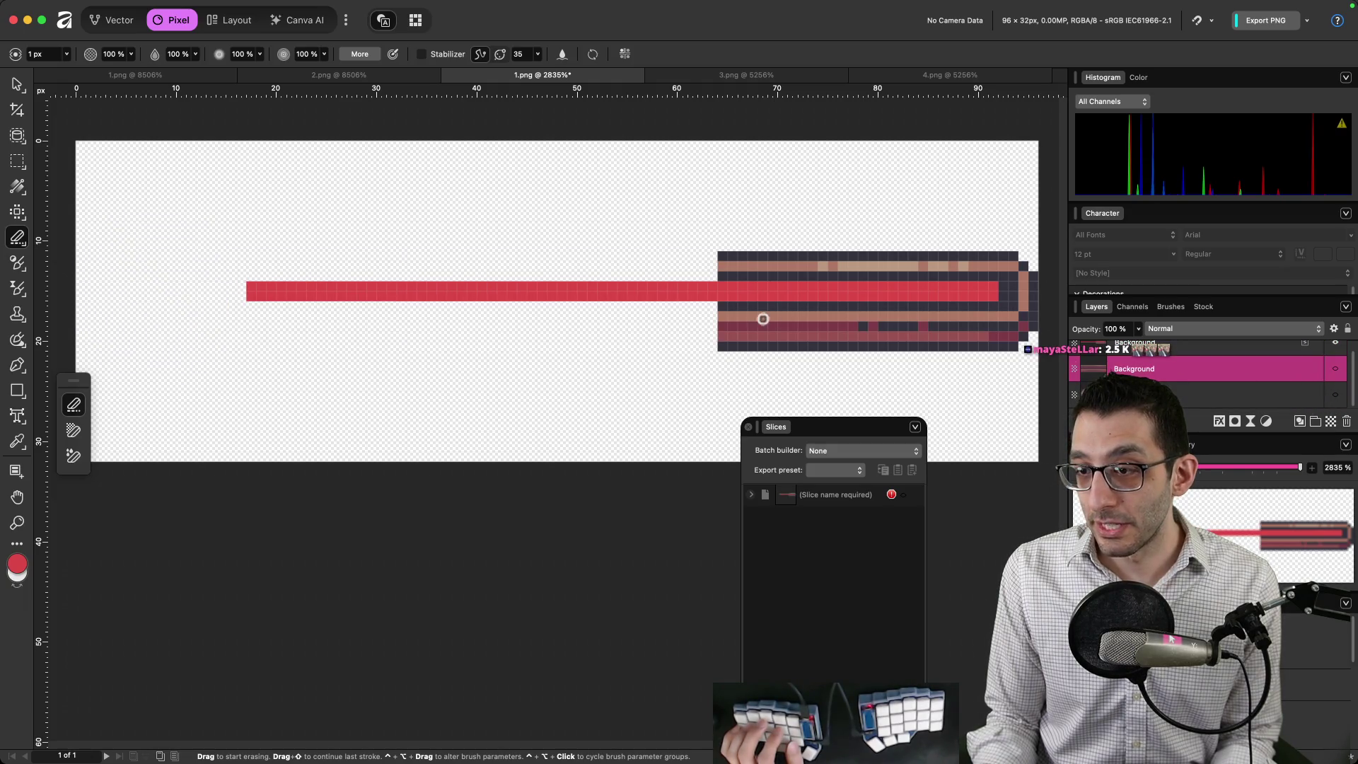
scroll(1249, 367, up, 1)
click(1238, 357)
Try erasing the hilt's lower rows, then undo the eraser strokes.
mouse_move(796, 327)
mouse_down()
mouse_move(722, 346)
mouse_move(792, 345)
mouse_up()
scroll(707, 339, right, 5)
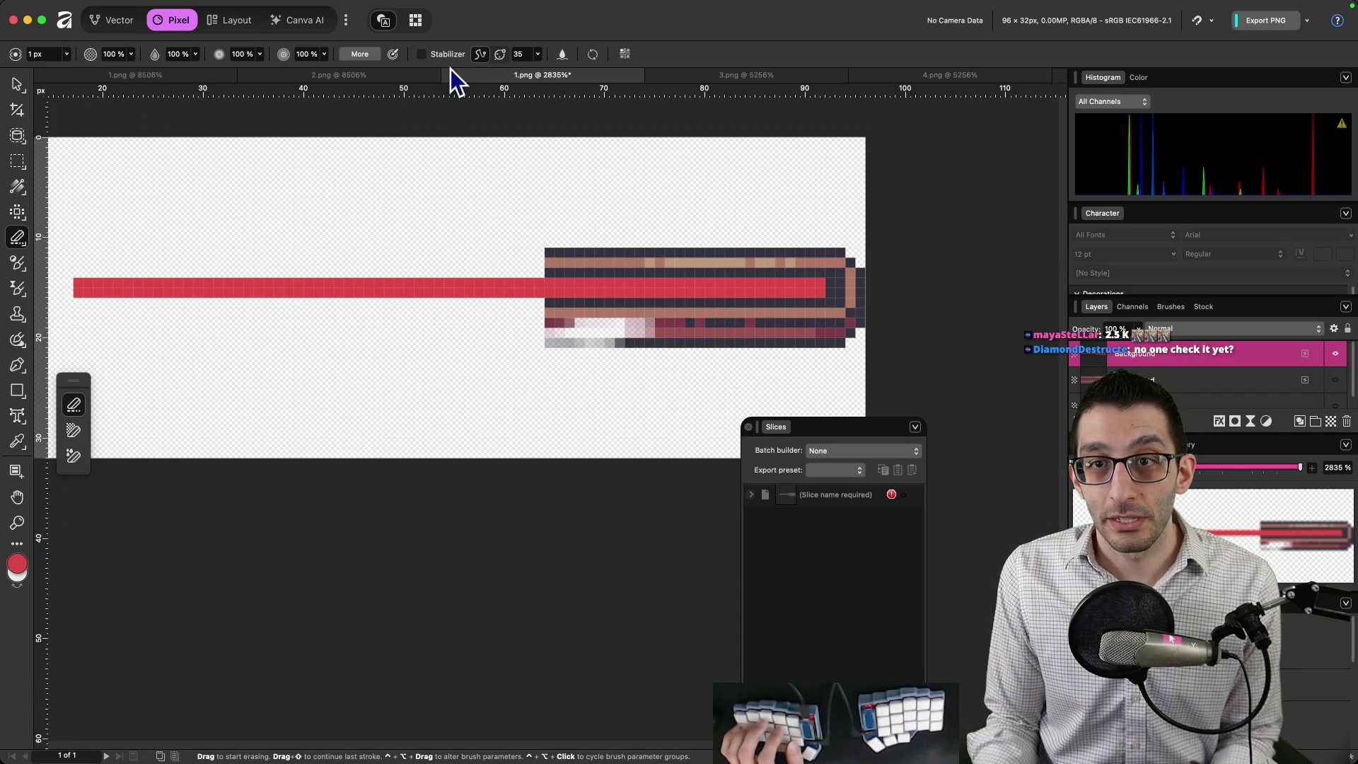
mouse_move(592, 357)
mouse_down()
mouse_move(729, 334)
mouse_move(654, 322)
mouse_move(571, 345)
mouse_up()
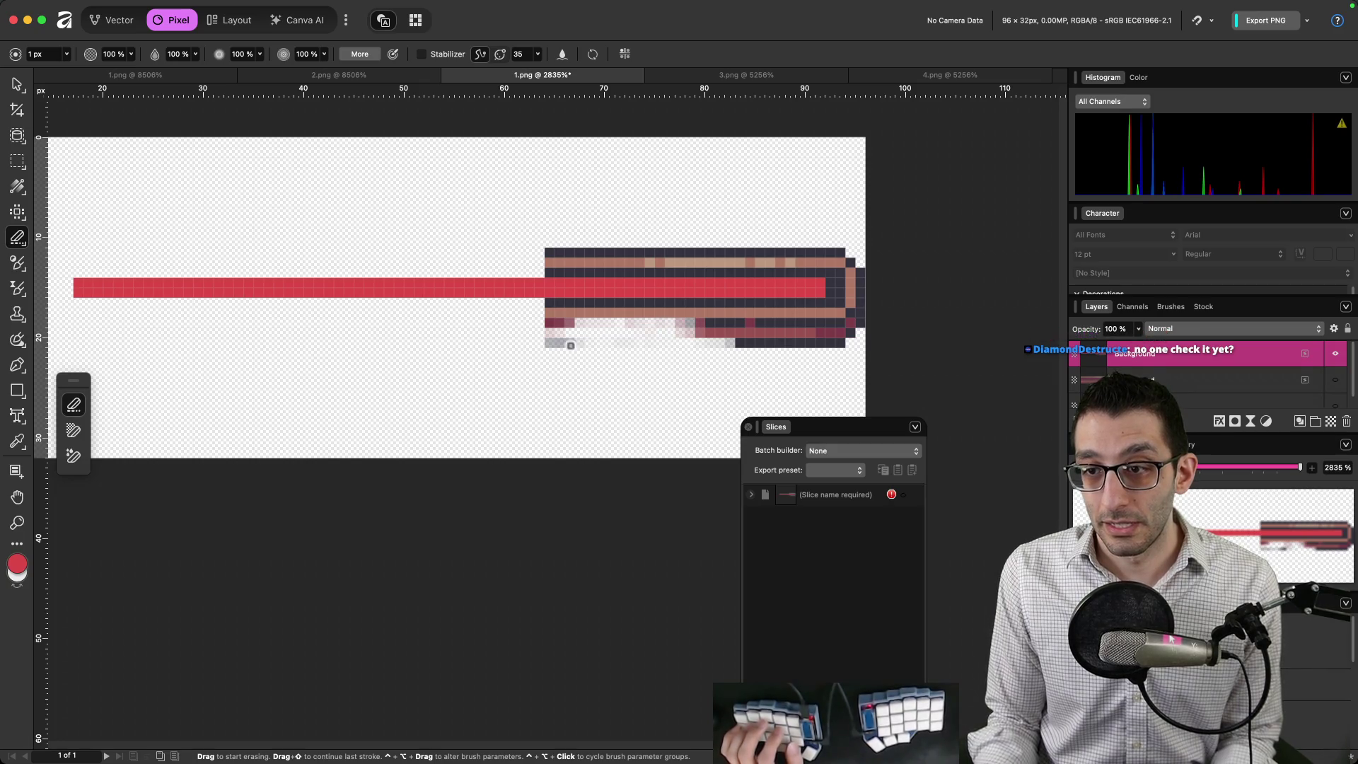
key(super+z)
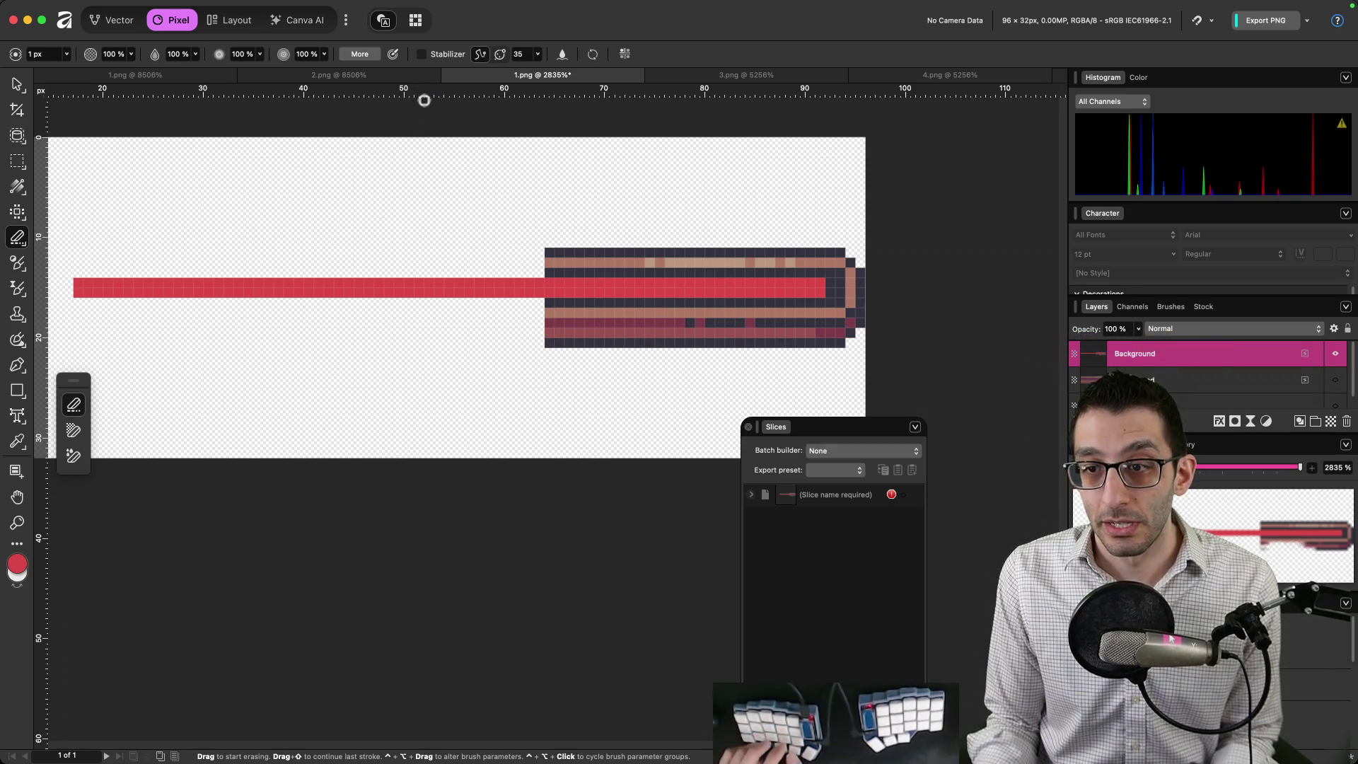
click(374, 55)
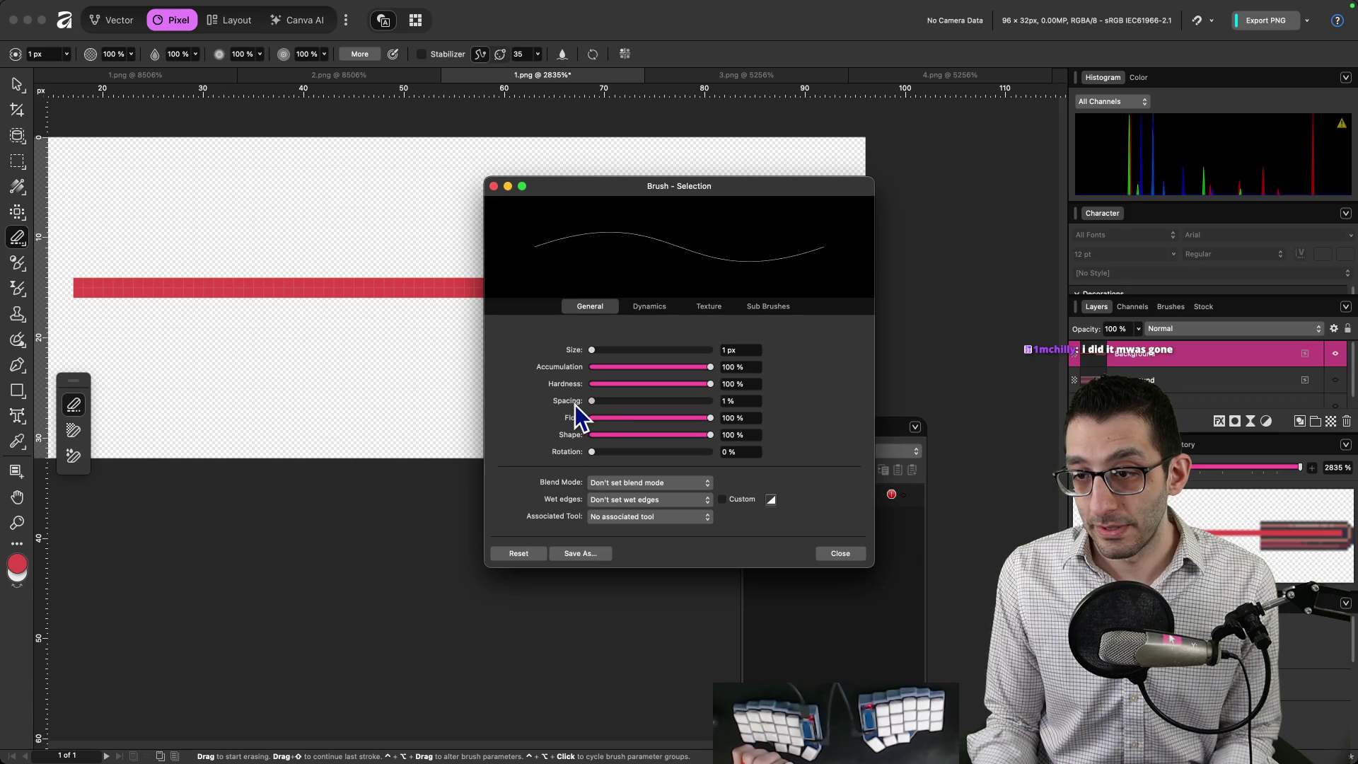
Keep 1% eraser spacing, undo the test stroke, and lower the stabilizer window to 25.
click(833, 553)
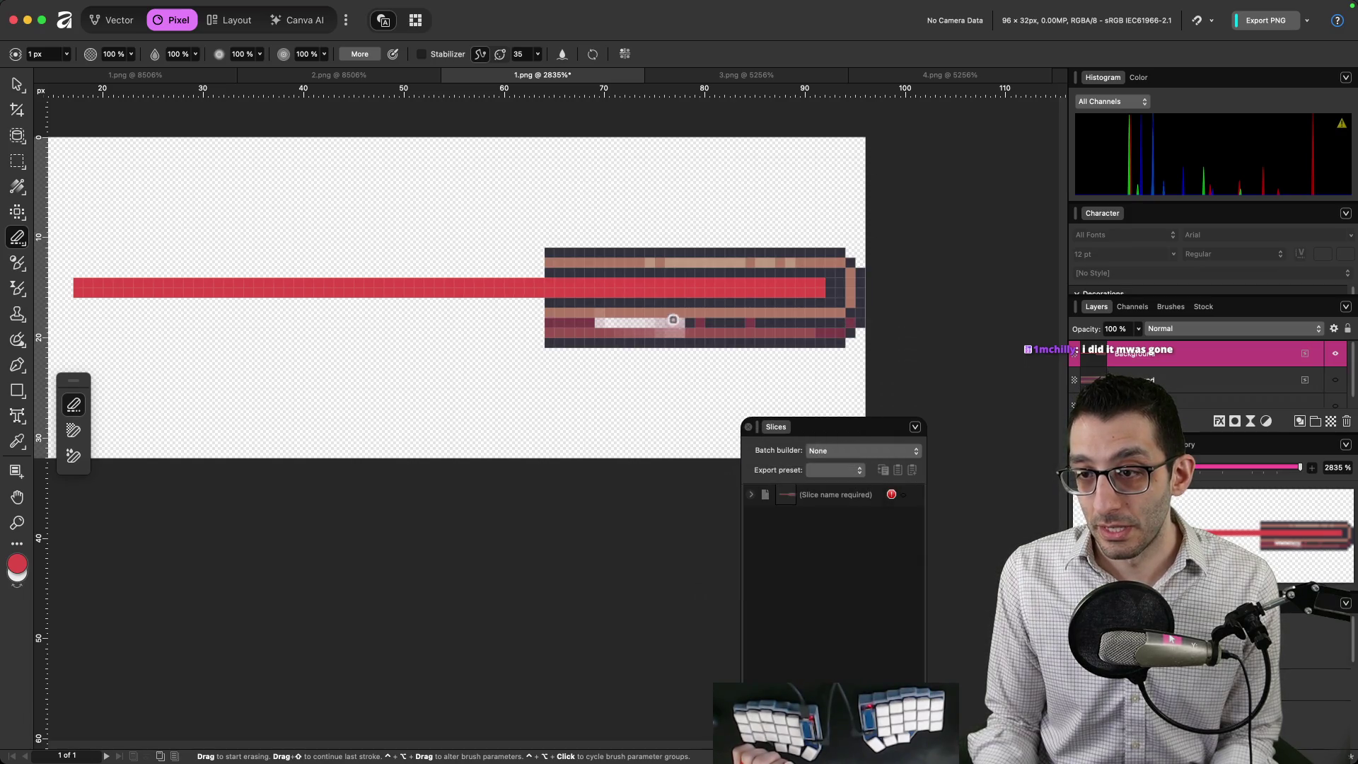
key(super+z)
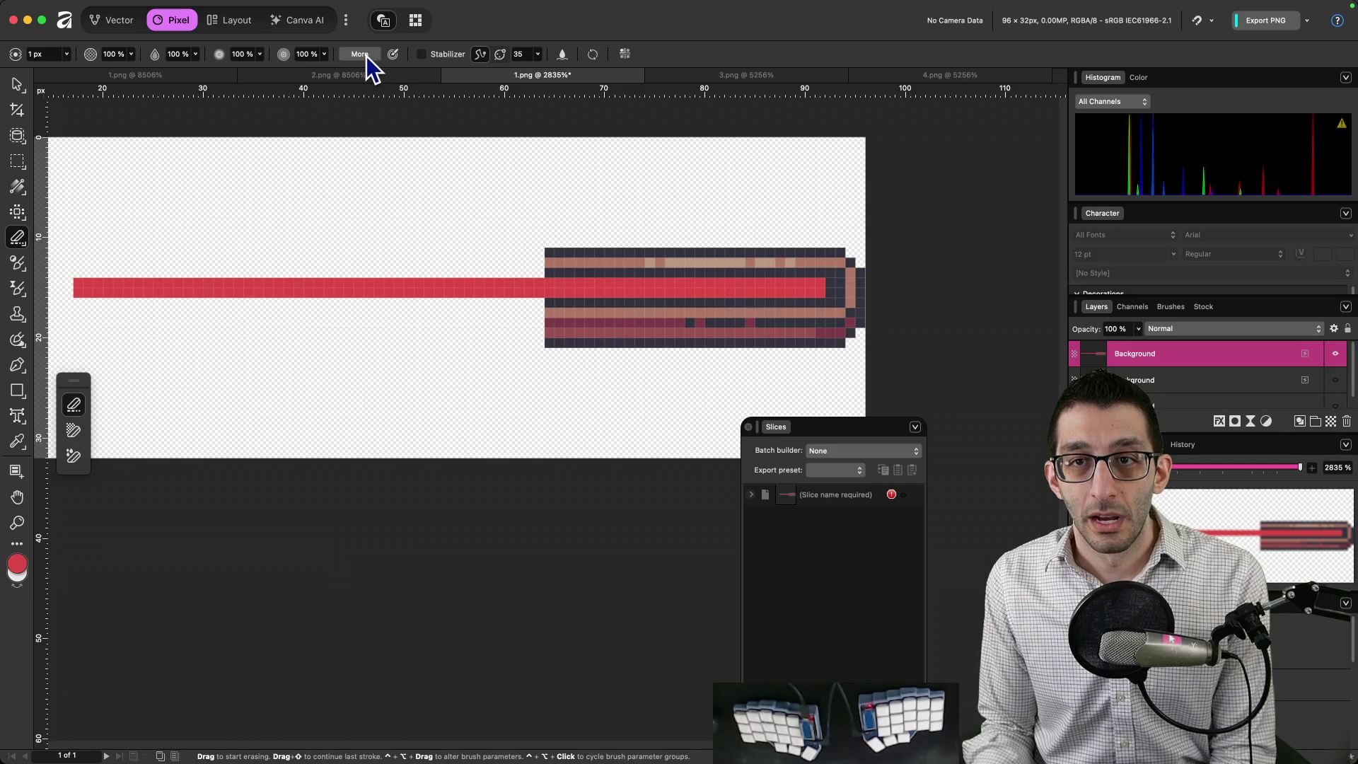
click(539, 55)
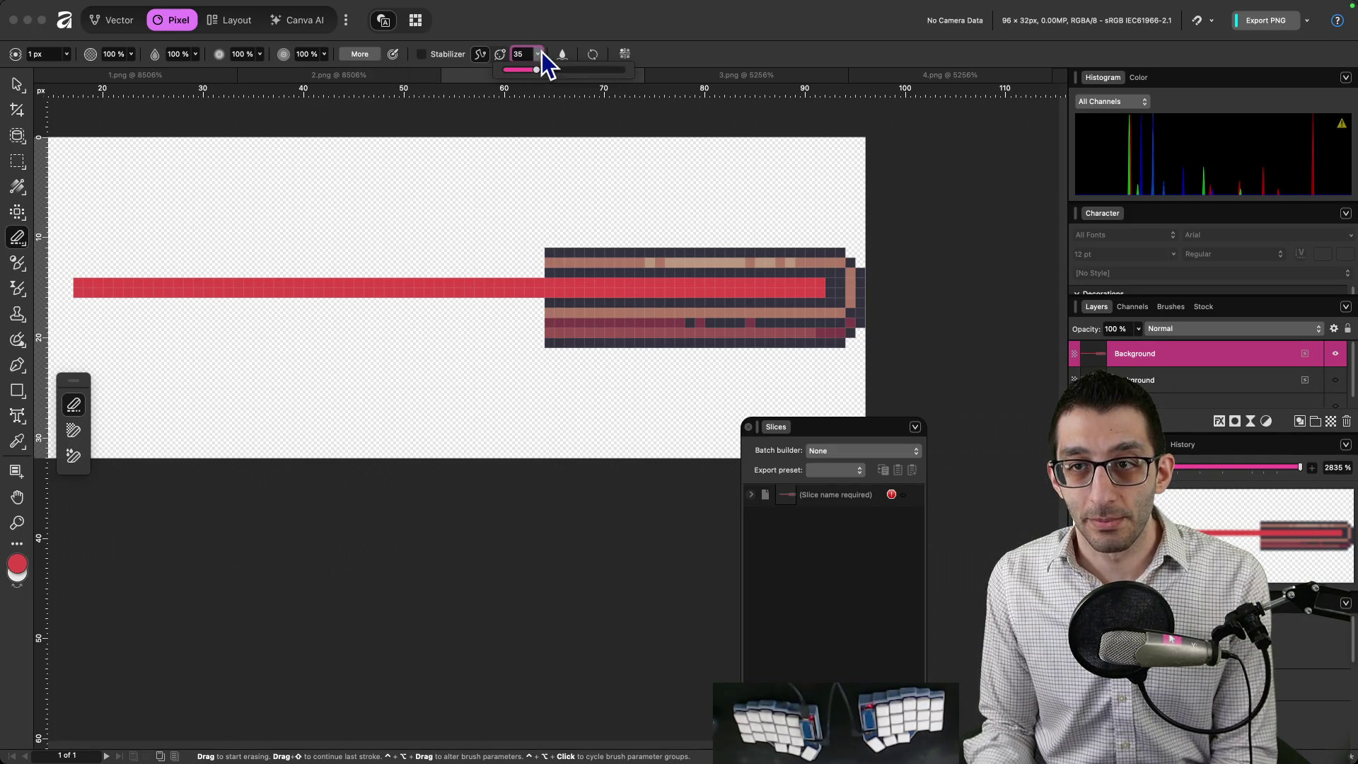
drag(537, 67, 503, 57)
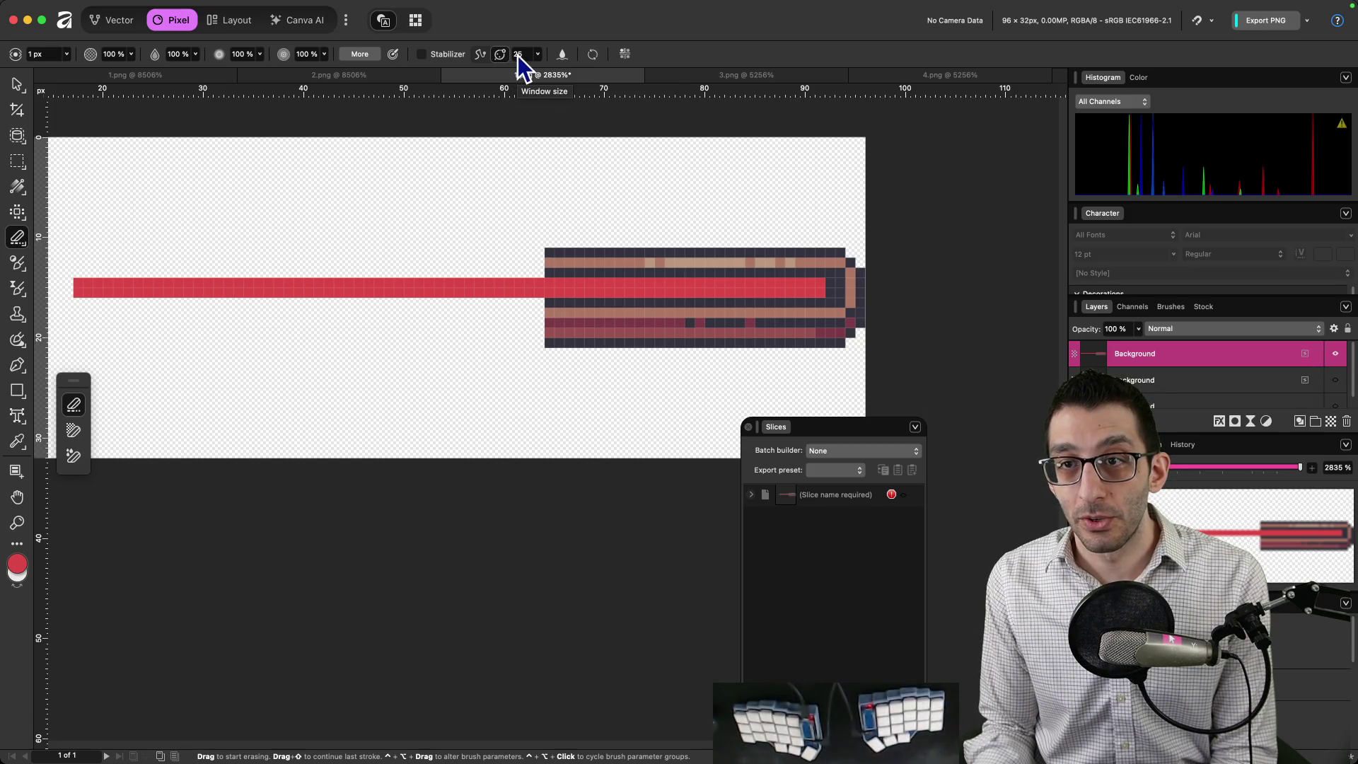
Drop the stabilizer window size to 1, undo stray strokes, and select the hilt's lower half.
click(538, 55)
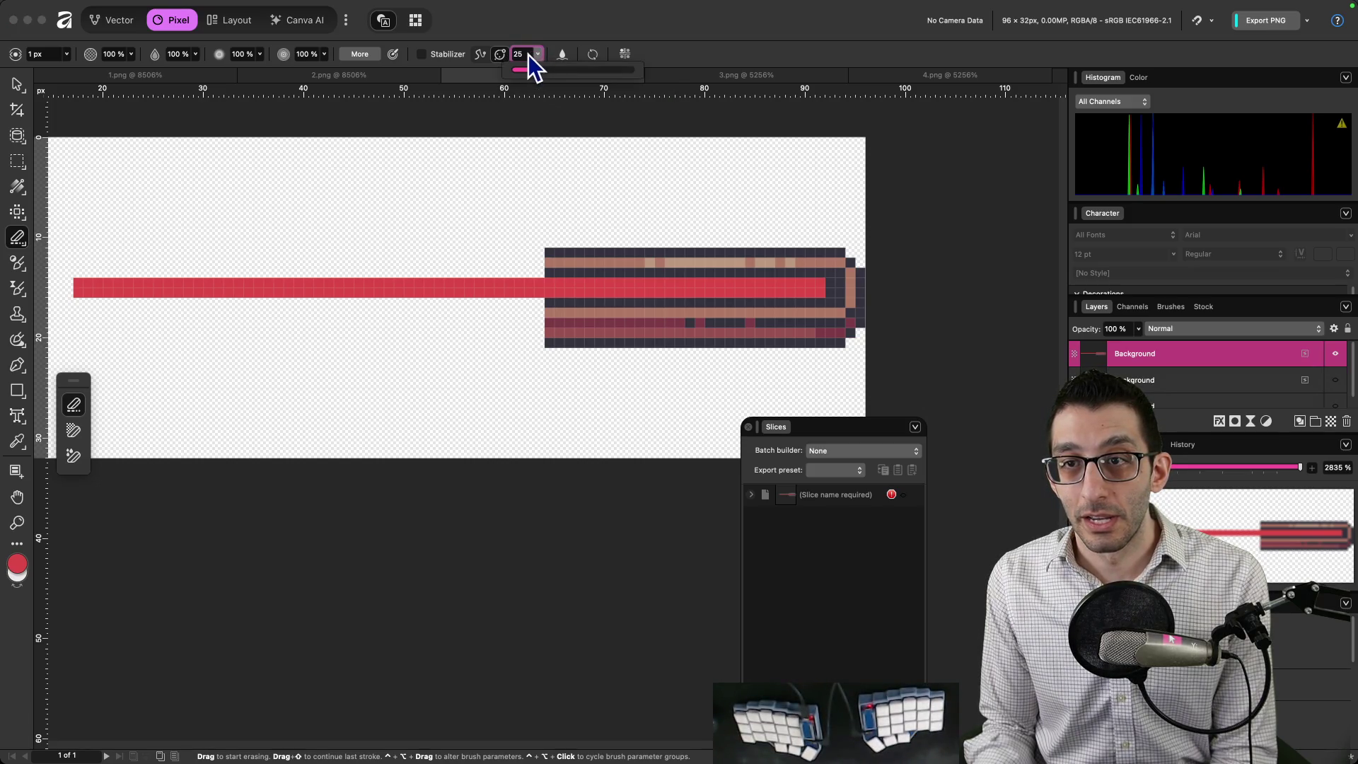
text(1)
drag(566, 313, 655, 327)
key(super+z)
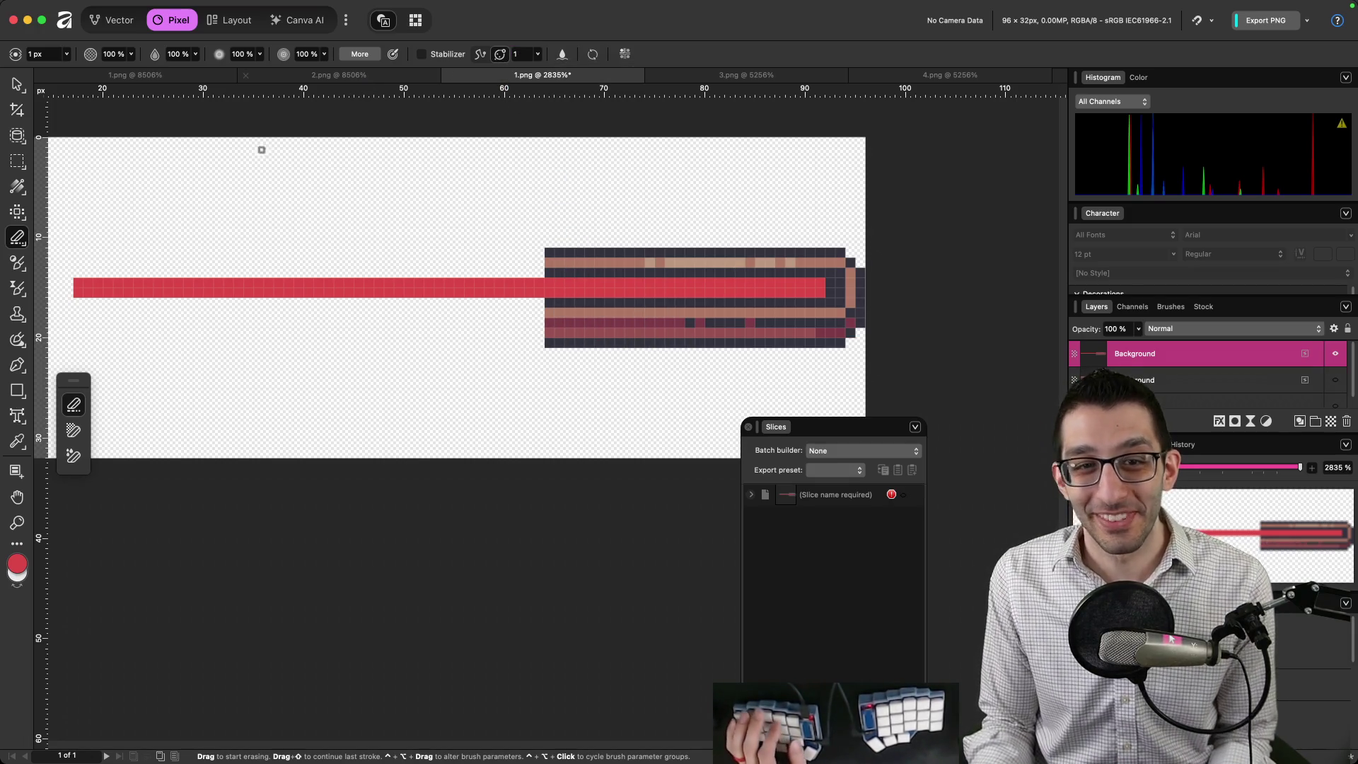
click(16, 162)
mouse_move(545, 297)
mouse_down()
mouse_move(846, 349)
mouse_move(849, 365)
mouse_up()
Delete the hilt's lower rows, upper rows and end columns, leaving only the red strip.
key(Delete)
drag(524, 237, 865, 277)
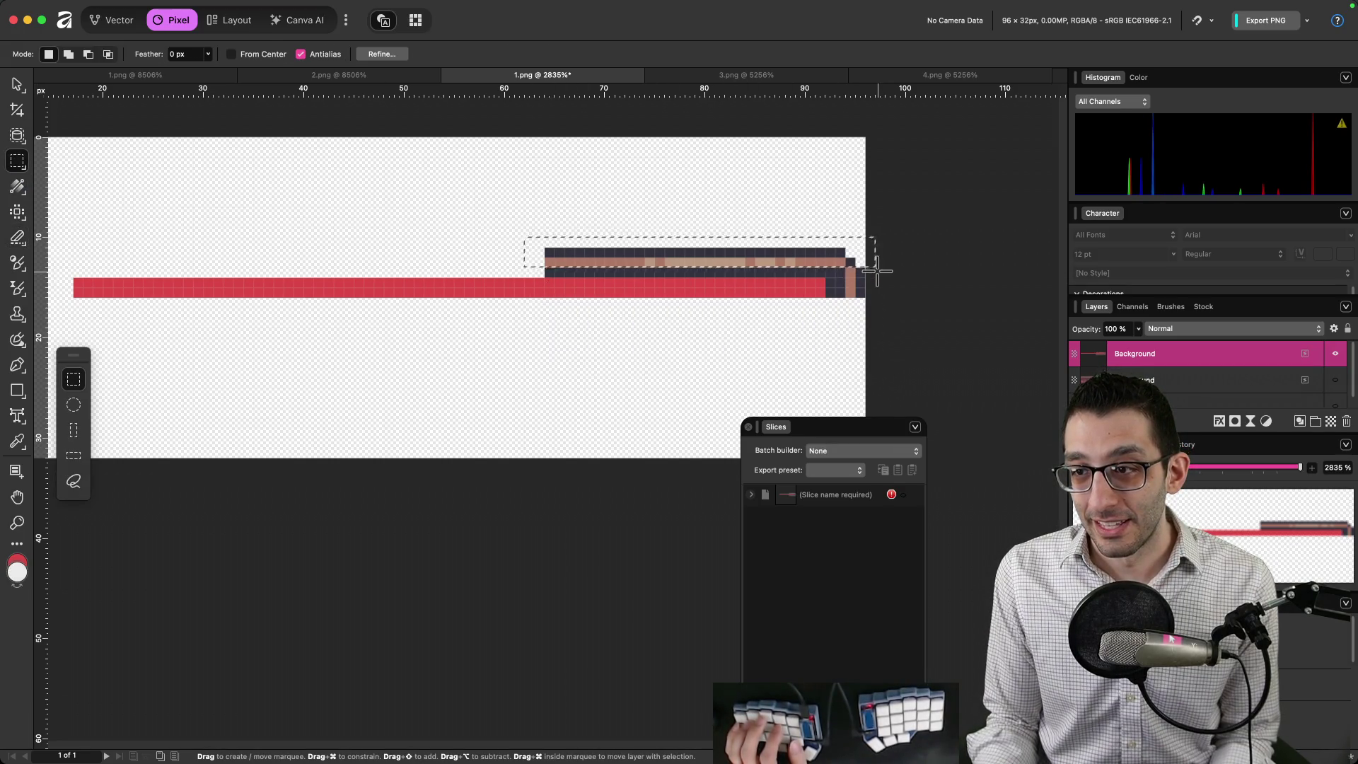
key(Delete)
mouse_move(825, 217)
mouse_down()
mouse_move(864, 288)
mouse_move(865, 327)
mouse_up()
key(Delete)
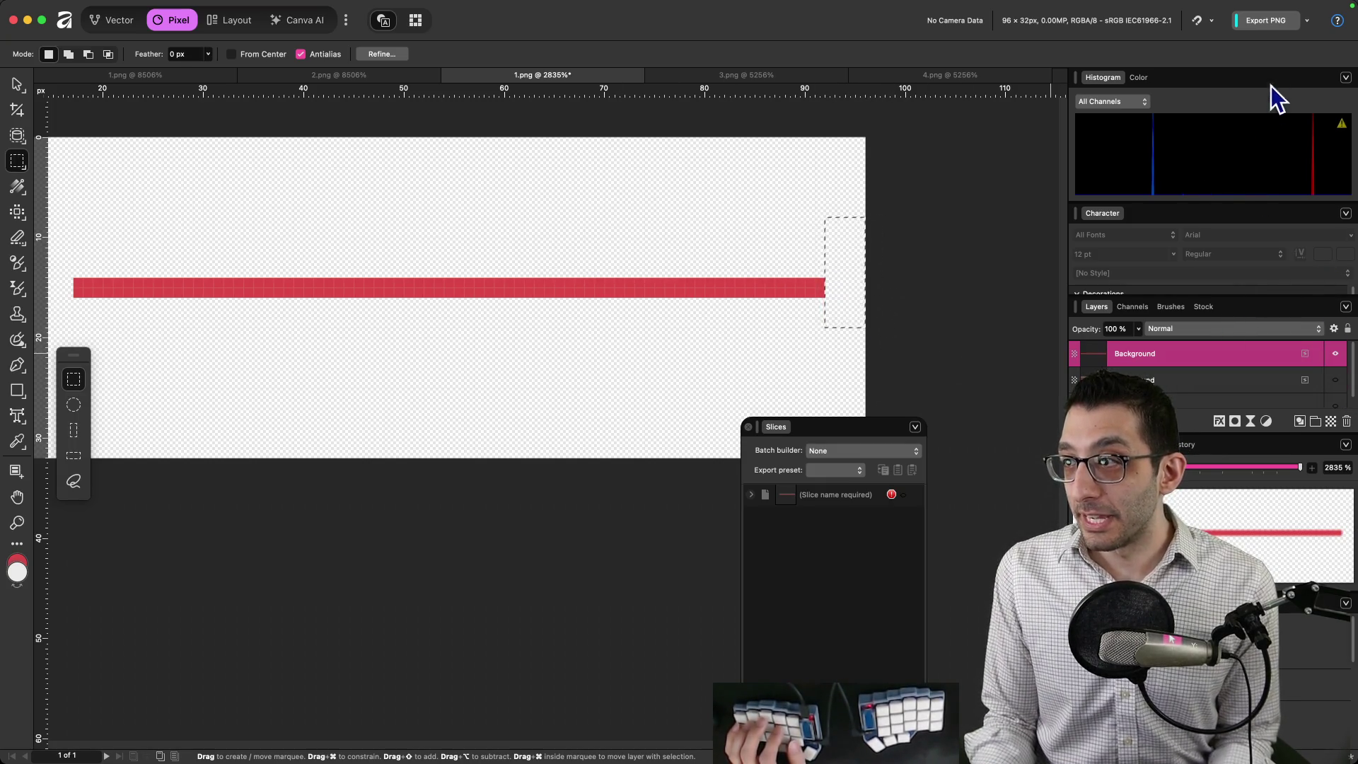
Export the whole document as PNG named life_bar_progress.png into the tmp folder.
click(1307, 21)
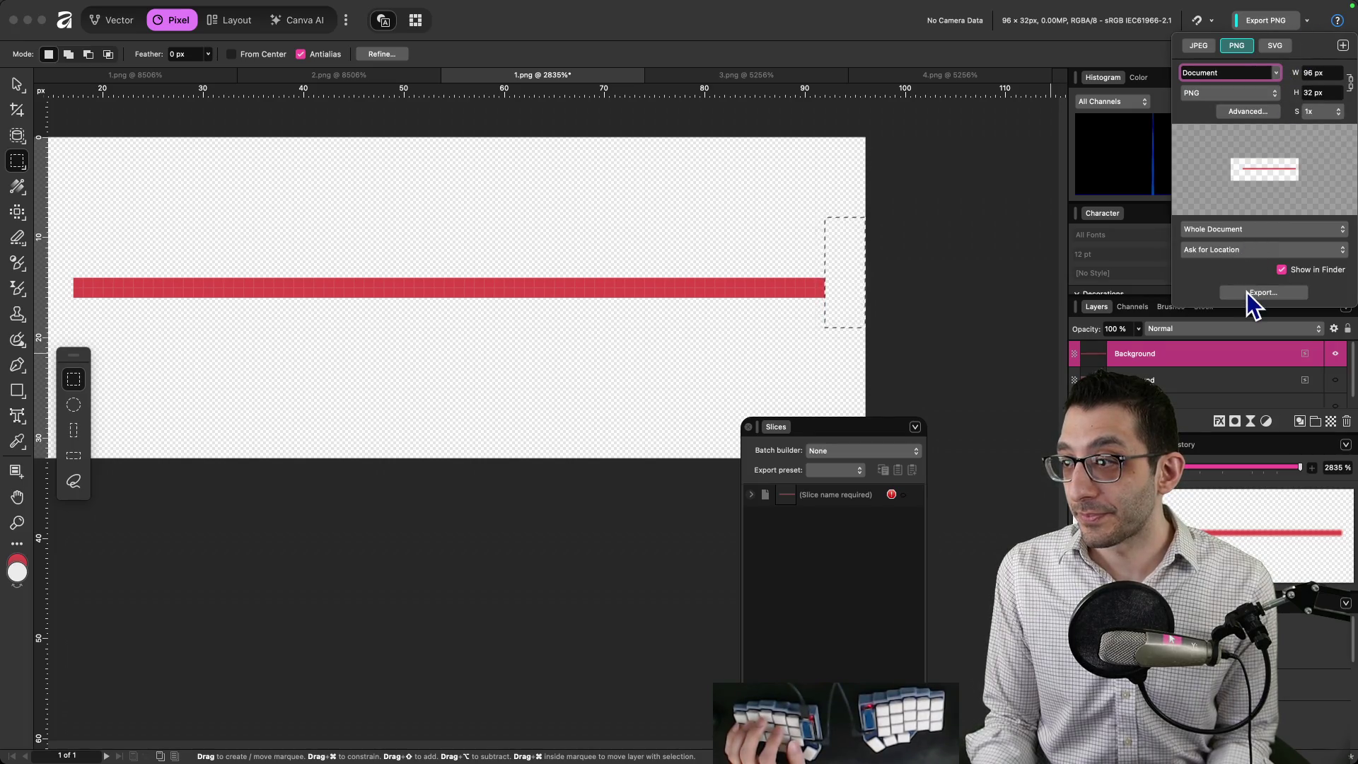
click(1254, 292)
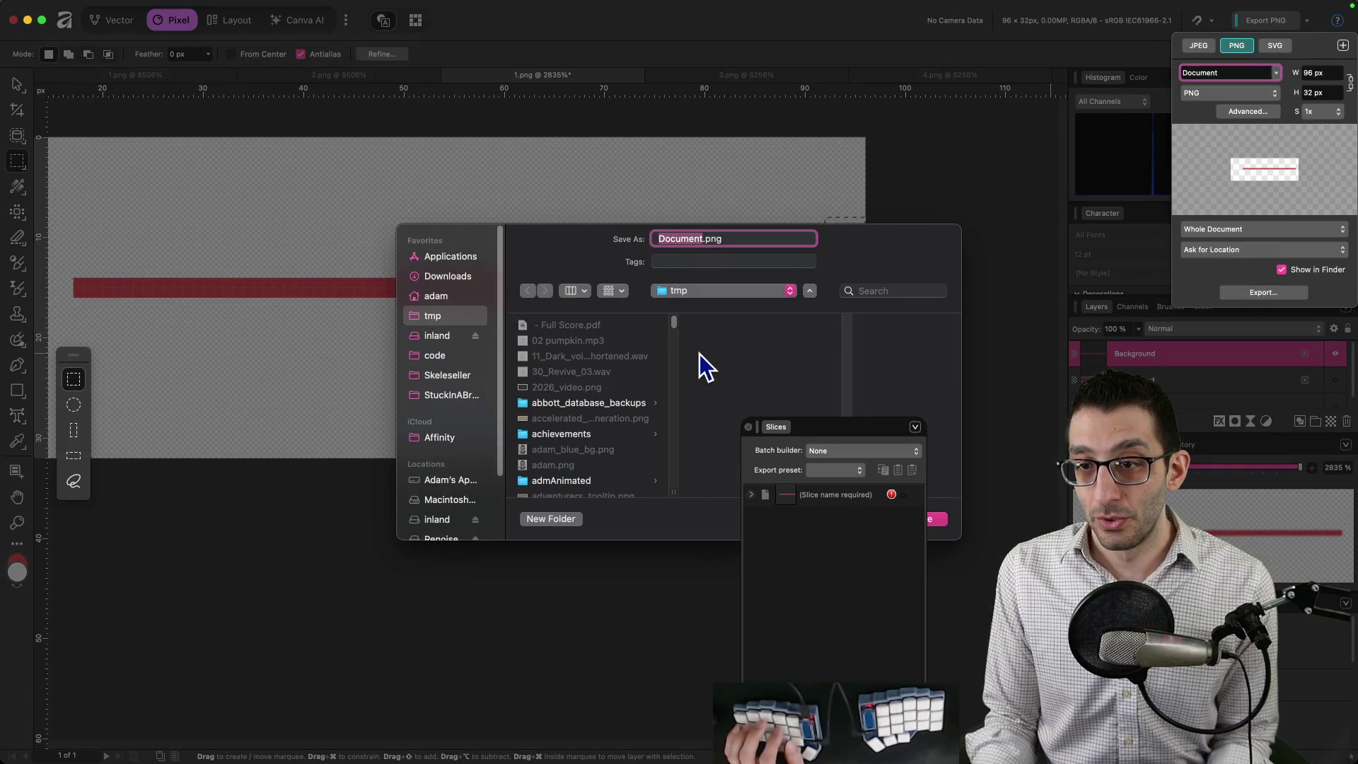
scroll(647, 376, down, 15)
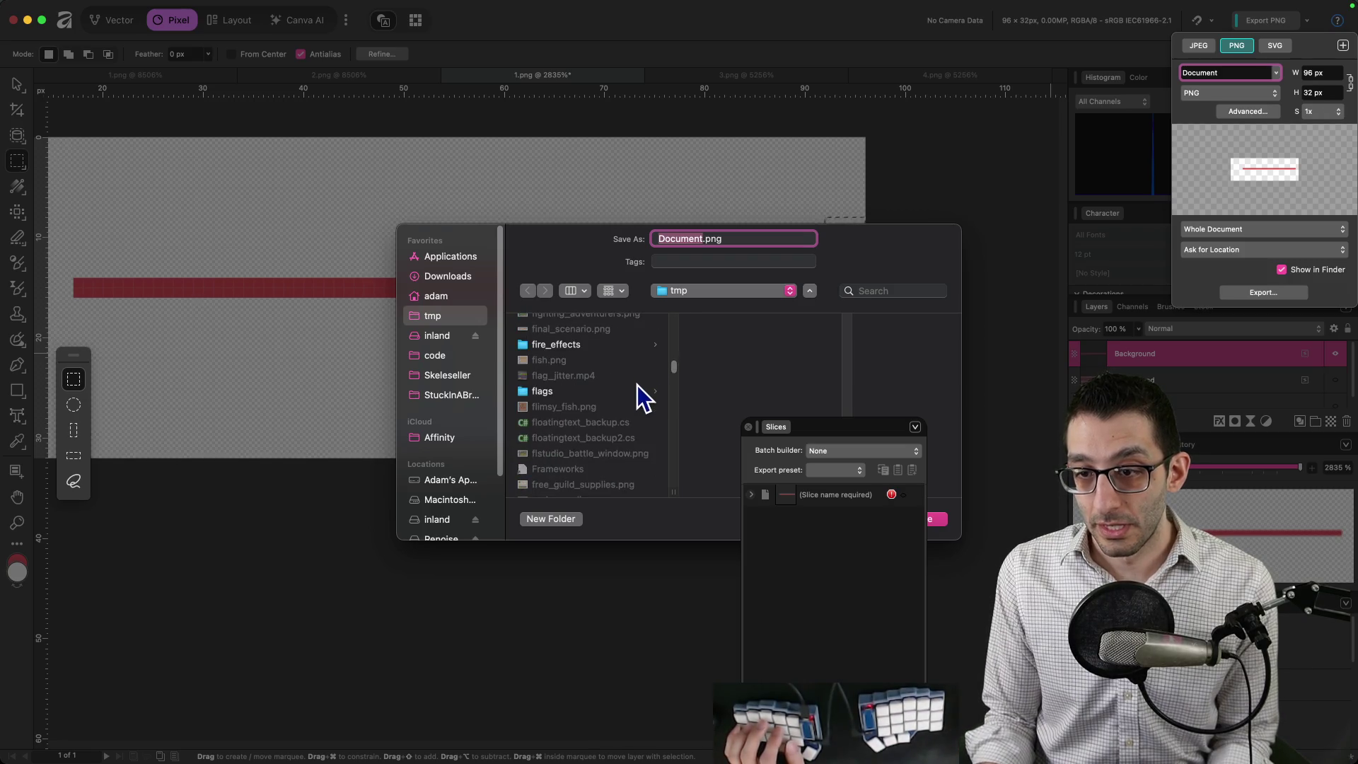
scroll(635, 386, down, 5)
scroll(631, 387, down, 5)
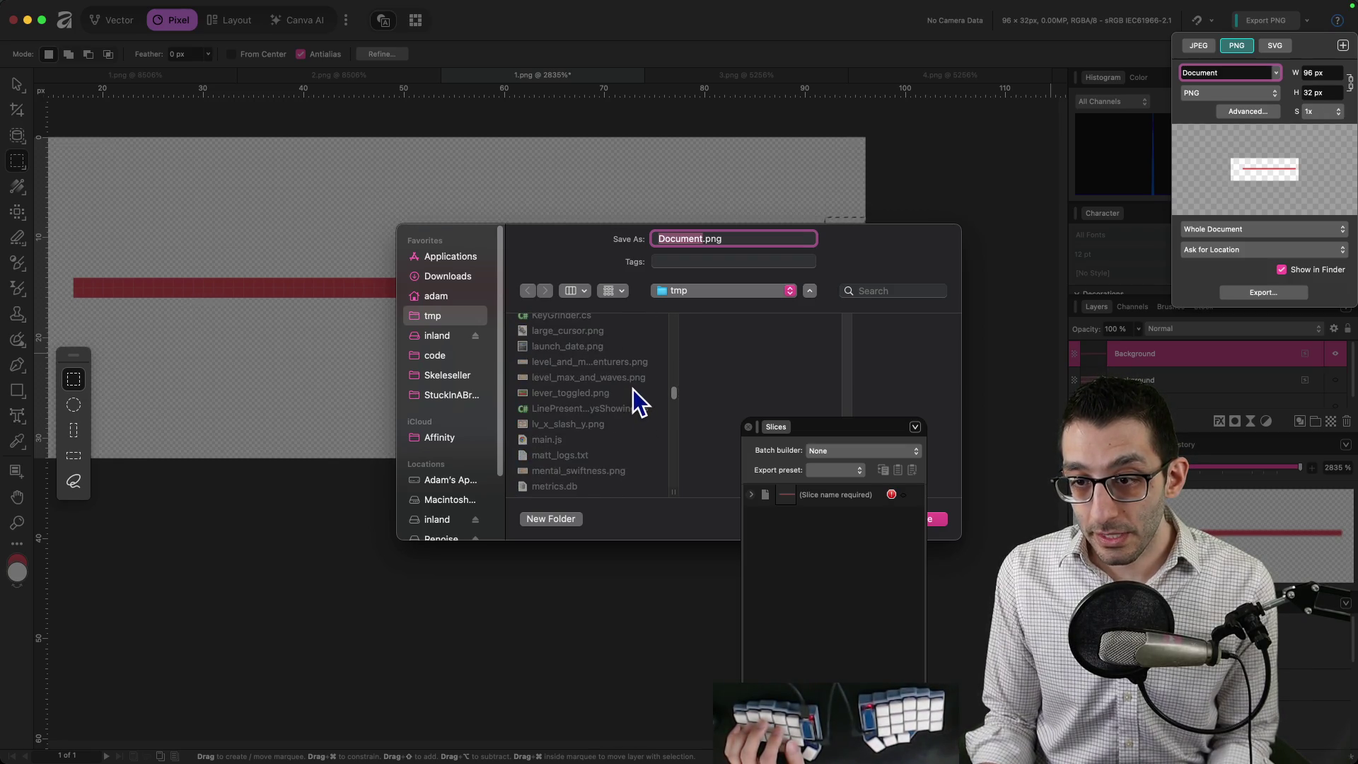
scroll(599, 406, up, 2)
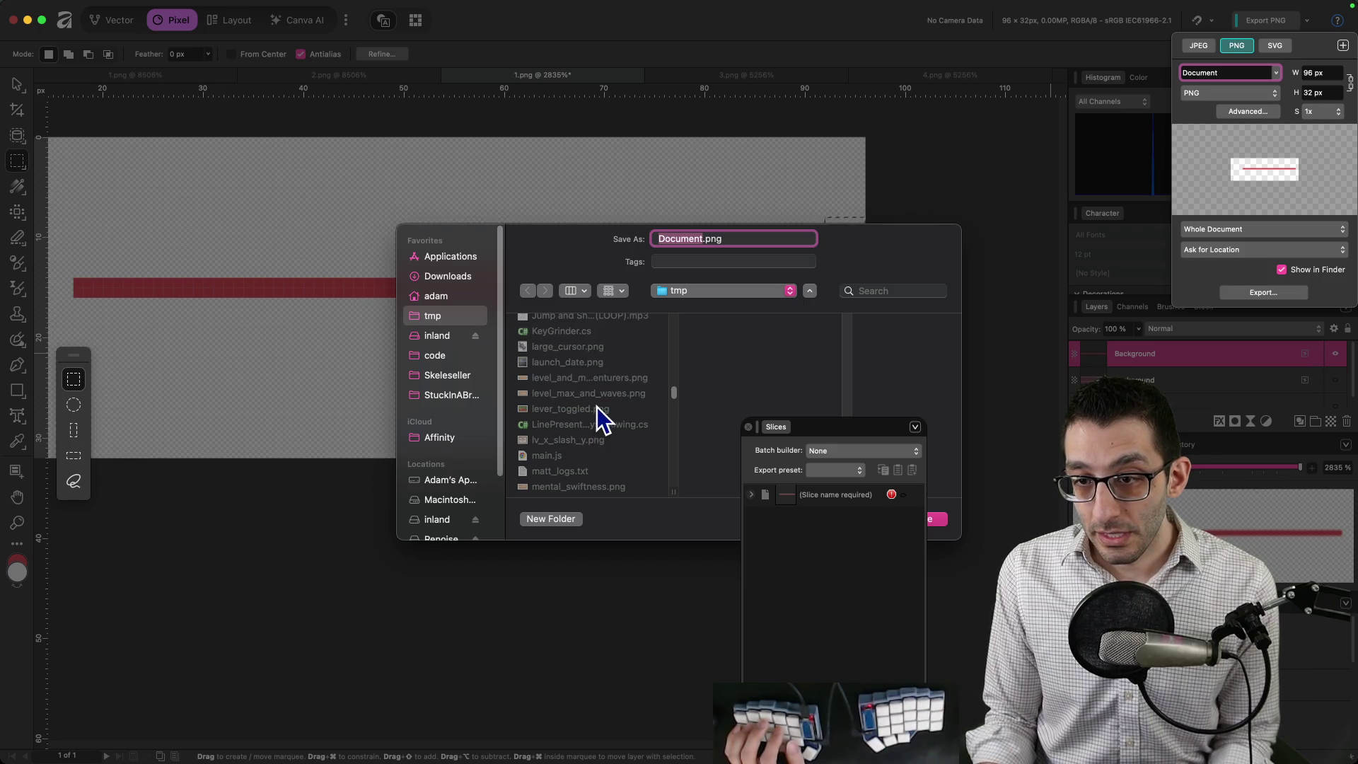
scroll(599, 406, up, 3)
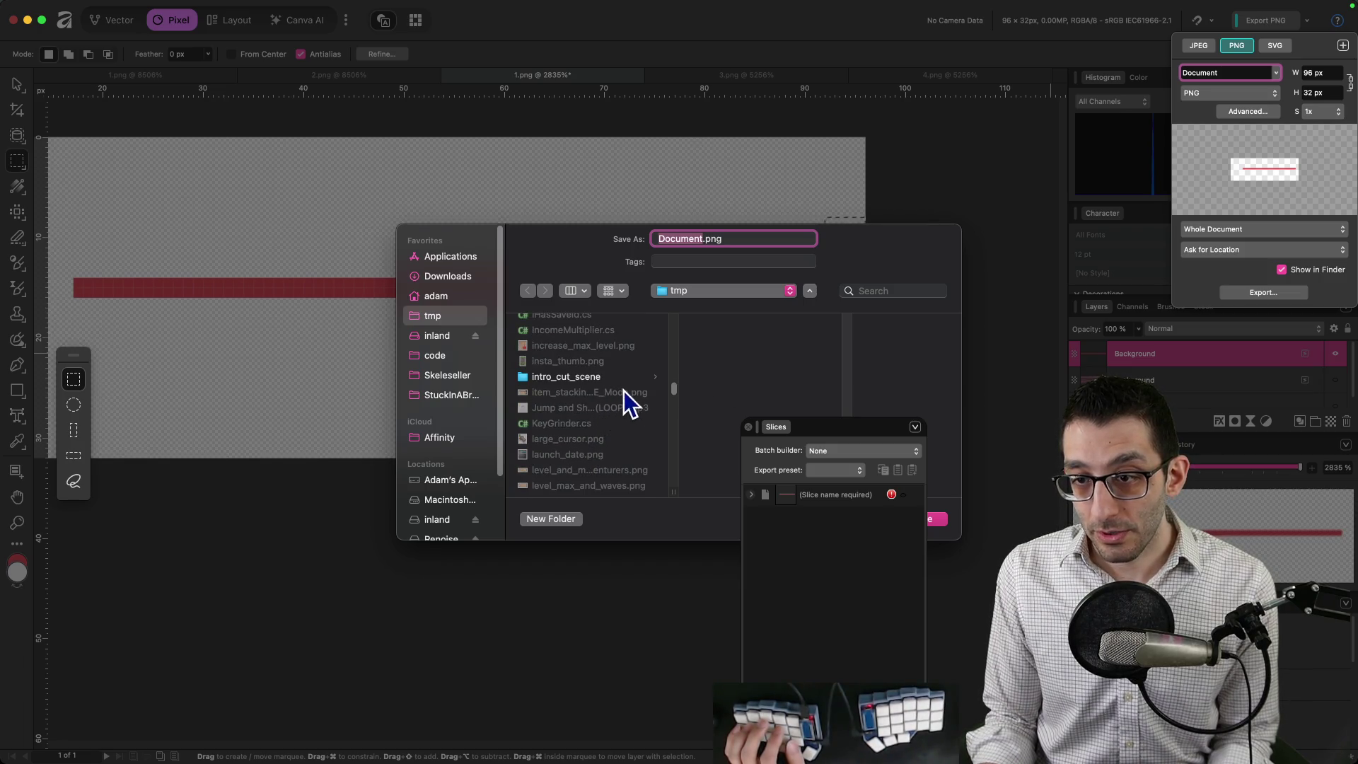
text(life_bar_)
key(BackSpace)
key(BackSpace)
key(BackSpace)
text(ar_progress)
key(Return)
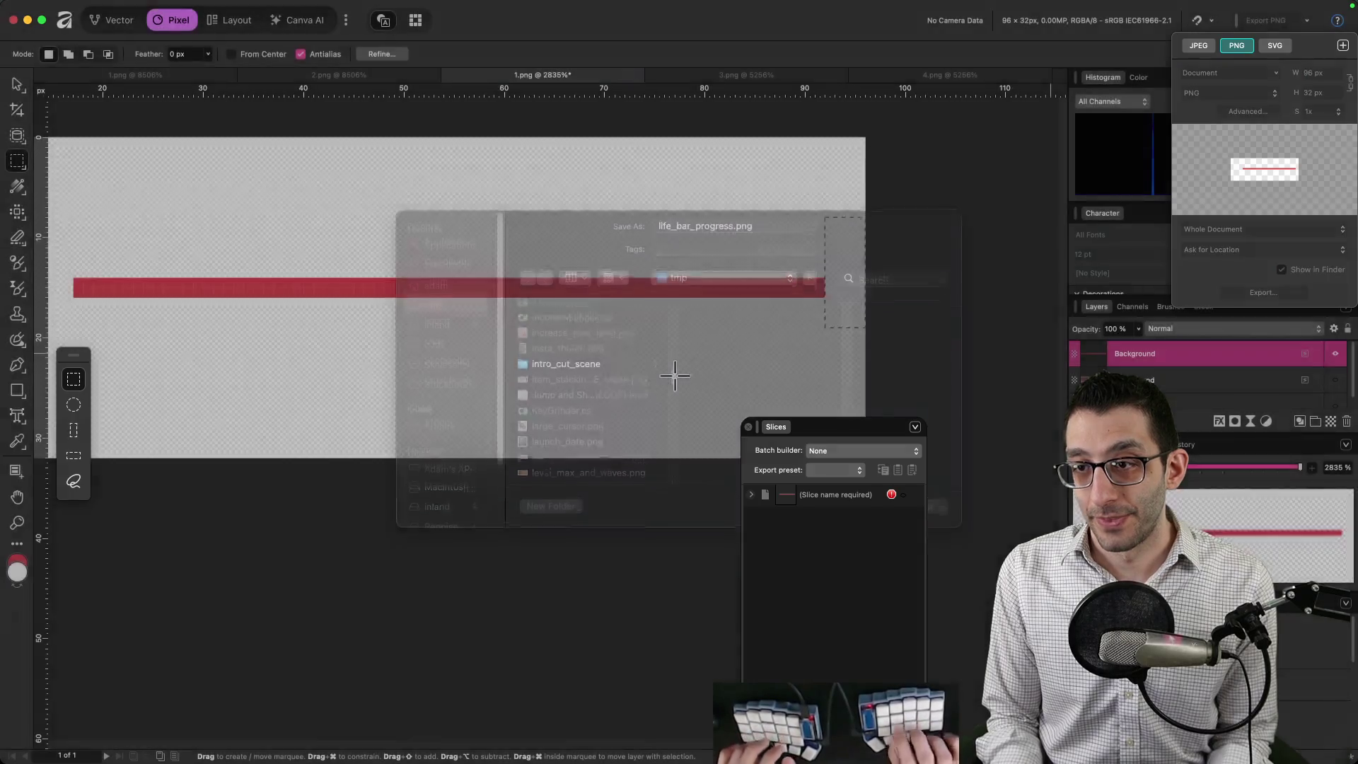
Drag life_bar_progress.png from Finder's tmp tab onto the LifeBar tab to copy it.
mouse_move(801, 757)
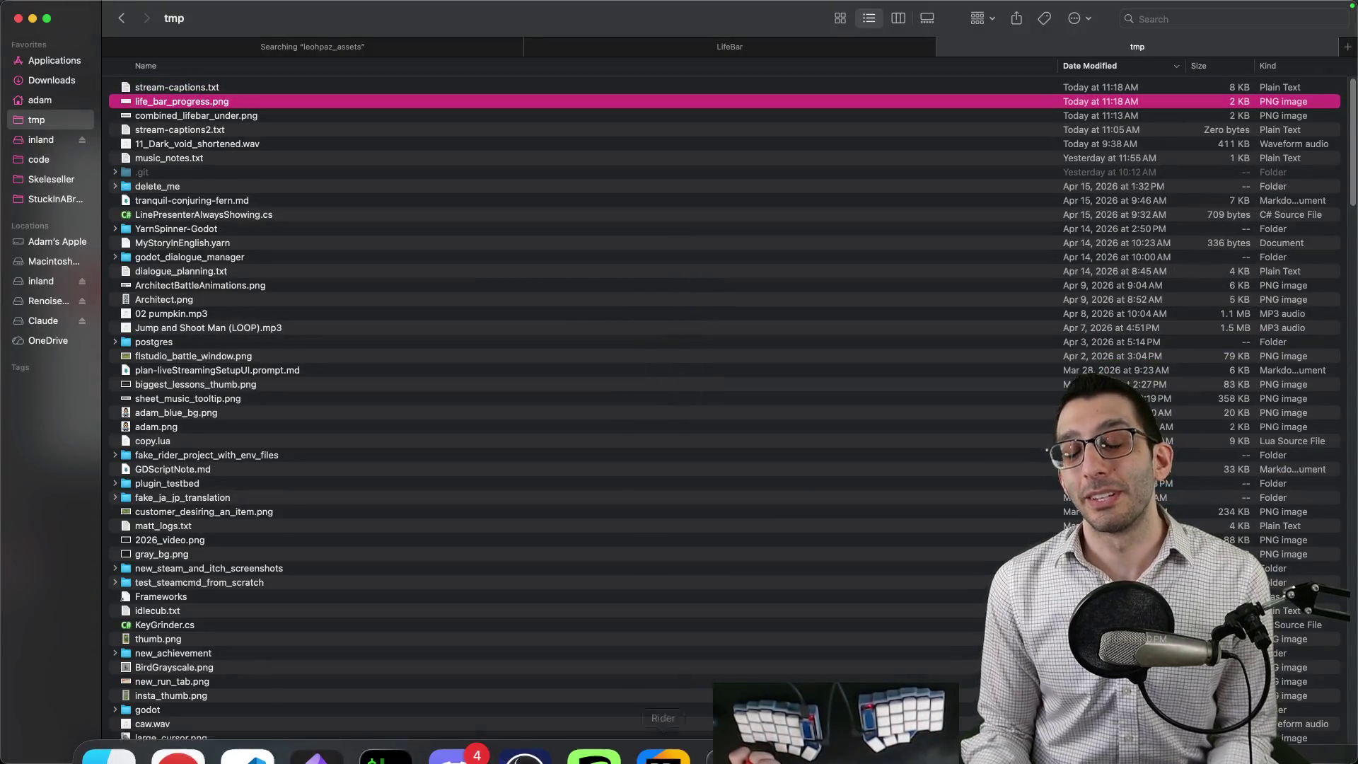
click(802, 720)
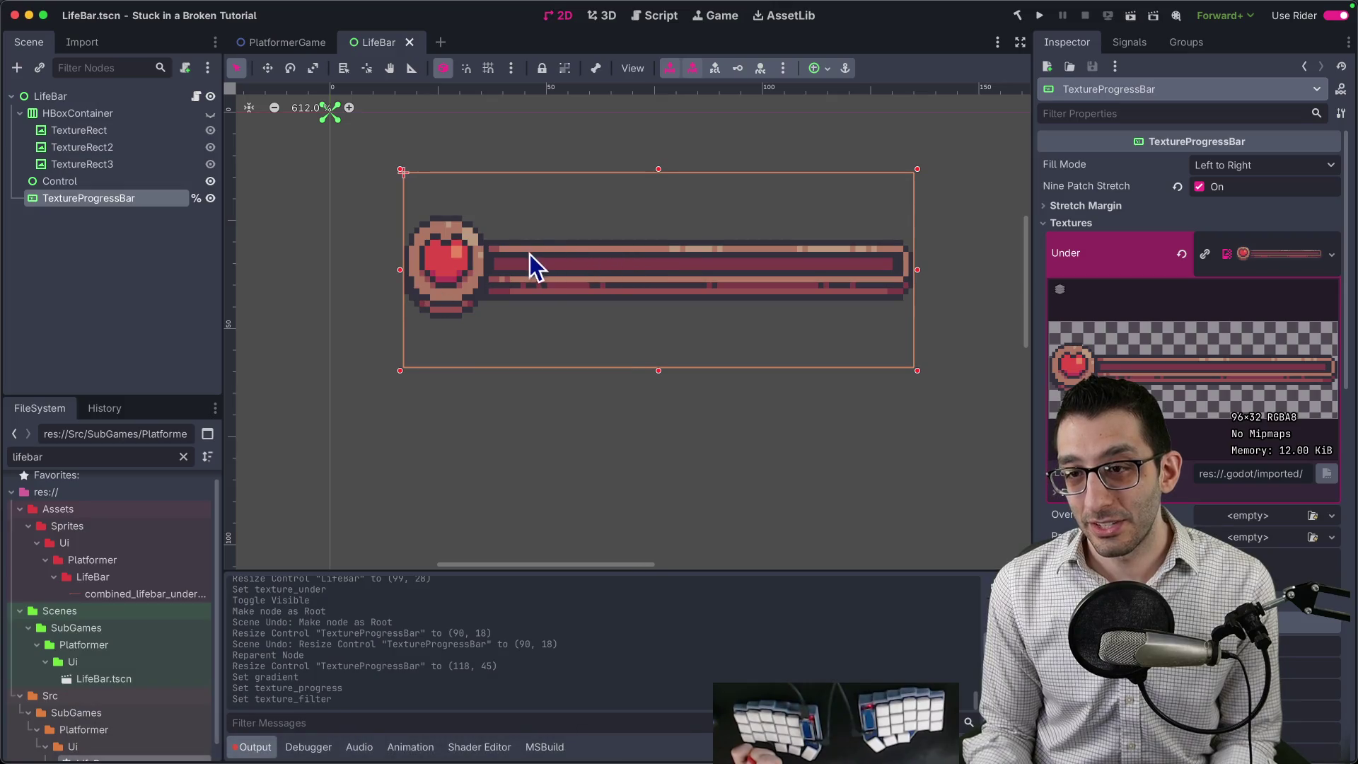
key(super+Tab)
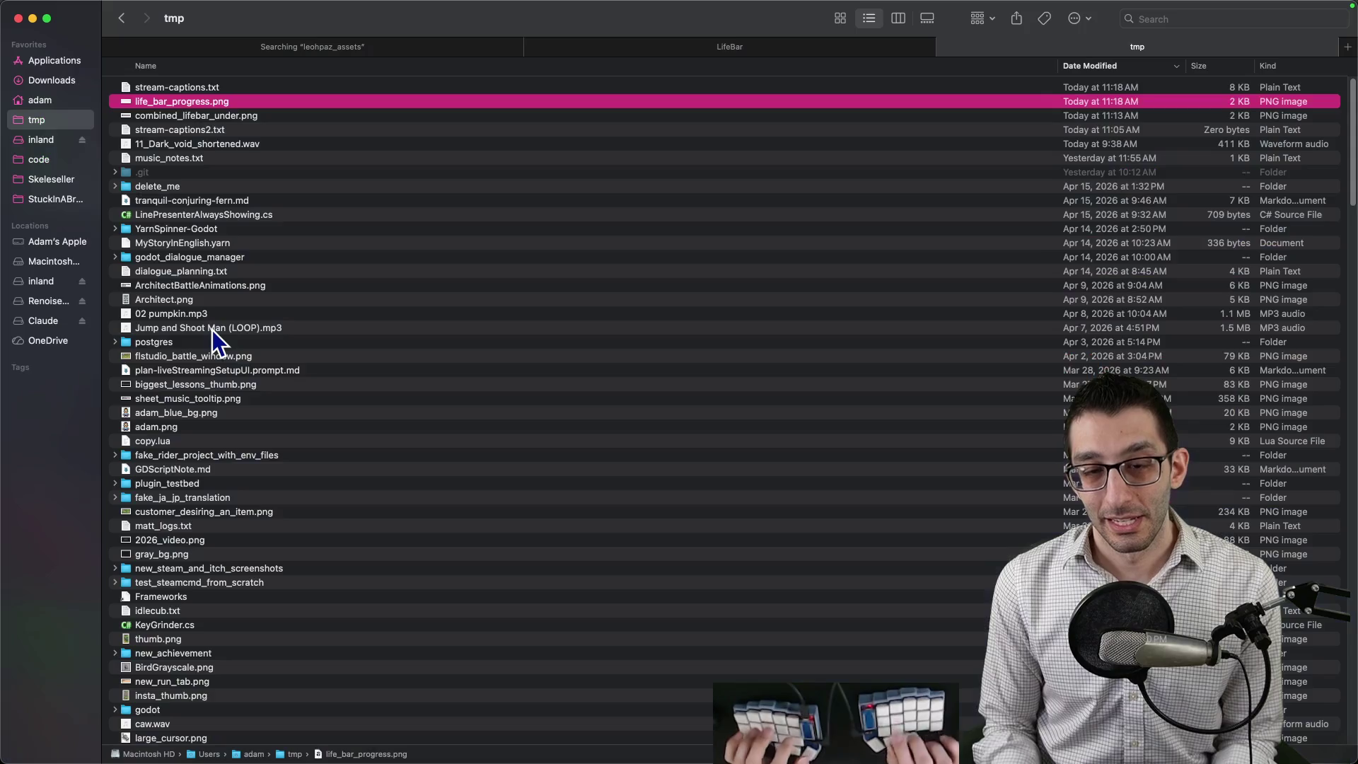
mouse_move(216, 106)
mouse_down()
mouse_move(489, 90)
mouse_move(712, 52)
mouse_move(706, 245)
mouse_move(719, 248)
mouse_up()
Quick-load life_bar_progress as the TextureProgressBar's Progress texture by searching 'progress'.
click(729, 720)
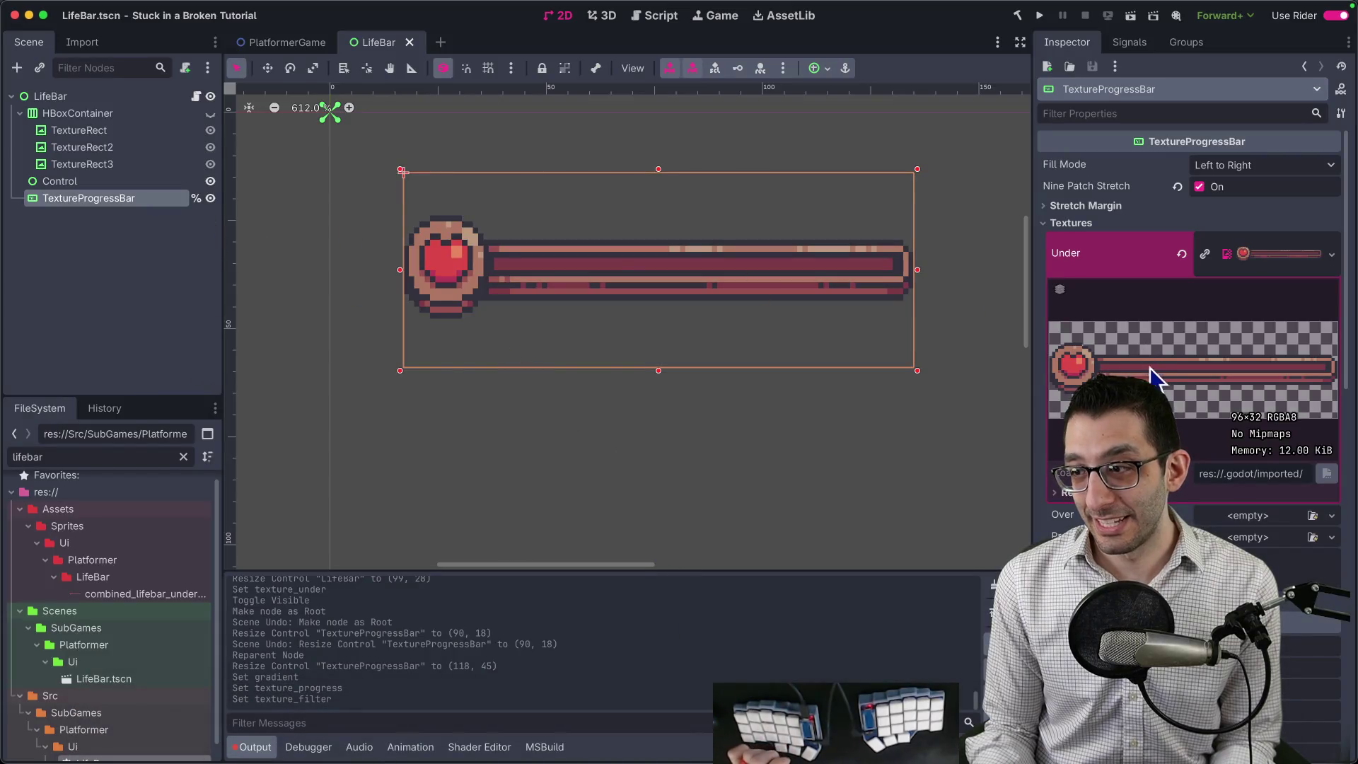
click(1332, 254)
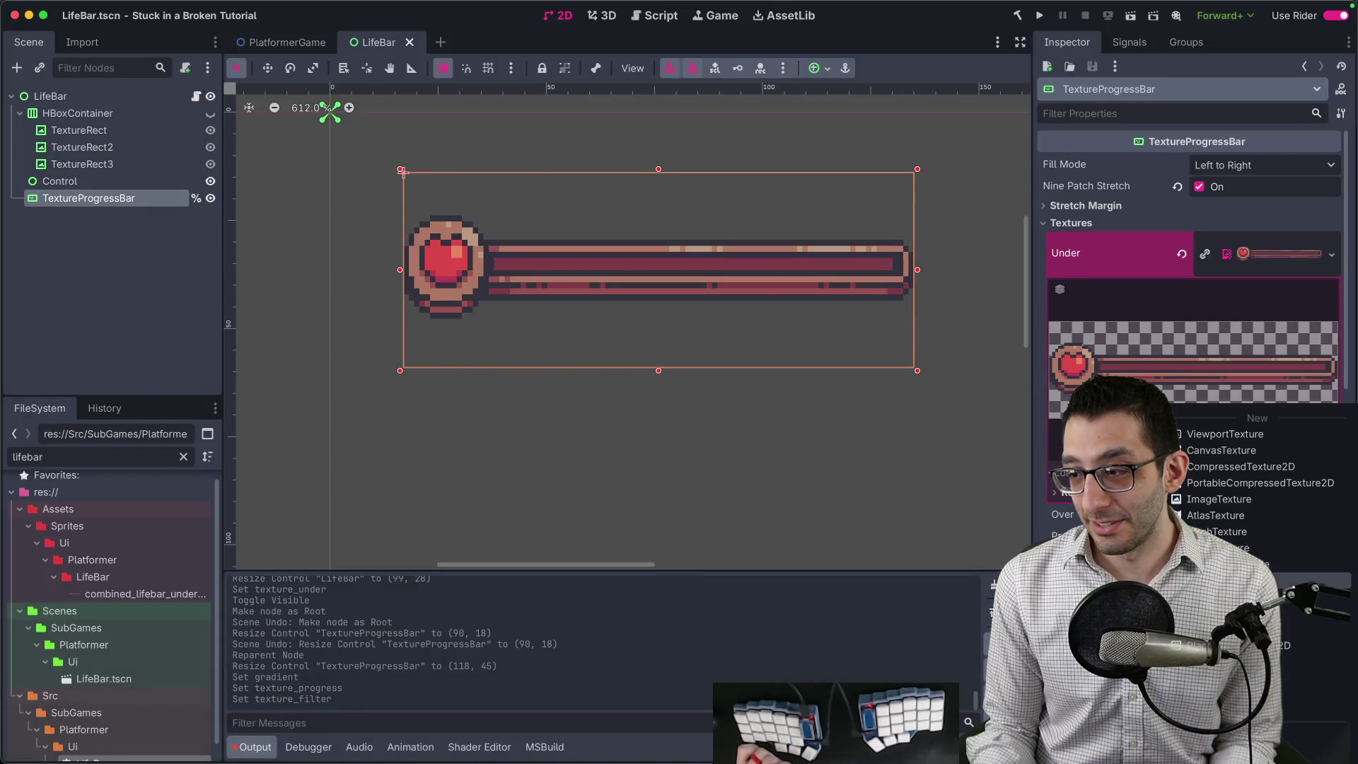
click(1316, 733)
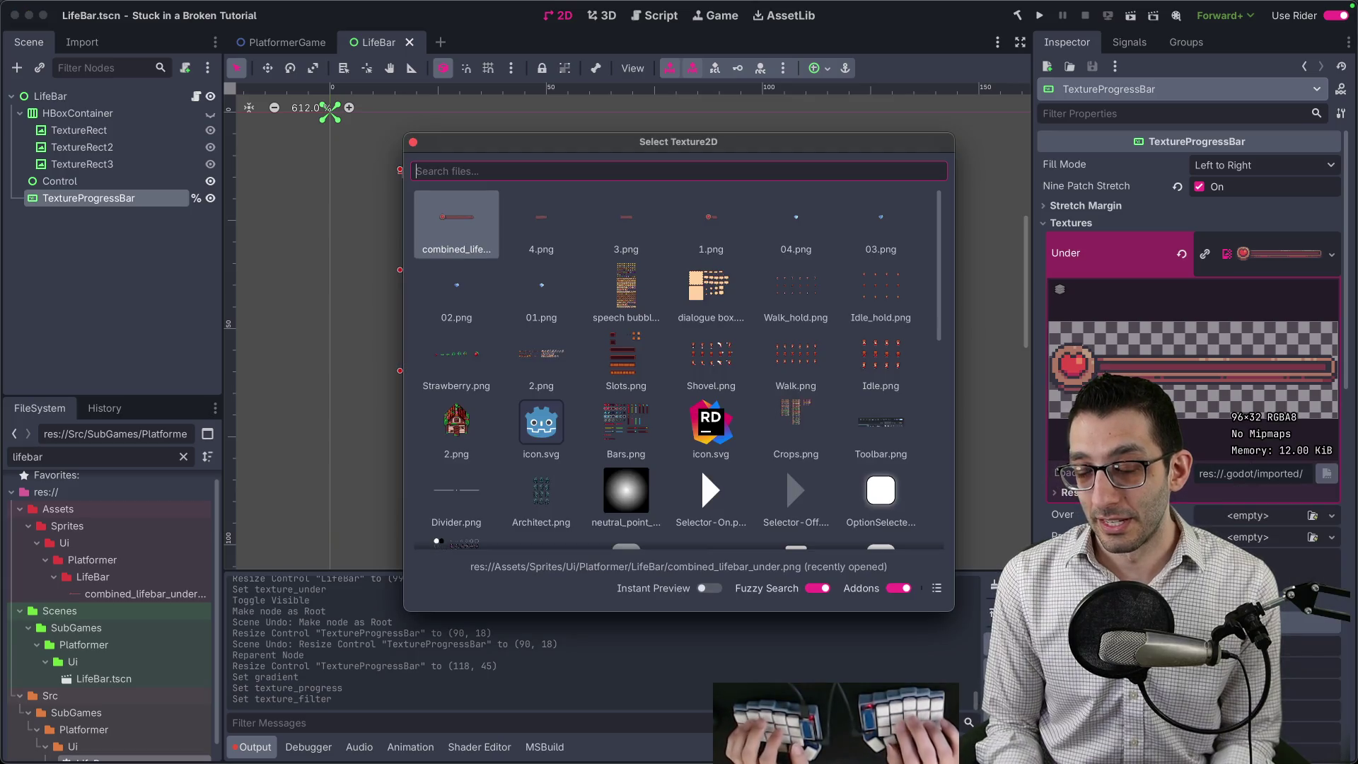
text(over)
key(BackSpace)
key(BackSpace)
key(BackSpace)
text(progress)
key(Return)
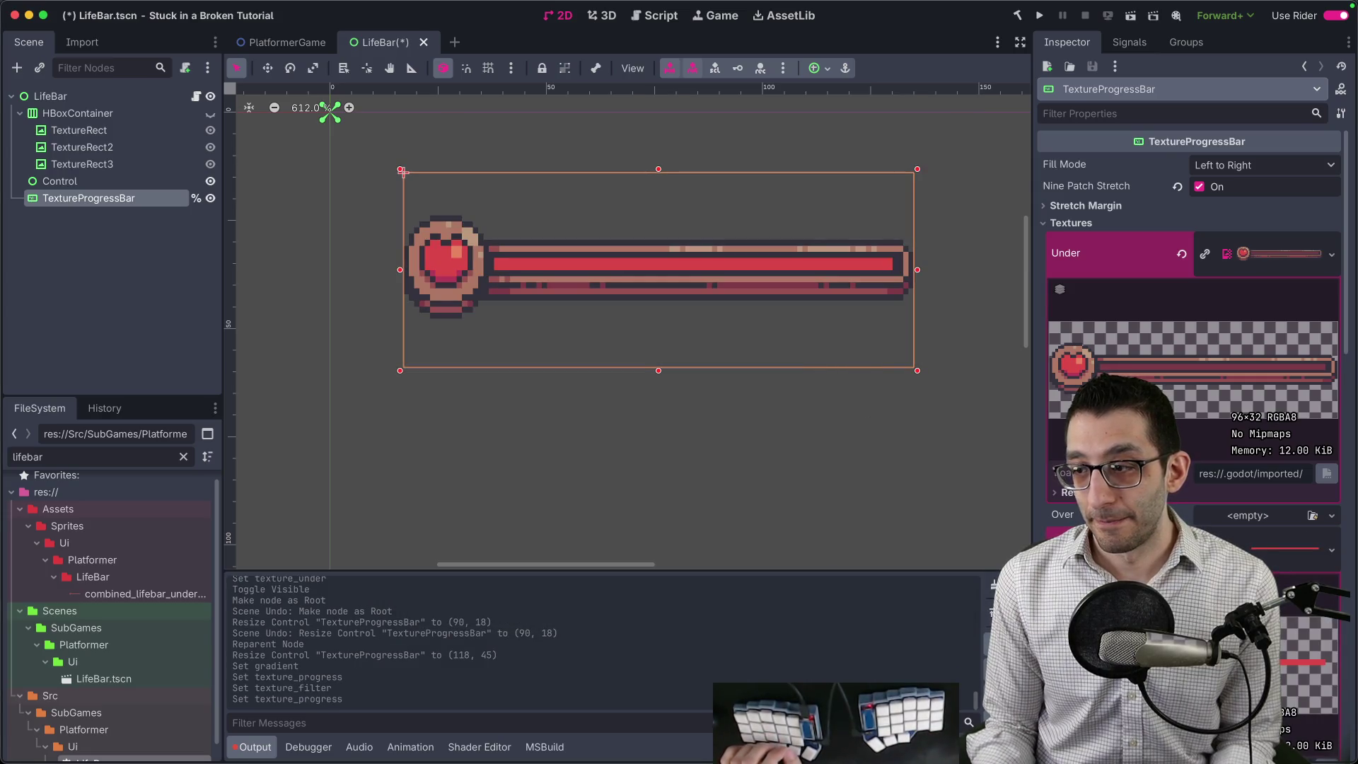
Set the bar's Range Value to 99.
scroll(1190, 479, down, 5)
scroll(1242, 495, down, 1)
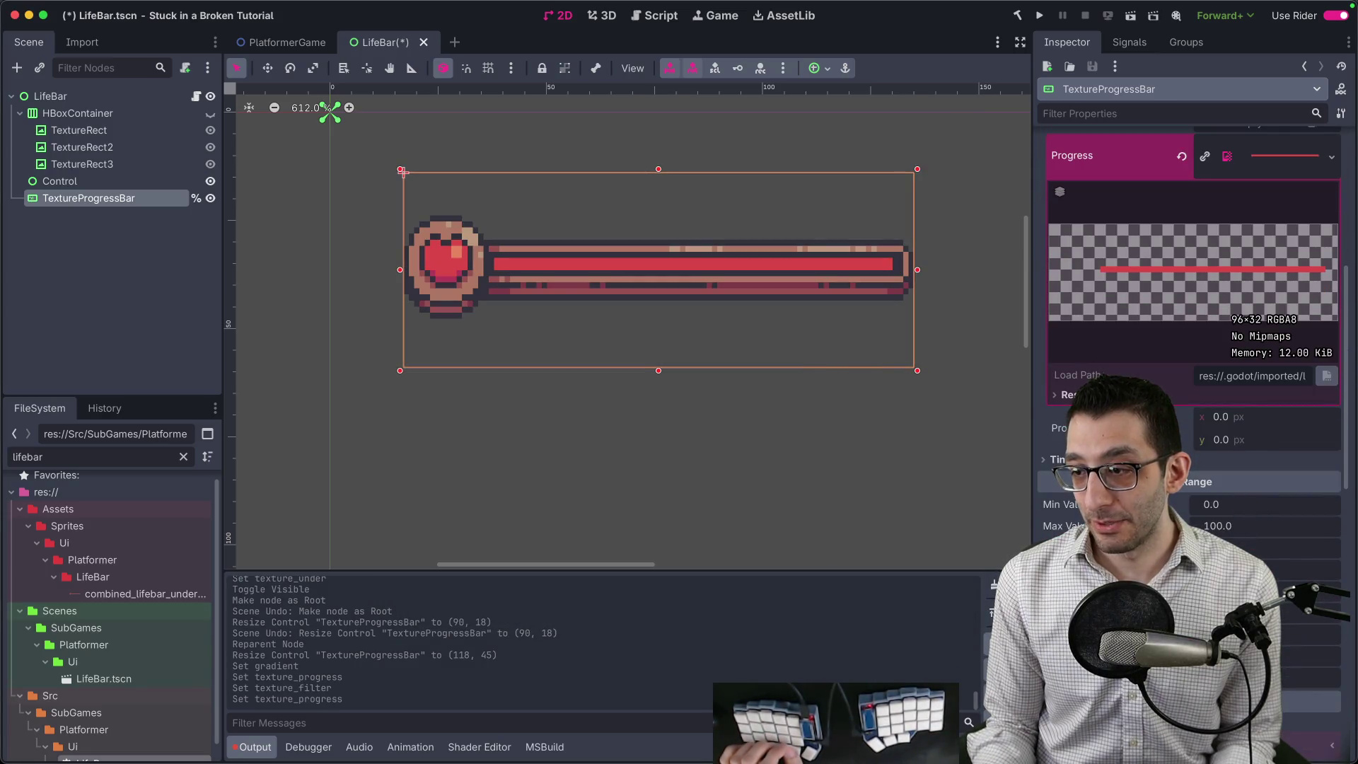
key(Return)
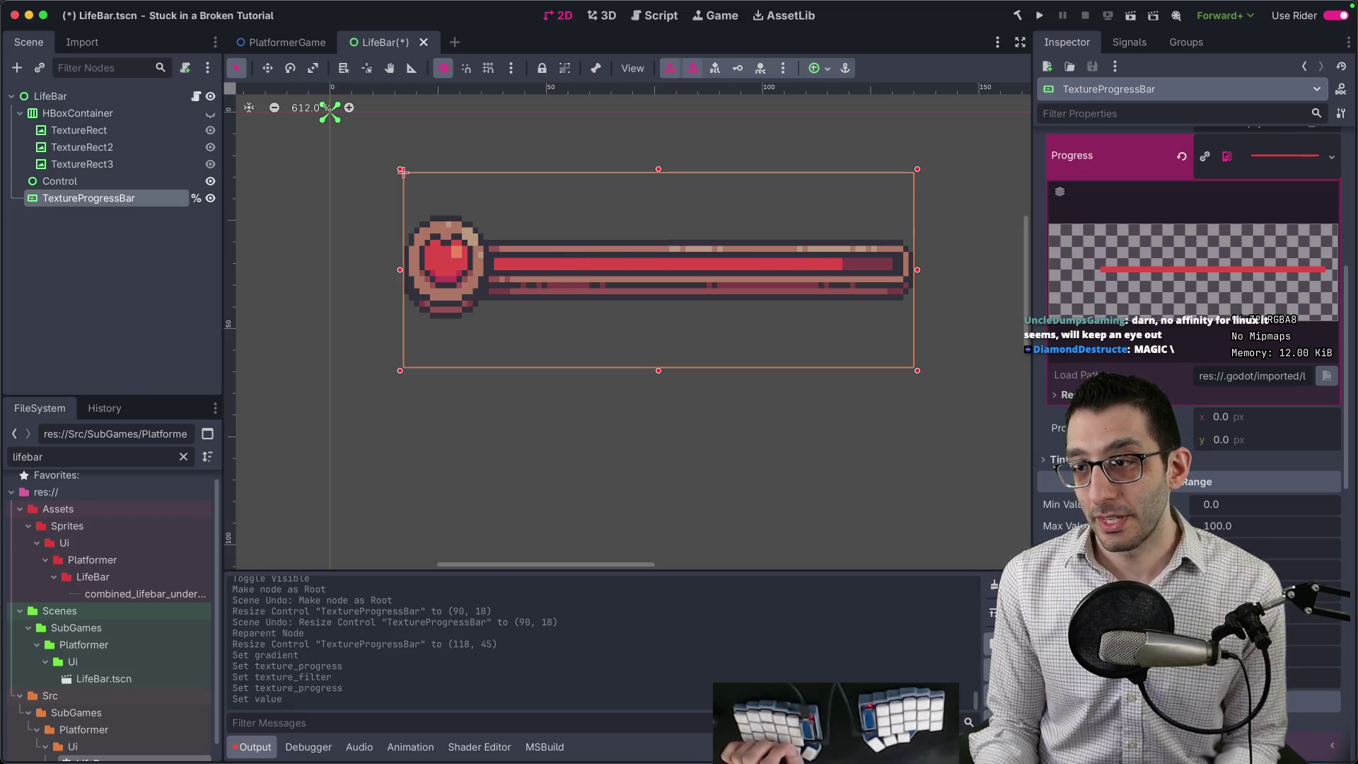
scroll(1175, 400, down, 3)
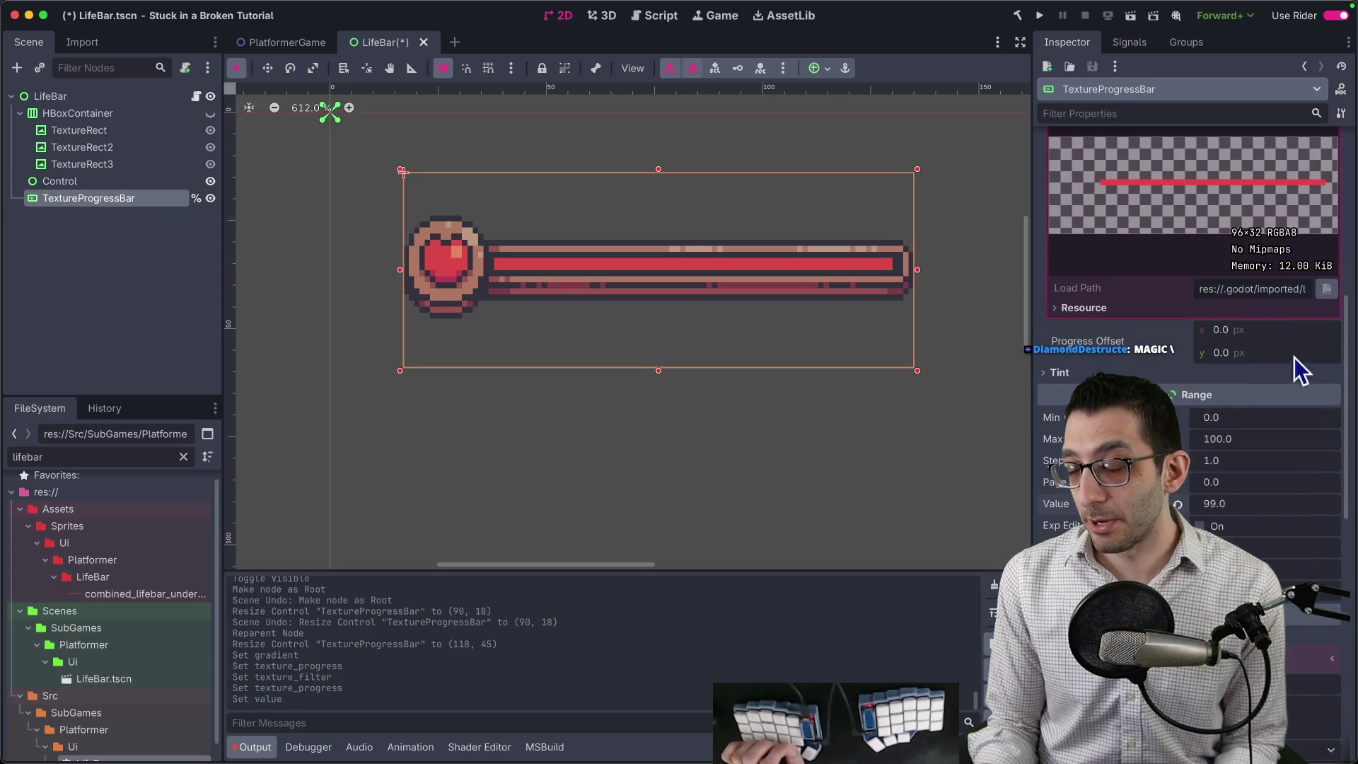
mouse_move(644, 754)
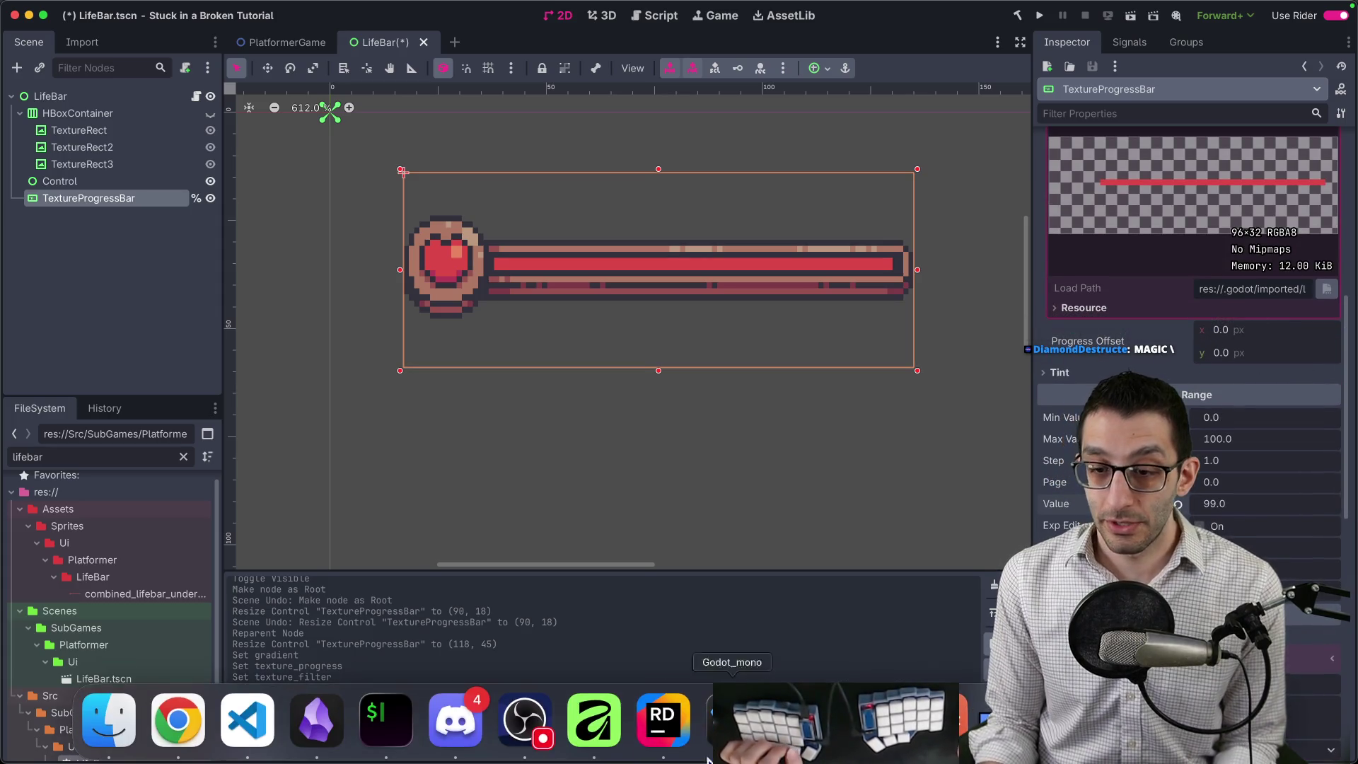
click(91, 735)
Copy 1.png from the Colors folder into the LifeBar folder, keeping both copies.
key(ctrl+Tab)
key(ctrl+shift+Tab)
key(super+grave)
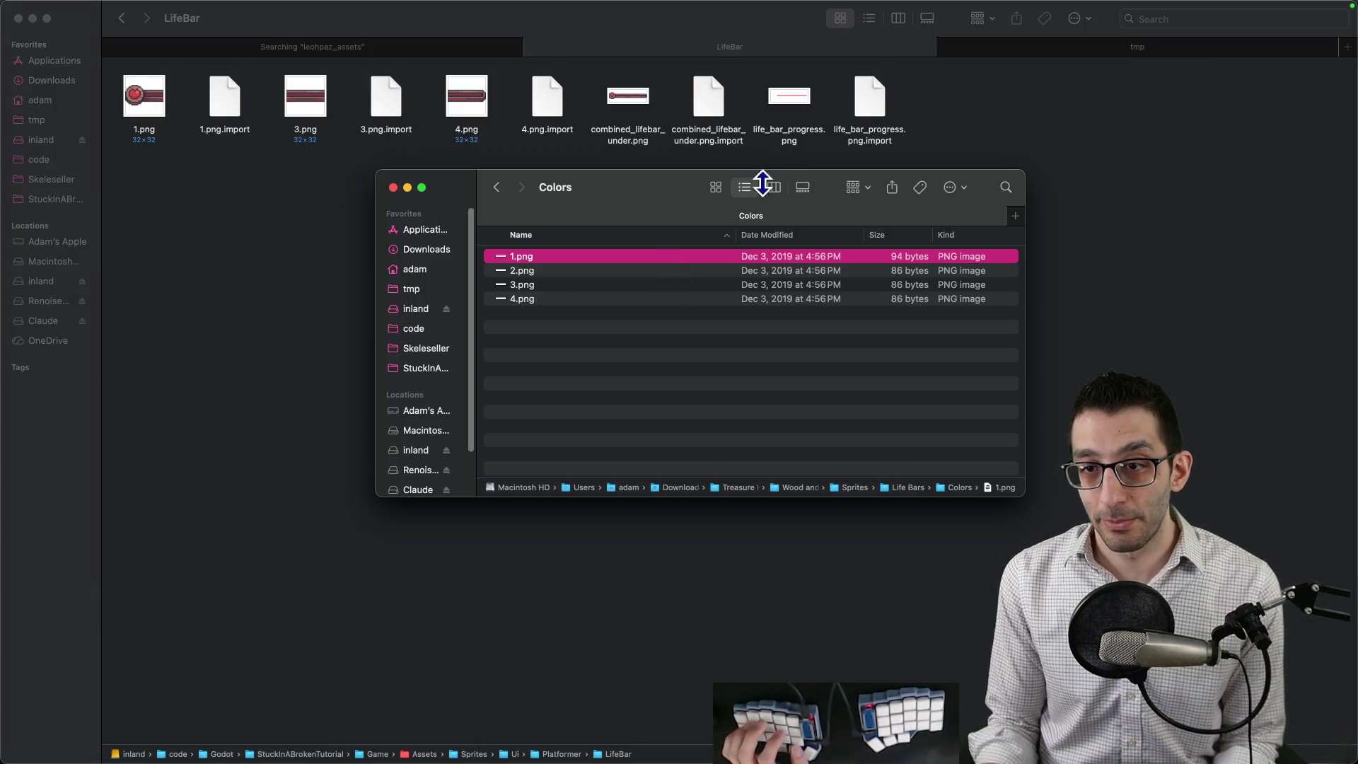
key(space)
key(space)
key(super+c)
key(super+grave)
key(super+v)
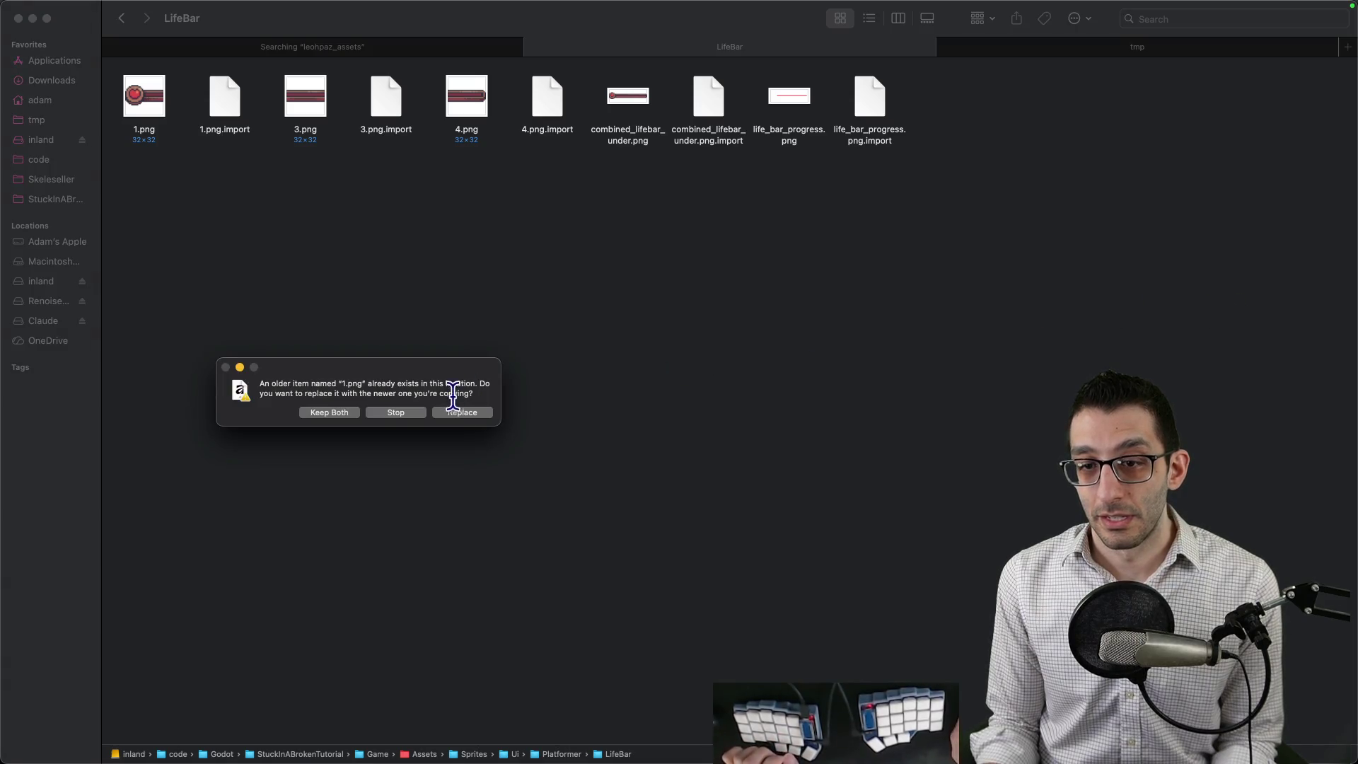
click(343, 414)
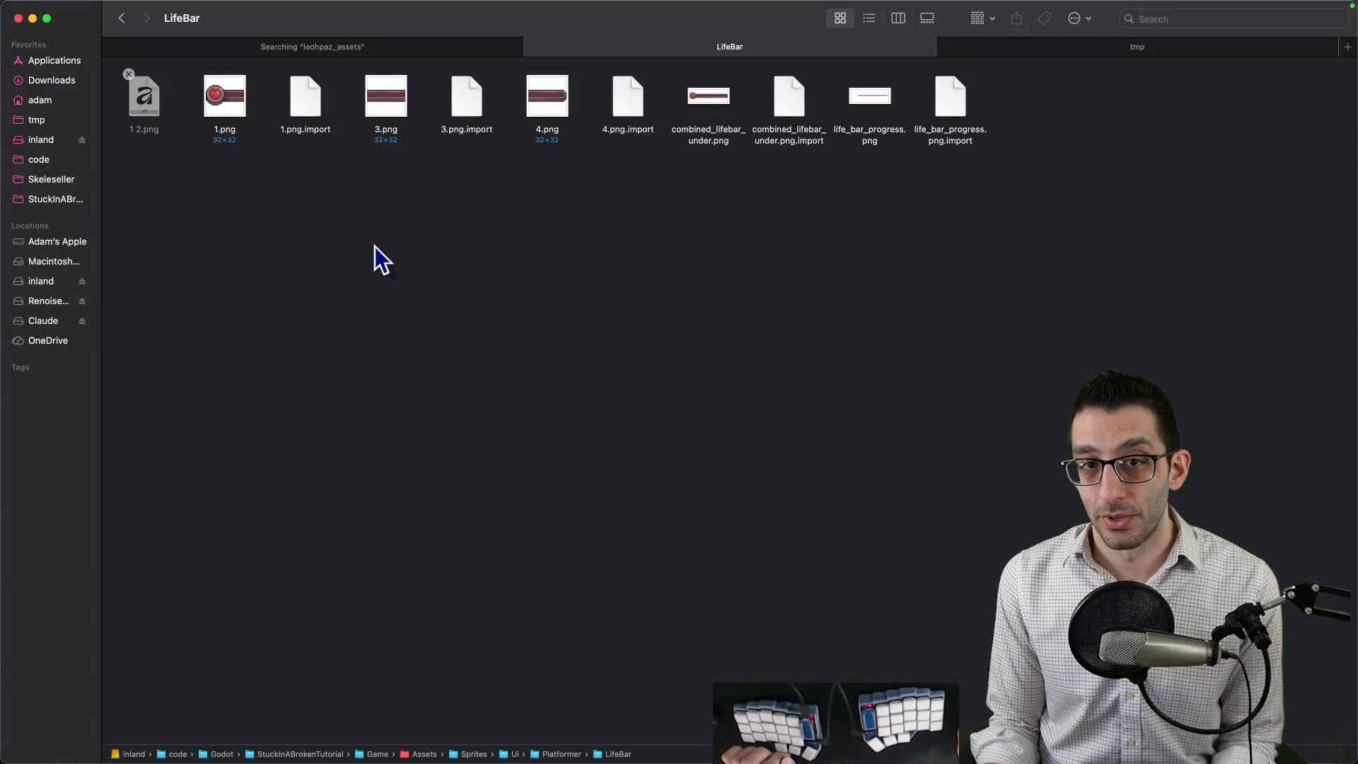
Rename the new '1 2.png' copy to testeroni.png and return to Godot.
click(154, 115)
key(Return)
text(testeroni)
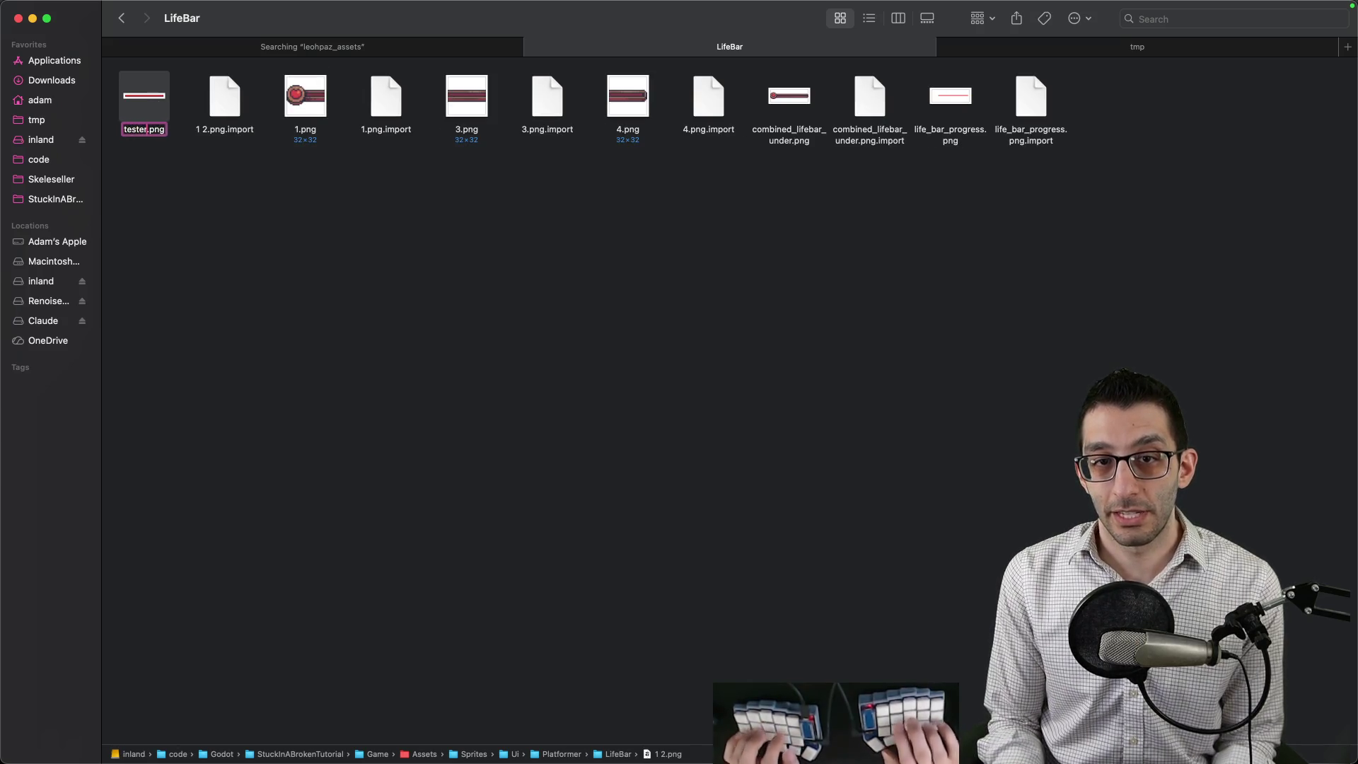
key(Return)
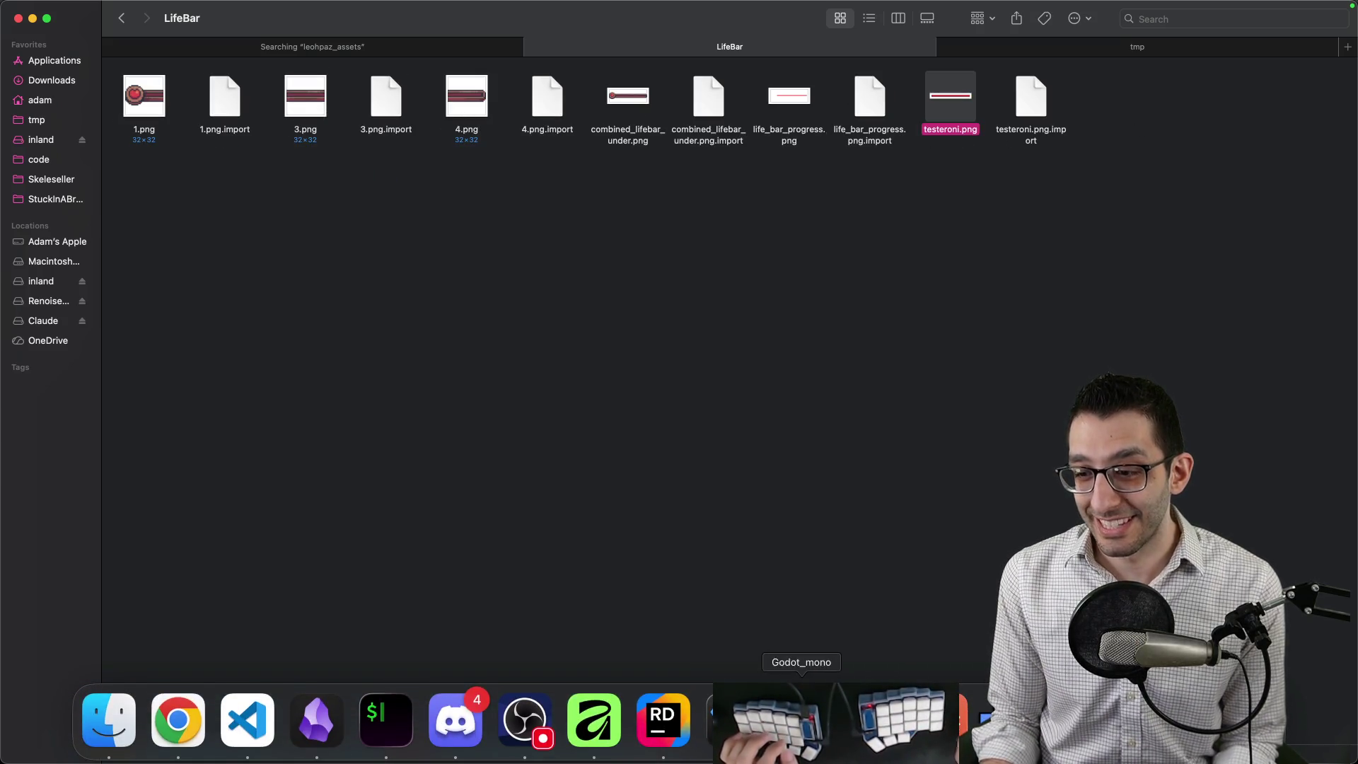
click(695, 666)
scroll(1202, 425, up, 5)
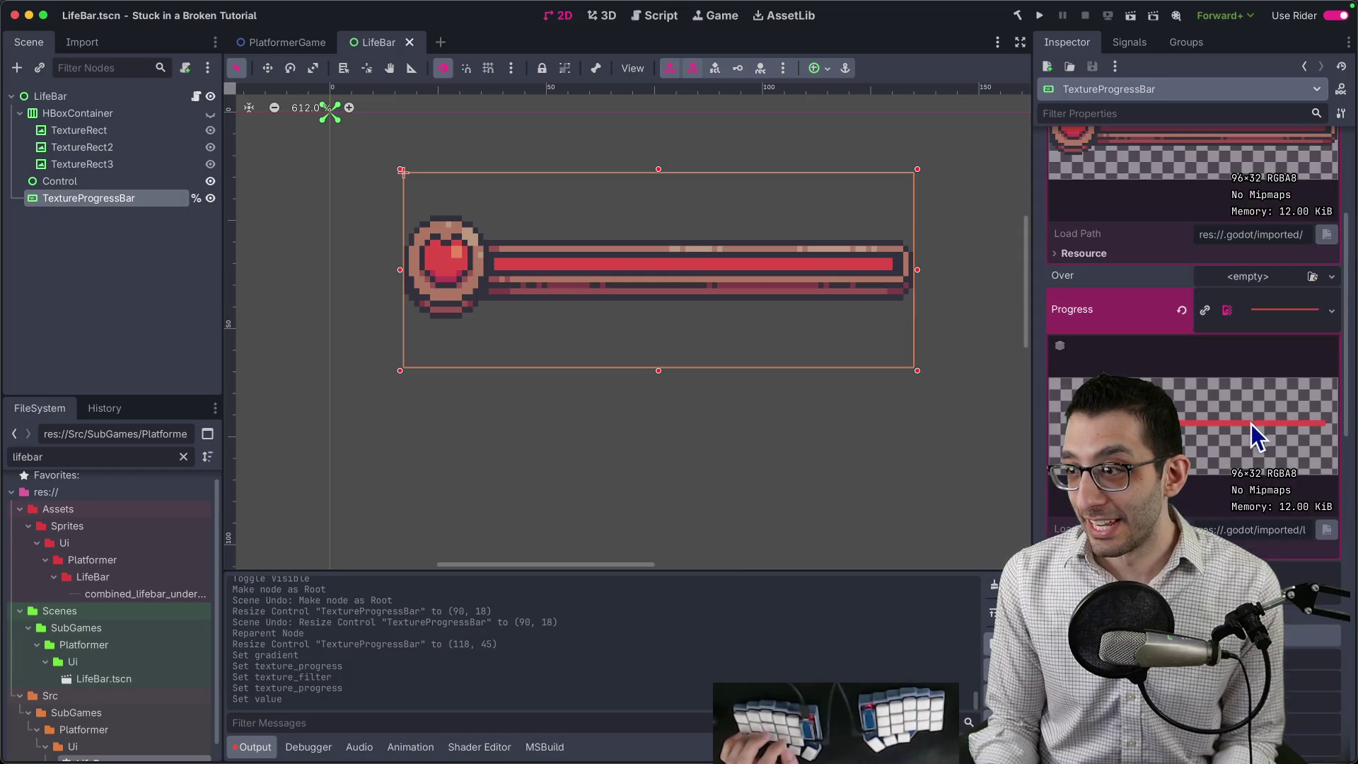
Quick-load testeroni.png as the TextureProgressBar's Progress texture.
right_click(1248, 321)
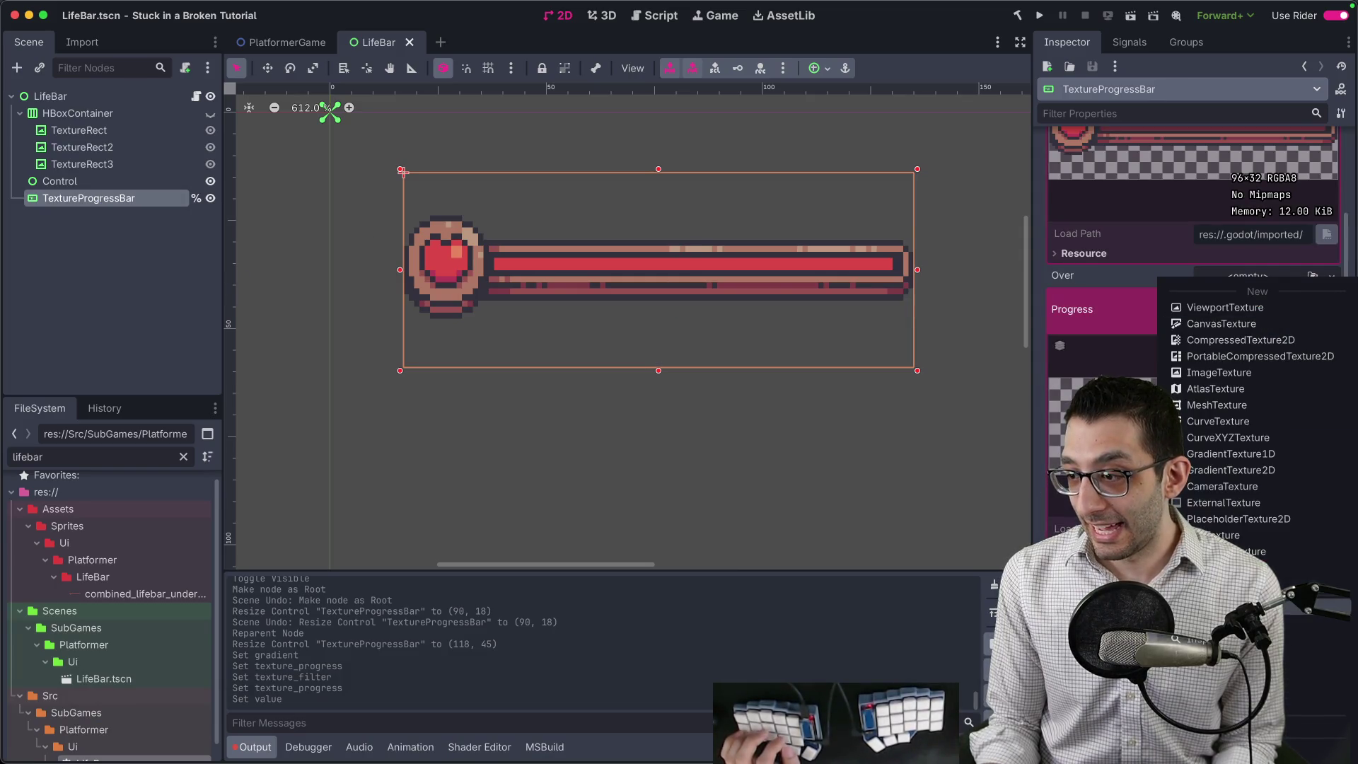
click(1231, 623)
text(testeroni)
key(Return)
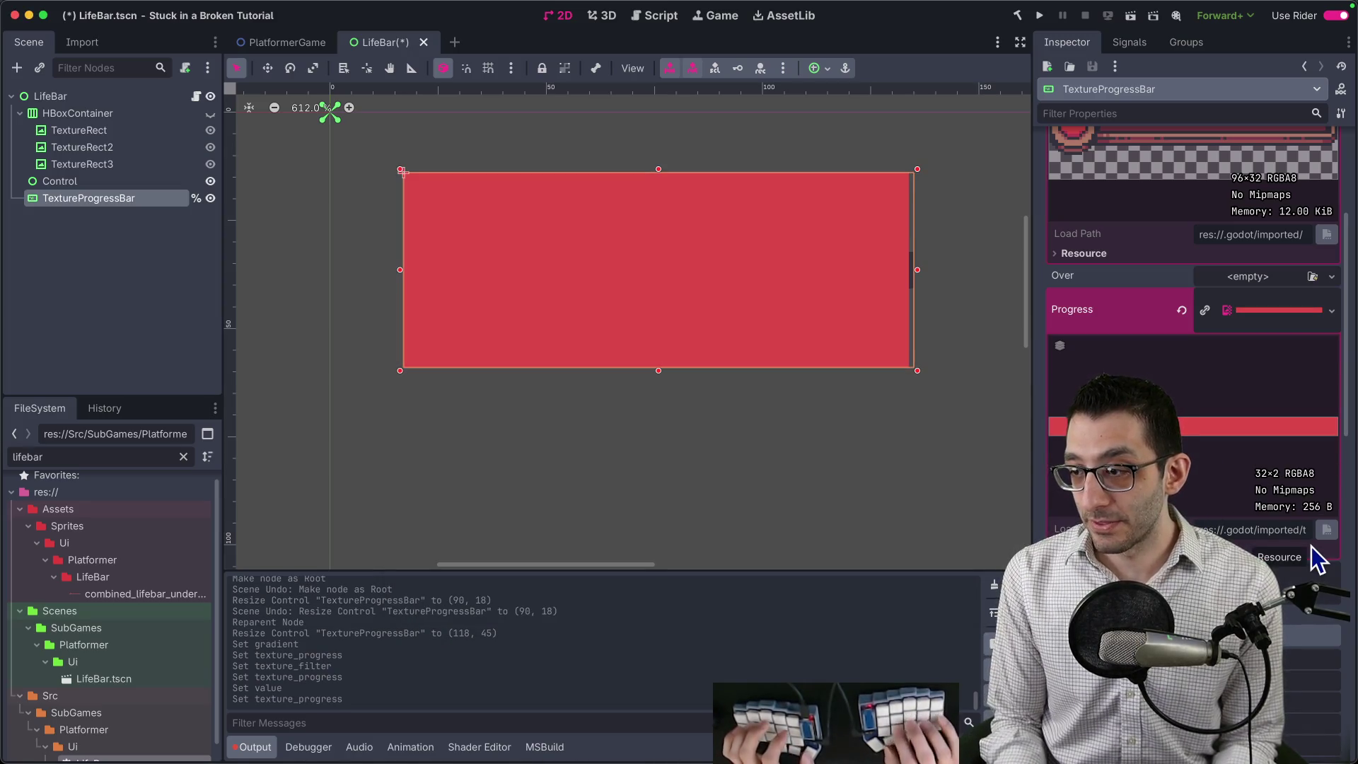
Set the Progress Offset to 21 px horizontally and 20 px vertically.
key(Up)
key(Up)
key(Up)
key(Up)
key(Up)
key(Up)
key(Down)
key(Down)
key(Down)
key(Up)
key(Up)
key(Up)
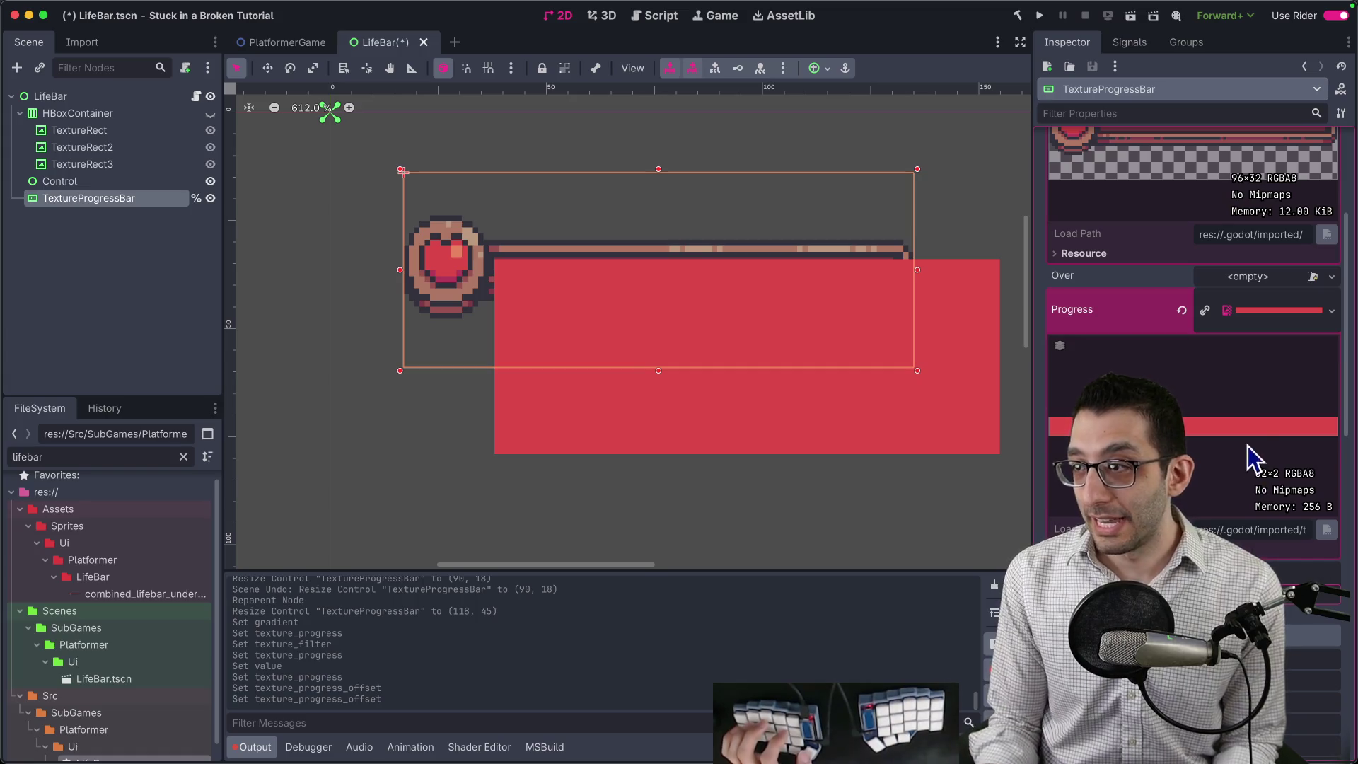
scroll(1238, 447, down, 3)
scroll(1224, 425, up, 1)
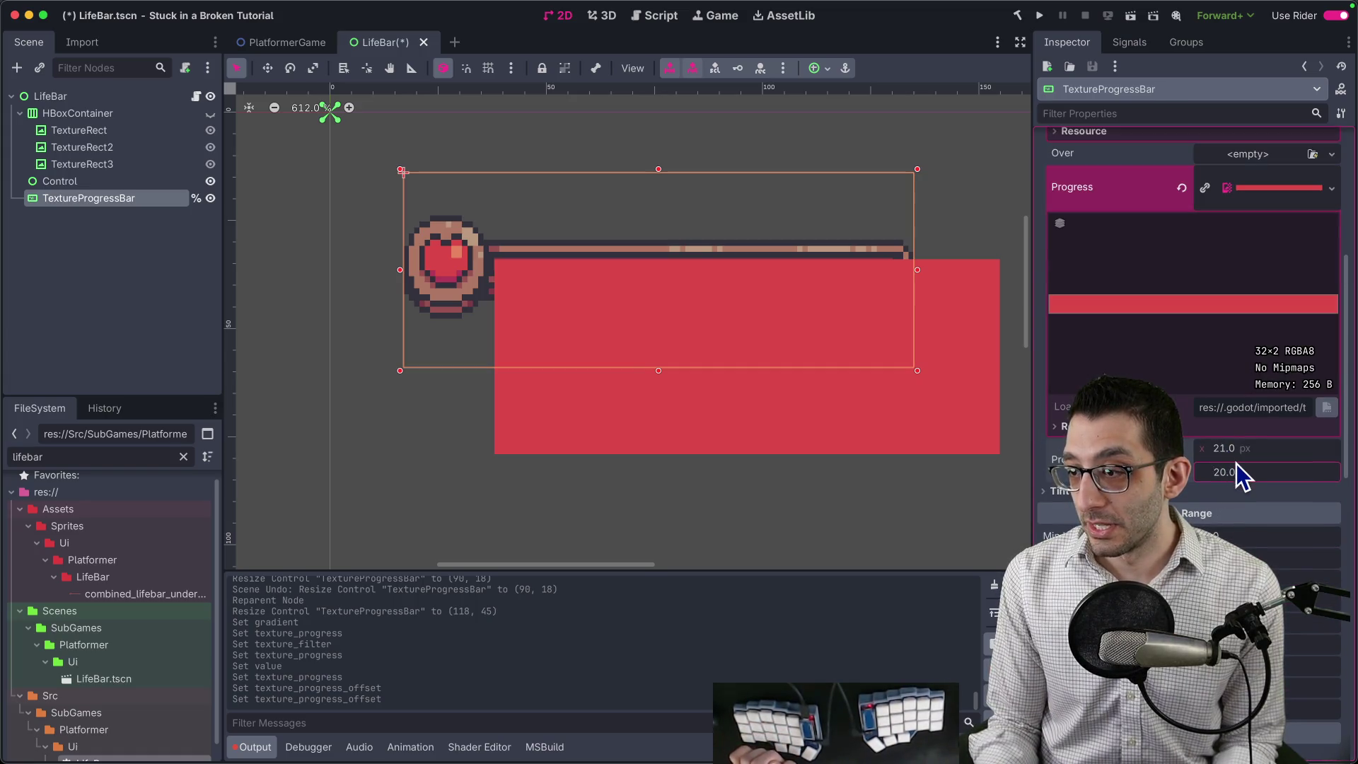
key(Return)
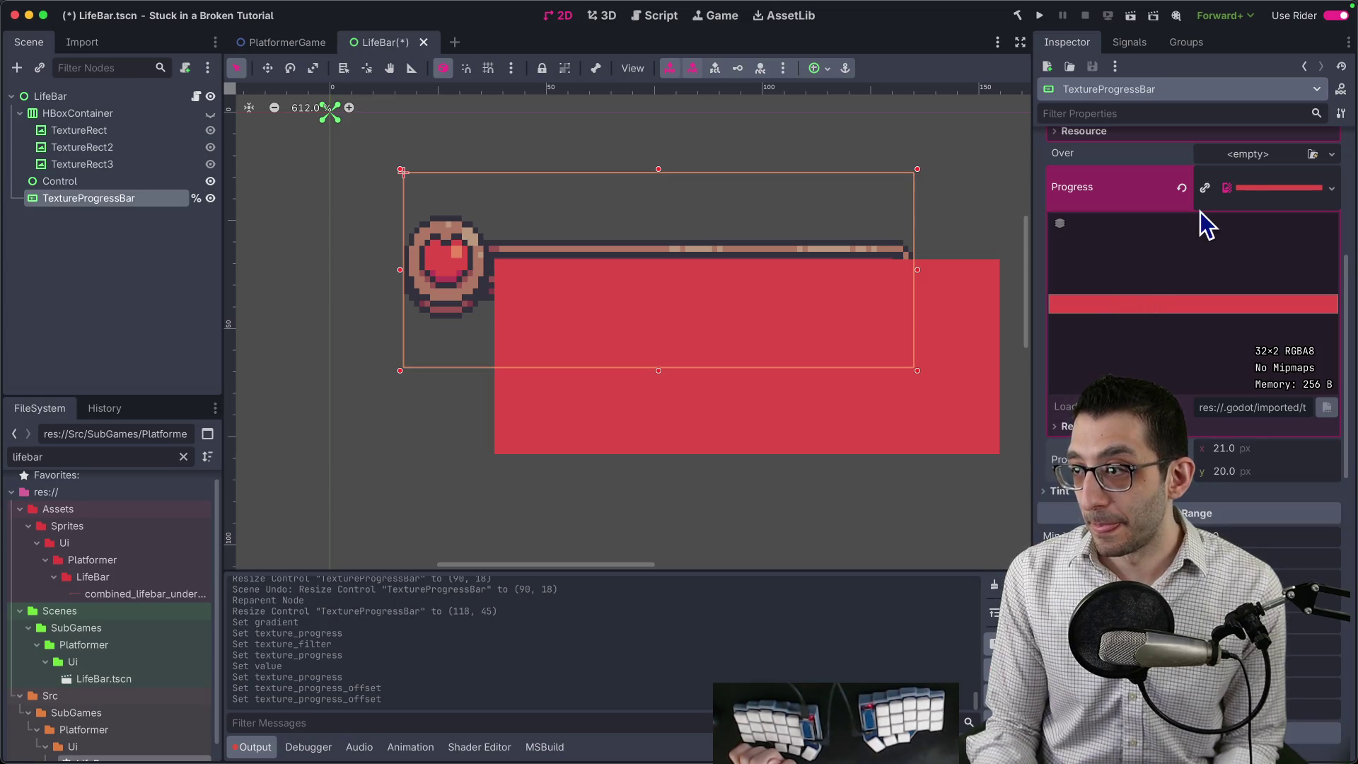
right_click(1247, 191)
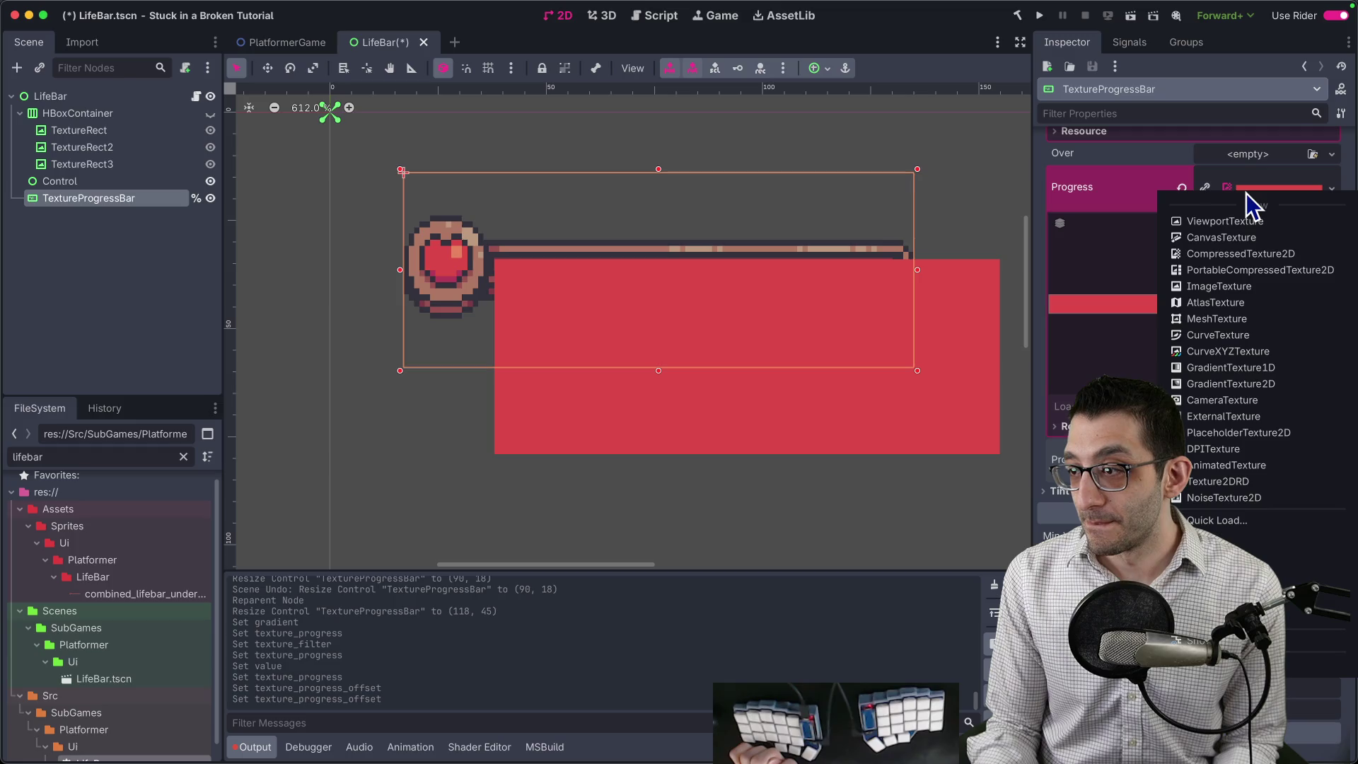
click(1149, 250)
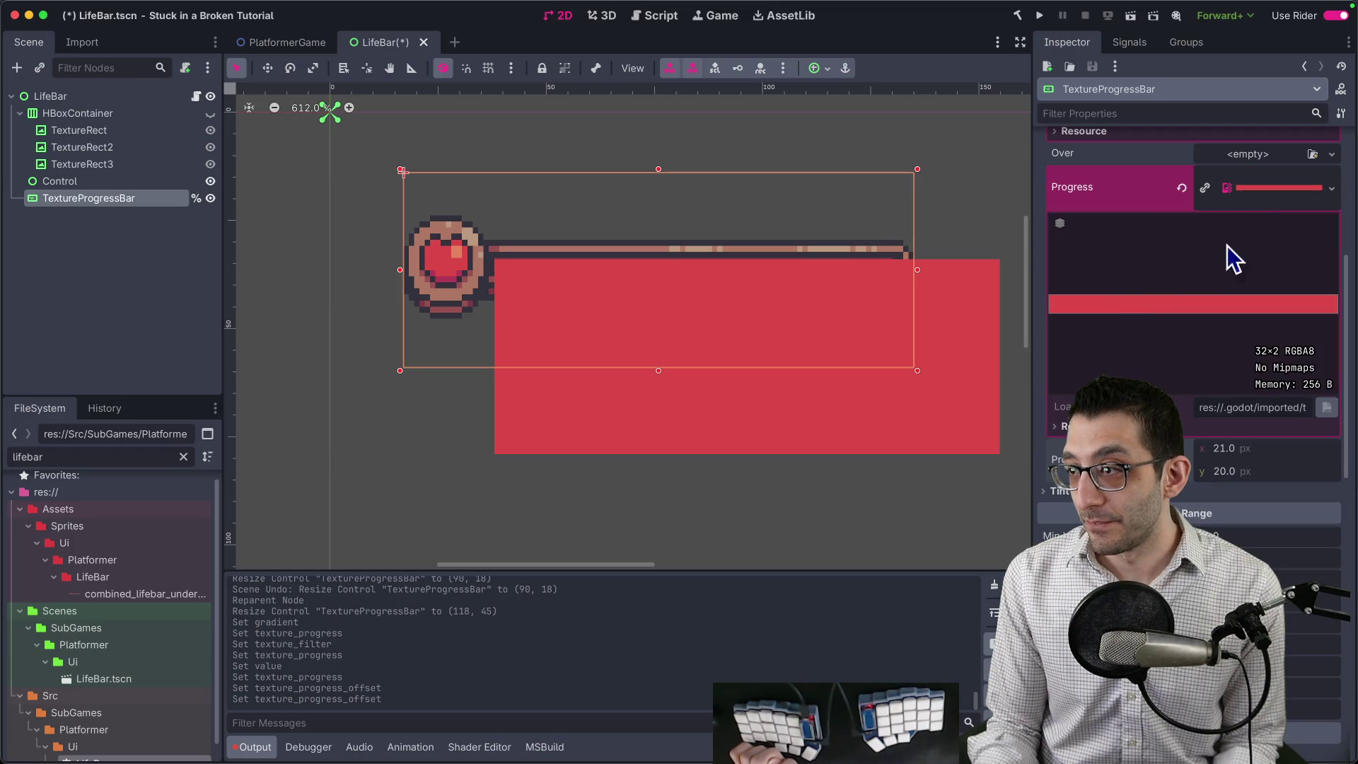
right_click(1277, 188)
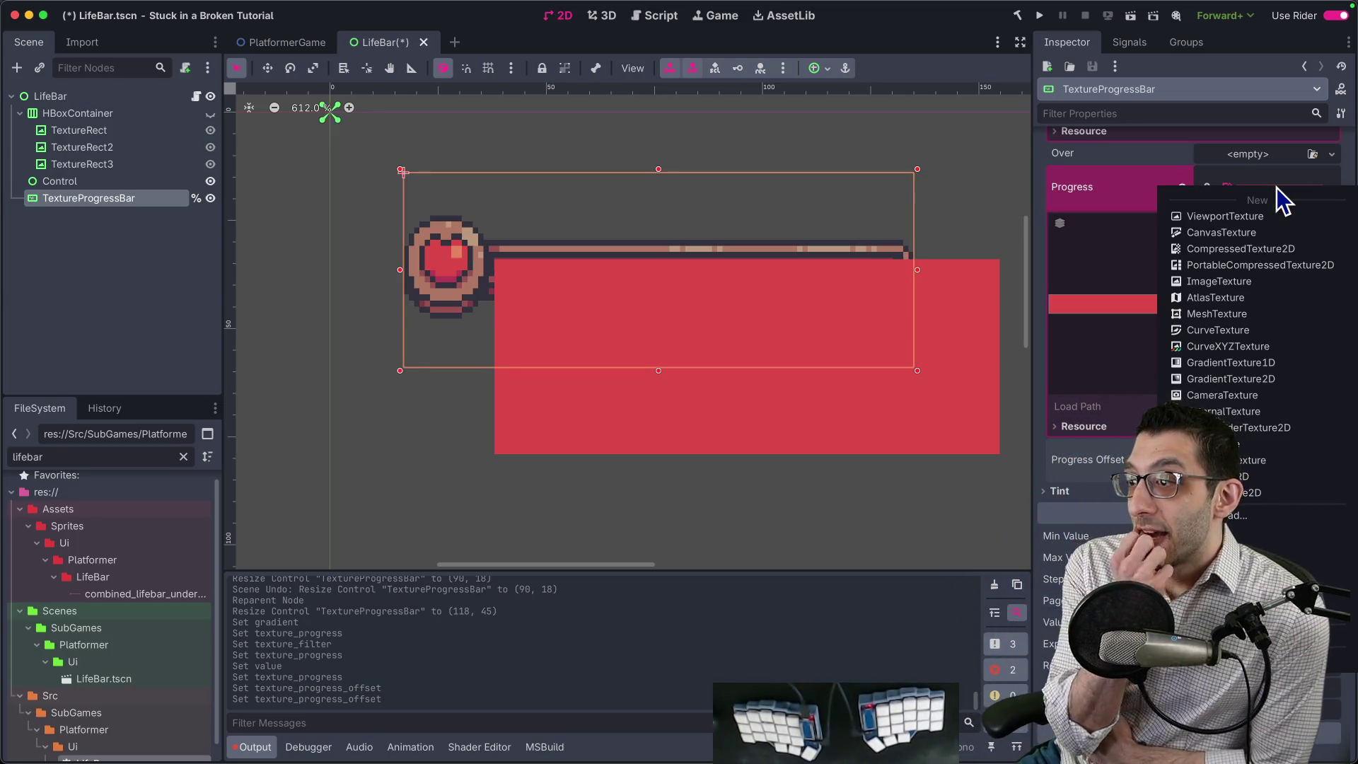
click(1134, 287)
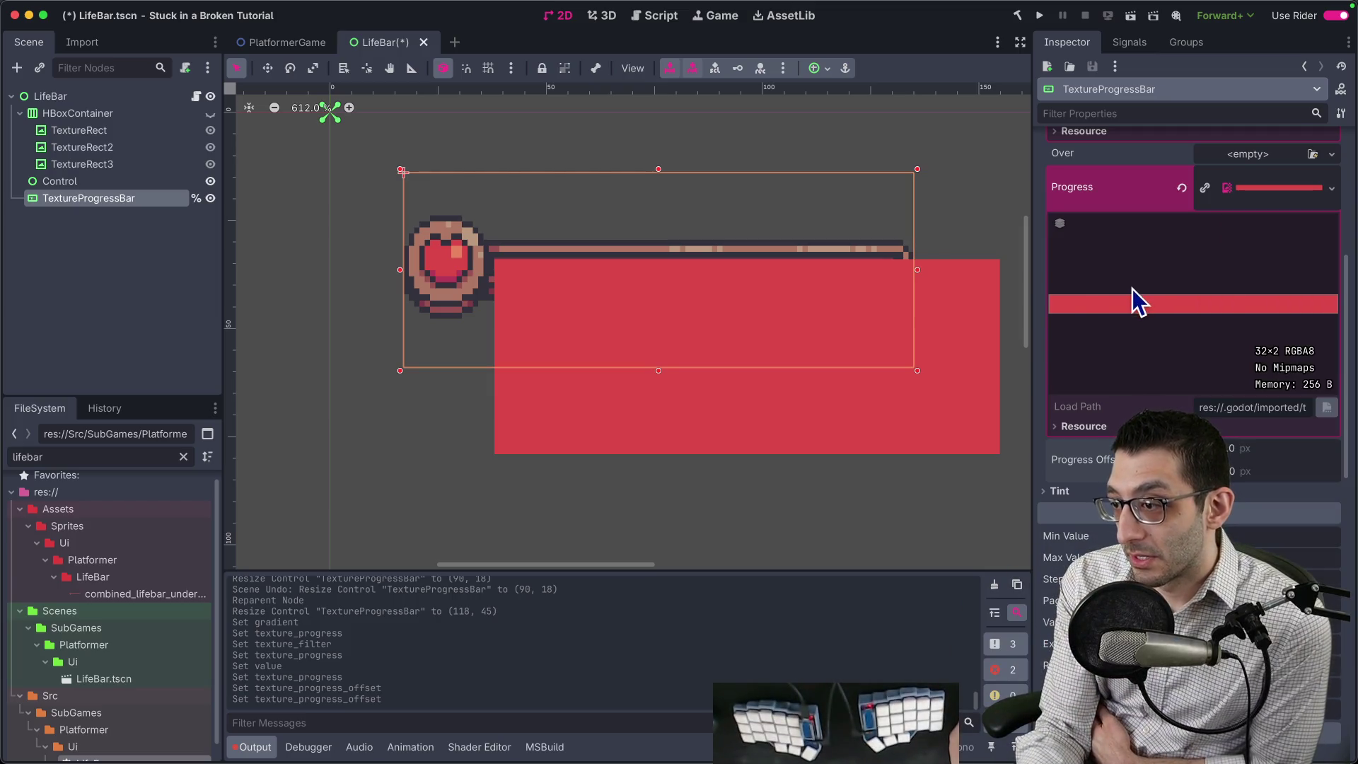
scroll(1170, 312, up, 5)
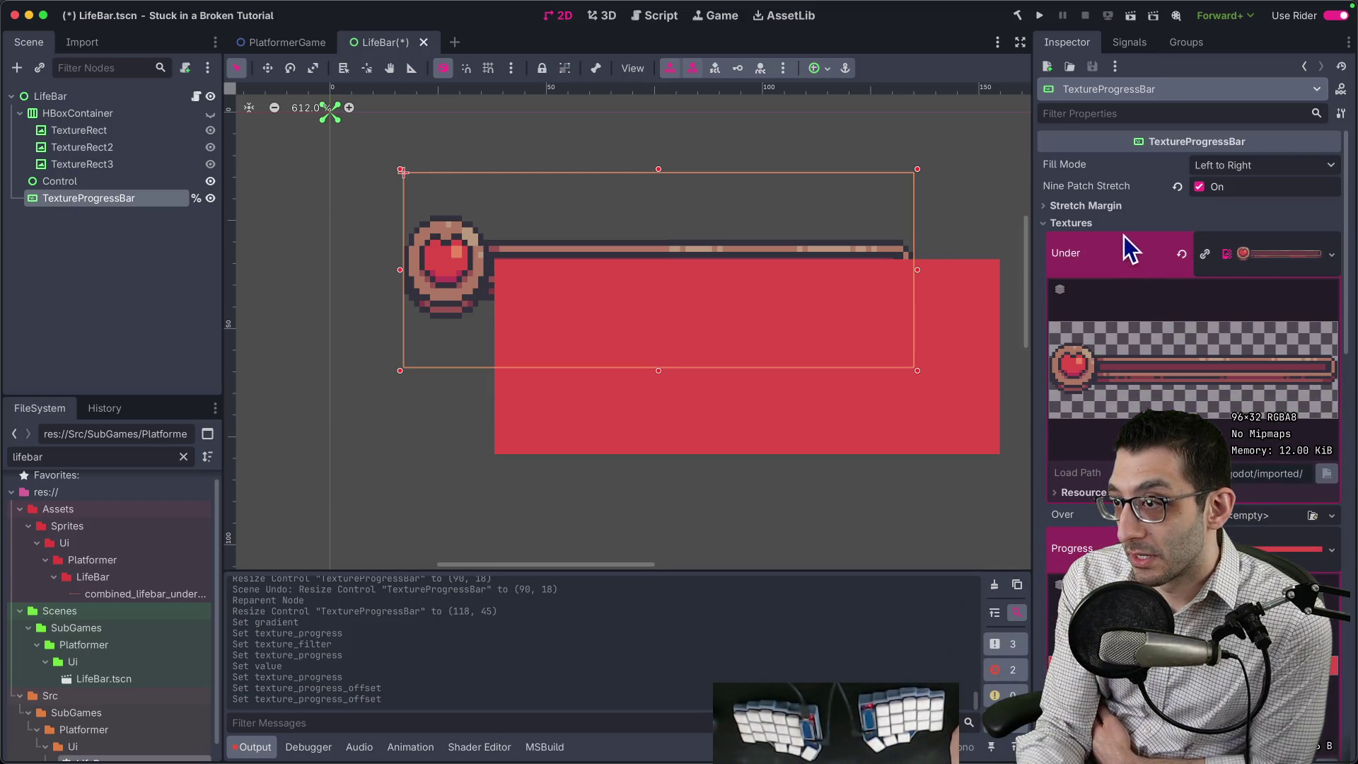
Try a left stretch margin of 18, reset it to 0, and turn off nine-patch stretching.
click(1114, 207)
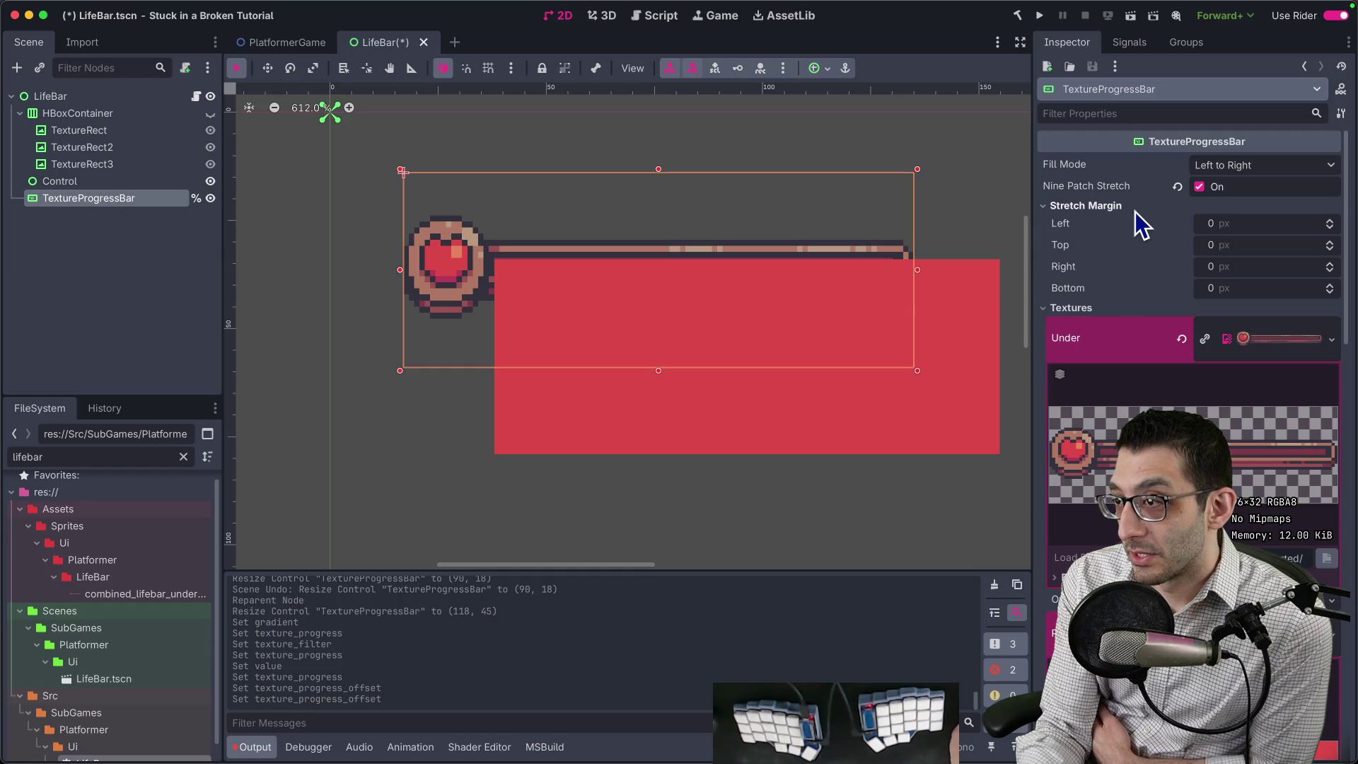
text(18)
key(Return)
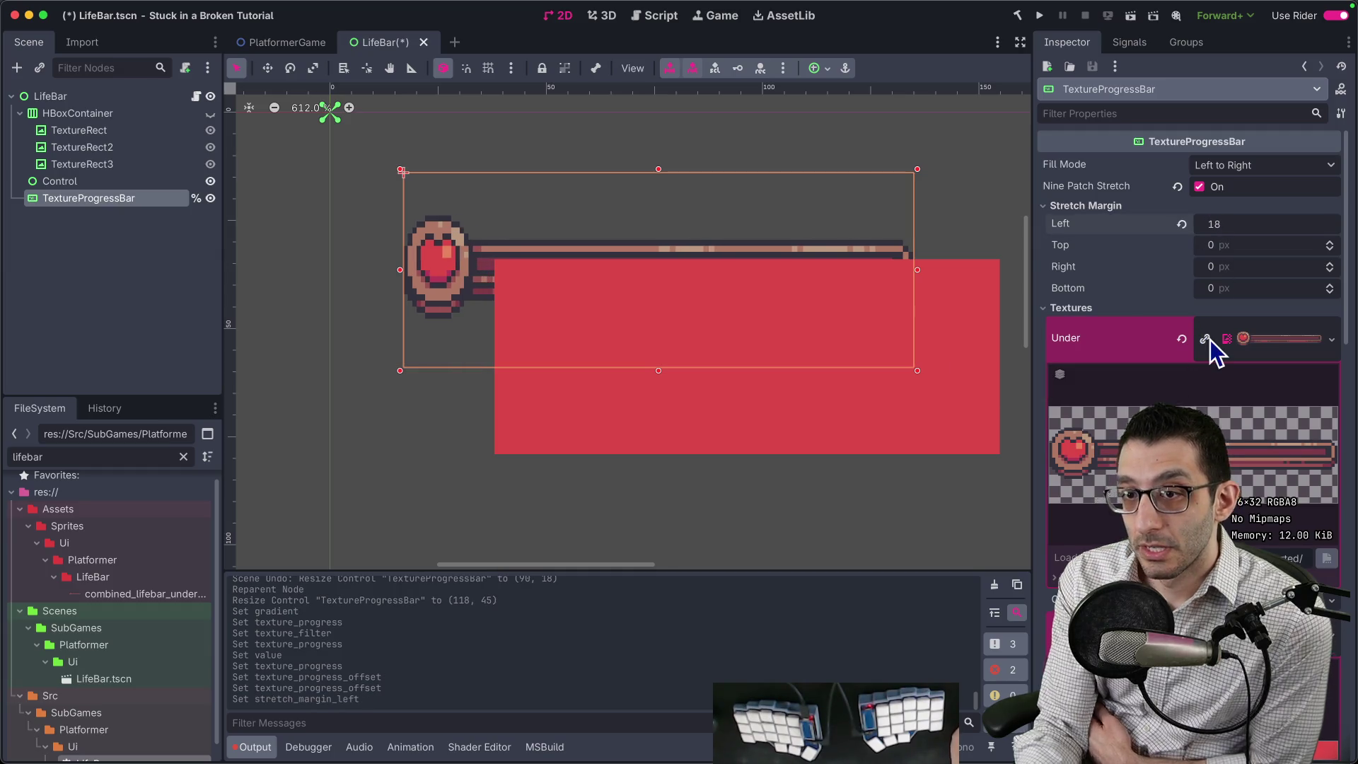
click(1182, 225)
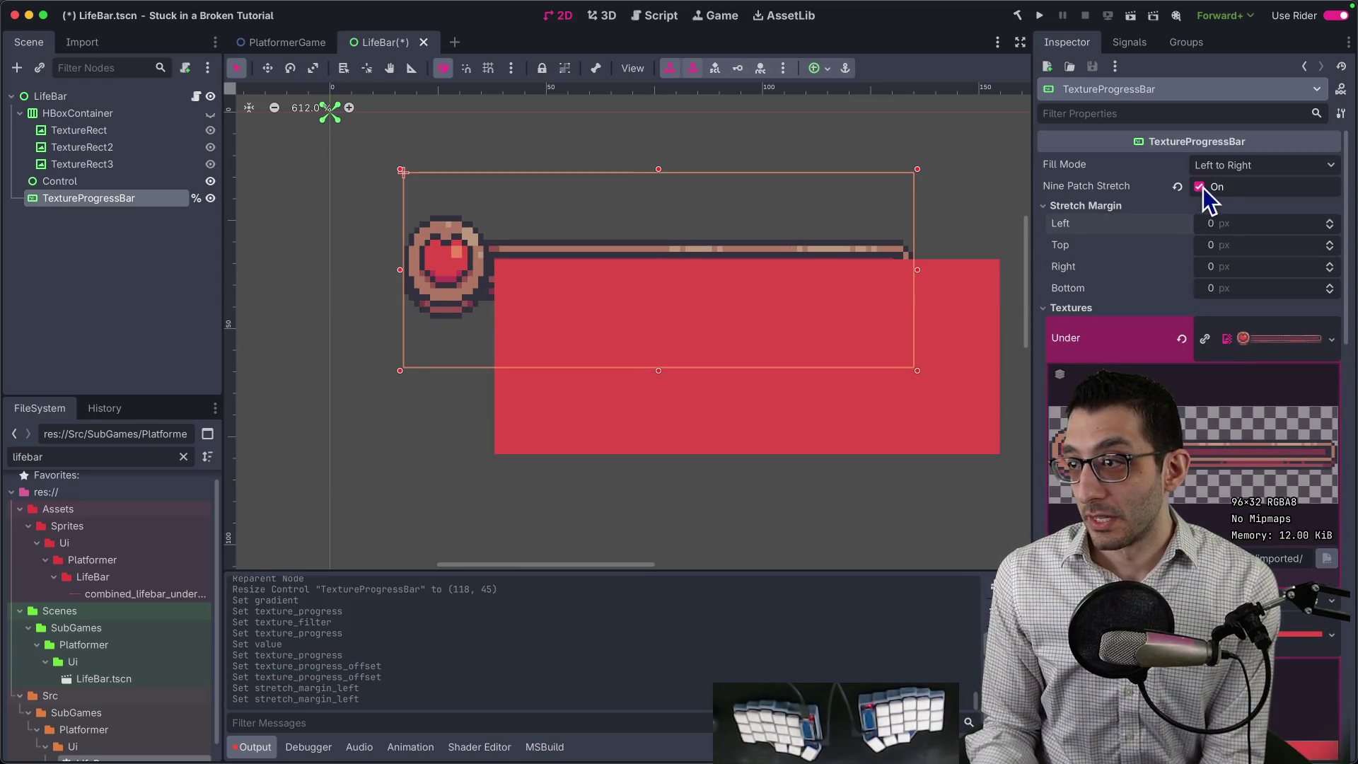
click(1200, 187)
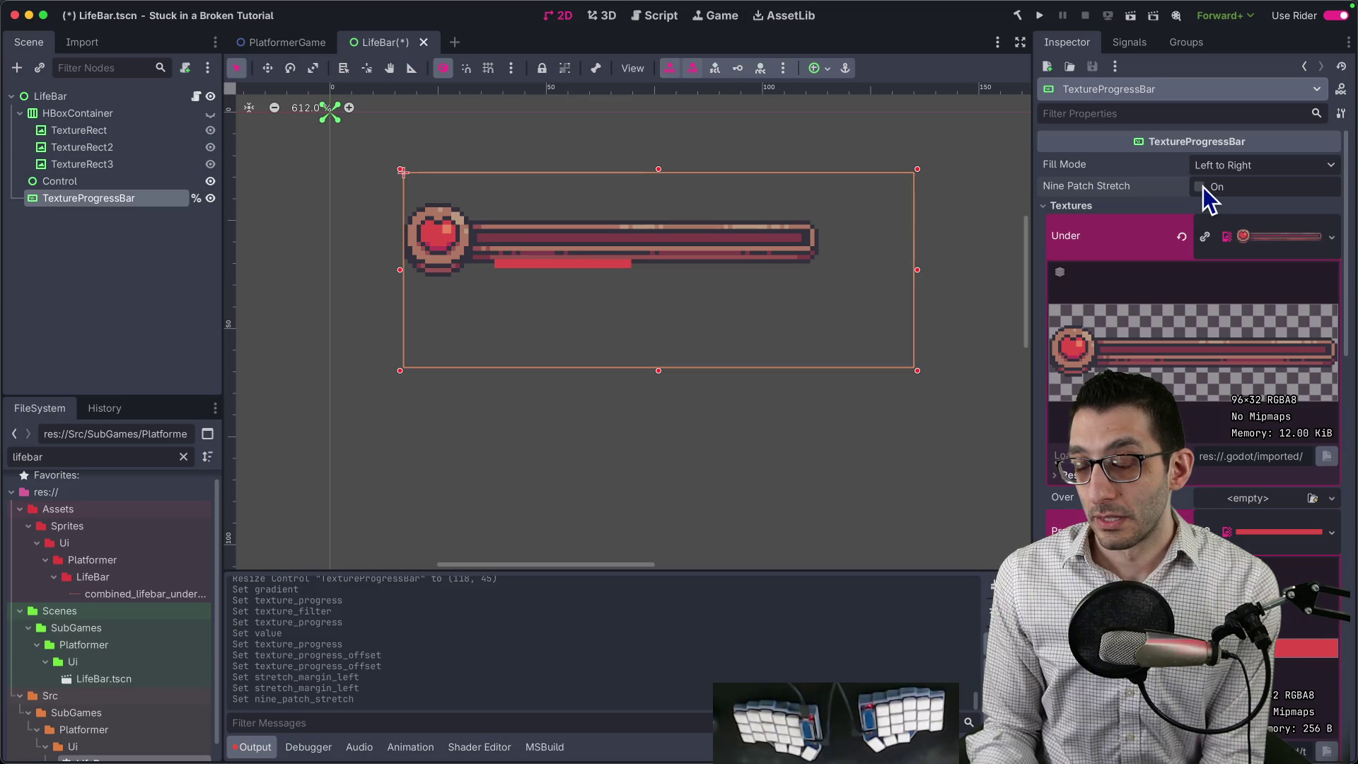
Zoom in and pan along the thin red progress fill, then switch to Affinity Photo.
scroll(1175, 318, down, 5)
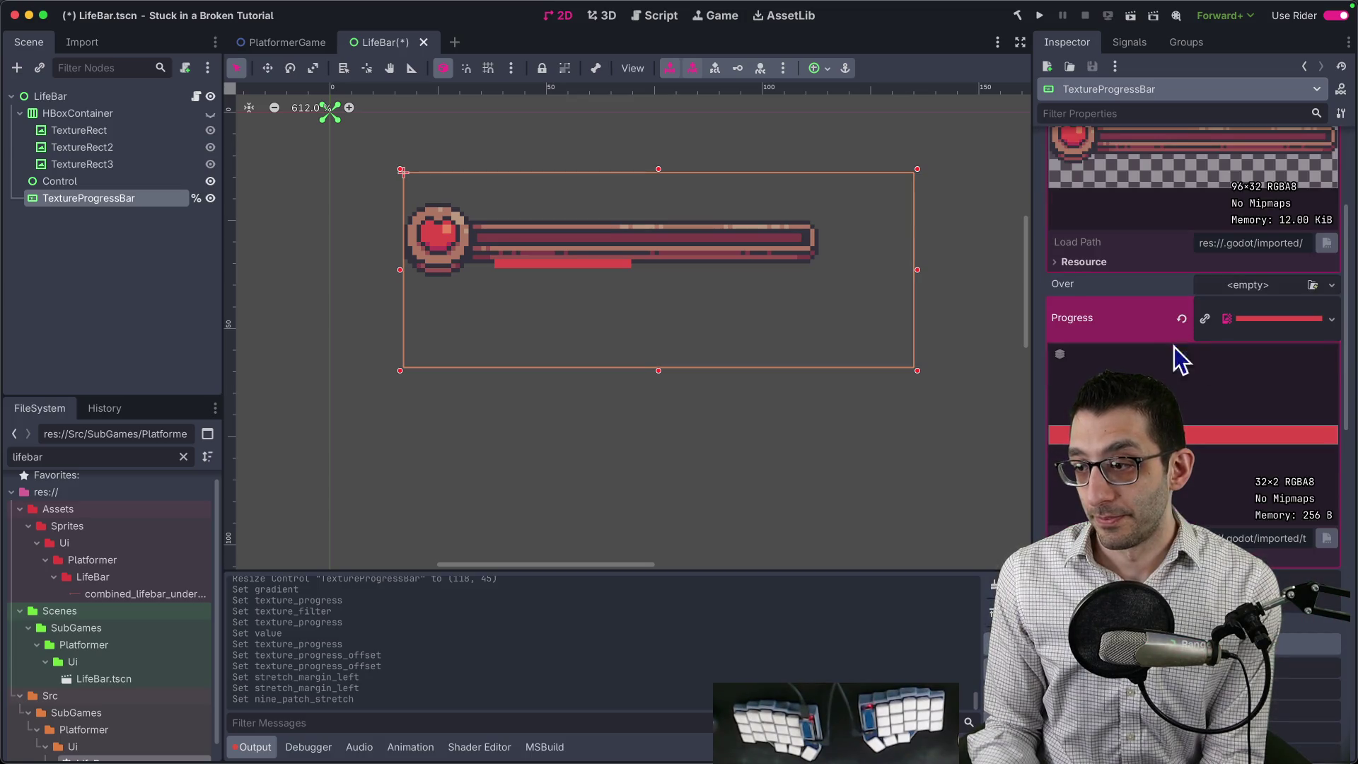
scroll(1189, 460, down, 1)
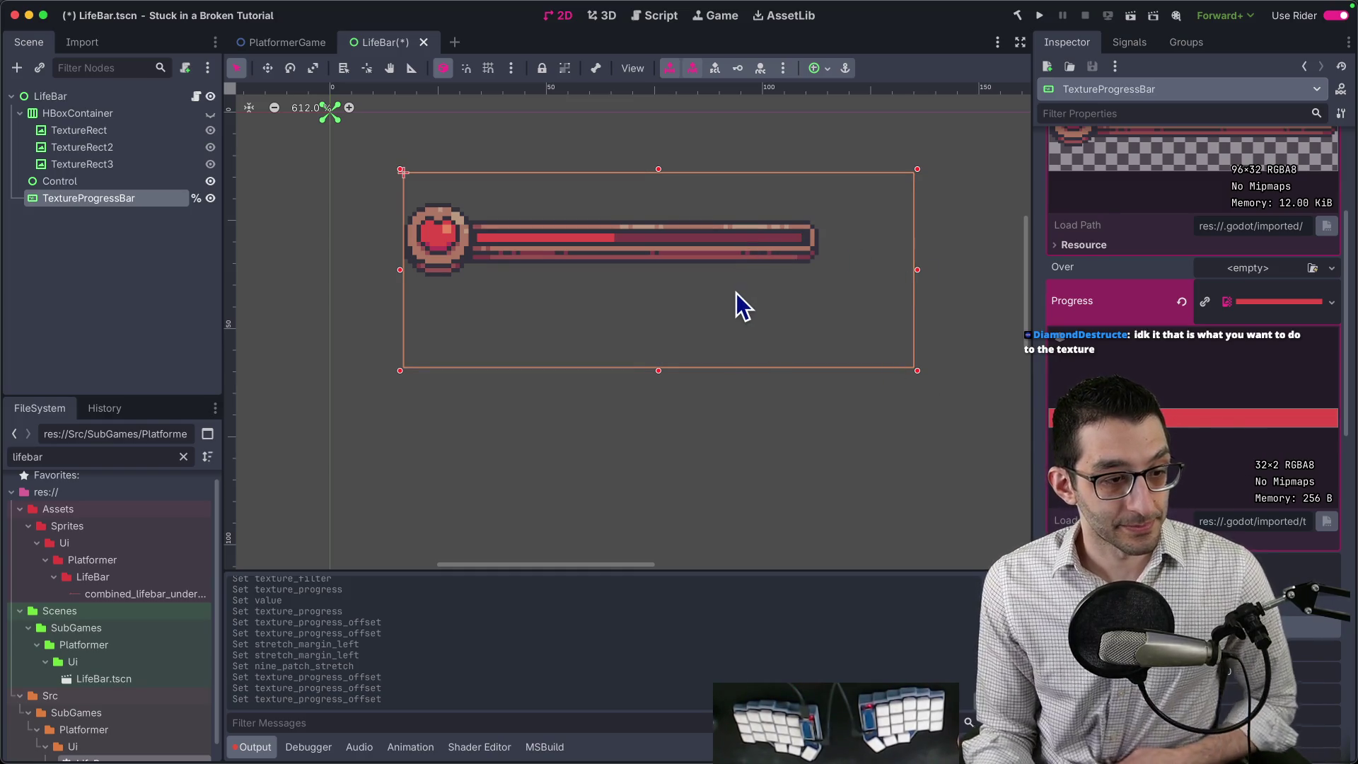
scroll(712, 265, up, 5)
scroll(757, 212, up, 6)
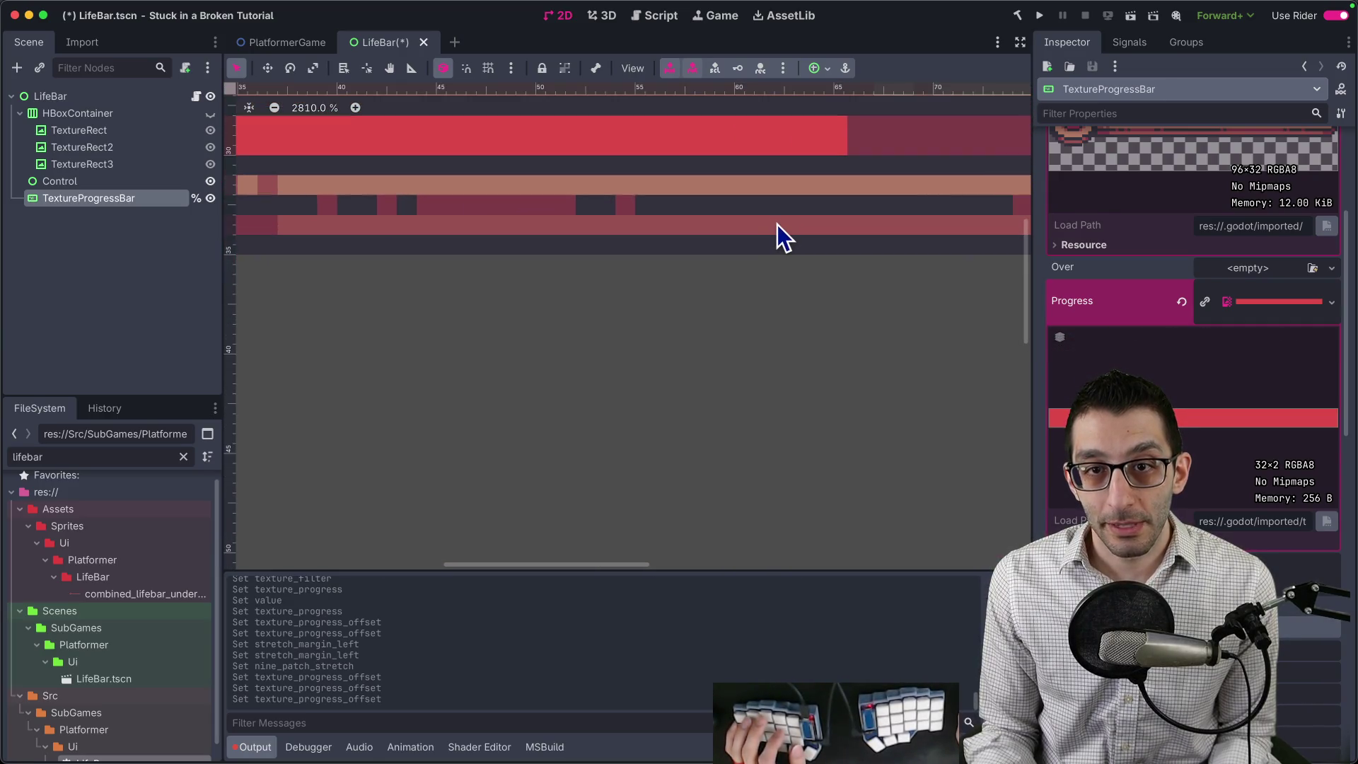
drag(806, 230, 822, 234)
scroll(811, 217, down, 5)
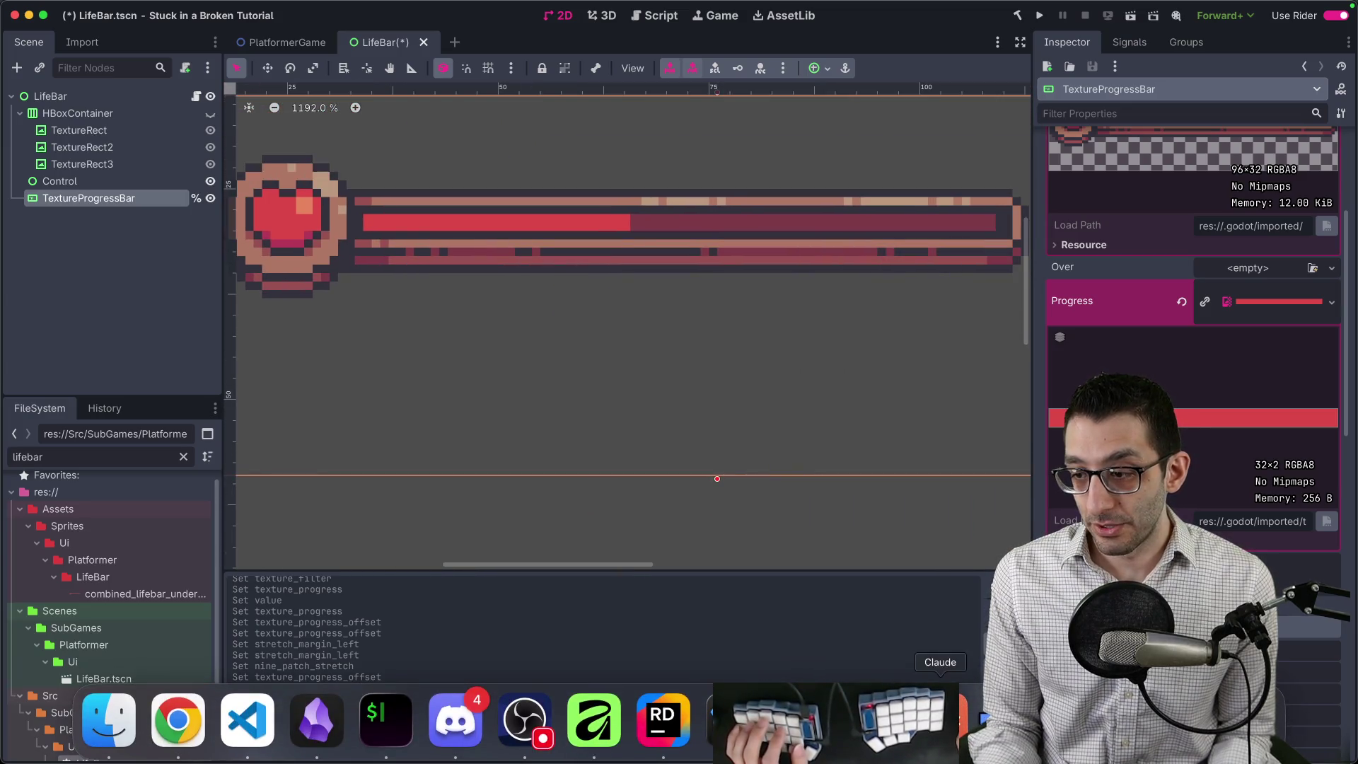
click(594, 720)
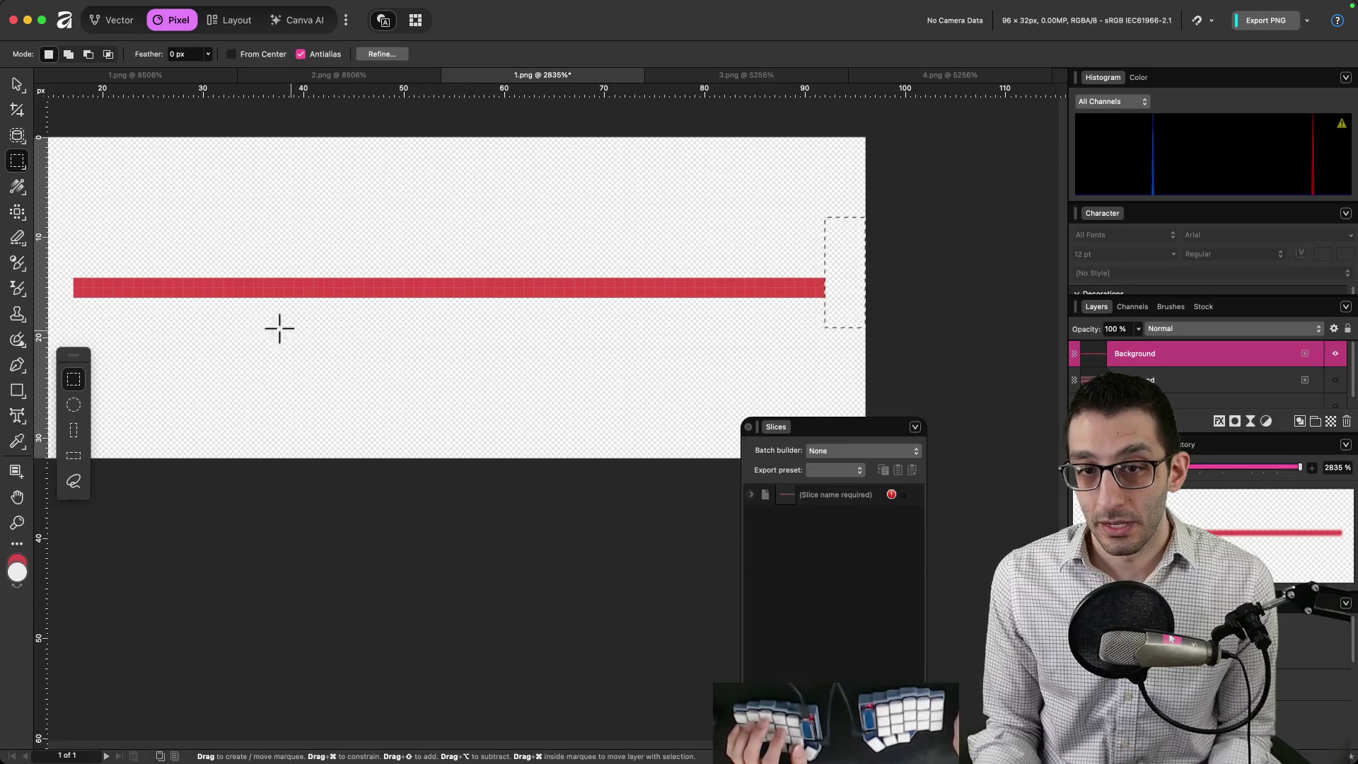
Switch between row and rectangular marquee modes to select the red strip, then bring up Finder's LifeBar folder.
key(m)
key(m)
key(m)
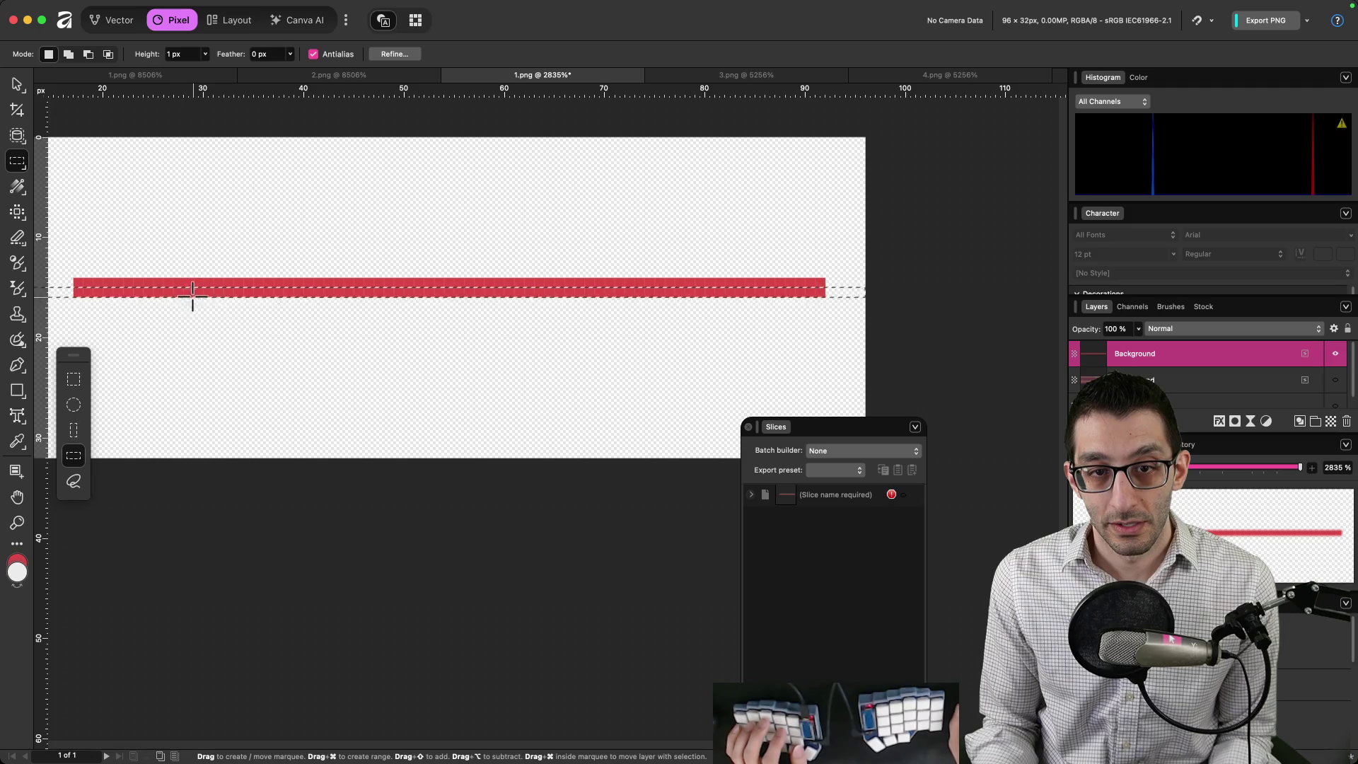
key(ctrl+d)
scroll(215, 346, left, 5)
key(m)
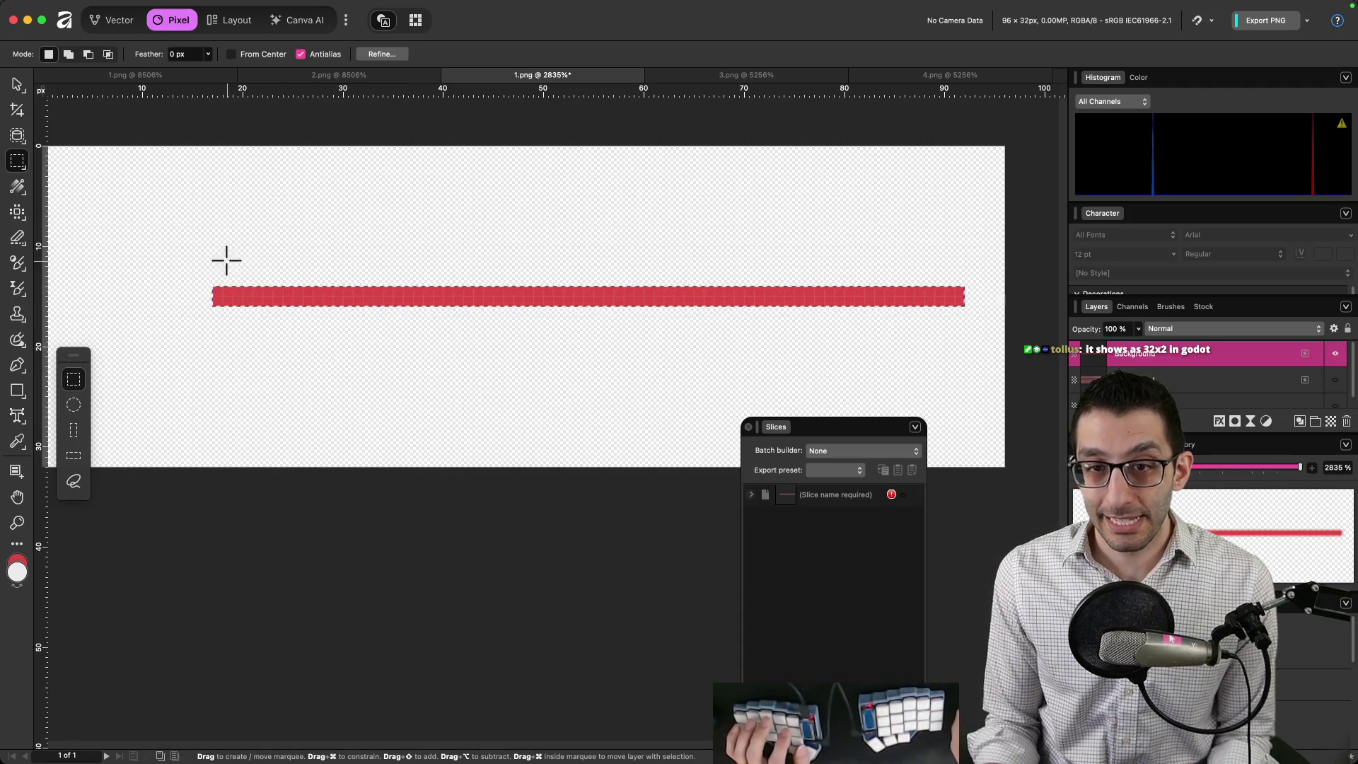
key(super+Tab)
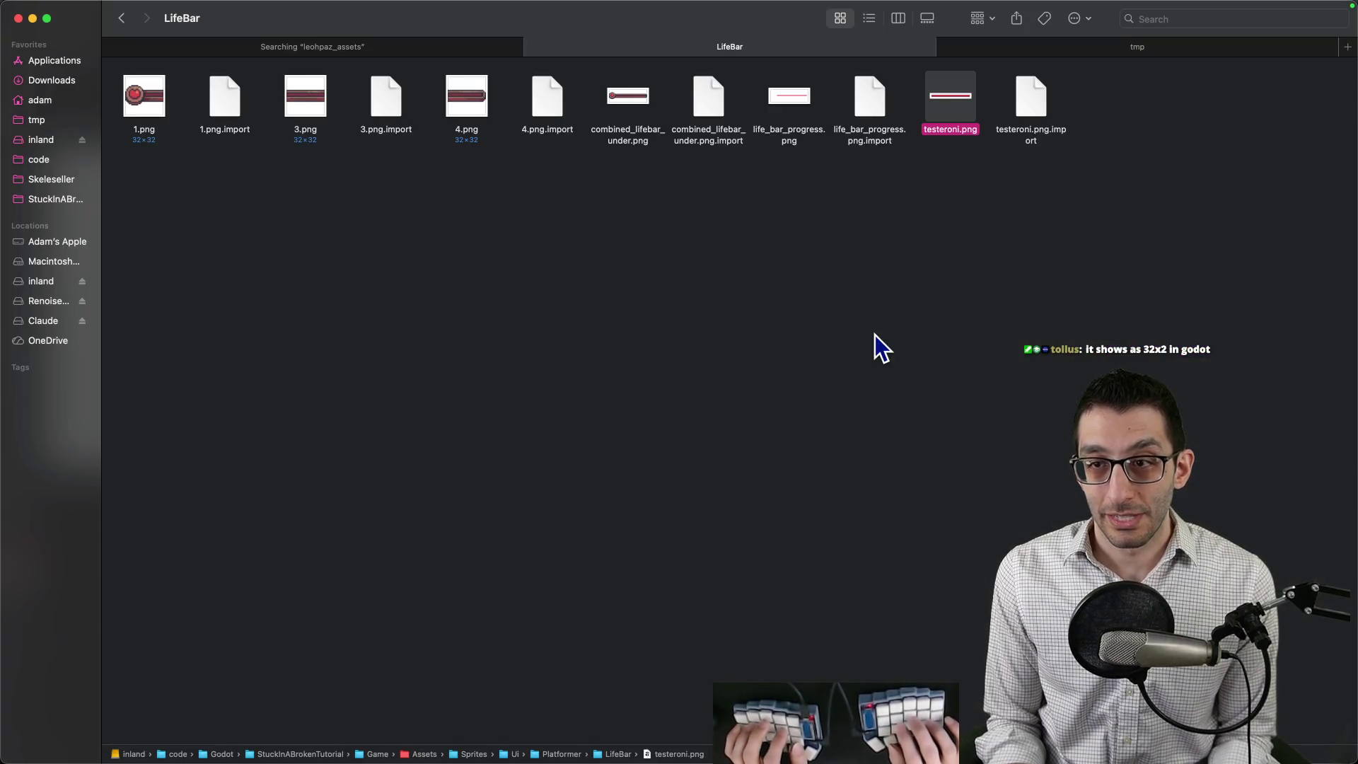
Open testeroni.png in Affinity and resize it to 91×2 px.
right_click(956, 100)
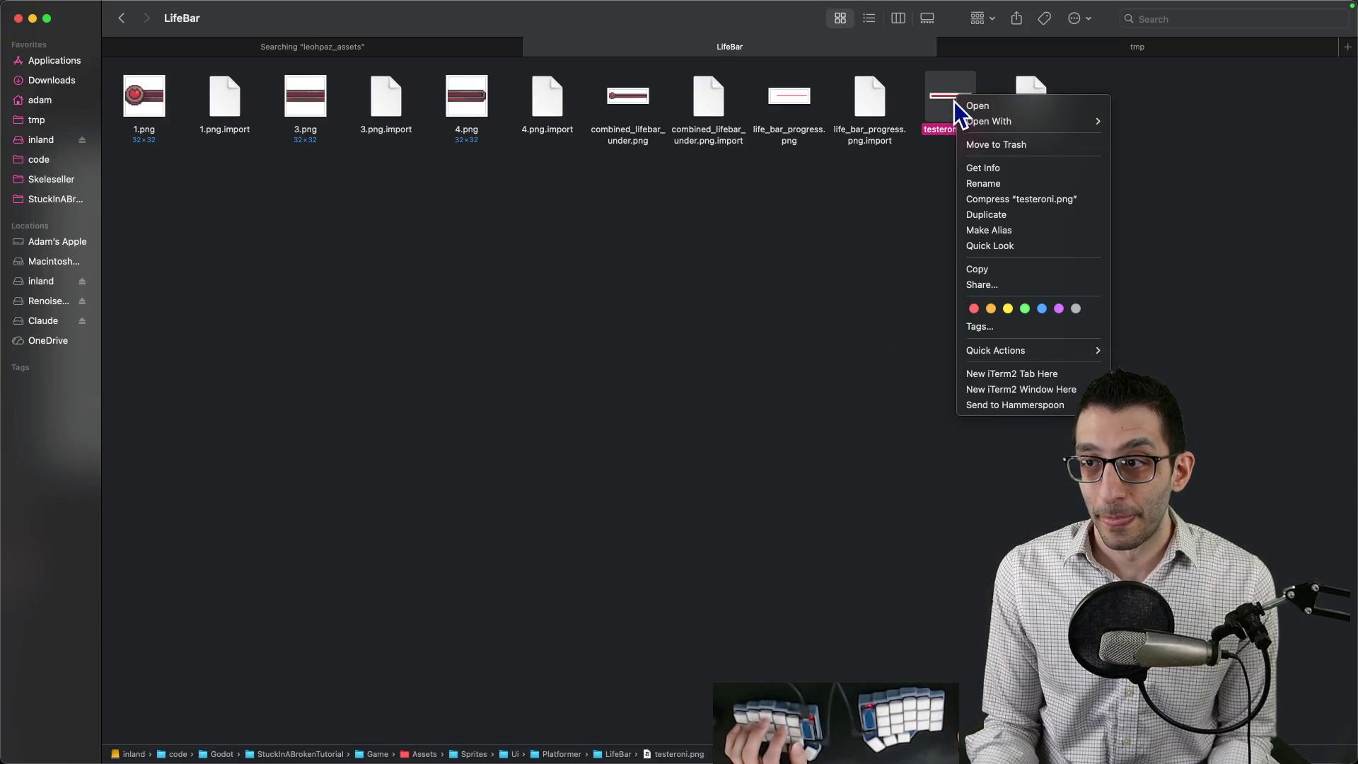
click(925, 201)
right_click(957, 106)
key(super+Tab)
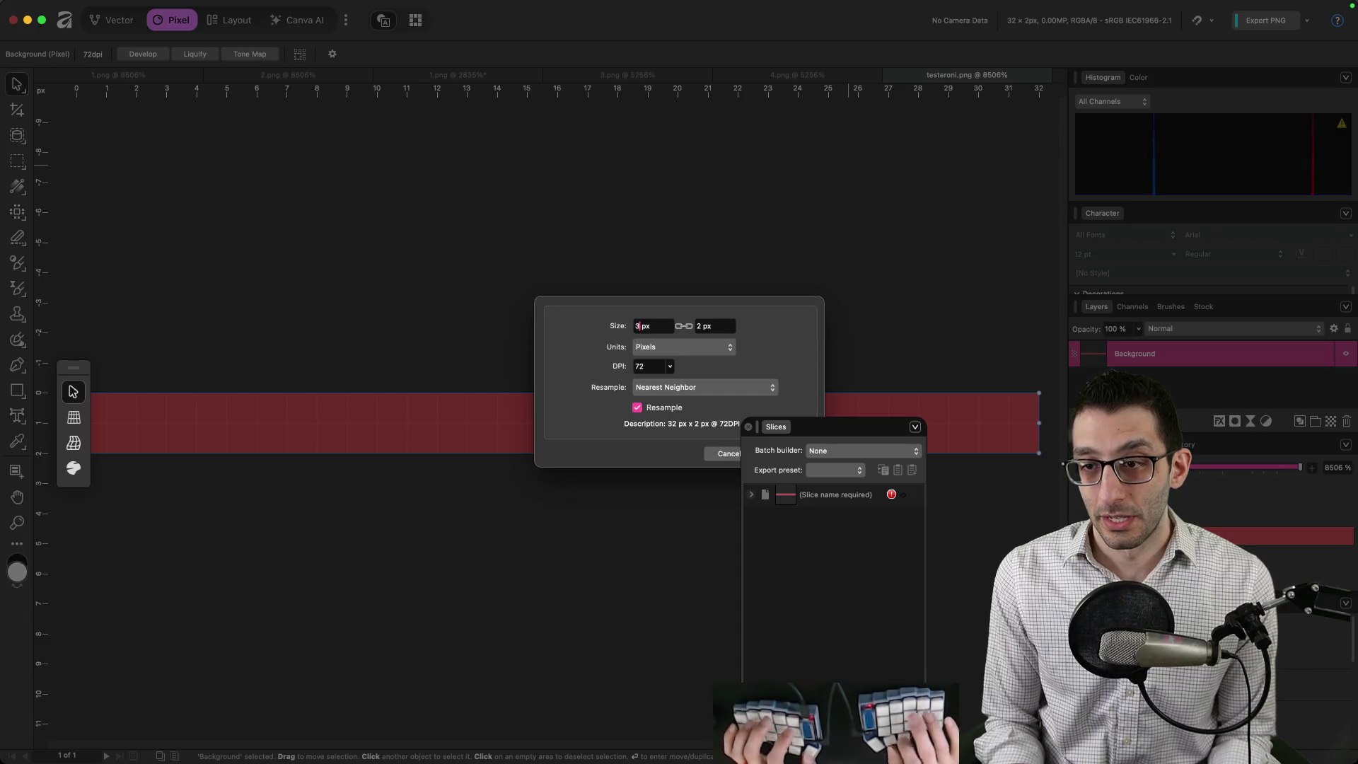
text(1)
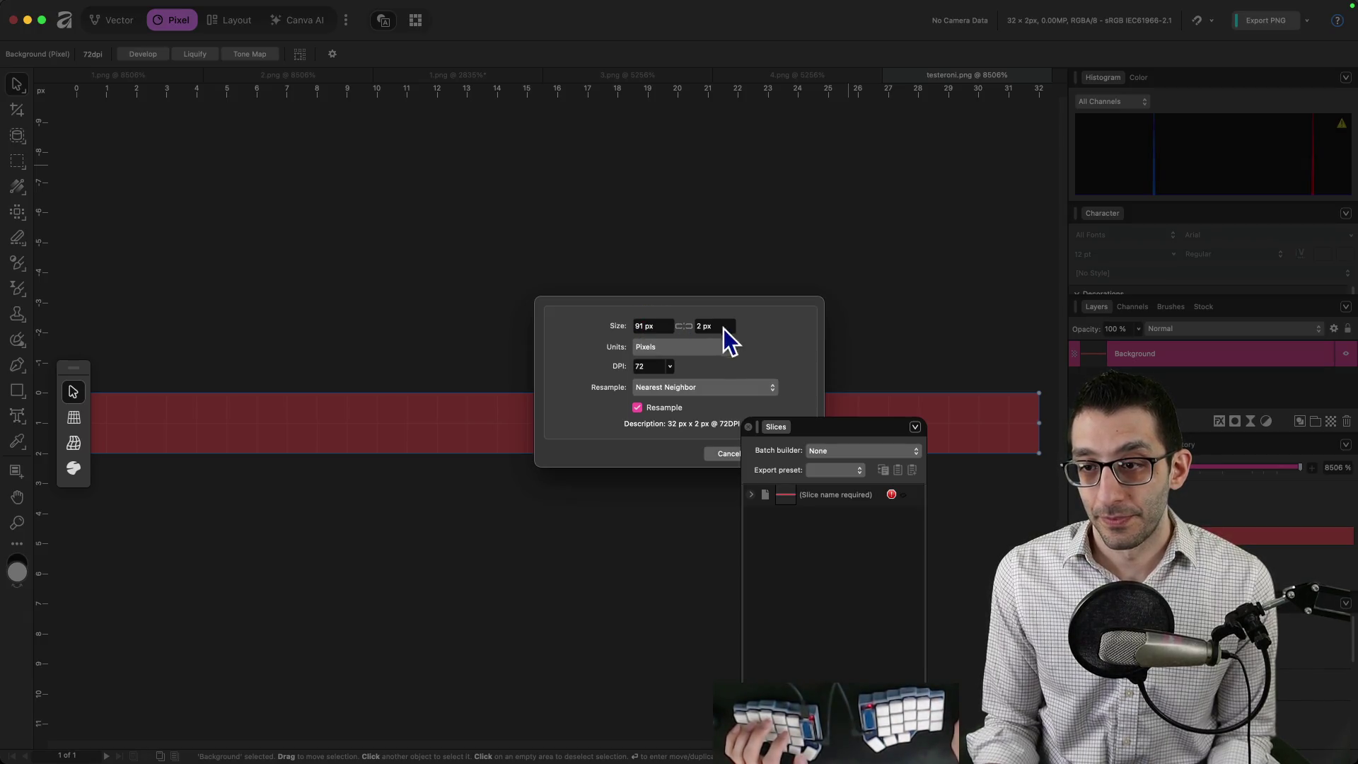
drag(816, 430, 884, 435)
click(789, 455)
key(super+0)
scroll(651, 377, down, 2)
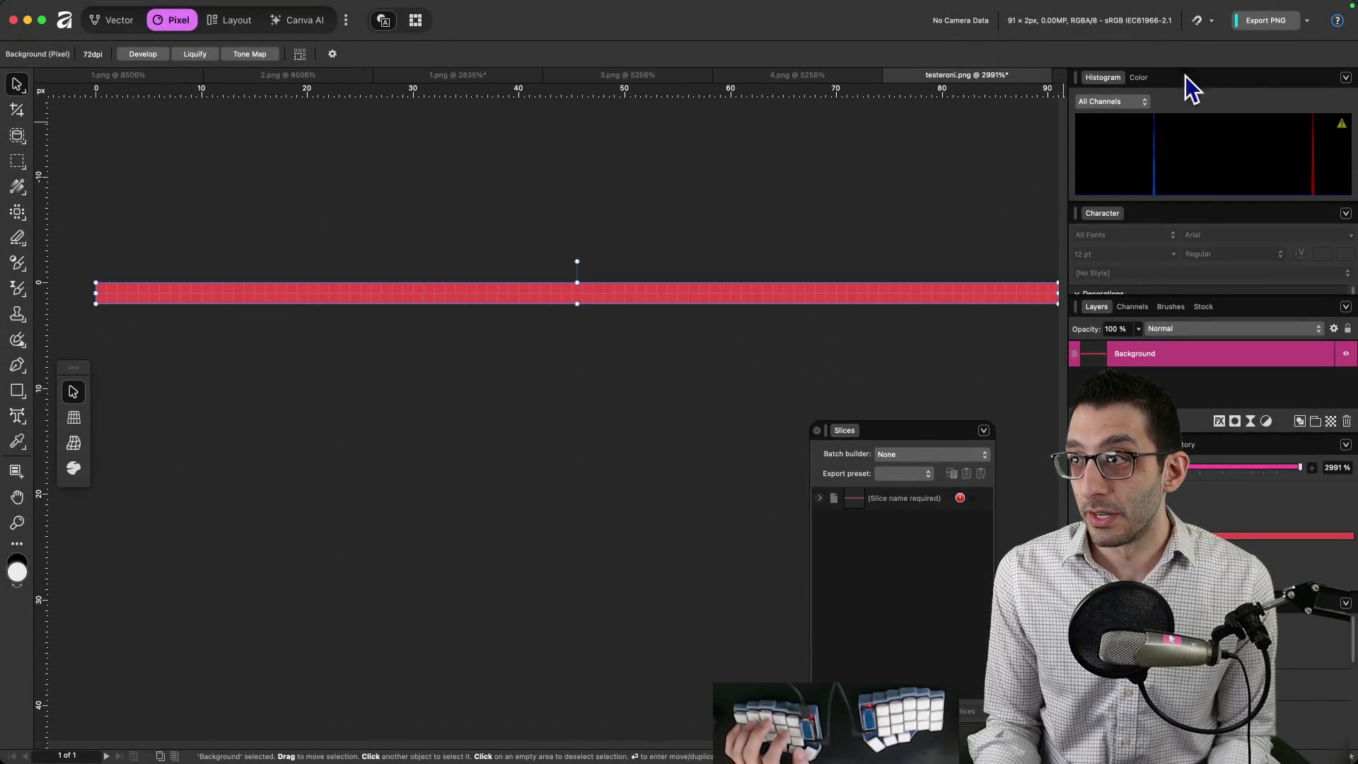
Export the resized image as a PNG over testeroni.png in LifeBar, replacing the original.
key(super+shift+alt+s)
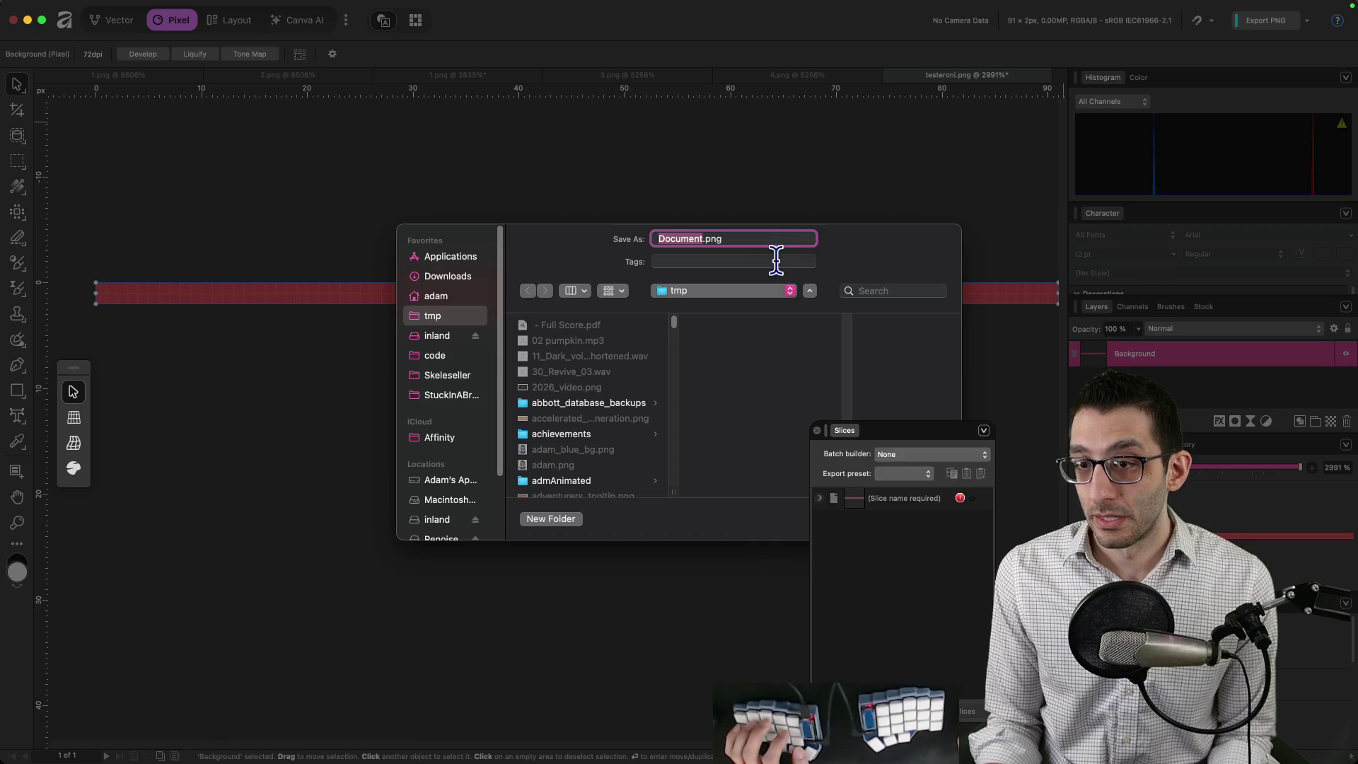
key(super+Tab)
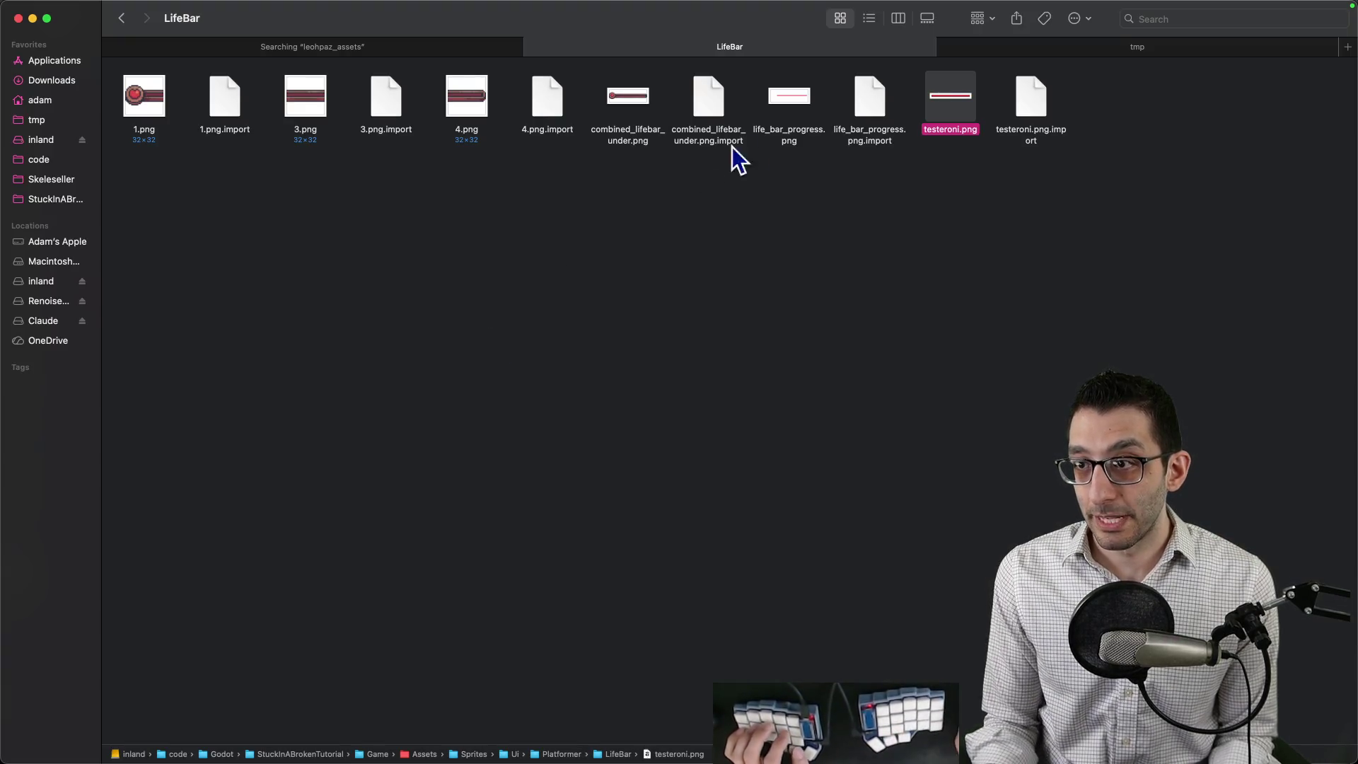
key(ctrl+alt+Left)
drag(830, 401, 837, 333)
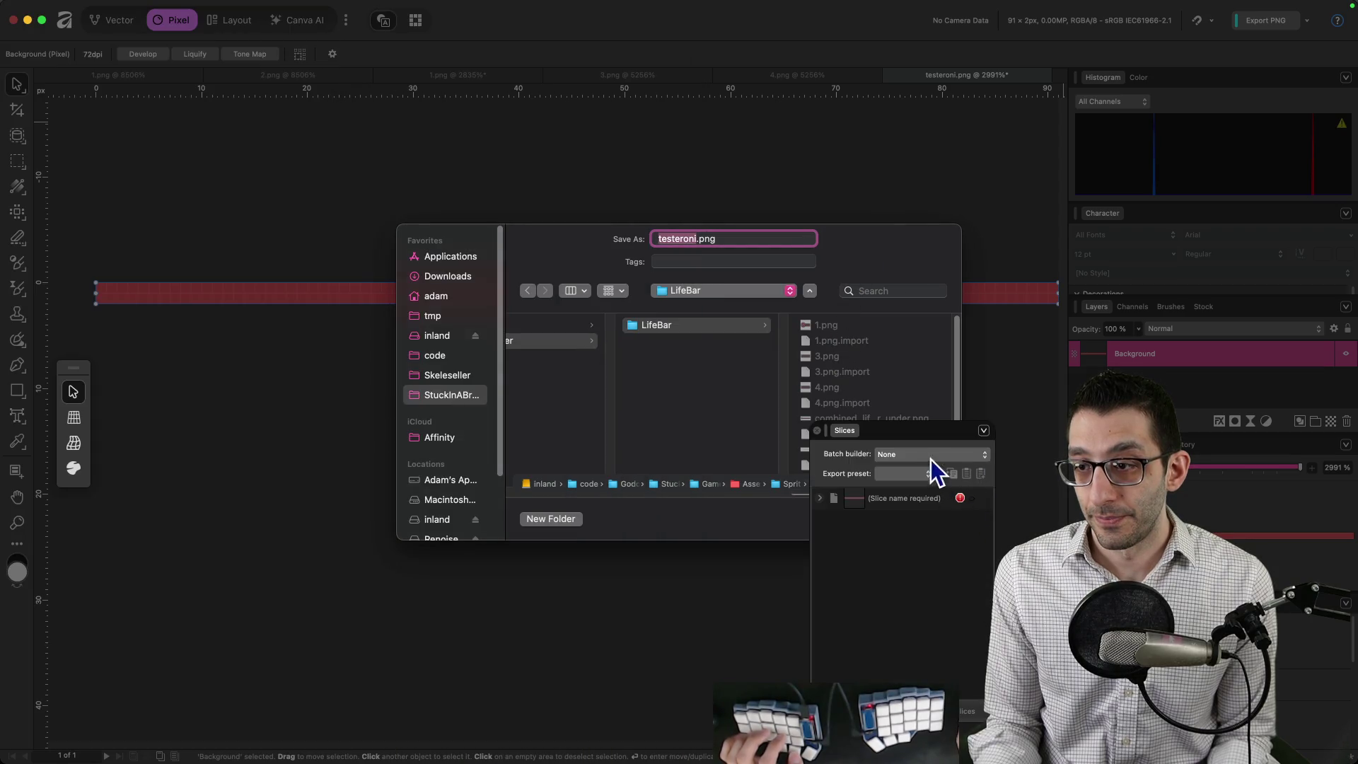
click(923, 520)
click(750, 456)
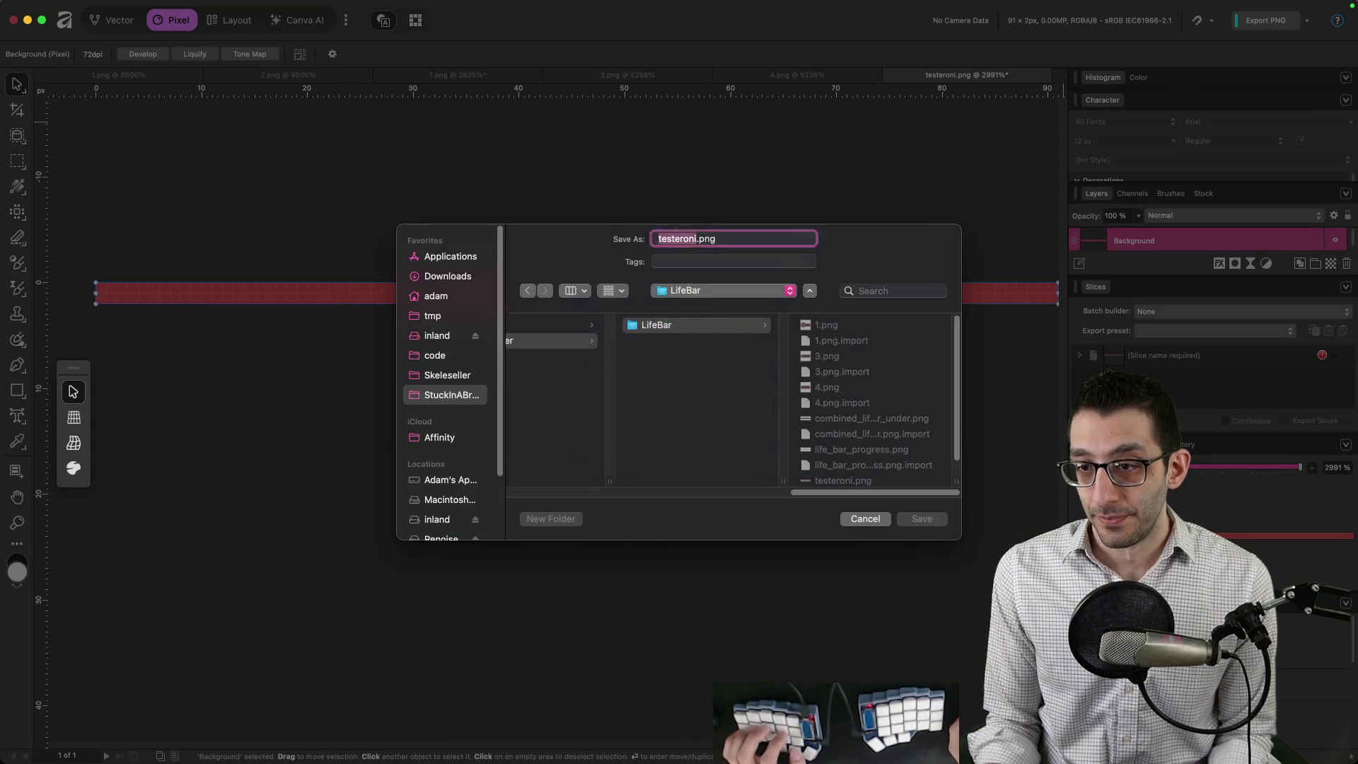
click(729, 725)
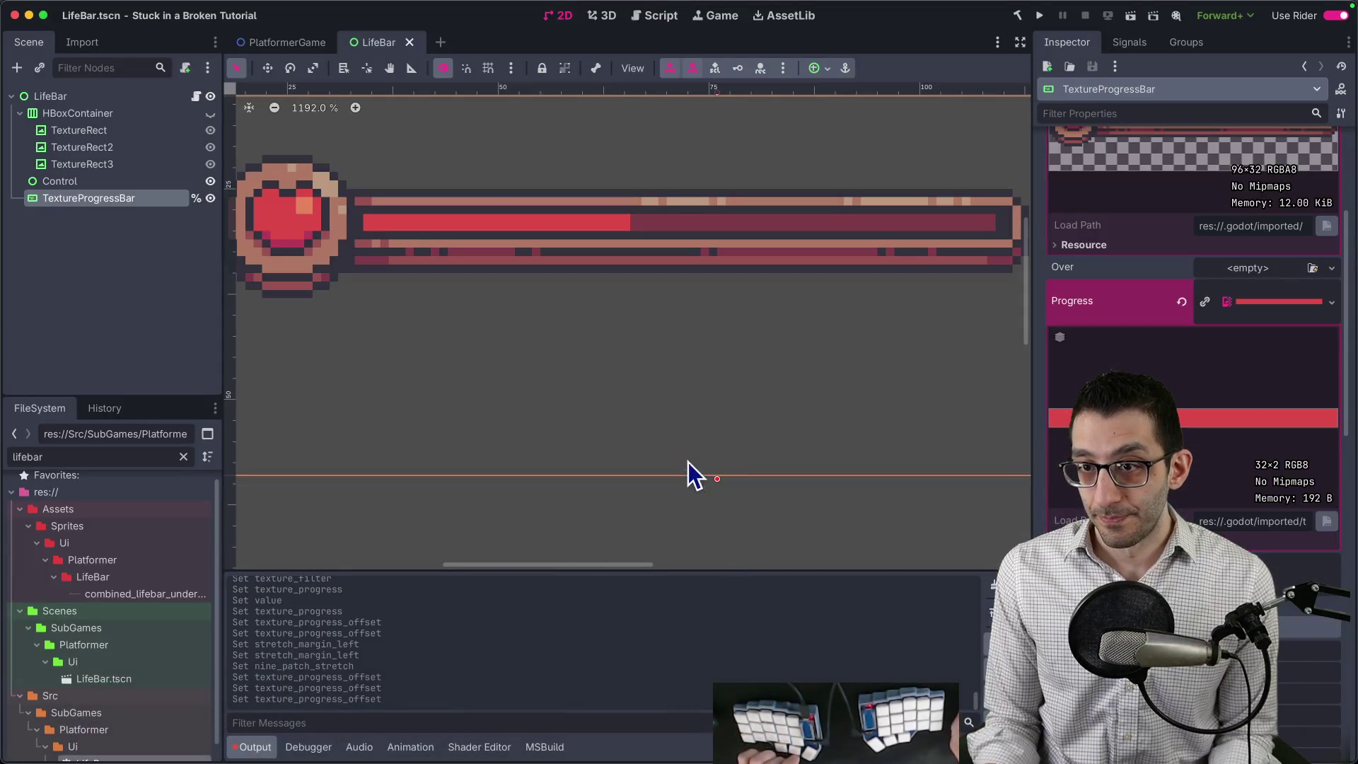
Quick-load testeroni.png again as the life bar's Progress texture.
click(1267, 308)
right_click(1267, 307)
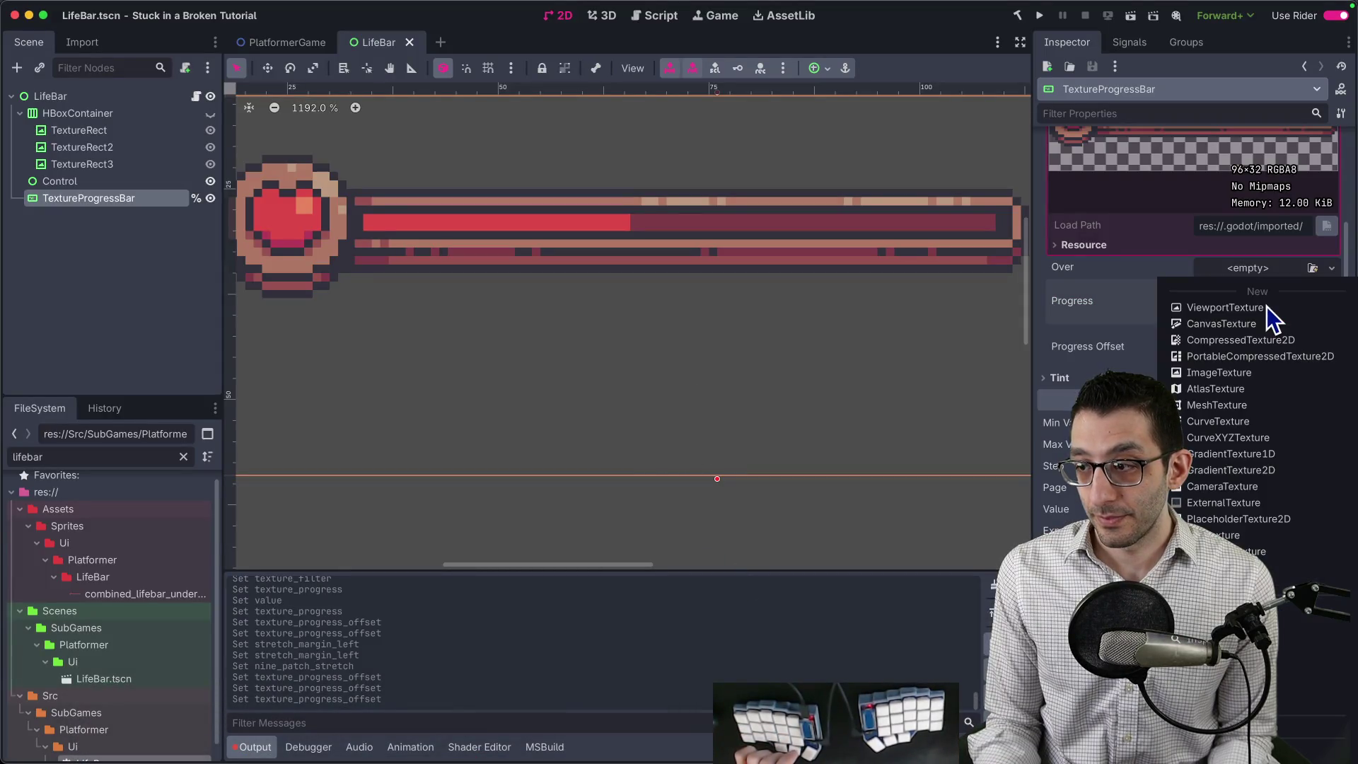
click(99, 600)
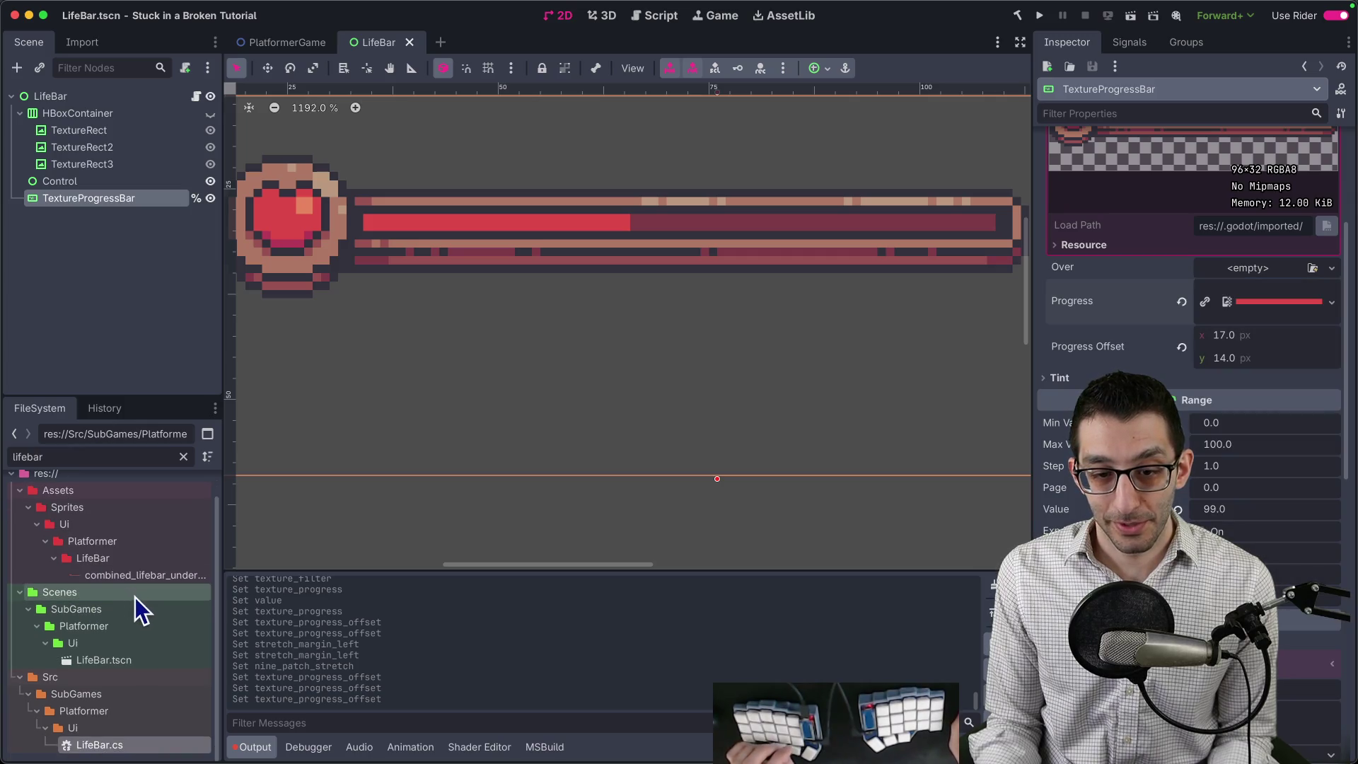
right_click(1262, 303)
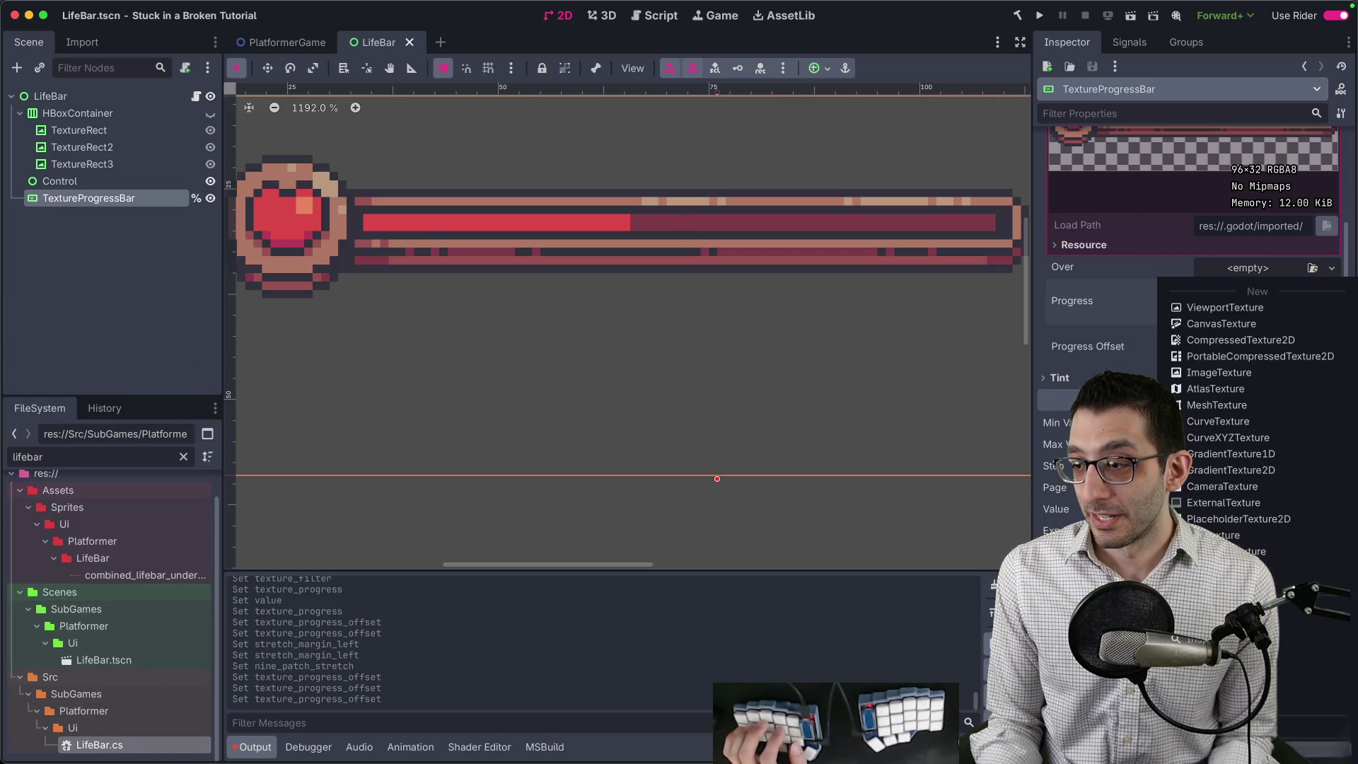
click(1274, 606)
text(teste)
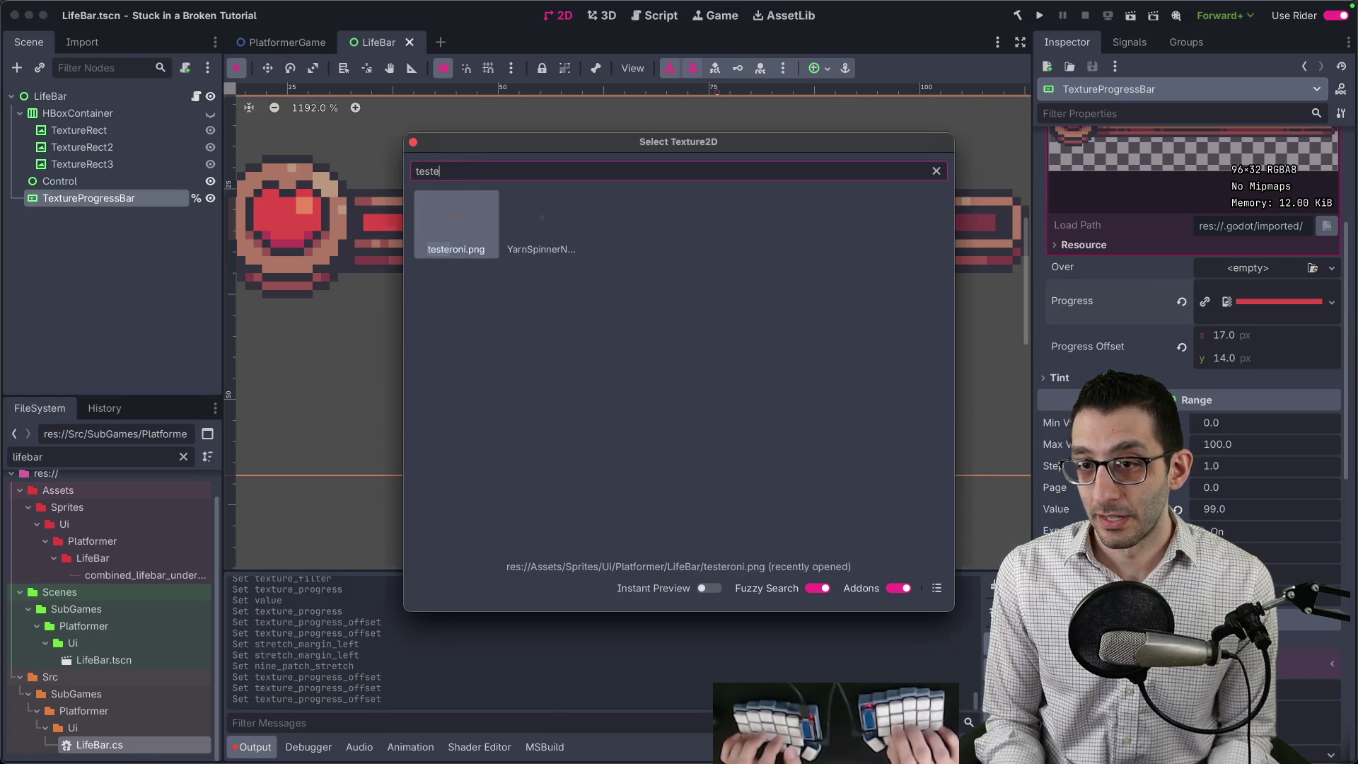
key(Return)
Save the LifeBar scene and bring up the LifeBar folder in Finder.
scroll(728, 266, down, 5)
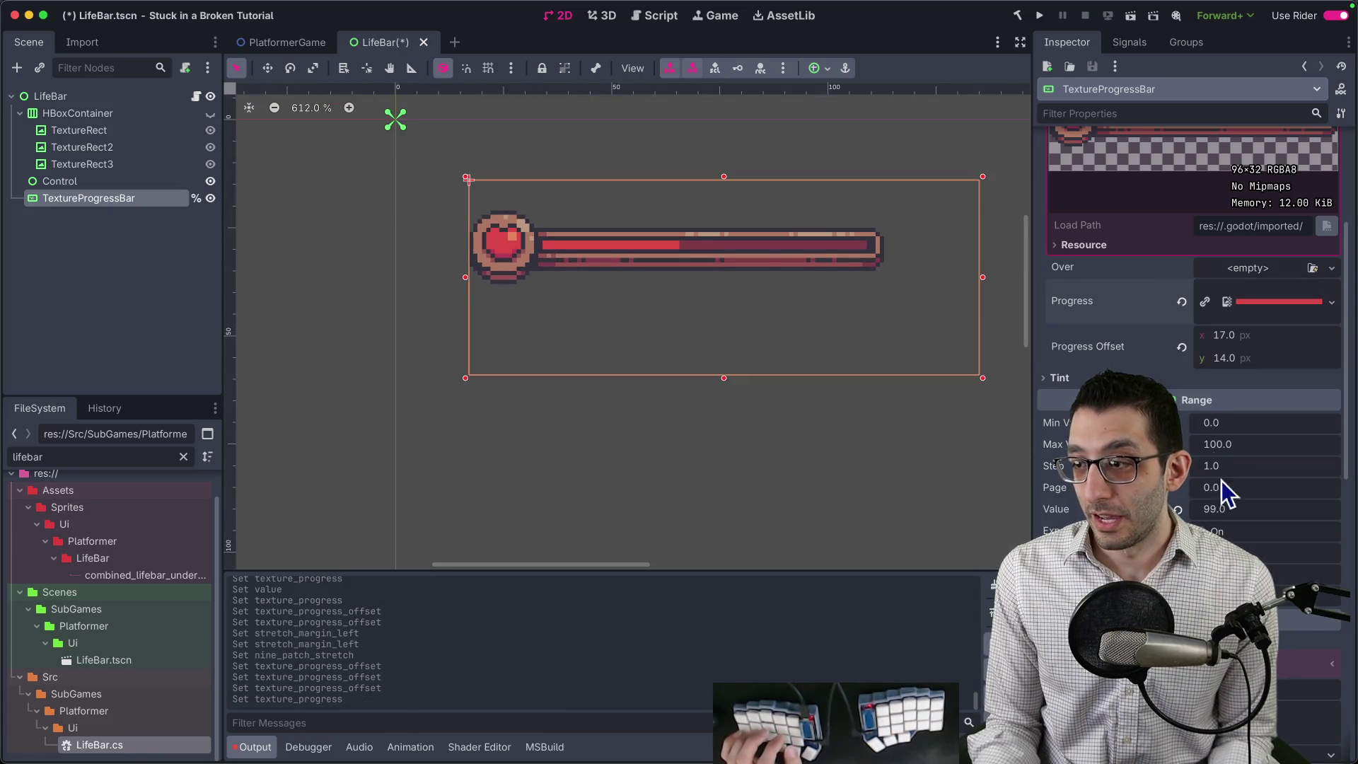
key(super+s)
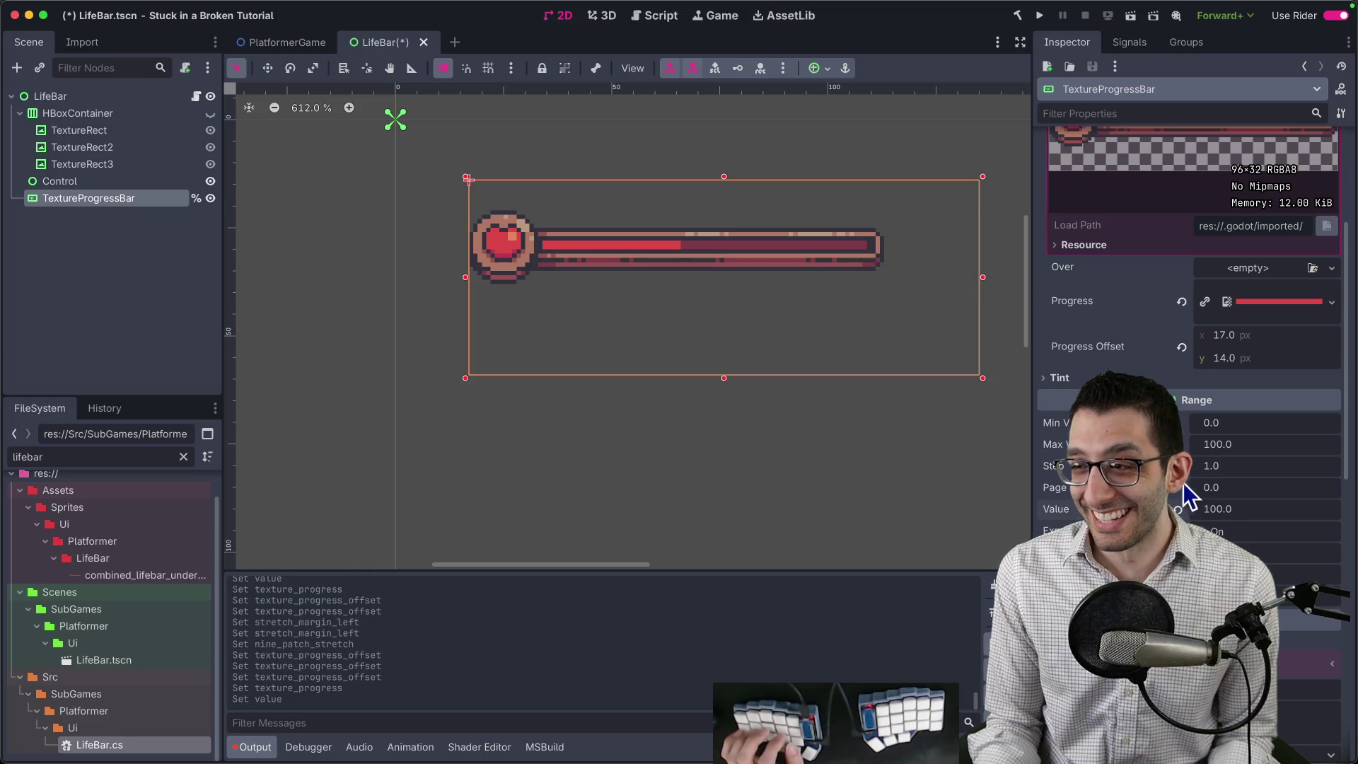
click(109, 749)
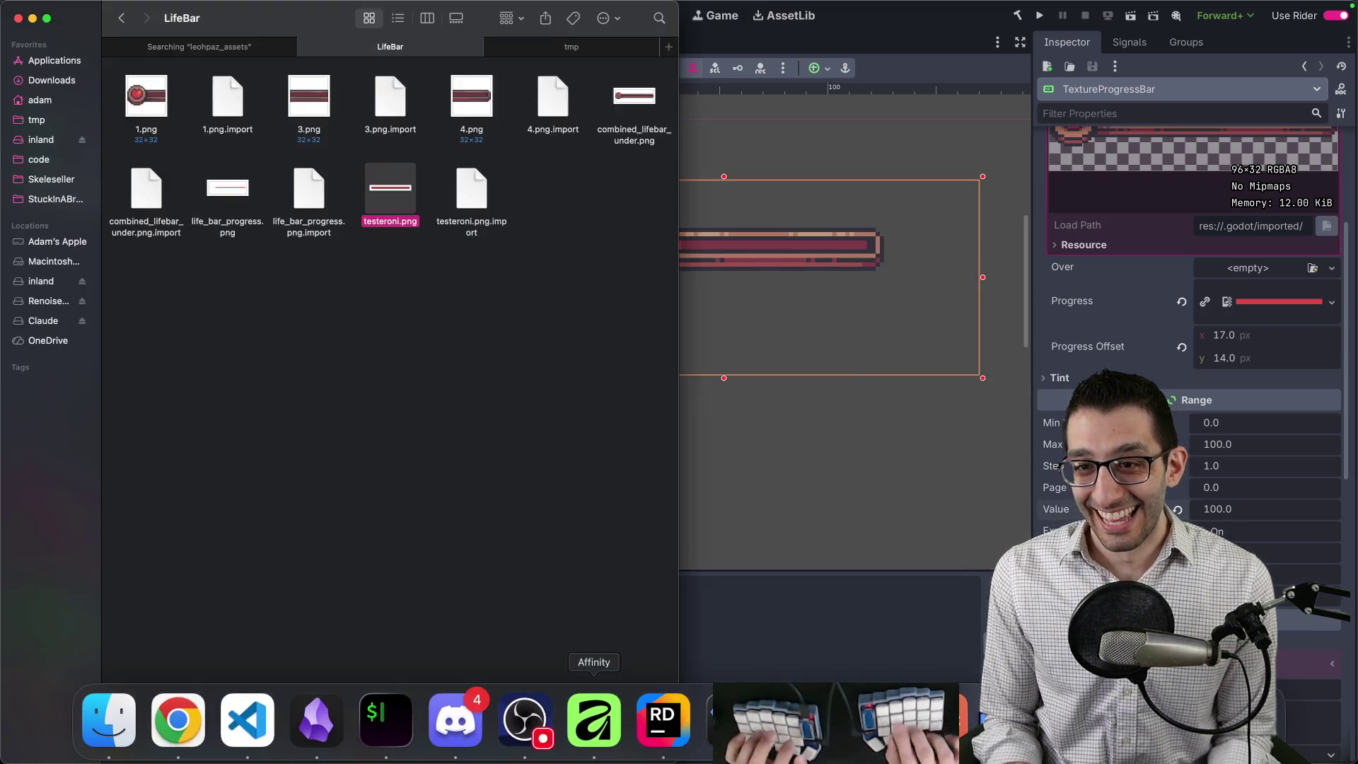
Preview testeroni.png in Finder and check its file info.
key(space)
key(space)
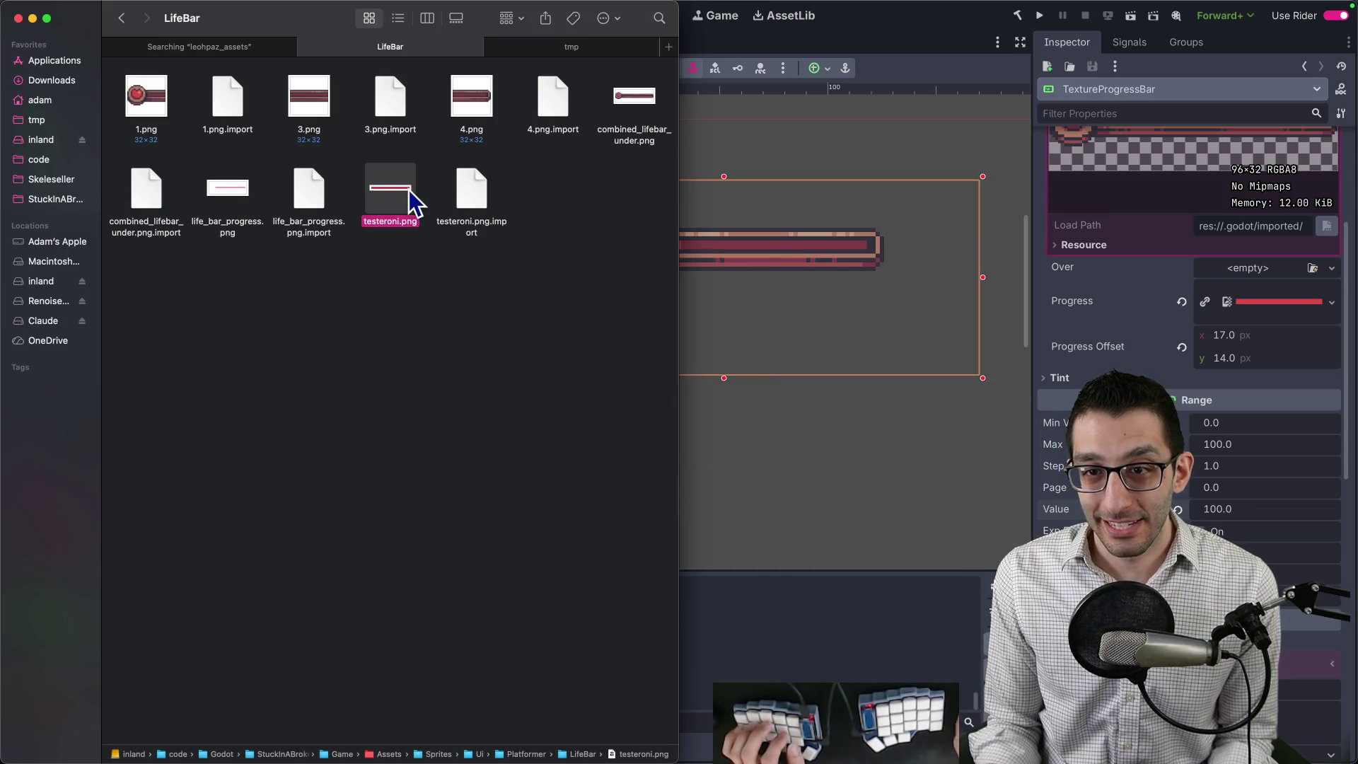
right_click(412, 192)
mouse_move(481, 210)
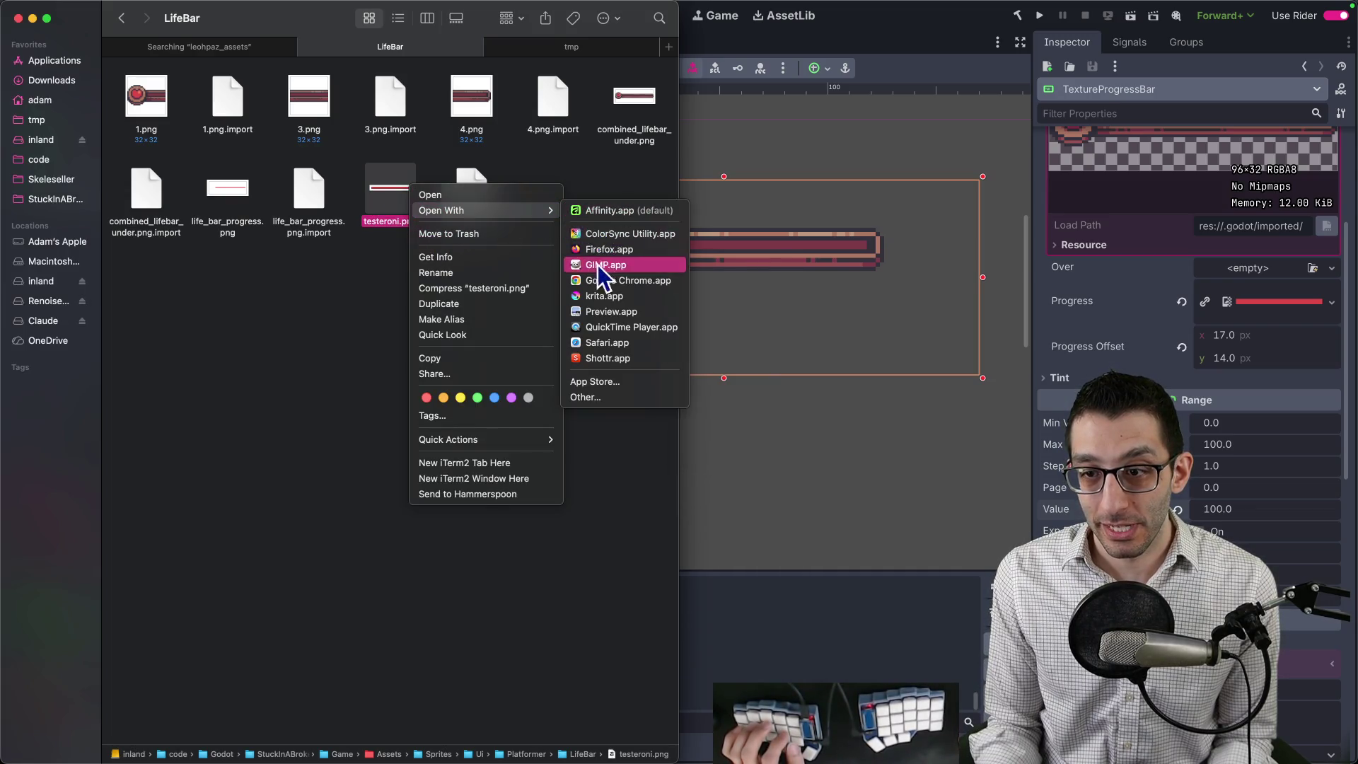
click(470, 258)
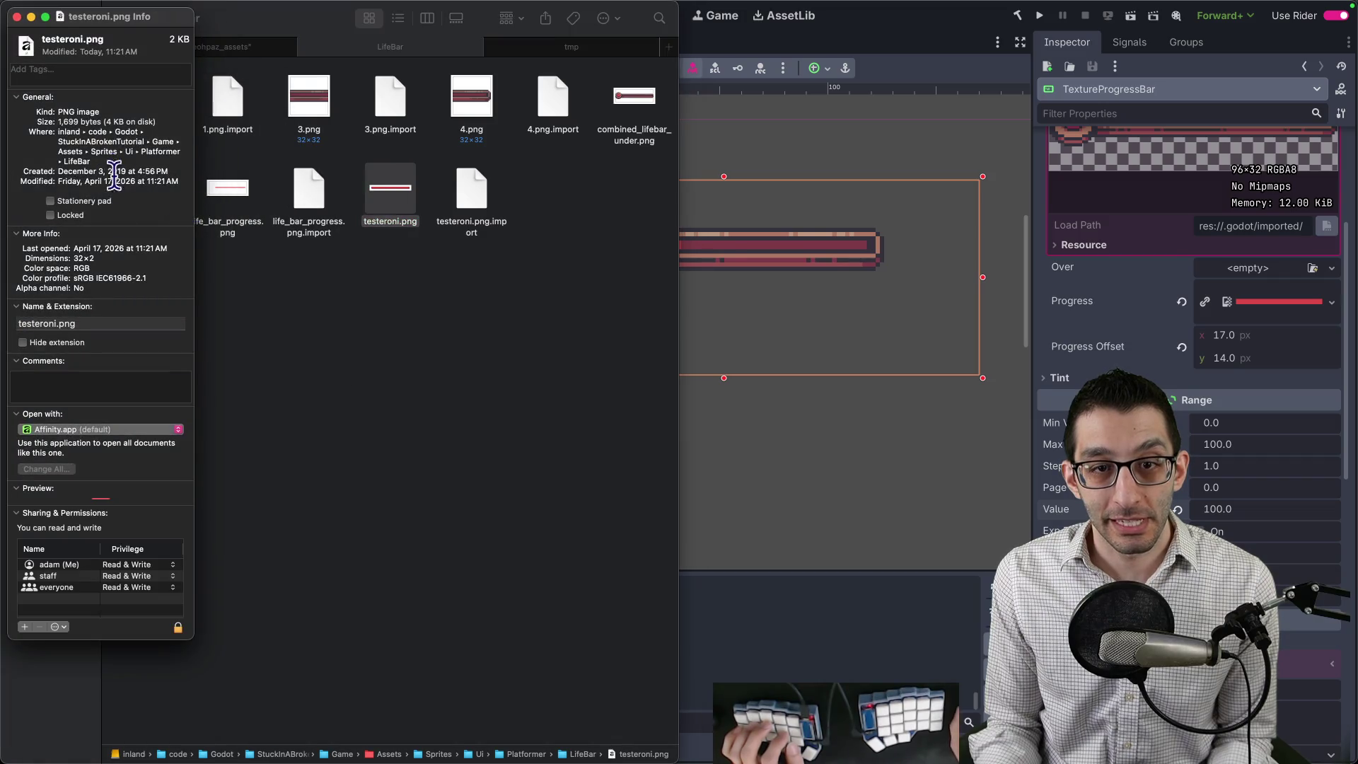
key(super+w)
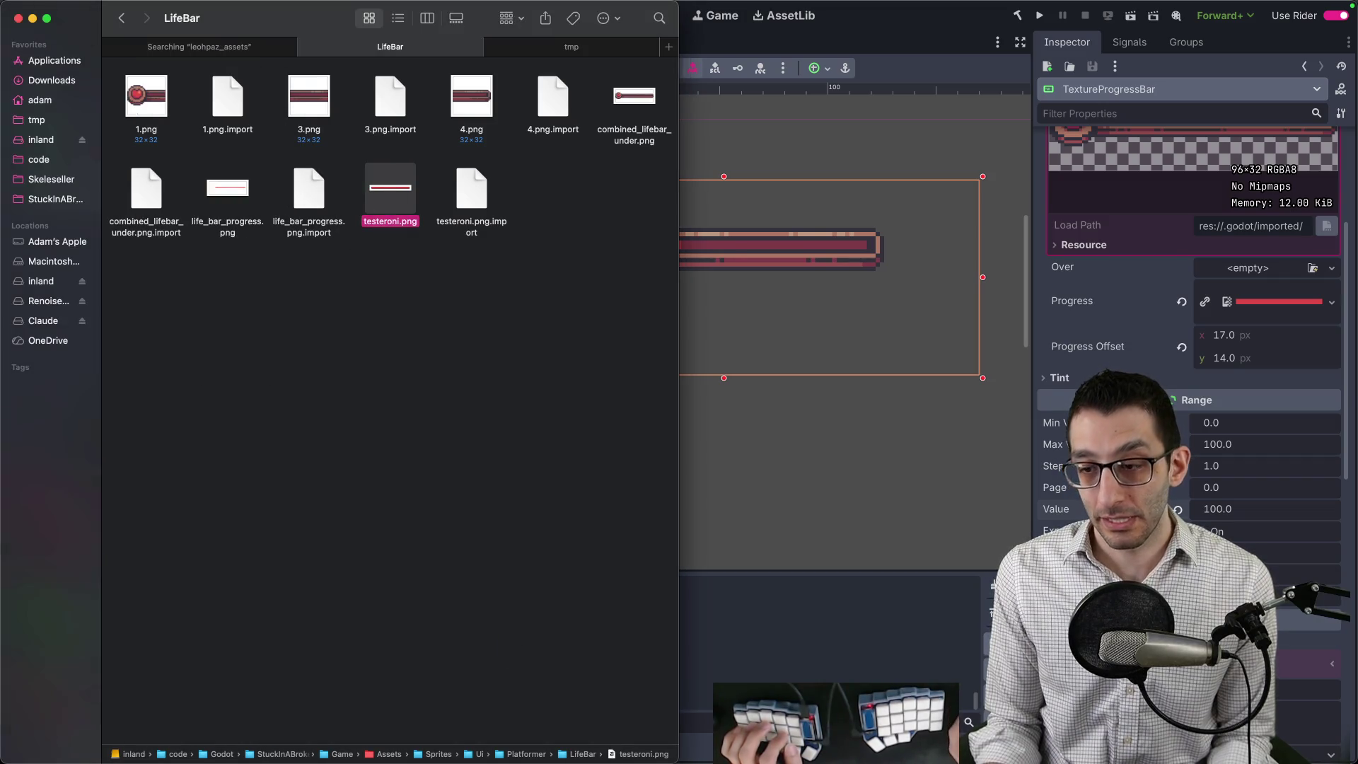
mouse_move(871, 715)
click(594, 721)
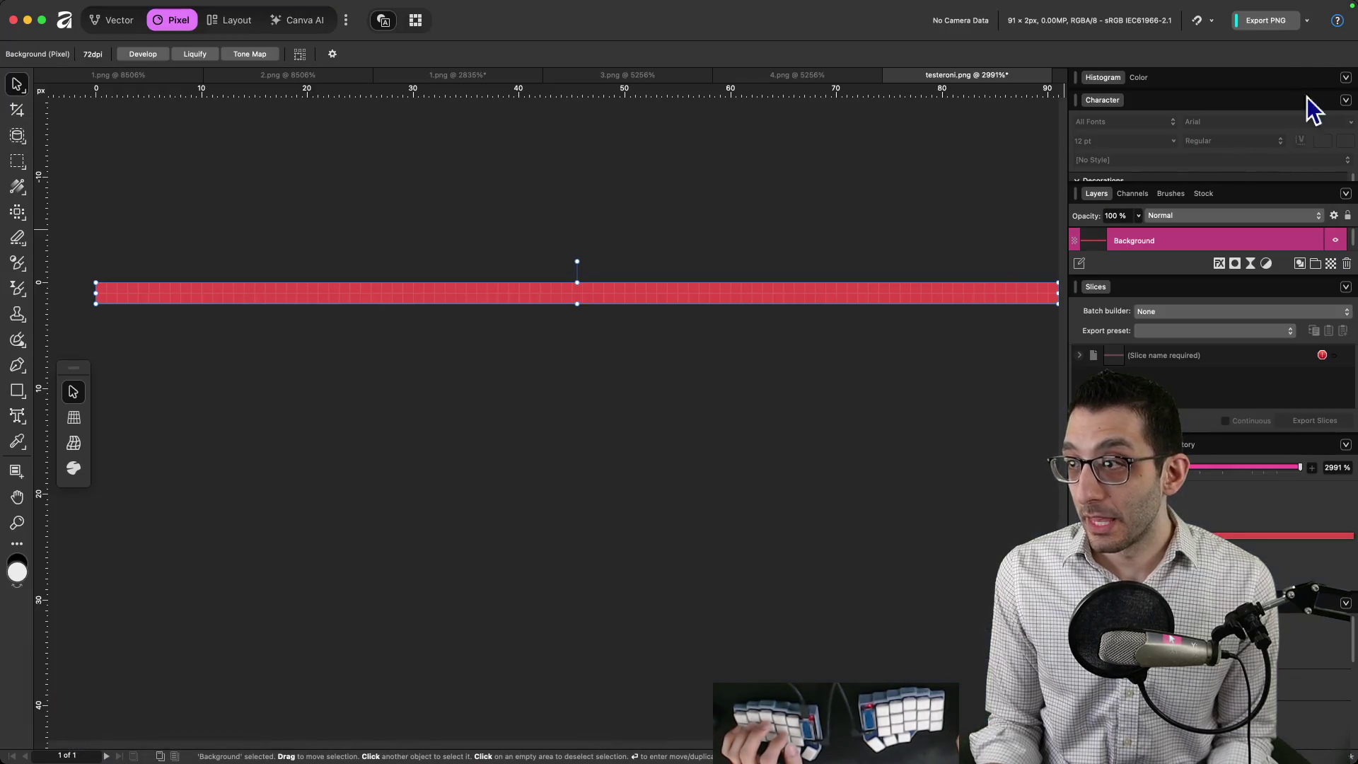
Re-export the strip over testeroni.png, replacing it, and check its file details.
click(1307, 21)
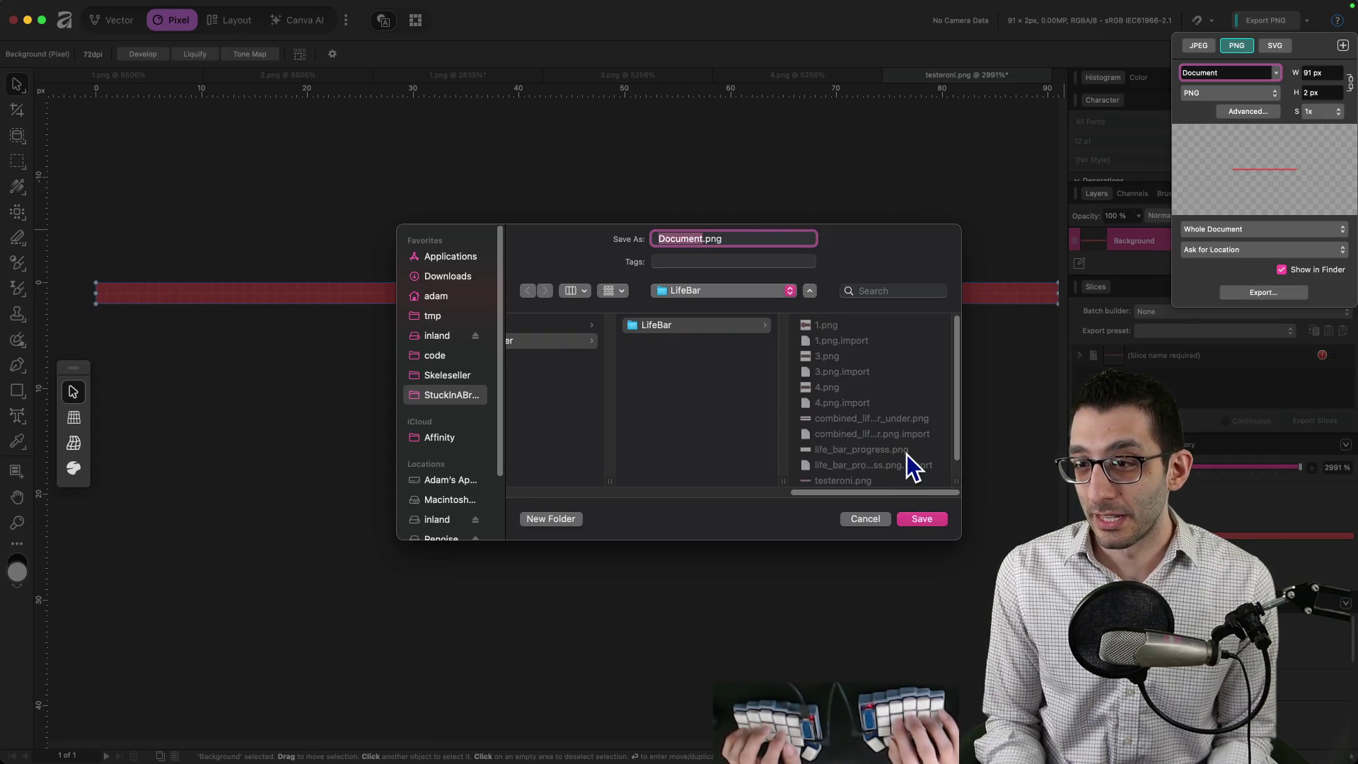
key(Return)
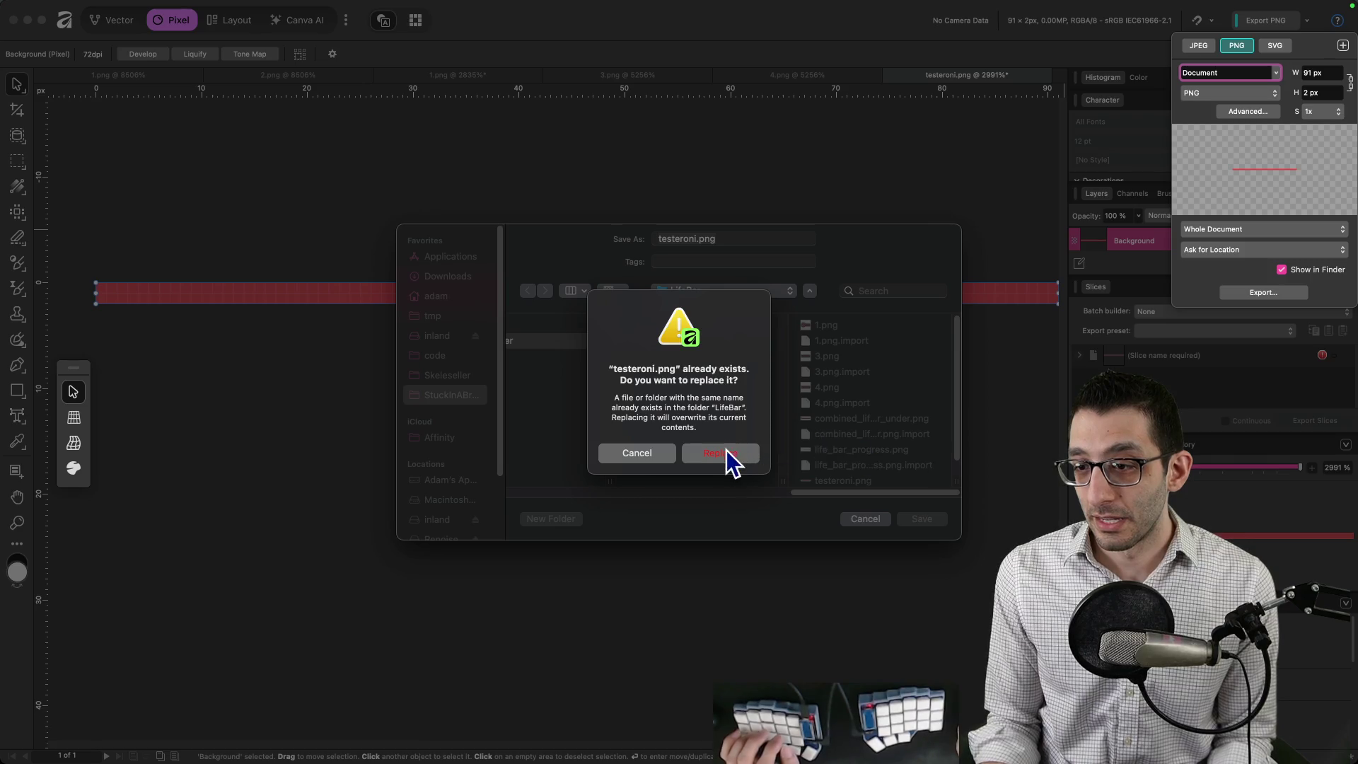
click(725, 453)
right_click(371, 188)
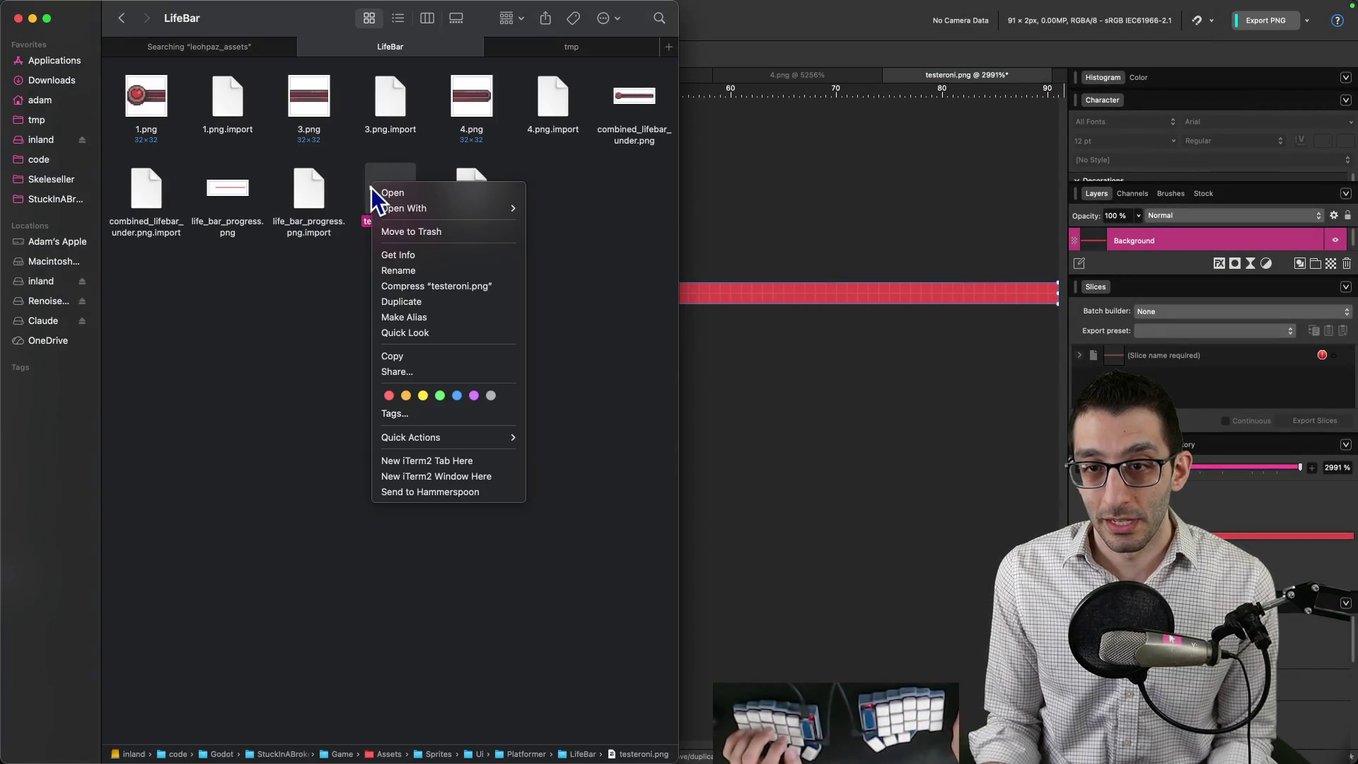
click(389, 255)
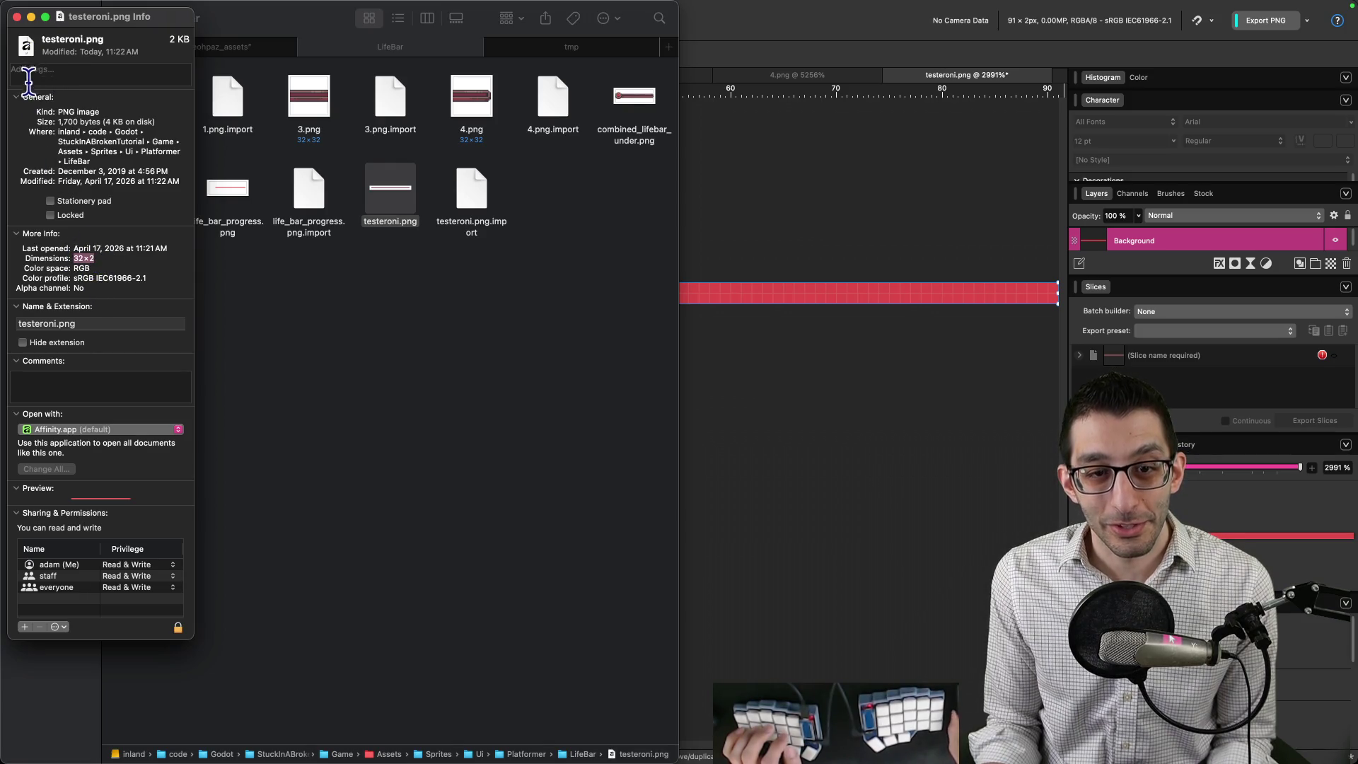
click(17, 16)
click(841, 372)
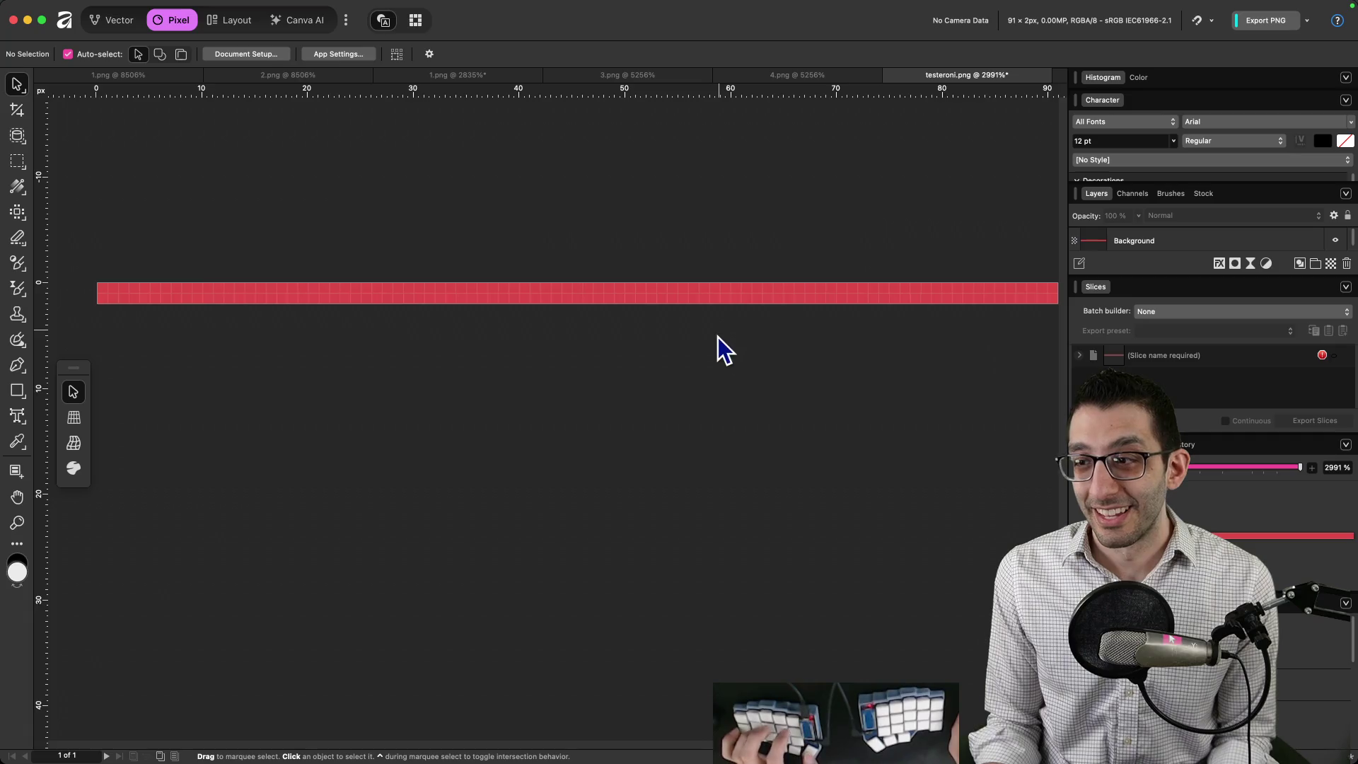
scroll(718, 337, down, 3)
Export the 91×2 red strip as a new PNG named testeroni2.png.
key(super+alt+i)
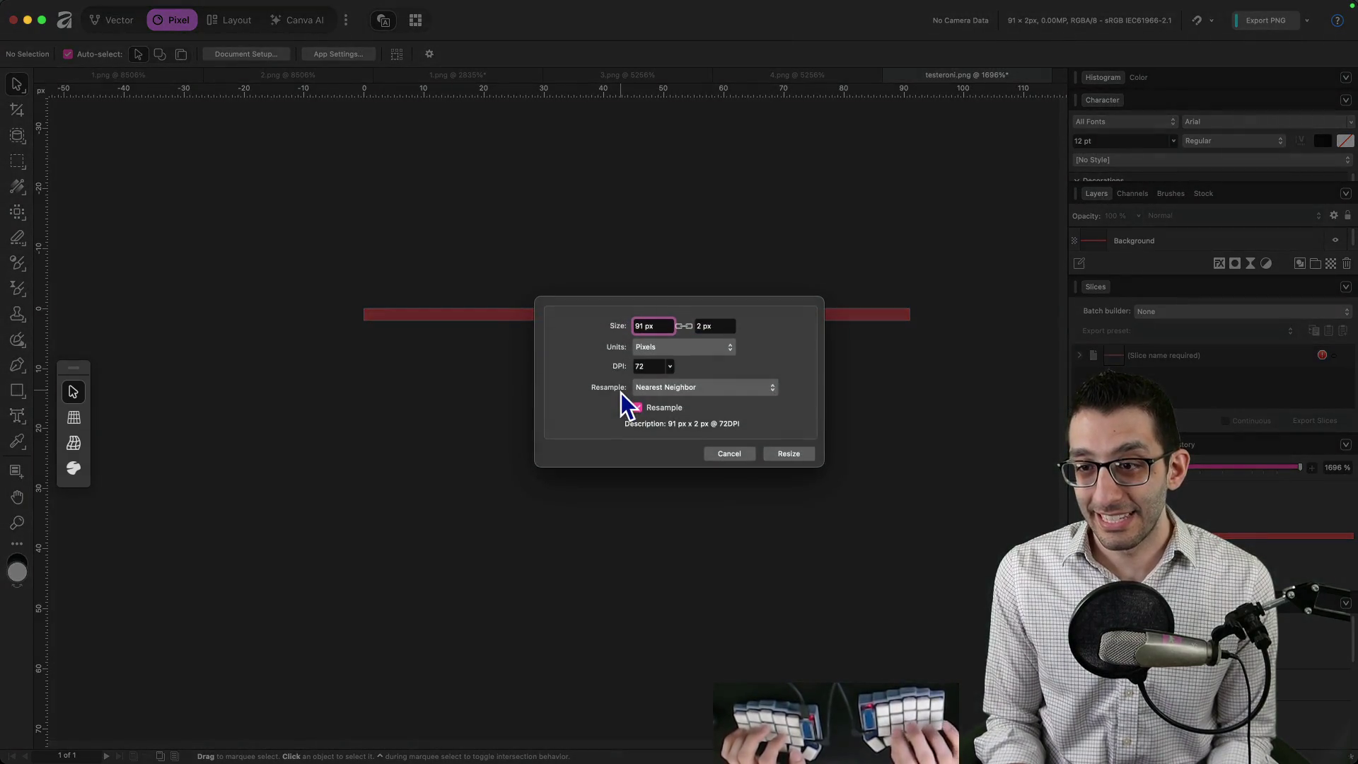
key(Escape)
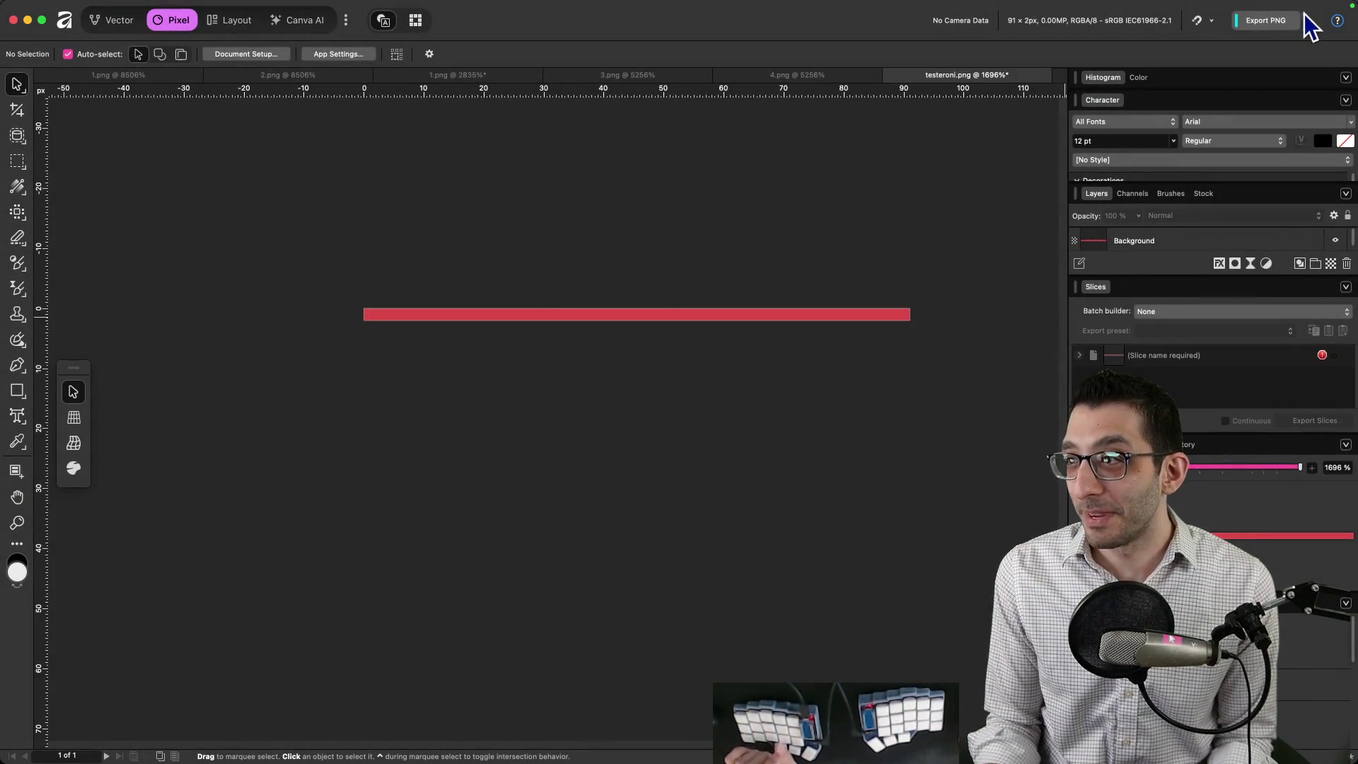
click(1306, 21)
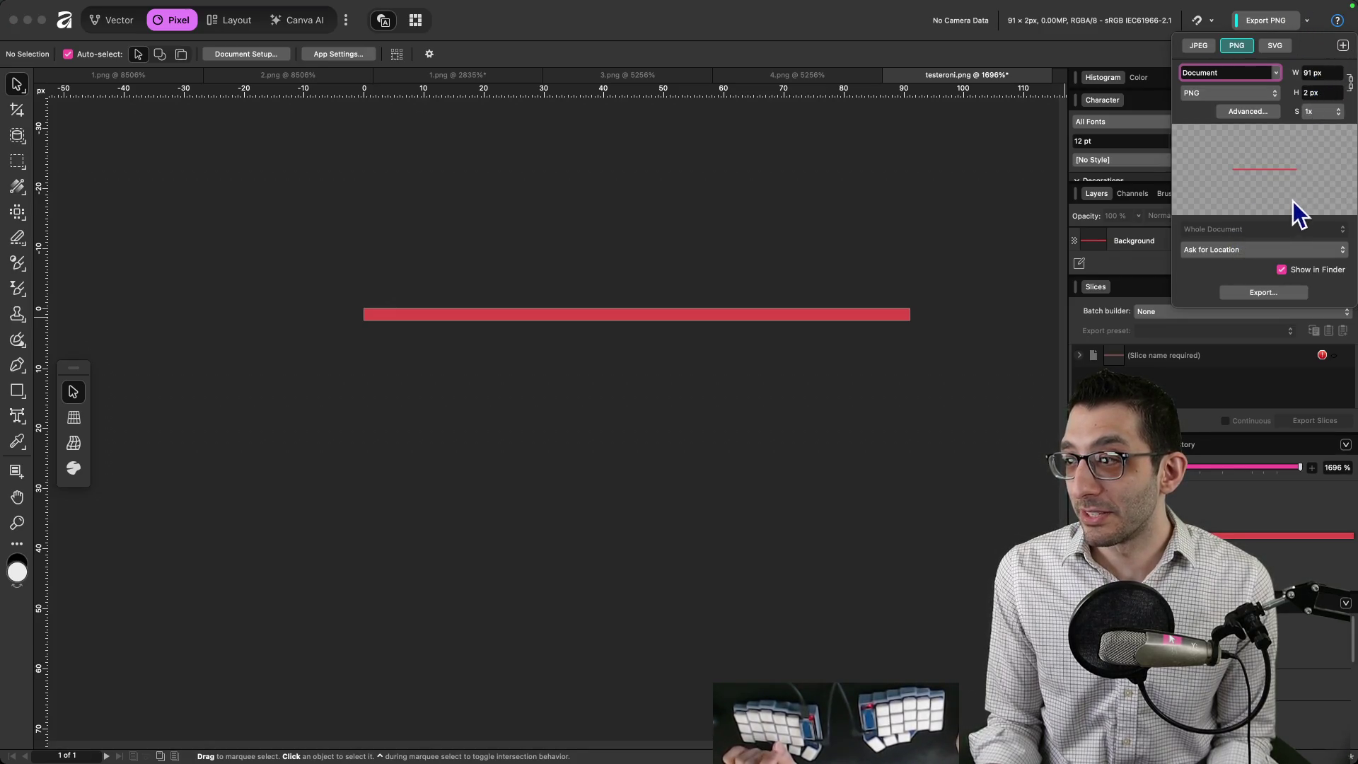
click(1246, 293)
text(testeroni2)
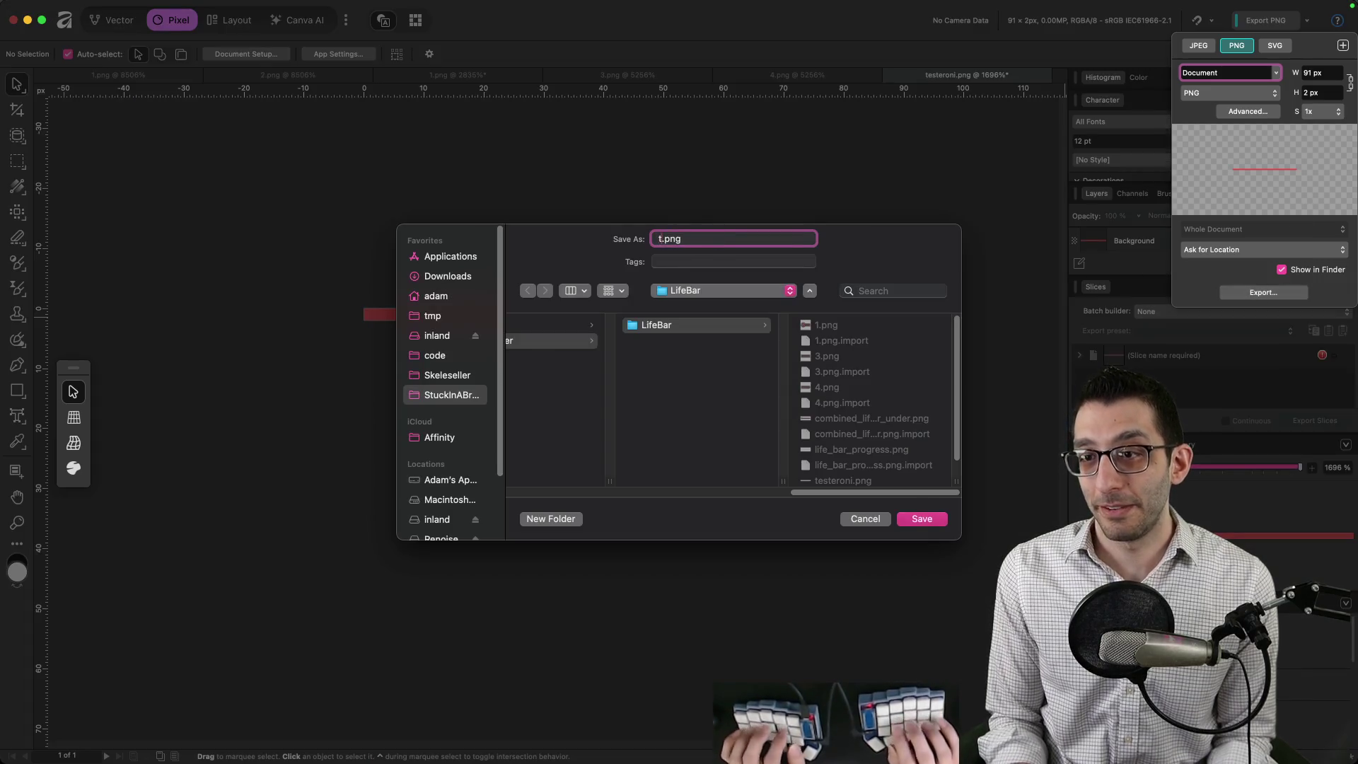
key(Return)
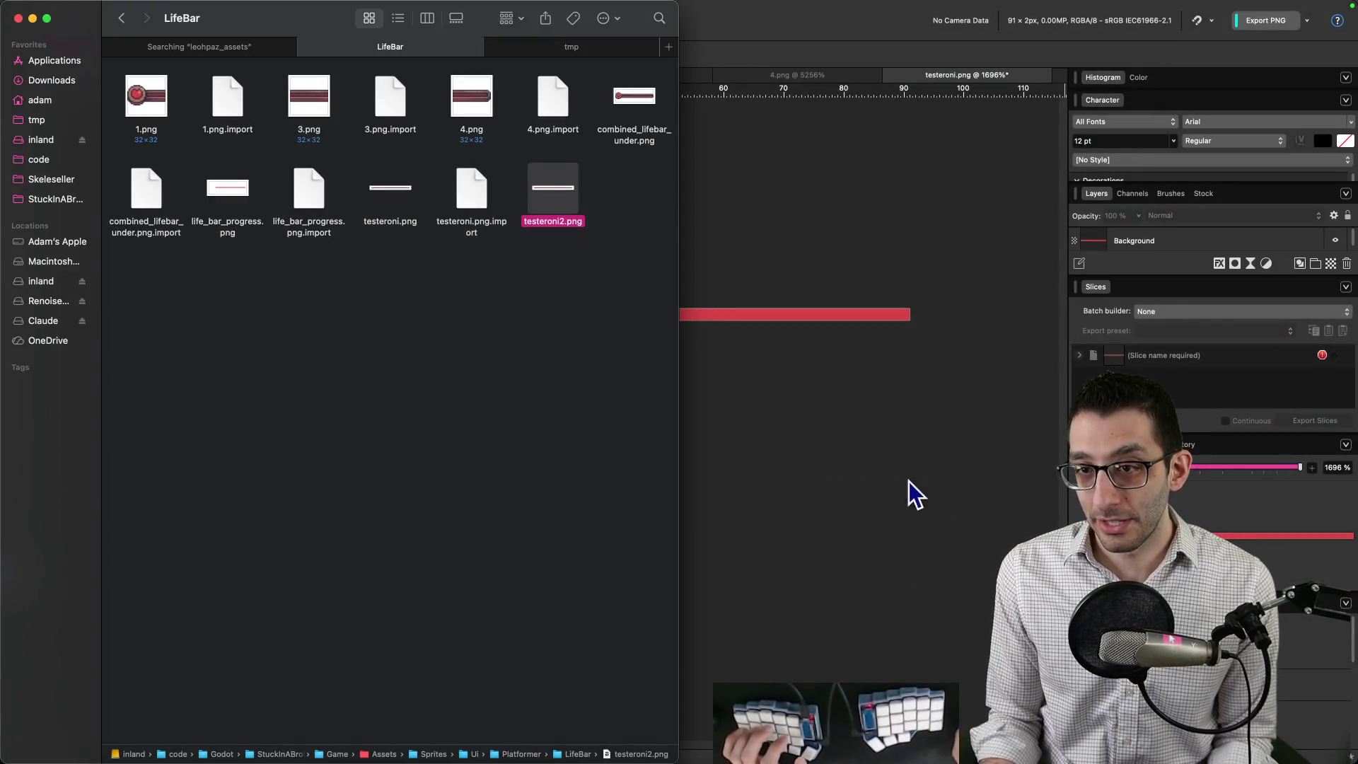
click(733, 718)
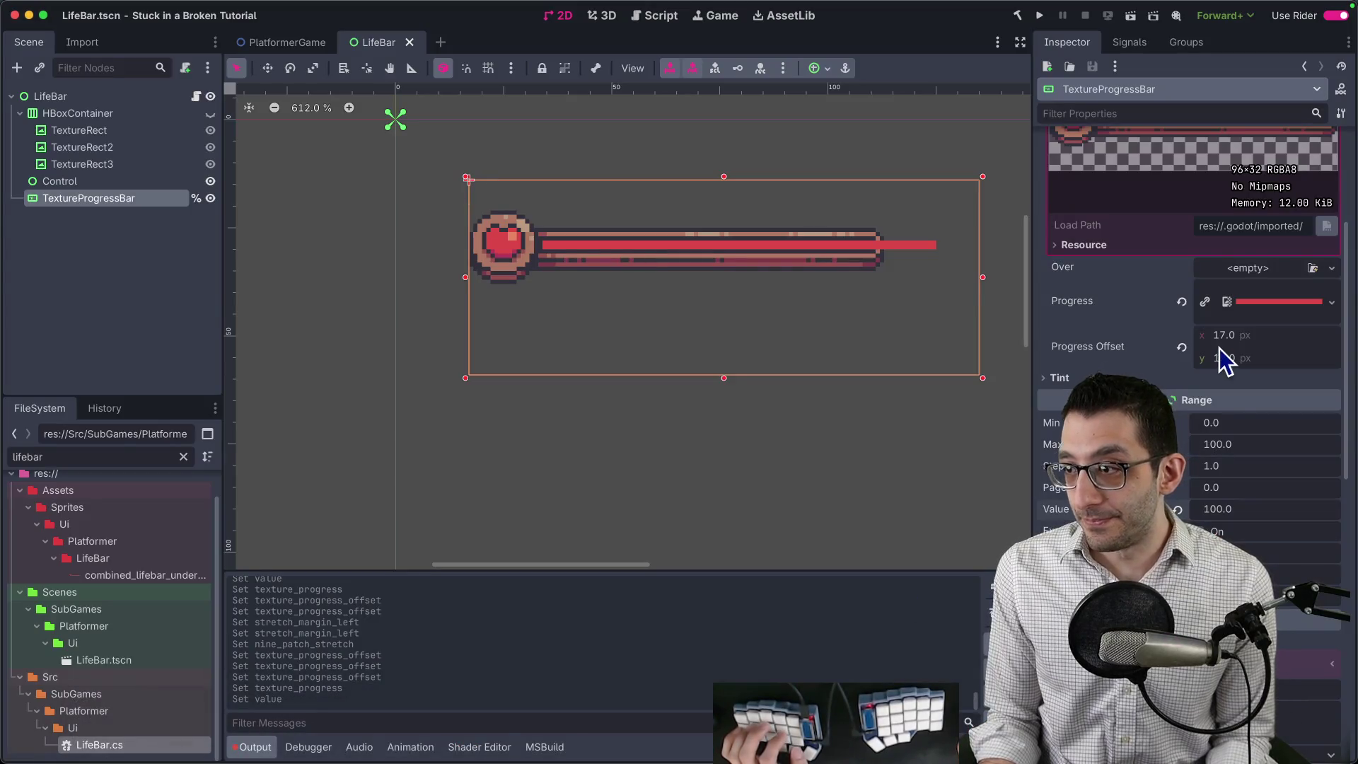
Quick-load testeroni2.png, found by searching 'tester', as the Progress texture.
click(1248, 267)
click(1245, 623)
text(tester)
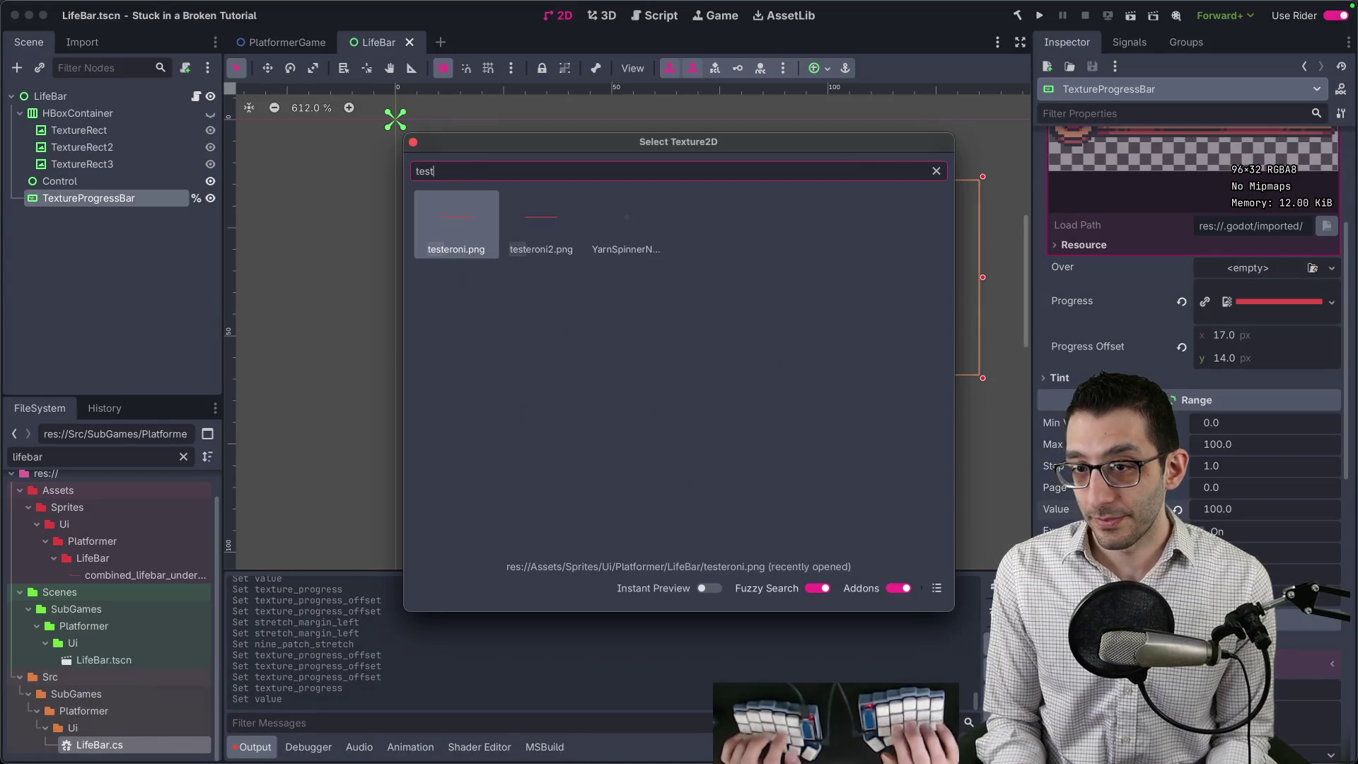
key(Left)
key(Left)
key(Return)
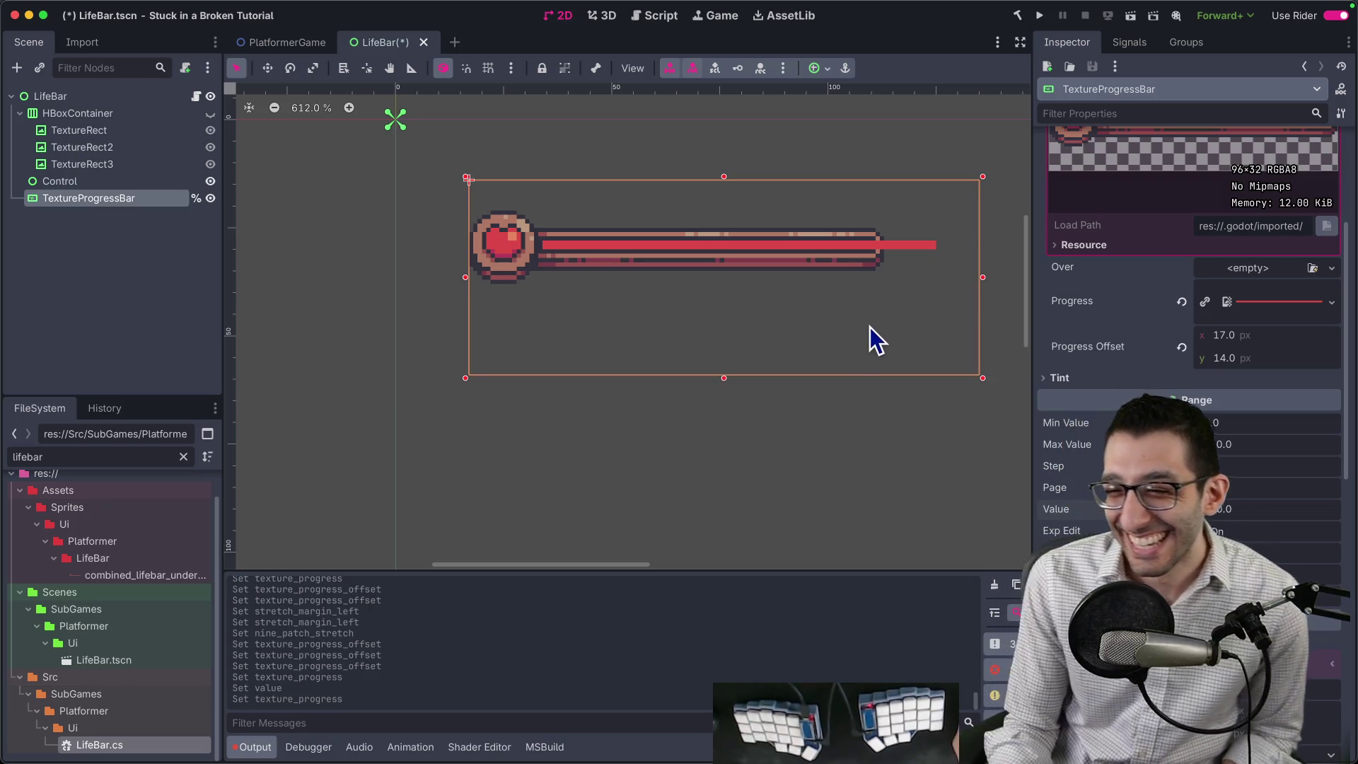
mouse_move(318, 757)
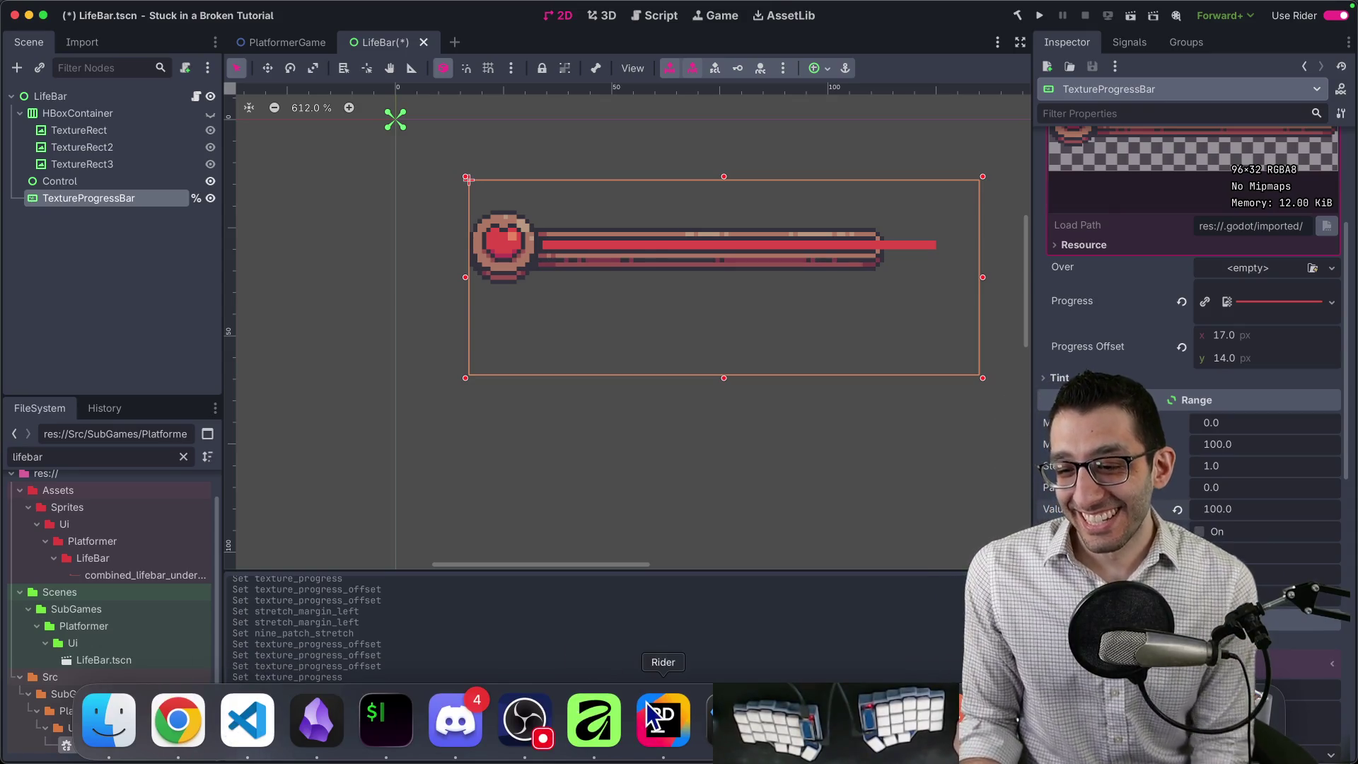
Flip between the 3.png, 2.png and 1.png bar images in Affinity.
click(594, 721)
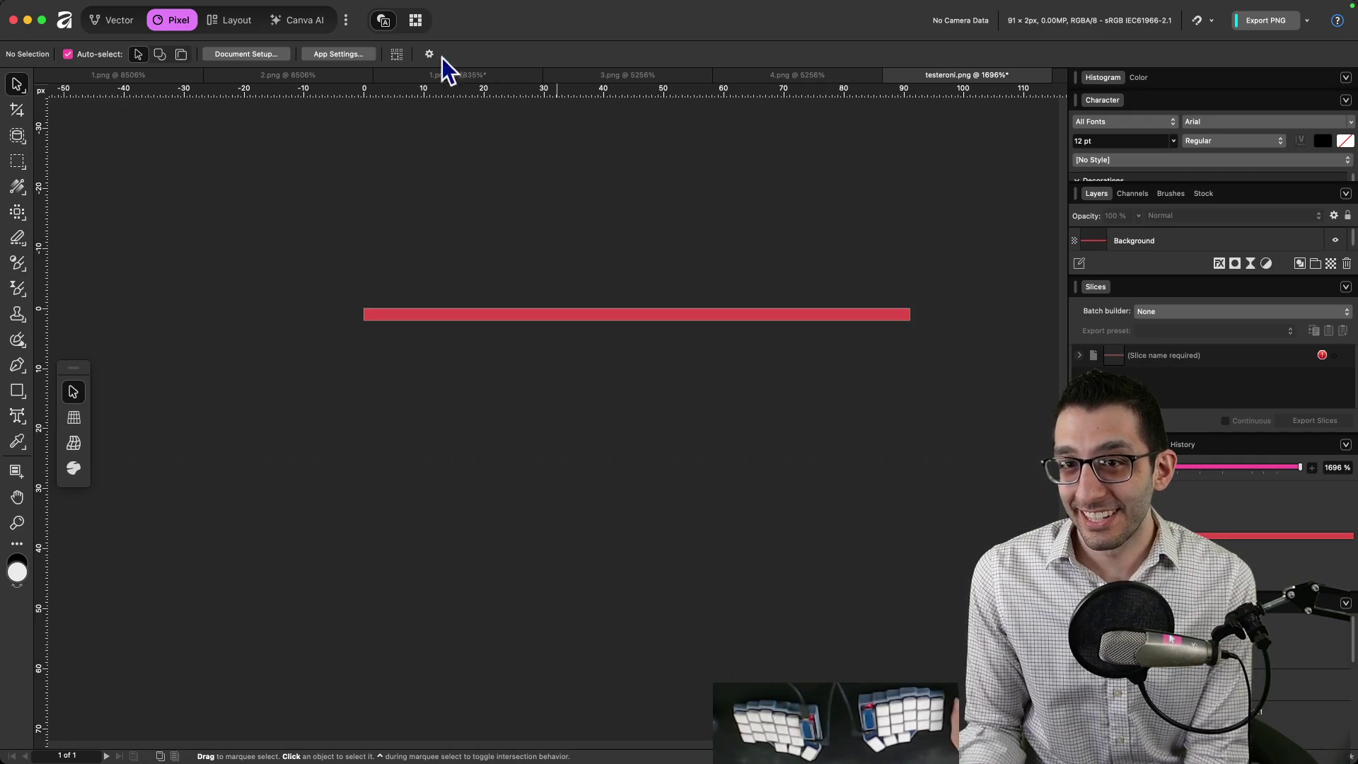
click(665, 74)
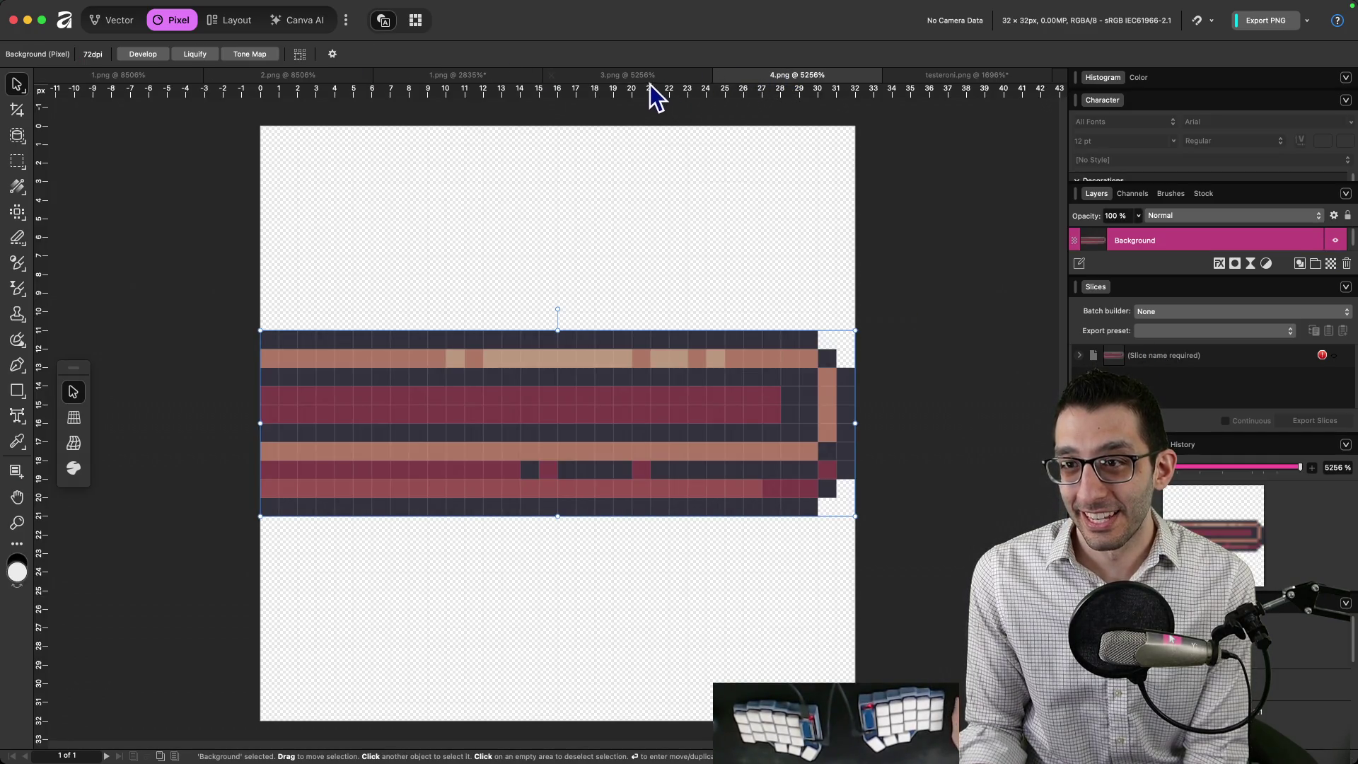
click(486, 78)
click(307, 78)
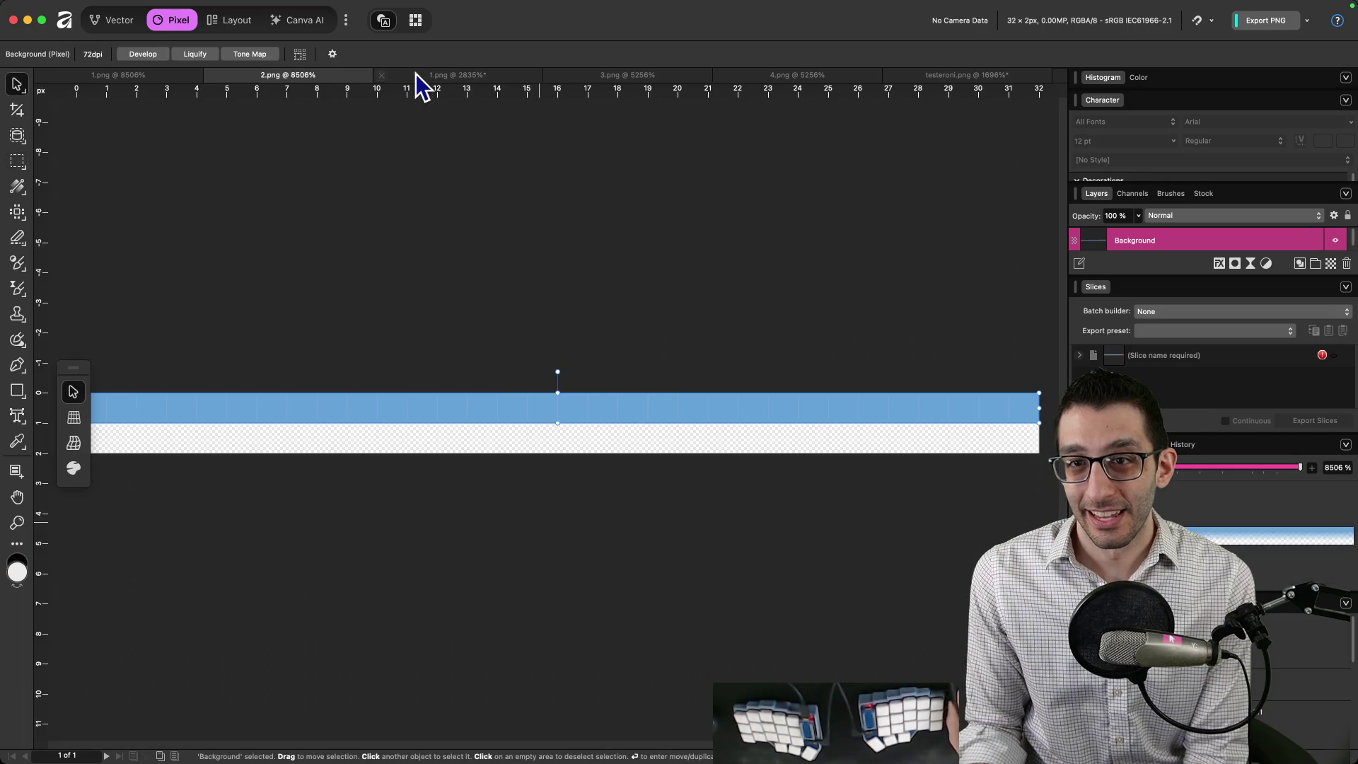
click(416, 74)
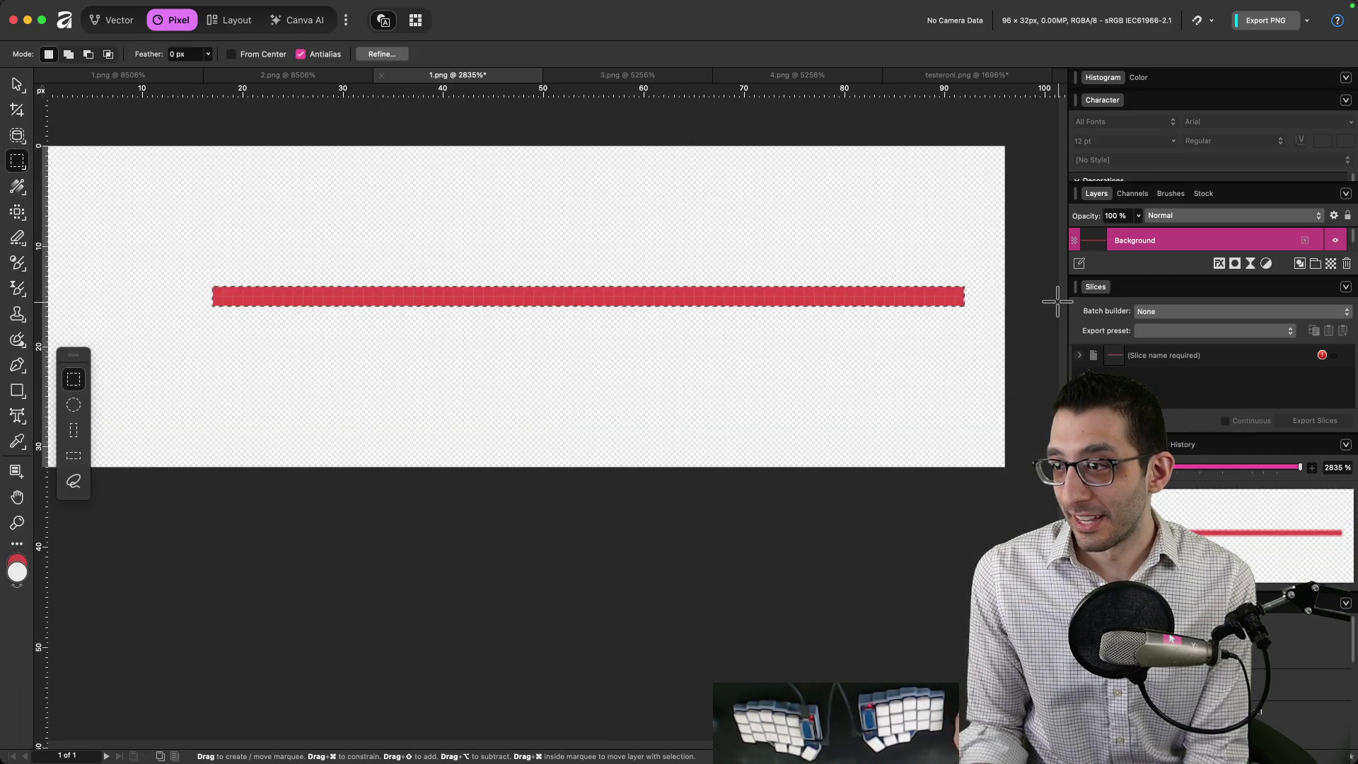
Toggle 1.png's Background layer to reveal the heart-framed bar, then return to Godot.
click(1161, 253)
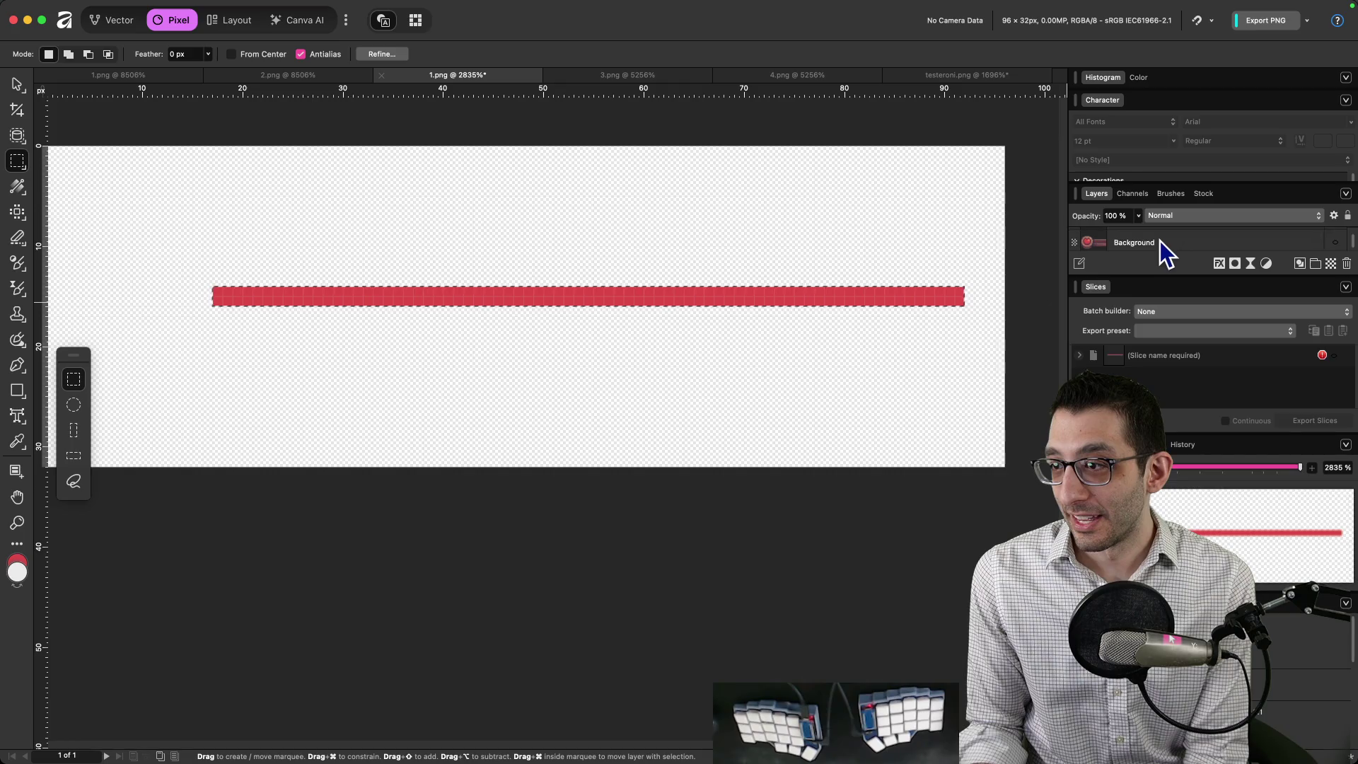
click(1333, 240)
click(1333, 244)
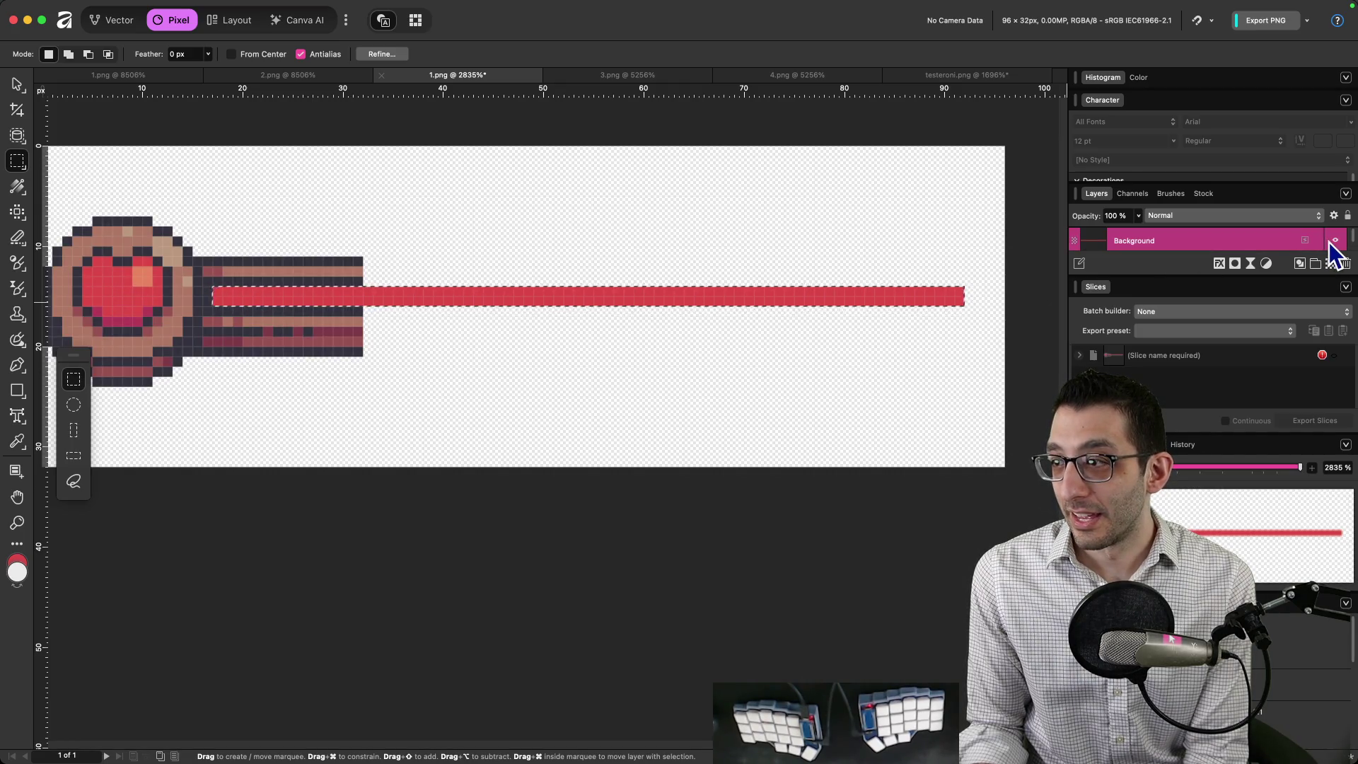
click(1333, 244)
click(1335, 252)
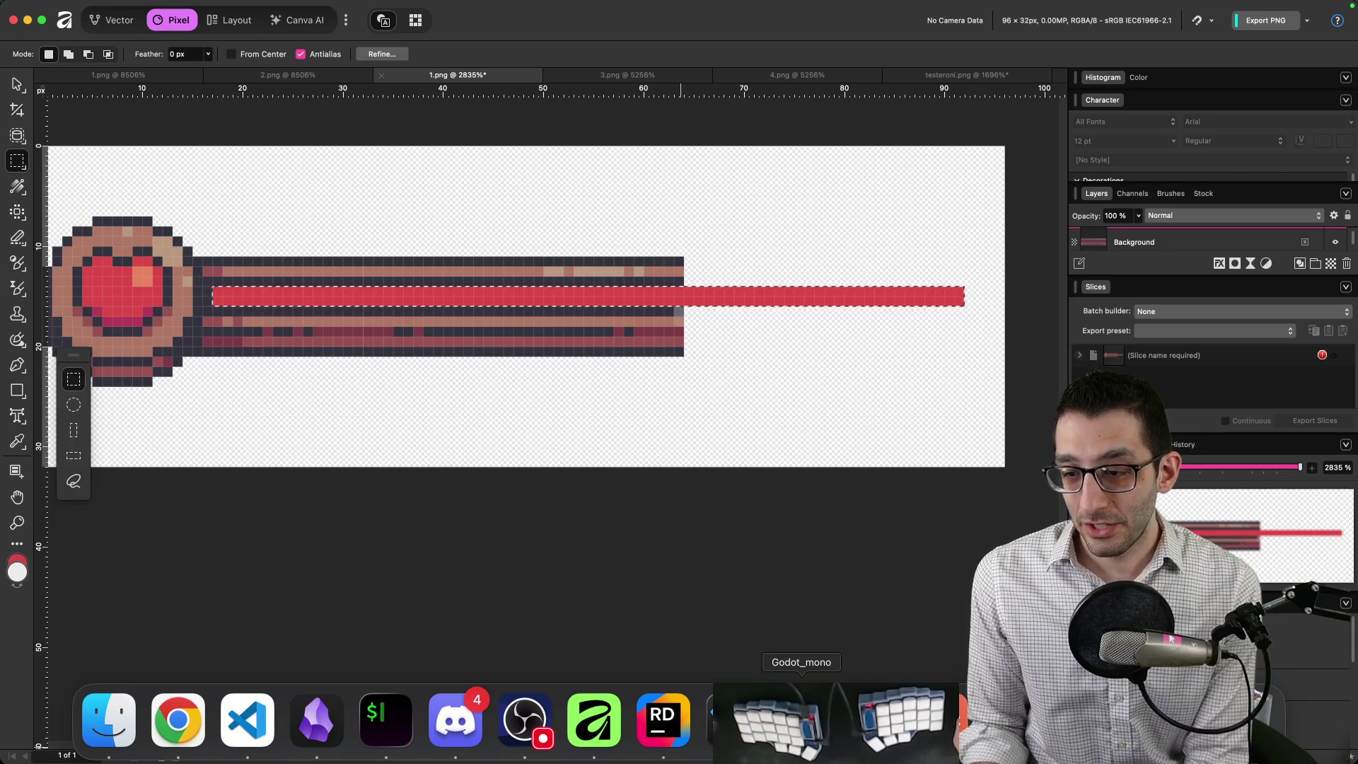
click(525, 735)
scroll(1177, 304, up, 3)
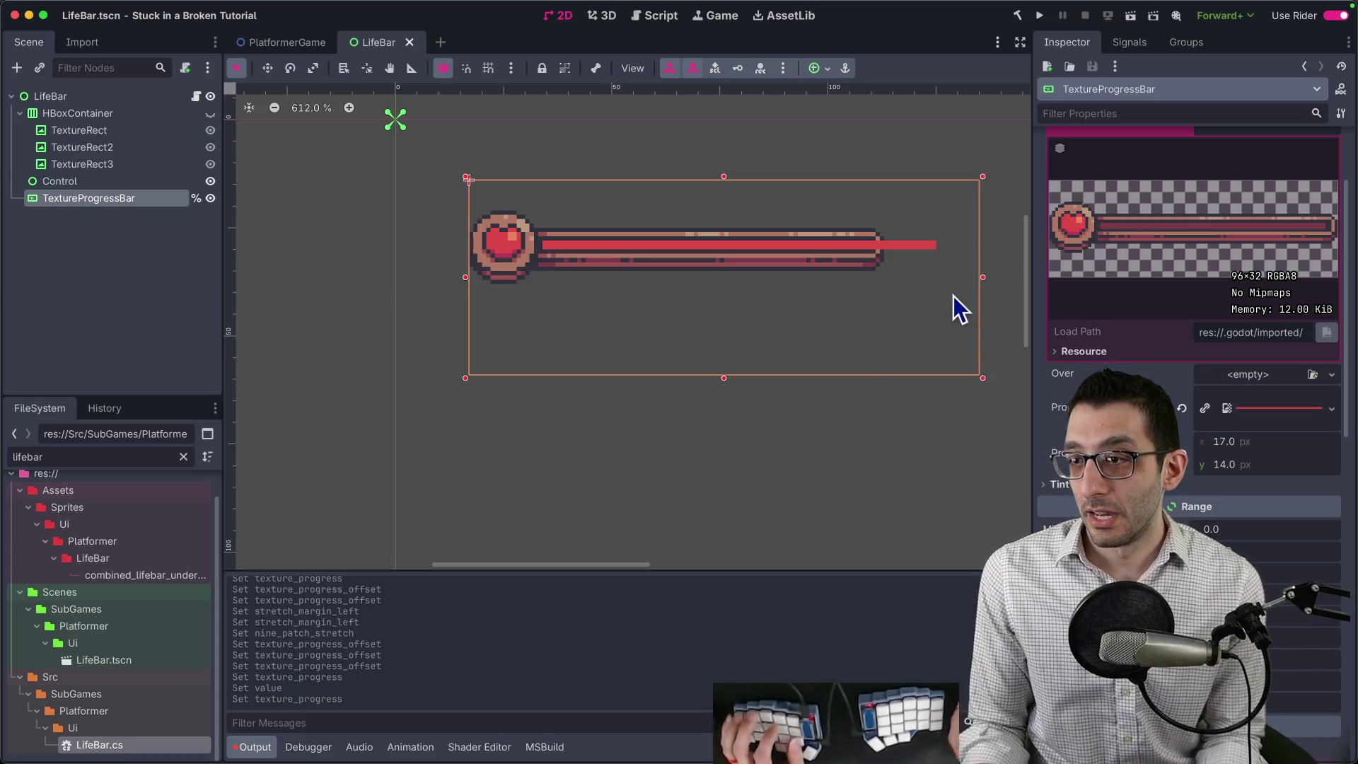
Open combined_lifebar_under.png in Affinity and marquee-select the bar's inner fill strip.
key(super+Tab)
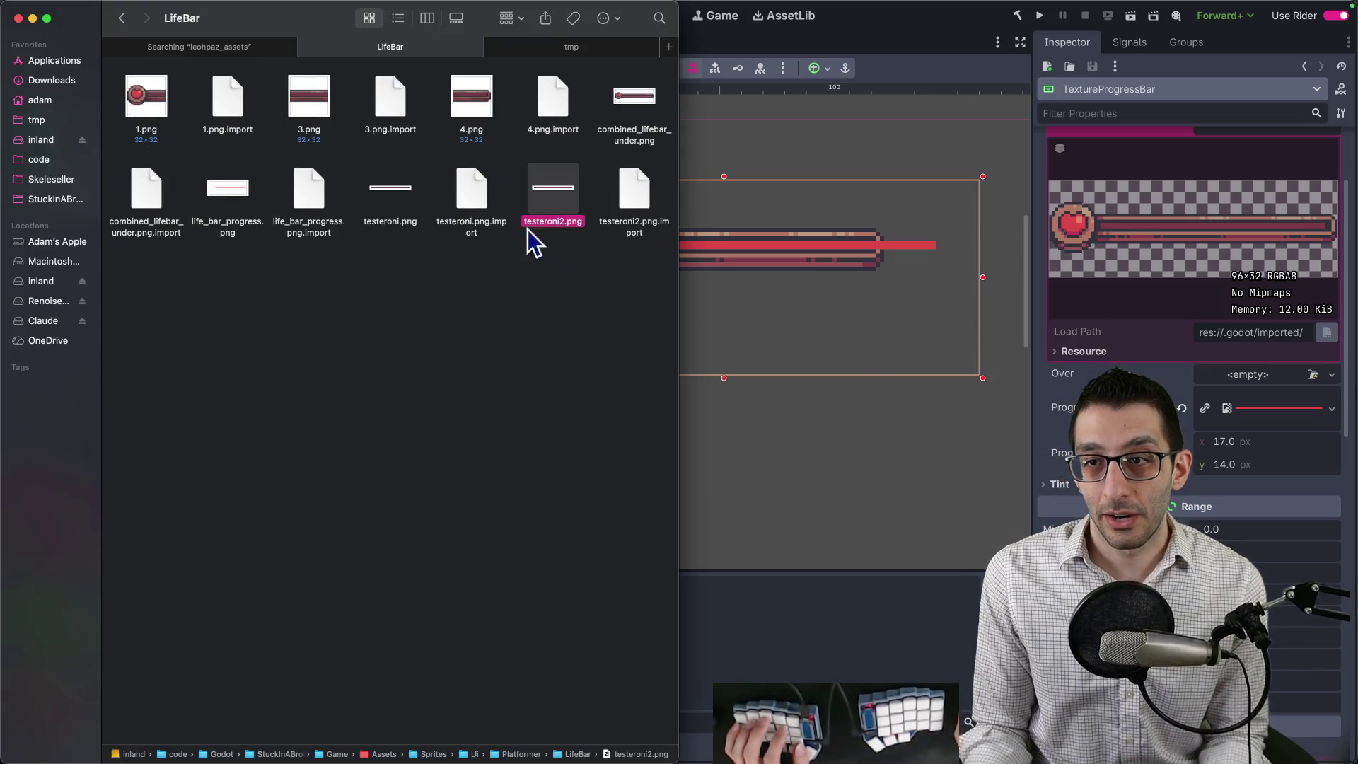
double_click(636, 113)
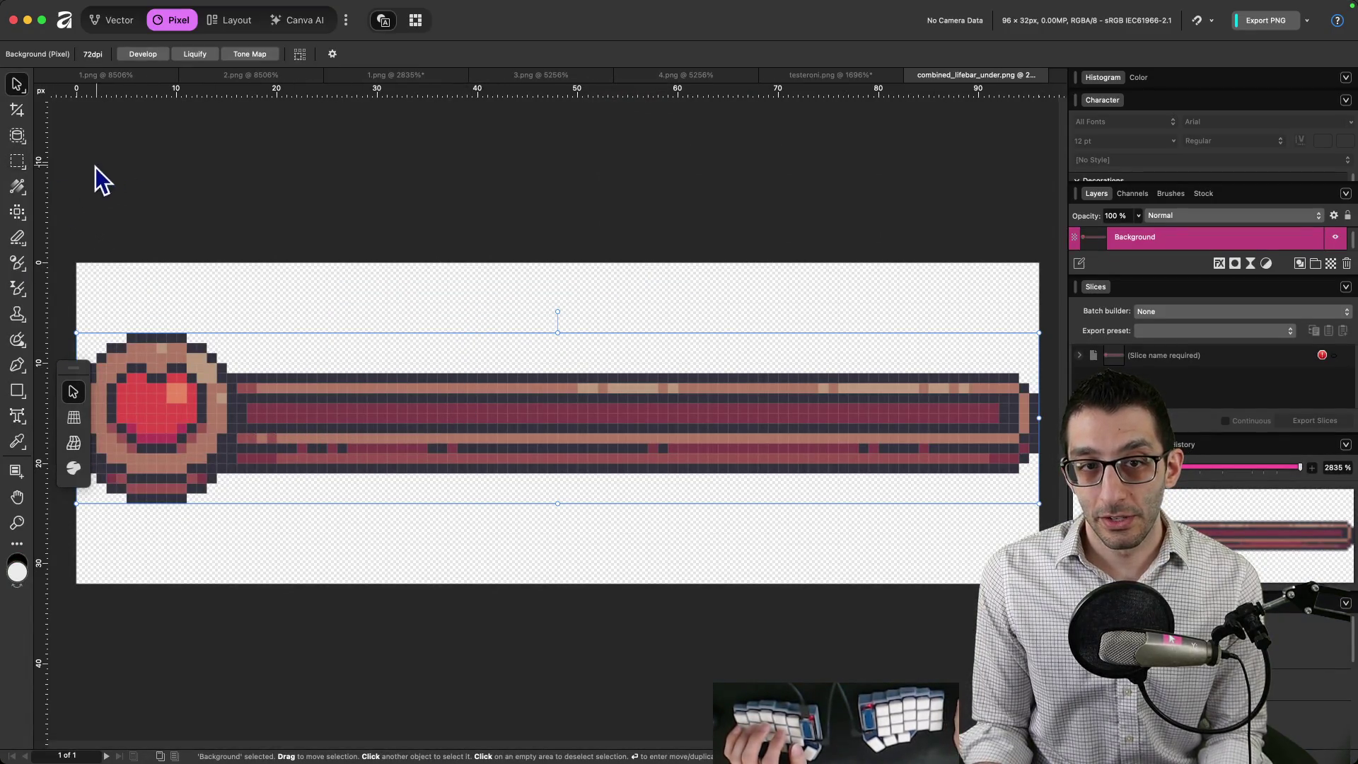
click(17, 161)
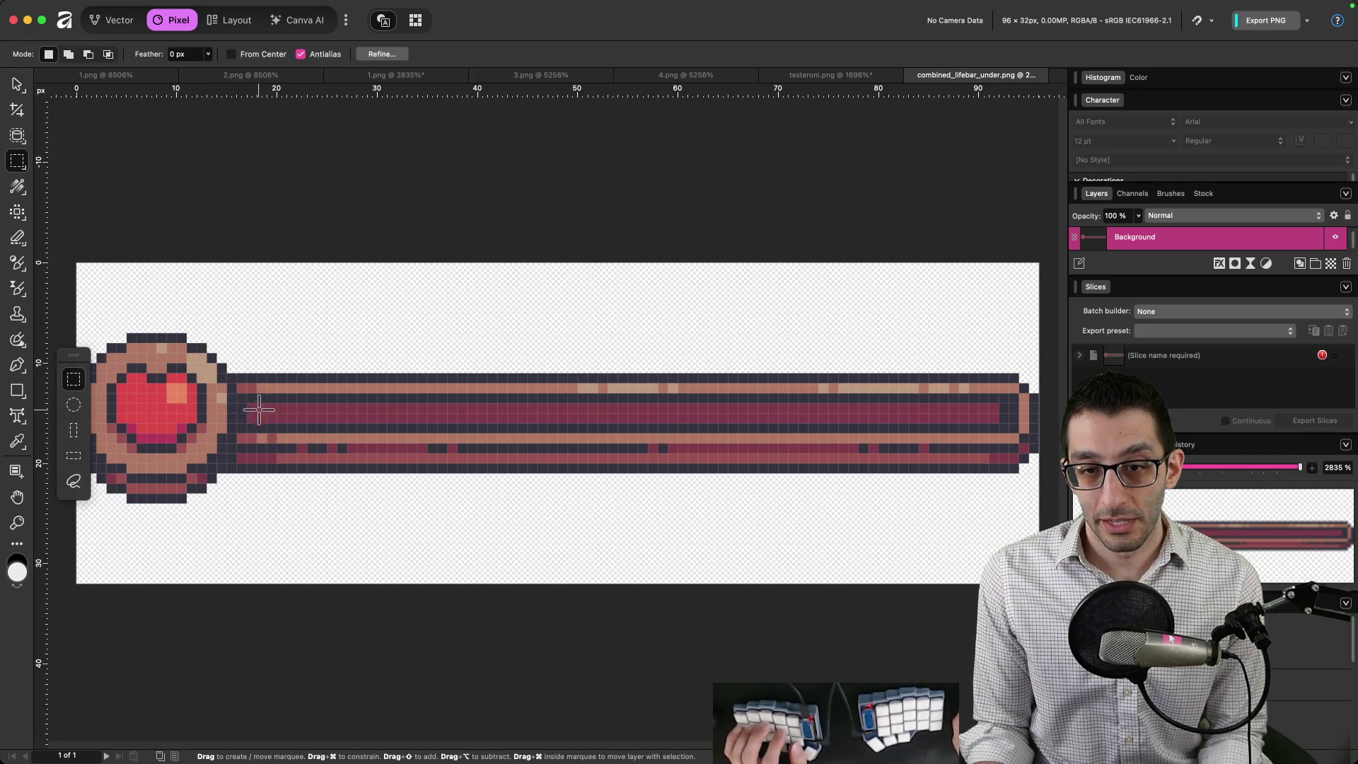
drag(982, 423, 999, 423)
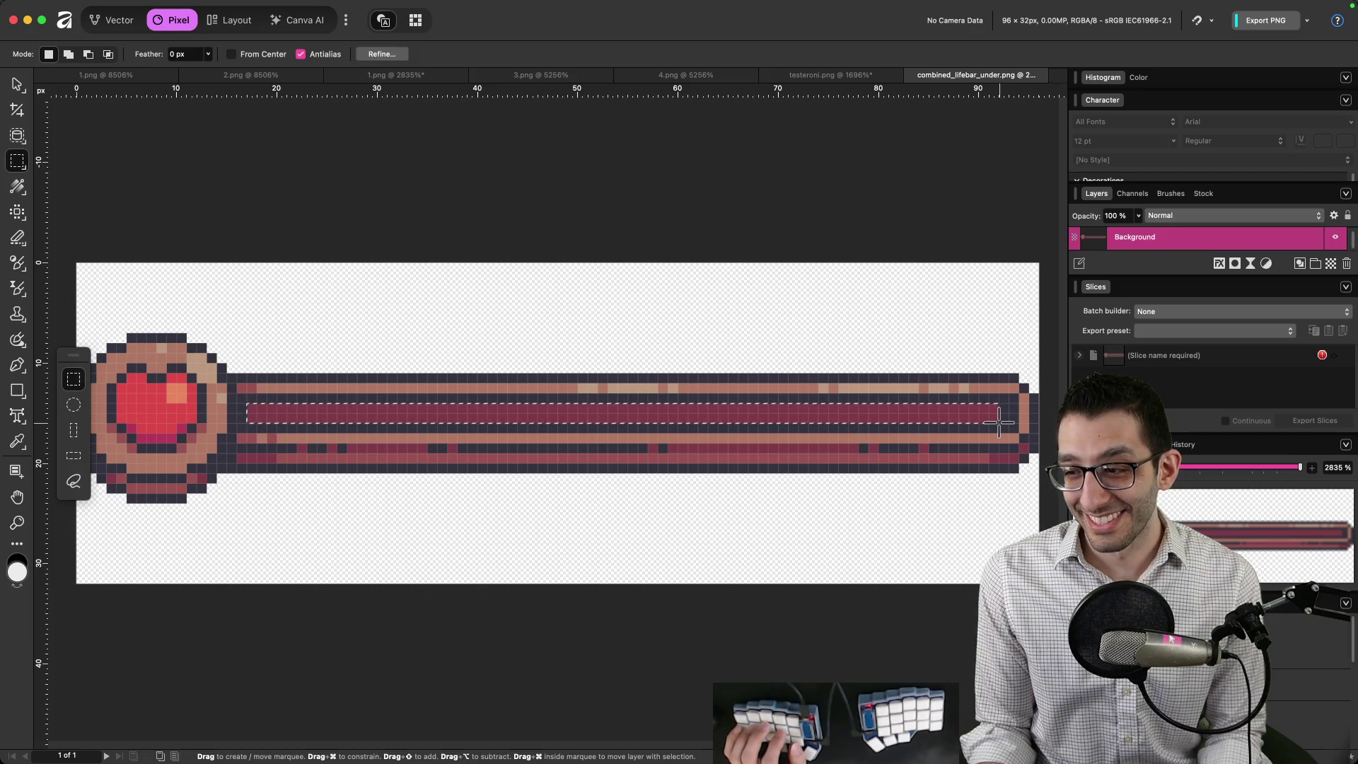
mouse_move(425, 763)
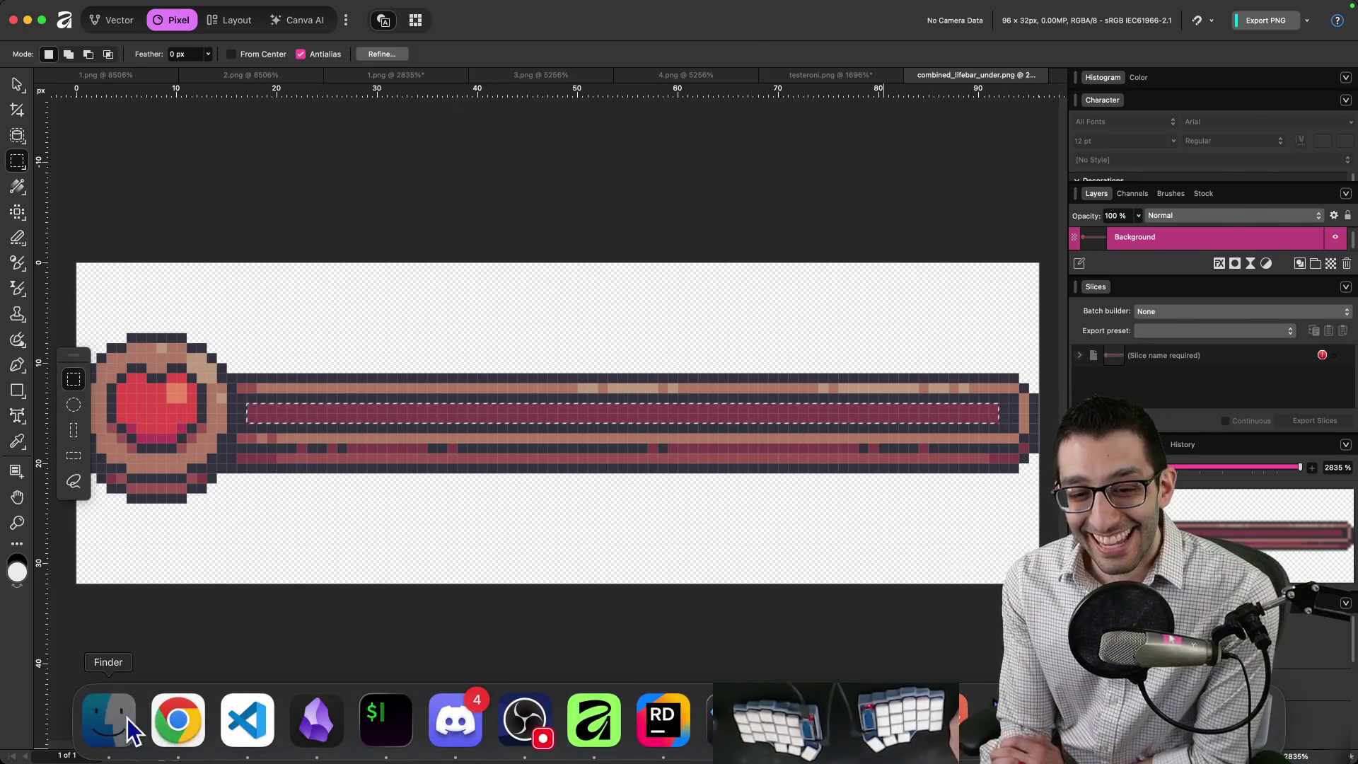
Check combined_lifebar_under.png's file details in Finder, then go back to the image.
click(130, 729)
right_click(639, 99)
click(668, 164)
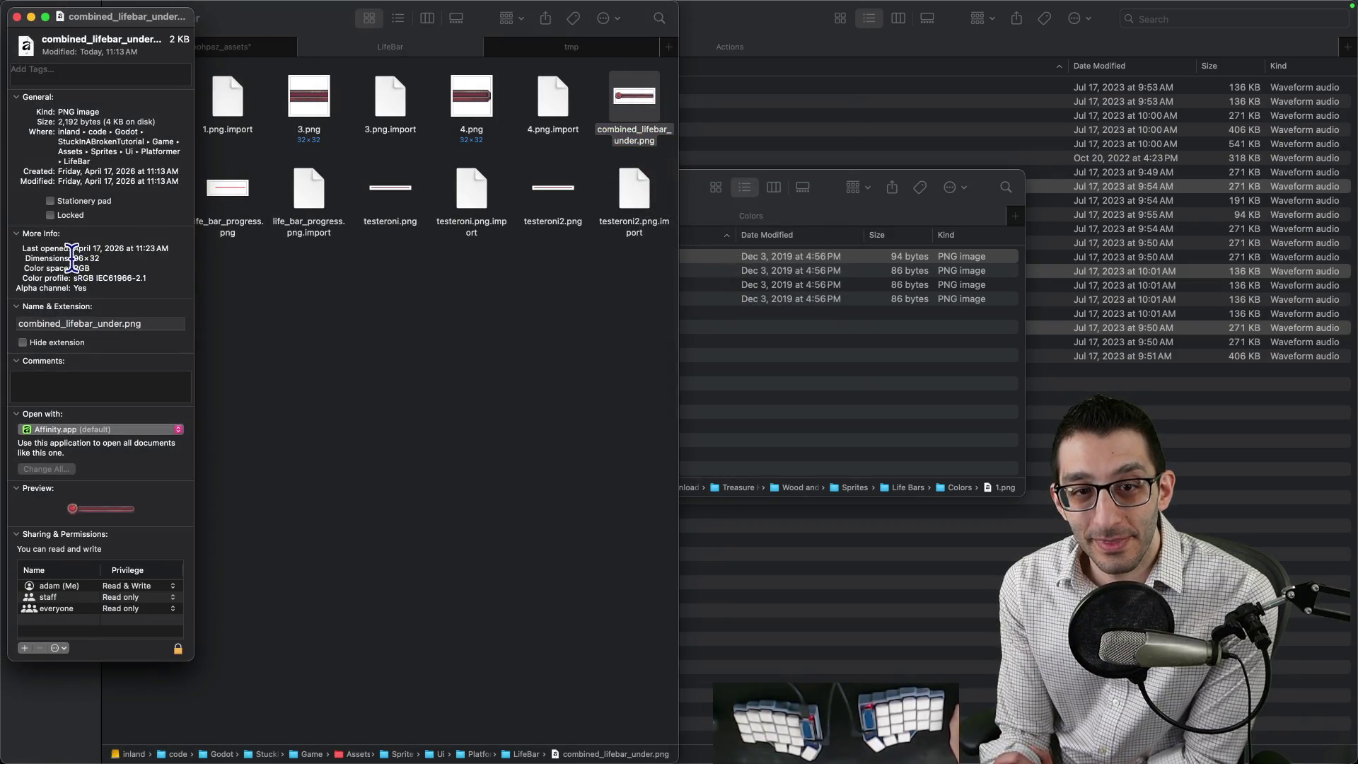
click(17, 17)
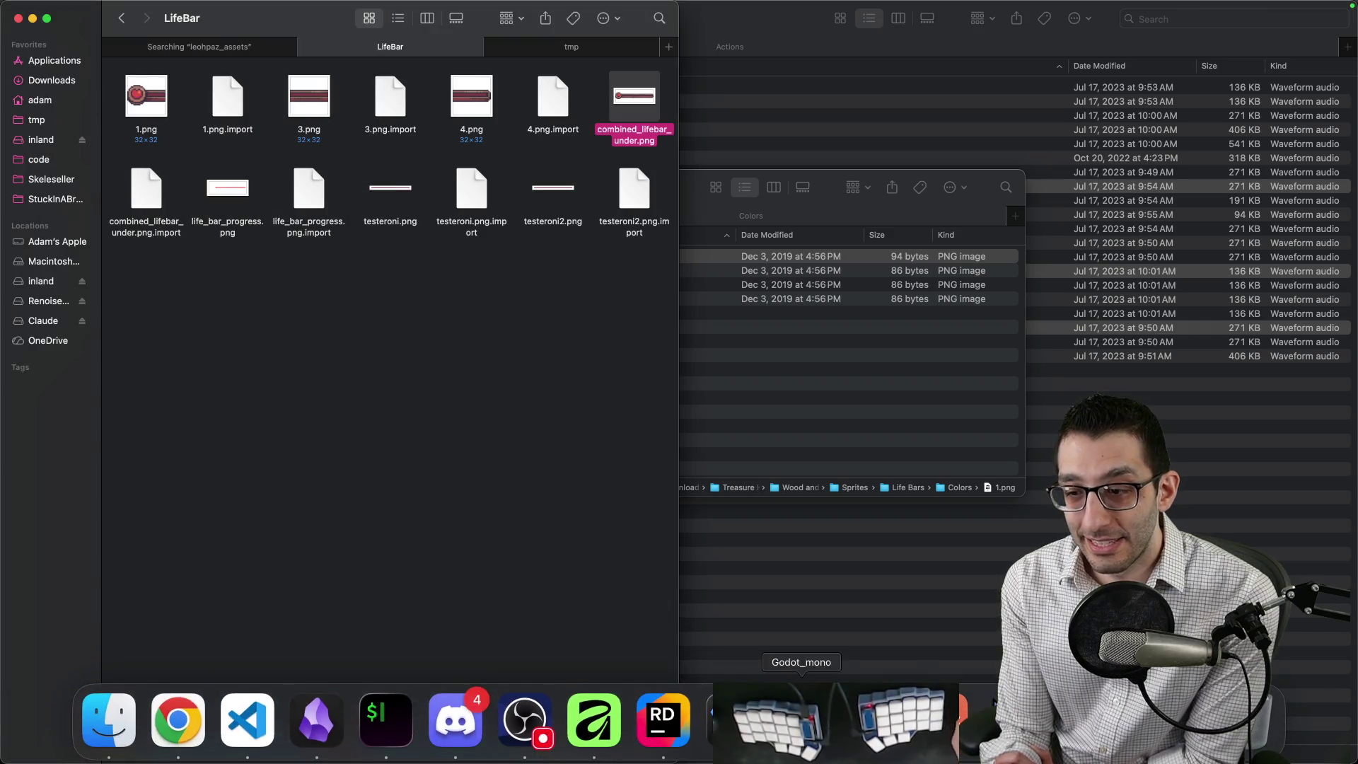
click(594, 720)
Close all open Affinity documents, discarding unsaved changes.
scroll(449, 474, left, 3)
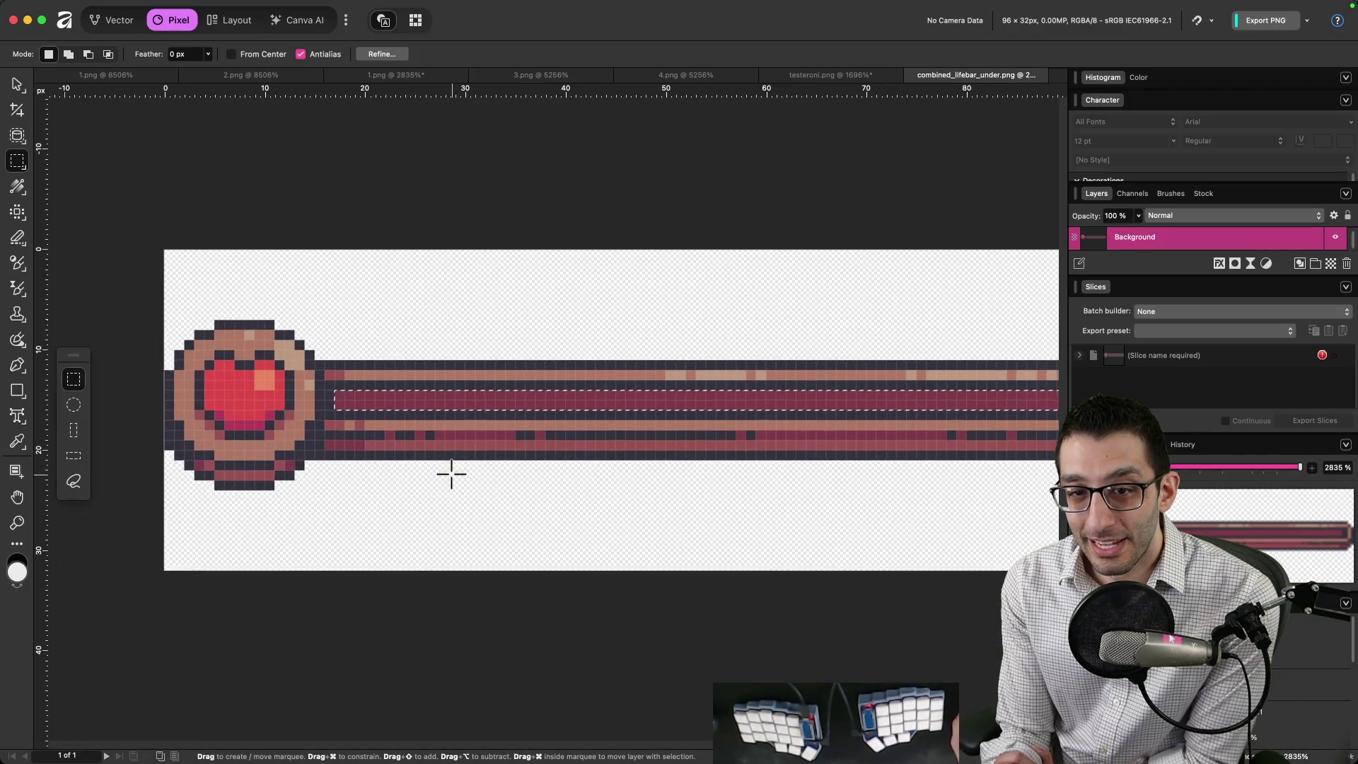
scroll(660, 423, right, 4)
scroll(919, 405, left, 4)
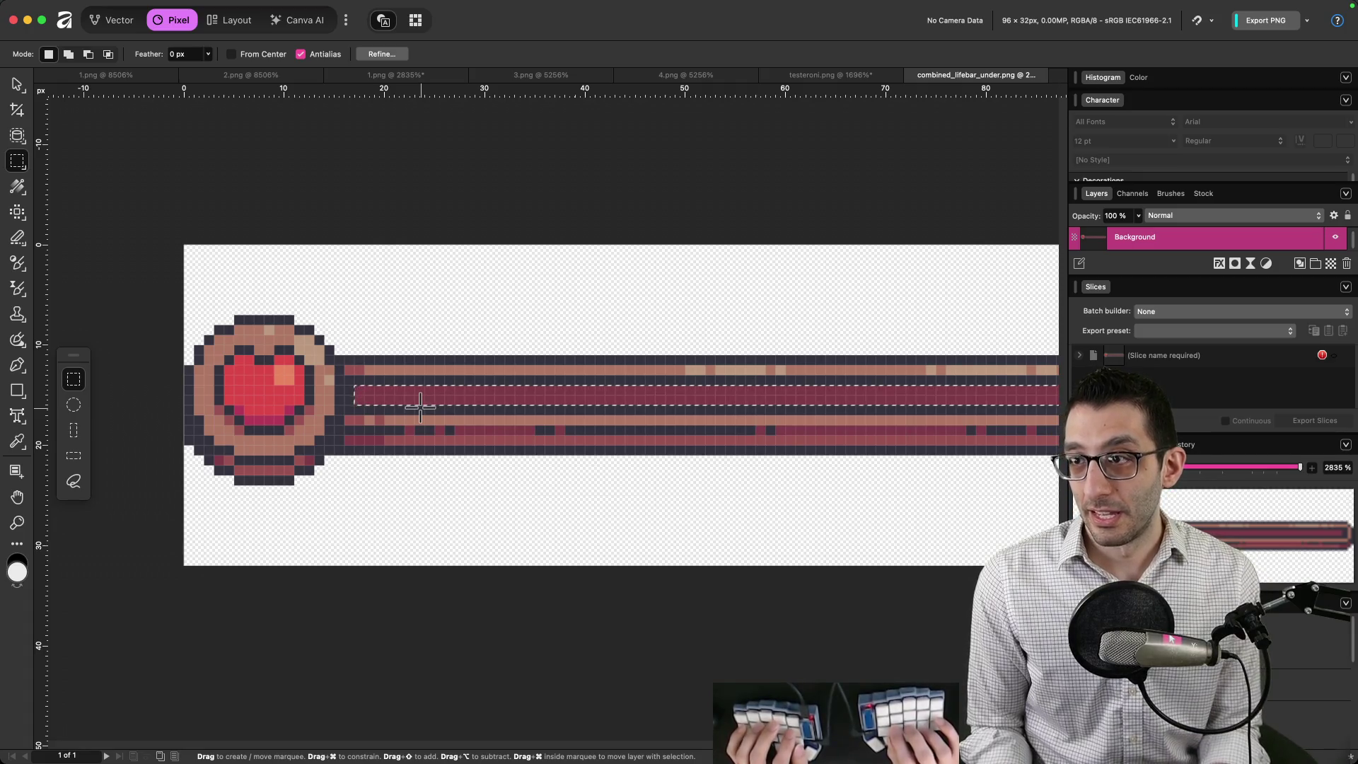
click(74, 4)
click(106, 169)
click(649, 254)
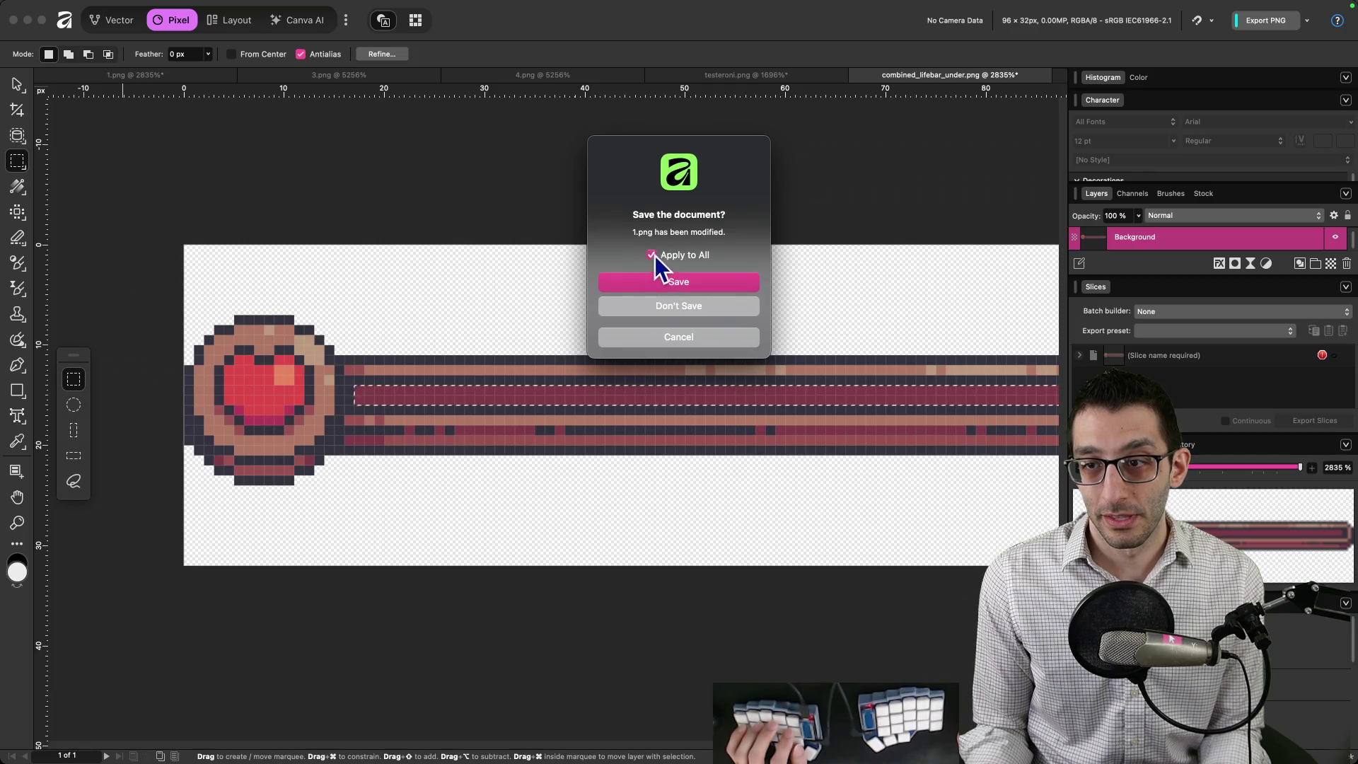
click(658, 312)
Reopen combined_lifebar_under.png with the Rectangular Marquee, then open testeroni2.png from LifeBar.
key(super+o)
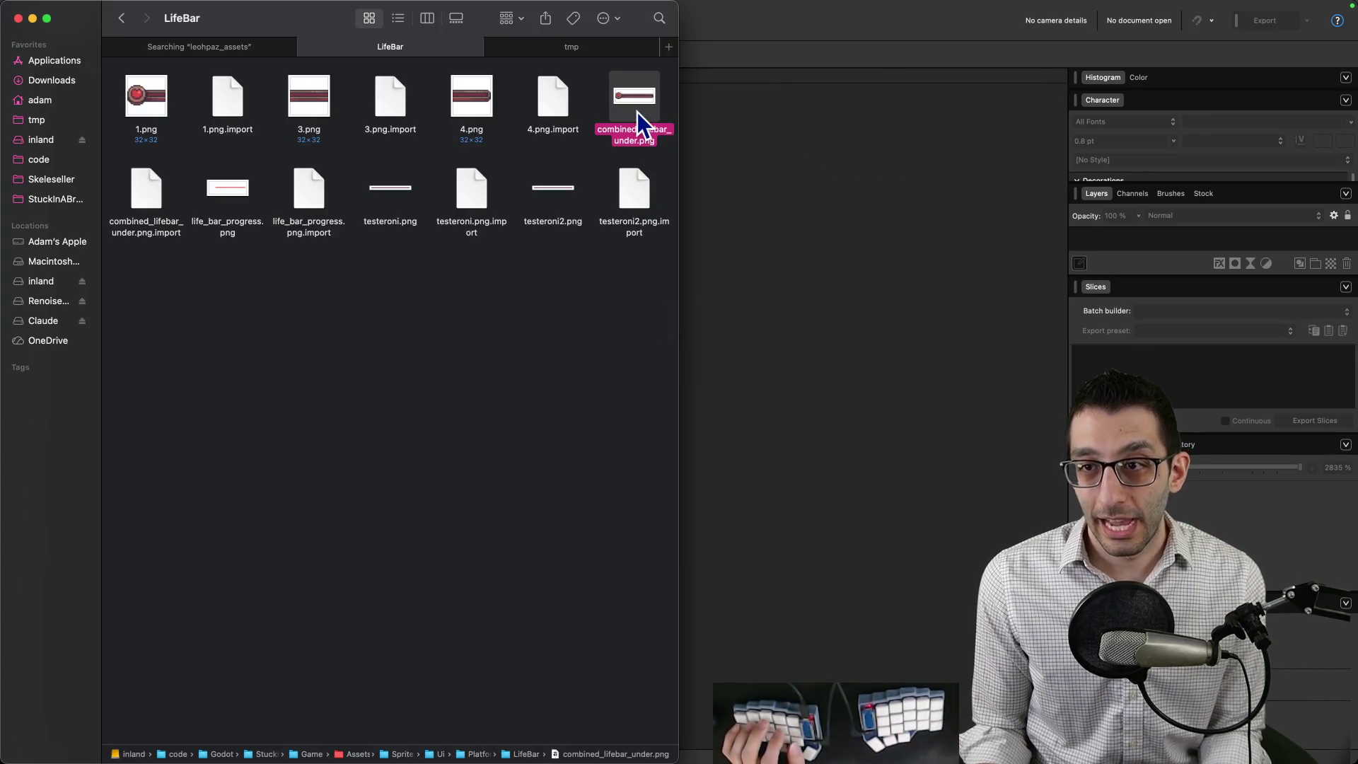
double_click(639, 114)
scroll(592, 168, down, 2)
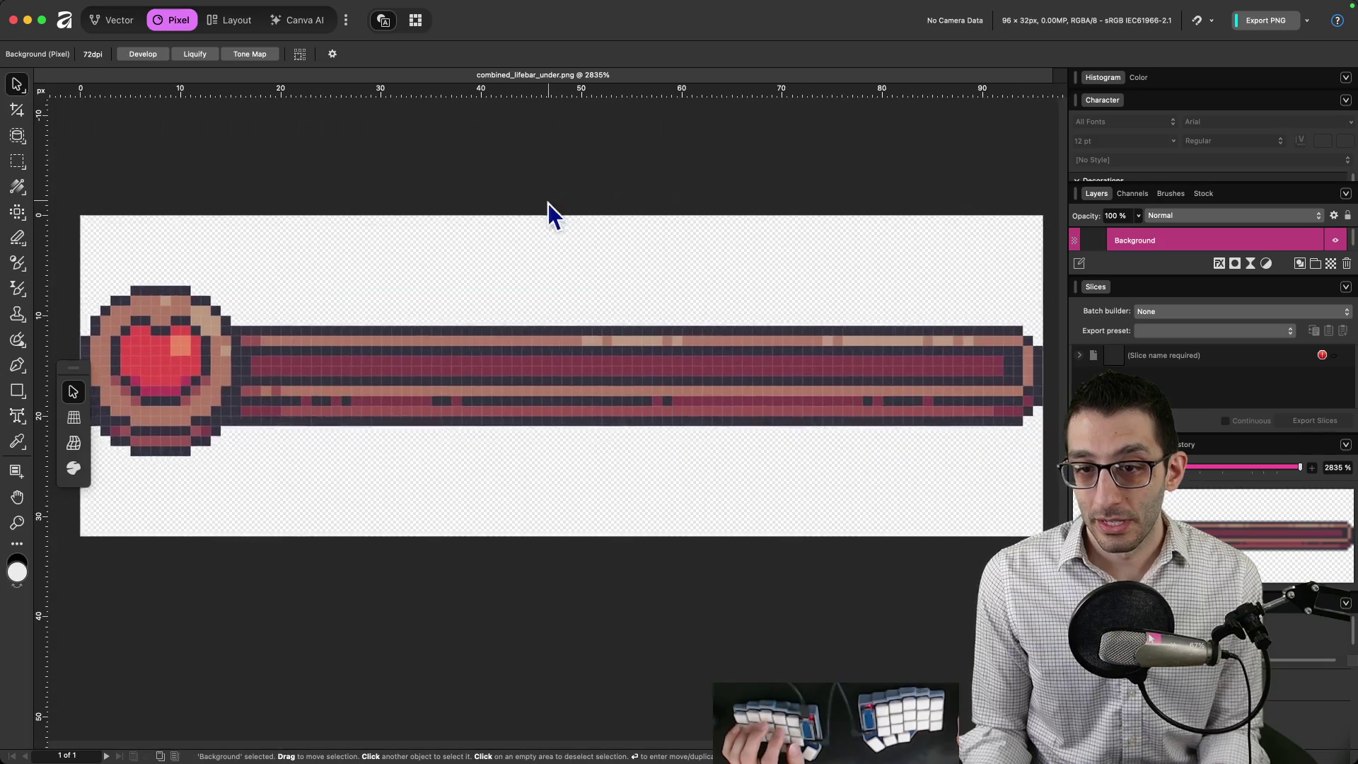
click(17, 161)
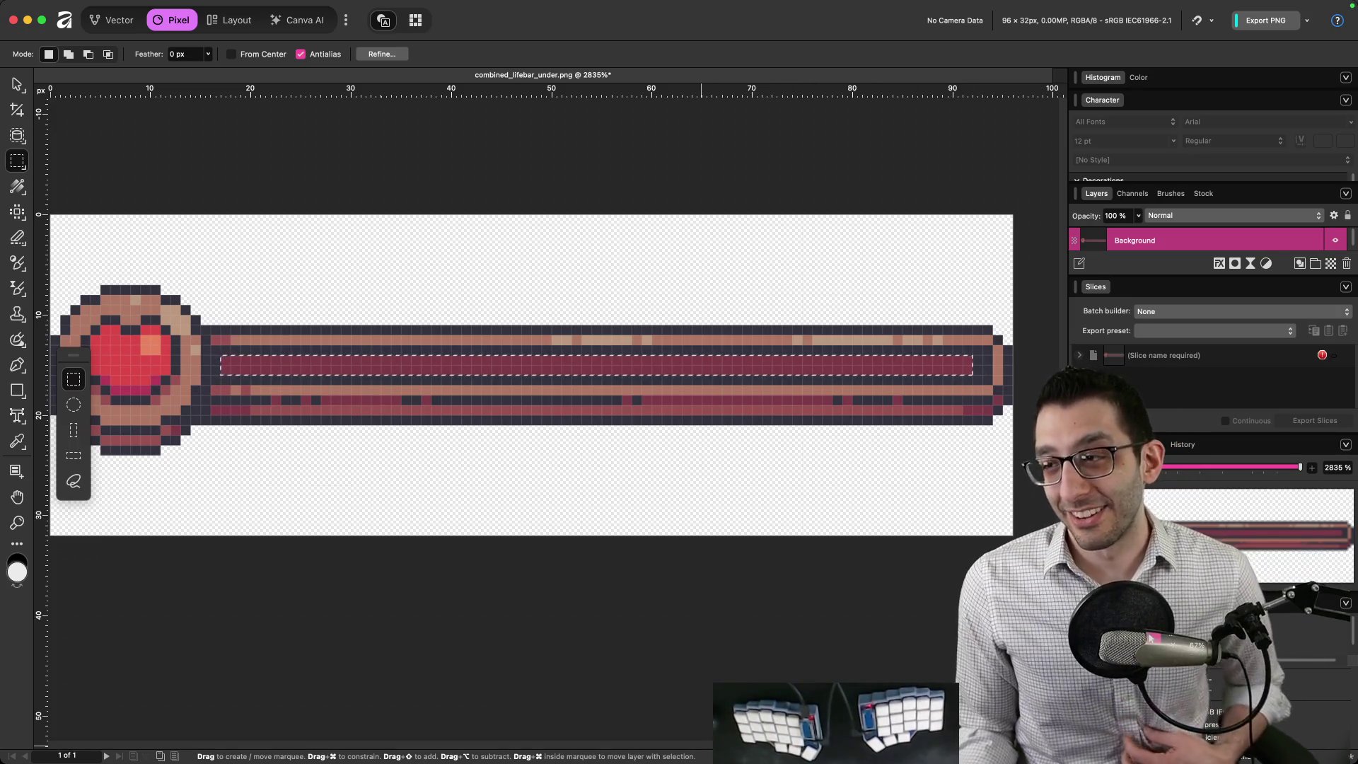
mouse_move(871, 736)
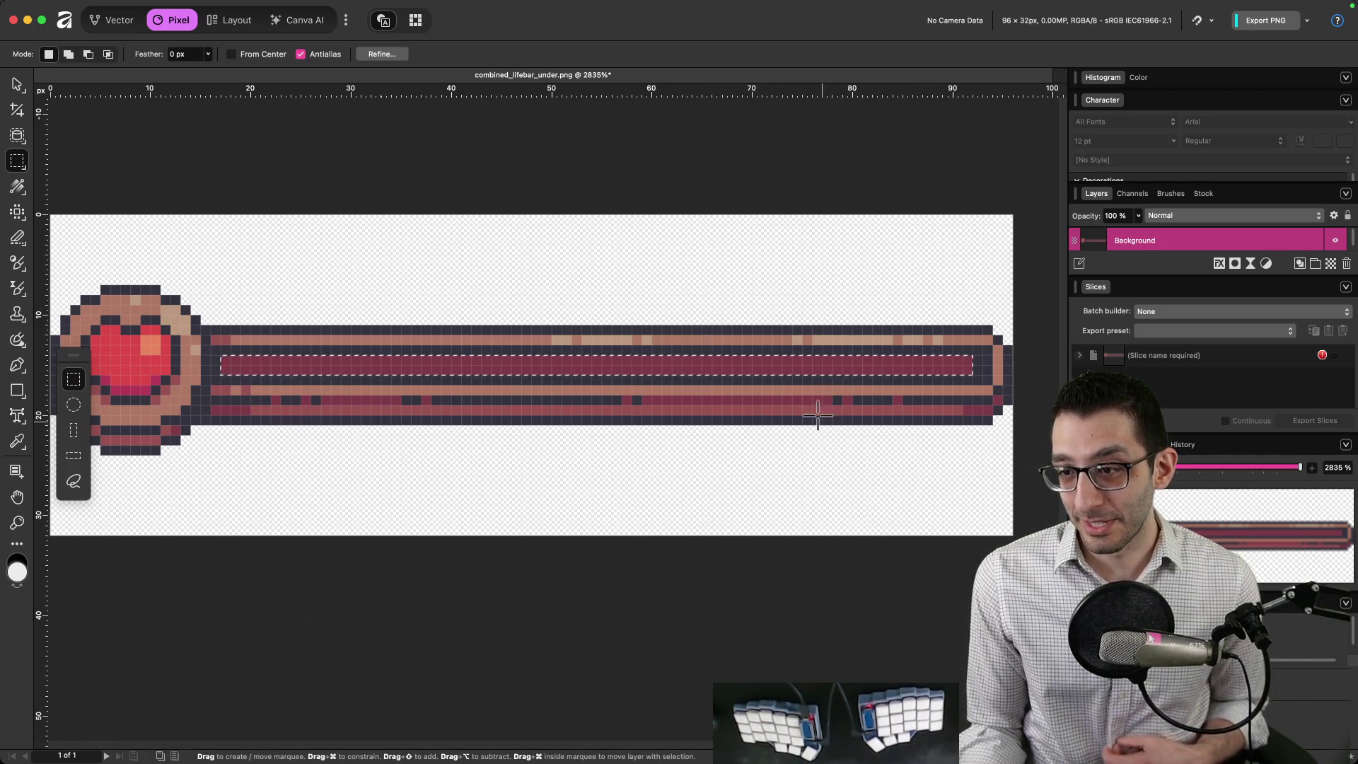
key(super+d)
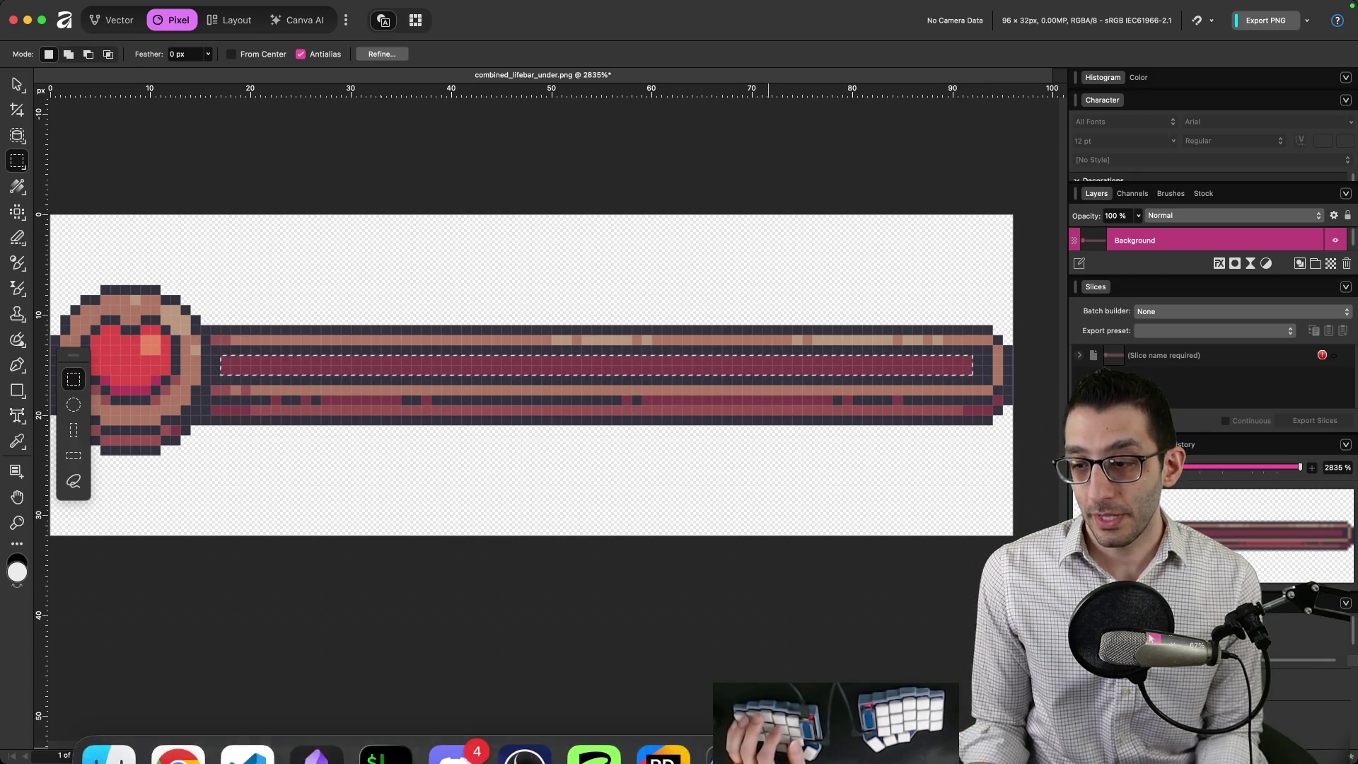
click(108, 721)
double_click(558, 202)
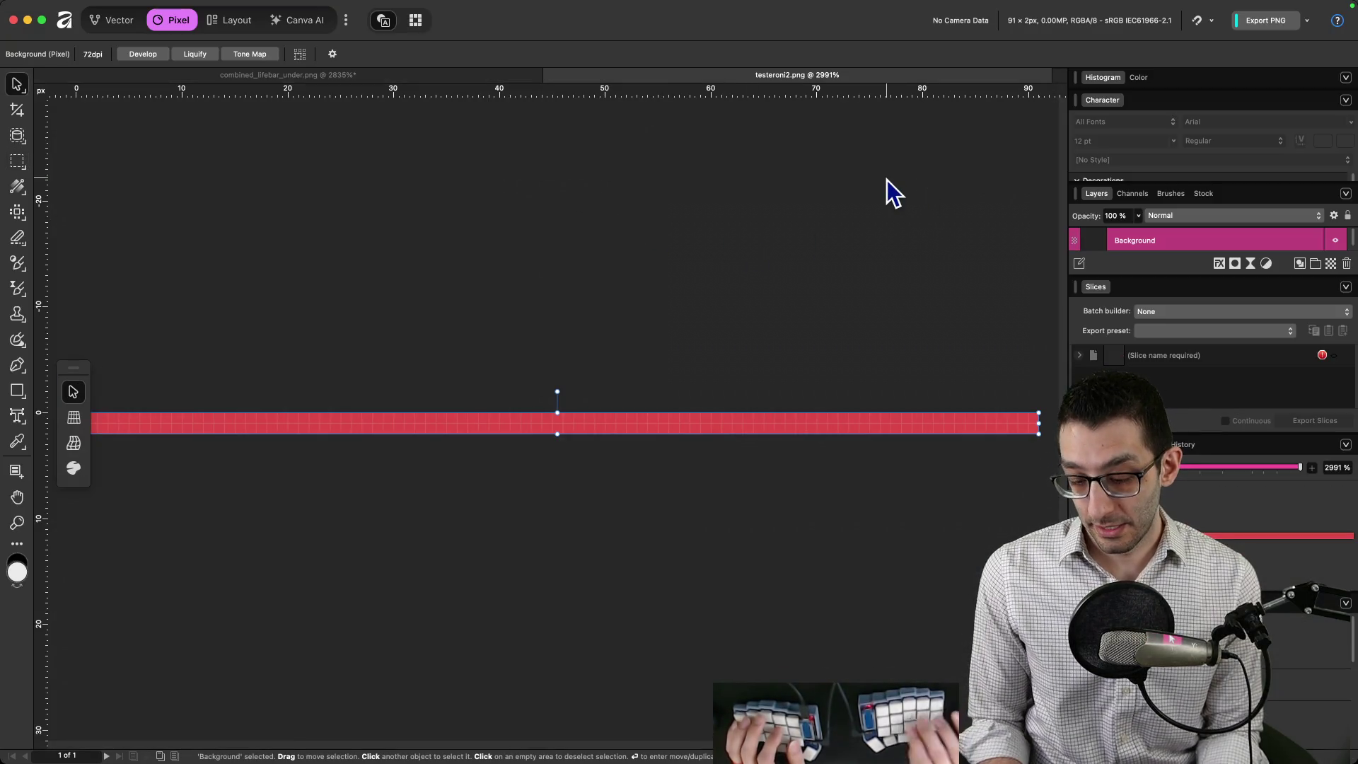
Resize the testeroni2 strip to 75×2 px and export it as testeroni3.png into LifeBar.
key(super+alt+i)
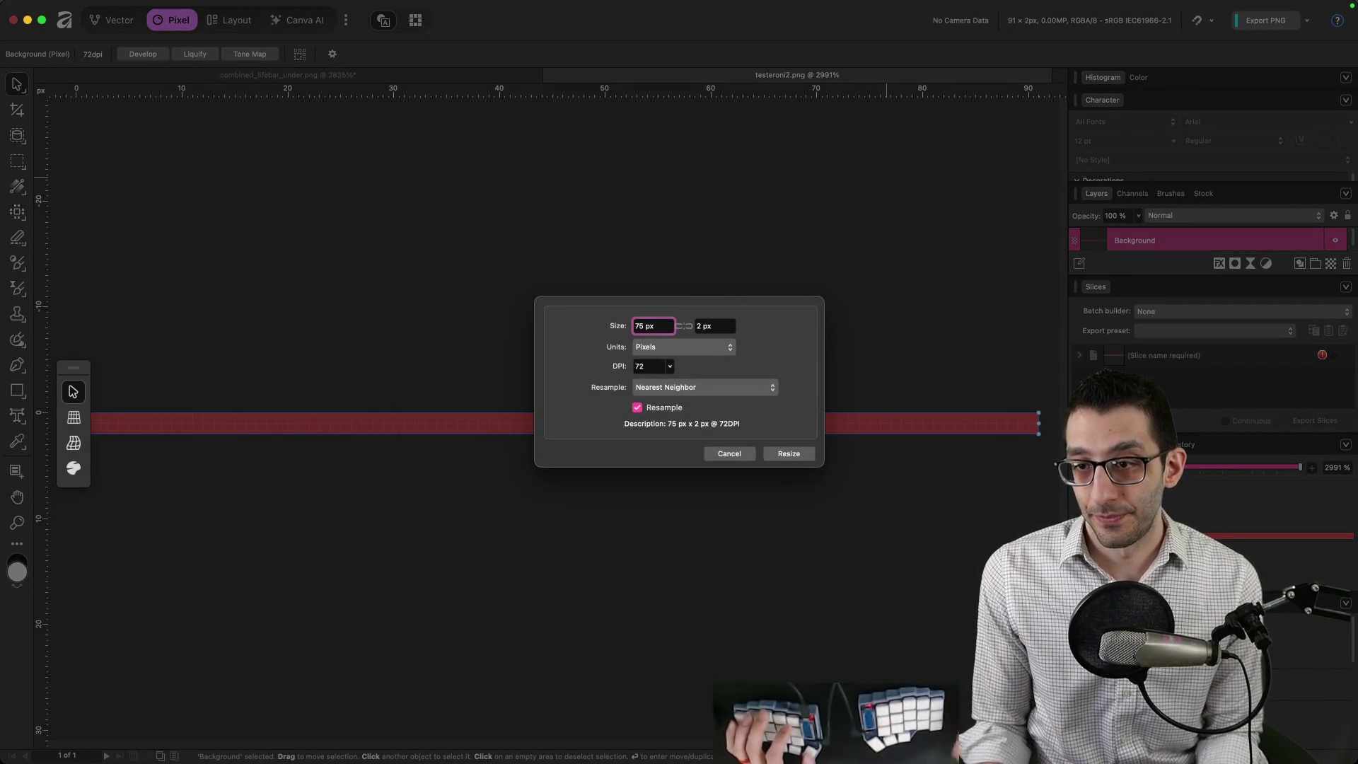
click(787, 456)
click(1308, 21)
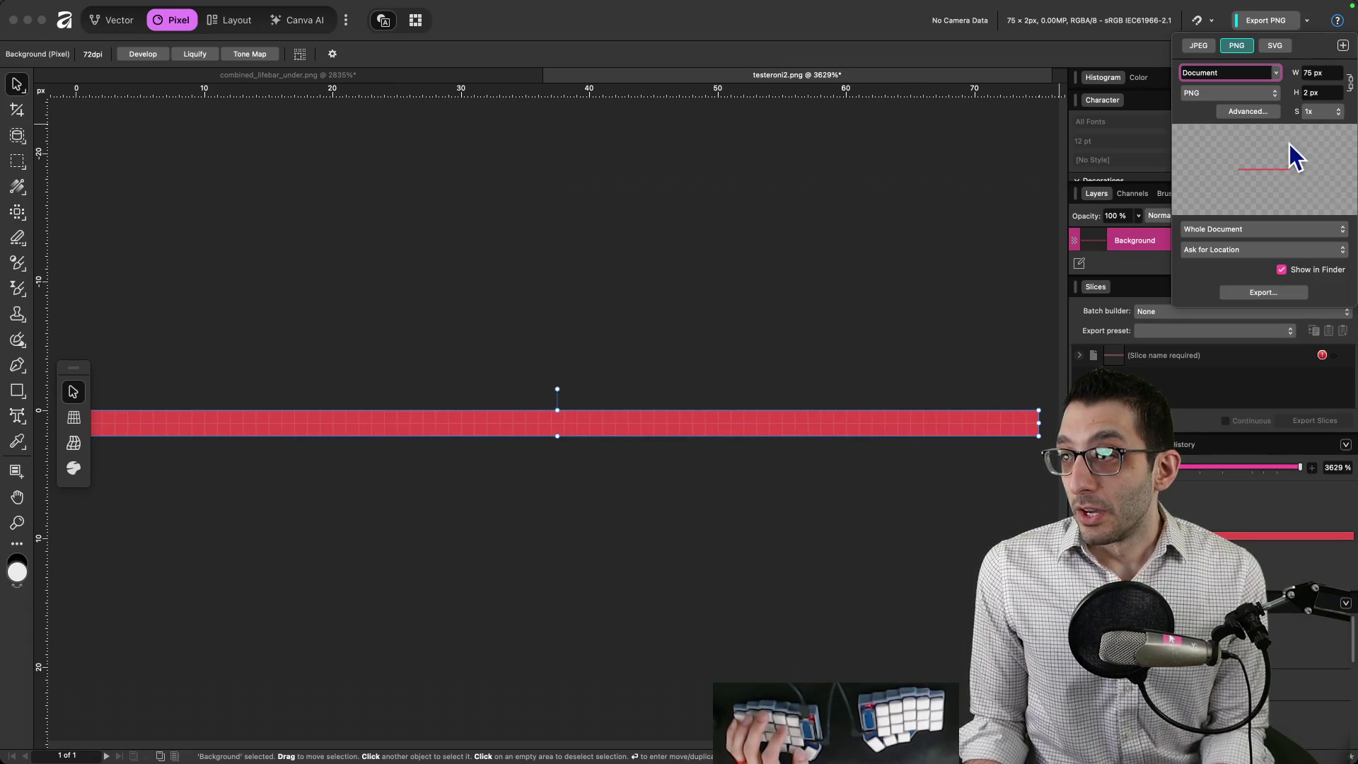
click(1263, 293)
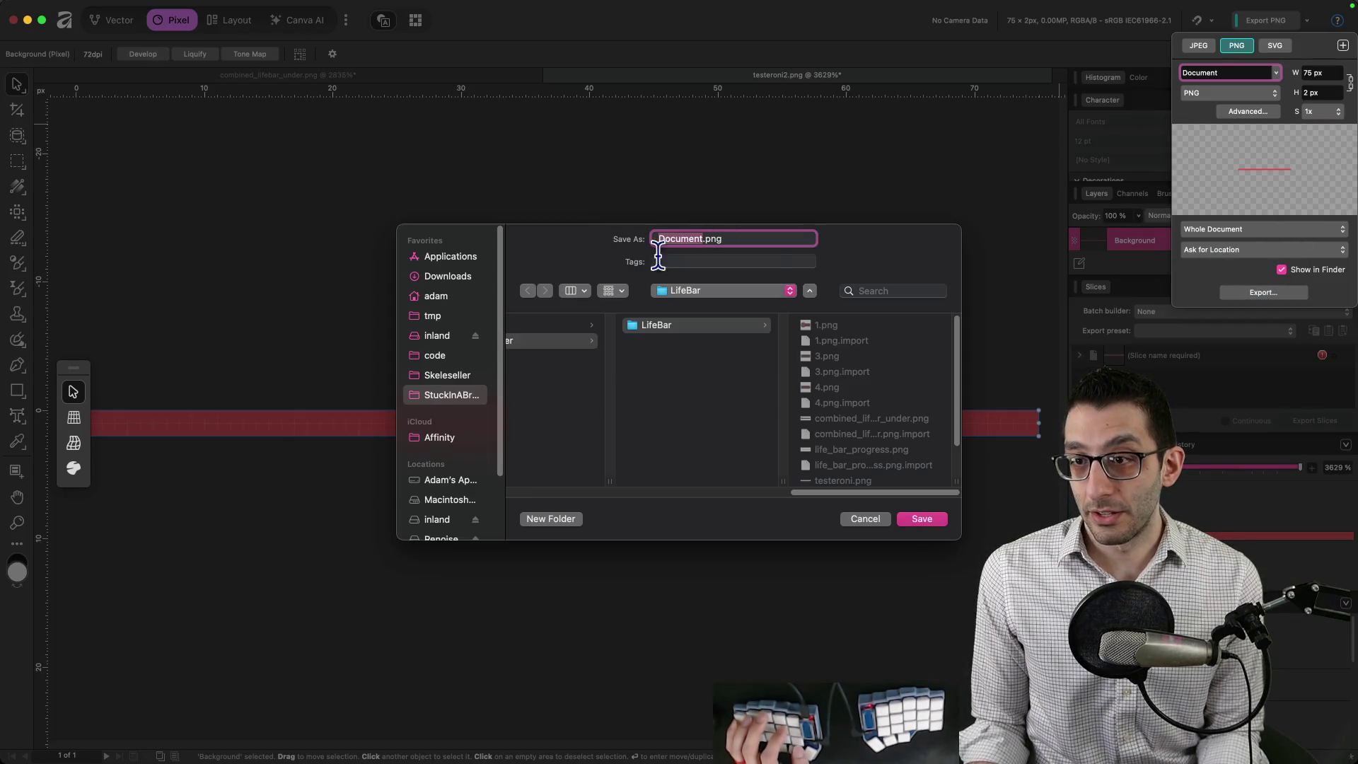
key(Return)
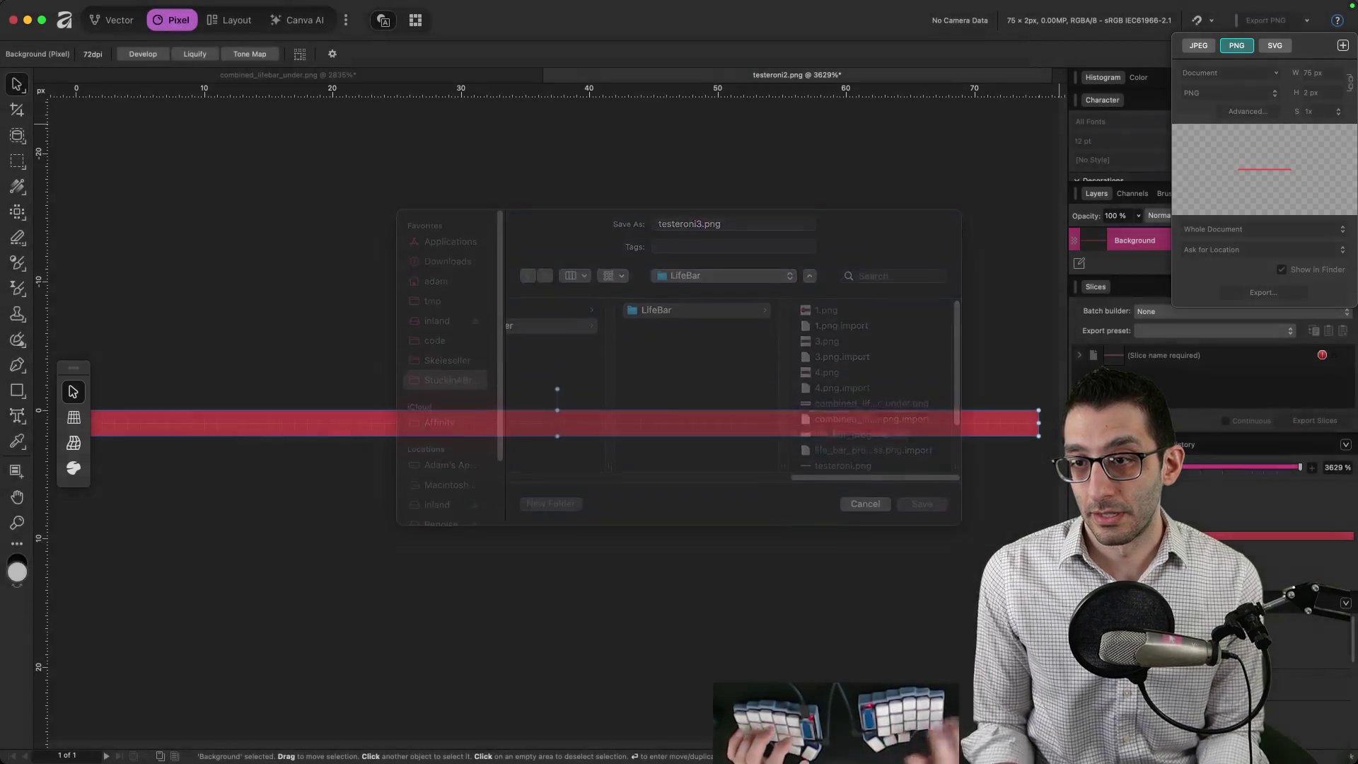
click(920, 742)
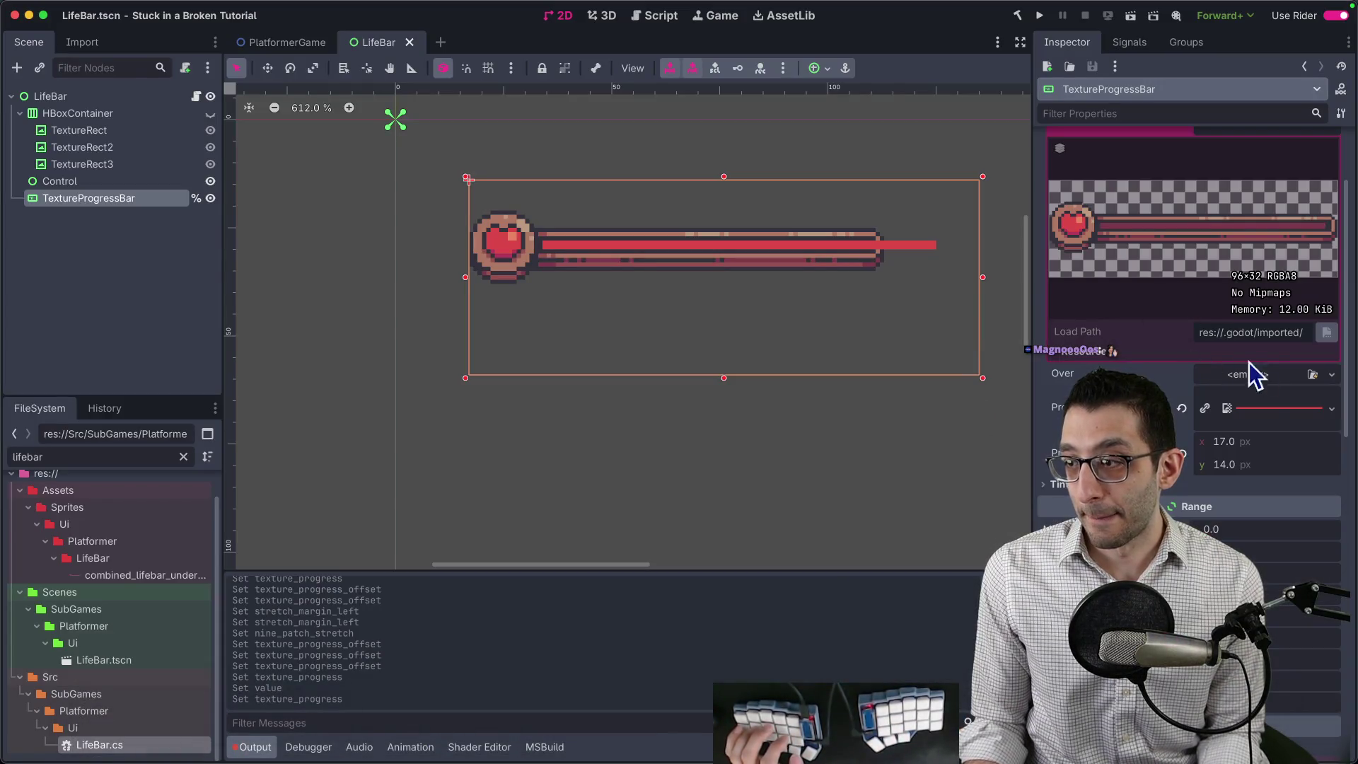
Quick-load testeroni3.png as the Progress texture and lower the bar's Value to about half.
click(1268, 410)
click(1217, 595)
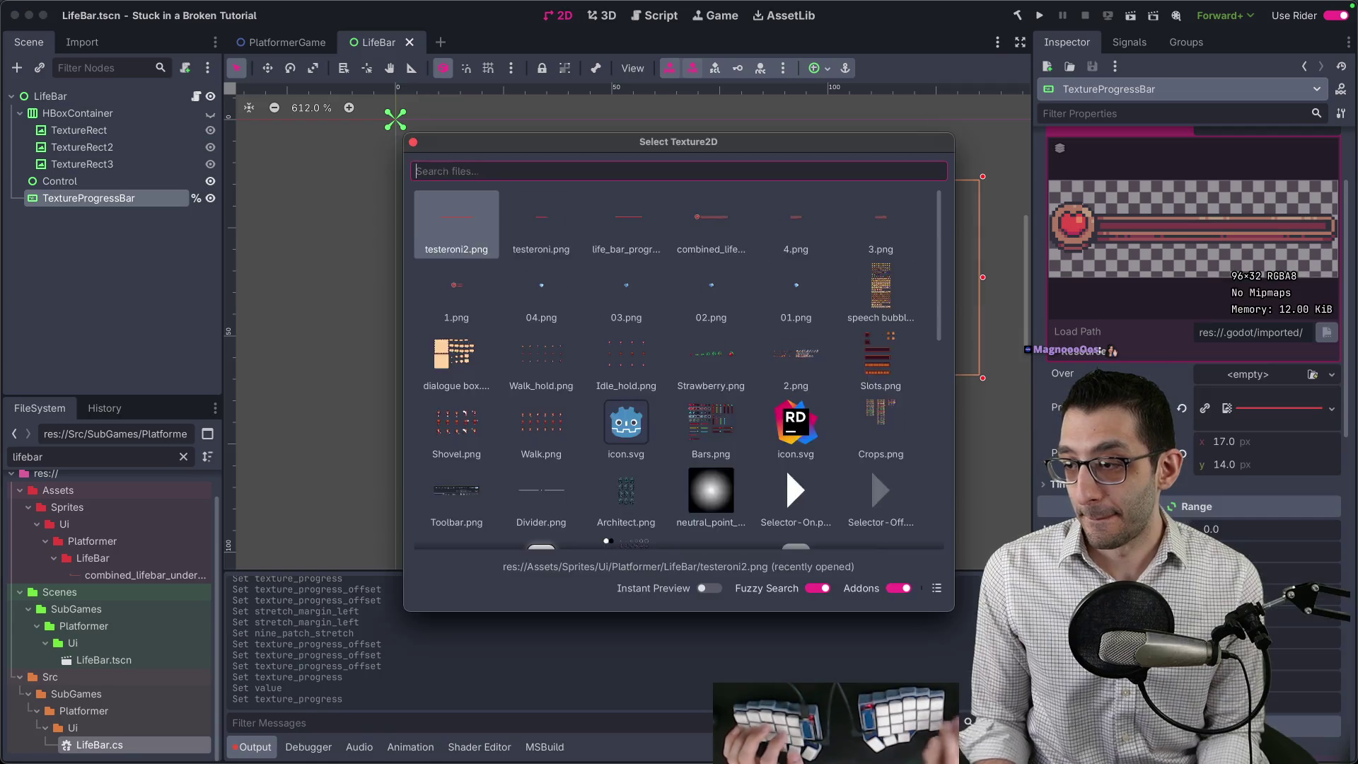
text(t3)
key(Return)
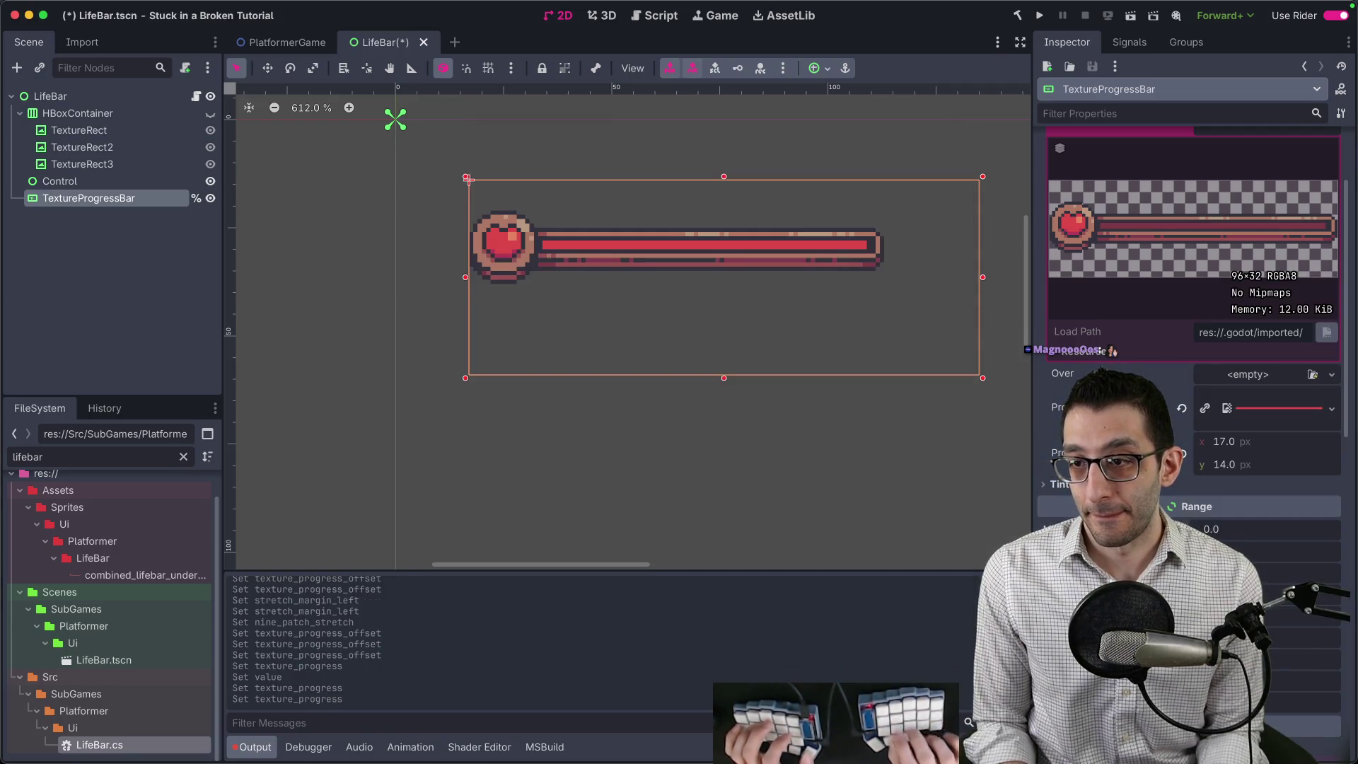
scroll(791, 251, up, 3)
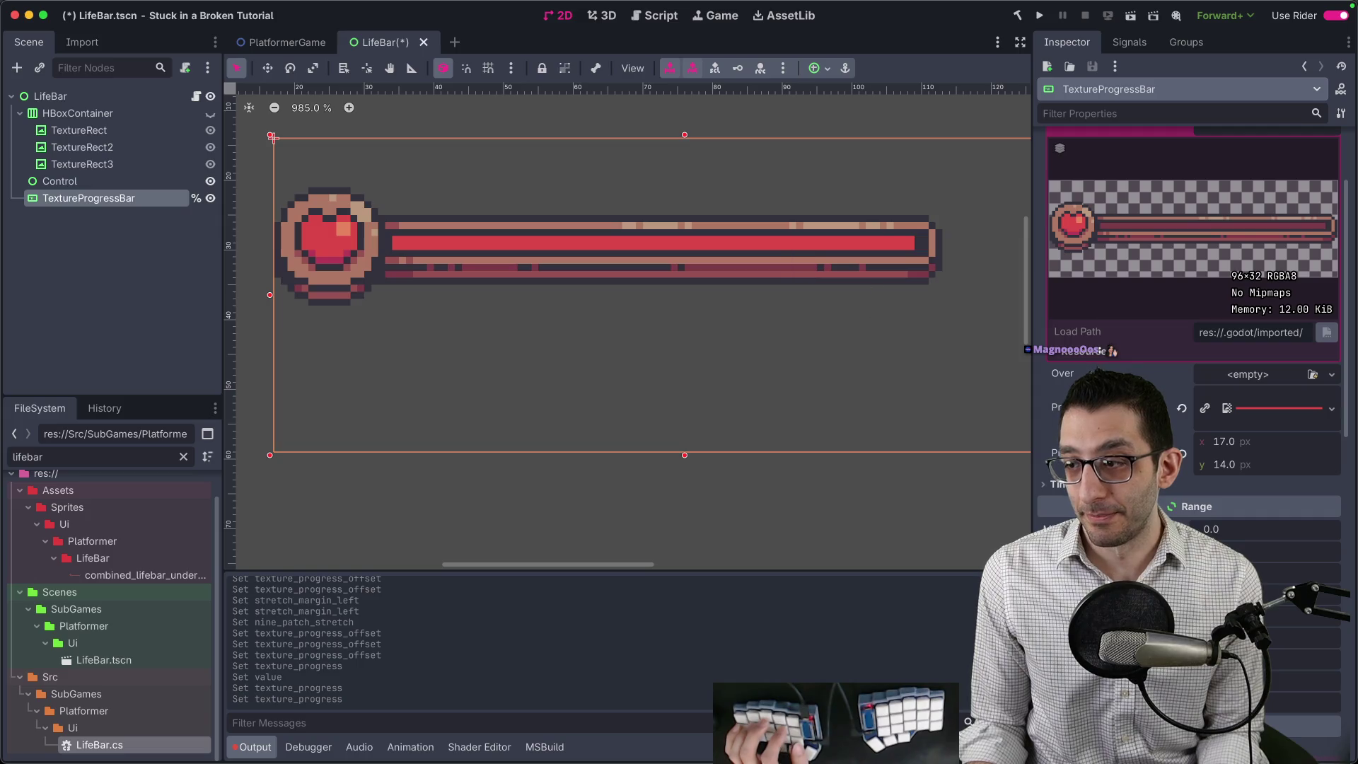
mouse_move(1273, 620)
mouse_down()
mouse_move(1217, 620)
mouse_move(1274, 620)
mouse_up()
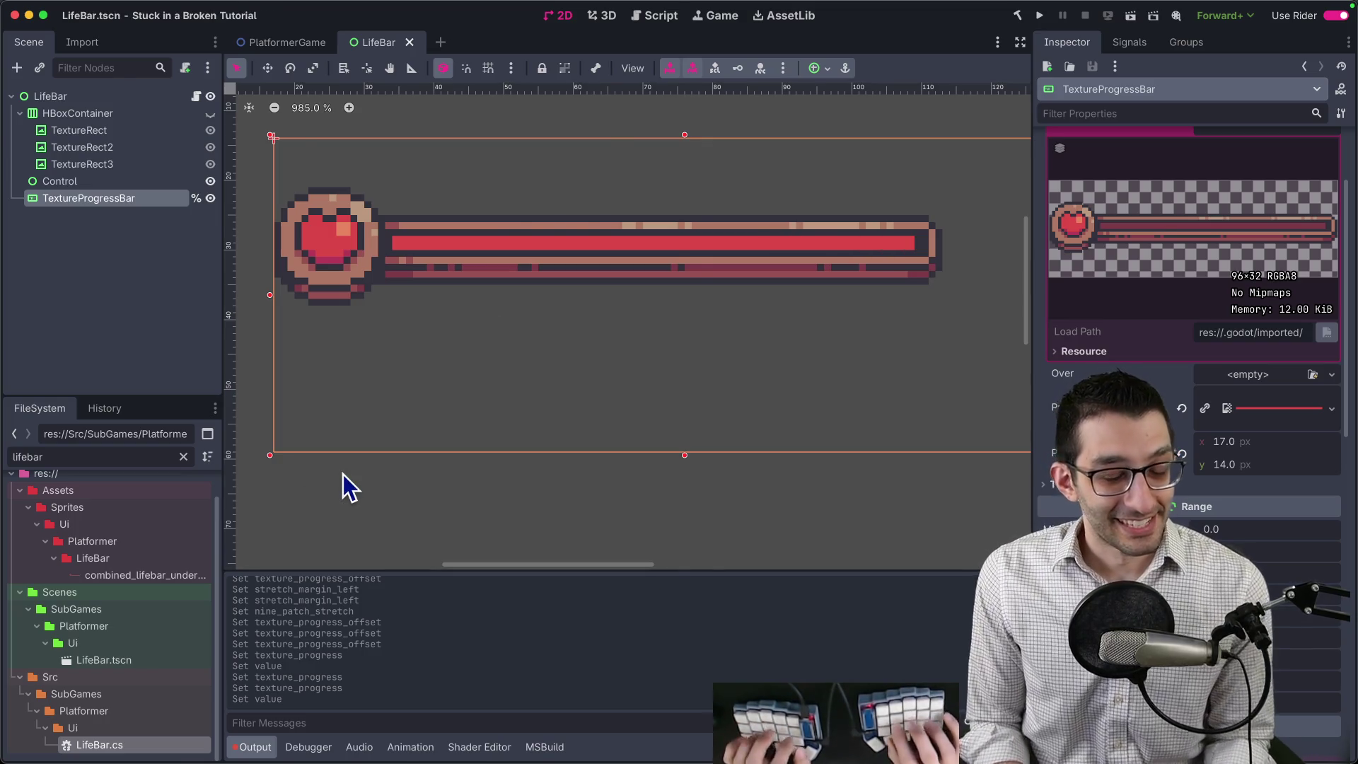
Clear the lifebar filter in FileSystem and browse to the Ui/Platformer LifeBar folder.
key(super+Tab)
key(super+Tab)
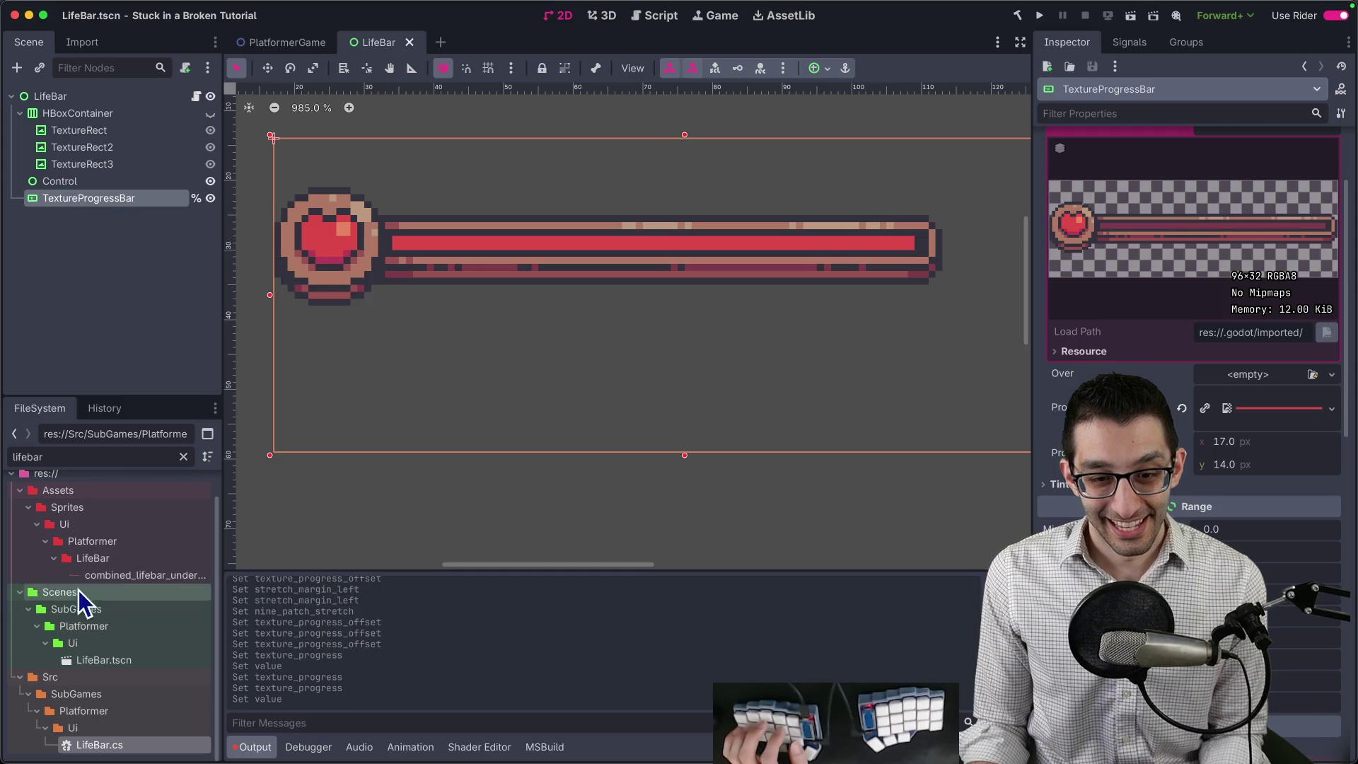
key(BackSpace)
scroll(116, 603, down, 10)
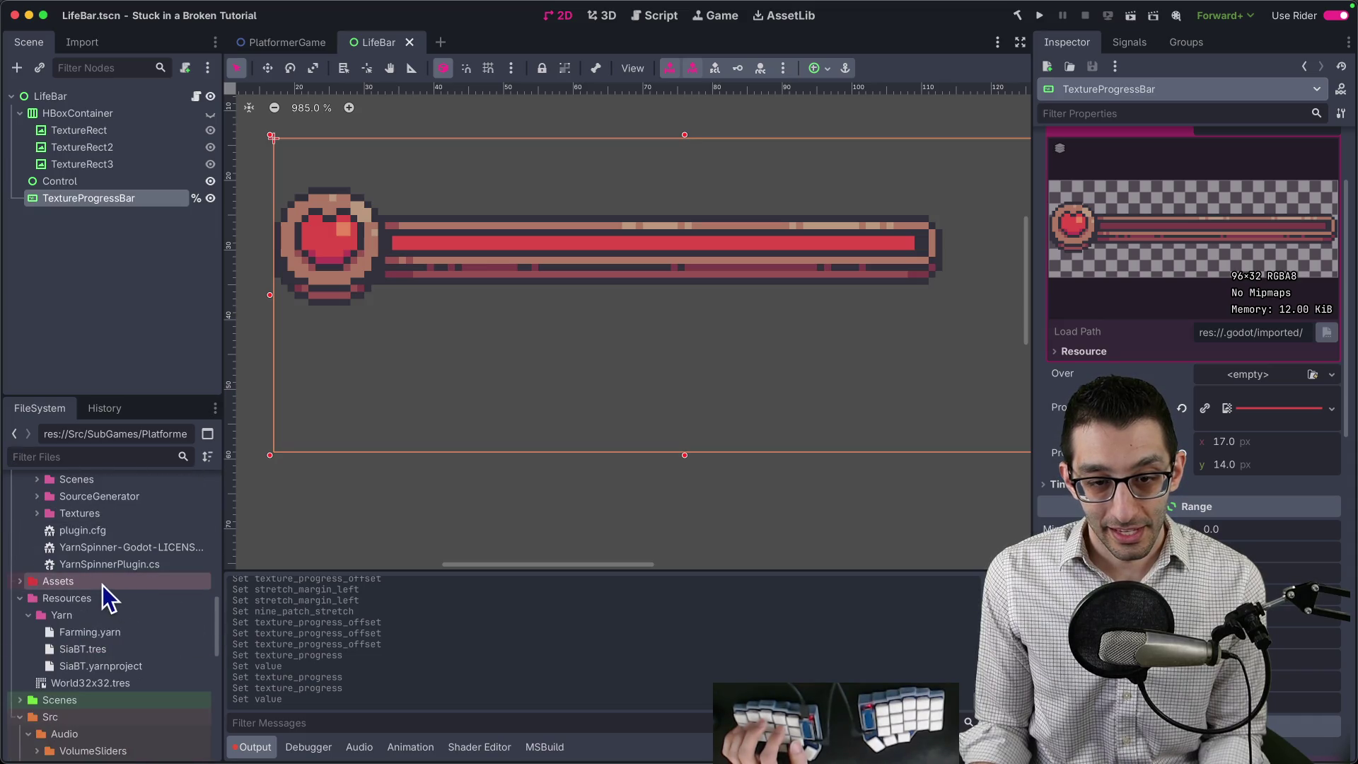
scroll(114, 606, down, 3)
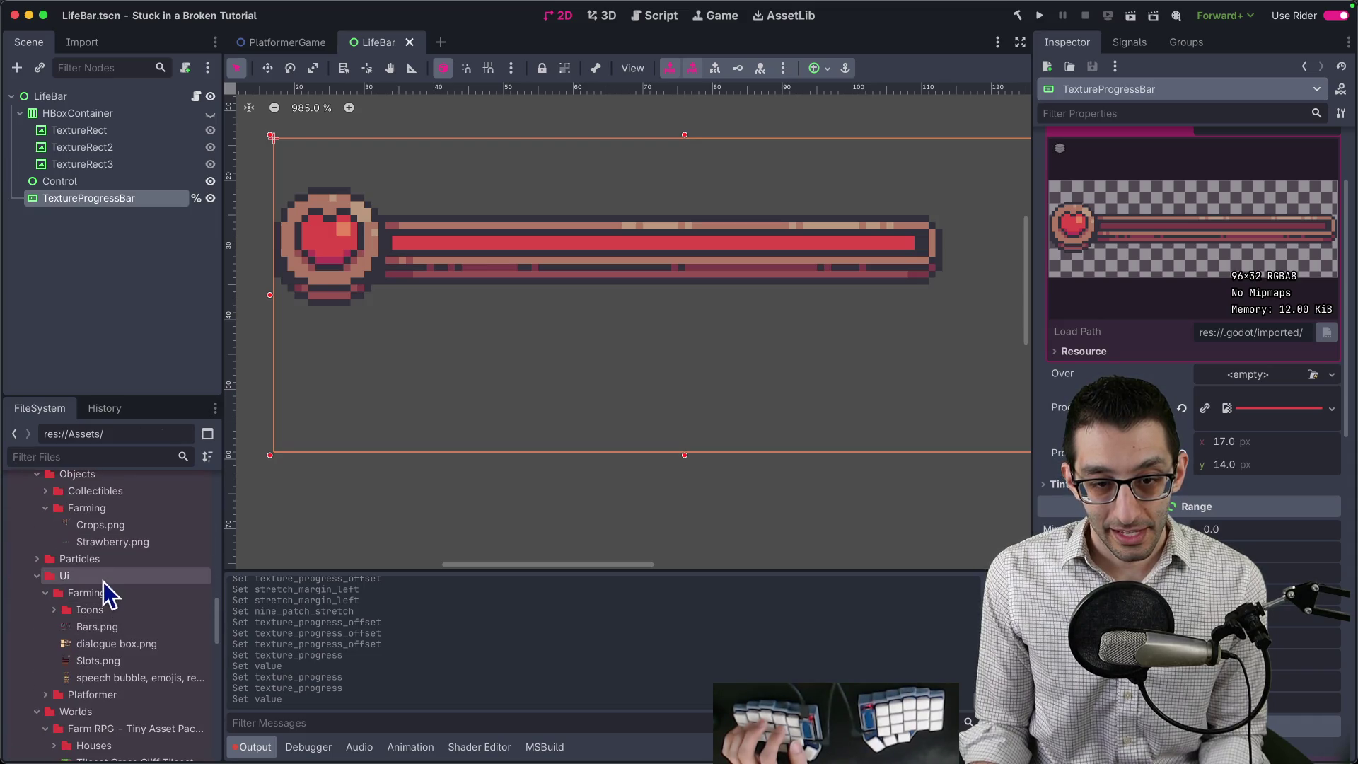
scroll(117, 616, down, 2)
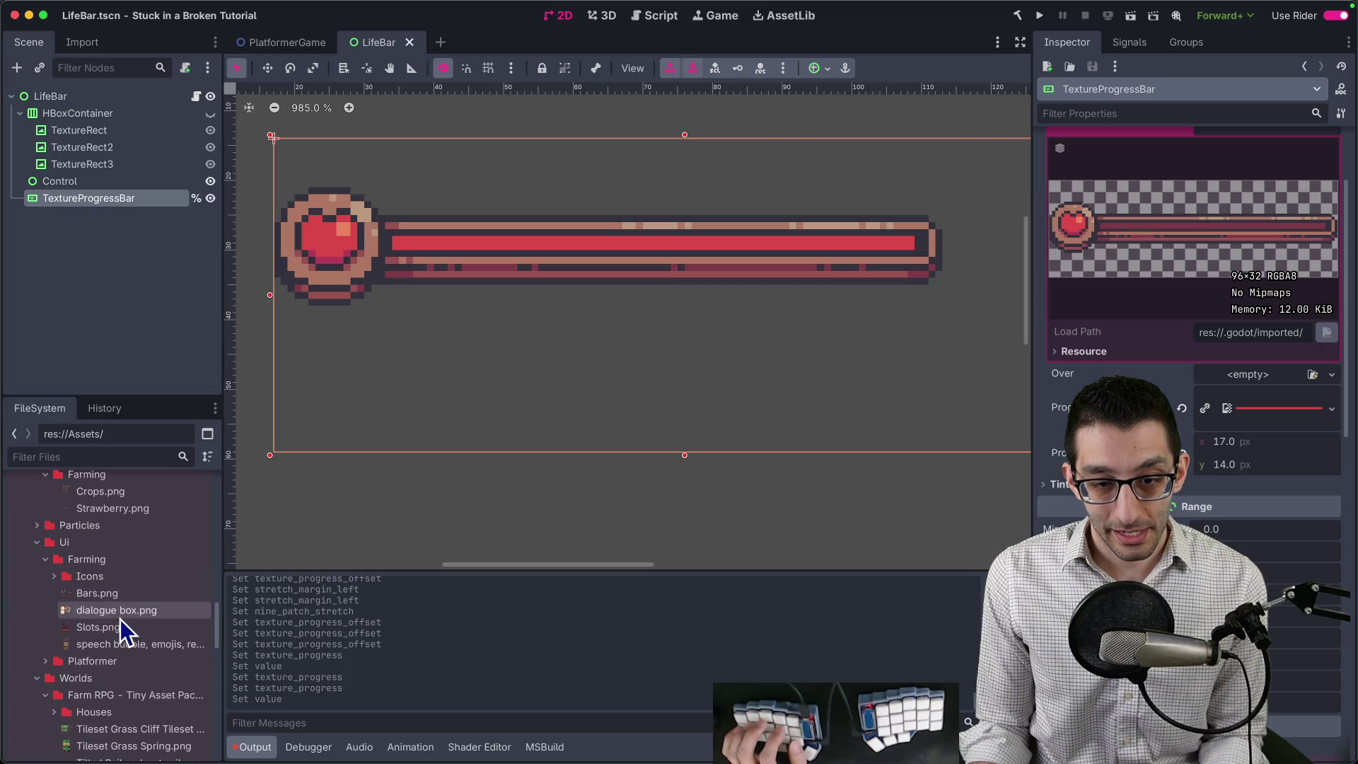
scroll(124, 608, up, 3)
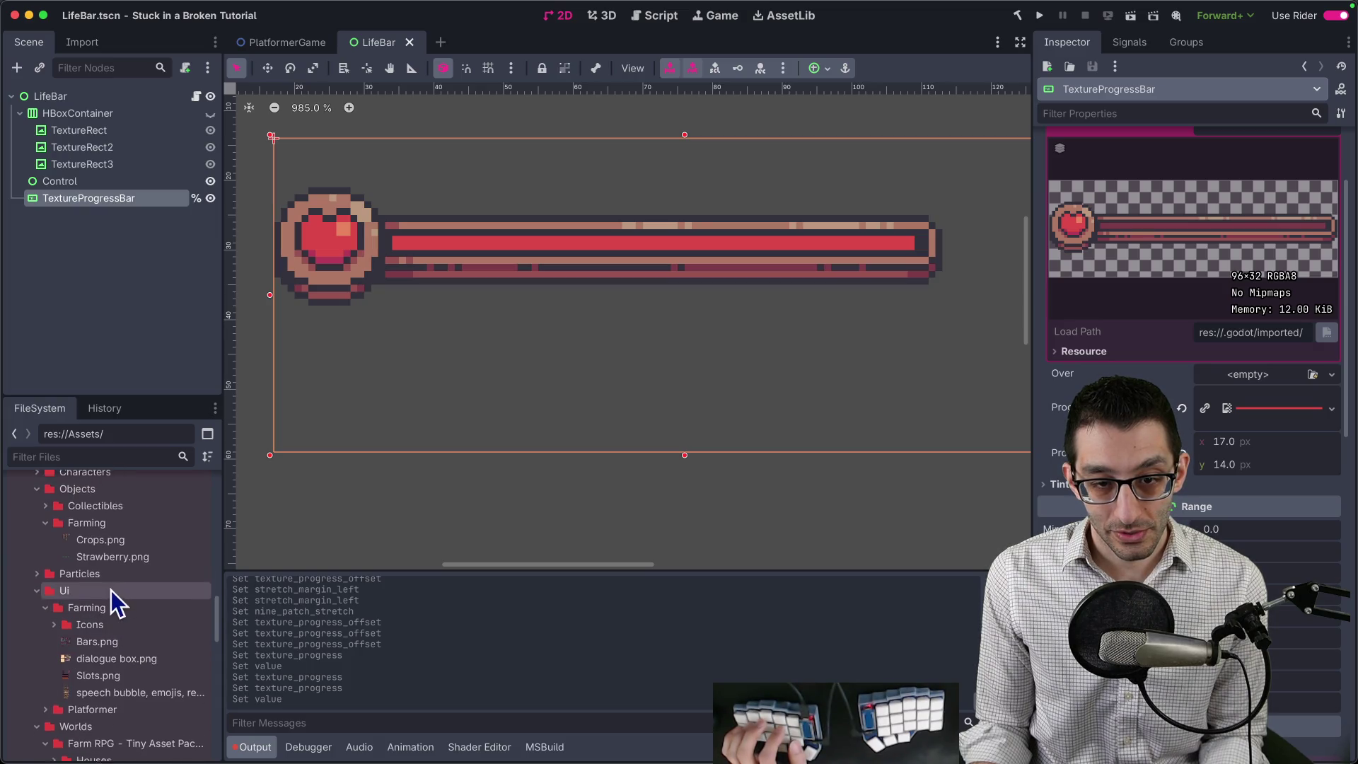
scroll(112, 590, up, 3)
scroll(106, 562, down, 5)
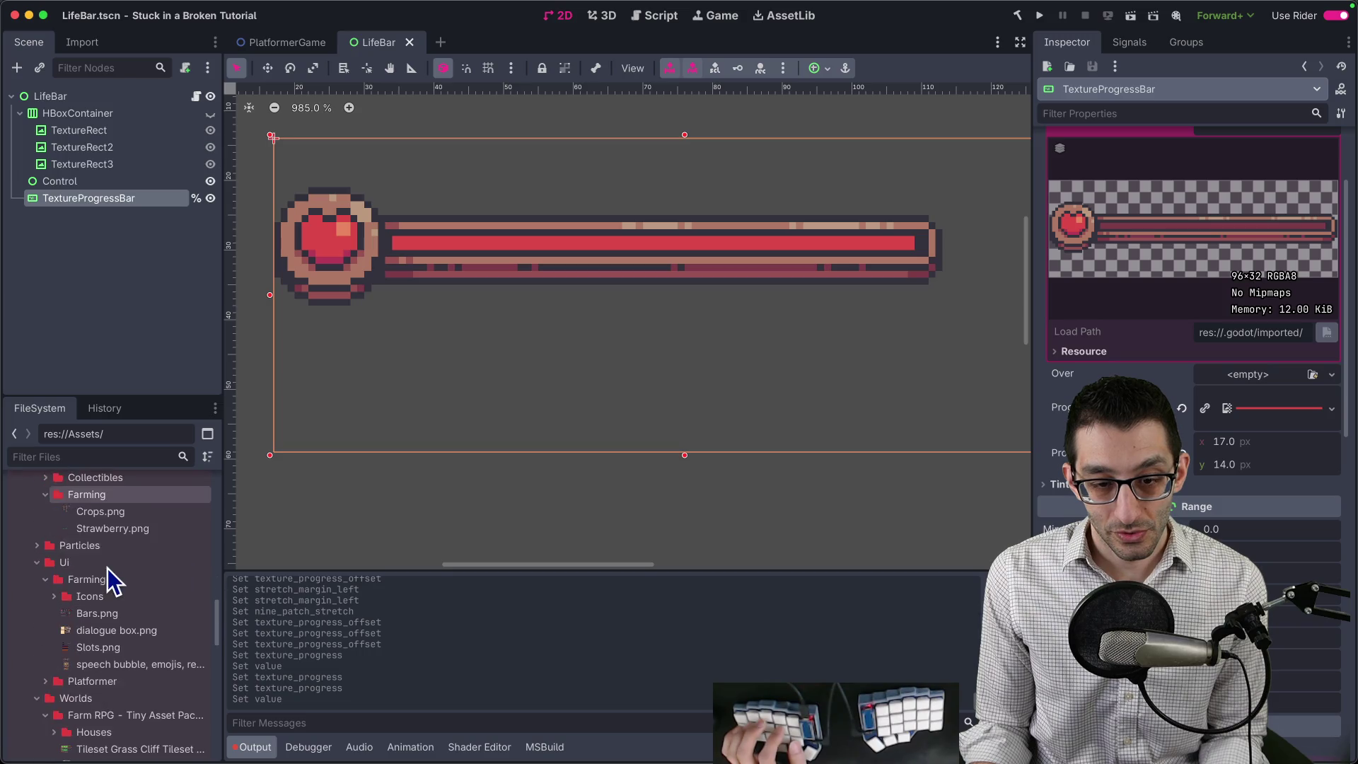
click(90, 633)
scroll(89, 630, down, 5)
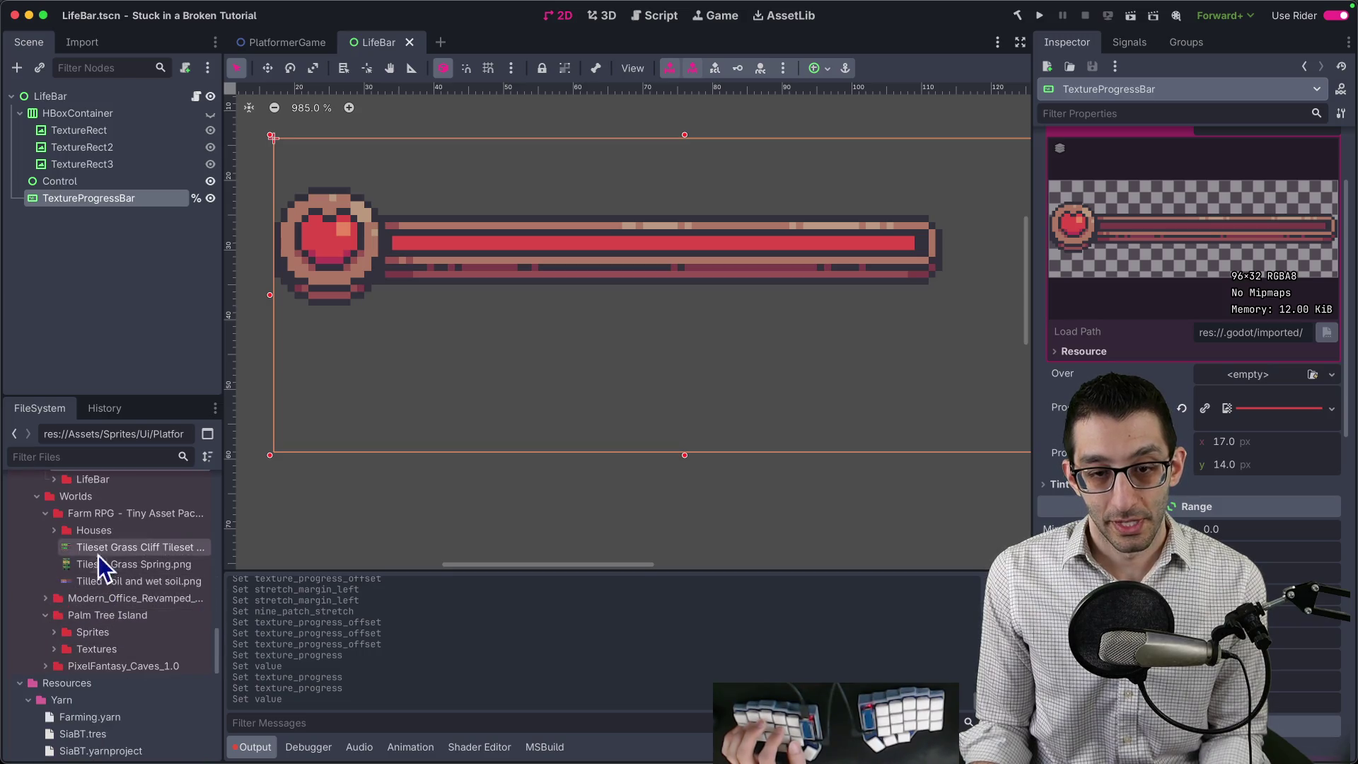
double_click(108, 484)
Delete 1.png, 3.png and 4.png from the LifeBar folder.
click(113, 498)
shift+click(106, 530)
key(Delete)
key(Return)
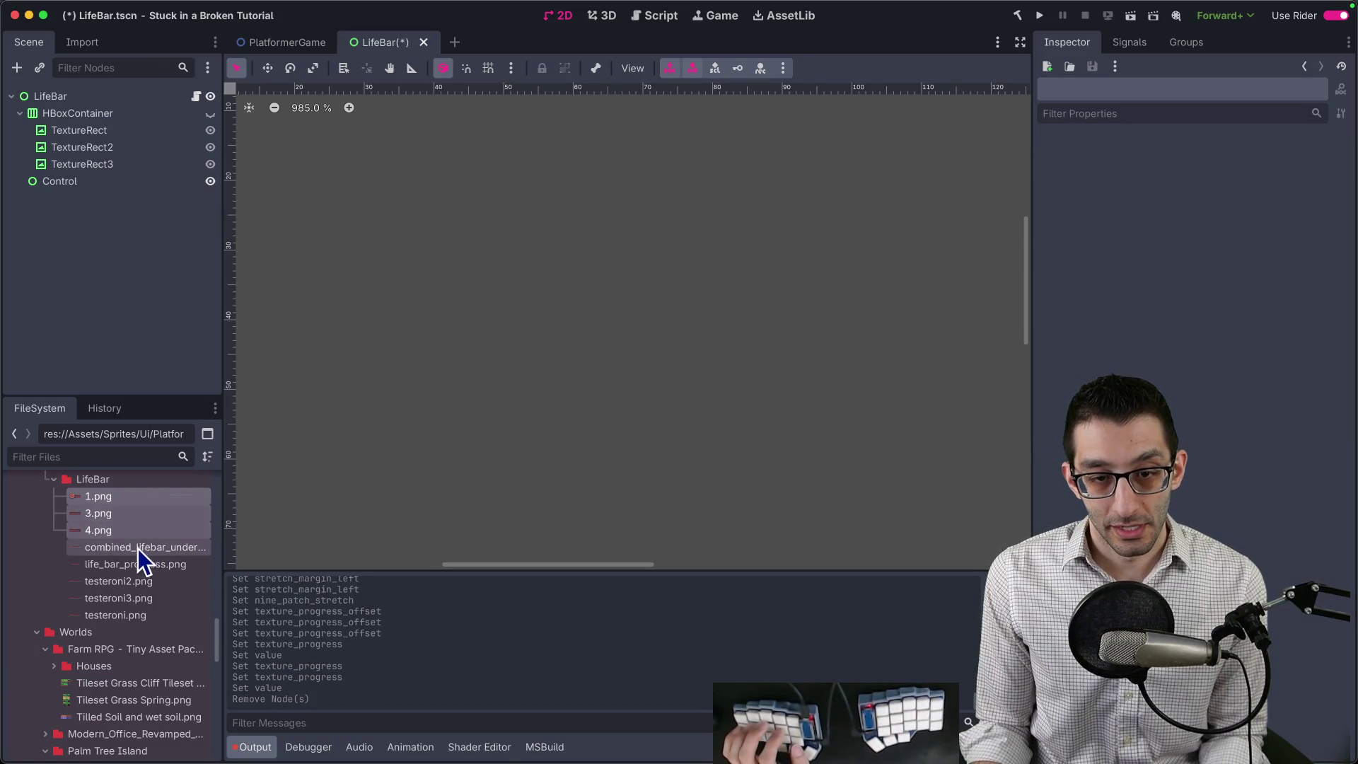
Undo the accidental removal of the TextureProgressBar node and reselect it.
click(99, 130)
click(99, 116)
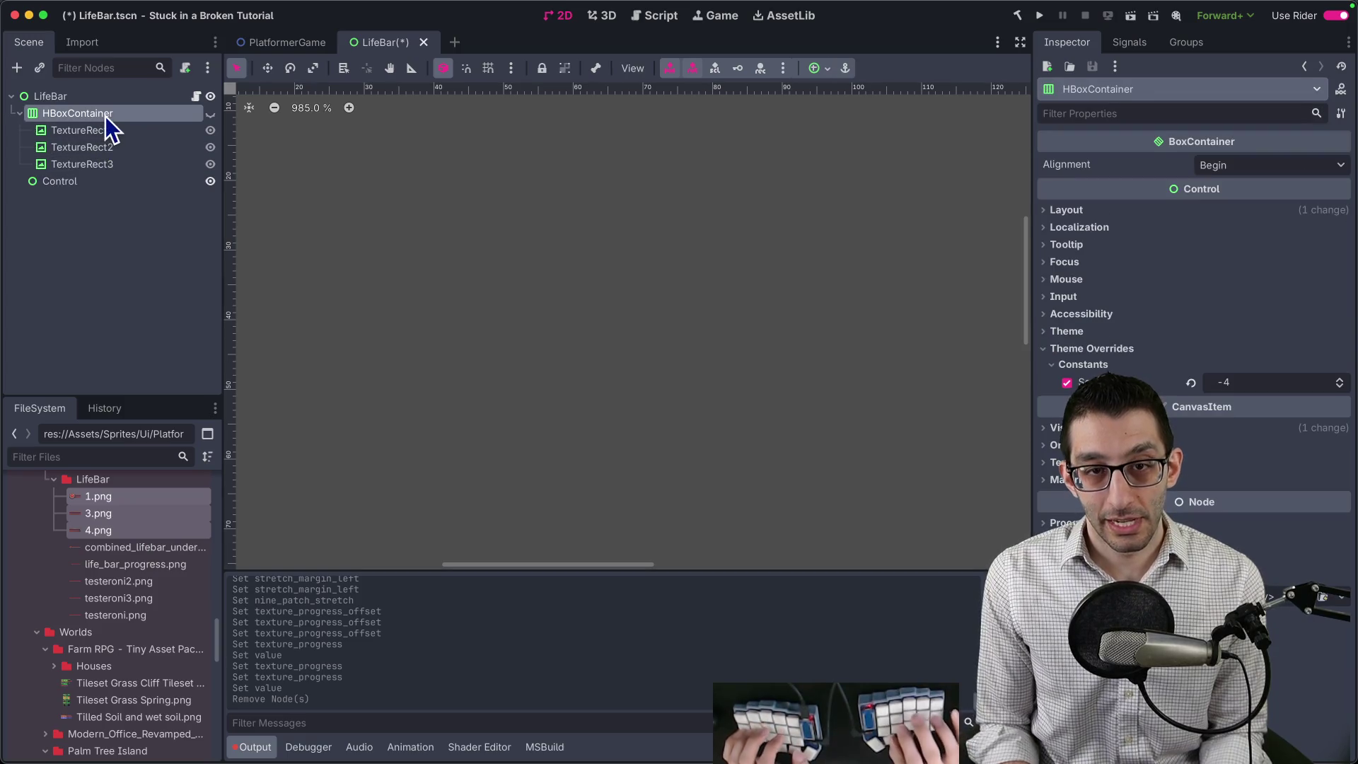
key(ctrl+z)
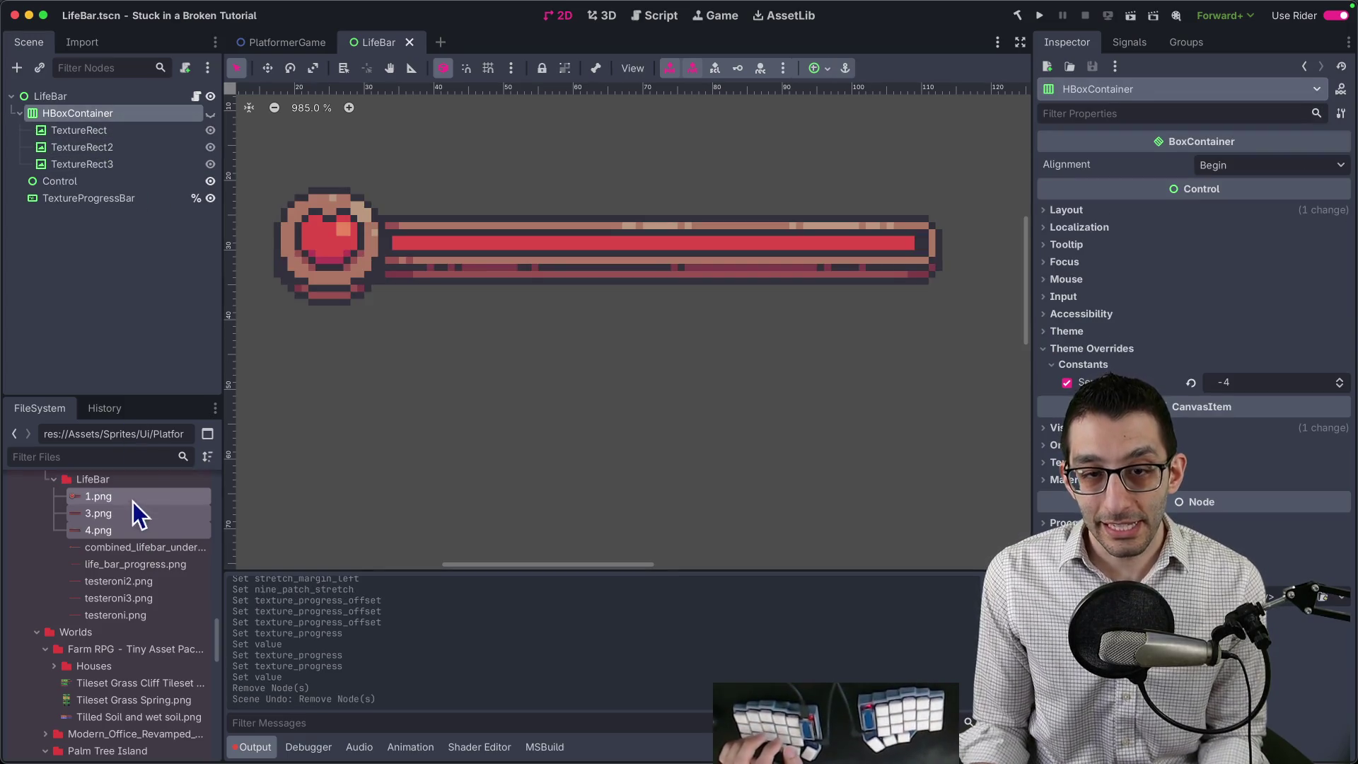
click(134, 199)
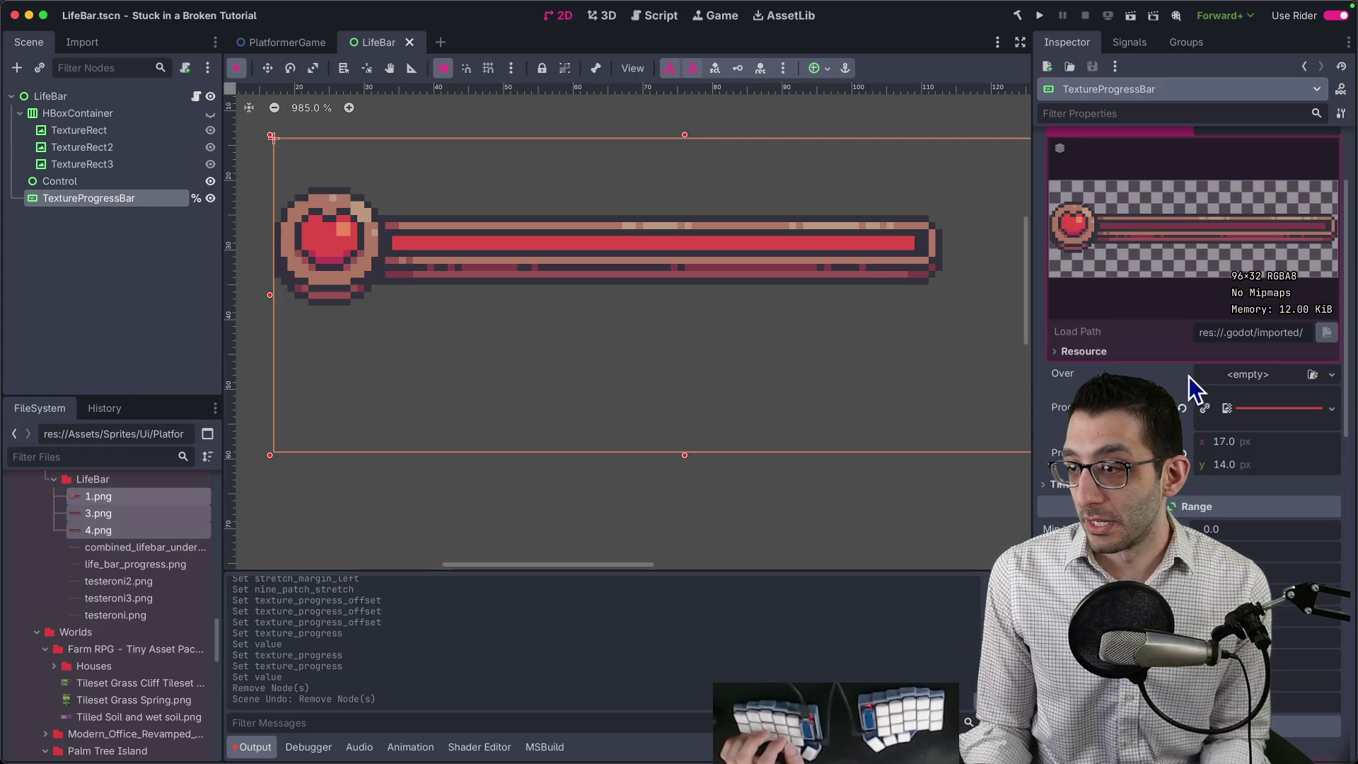
Delete the leftover testeroni test images from the LifeBar folder.
scroll(1190, 376, up, 3)
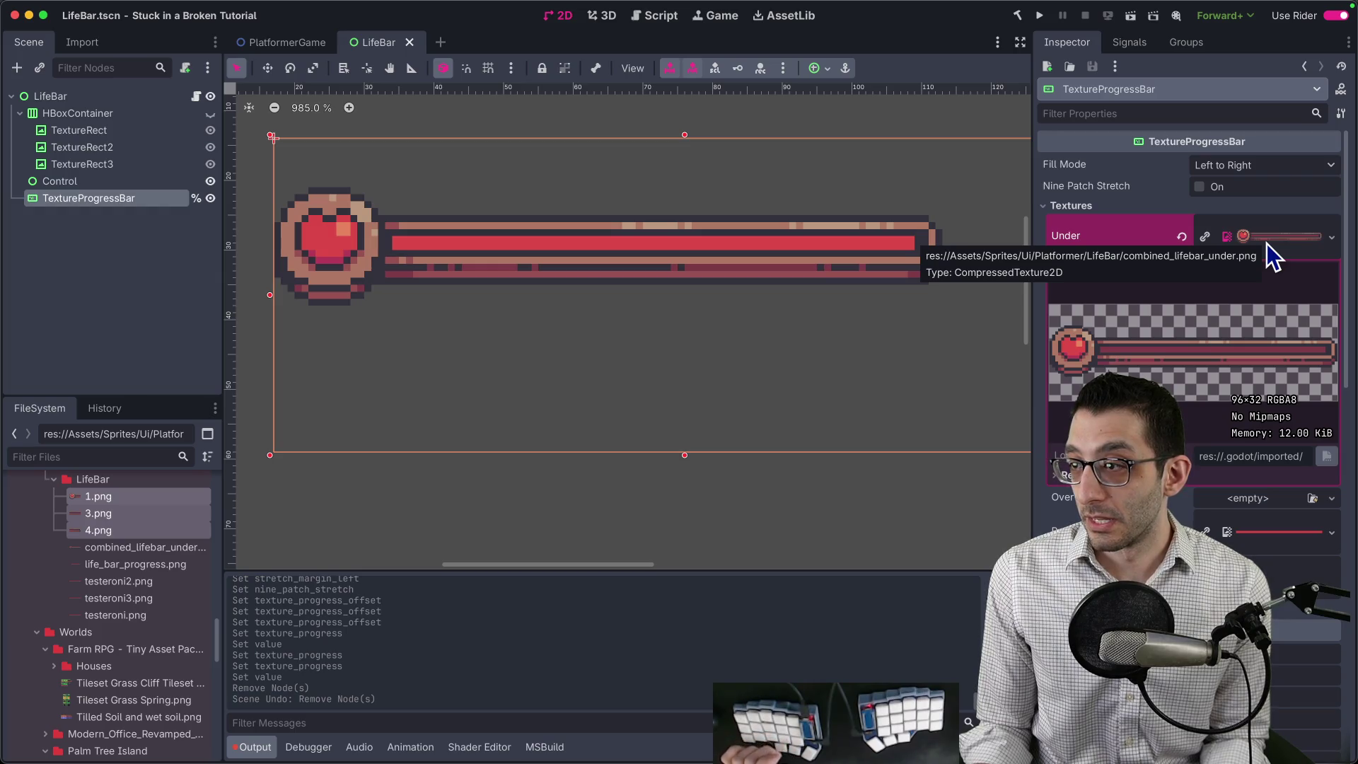
scroll(1253, 297, down, 10)
scroll(1234, 338, up, 8)
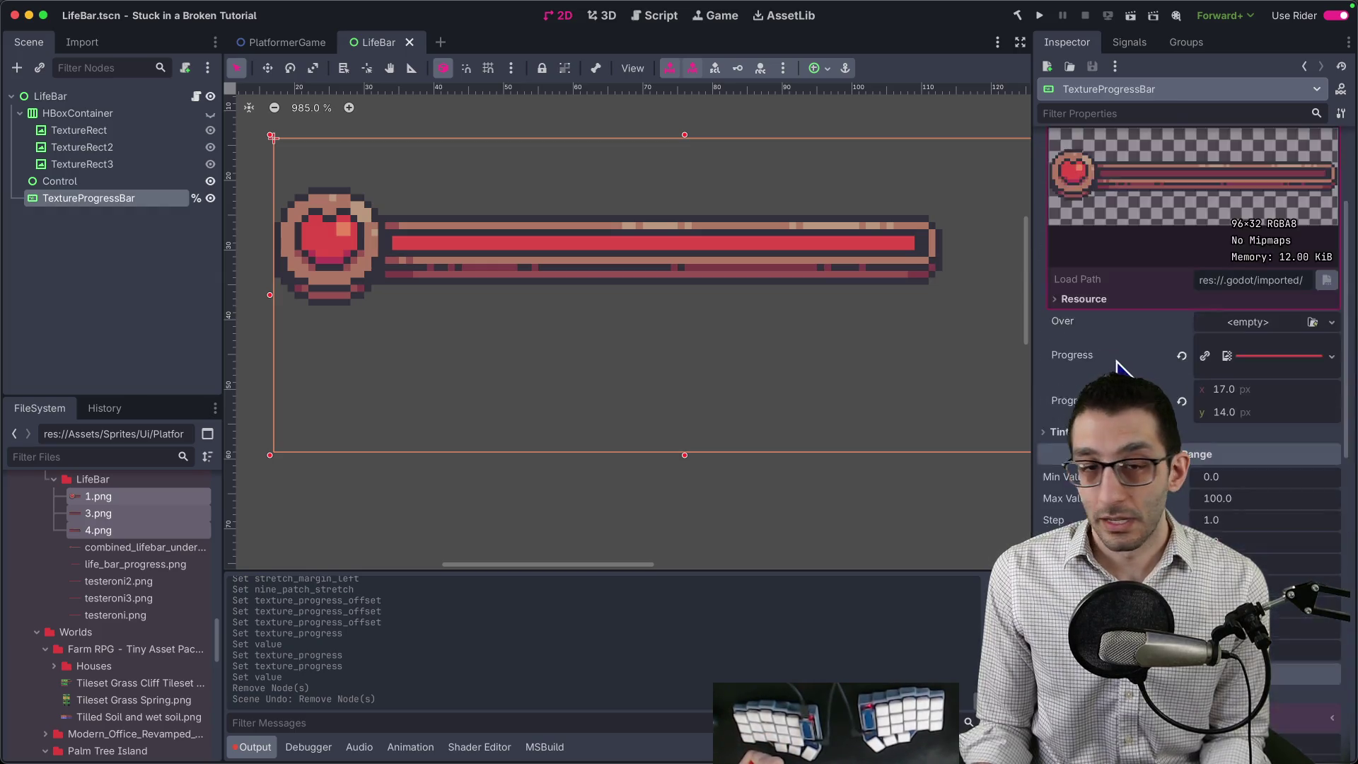
scroll(1118, 366, up, 3)
click(157, 551)
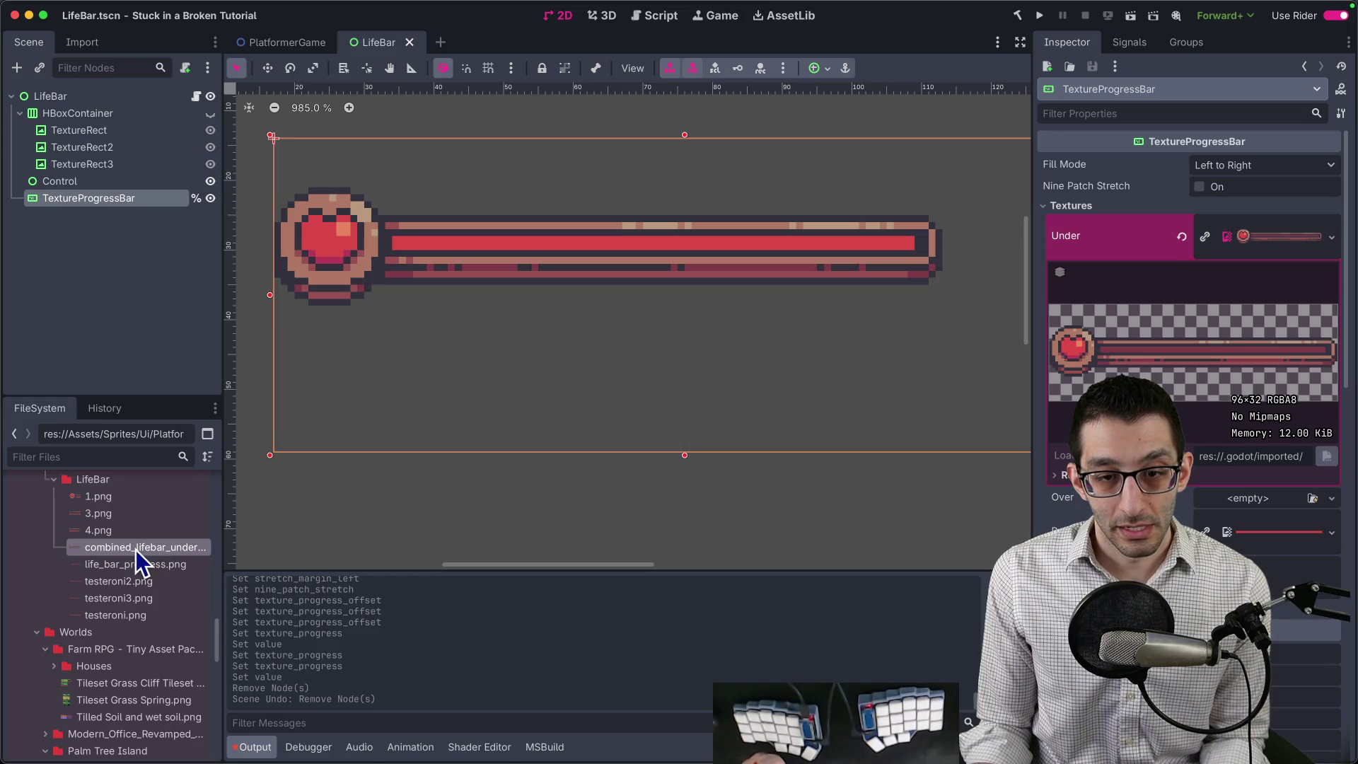
click(119, 565)
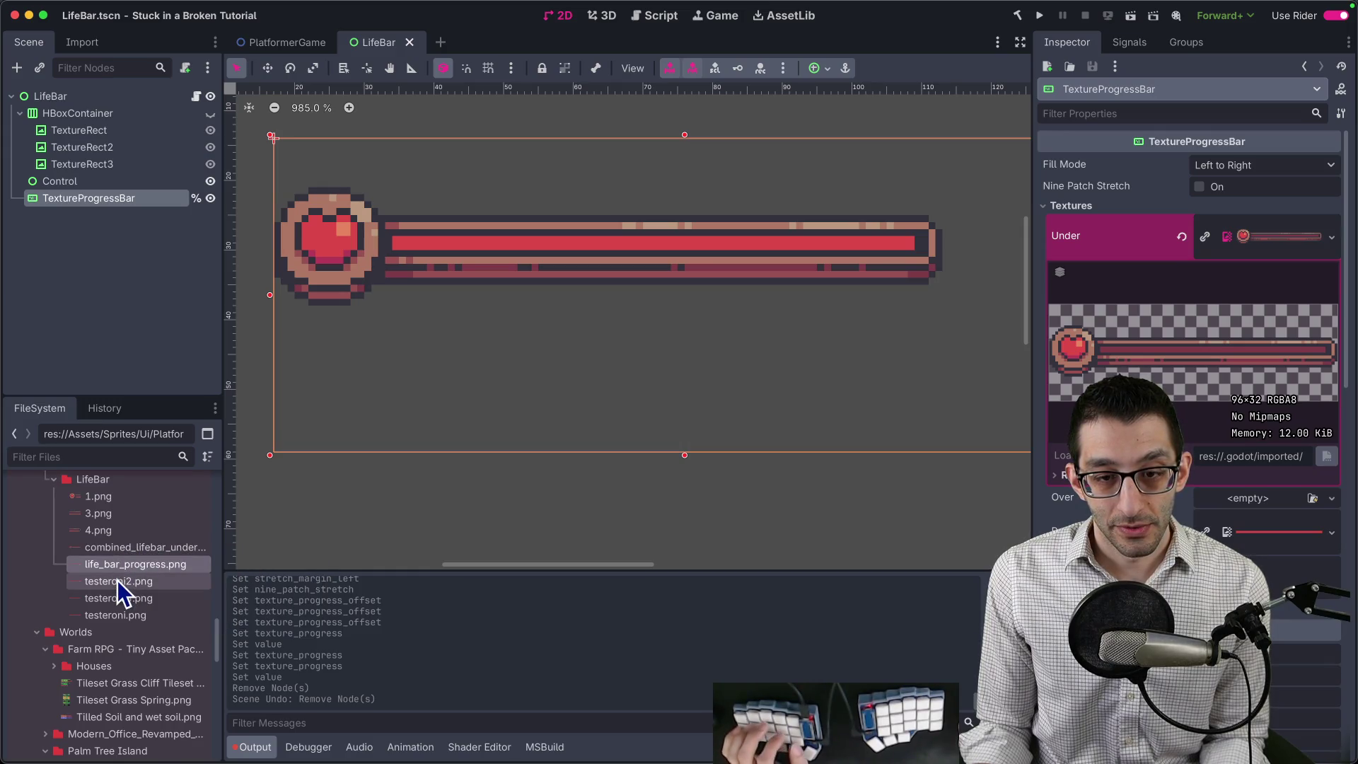
click(120, 598)
shift+click(130, 613)
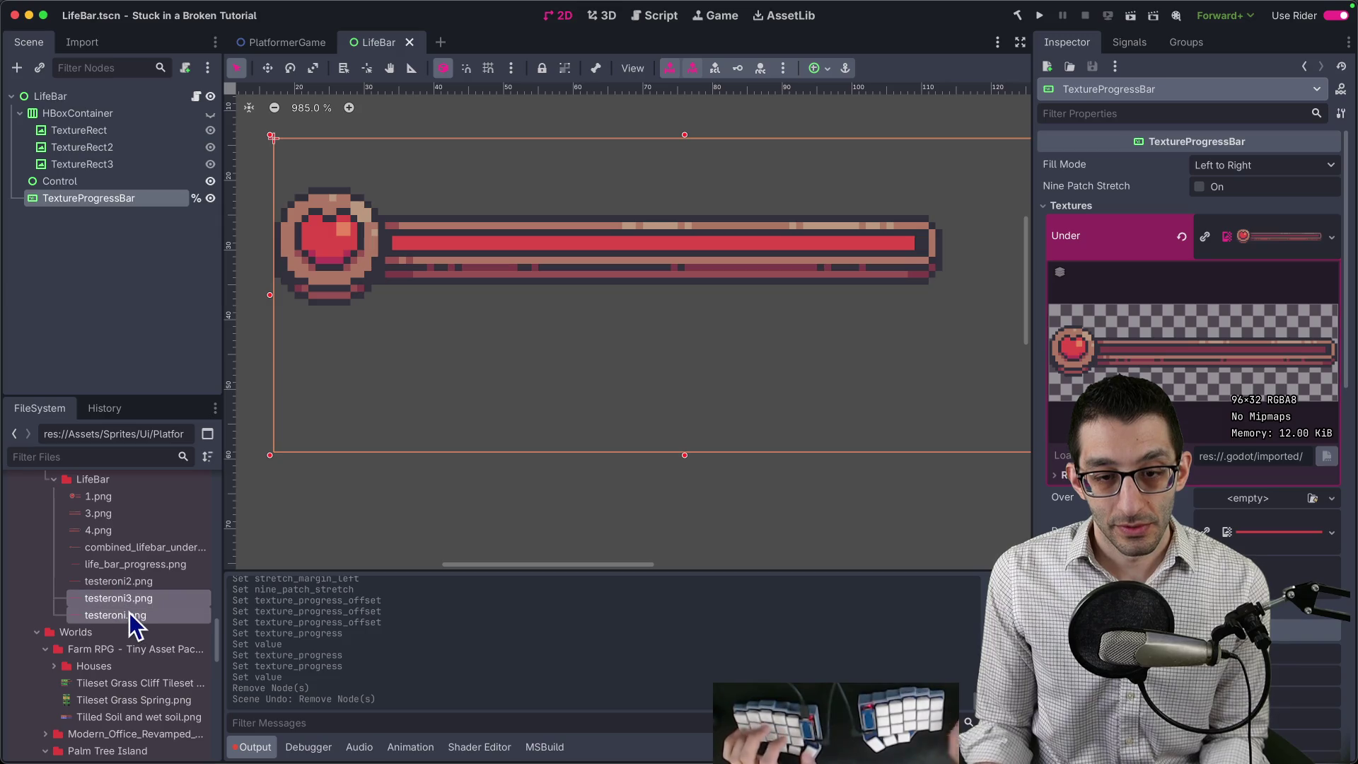
key(Delete)
key(Return)
Cancel the accidental delete prompt and undo/redo the recent progress bar changes.
click(142, 568)
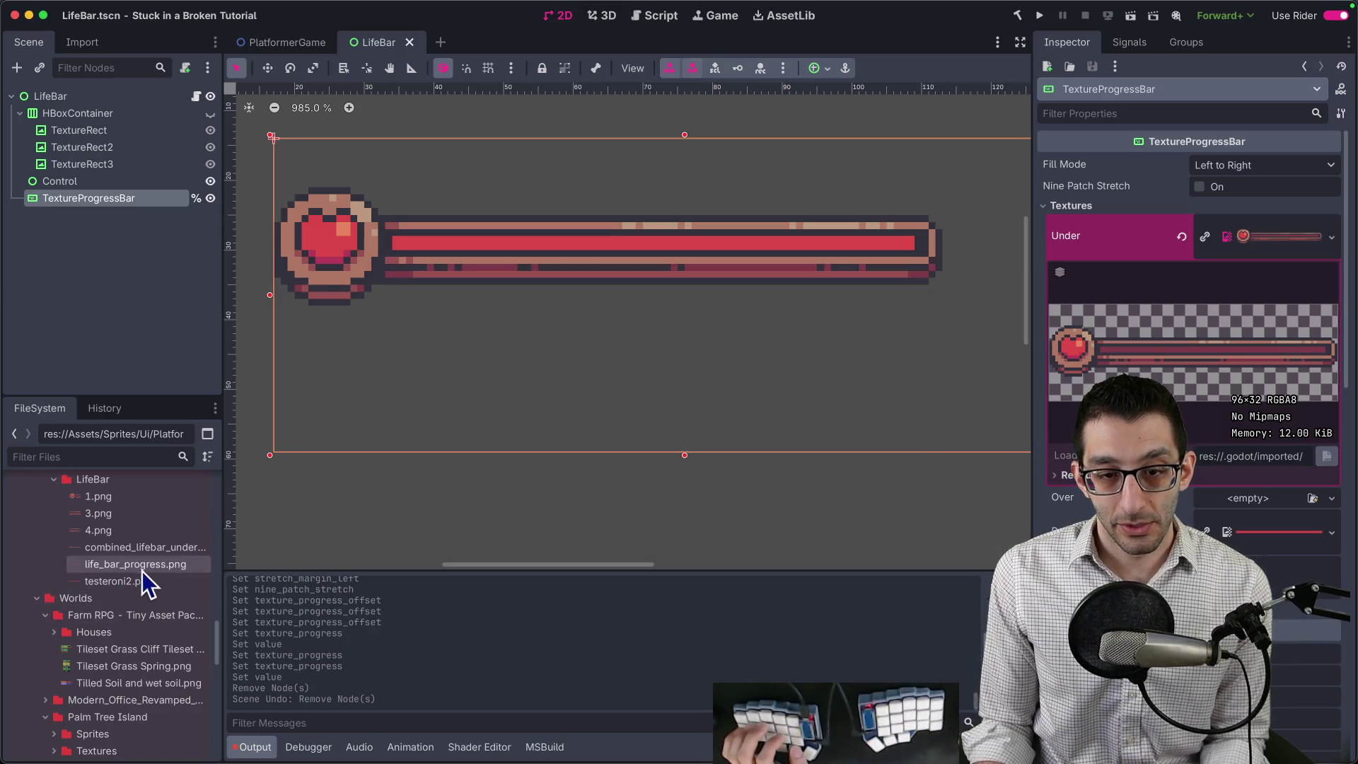
key(Delete)
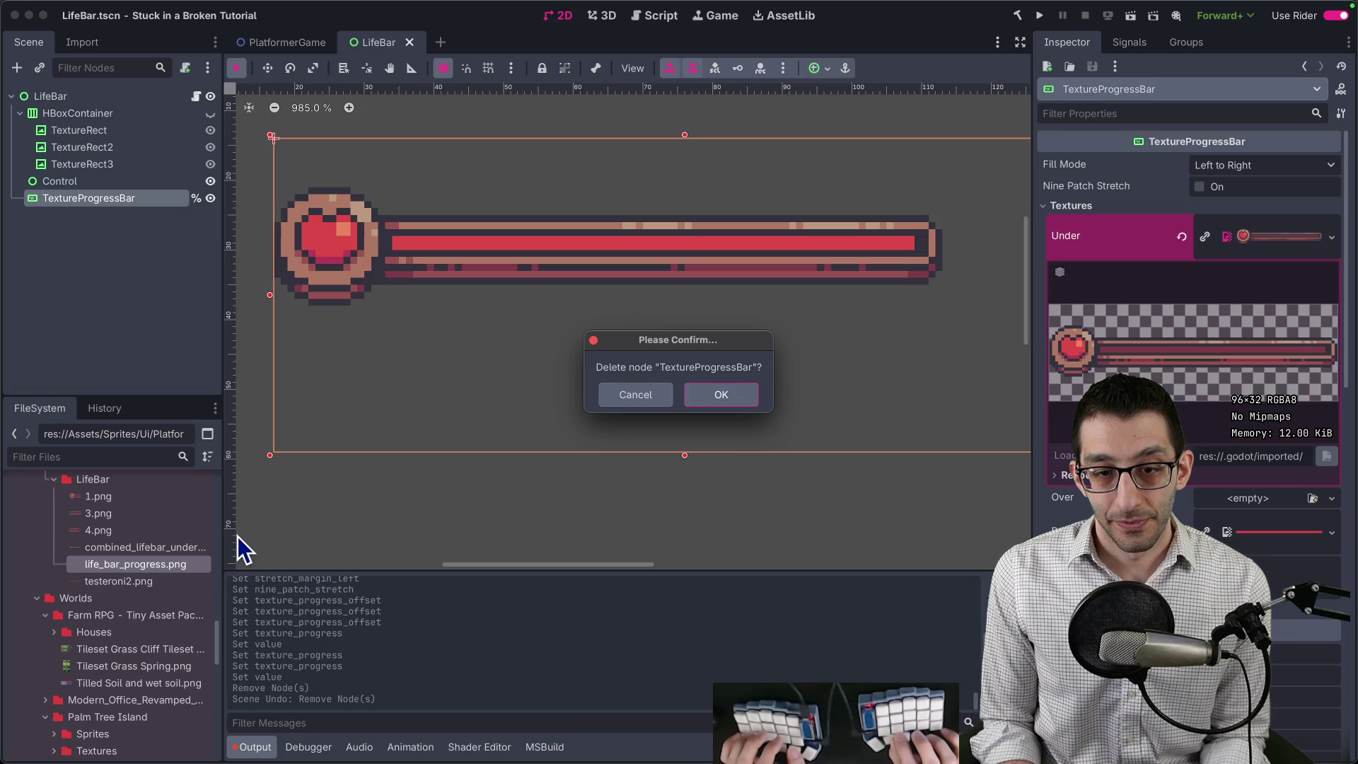
key(Escape)
key(ctrl+z)
key(ctrl+z)
key(ctrl+z)
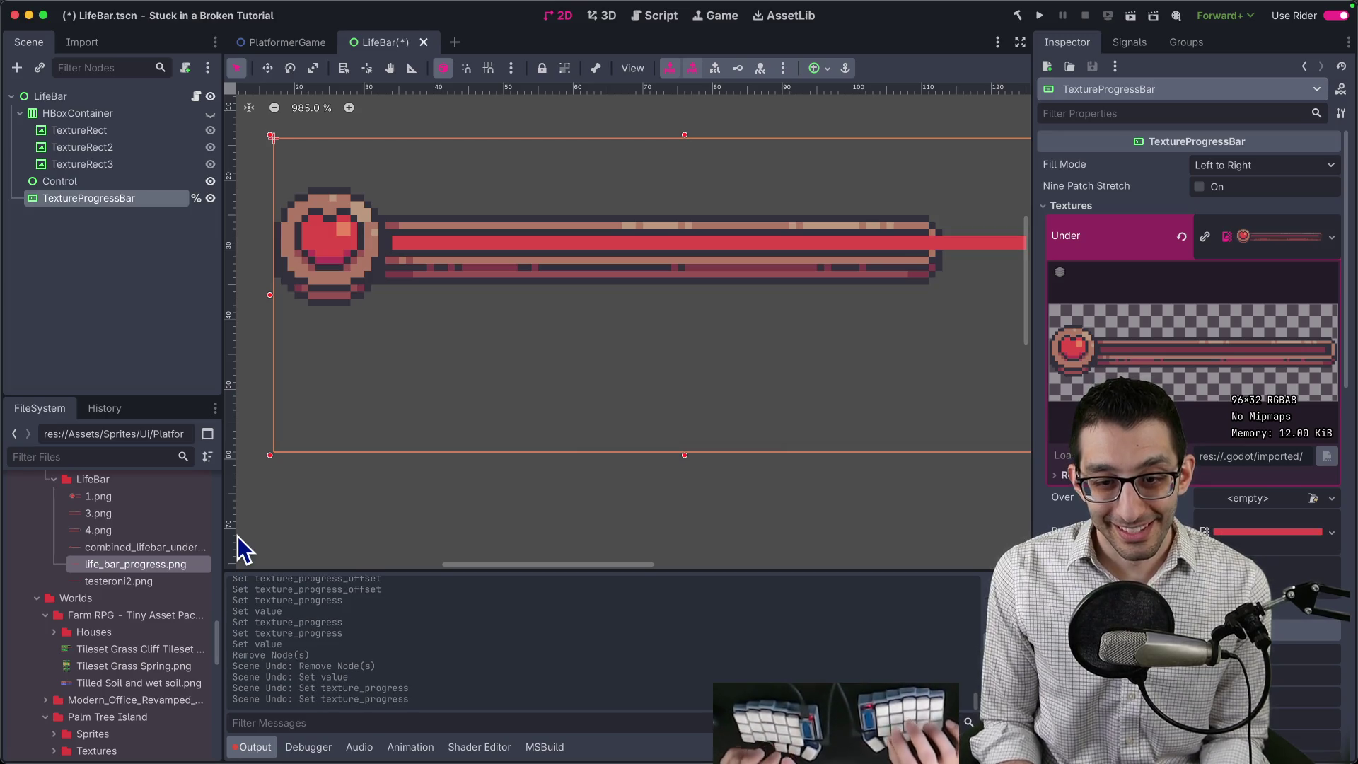
key(ctrl+shift+z)
key(ctrl+shift+z)
key(ctrl+shift+z)
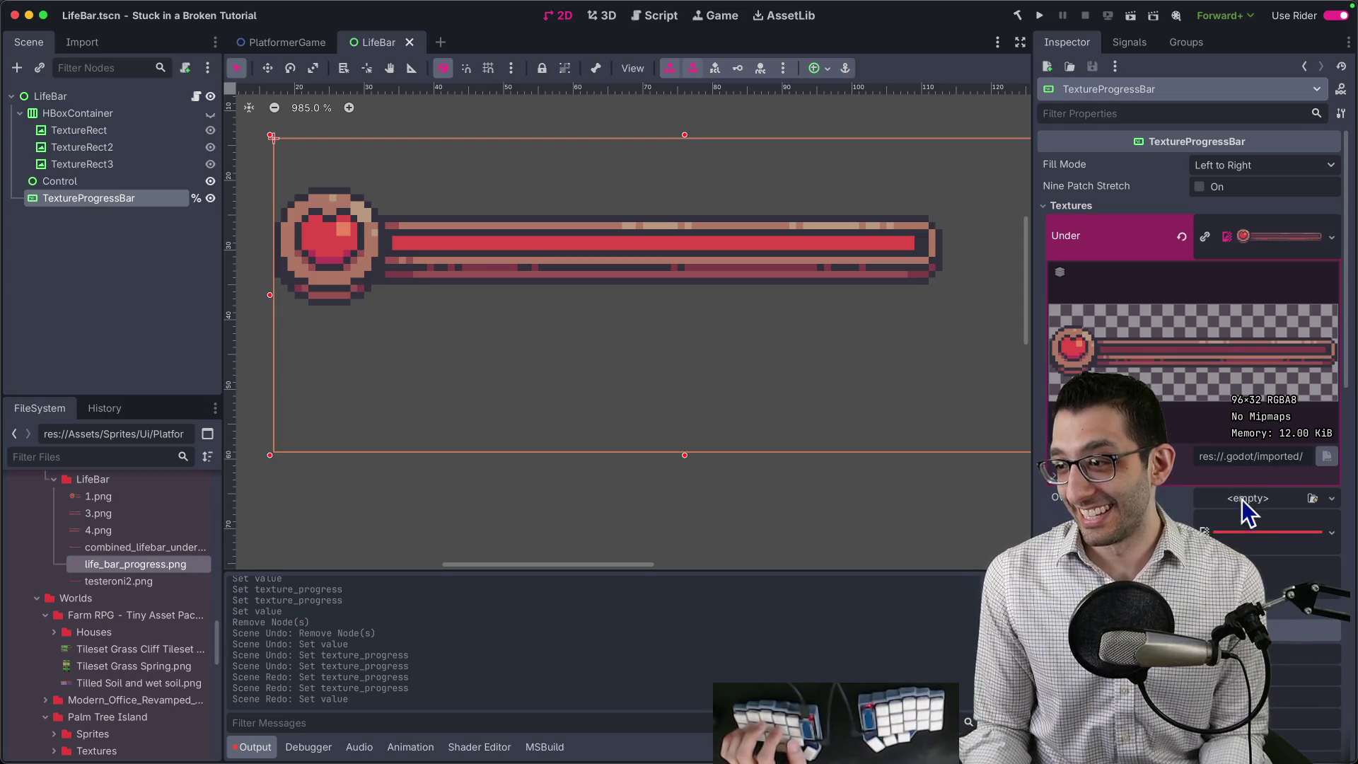
Inspect the current Progress texture and reveal the LifeBar sprite folder in Finder.
click(1245, 532)
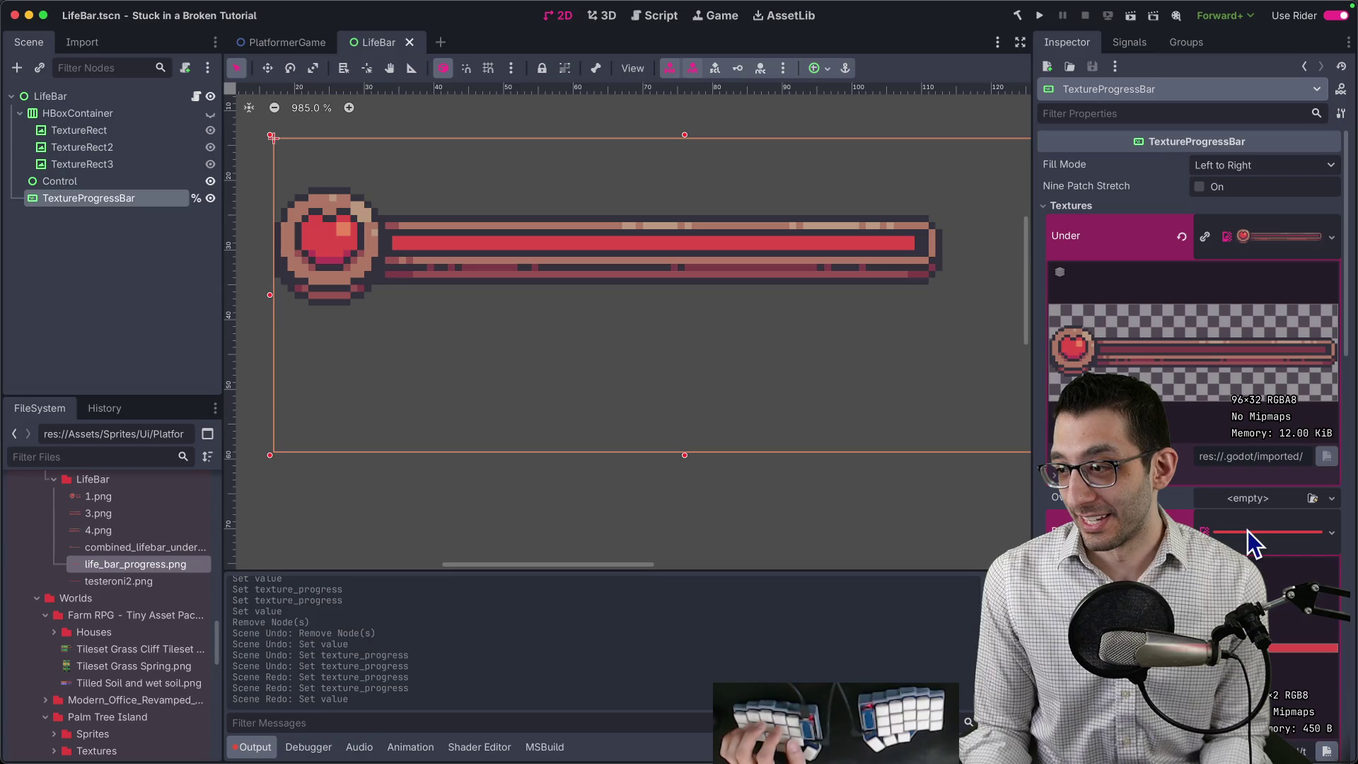
scroll(1247, 537, down, 5)
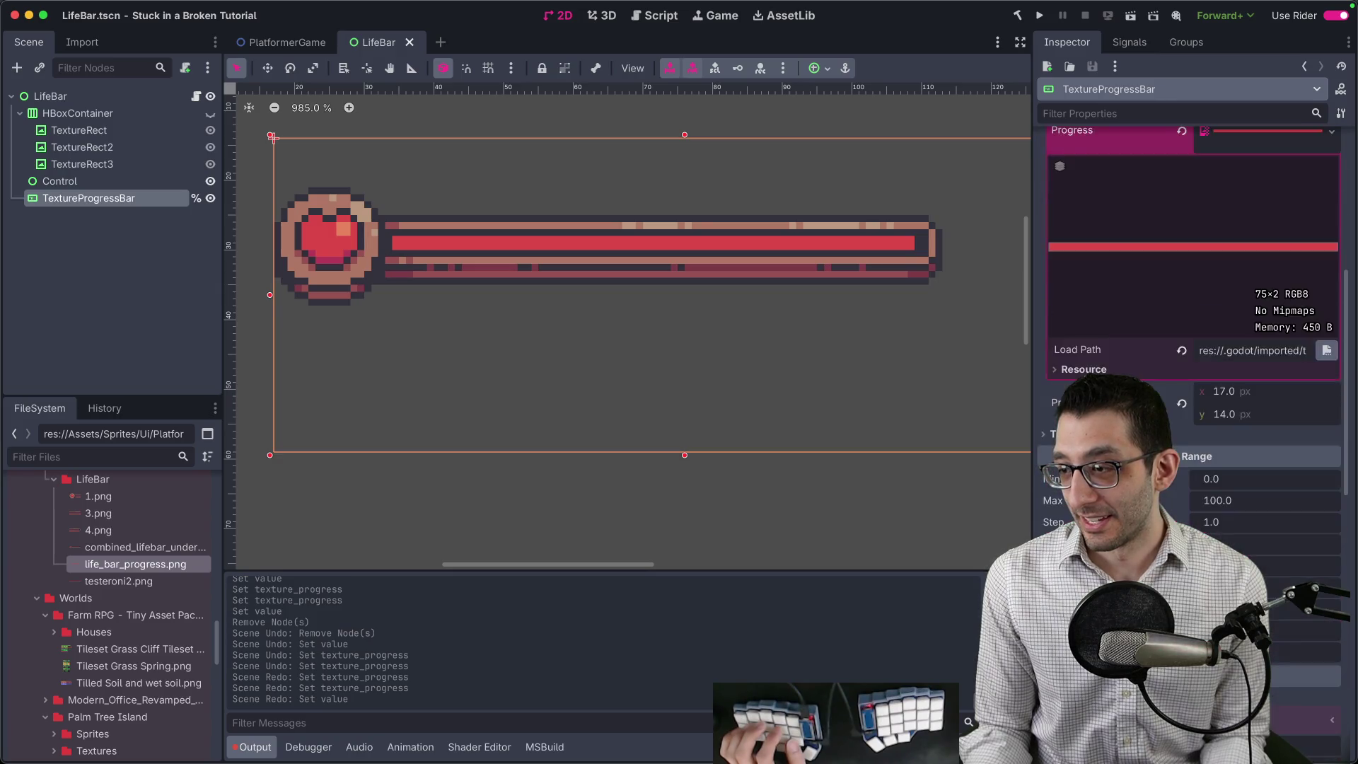
drag(1266, 451, 1353, 444)
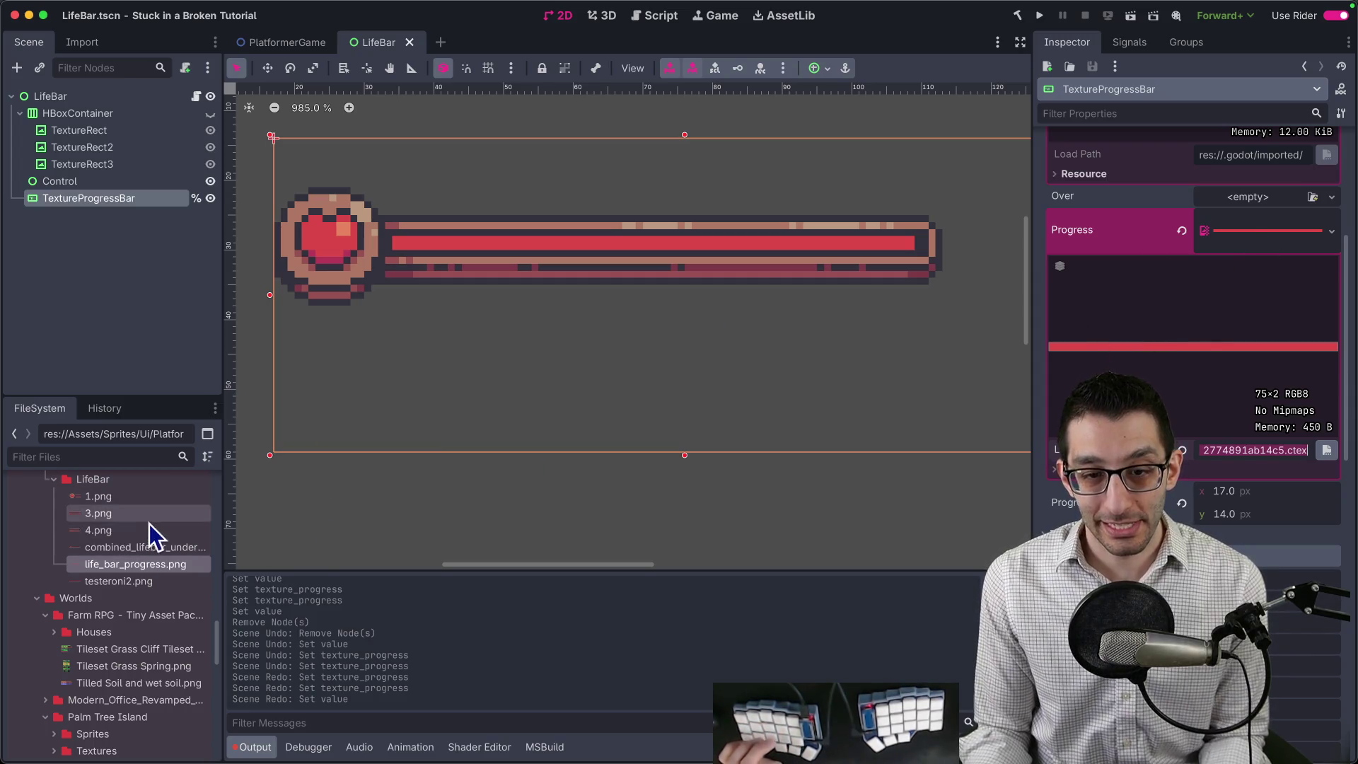
key(alt+super+r)
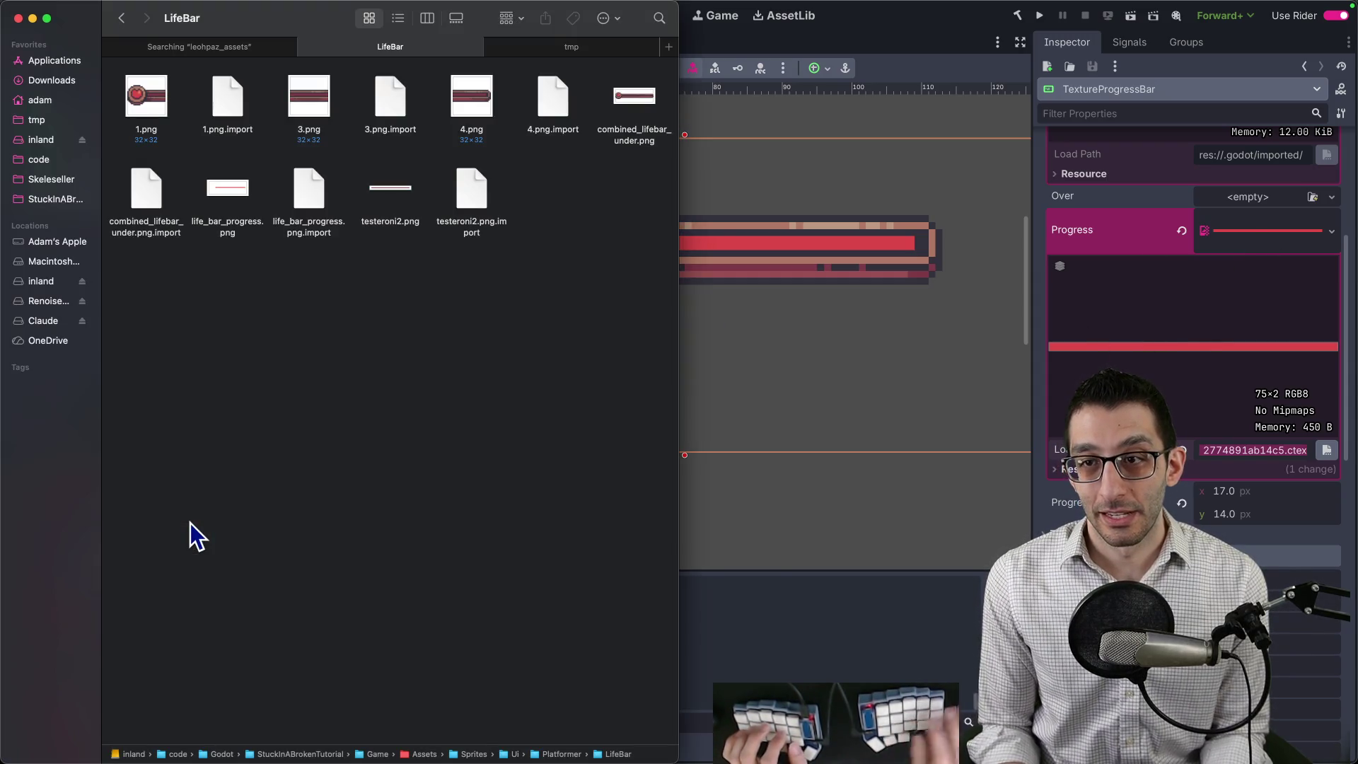
Export the red bar image from Affinity as a PNG named progress.png.
mouse_move(733, 729)
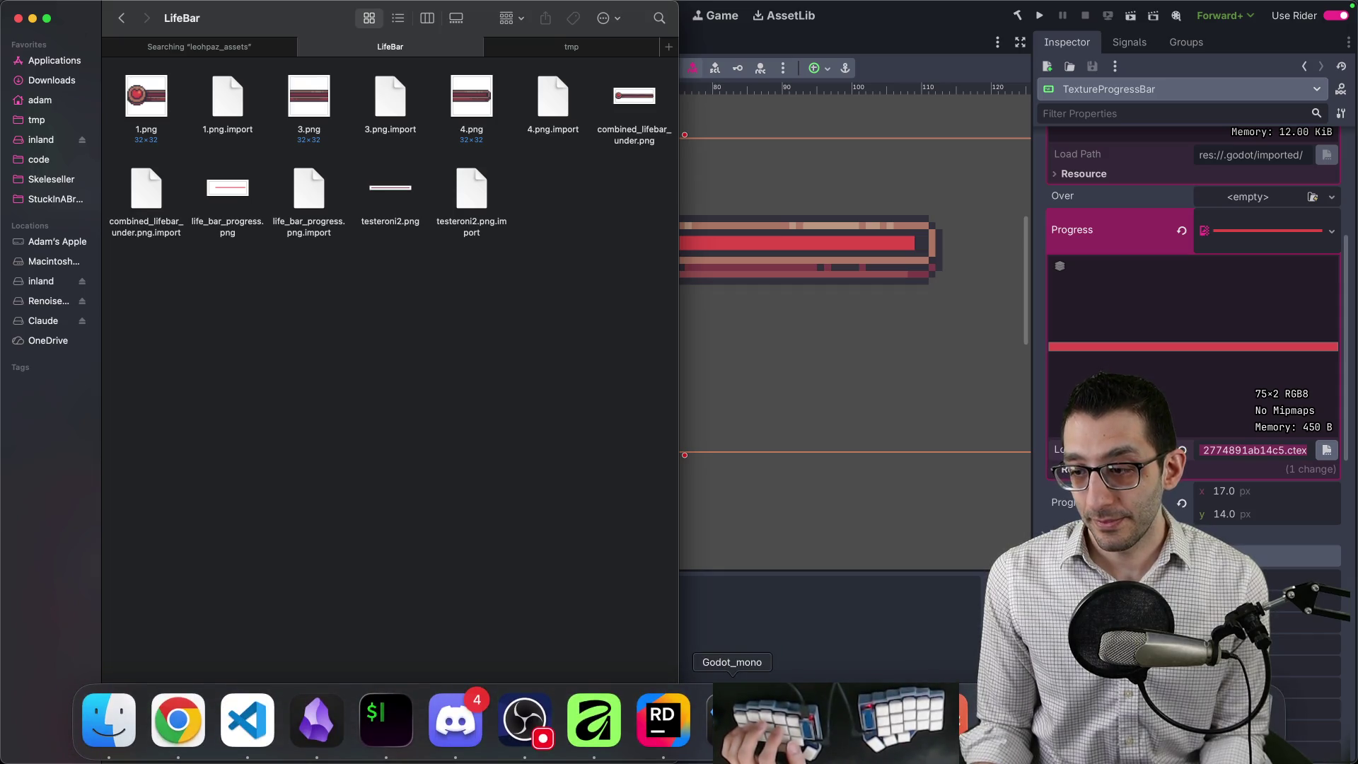
click(595, 720)
click(1267, 20)
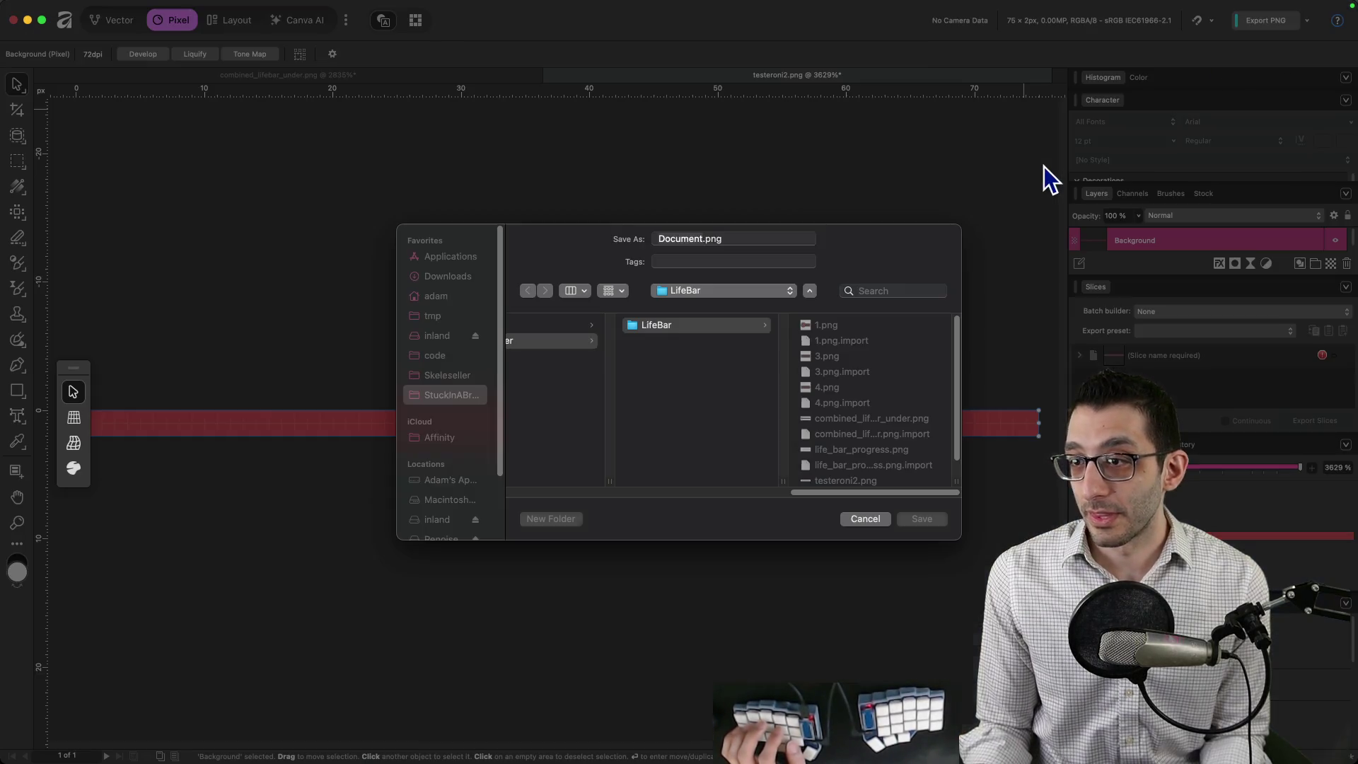
text(progress)
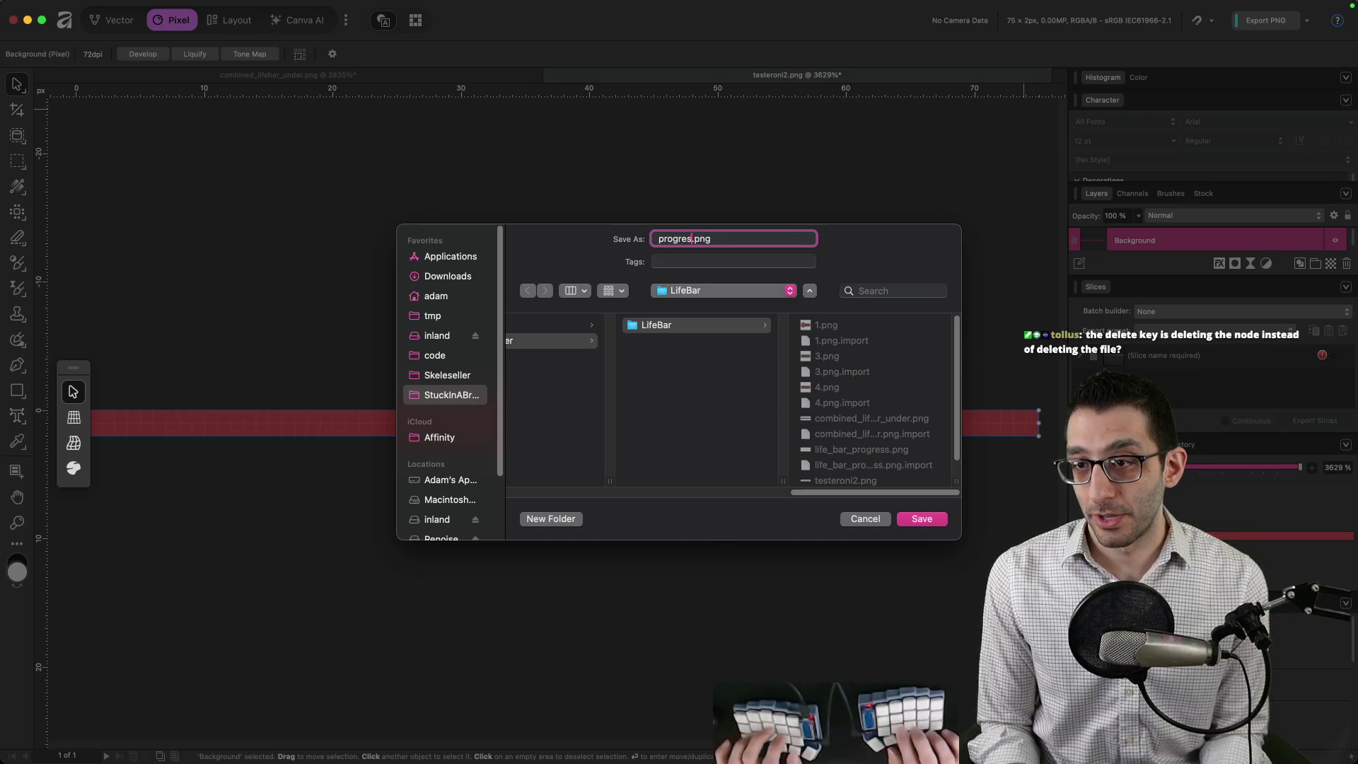
key(Return)
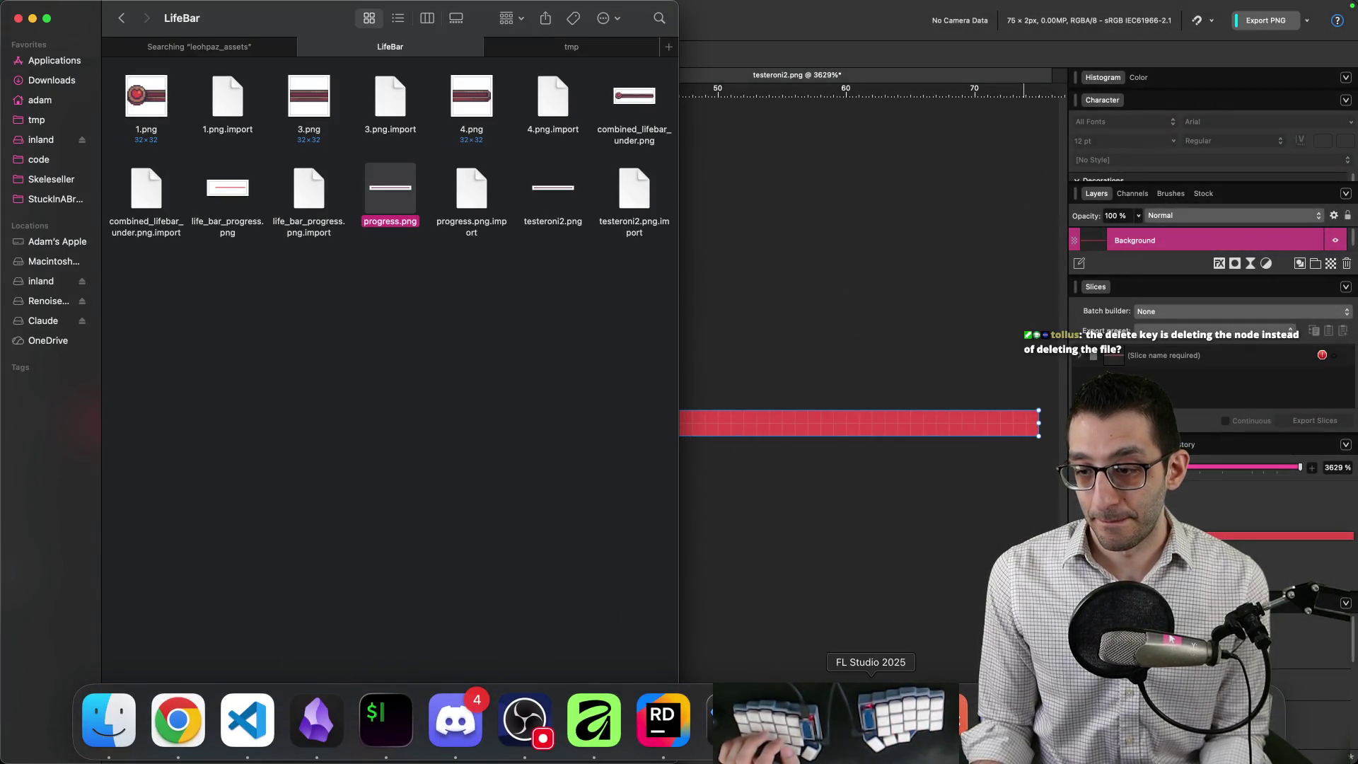
Quick-load progress.png as the TextureProgressBar's Progress texture.
click(802, 725)
right_click(1267, 250)
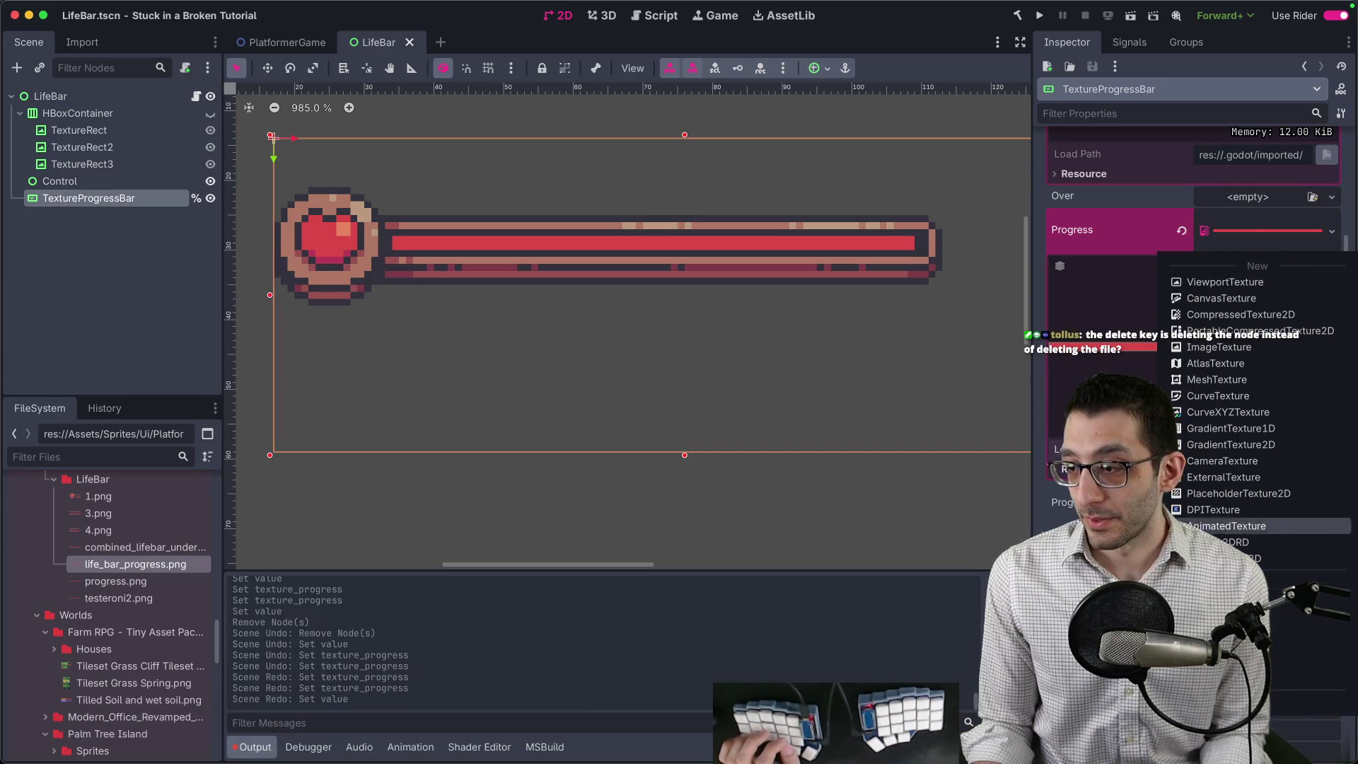
click(1224, 591)
text(progress)
key(Return)
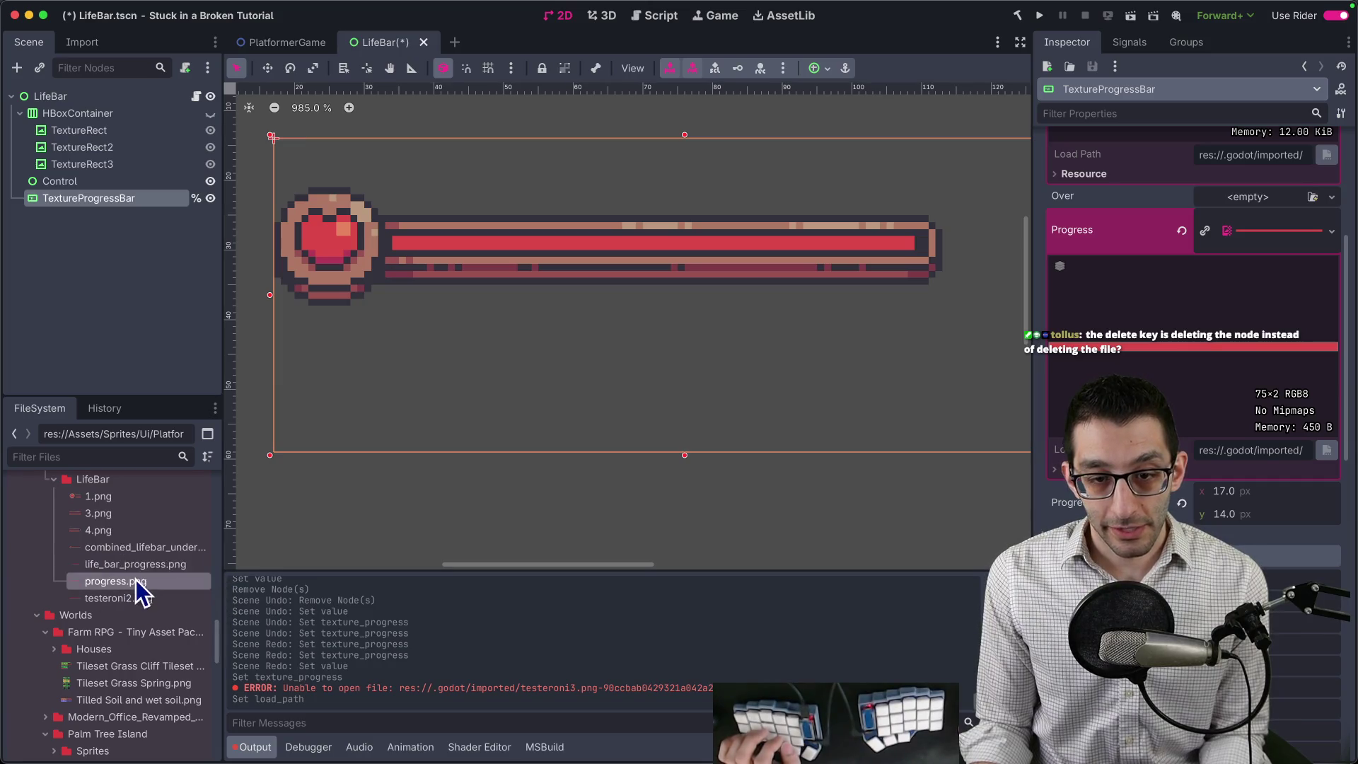
Delete life_bar_progress.png, the HBoxContainer and Control nodes, and old 1.png, 3.png, 4.png.
key(Delete)
key(Return)
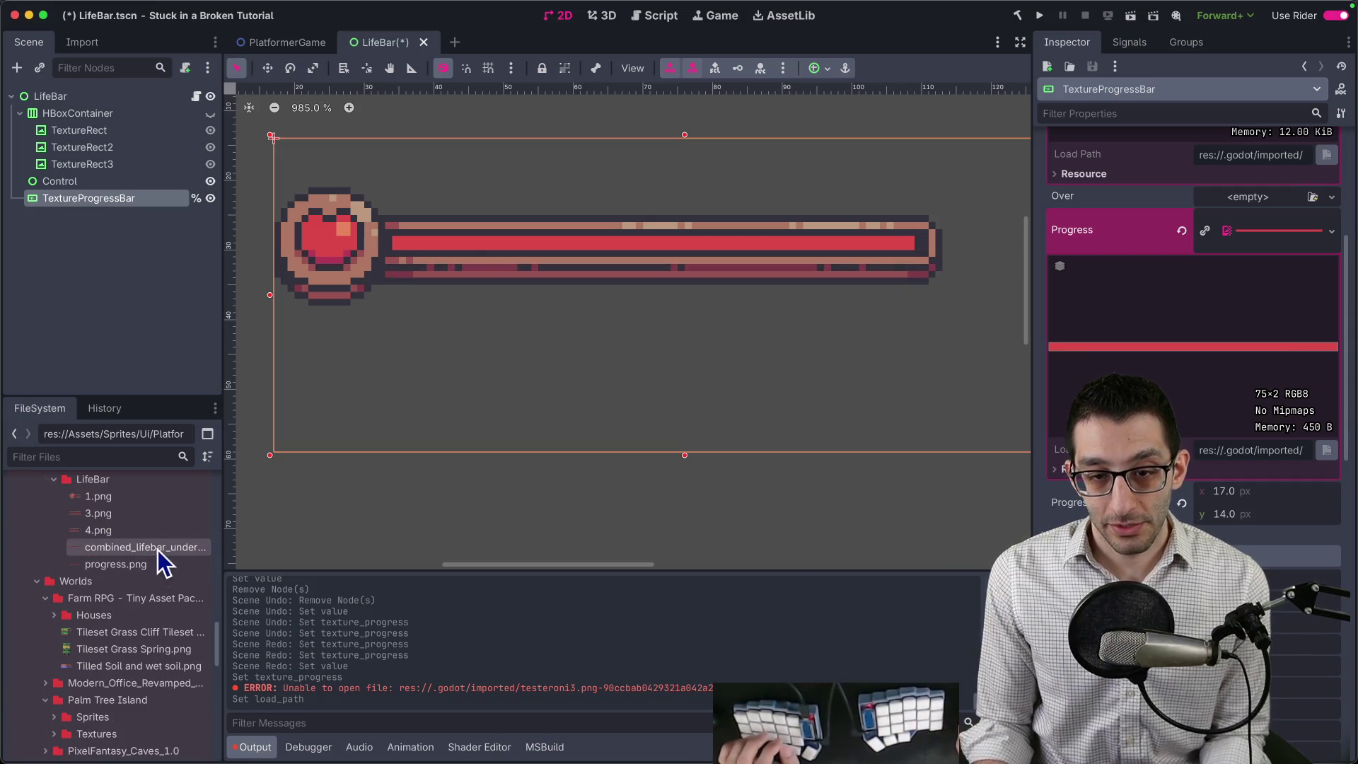
click(113, 112)
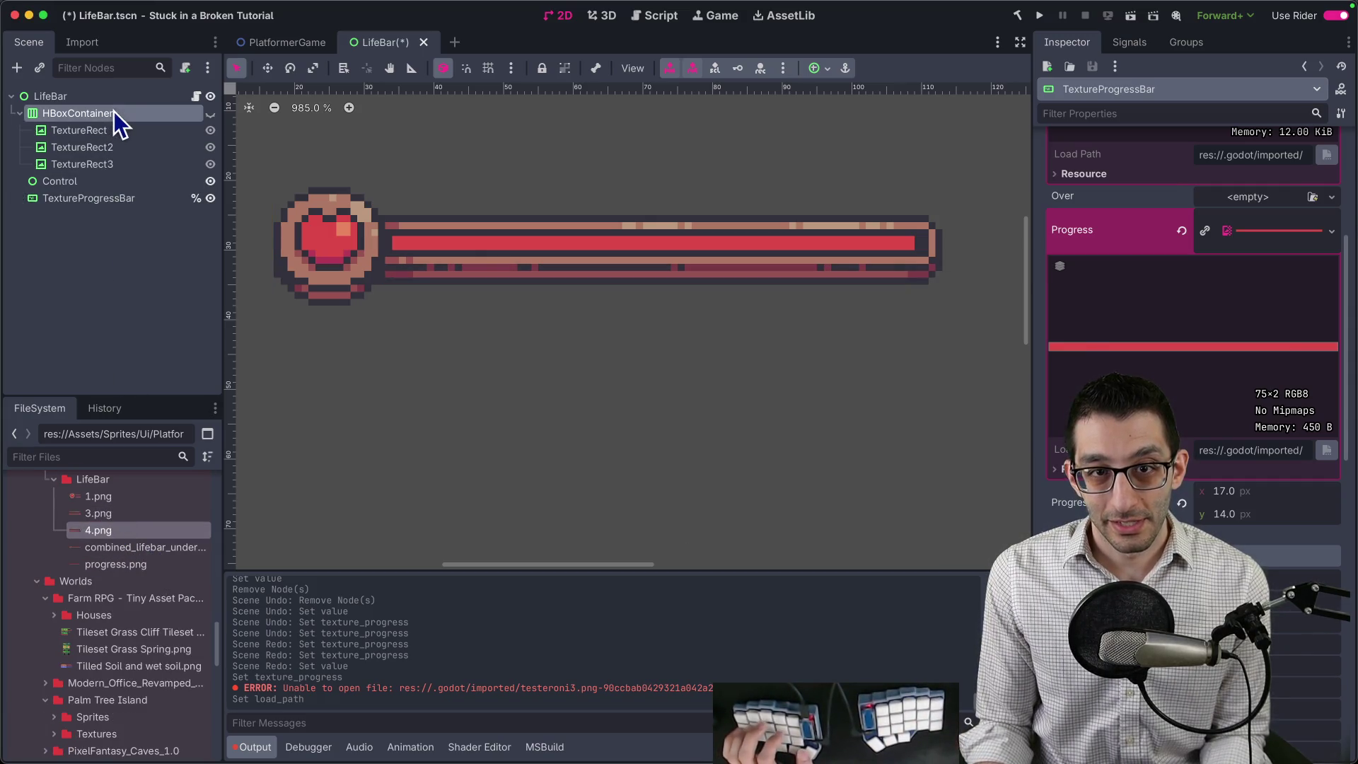
key(Delete)
key(Return)
click(145, 113)
key(Delete)
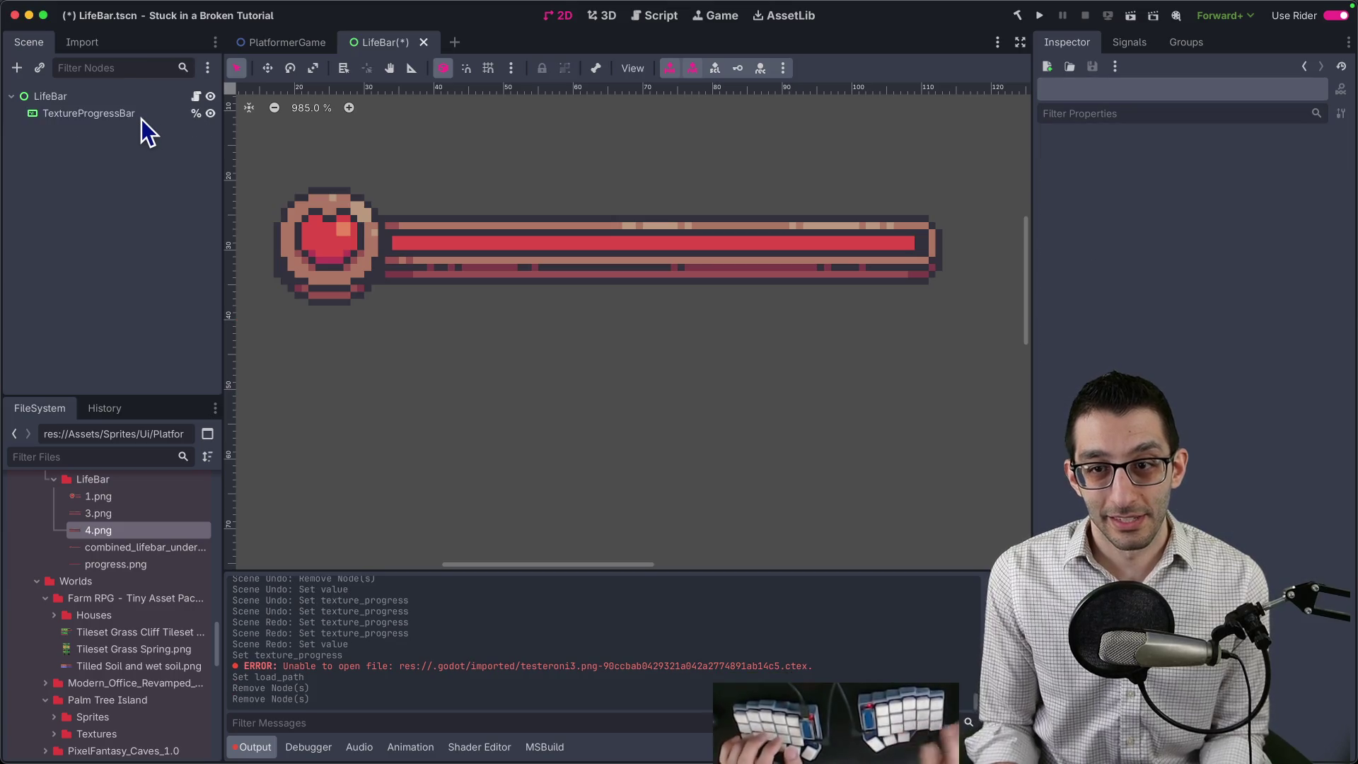
shift+click(130, 498)
key(Delete)
key(Return)
Resize the TextureProgressBar to 96×32 to fit the image and save the scene.
scroll(142, 520, up, 2)
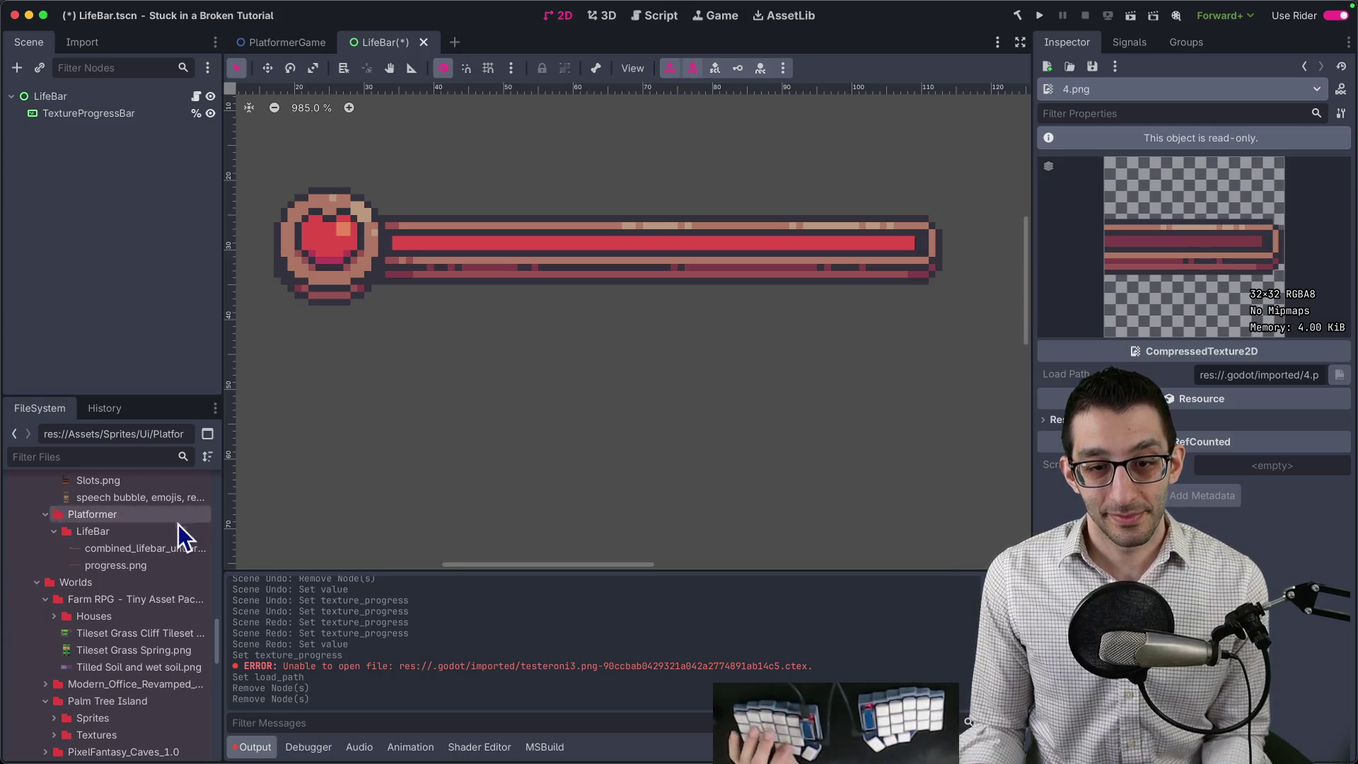
click(142, 566)
click(97, 112)
click(99, 104)
double_click(103, 112)
drag(528, 235, 530, 259)
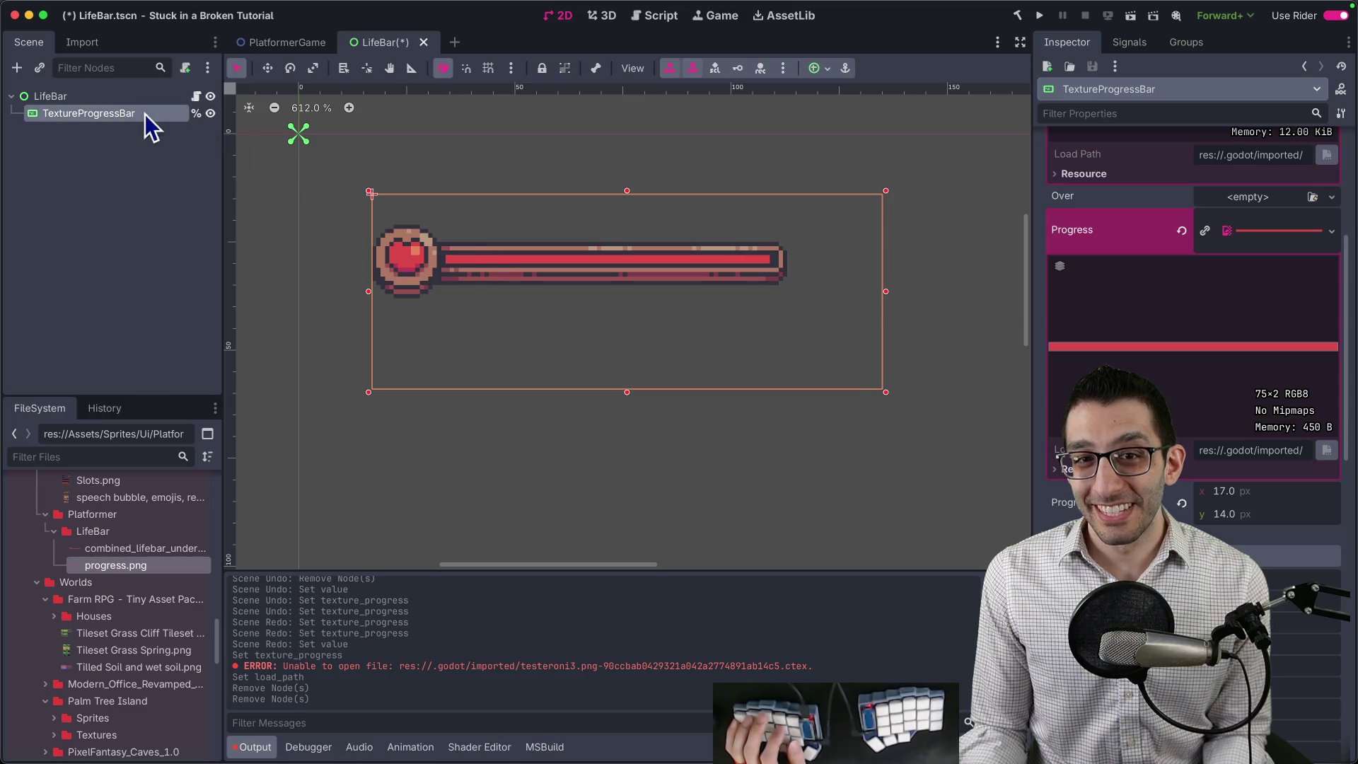
drag(886, 395, 777, 283)
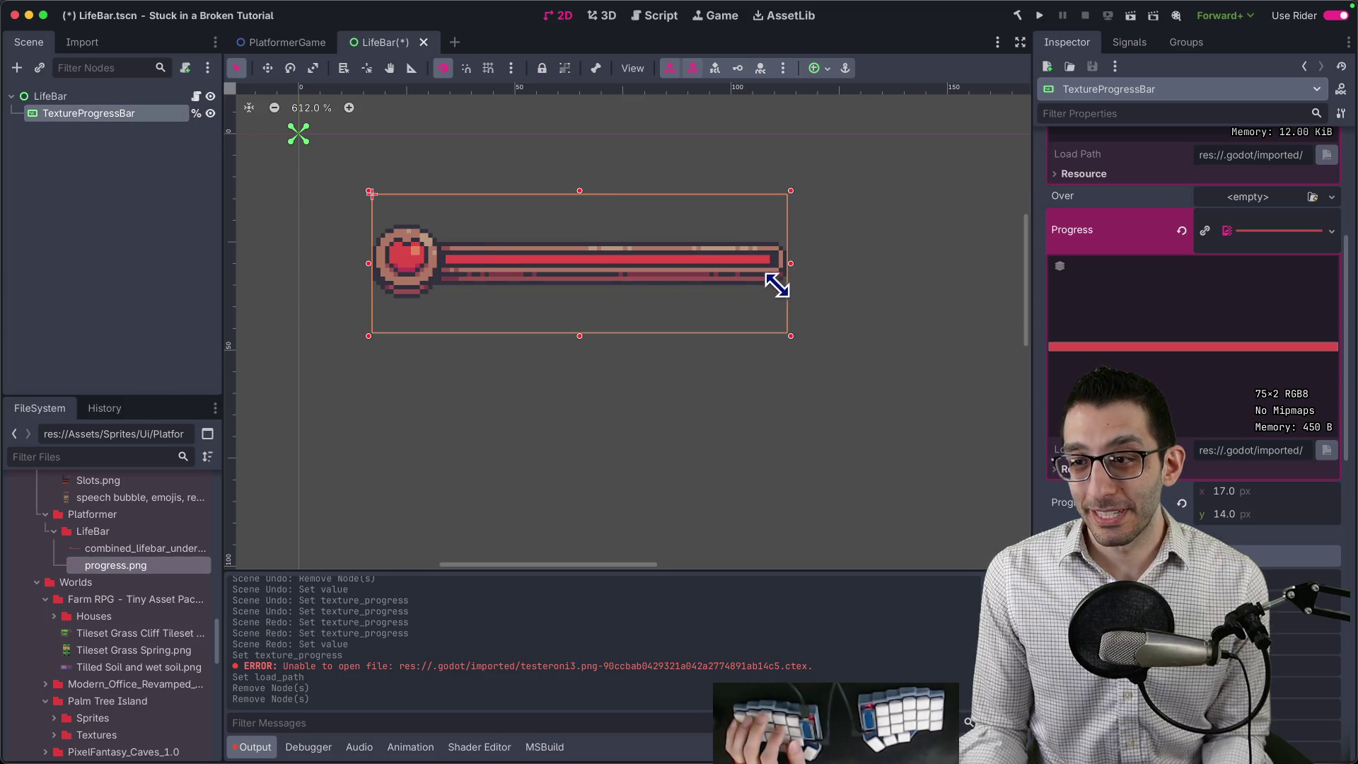
key(ctrl+s)
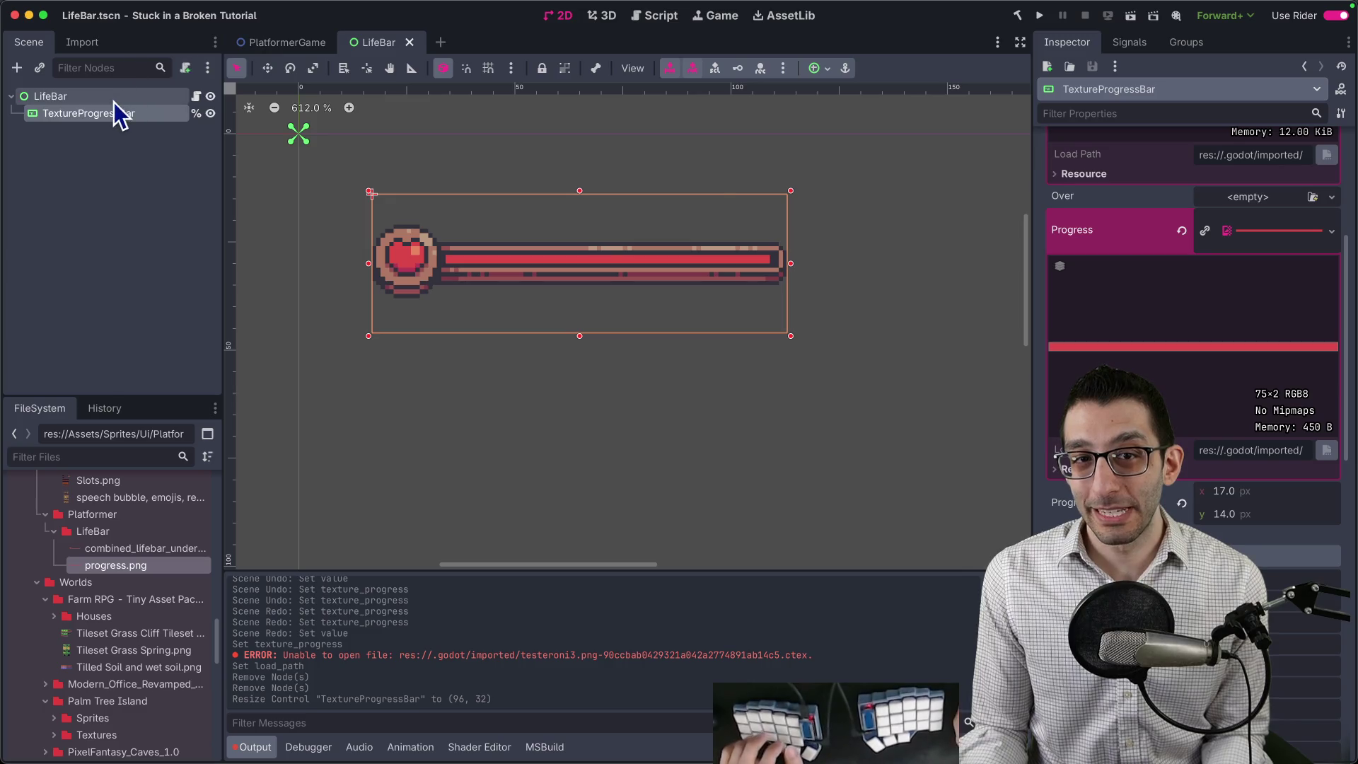
Reset the TextureProgressBar's Position to 0,0 and view it in the PlatformerGame scene.
click(113, 97)
click(88, 113)
scroll(1055, 370, up, 5)
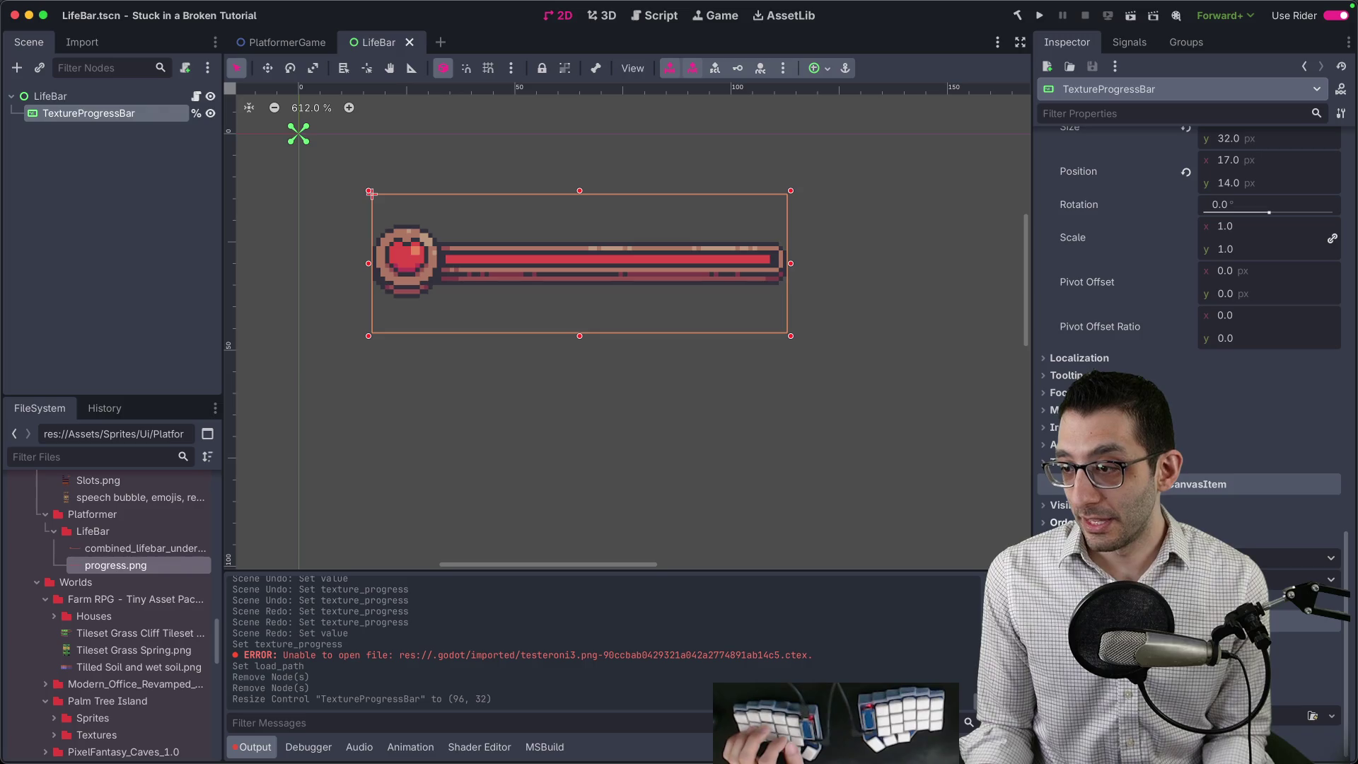
scroll(1188, 318, up, 5)
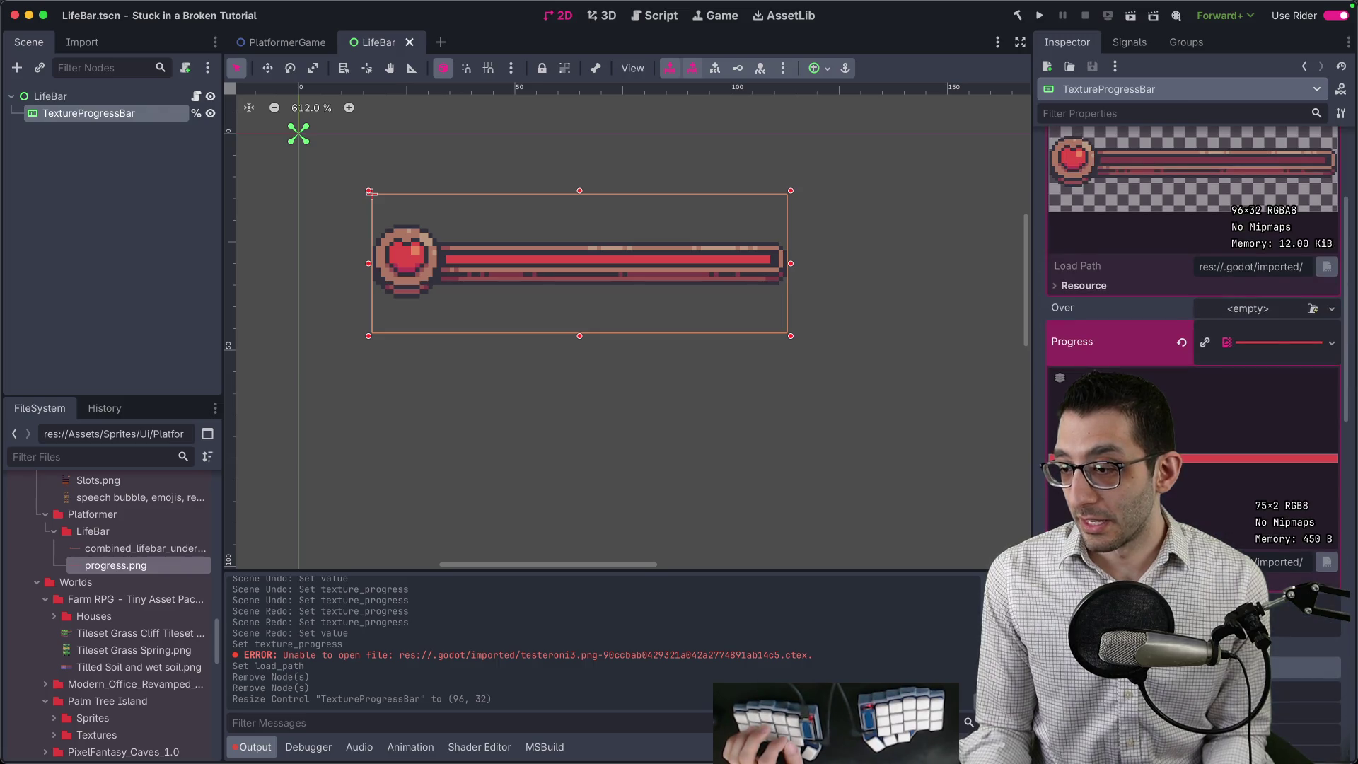
scroll(1116, 337, up, 3)
scroll(1111, 283, down, 10)
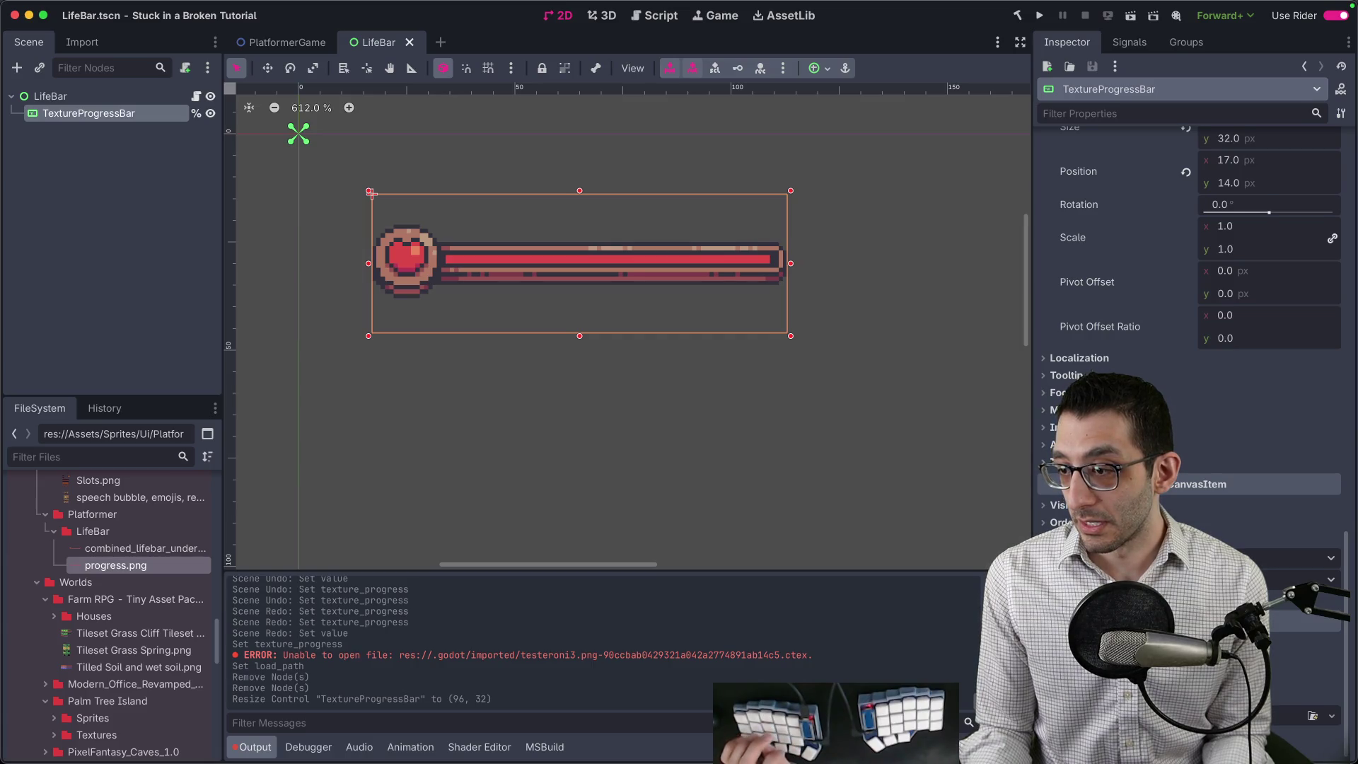
scroll(1189, 319, up, 5)
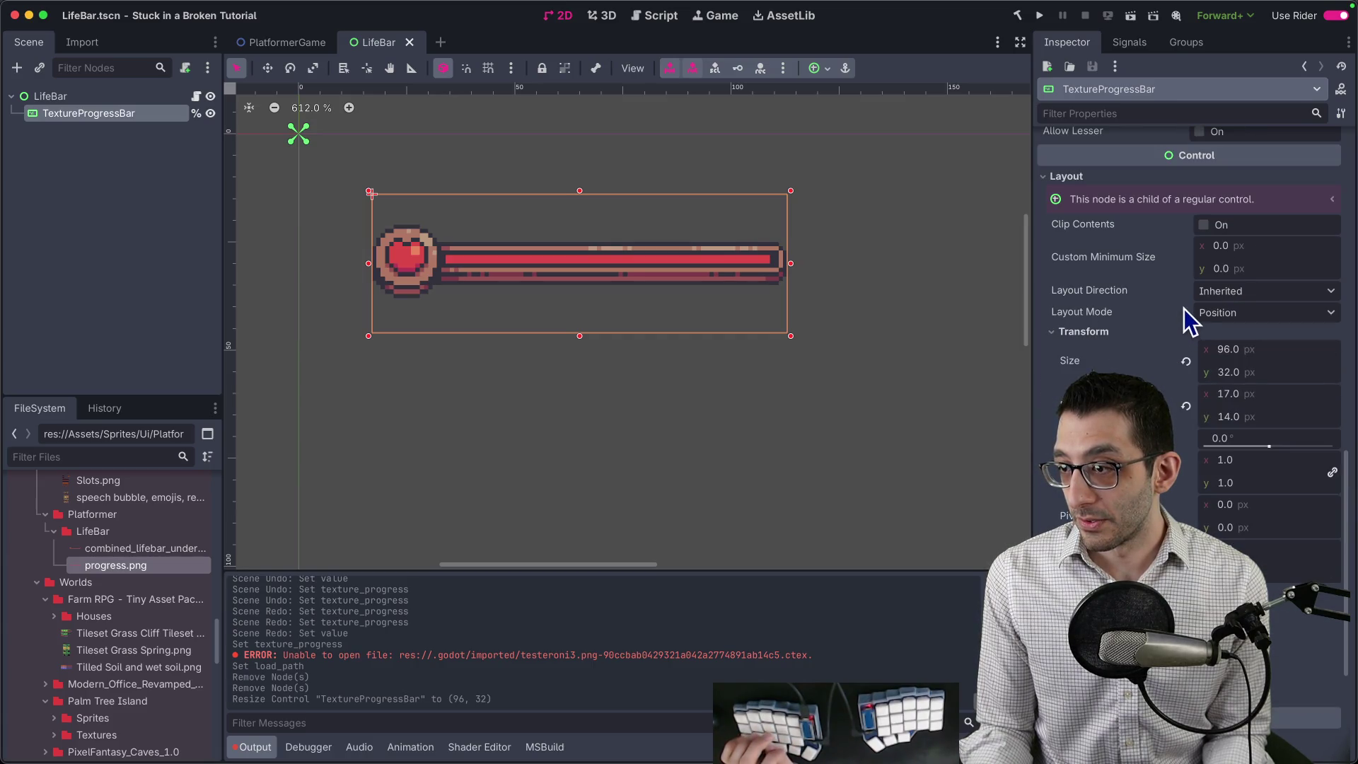
click(1187, 406)
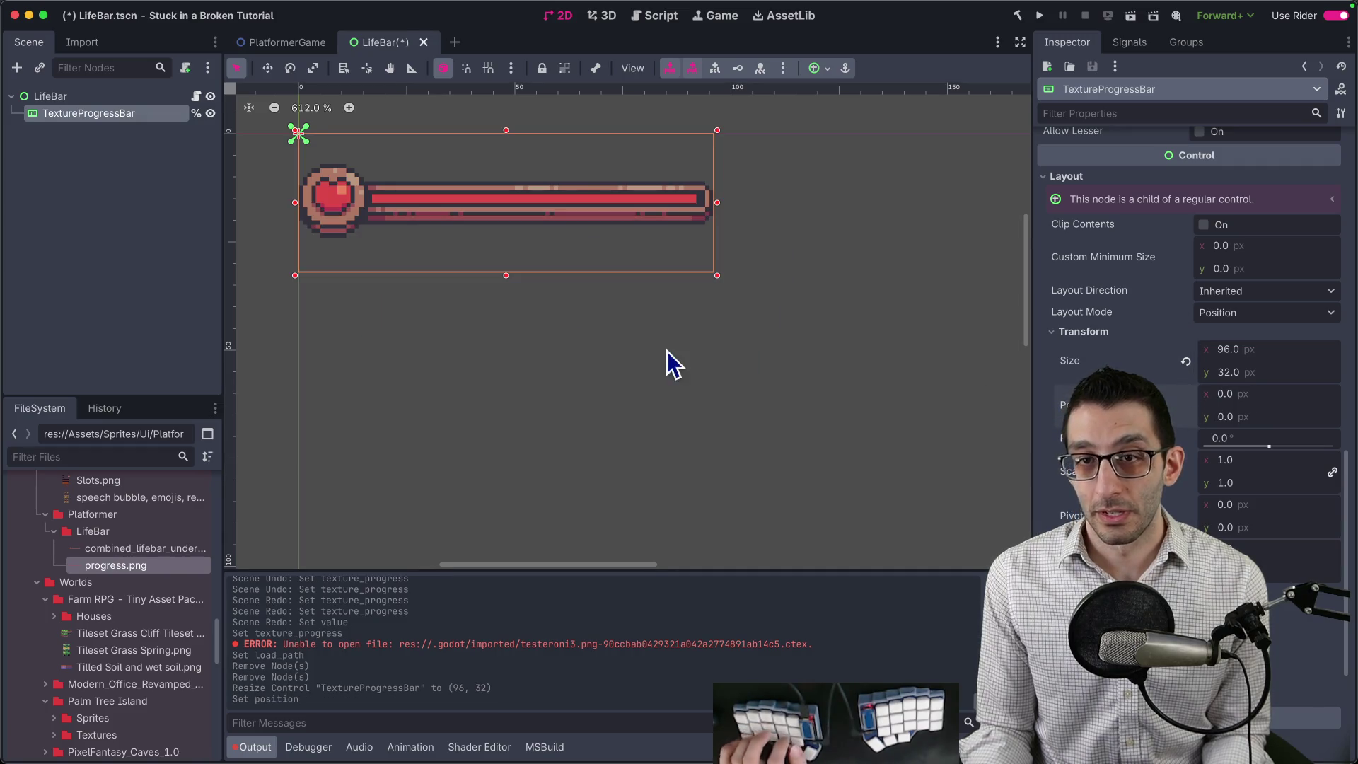
click(306, 42)
scroll(545, 206, down, 1)
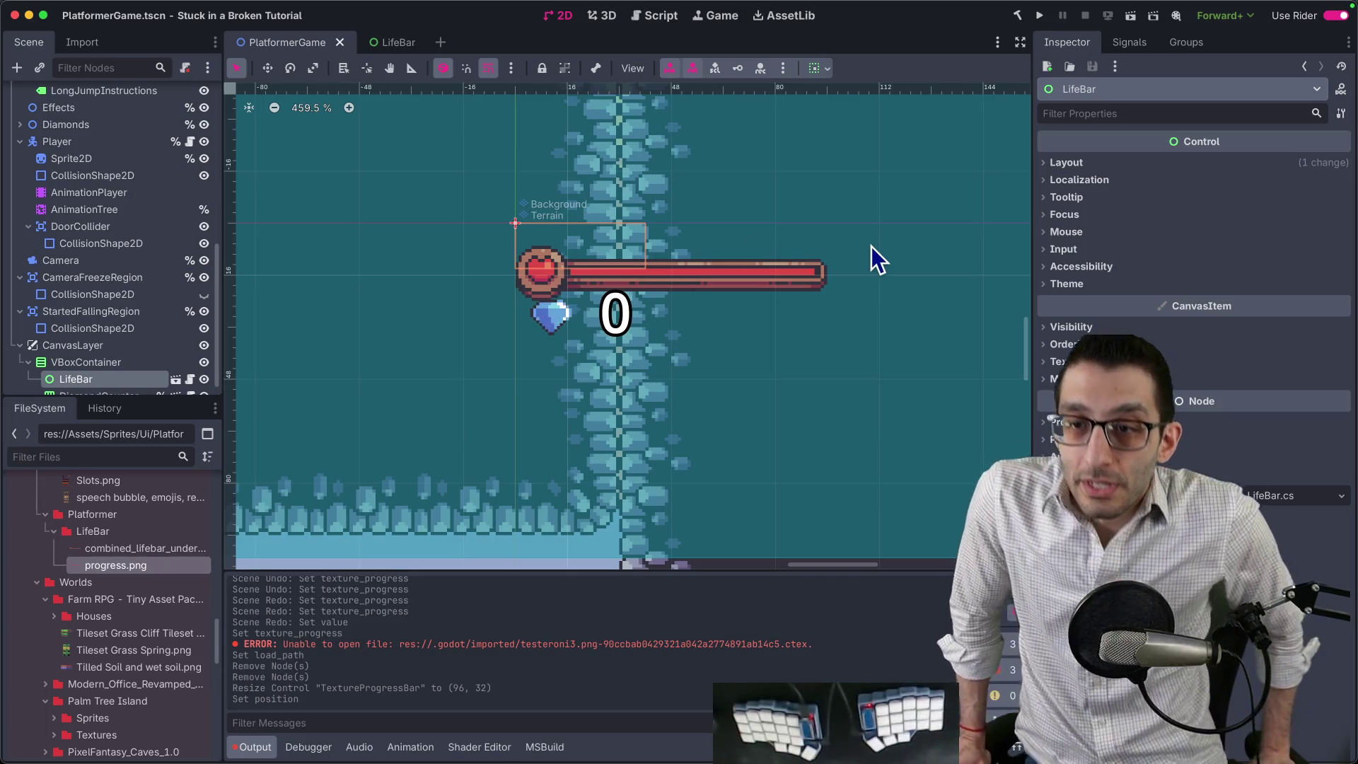
Change the LifeBar root node's type to HBoxContainer.
click(395, 44)
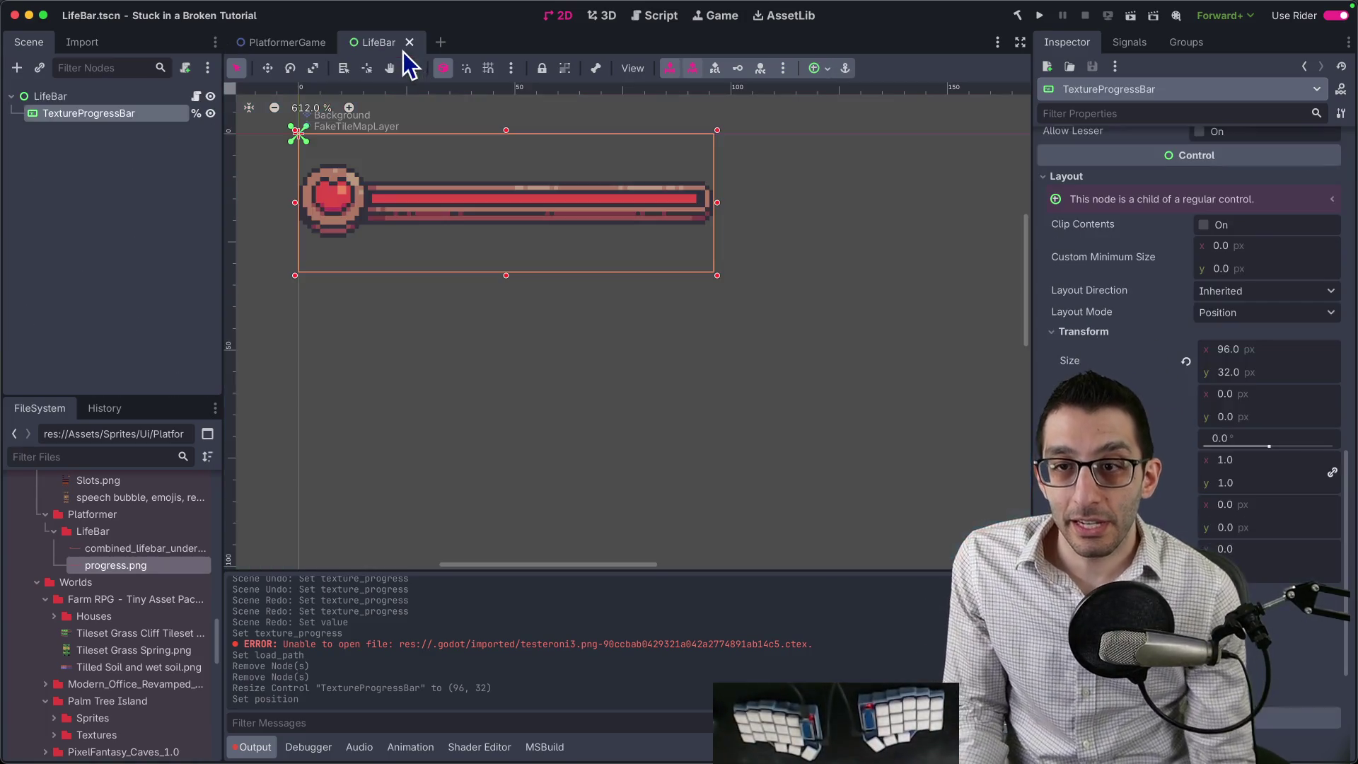
click(116, 96)
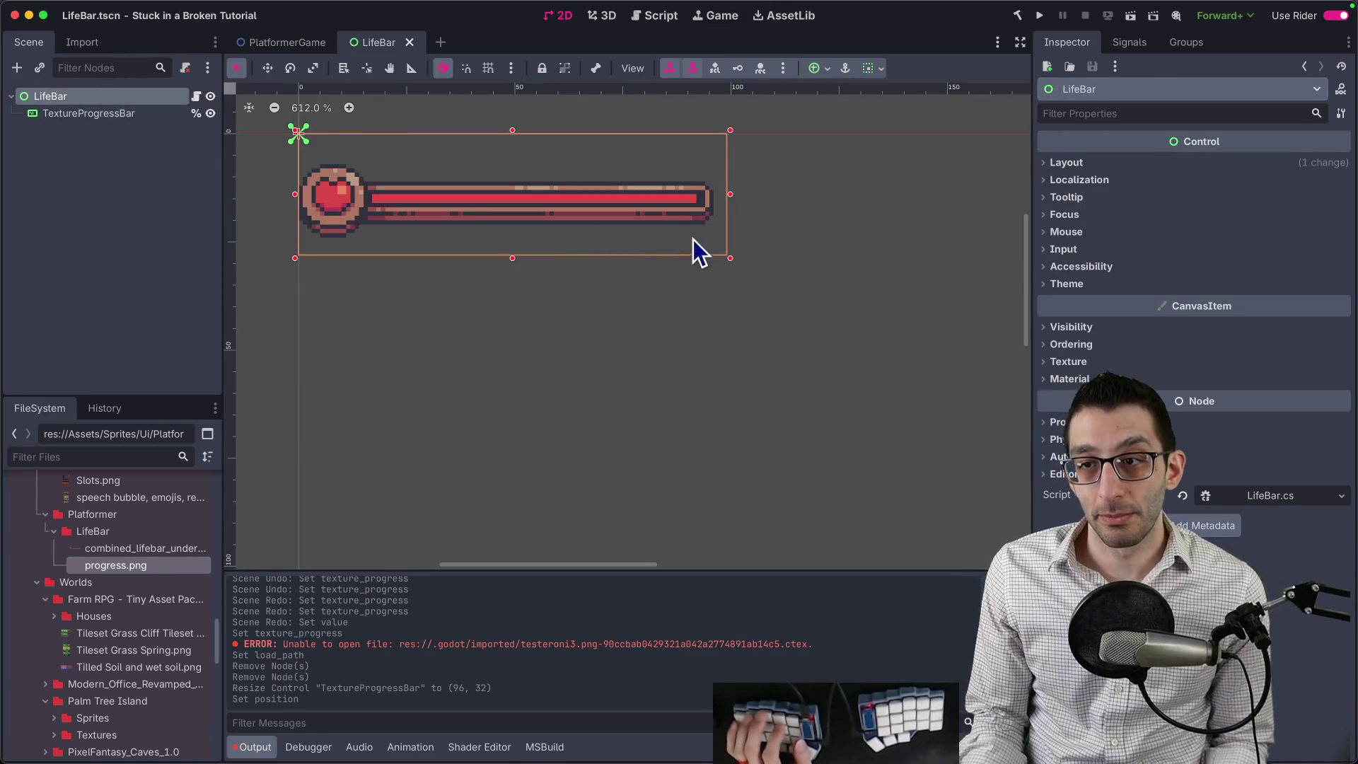
right_click(69, 98)
click(188, 333)
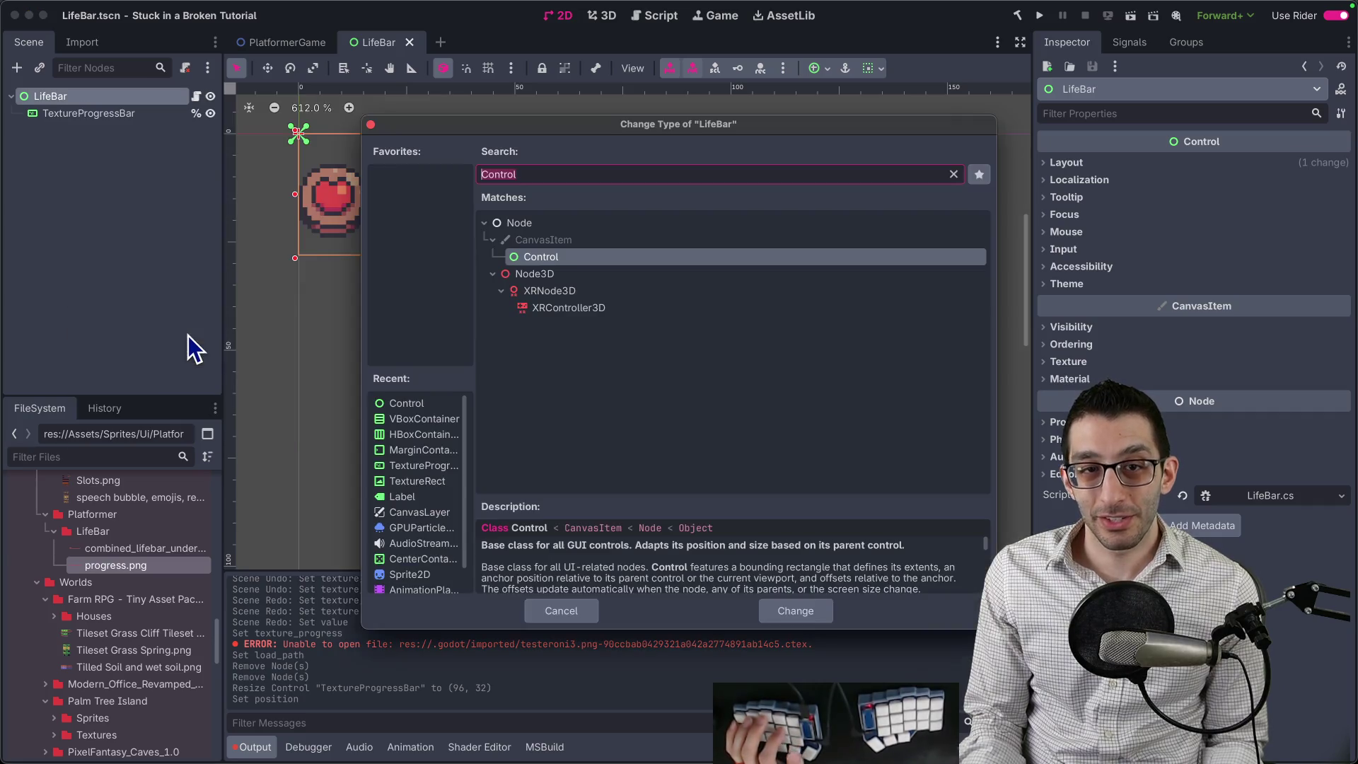
text(hb)
key(Return)
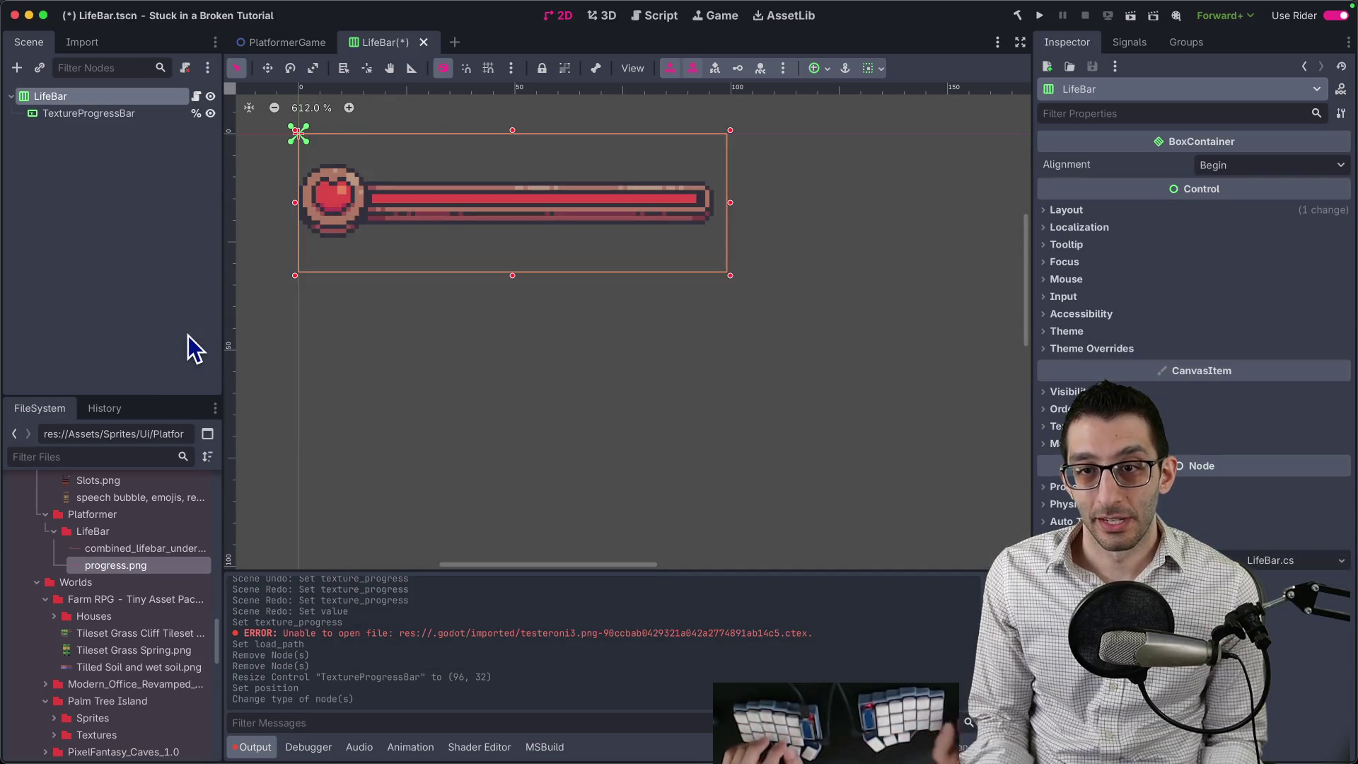
Run PlatformerGame, move the character to check the heart bar in the HUD, then stop.
key(ctrl+Tab)
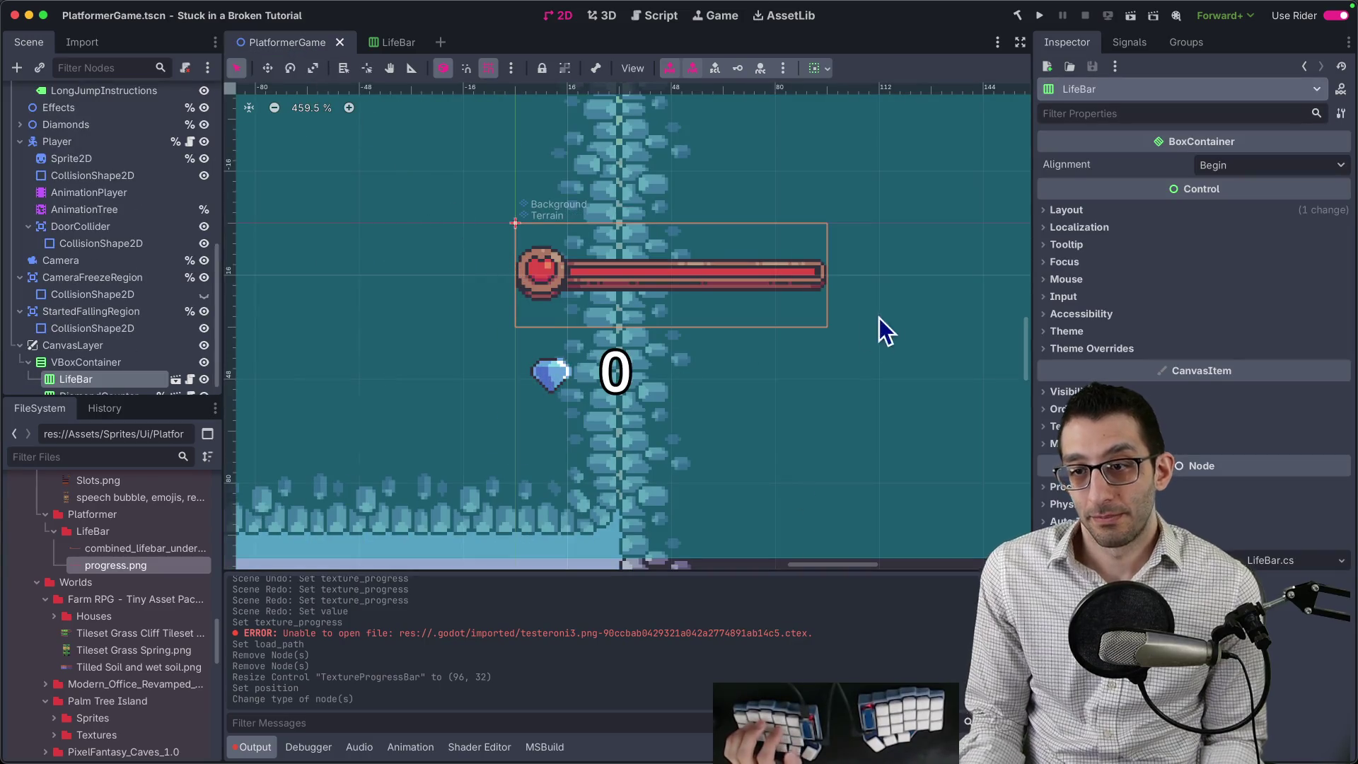
click(1041, 17)
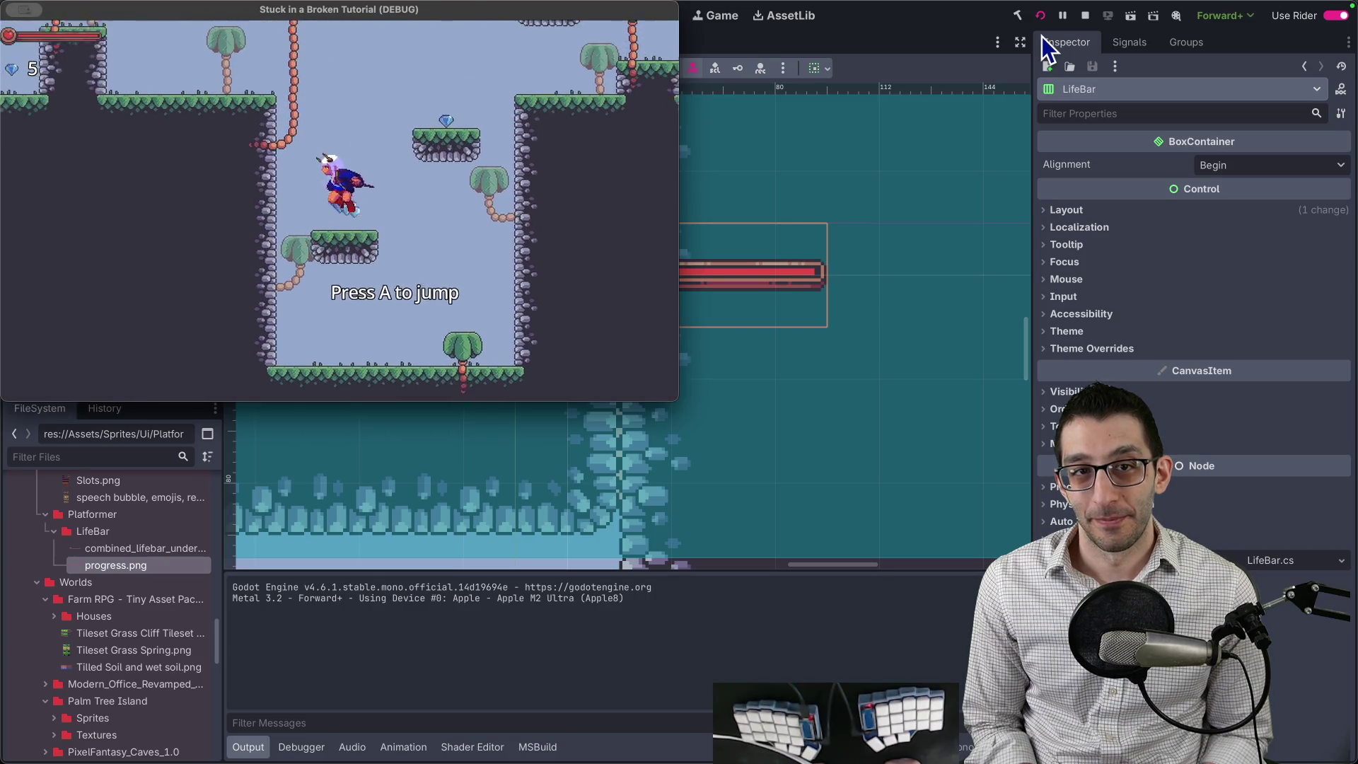
key(Right)
key(space)
key(space)
key(Escape)
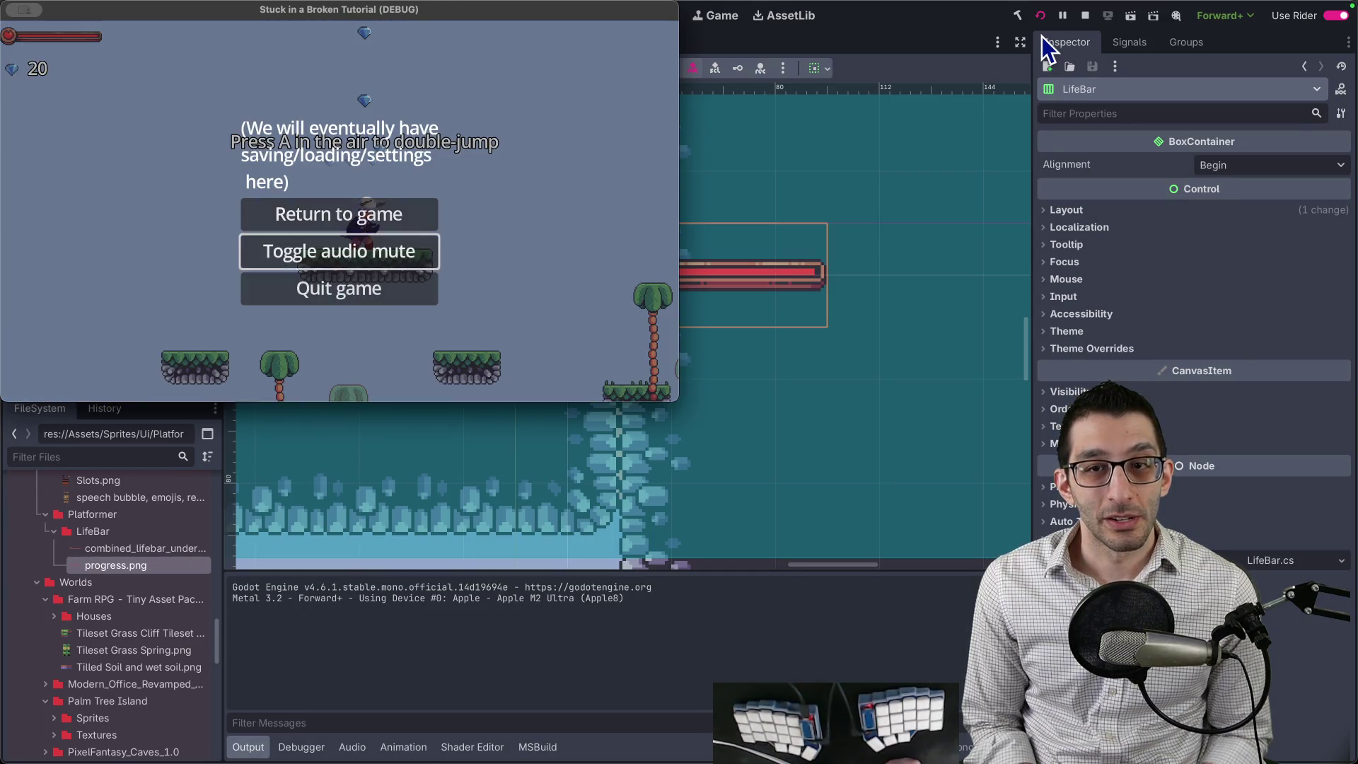
key(Return)
Add a MarginContainer under CanvasLayer and move it inside the VBoxContainer.
click(86, 346)
click(91, 330)
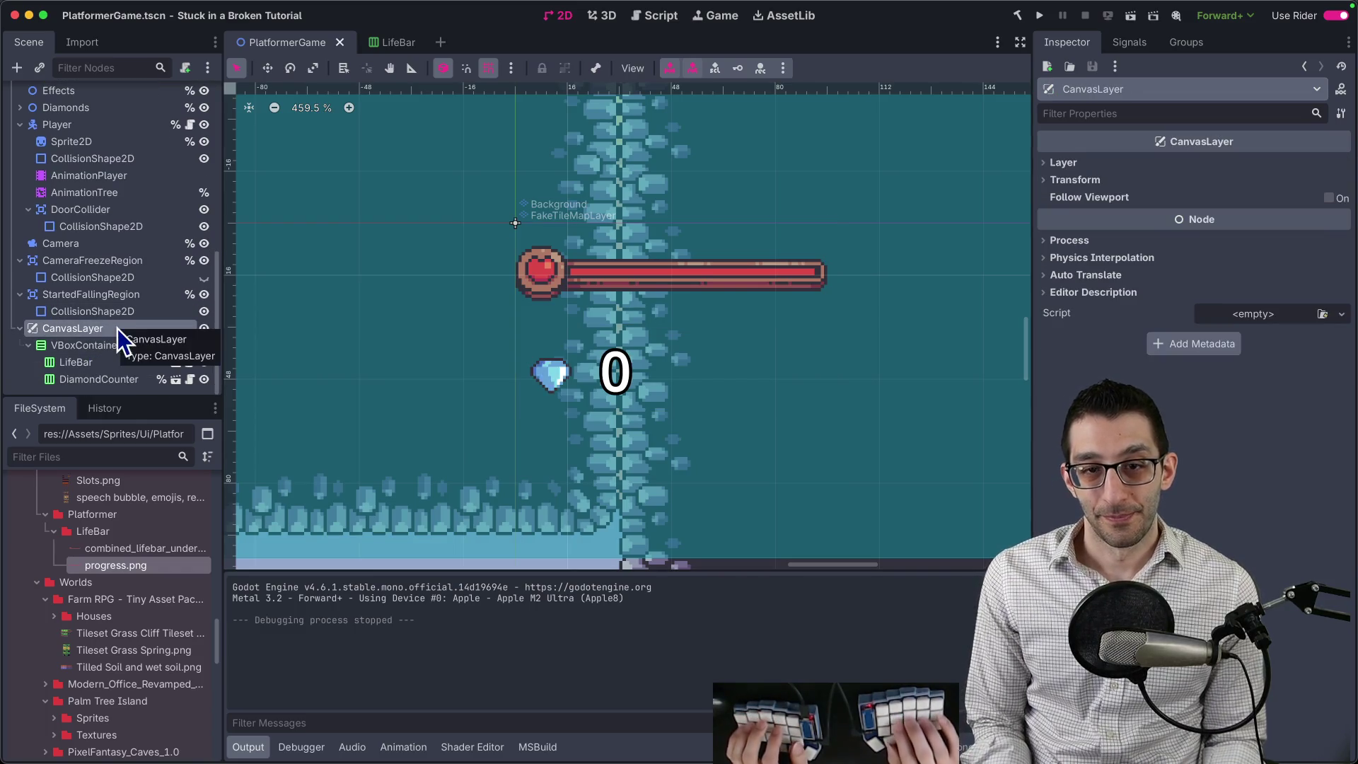
key(ctrl+a)
text(margin)
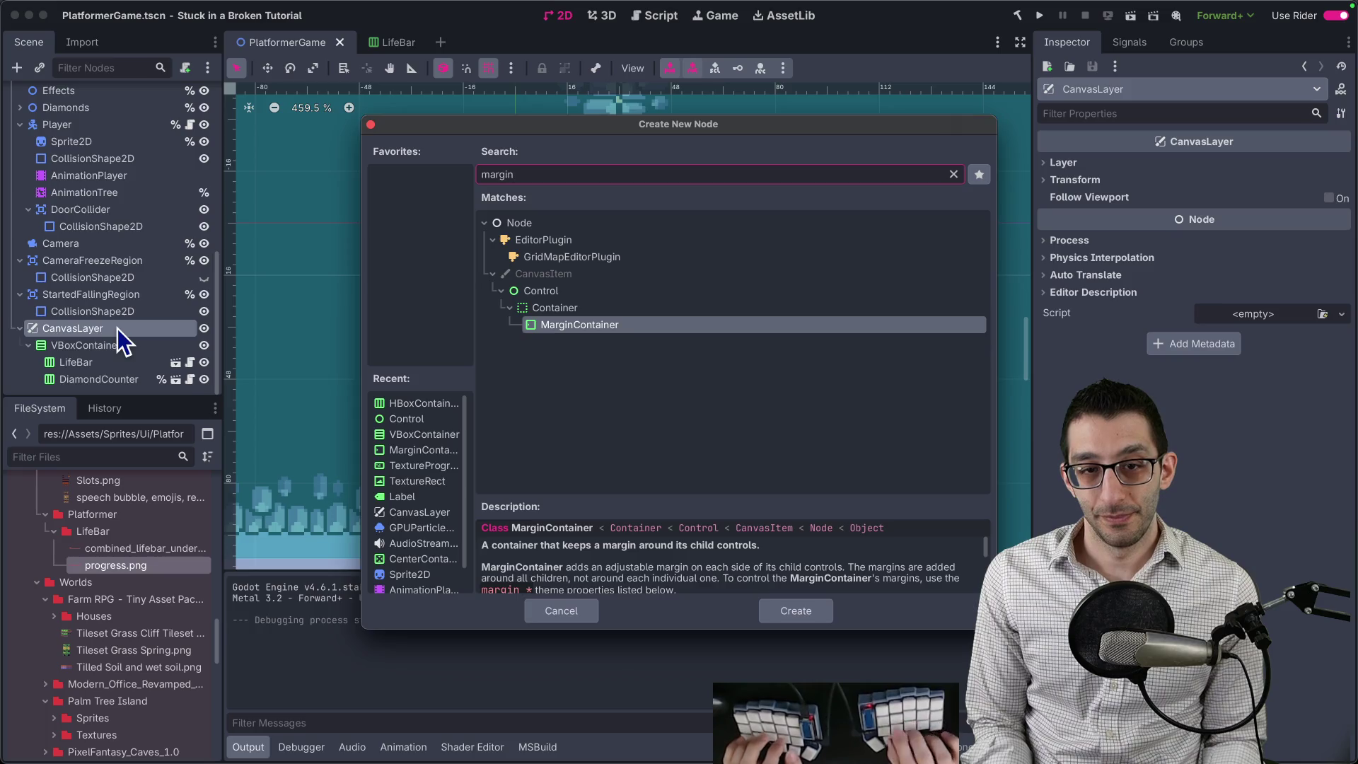
key(Return)
drag(94, 381, 95, 331)
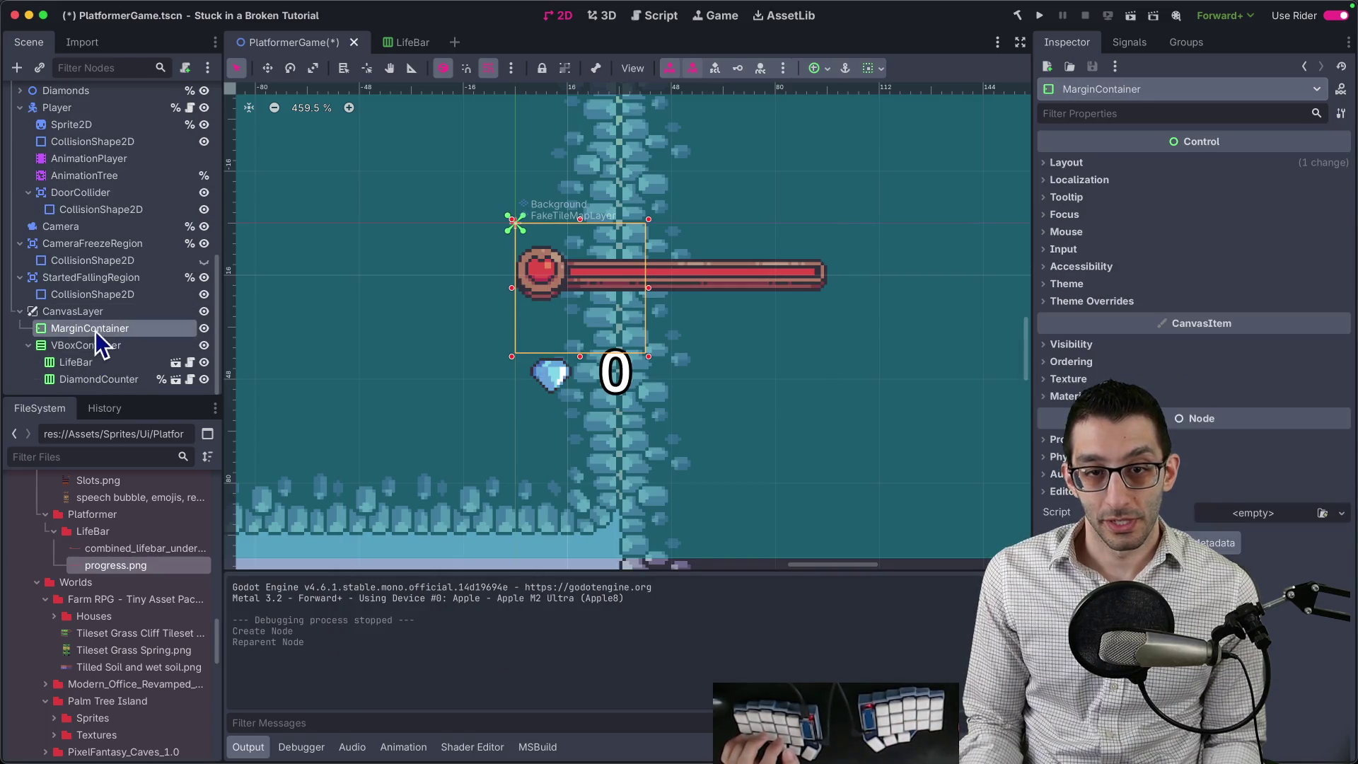
click(104, 346)
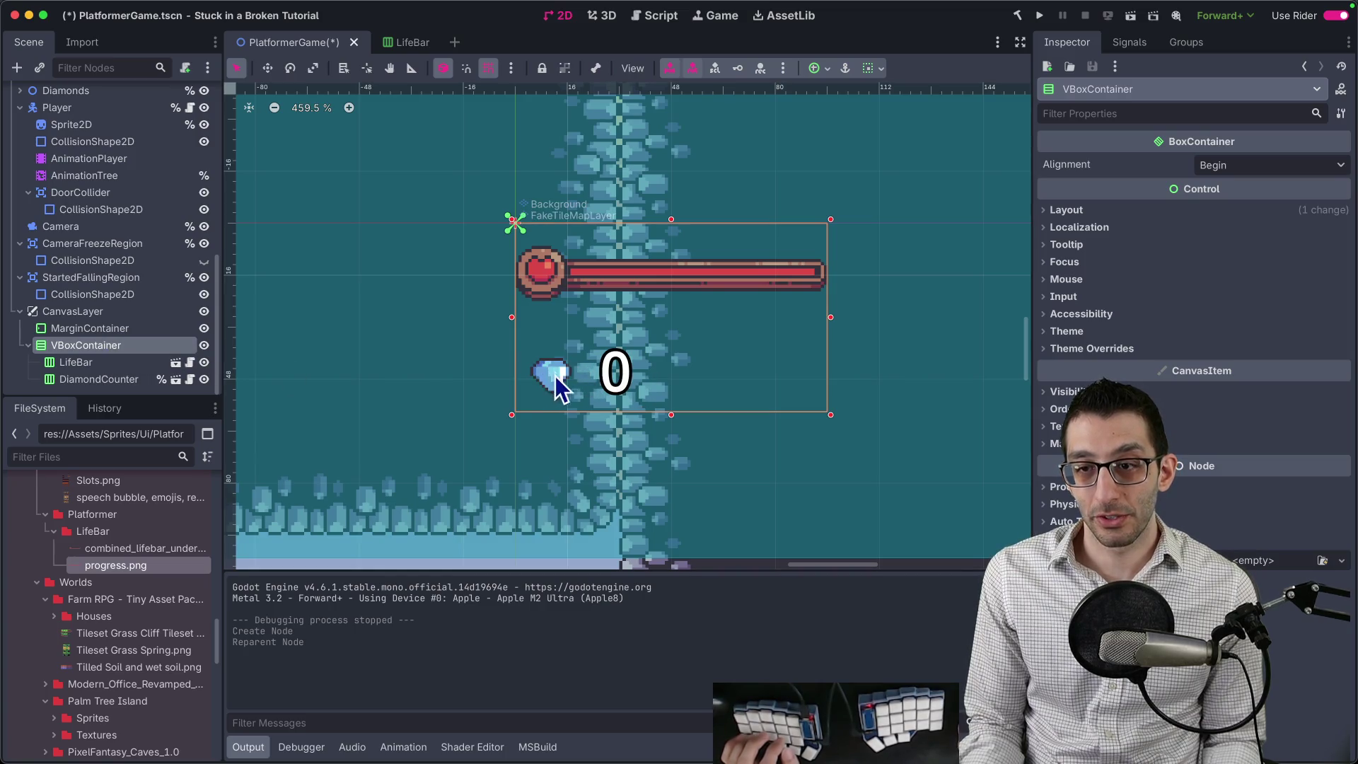
click(81, 334)
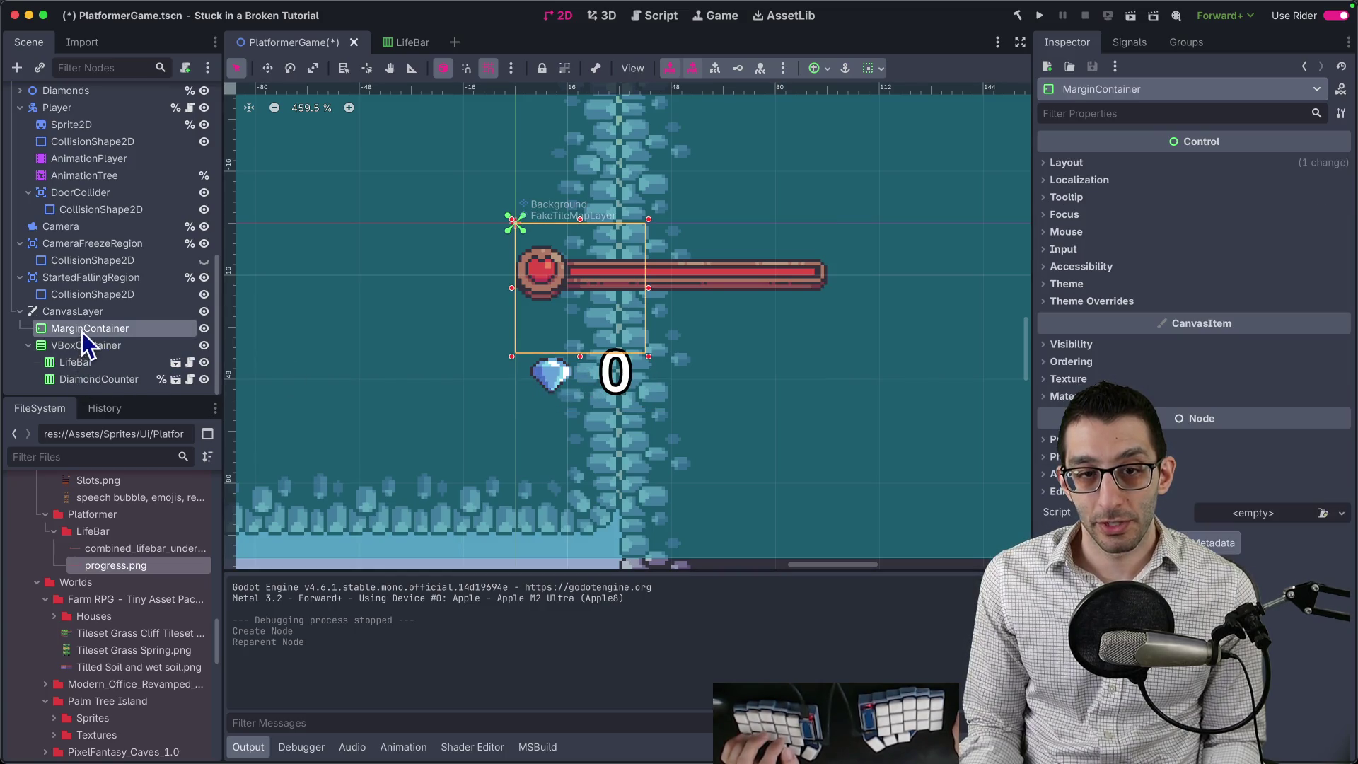
mouse_move(82, 346)
mouse_down()
mouse_move(83, 375)
mouse_move(78, 359)
mouse_up()
Set the MarginContainer's Margin Left theme override to 4.
click(89, 344)
click(85, 345)
click(1090, 301)
click(1093, 317)
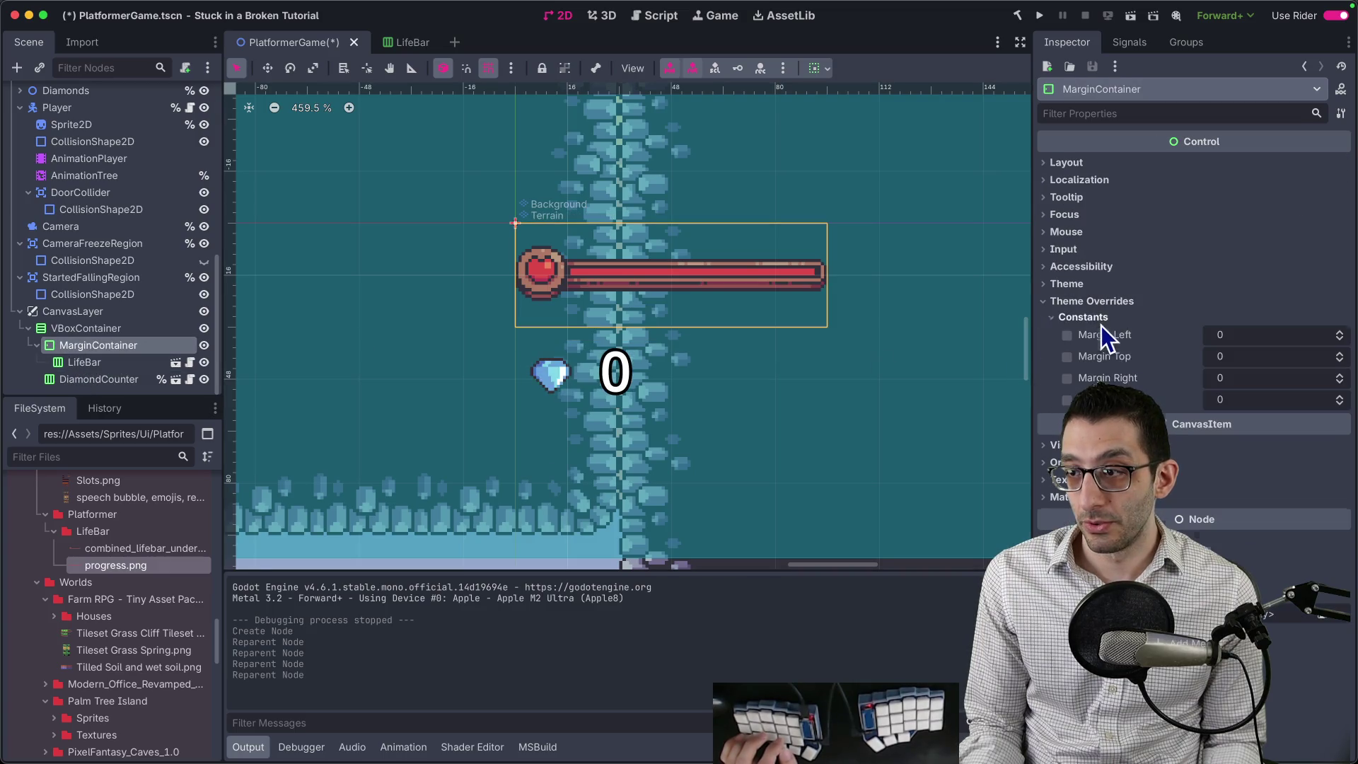
text(4)
key(Return)
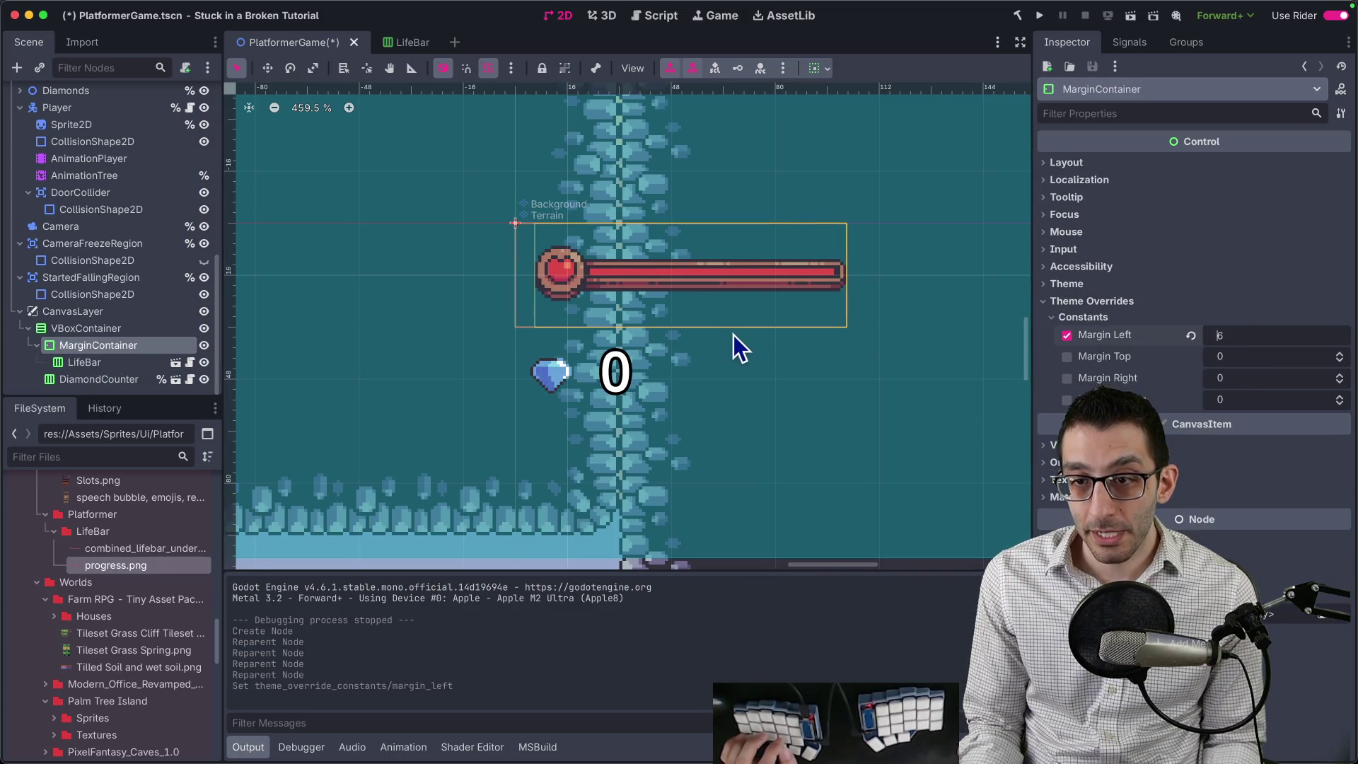
scroll(548, 324, up, 5)
scroll(547, 321, up, 2)
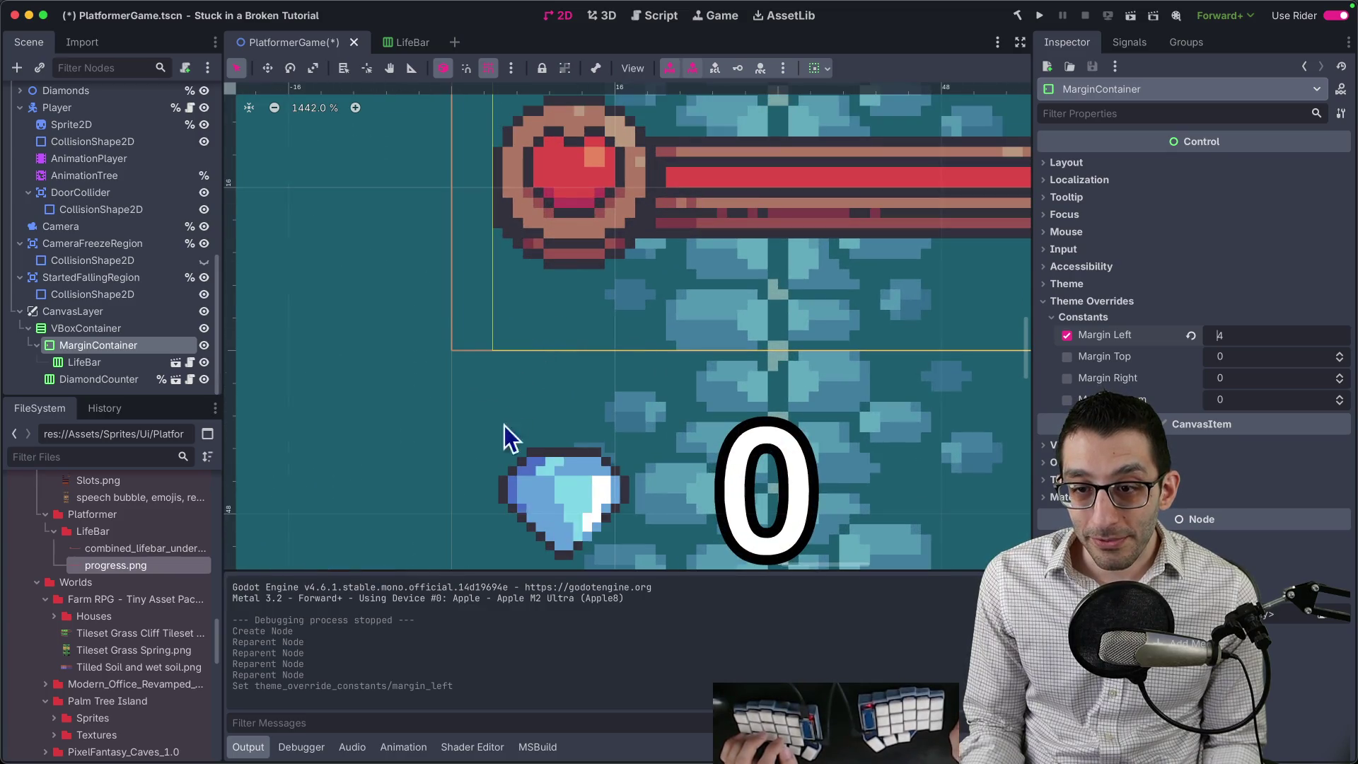
scroll(796, 299, down, 5)
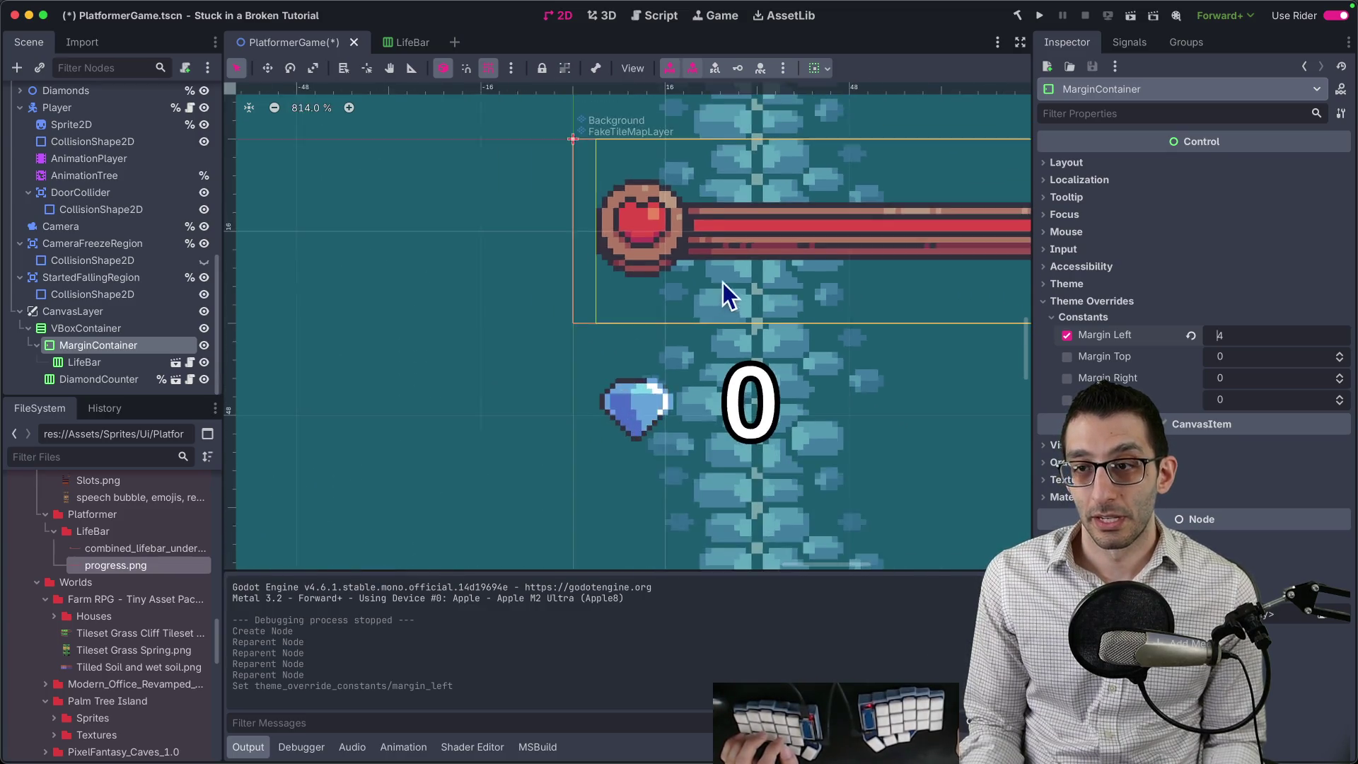
Check the layout size and scale values of LifeBar and the MarginContainer.
click(106, 359)
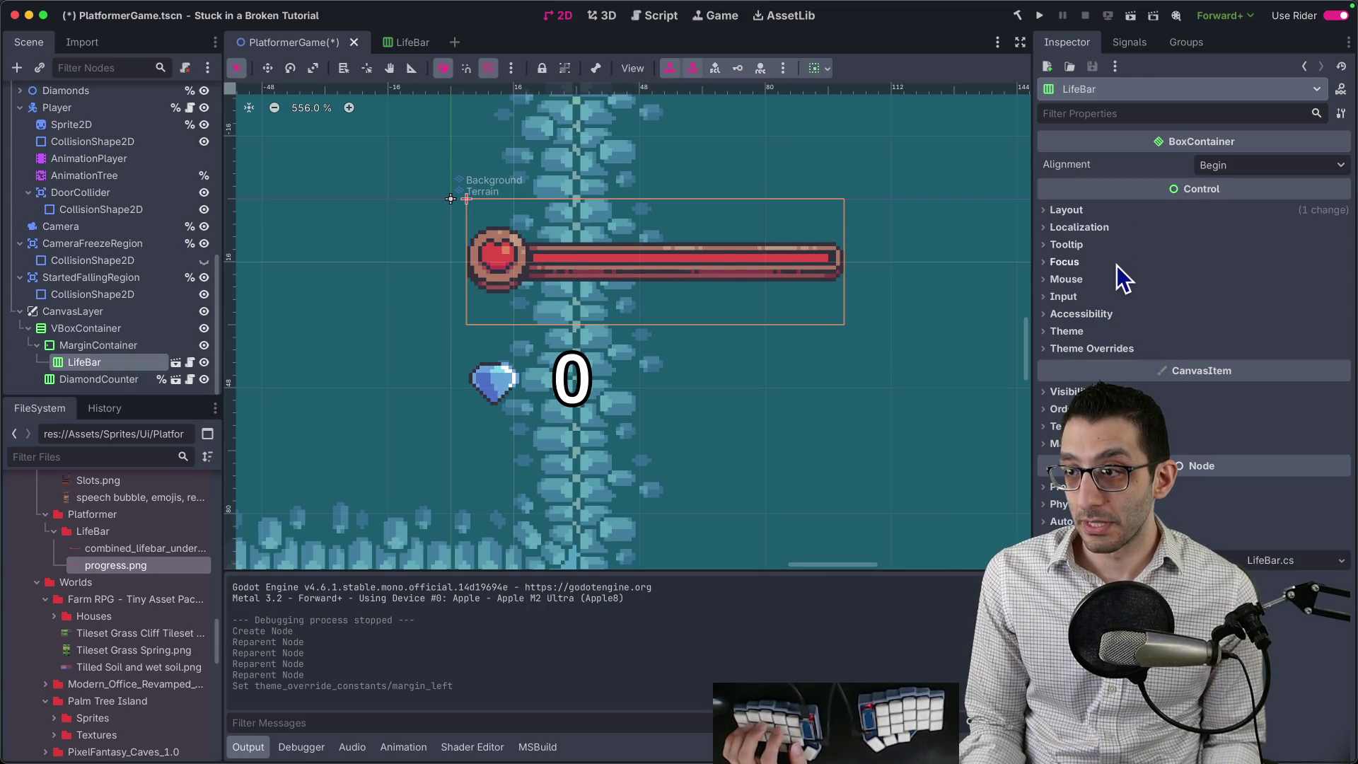
click(1066, 210)
click(1132, 368)
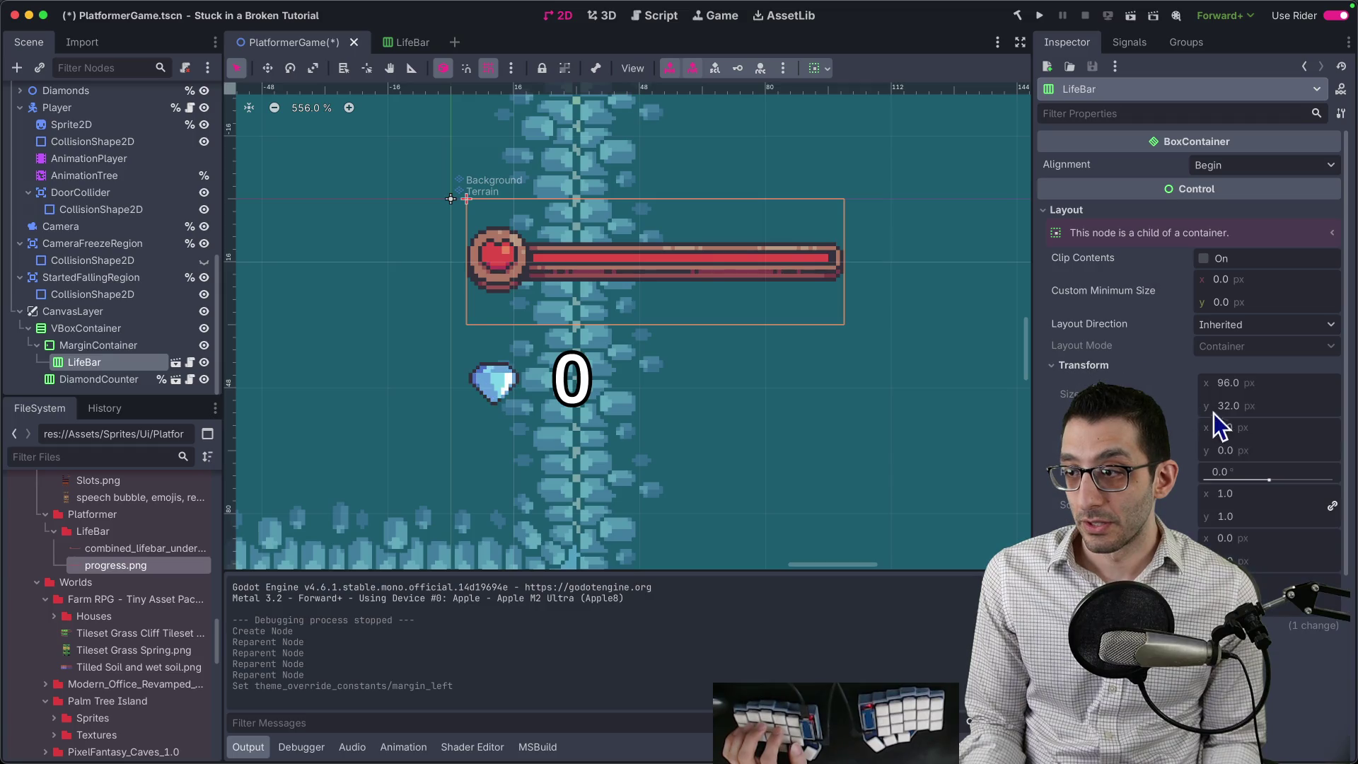
click(95, 345)
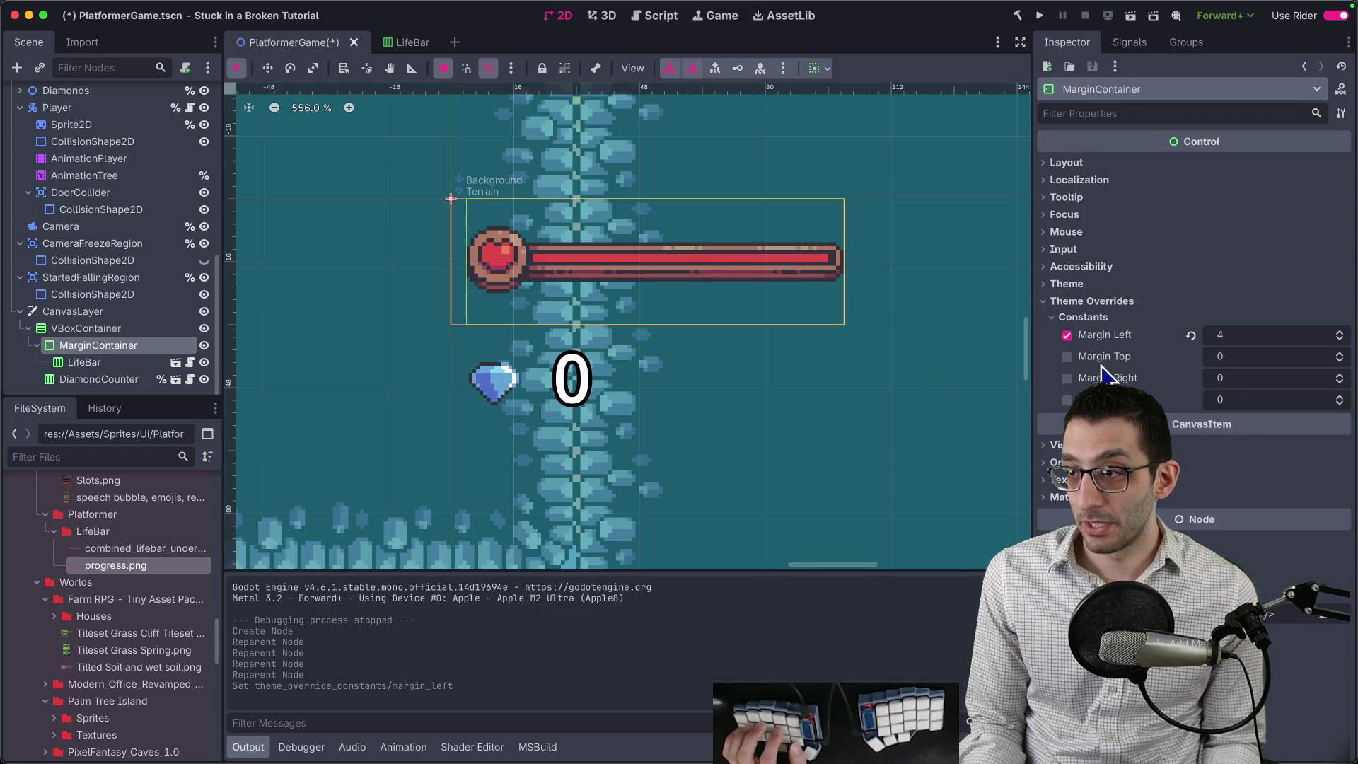
click(1118, 164)
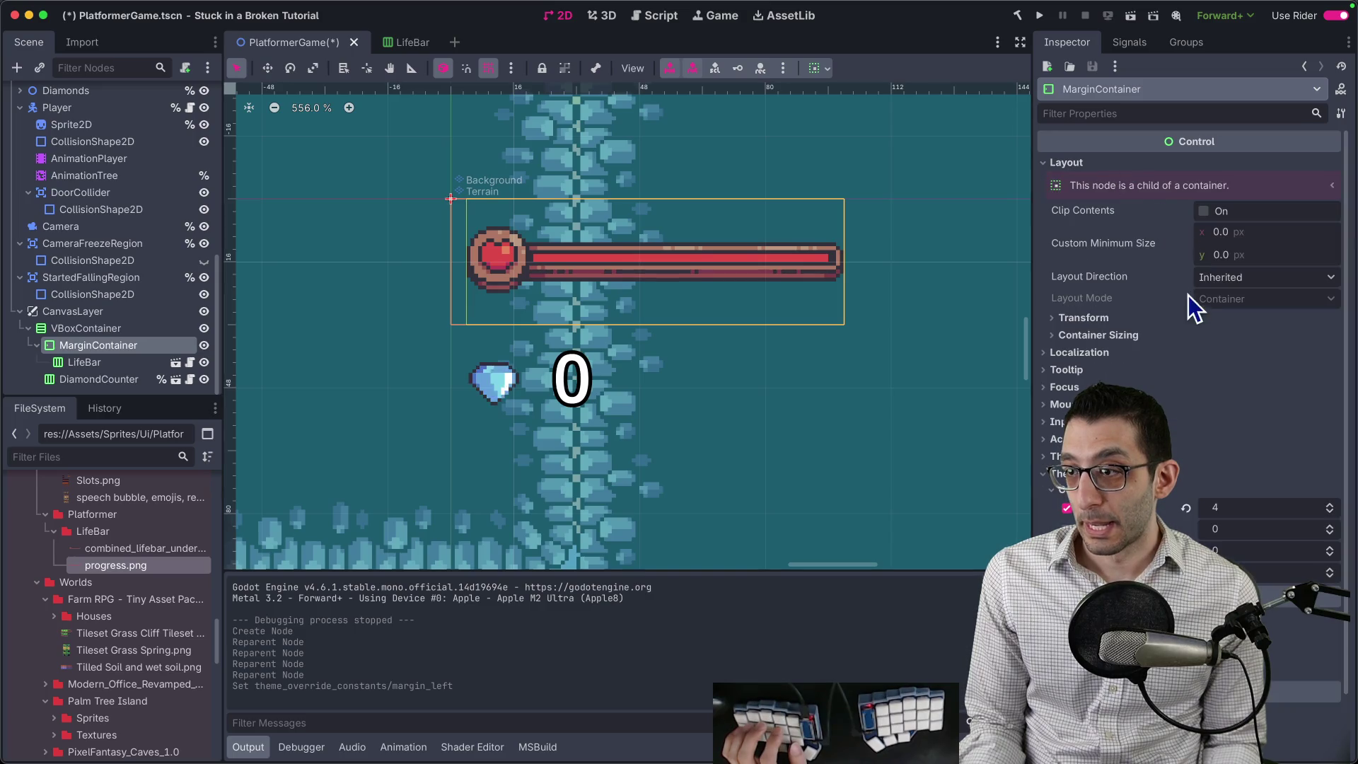
Set the VBoxContainer's Scale to 2 and run the game to test the HUD.
click(99, 334)
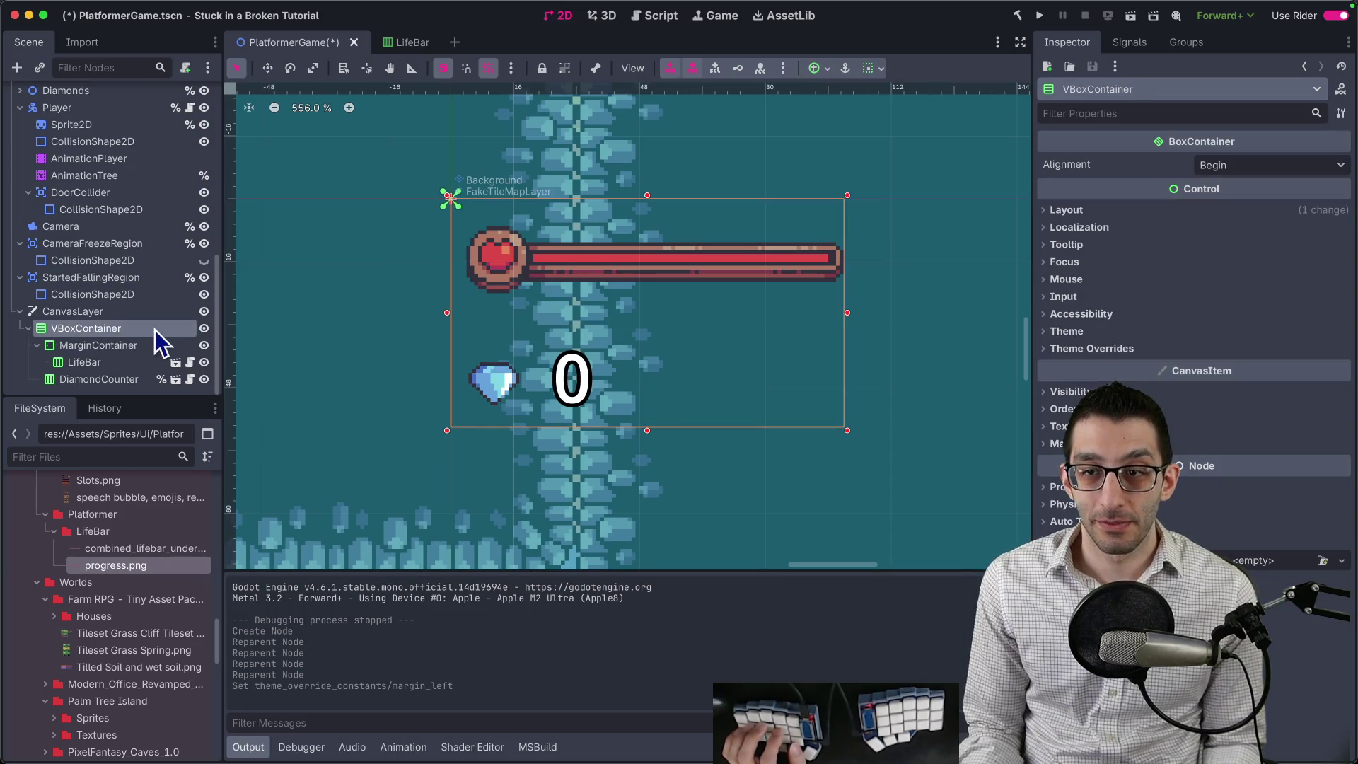
click(1135, 216)
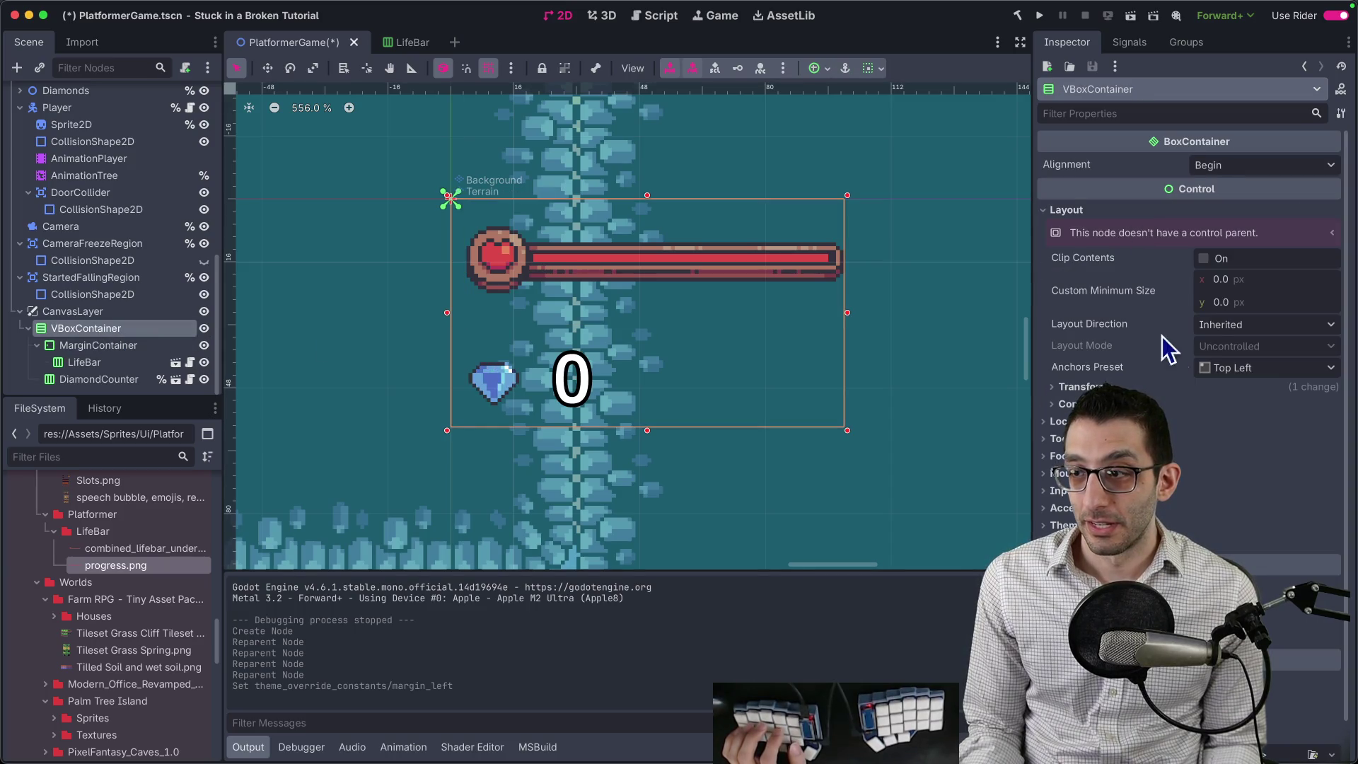
click(1166, 389)
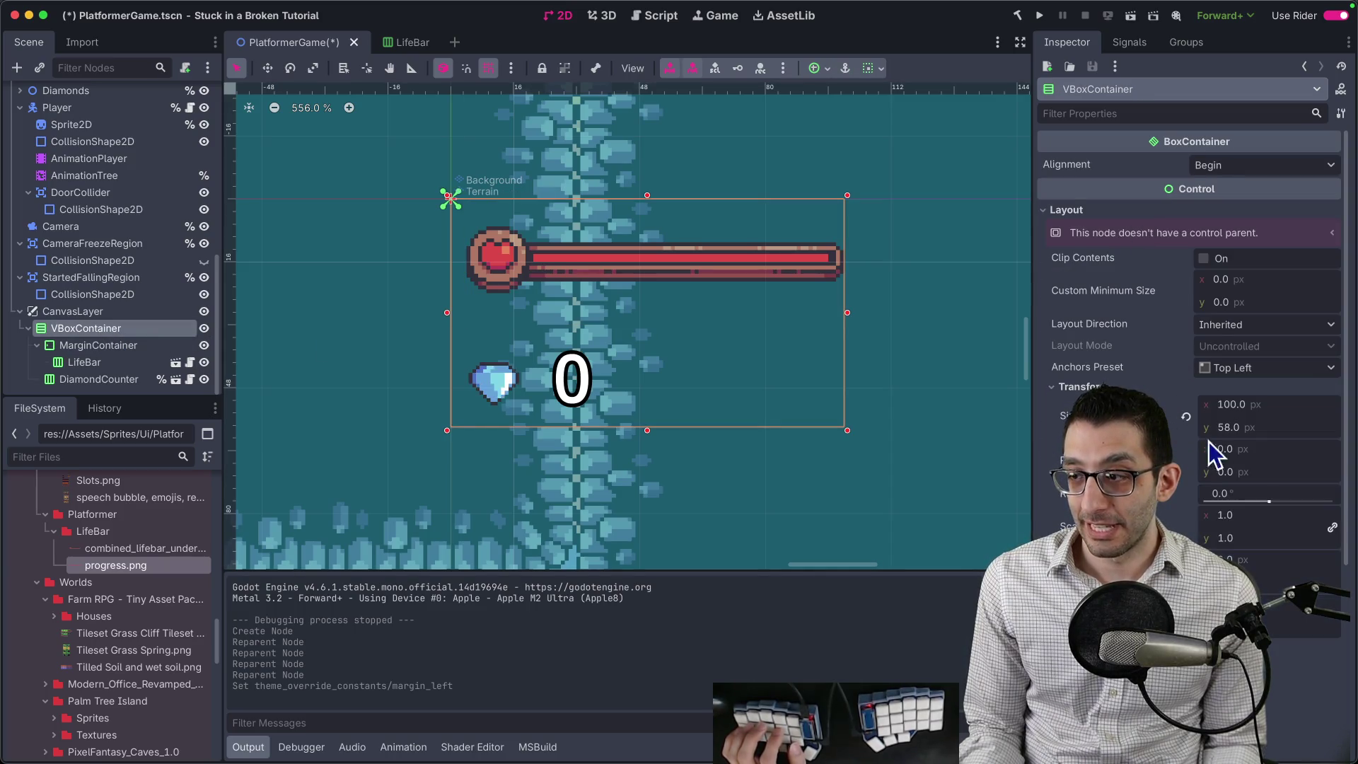
click(1235, 516)
text(2)
key(Tab)
scroll(793, 304, down, 10)
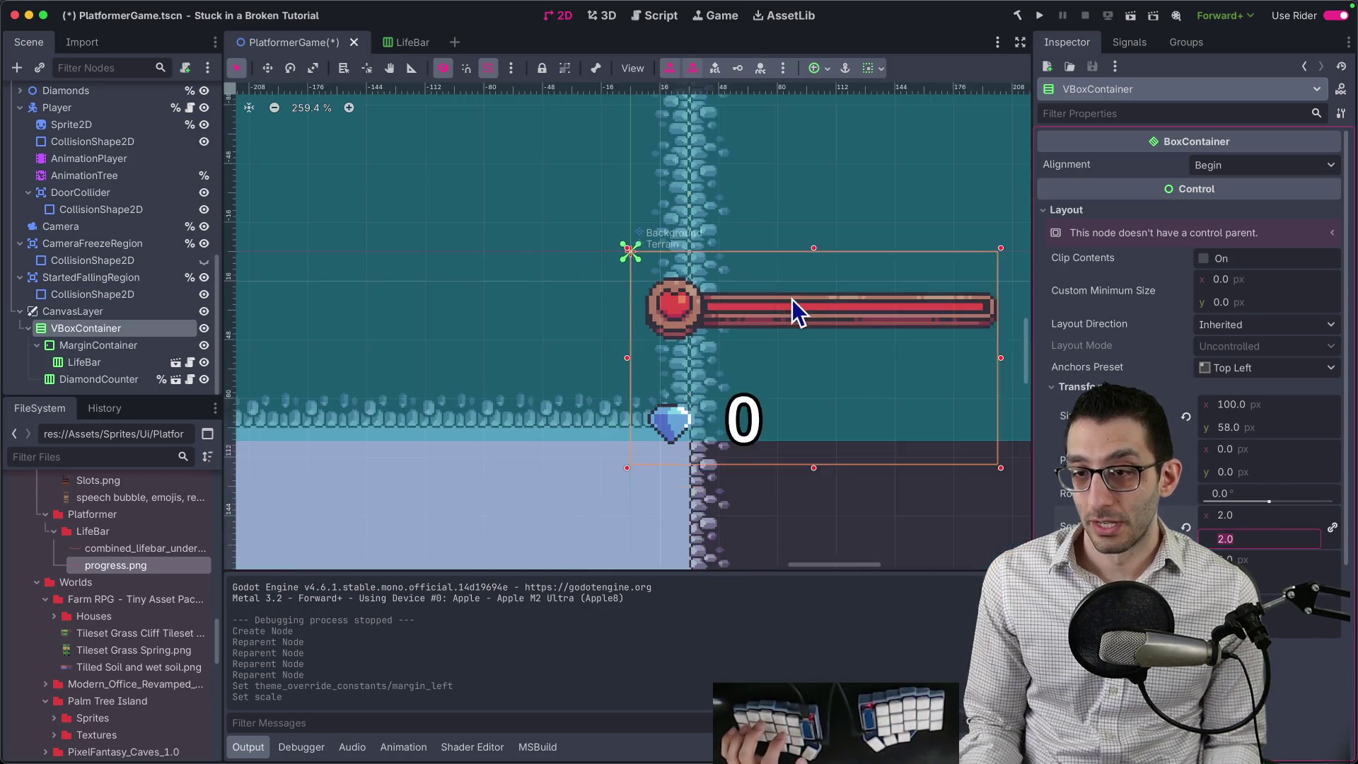
scroll(581, 292, up, 4)
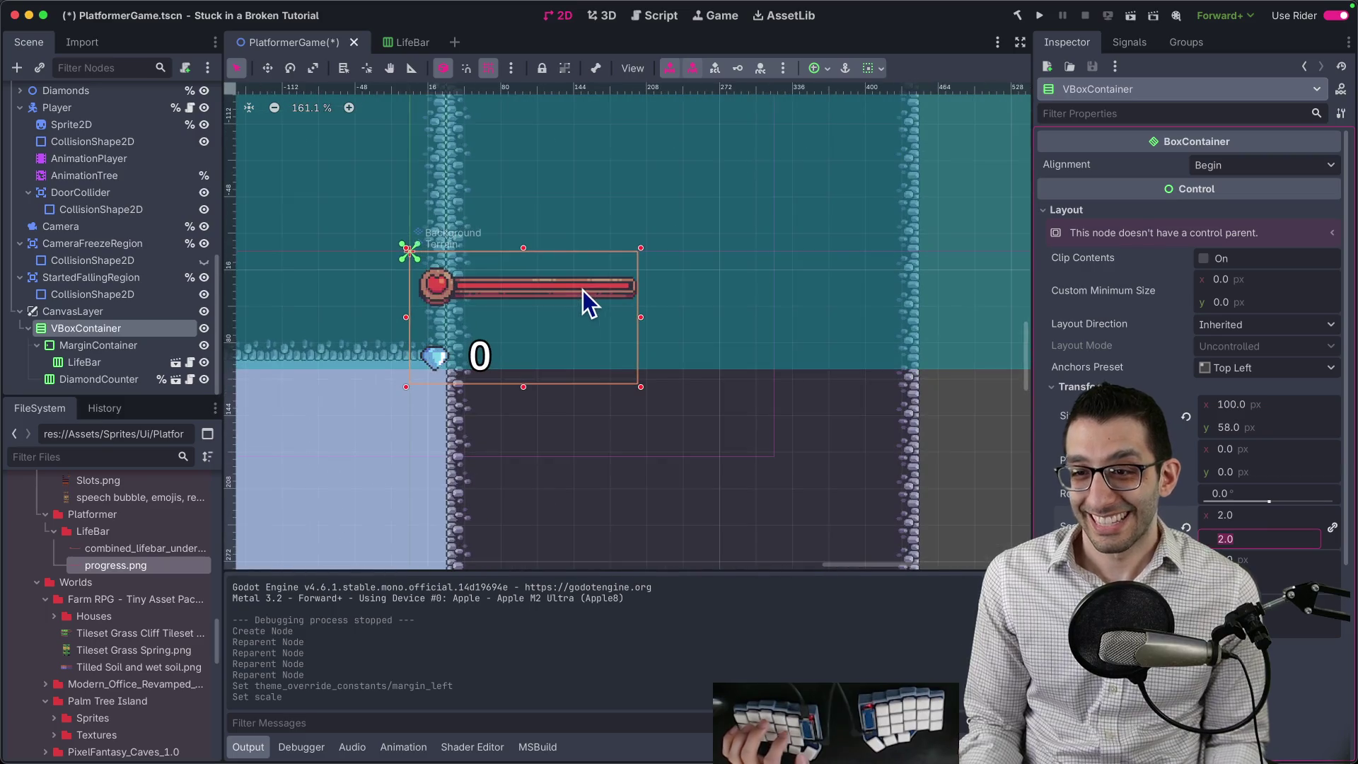
click(1039, 15)
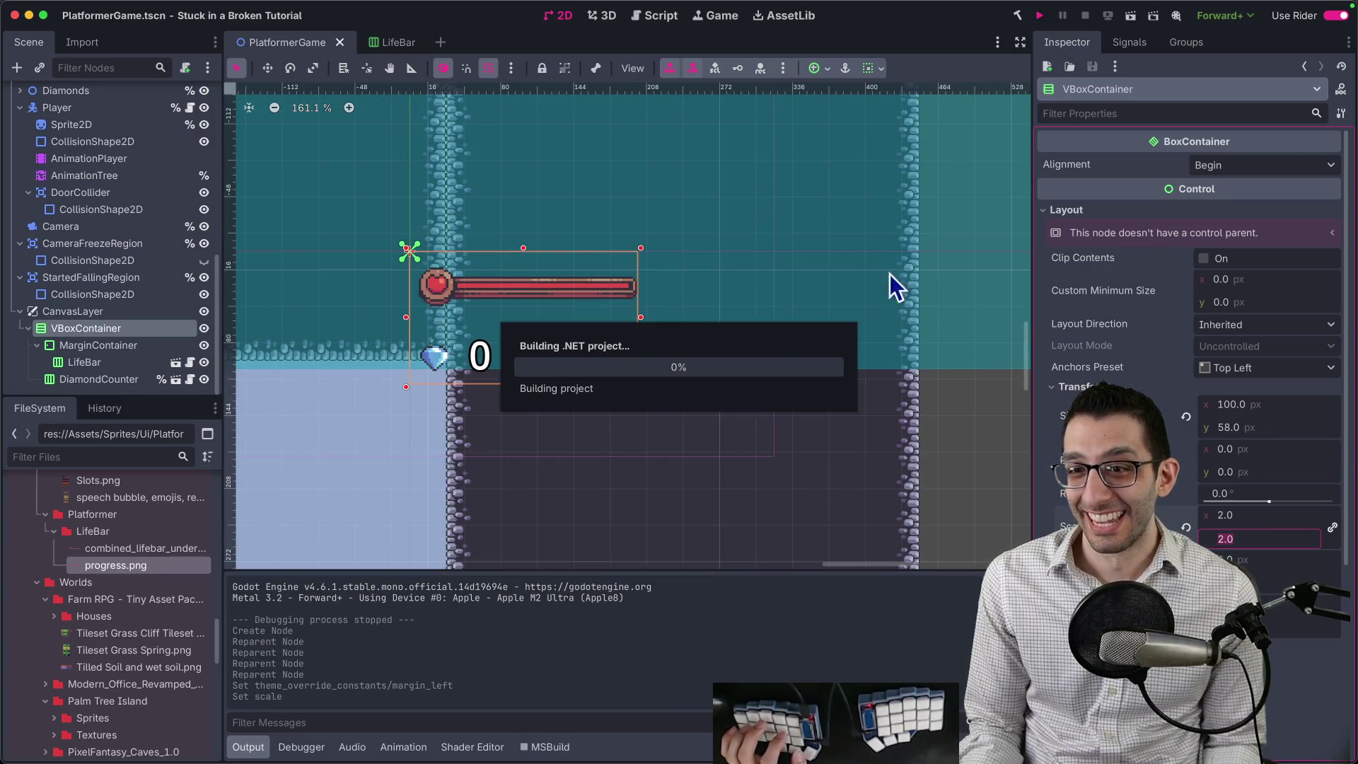
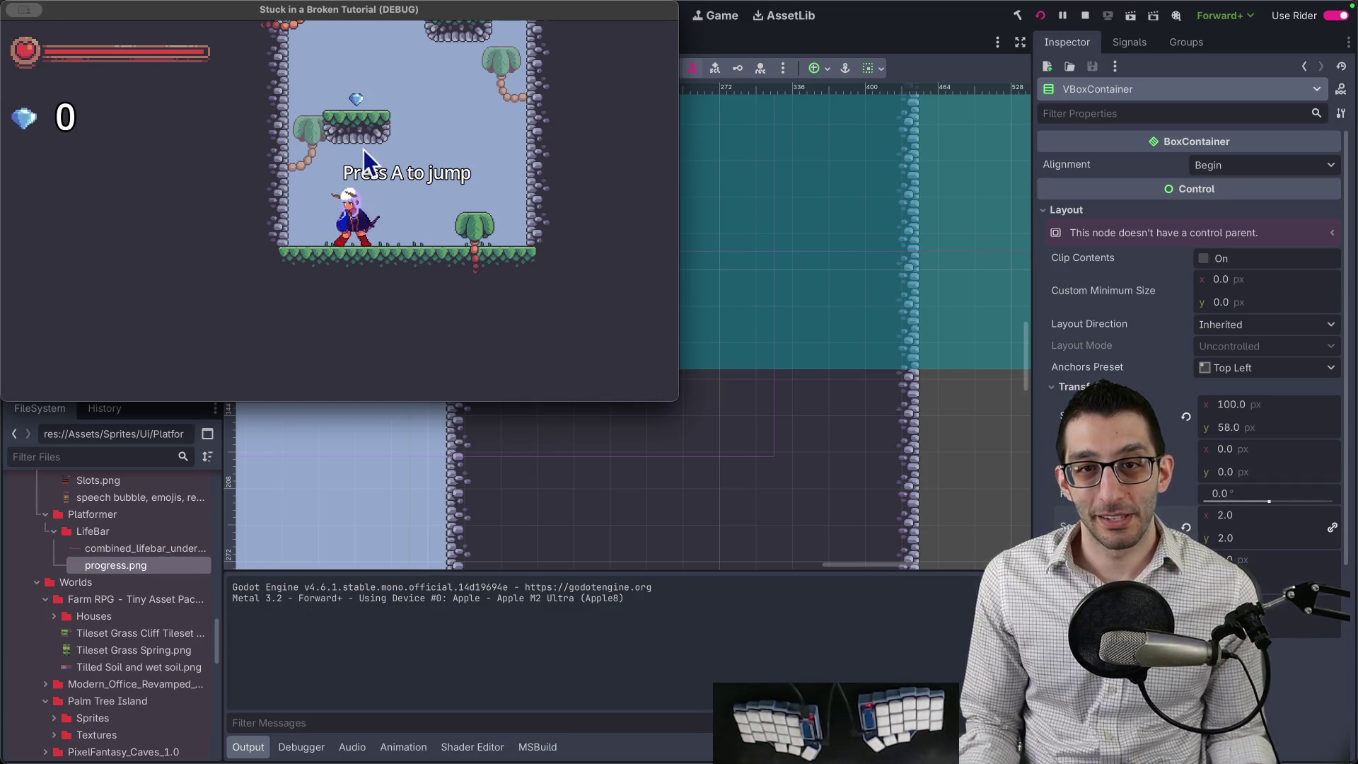
Switch the game window to Full Screen > Entire Screen.
click(25, 9)
mouse_move(24, 9)
mouse_move(94, 187)
click(163, 188)
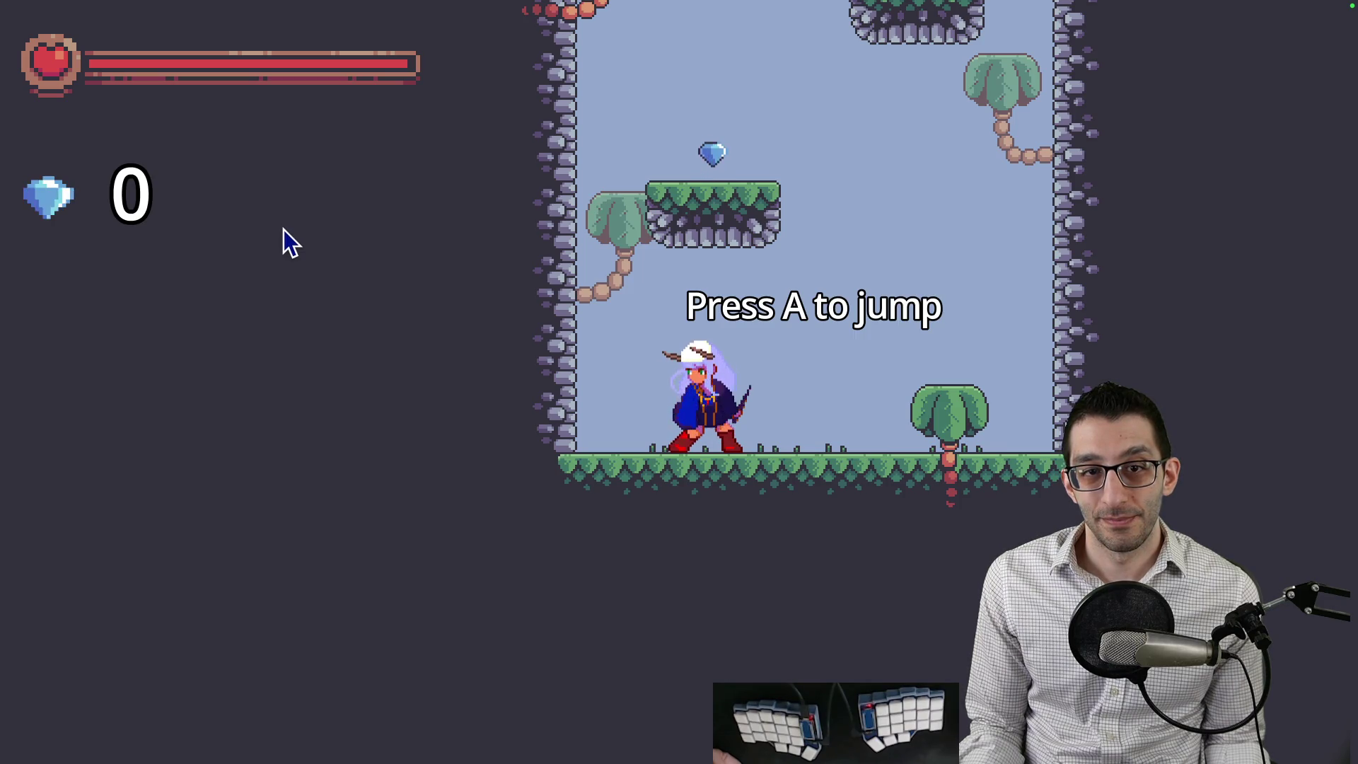
Jump and fly right through the level collecting gems up to 45, then pause and quit the game.
key(space)
key(Right)
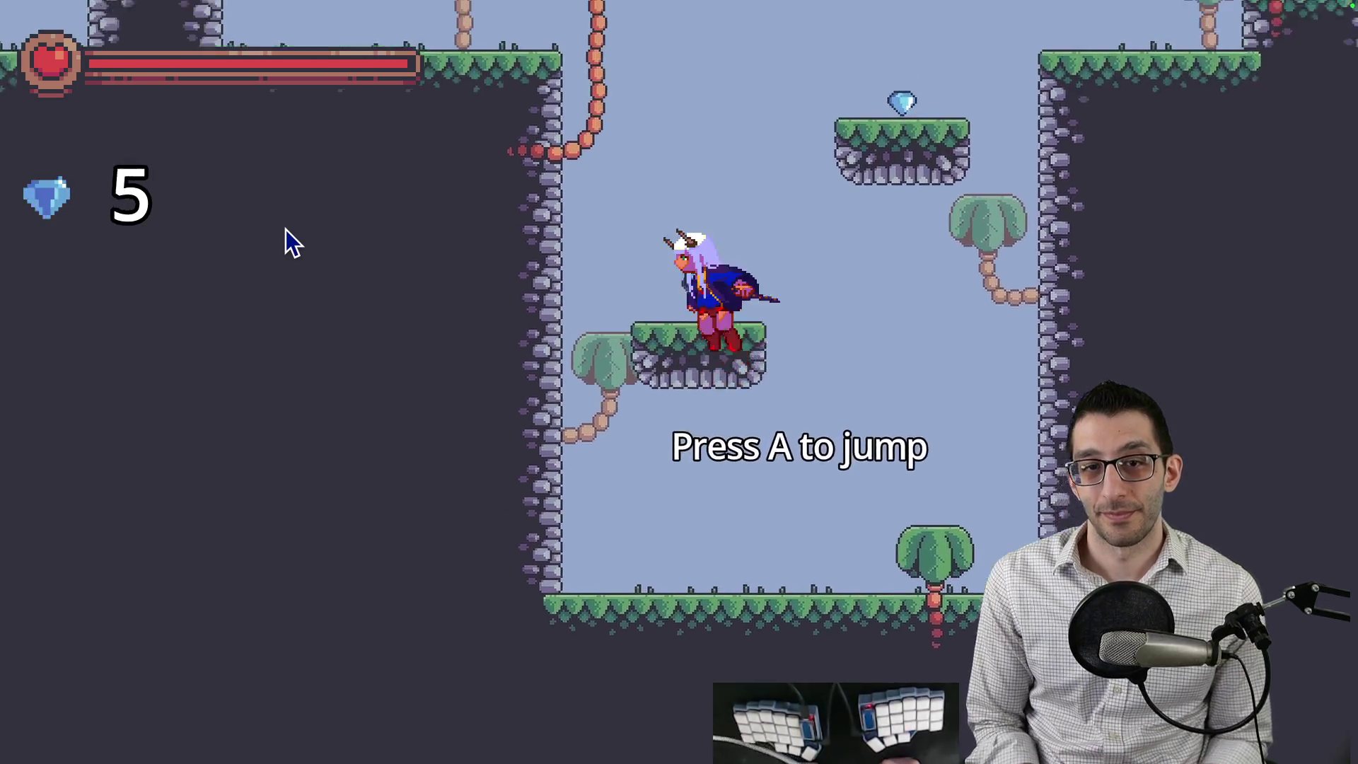
key(space)
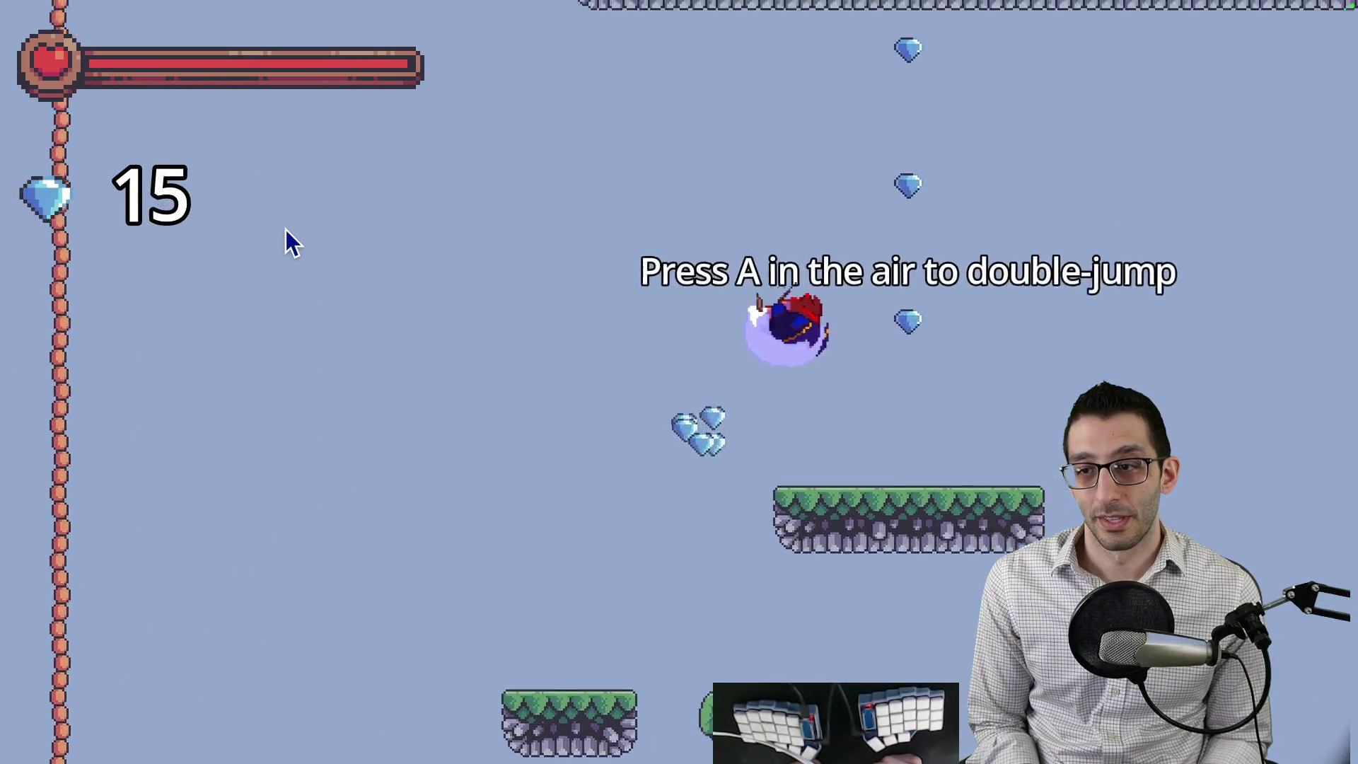
key(space)
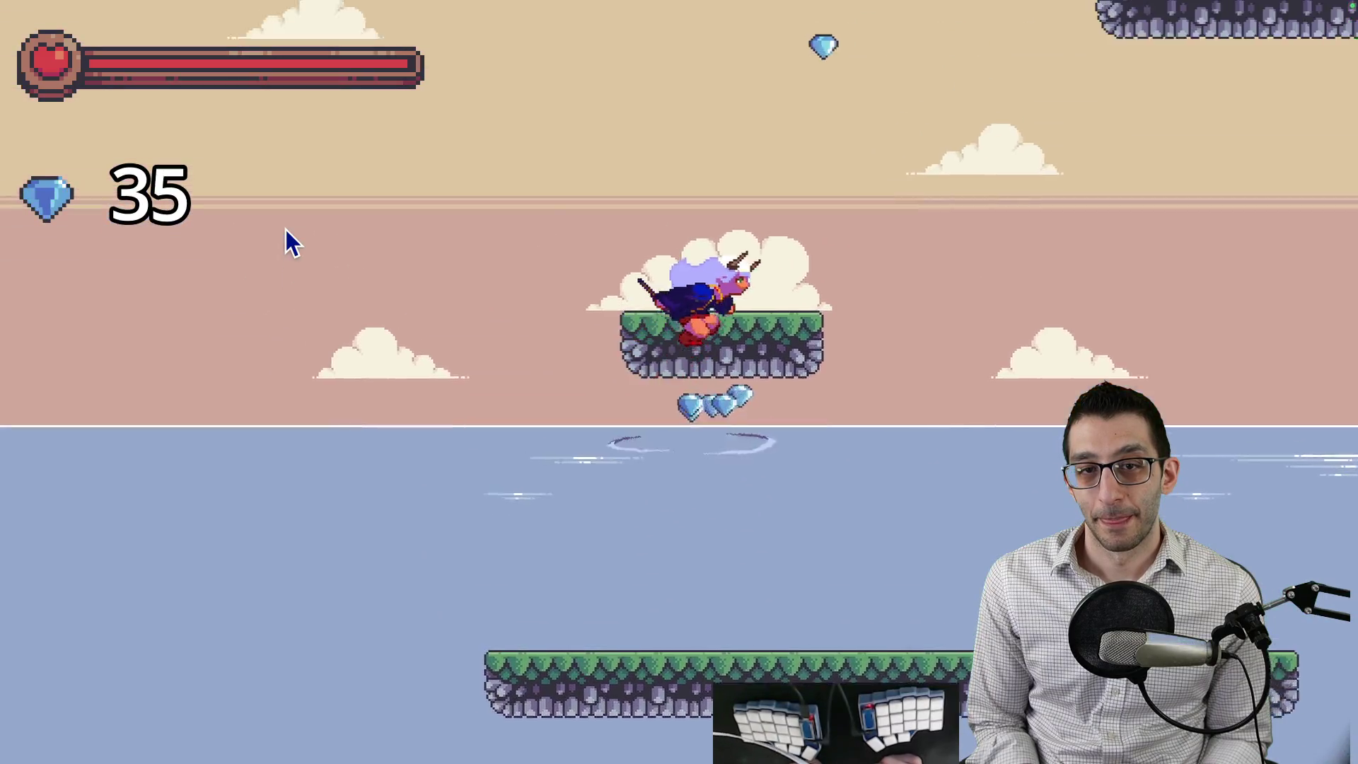
key(Right)
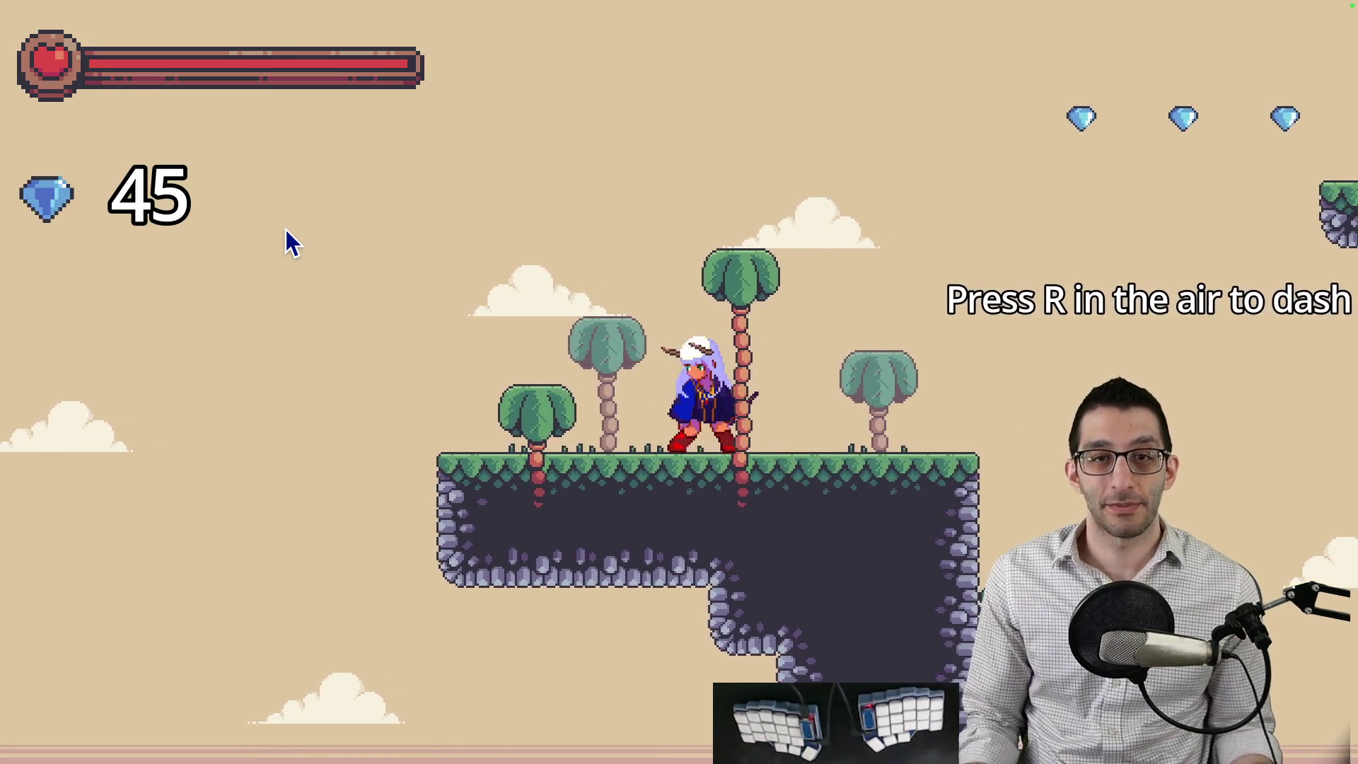
key(Escape)
click(629, 551)
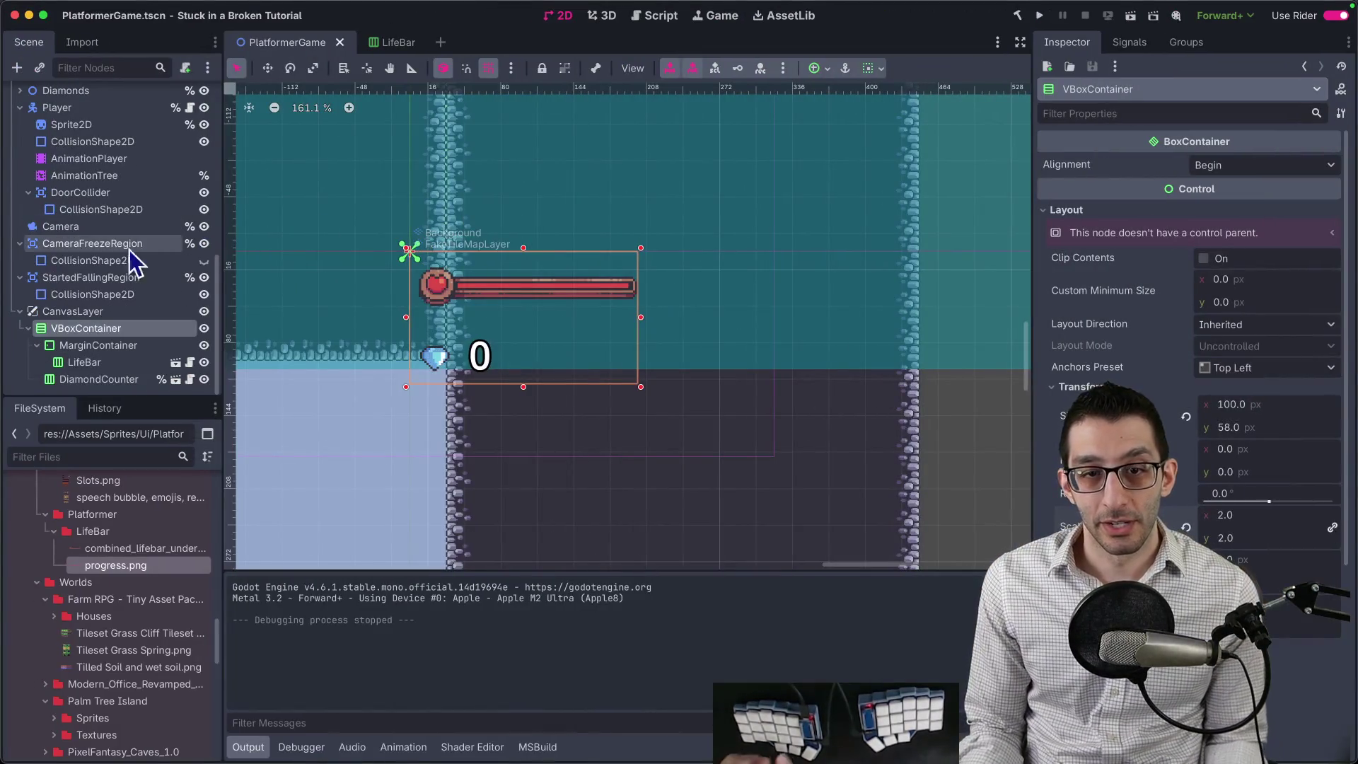
Enable the VBoxContainer's Separation theme constant override and give it a negative value.
click(92, 328)
scroll(1174, 354, down, 5)
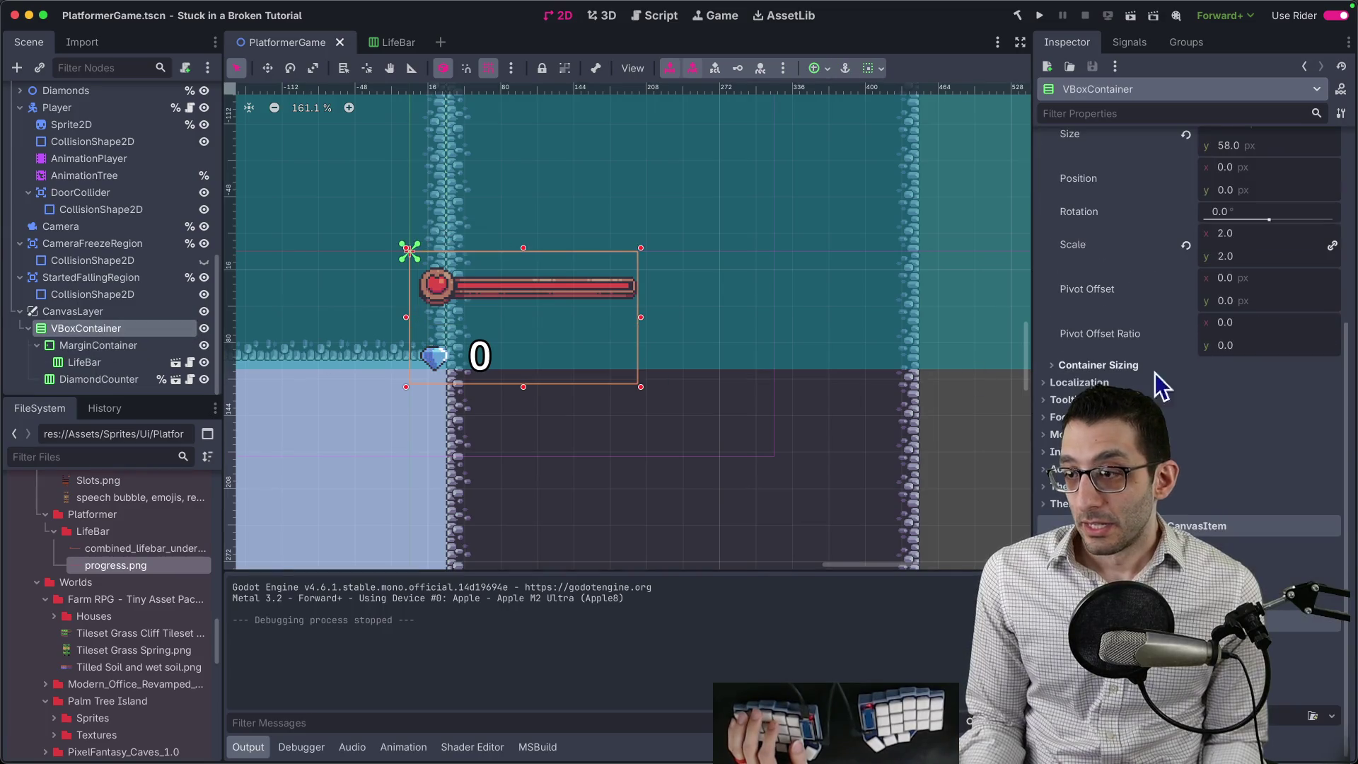
click(1191, 519)
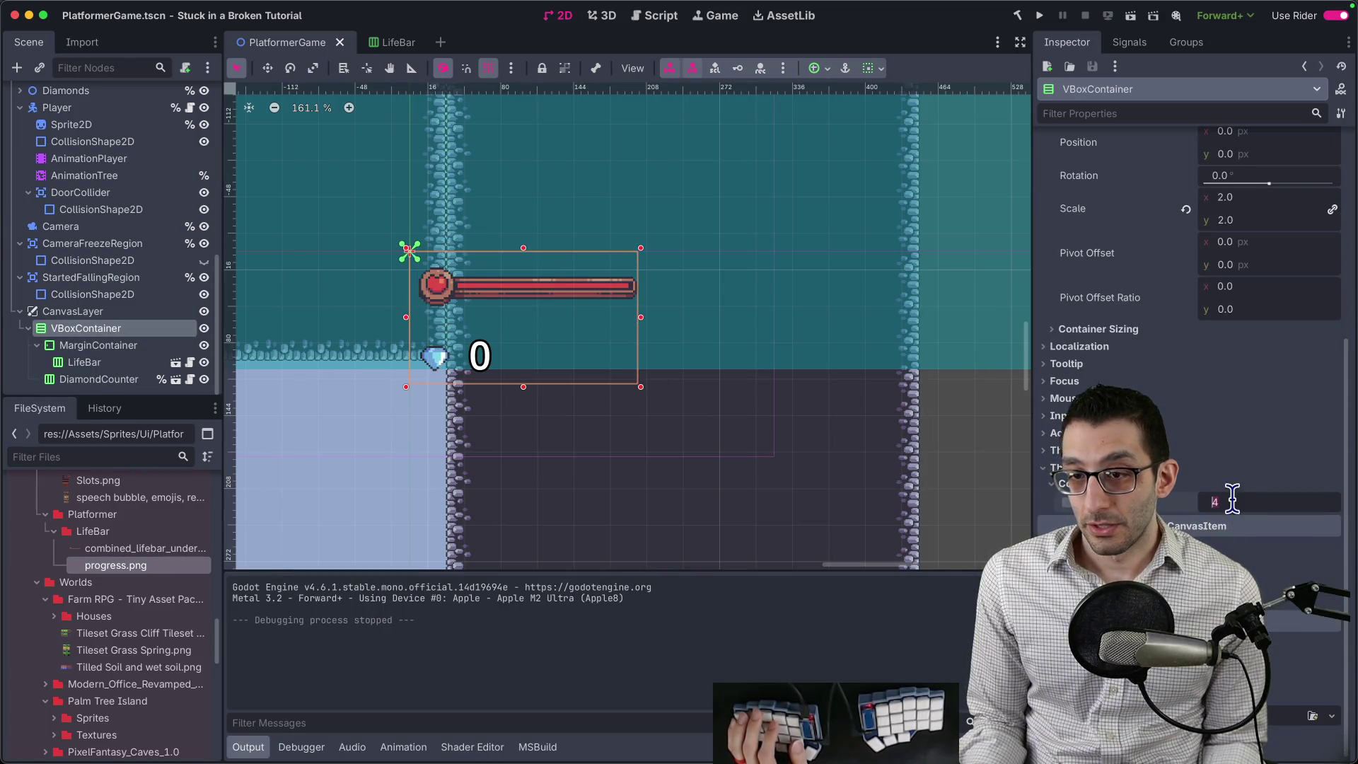
click(1221, 502)
text(1)
key(Down)
key(Down)
key(Down)
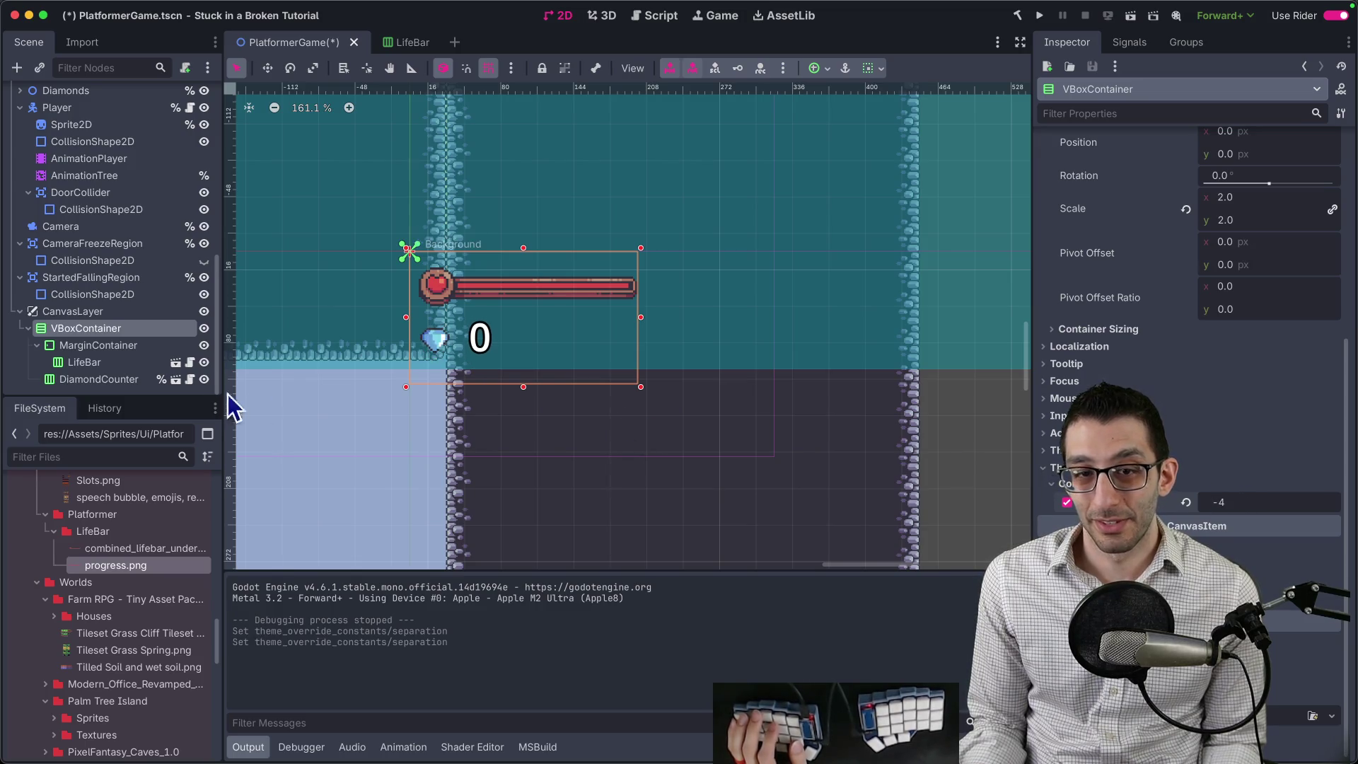
Open the DiamondCounter scene and inspect its DiamondIcon and Label nodes.
click(68, 379)
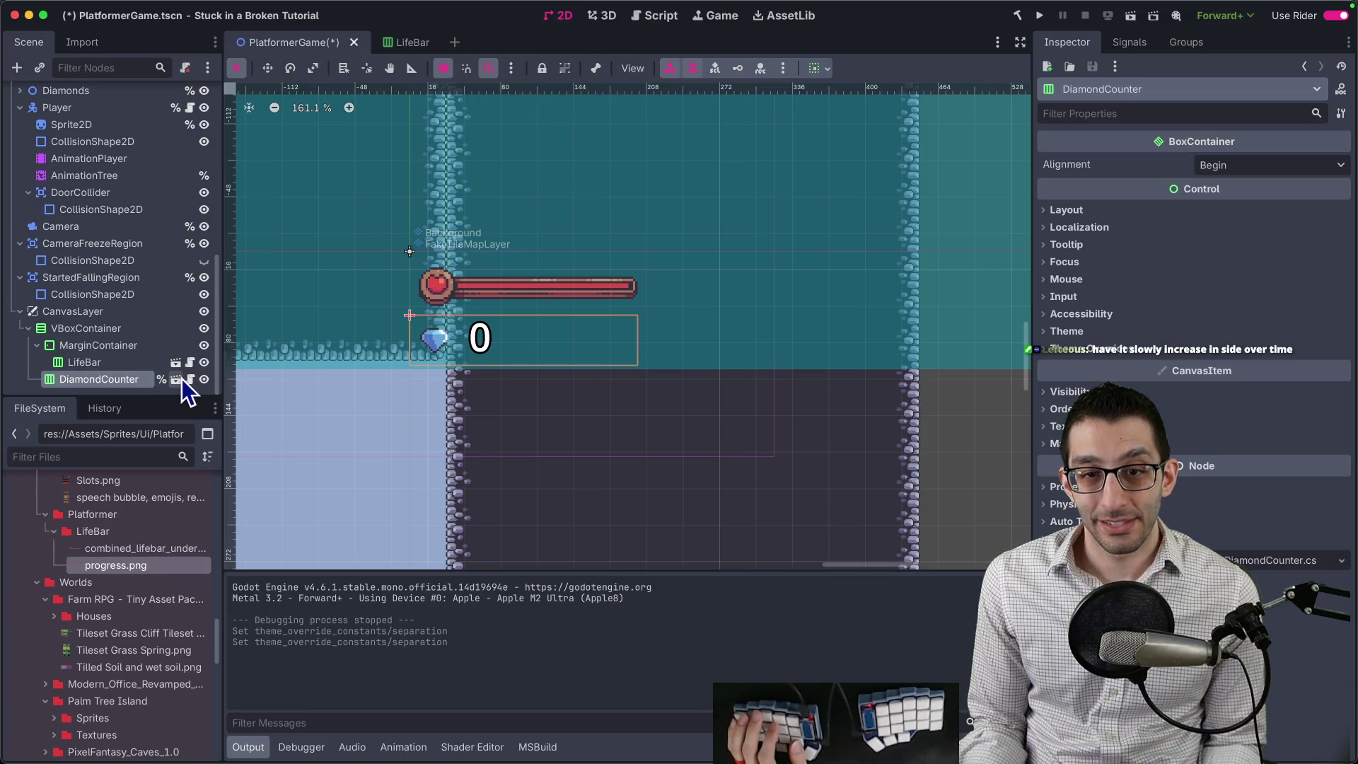
click(176, 379)
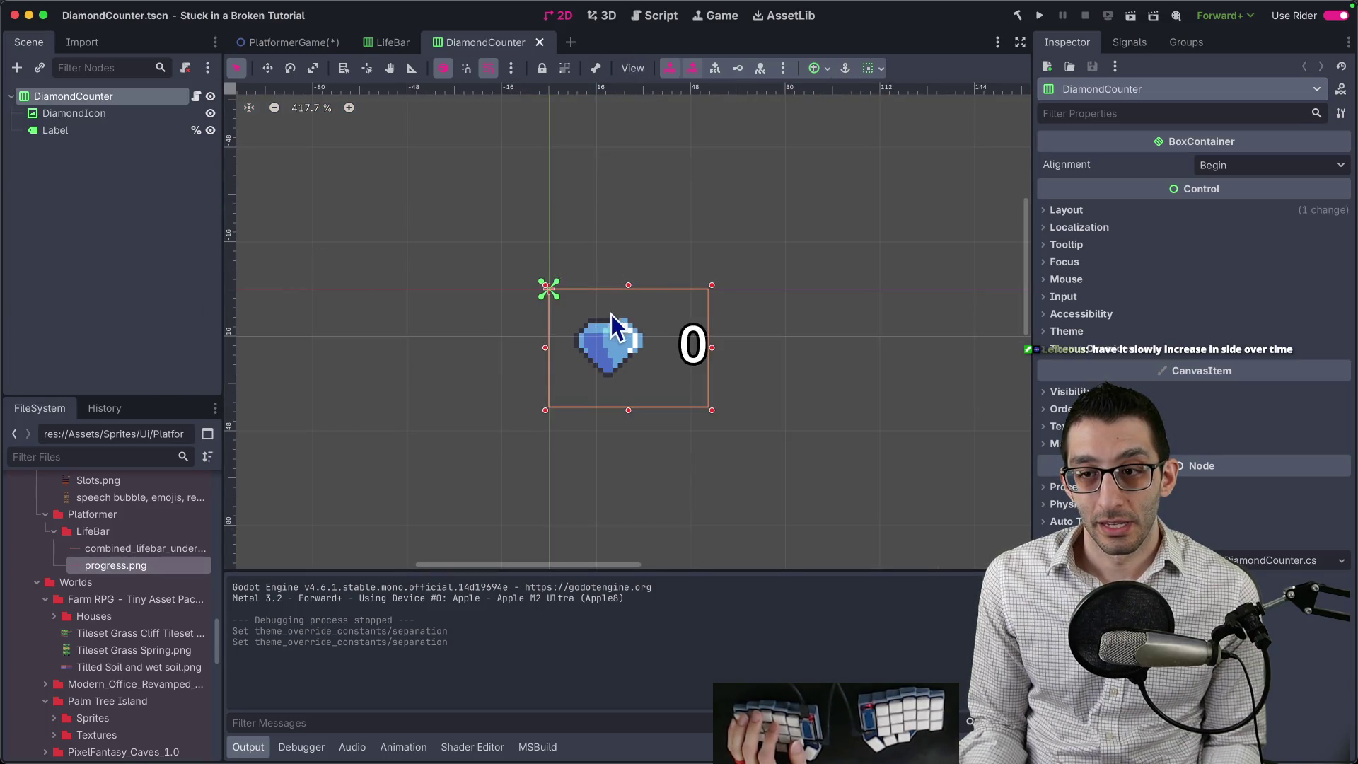
click(68, 113)
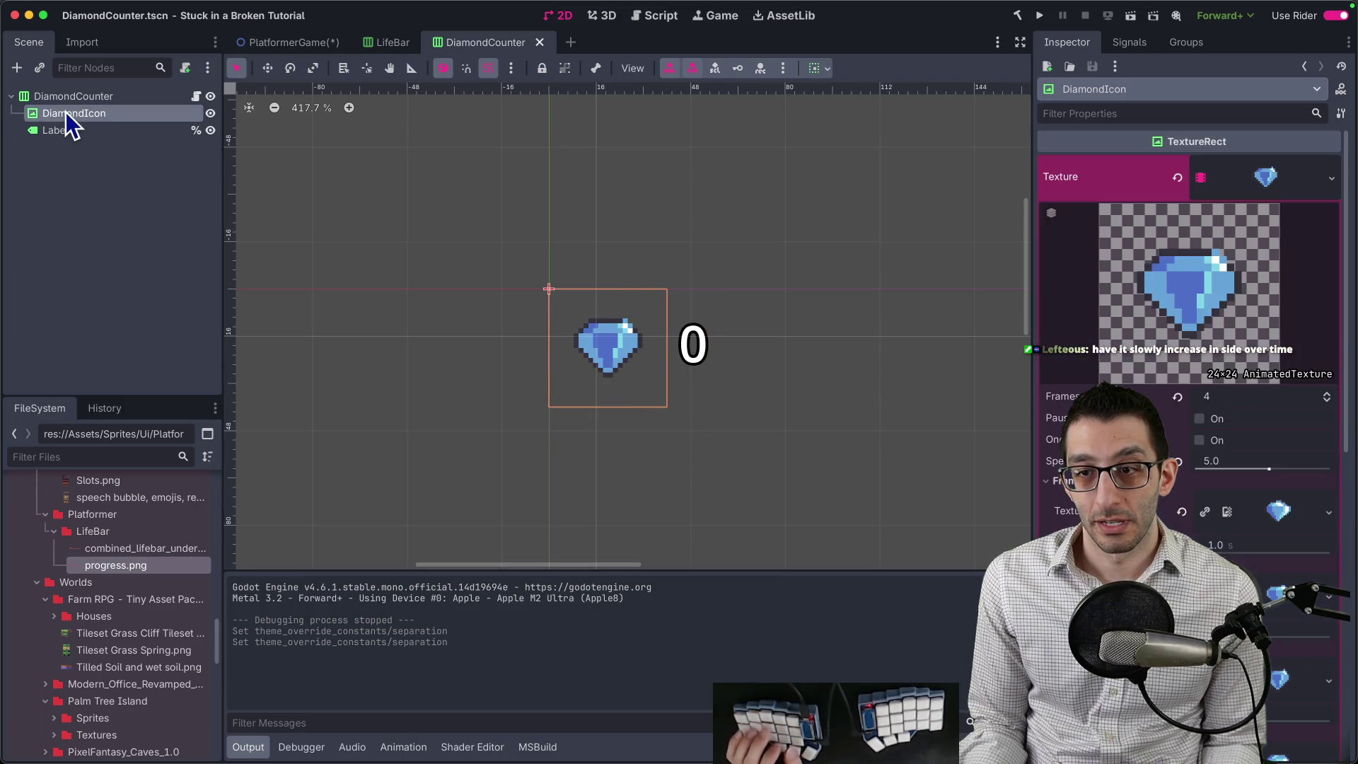
click(61, 131)
click(65, 114)
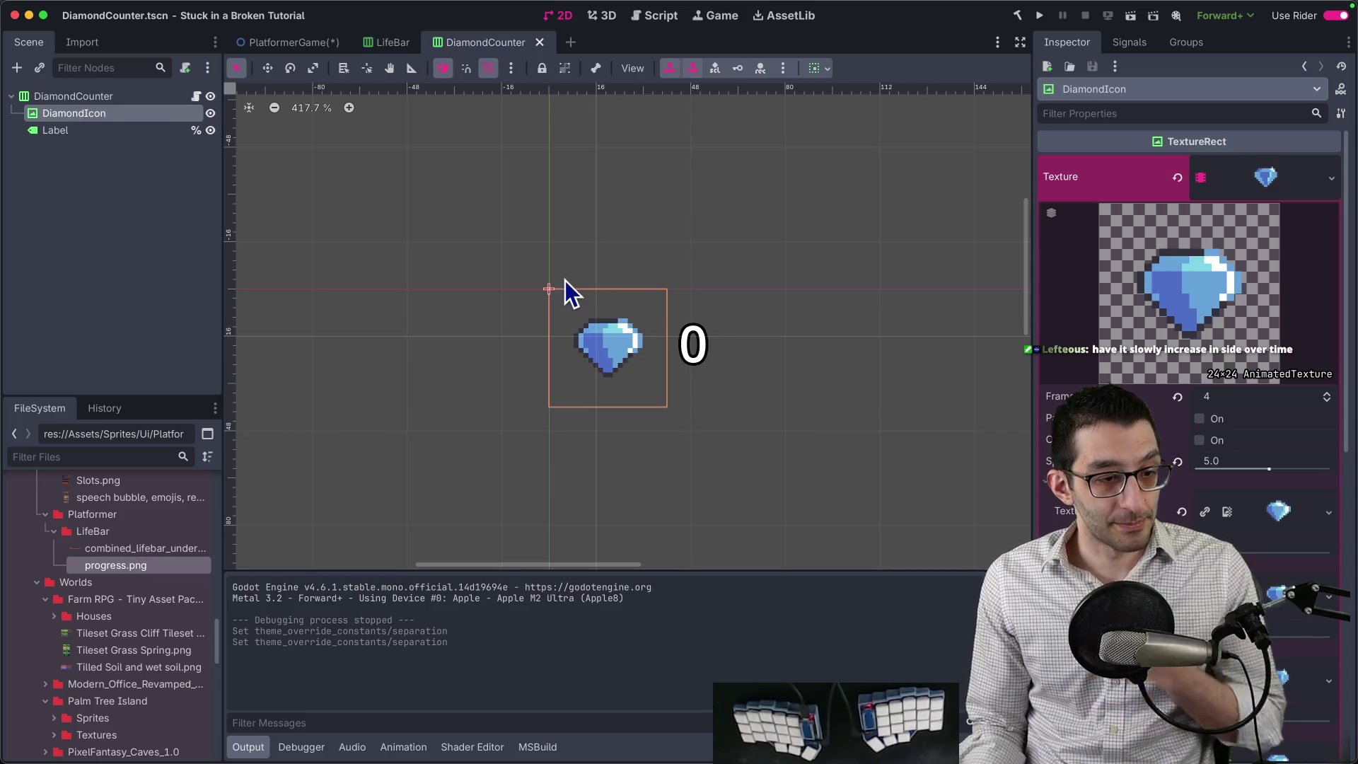
Back in PlatformerGame, set the HUD VBoxContainer's separation to -5.
click(306, 42)
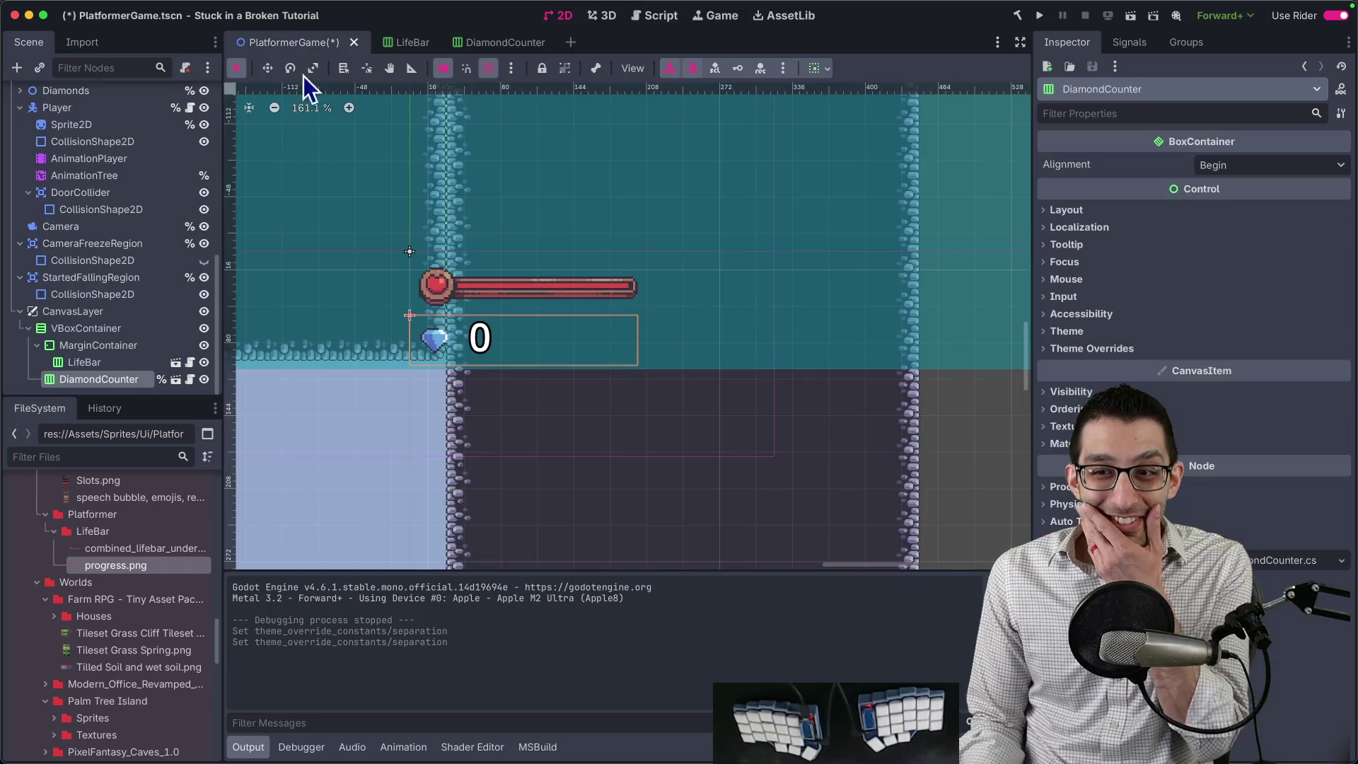
click(108, 351)
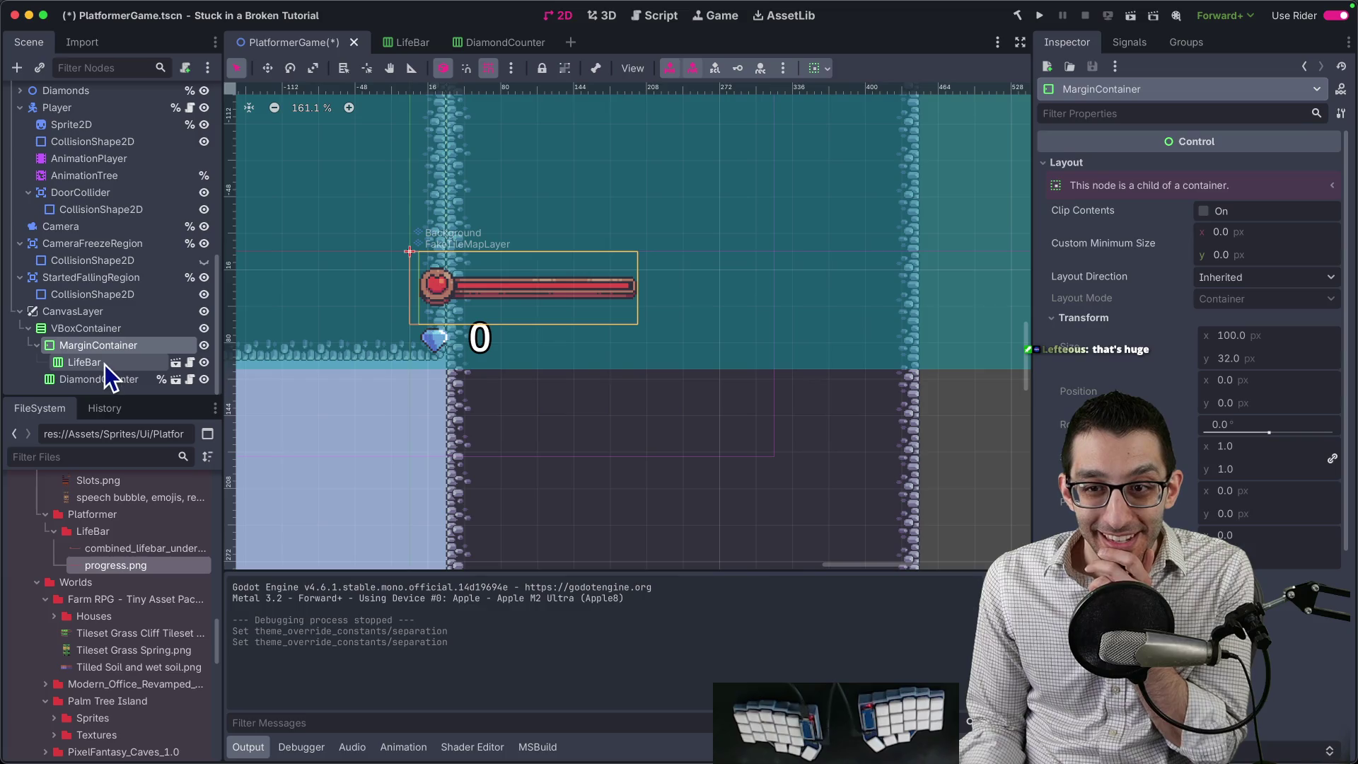
click(104, 376)
click(105, 329)
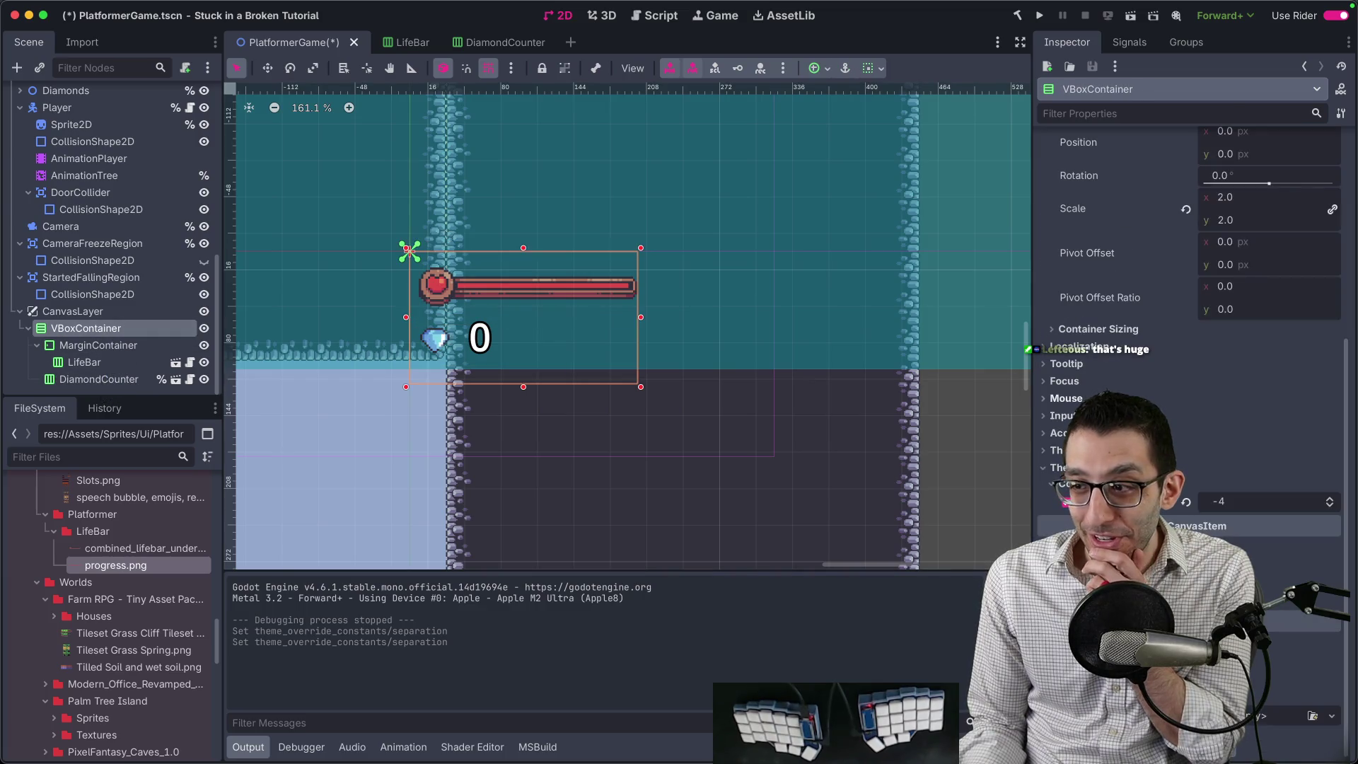
text(-6)
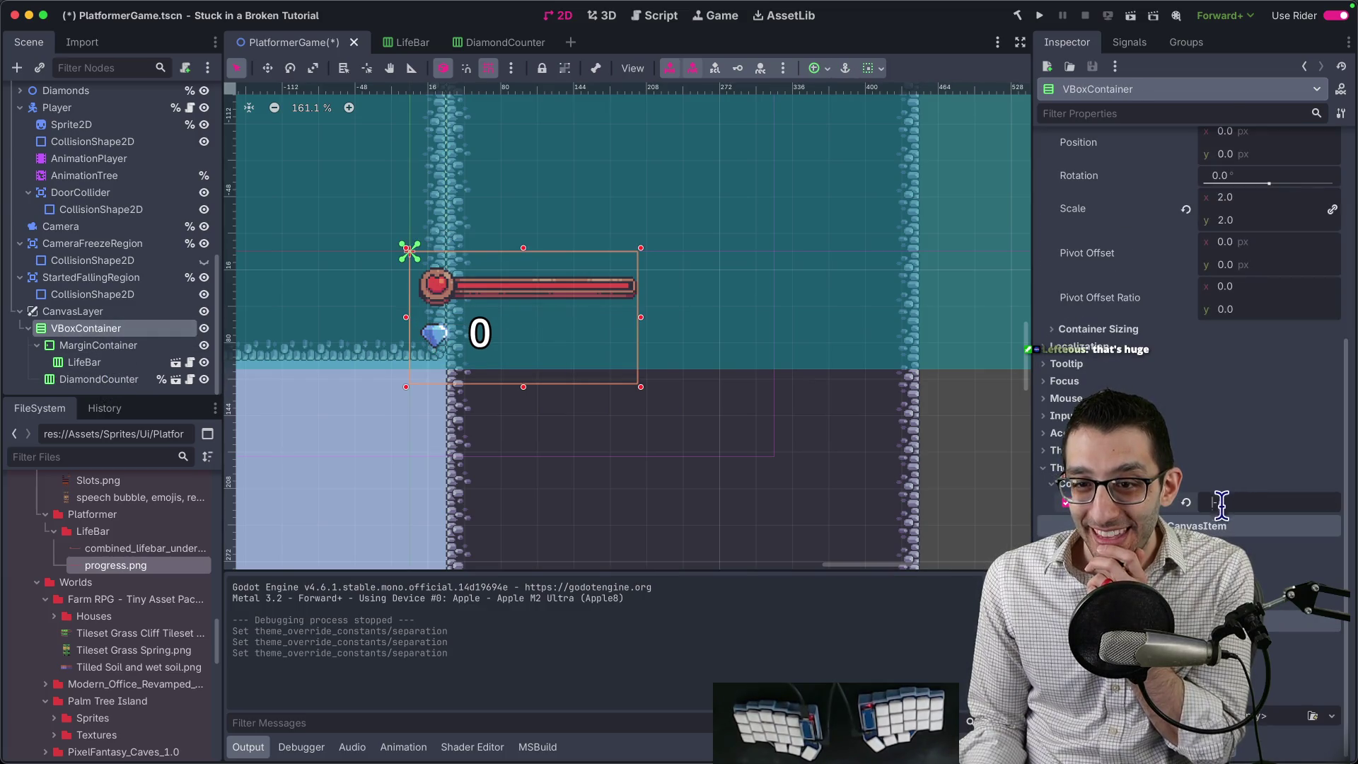
Reopen the DiamondCounter scene and select its count Label.
click(117, 380)
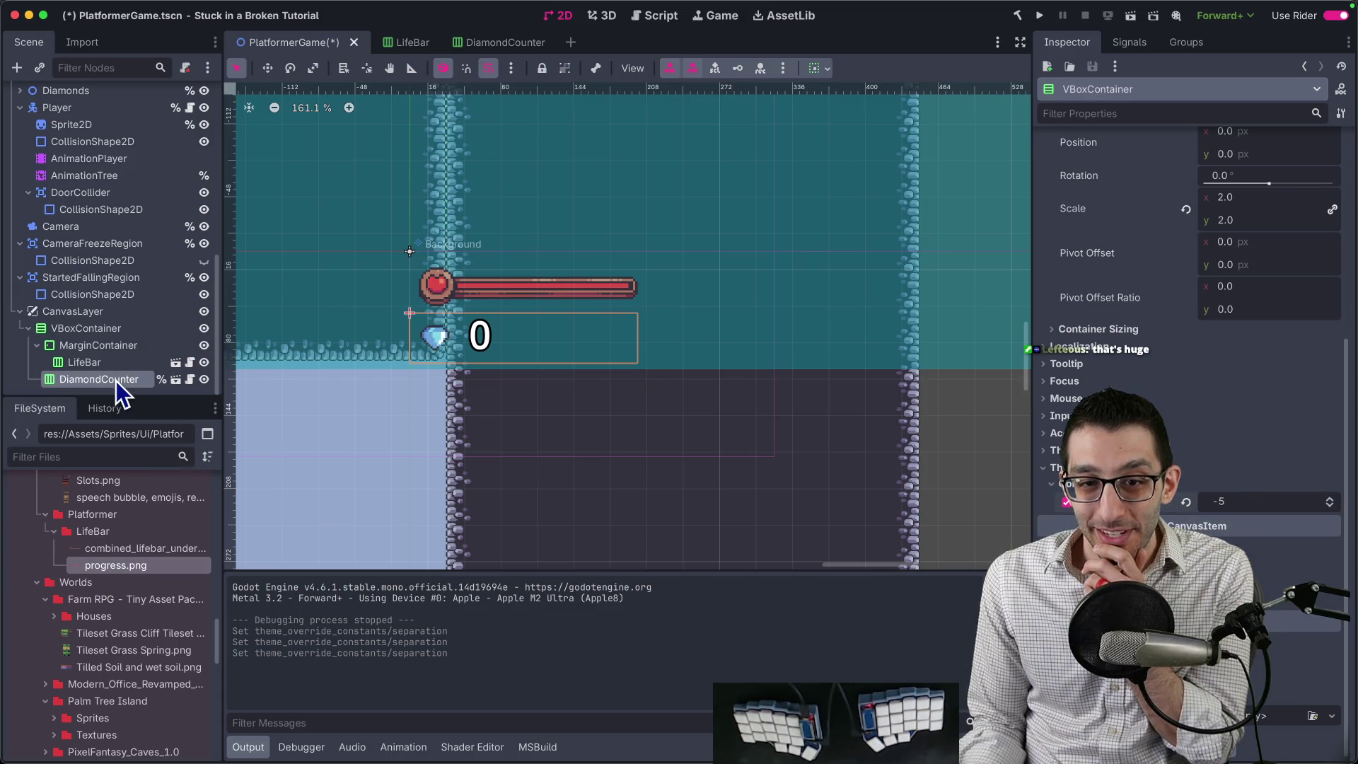
click(176, 380)
click(103, 130)
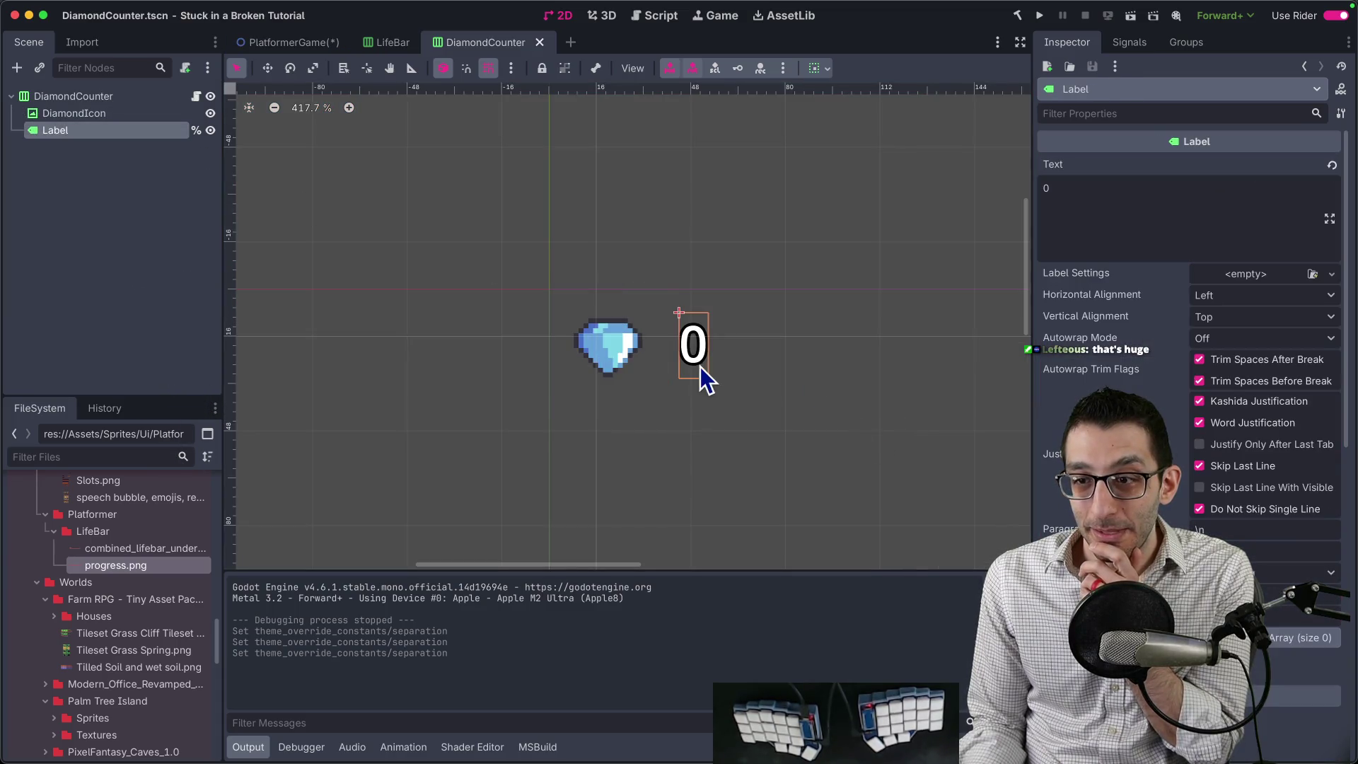
Enable the Label's Font Size theme override and set it to 14.
scroll(701, 382, up, 4)
scroll(1173, 393, down, 2)
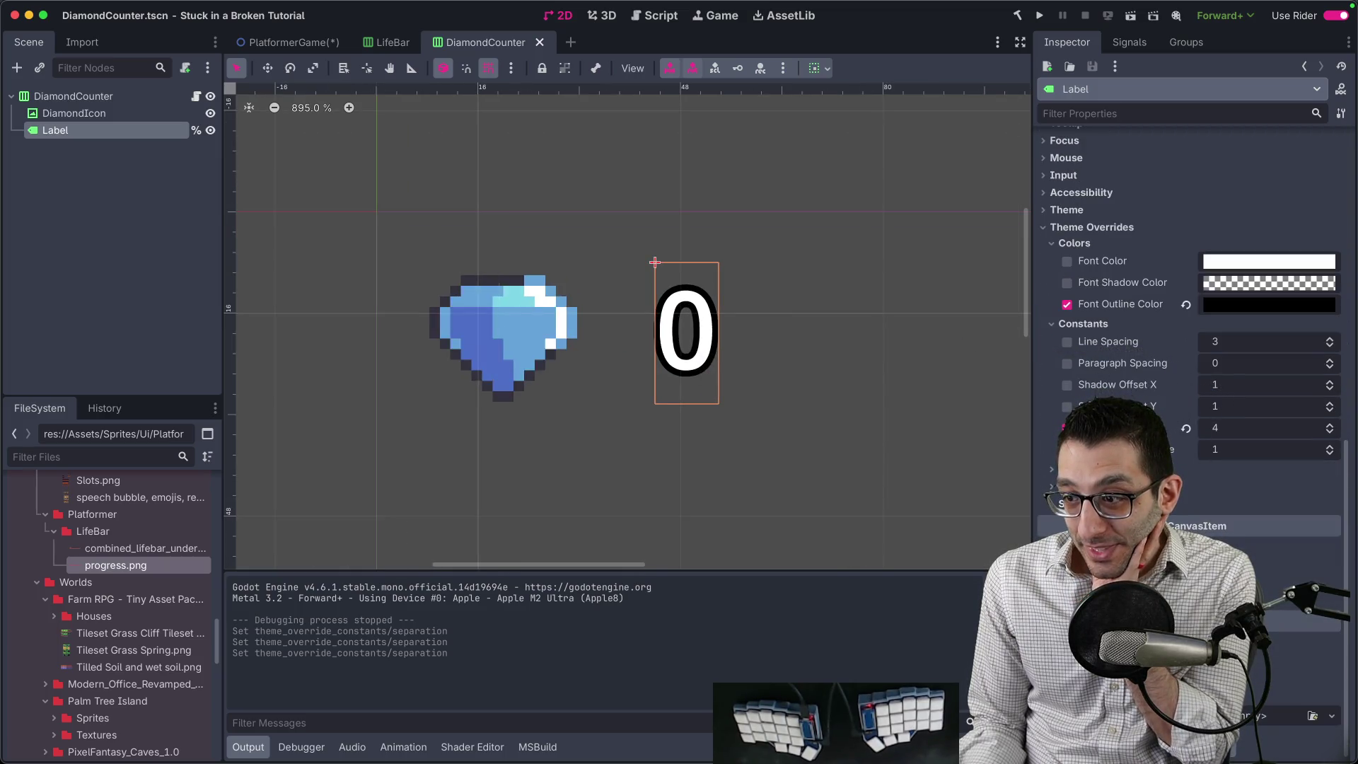
click(1248, 487)
click(1249, 503)
key(Down)
key(Down)
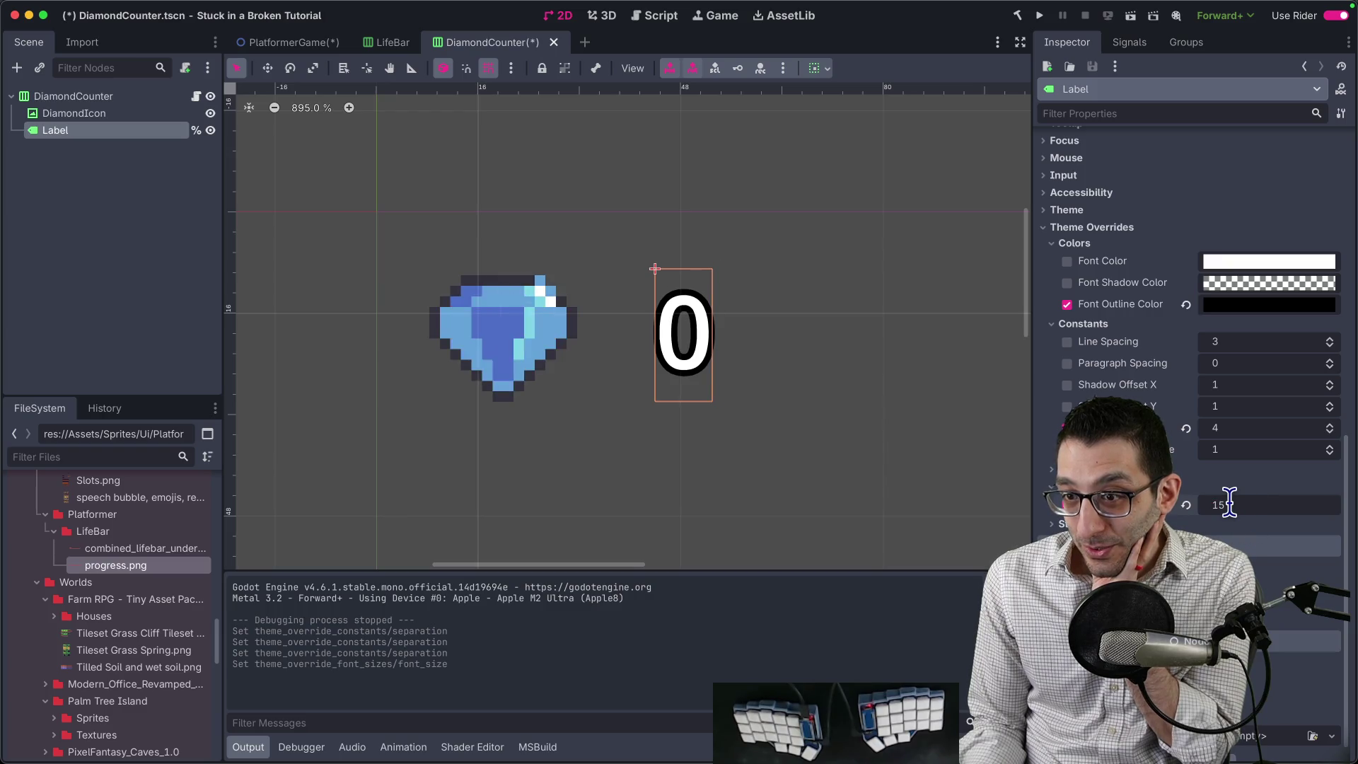
Save the DiamondCounter scene and switch back to Rider.
key(ctrl+s)
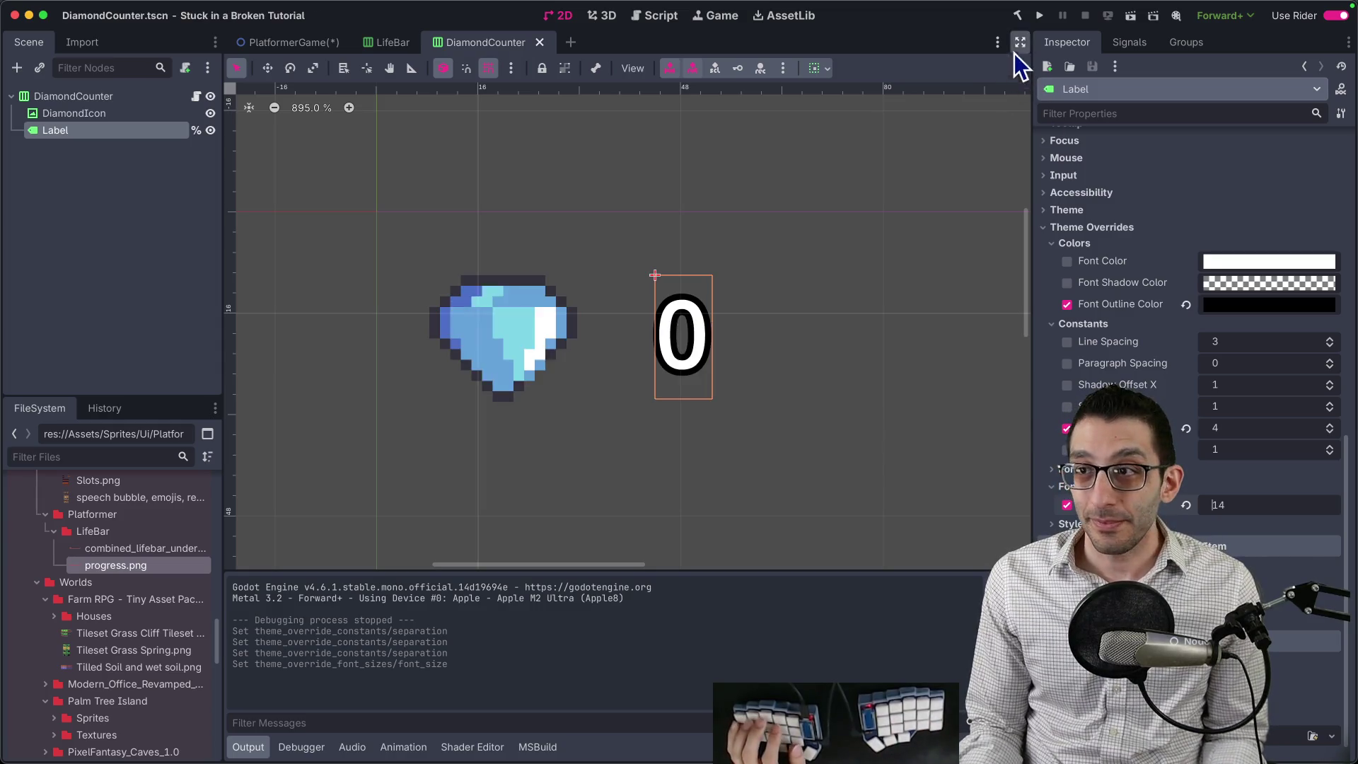
click(296, 47)
key(super+Tab)
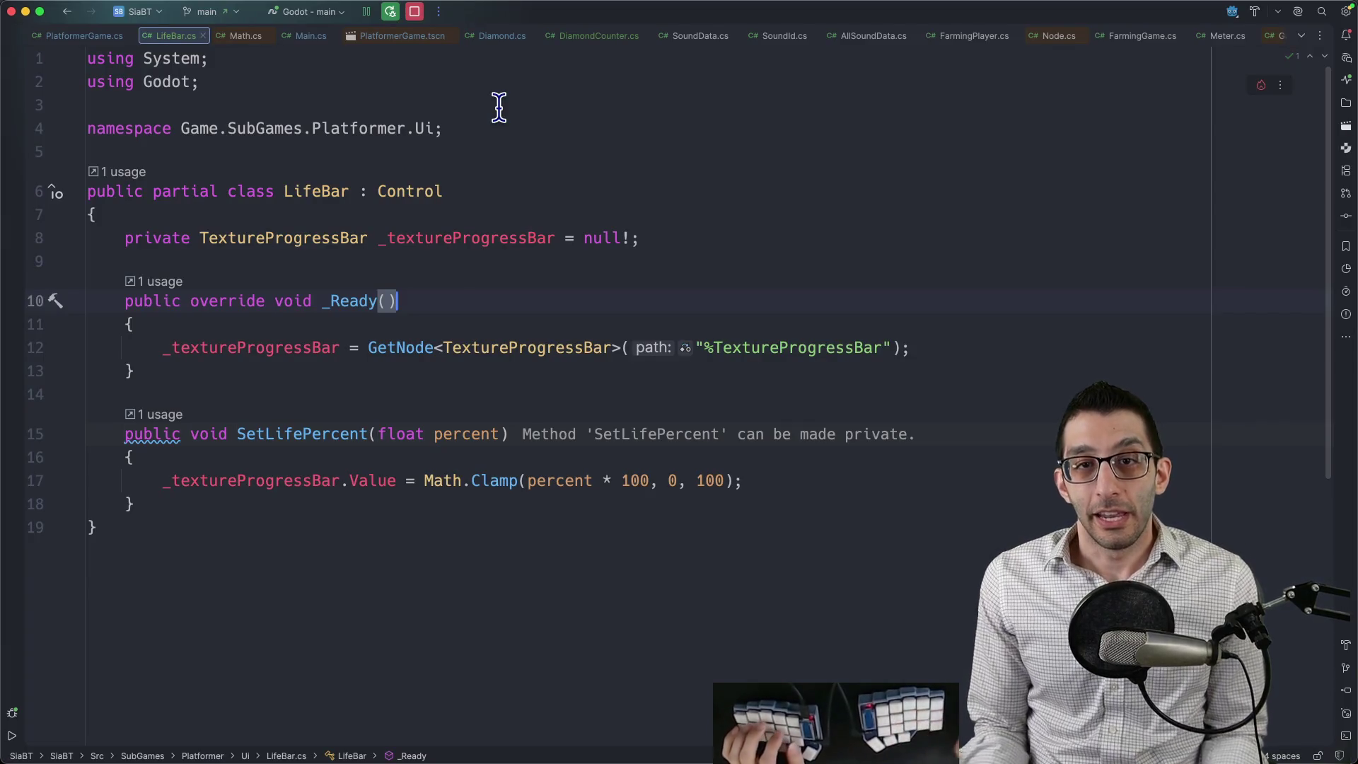
In Godot, give the LifeBar node a scene-unique name.
mouse_move(871, 743)
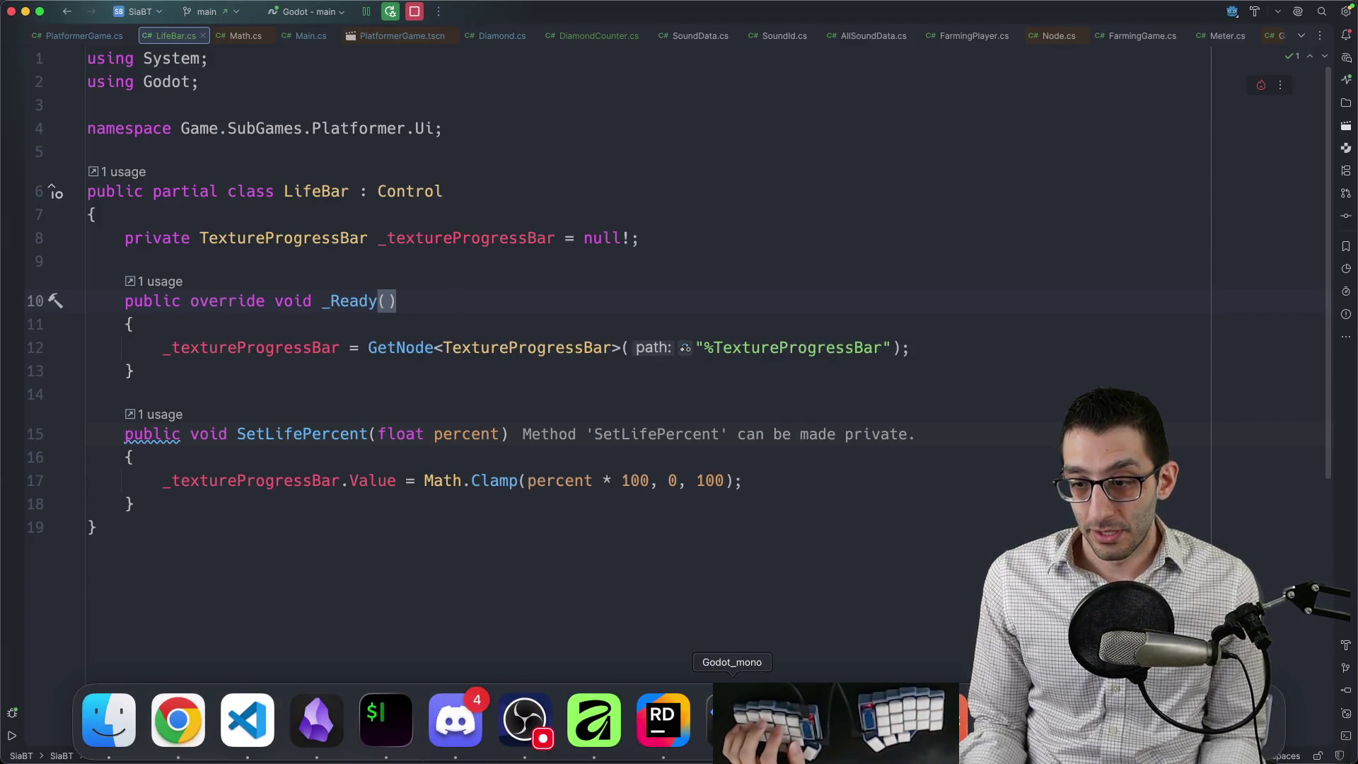
click(732, 720)
click(111, 363)
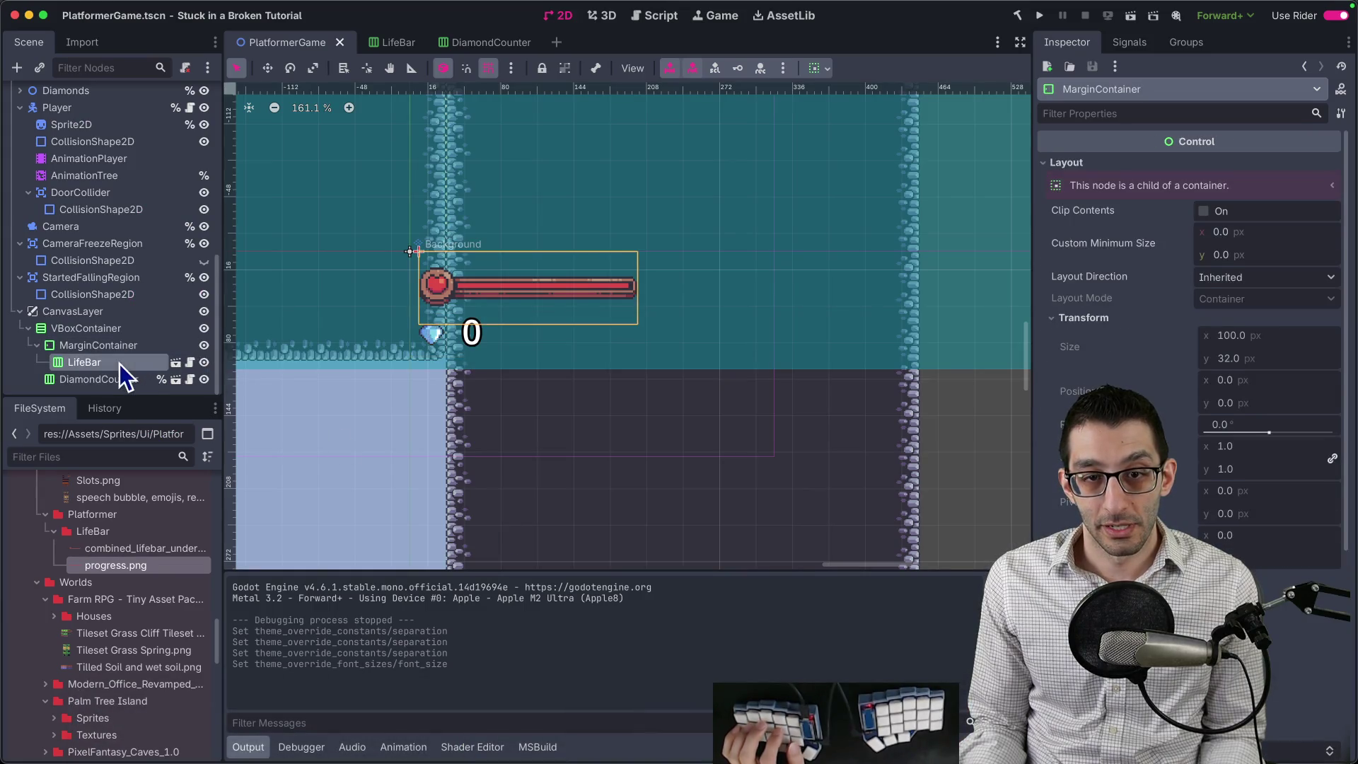
Open PlatformerGame.cs and declare a field: private LifeBar _lifeBar = null!
key(super+Tab)
key(super+shift+o)
text(plat)
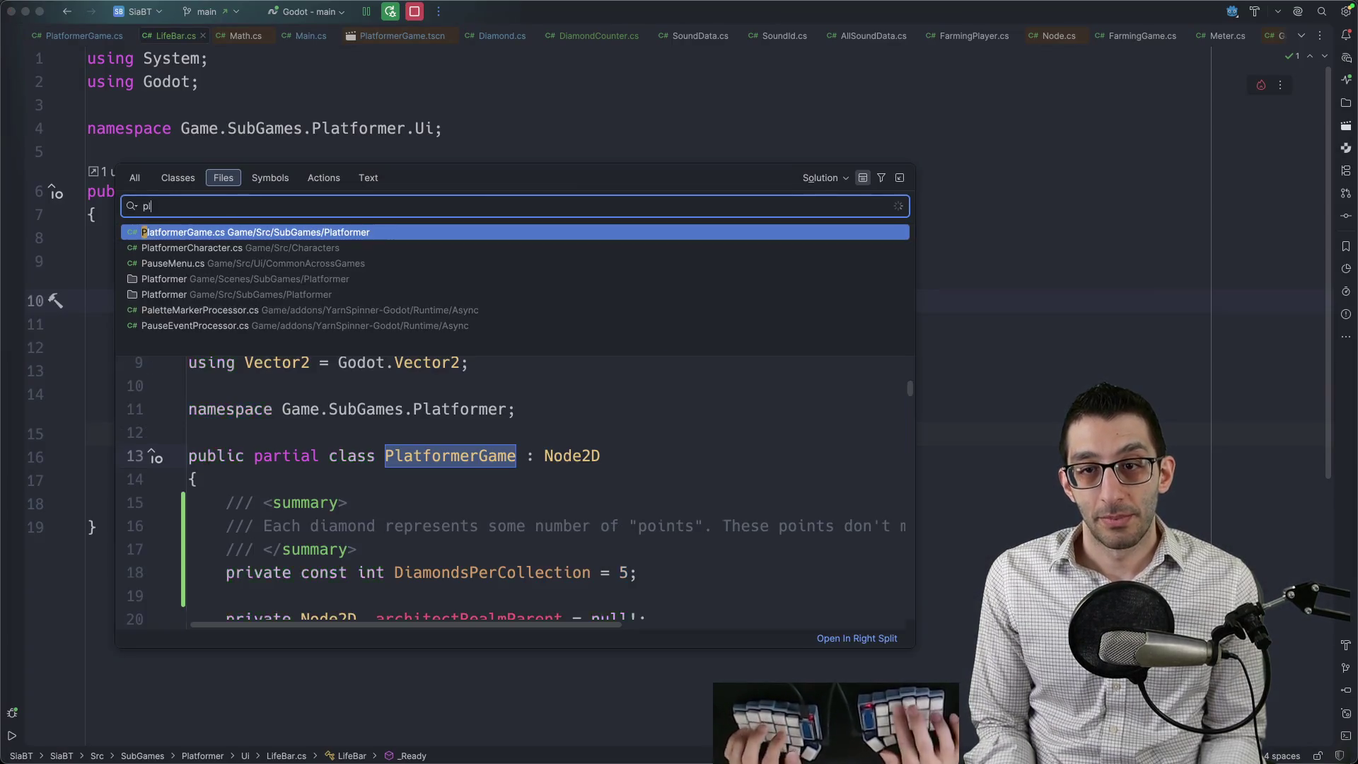
key(Return)
key(super+Home)
key(super+shift+F12)
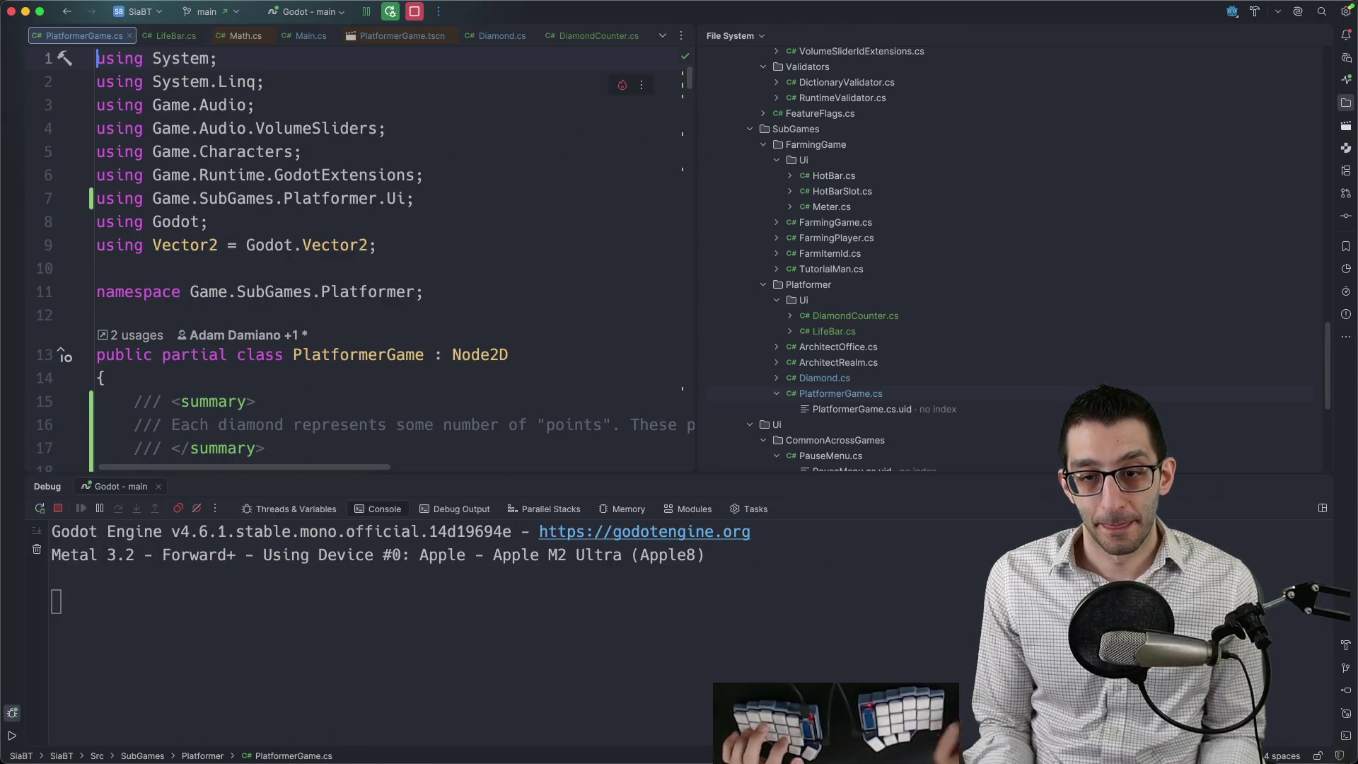
key(super+shift+F12)
scroll(393, 421, down, 3)
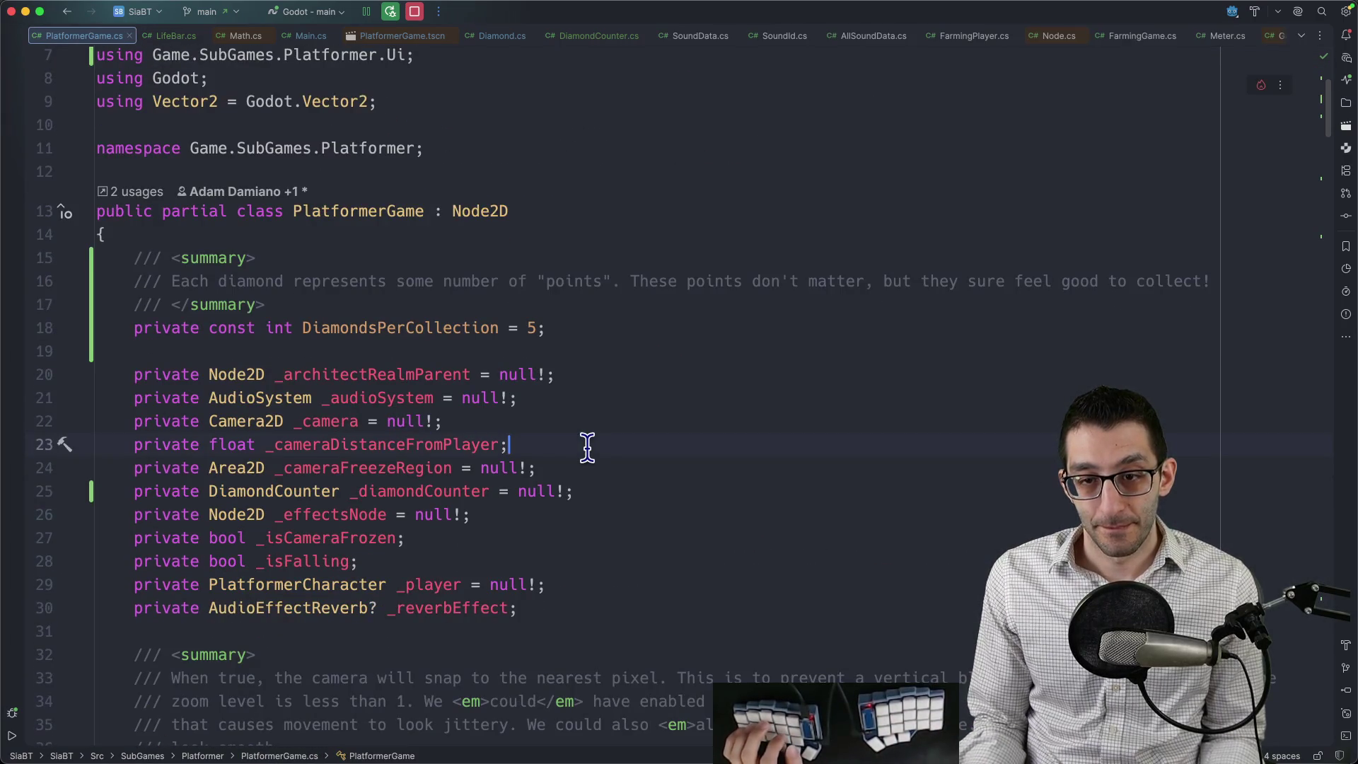
key(shift+Return)
text(private LifeBa)
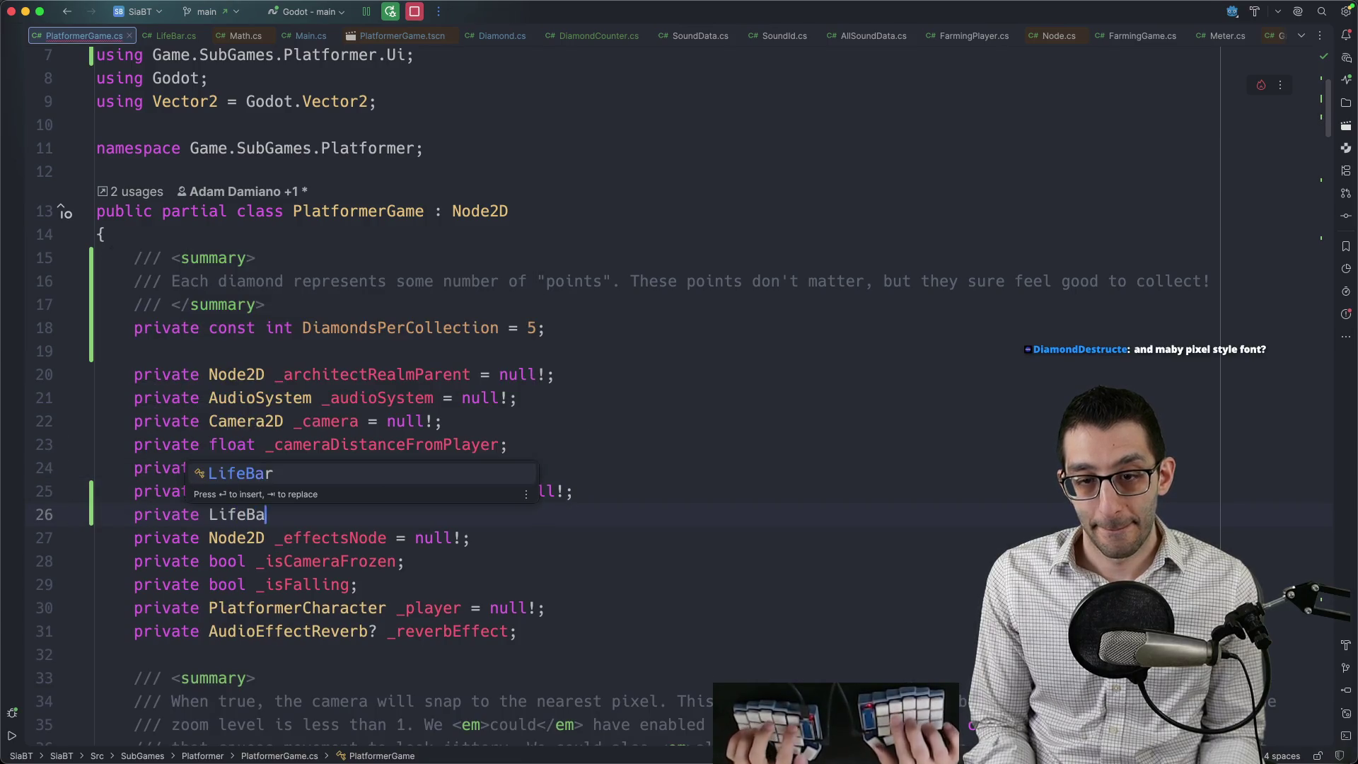
text(r _lifeBar = null!;)
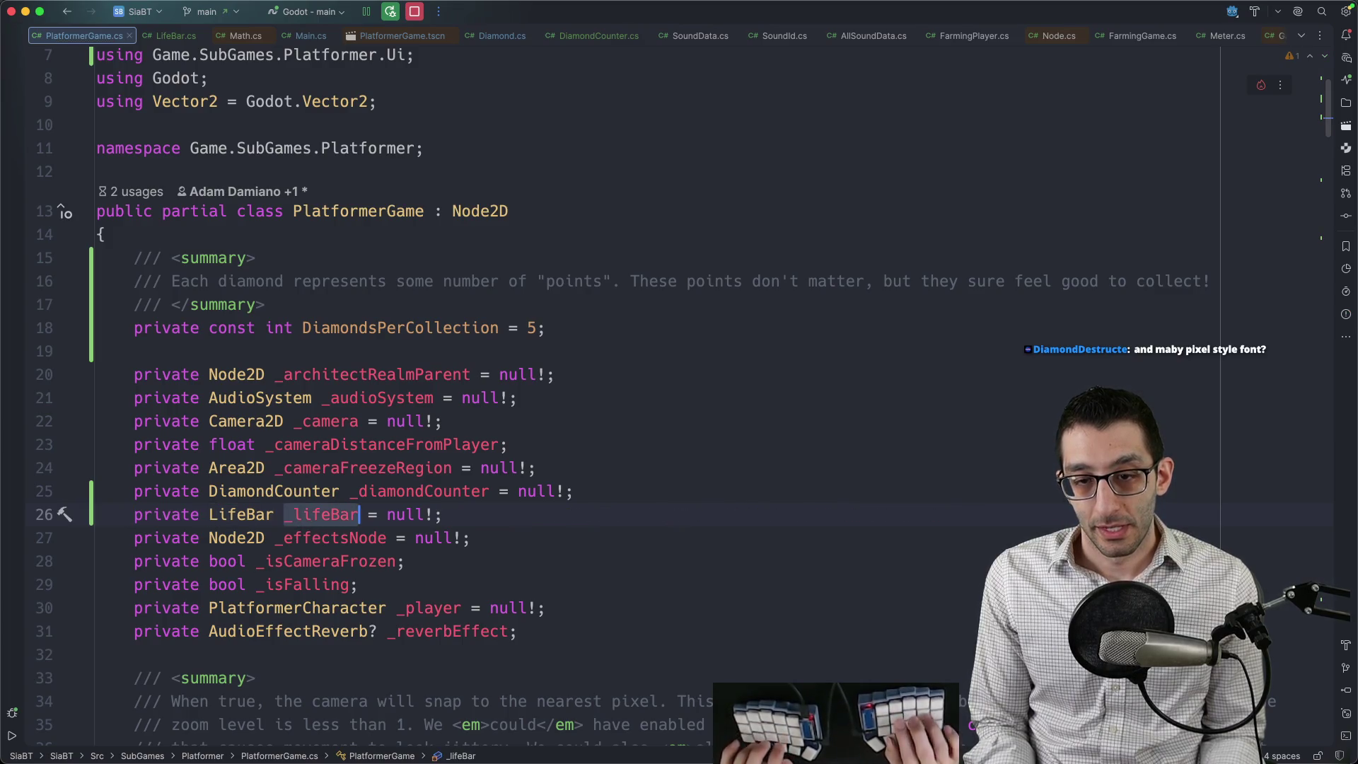
In _Ready, add _lifeBar = GetNode<LifeBar>("%LifeBar"); after the _diamondCounter lookup.
key(super+F12)
text(ready)
key(Return)
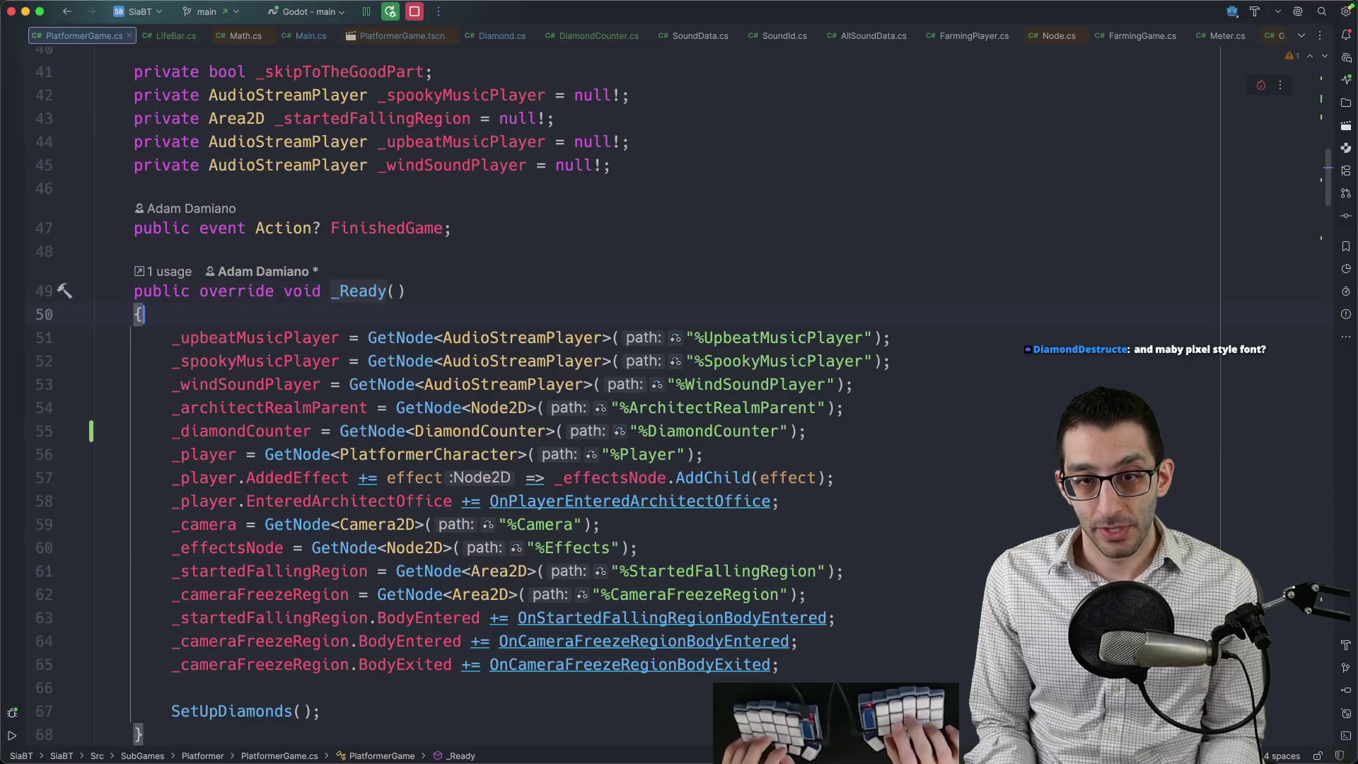
key(Down)
key(Down)
key(shift+Return)
text(_lifeBar = GetNode<LifeBar>("%LifeBar");)
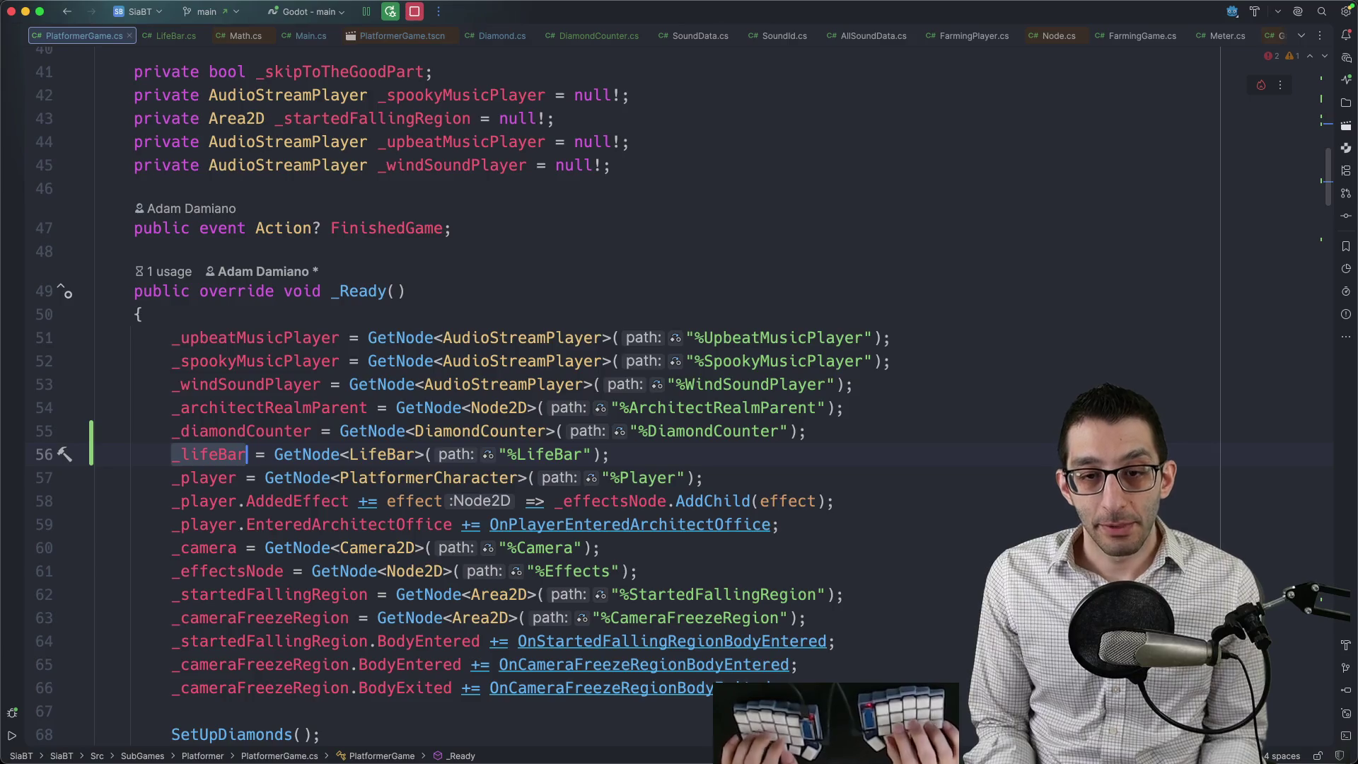
key(super+End)
scroll(531, 439, up, 10)
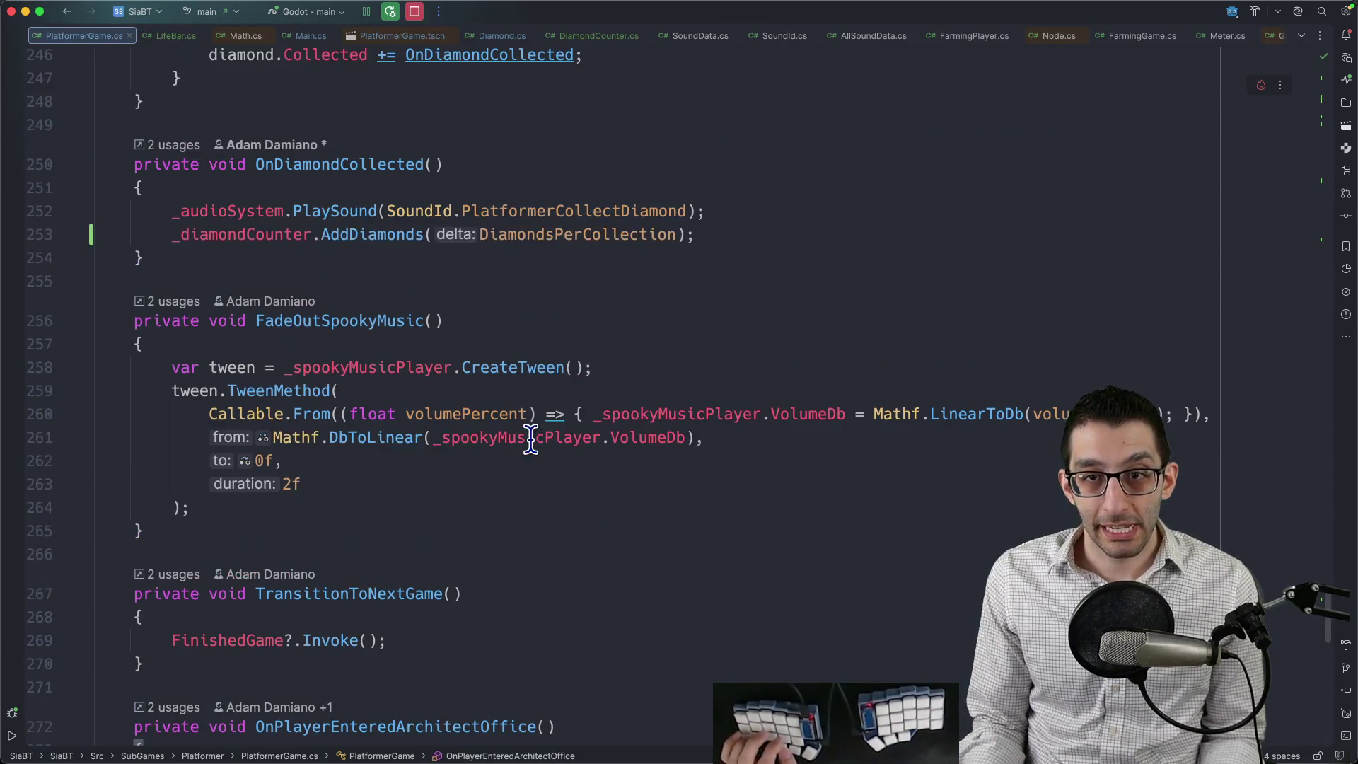
Below the PlatformerImpact sound call, add _lifeBar.SetLifePercent with value 0.10.
scroll(531, 438, up, 10)
key(super+f)
text(impact)
key(Escape)
key(shift+Return)
text(_lifeBar)
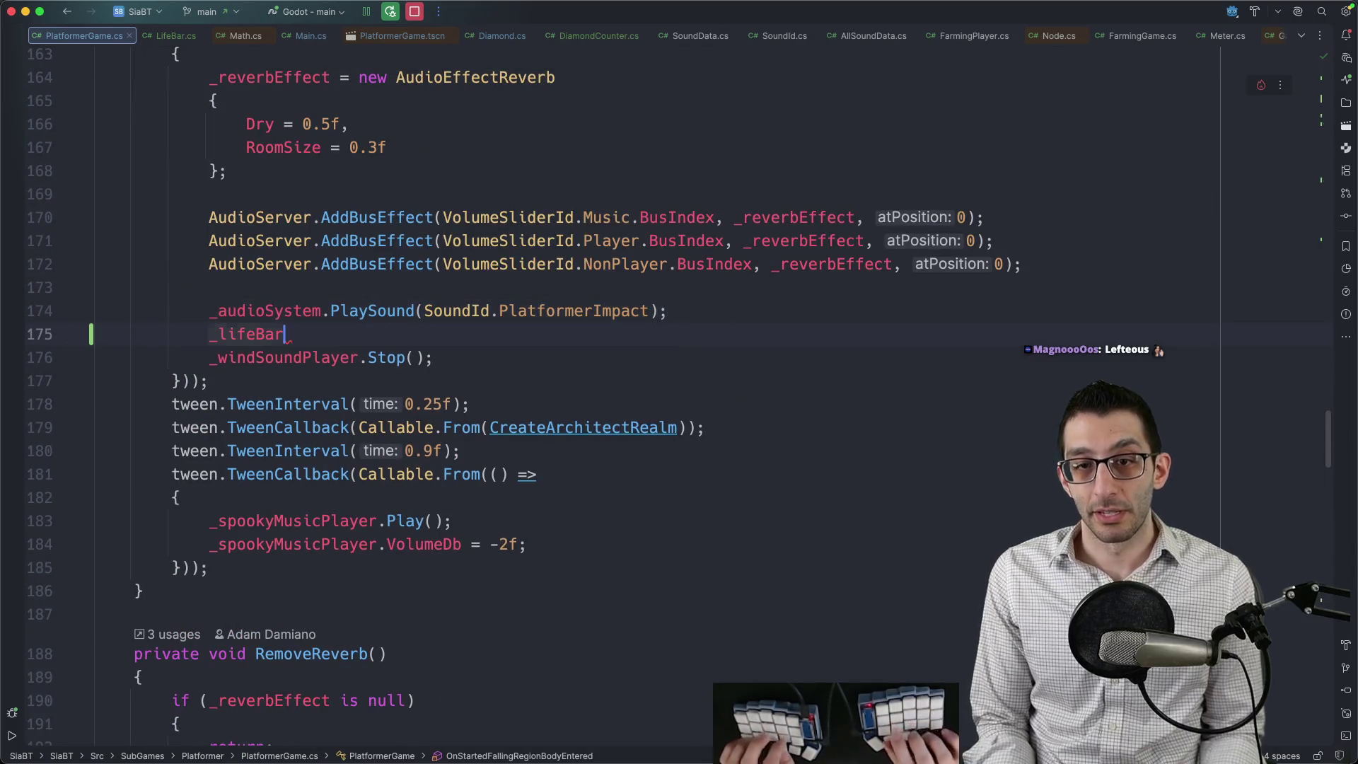
text(.Set)
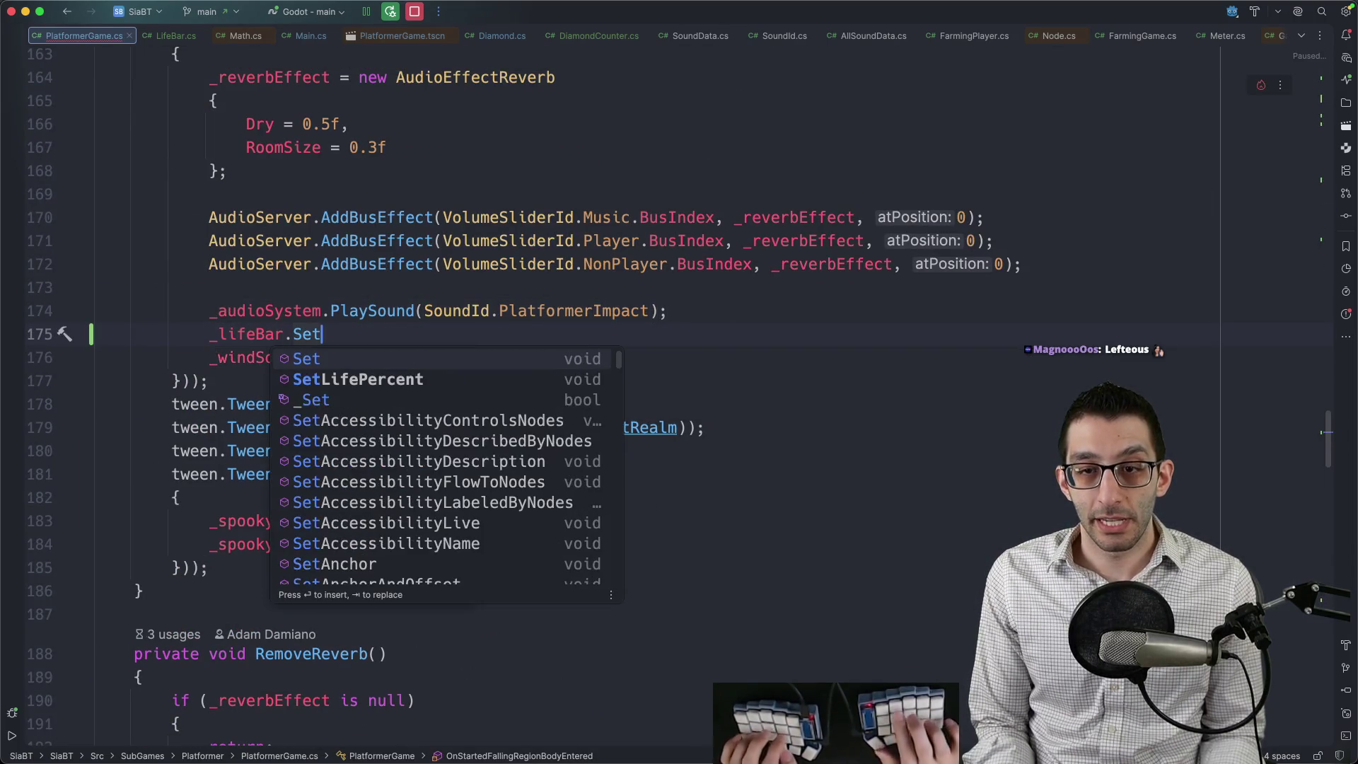
key(Return)
key(BackSpace)
key(BackSpace)
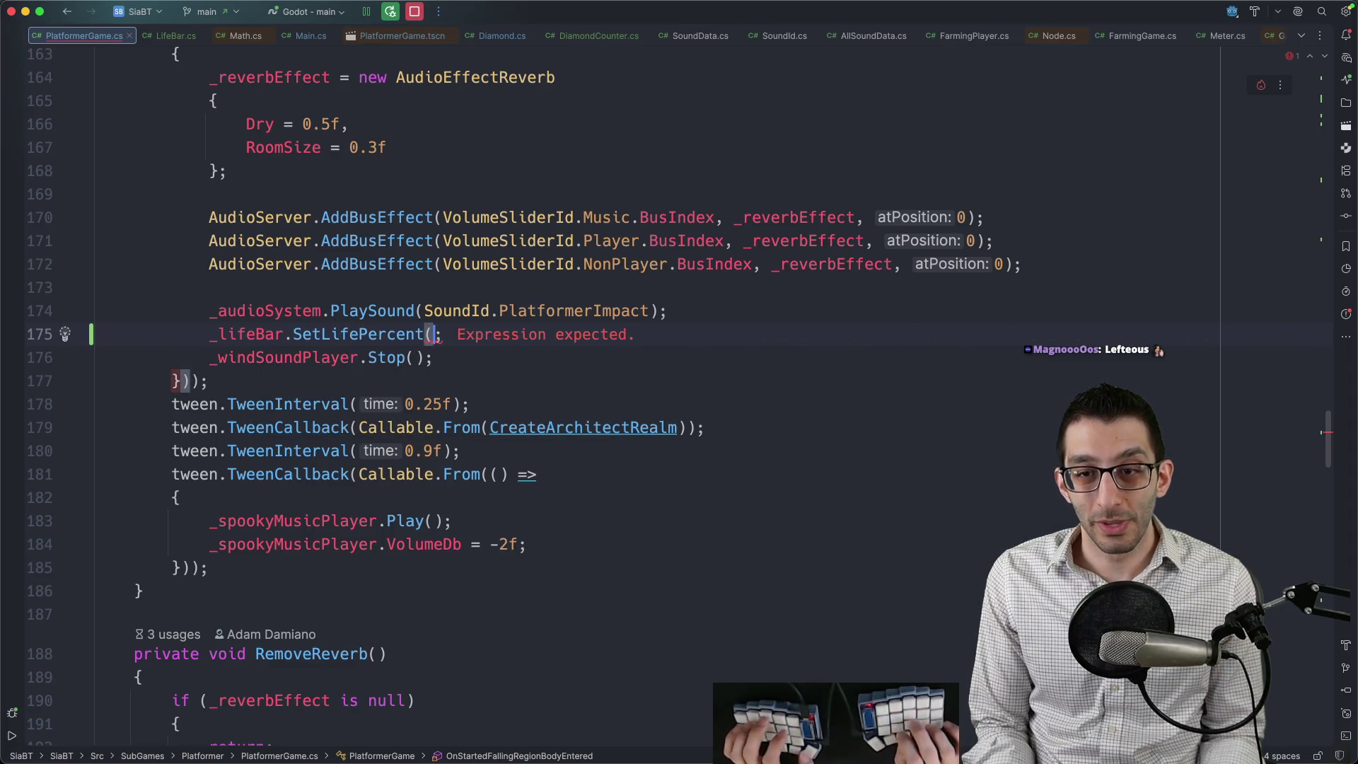
text(0.10)
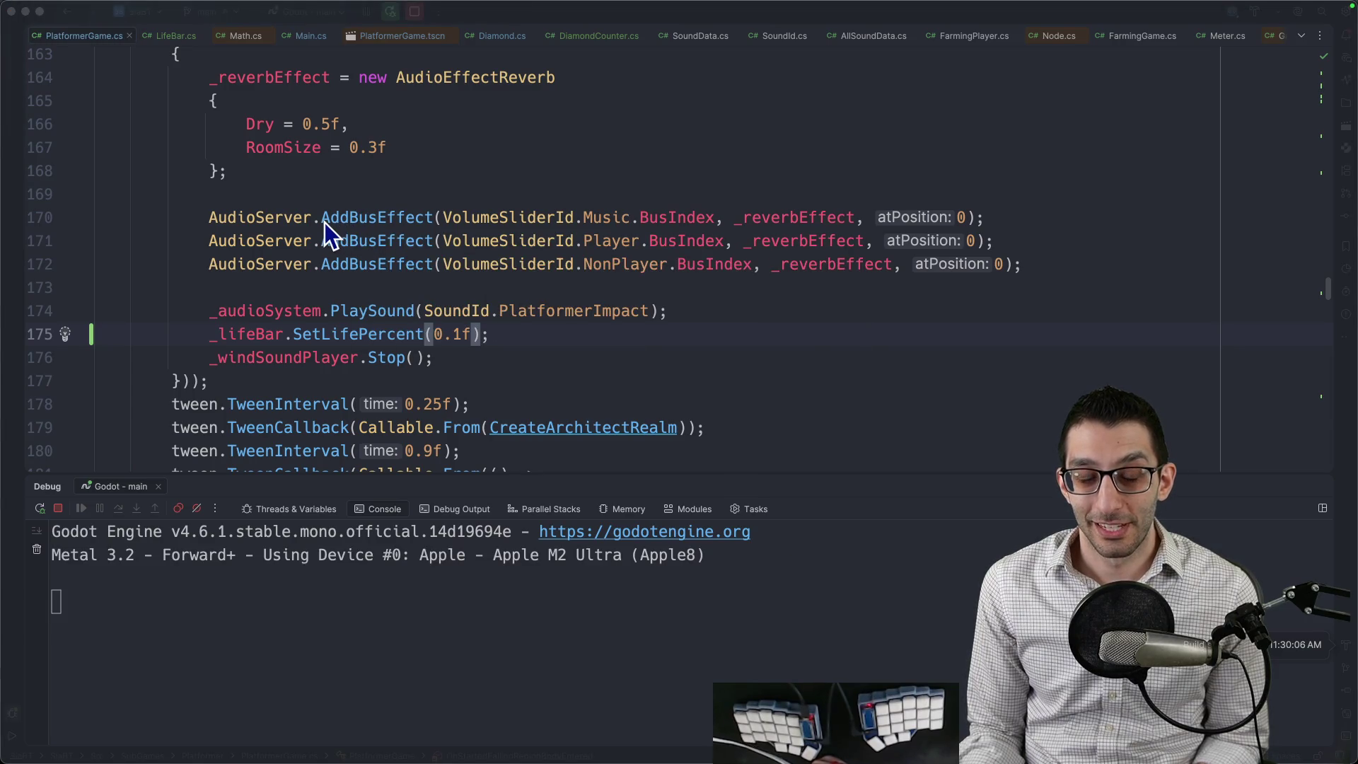
Fill the screen with the game window, walk right and left, then quit from the pause menu.
mouse_move(373, 181)
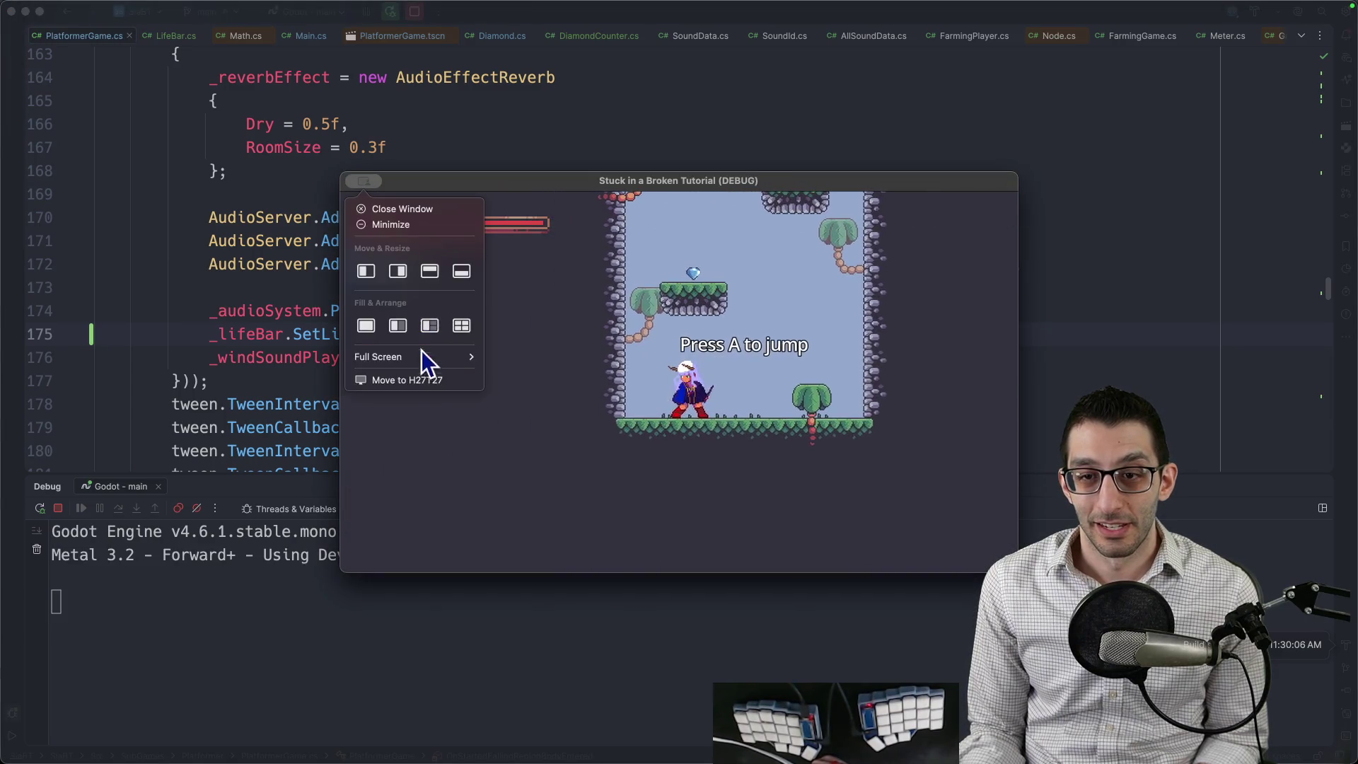
click(430, 326)
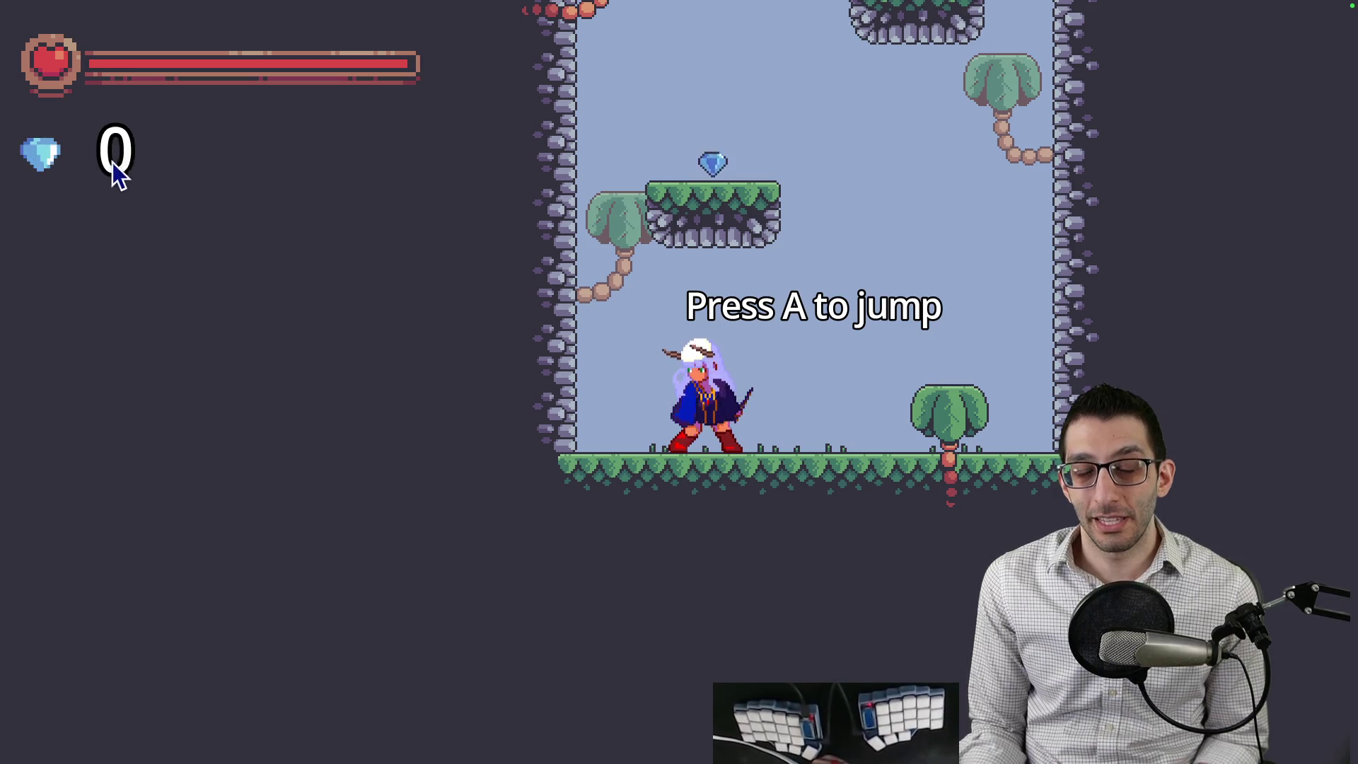
key(Right)
key(Left)
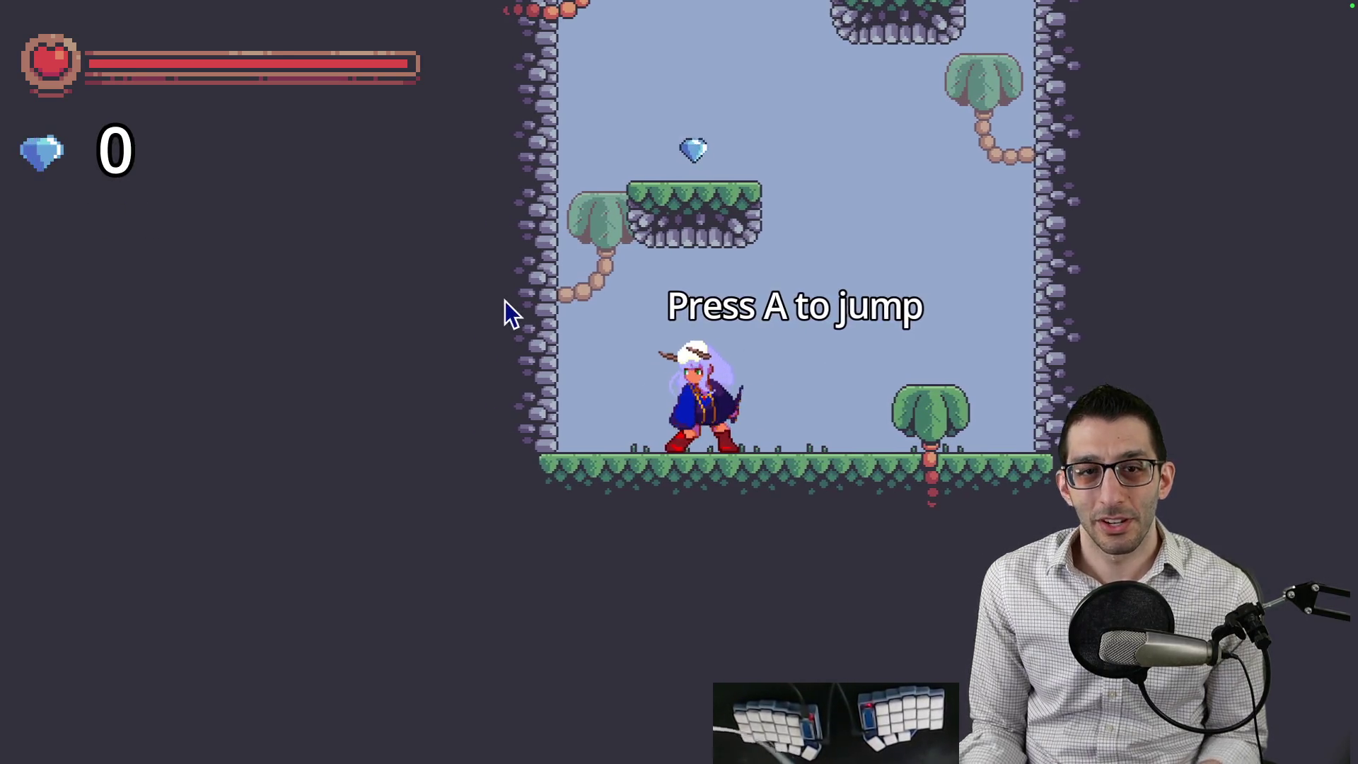
key(Escape)
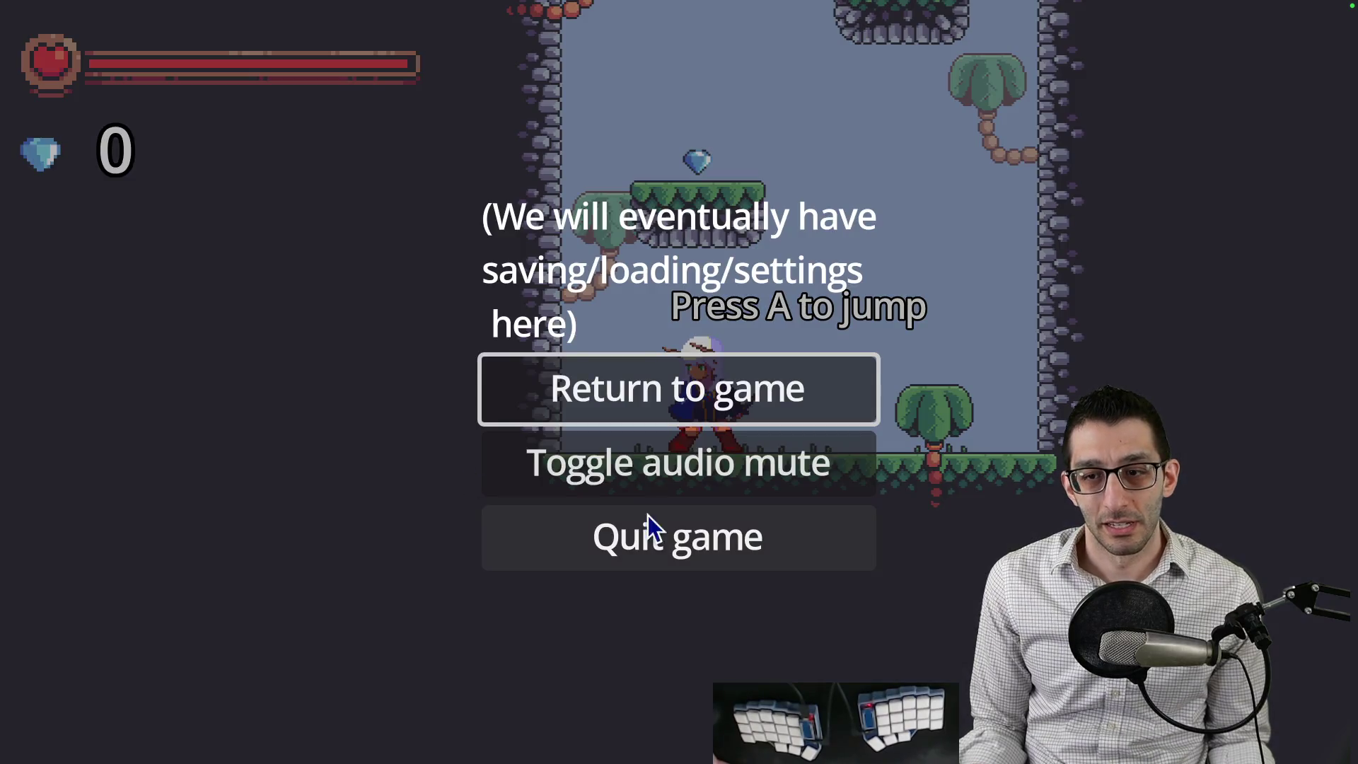
click(648, 527)
In Godot, run the DiamondCounter scene on its own, stop it, and return to PlatformerGame.
mouse_move(732, 757)
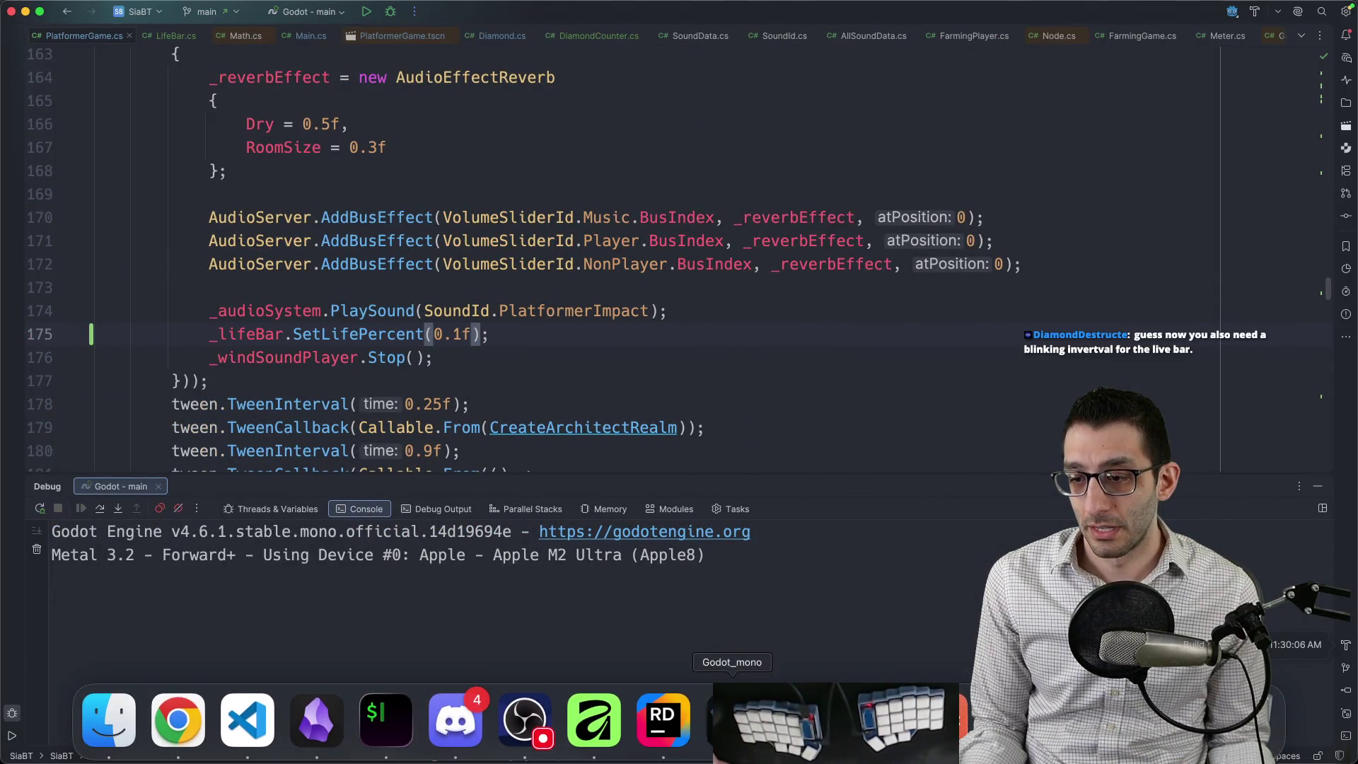
click(733, 720)
click(461, 44)
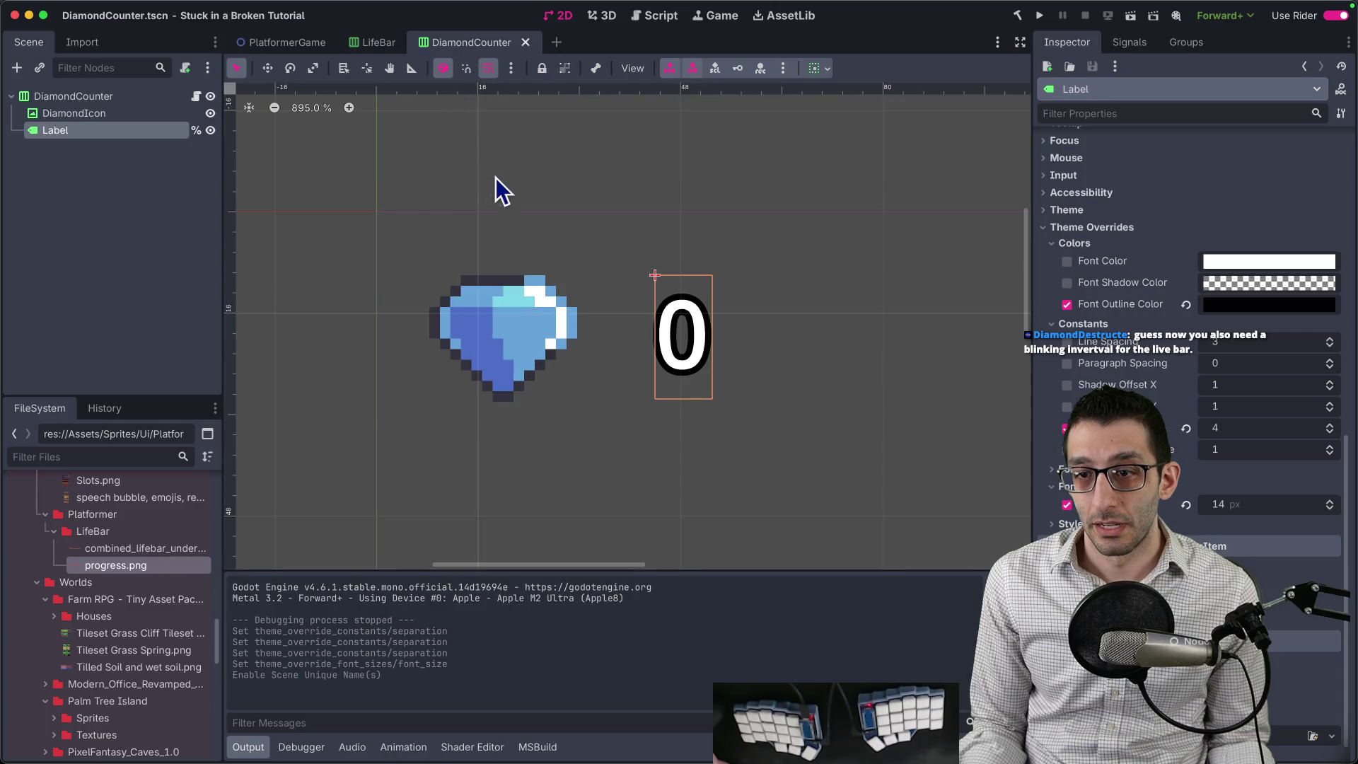
click(1132, 15)
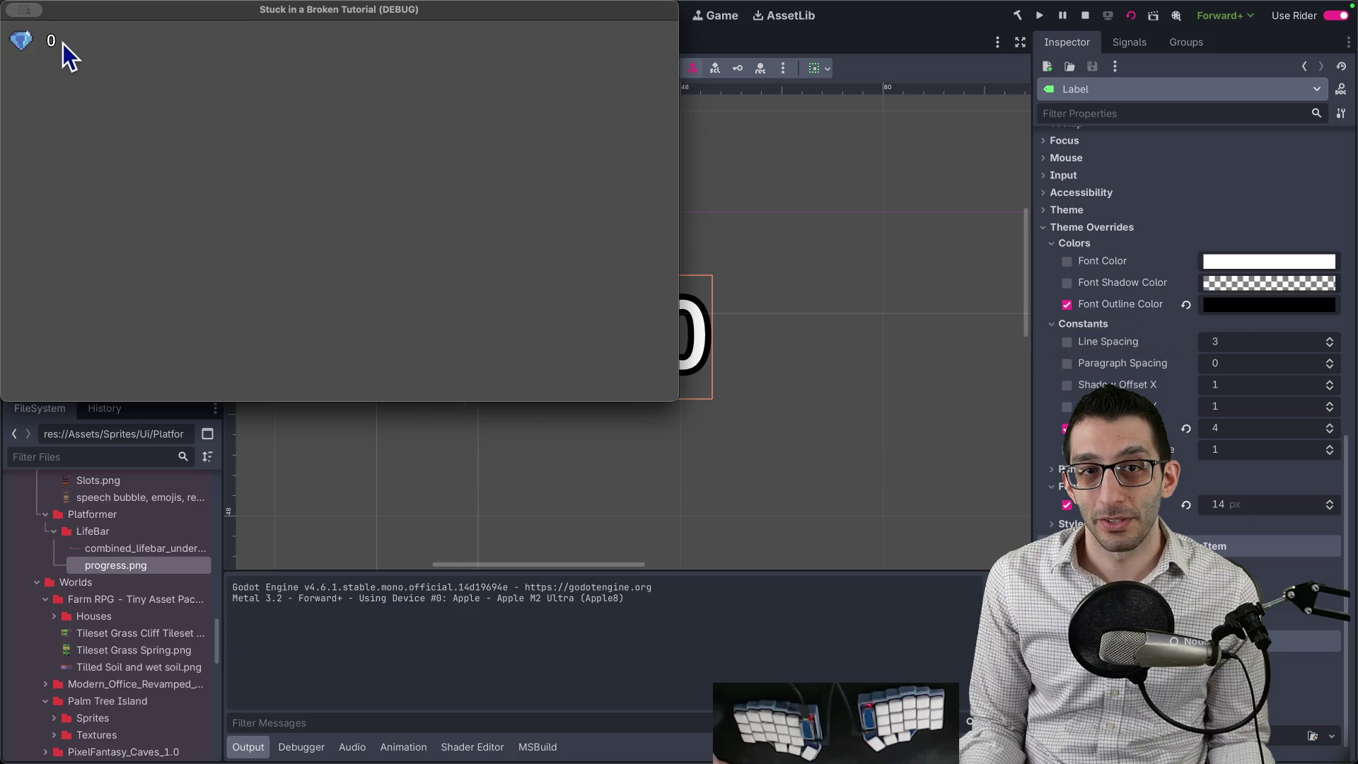
click(1085, 16)
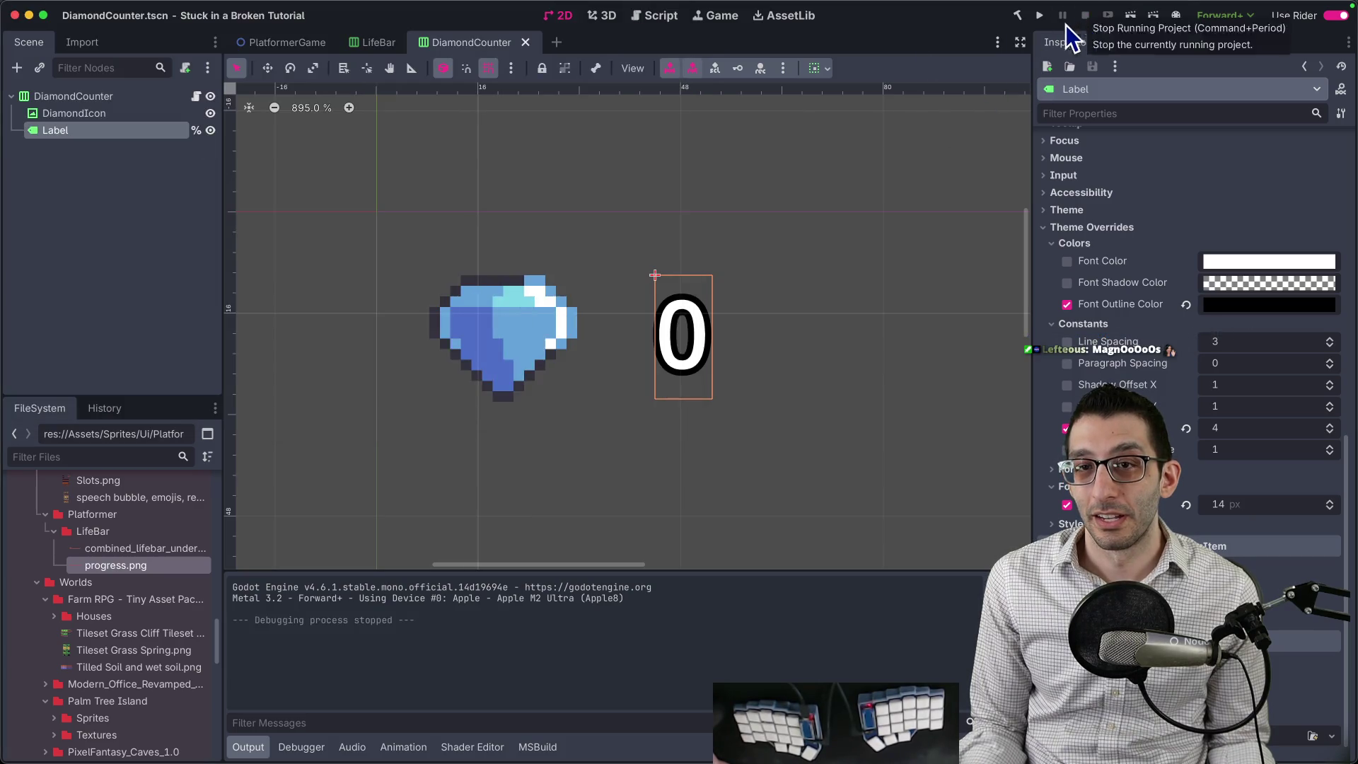
click(284, 44)
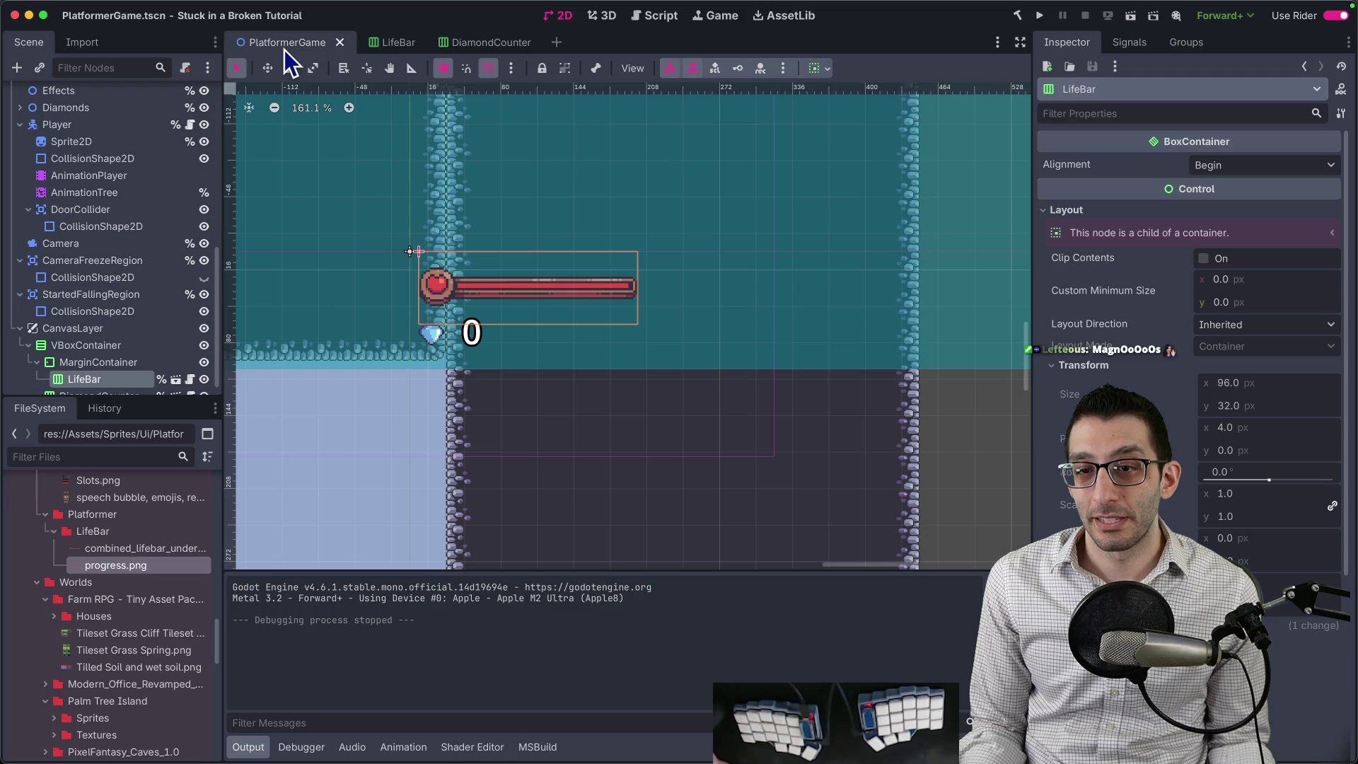
click(114, 352)
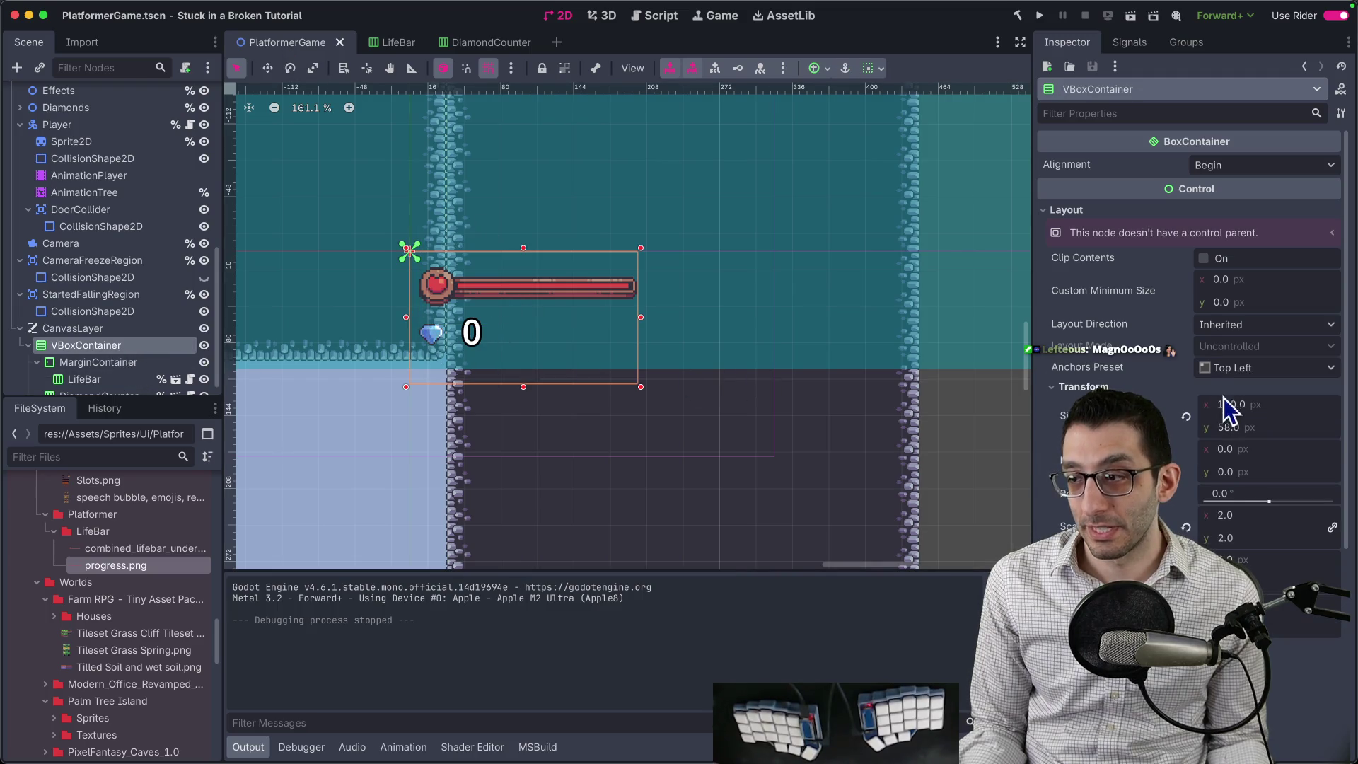
click(1236, 515)
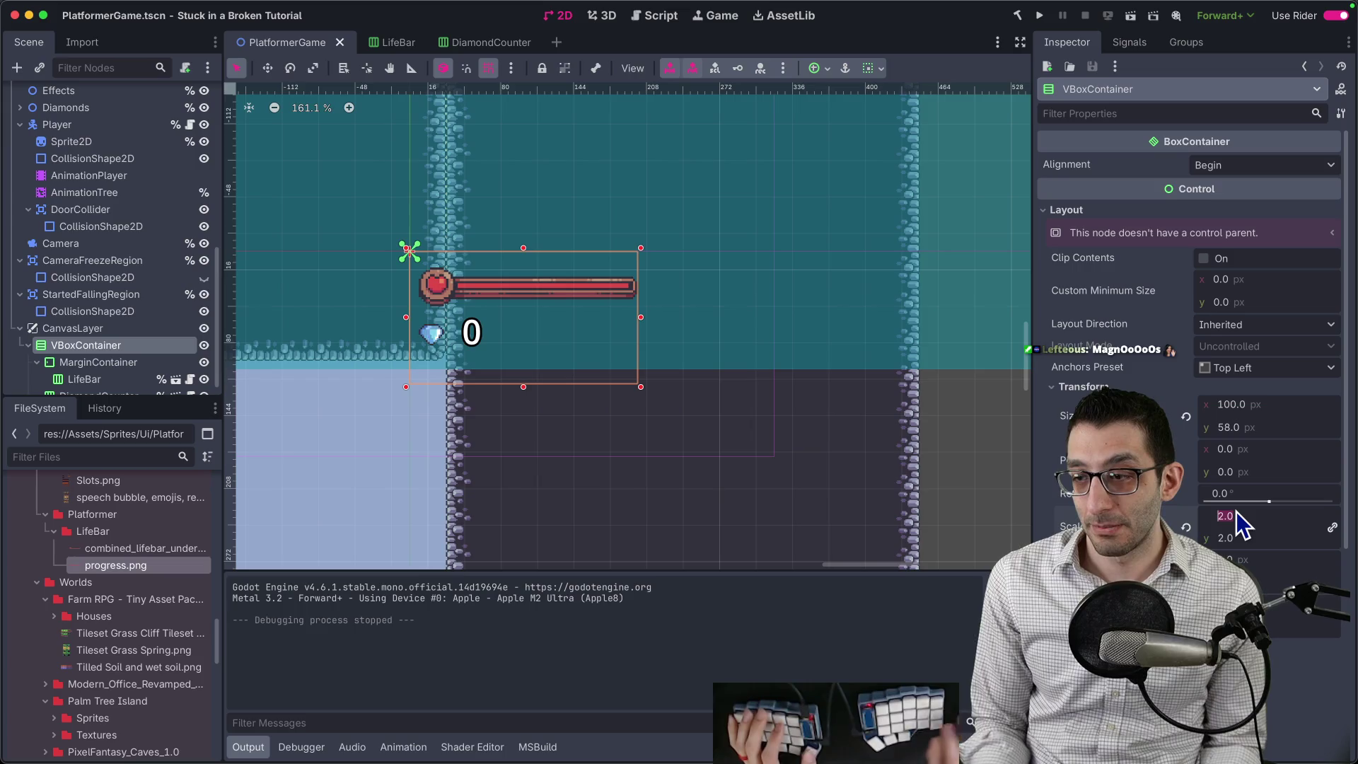
text(1)
key(Return)
scroll(665, 346, up, 10)
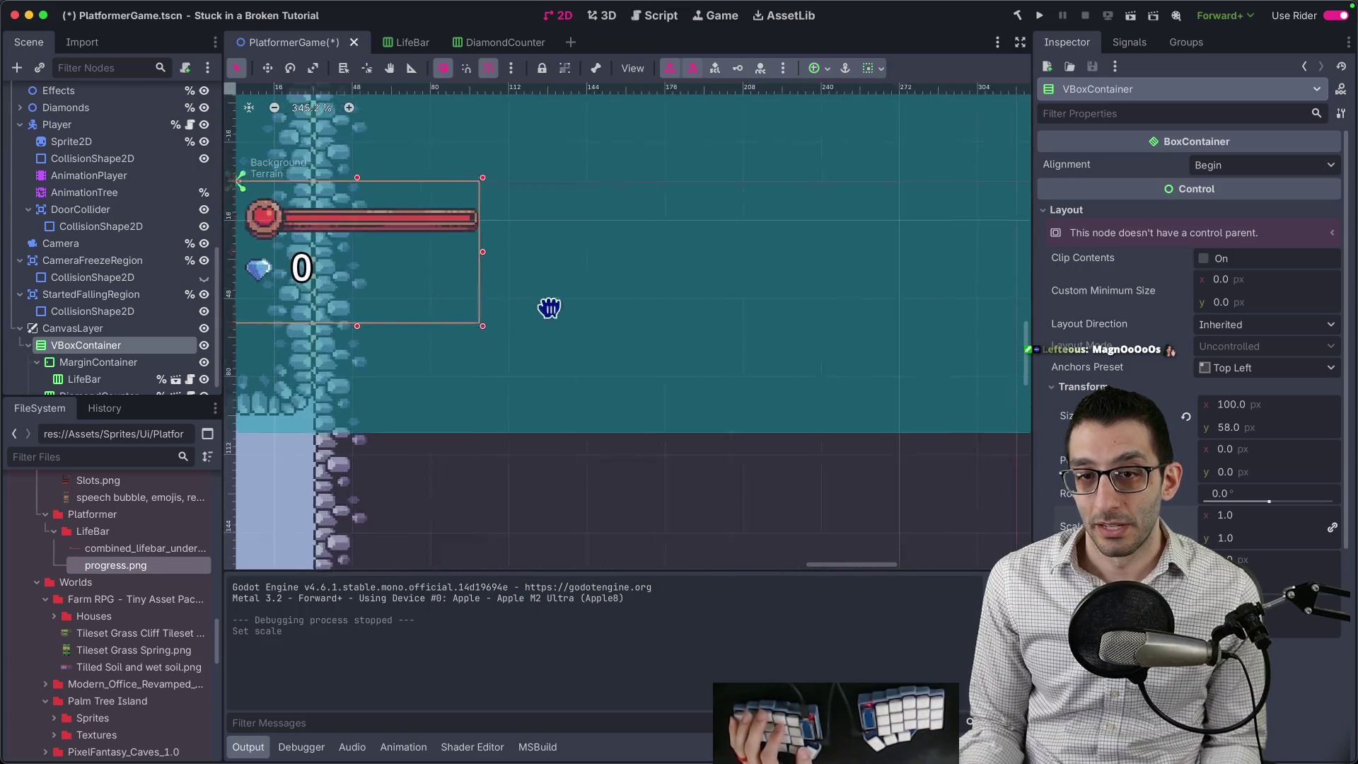
scroll(614, 335, up, 5)
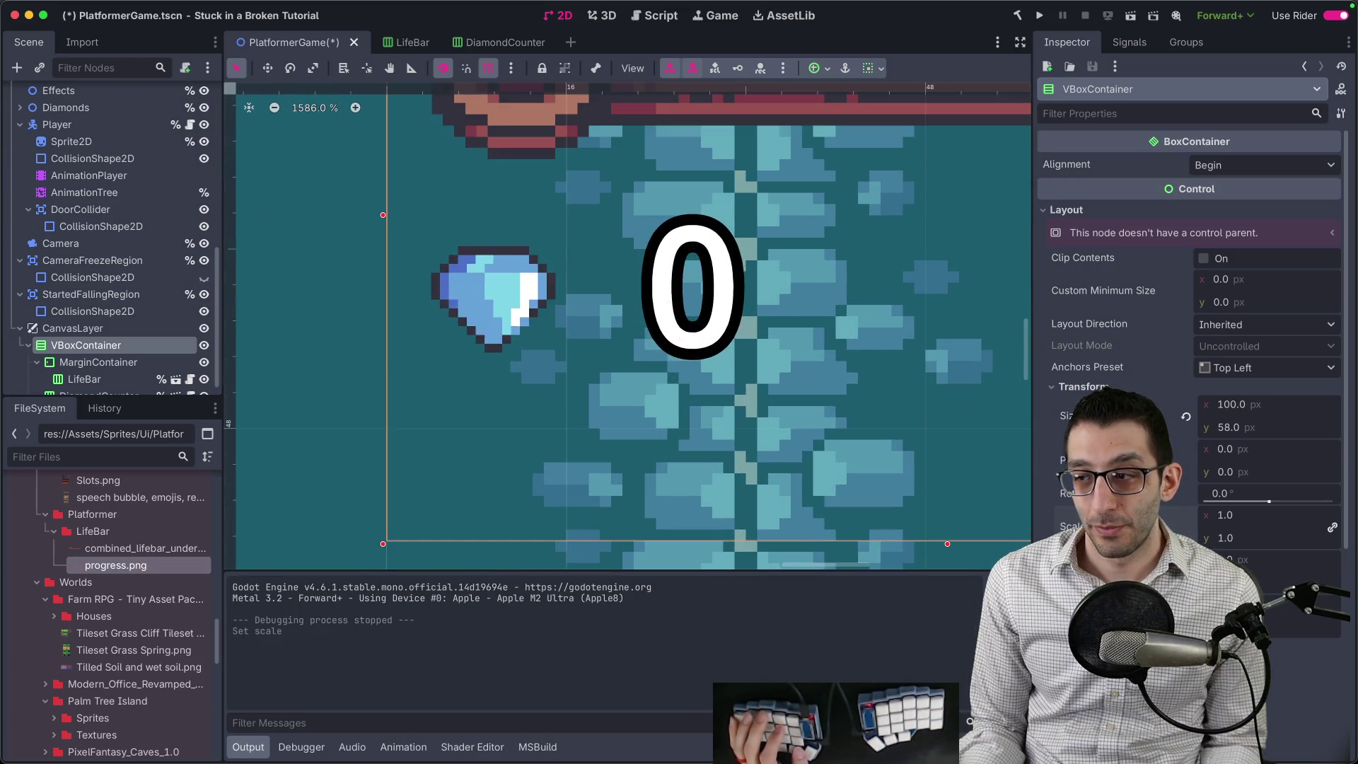
click(1310, 515)
text(5)
key(Return)
scroll(716, 419, down, 15)
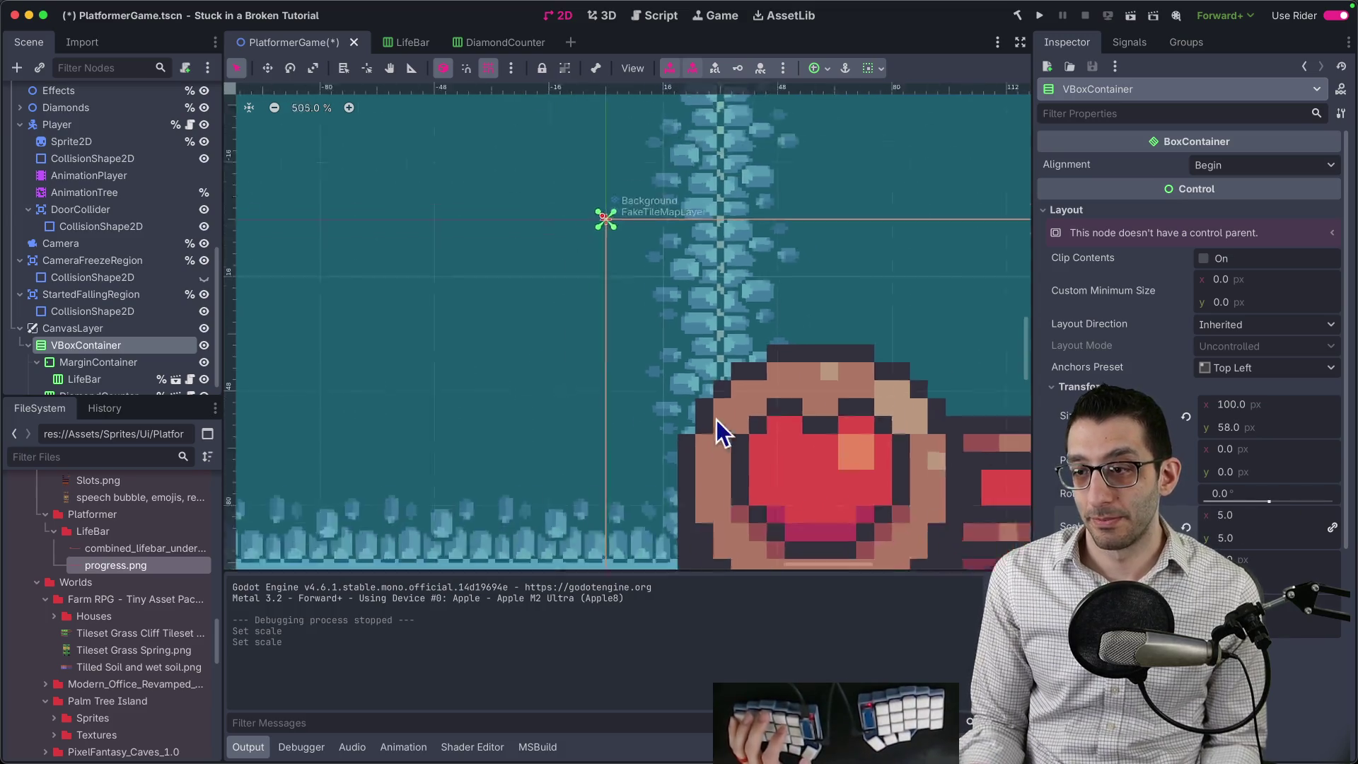
text(2)
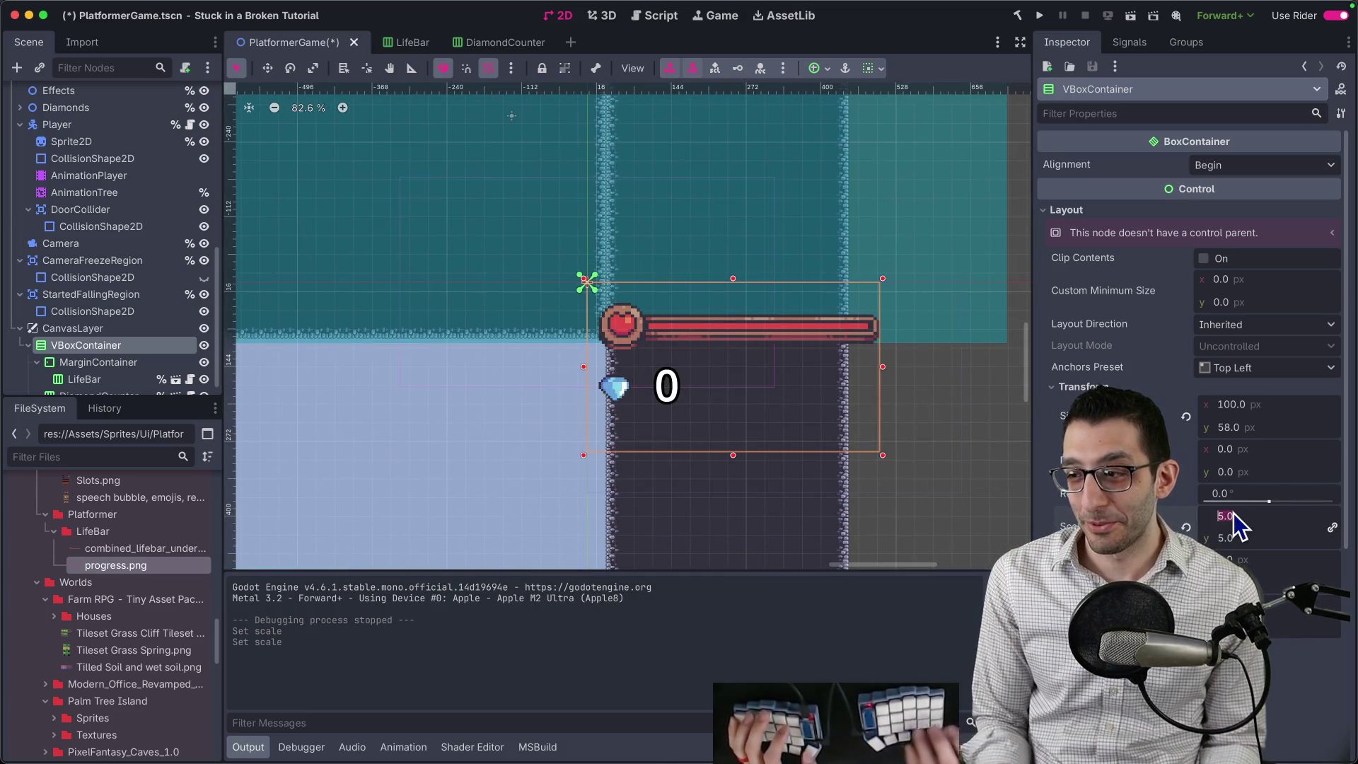
key(Return)
key(ctrl+s)
scroll(85, 371, down, 1)
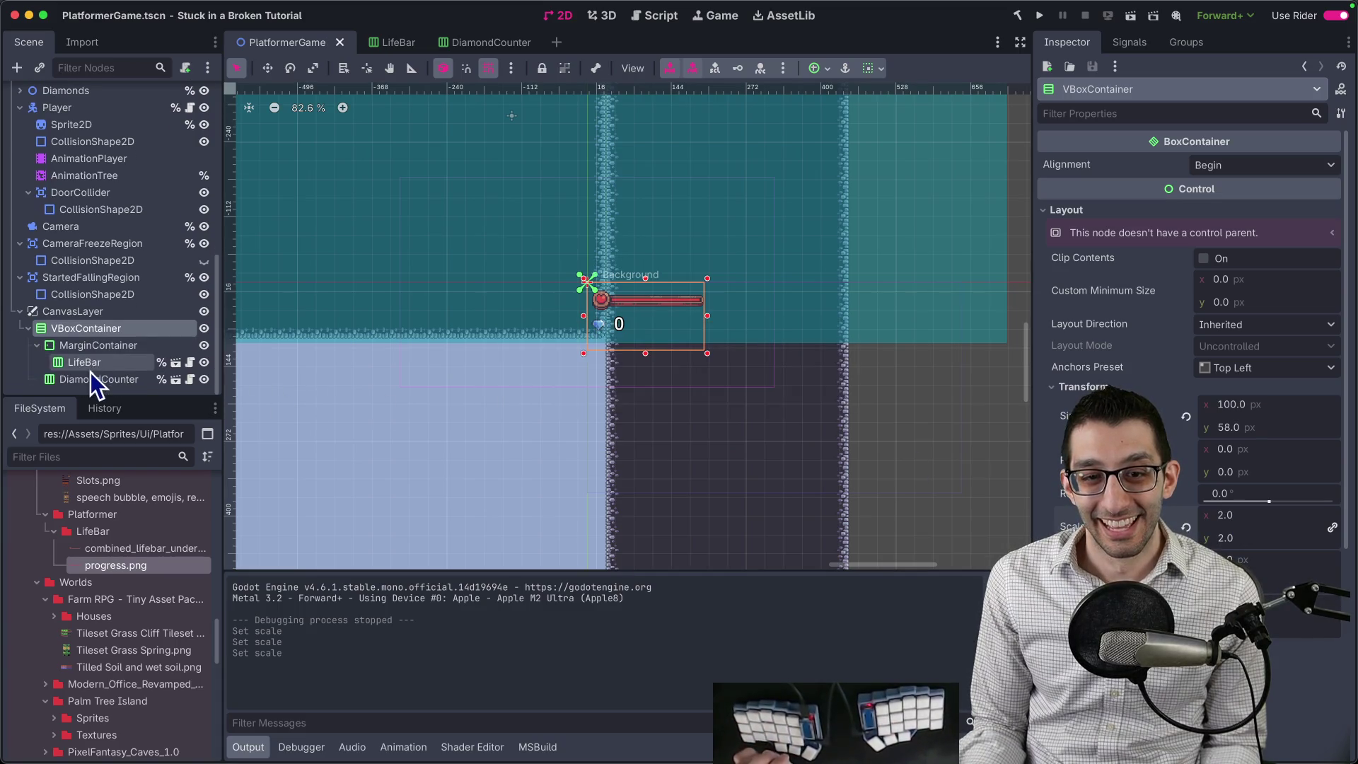
click(91, 374)
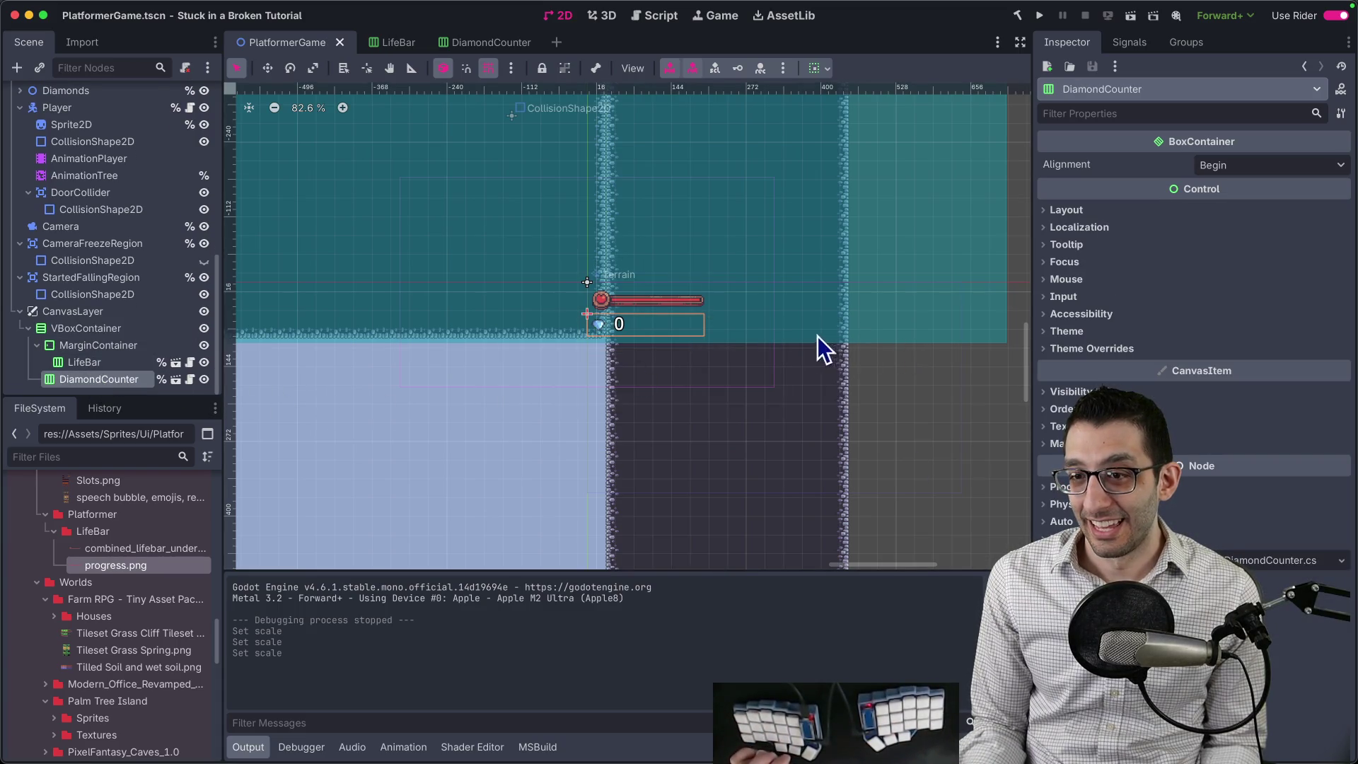
click(176, 380)
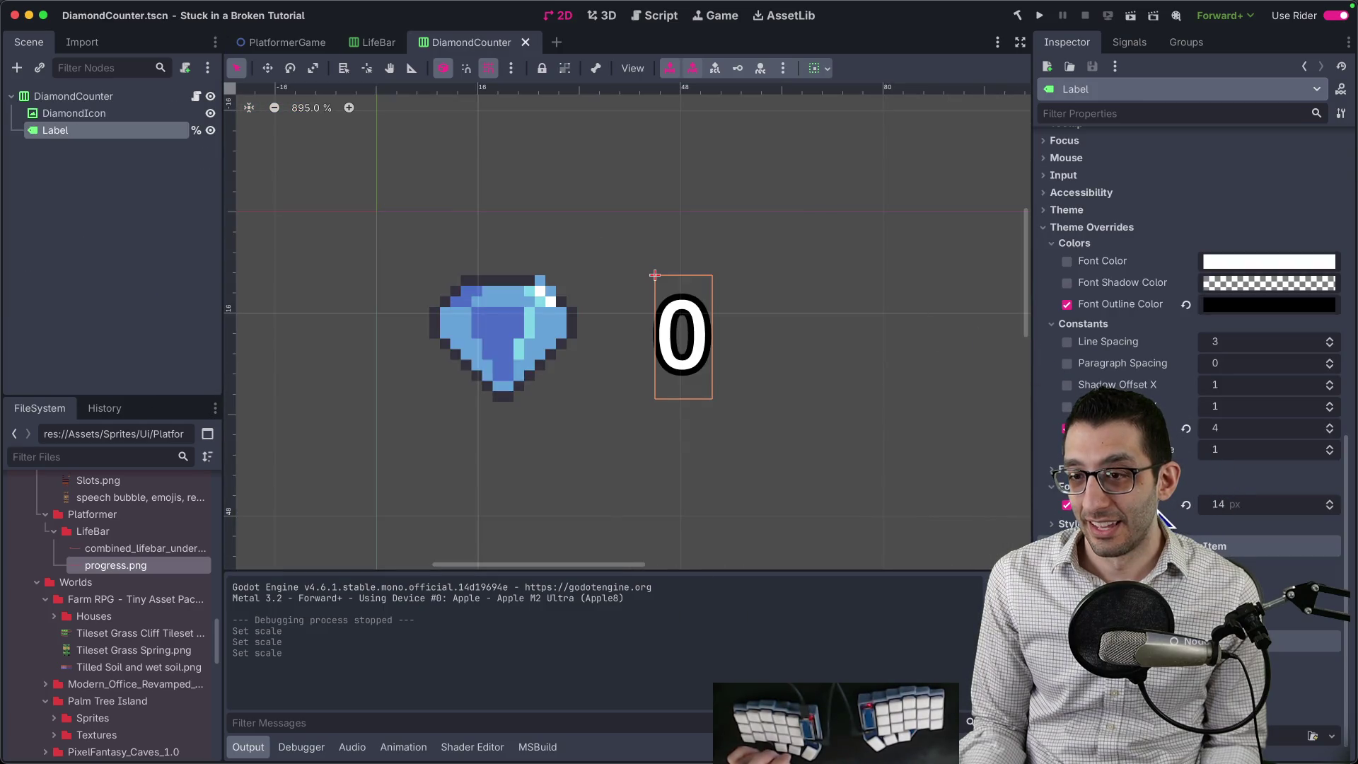
click(366, 44)
click(306, 44)
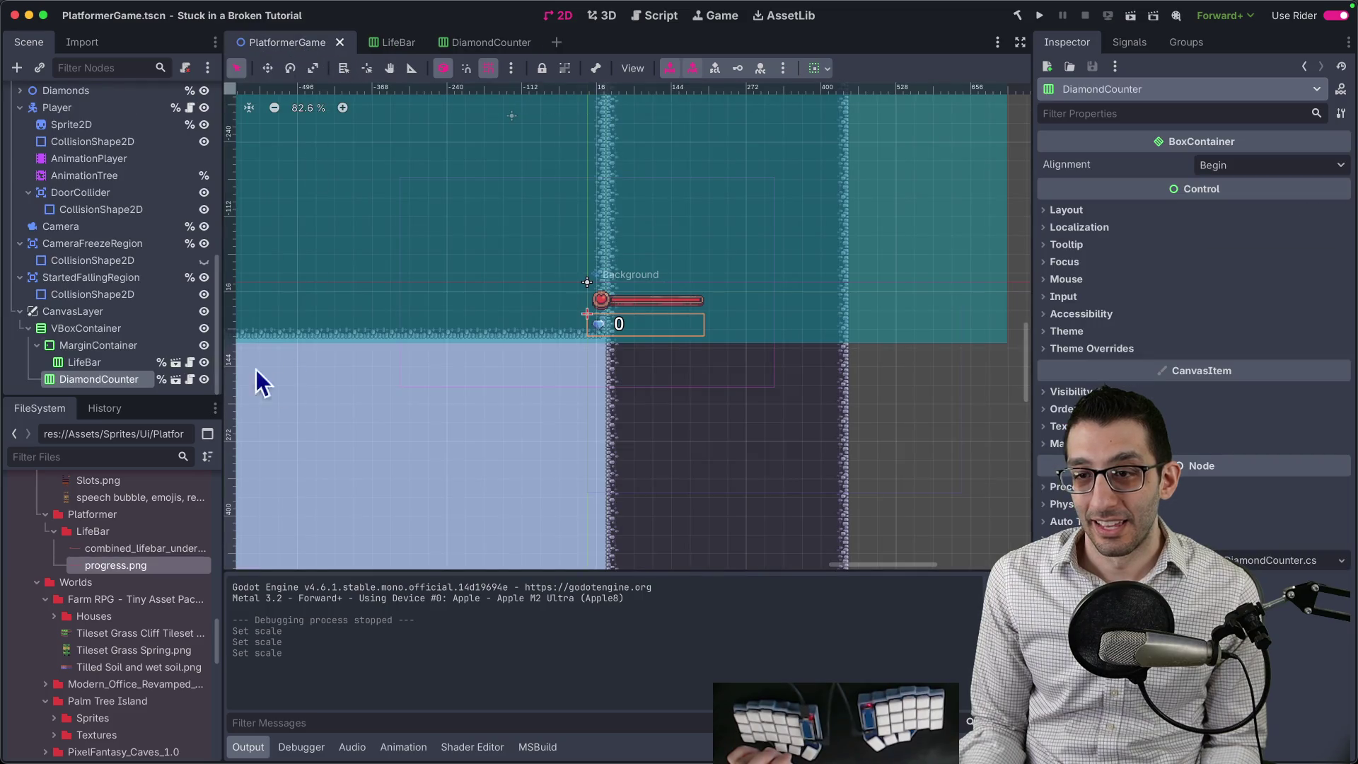
scroll(600, 346, up, 10)
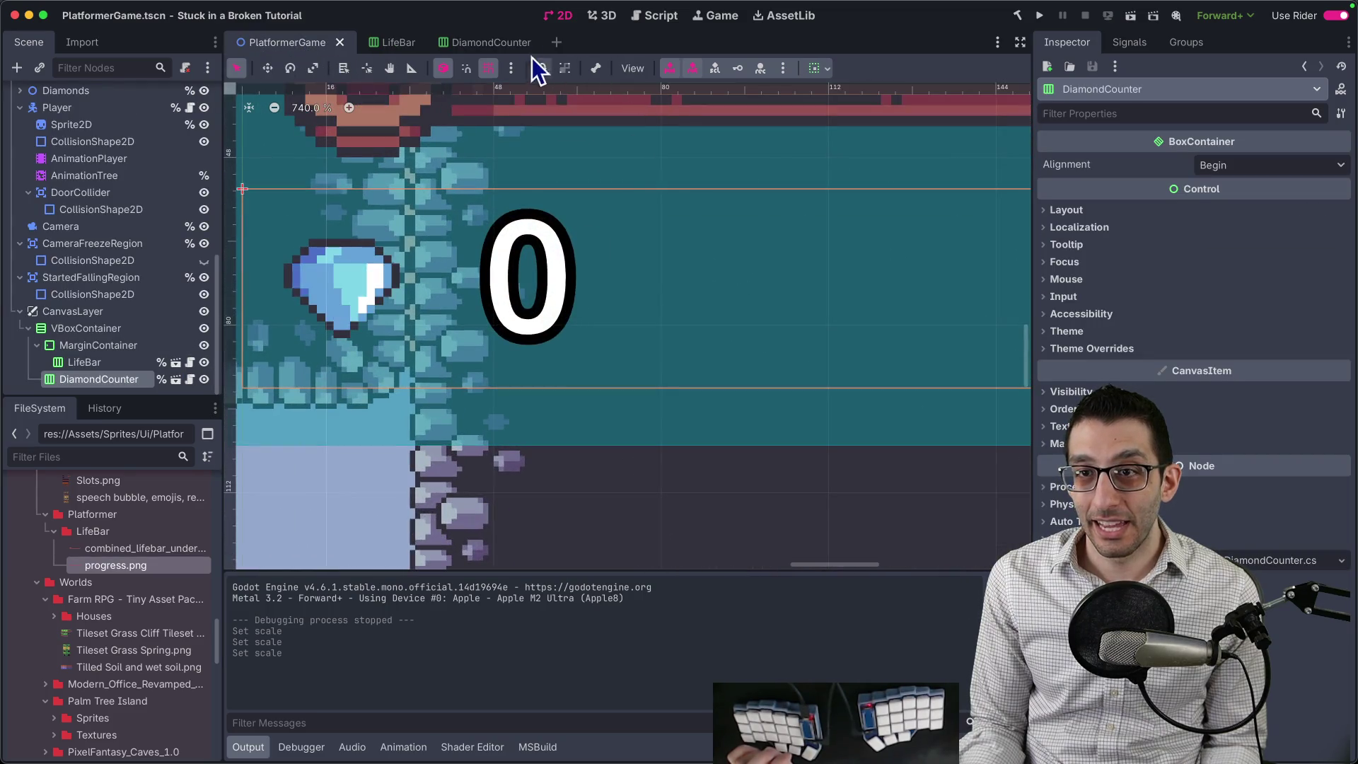
click(504, 44)
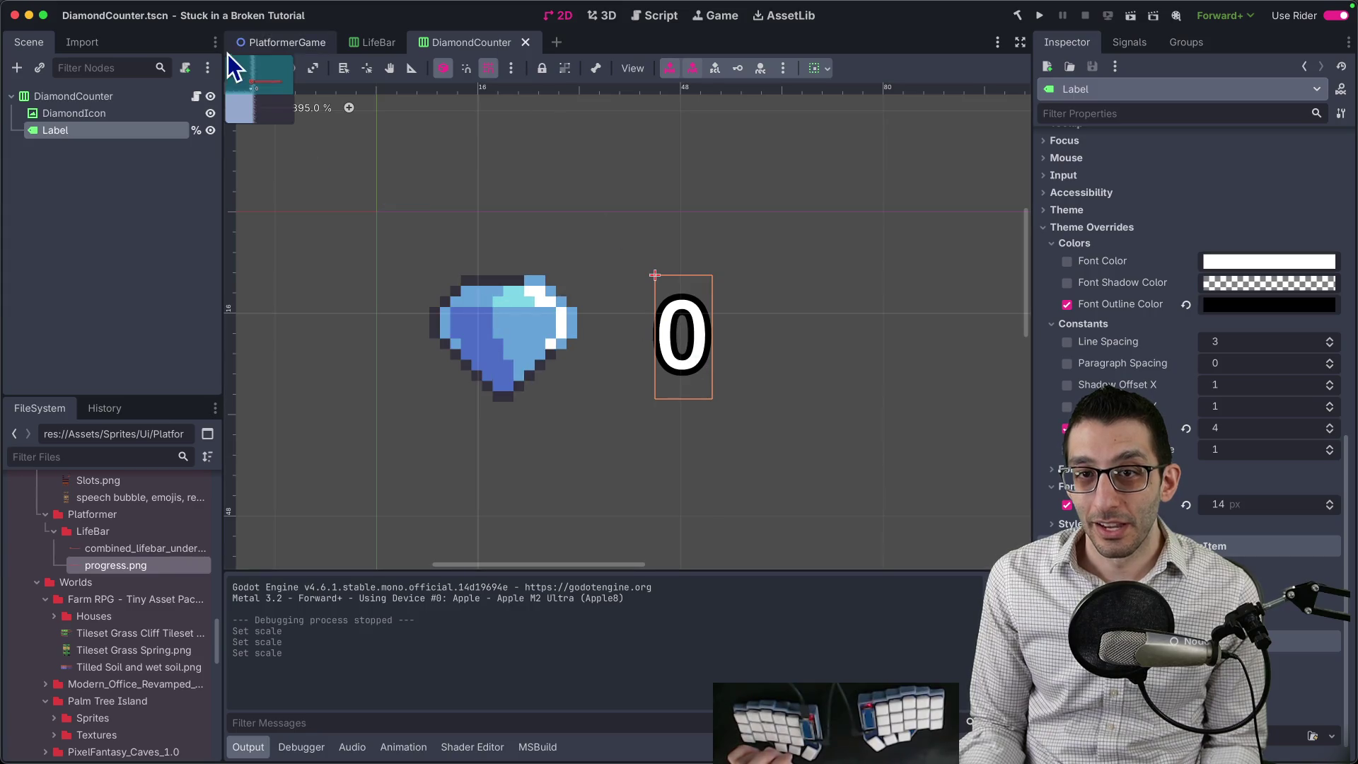
click(261, 51)
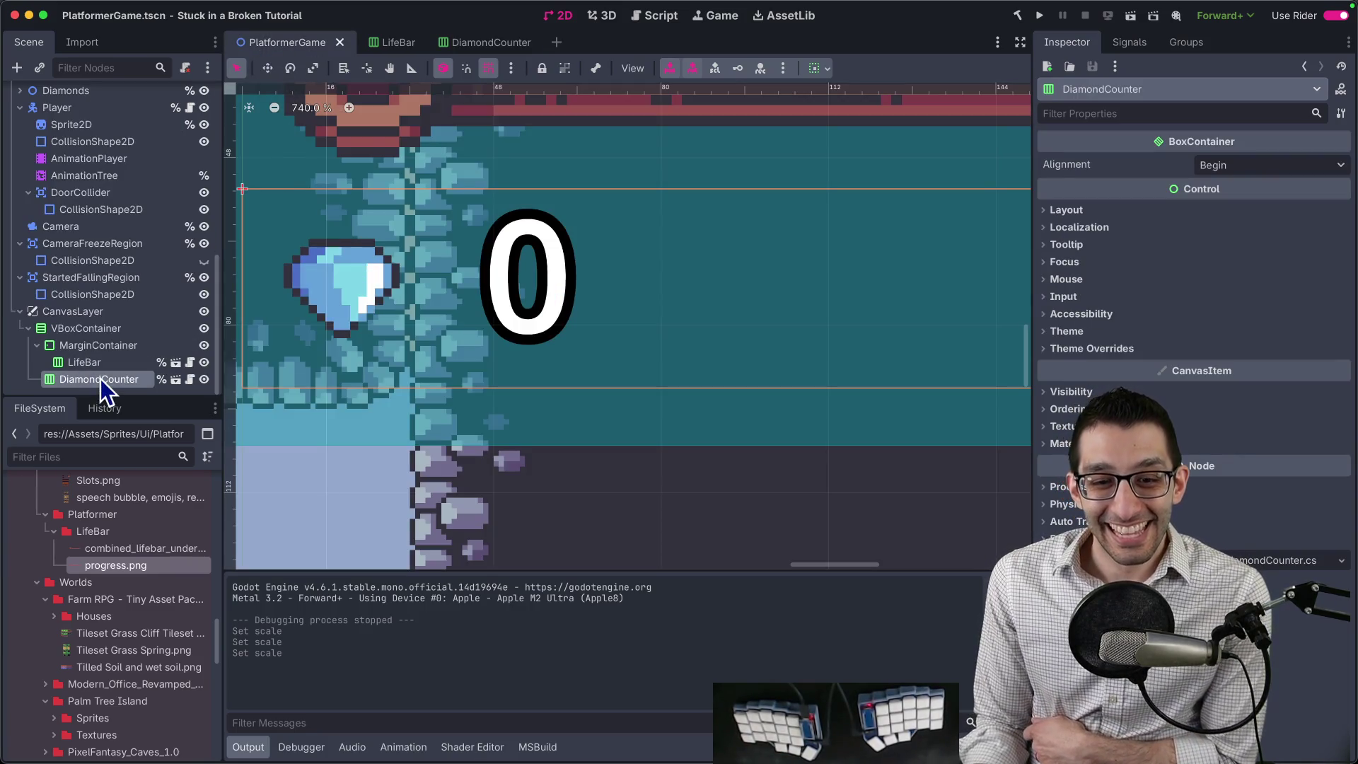
Make DiamondCounter's children editable and drag the Label's Font Size override to a new value.
right_click(101, 386)
click(186, 641)
click(106, 380)
click(1061, 503)
scroll(1188, 318, down, 3)
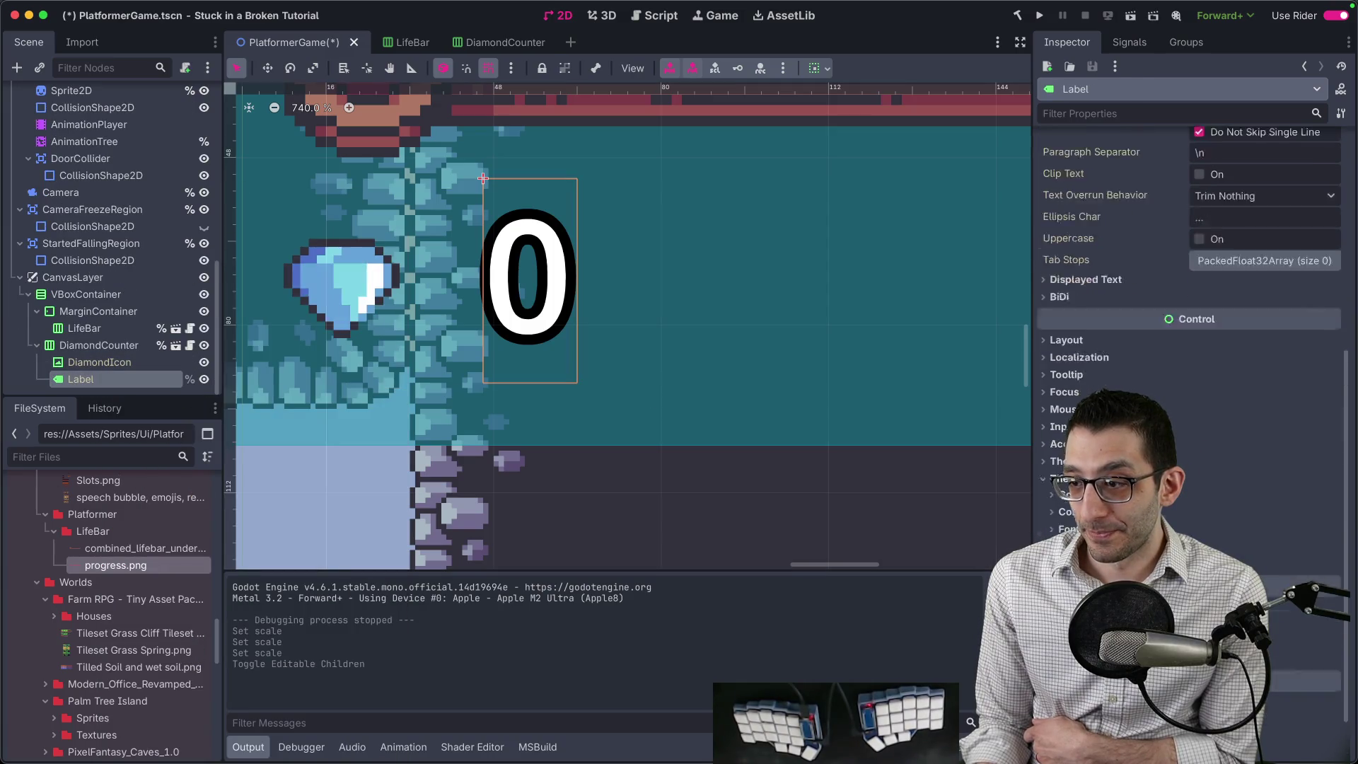
click(1062, 486)
scroll(1188, 354, down, 1)
click(1067, 485)
mouse_move(1234, 485)
mouse_down()
mouse_move(1250, 500)
mouse_move(1160, 522)
mouse_up()
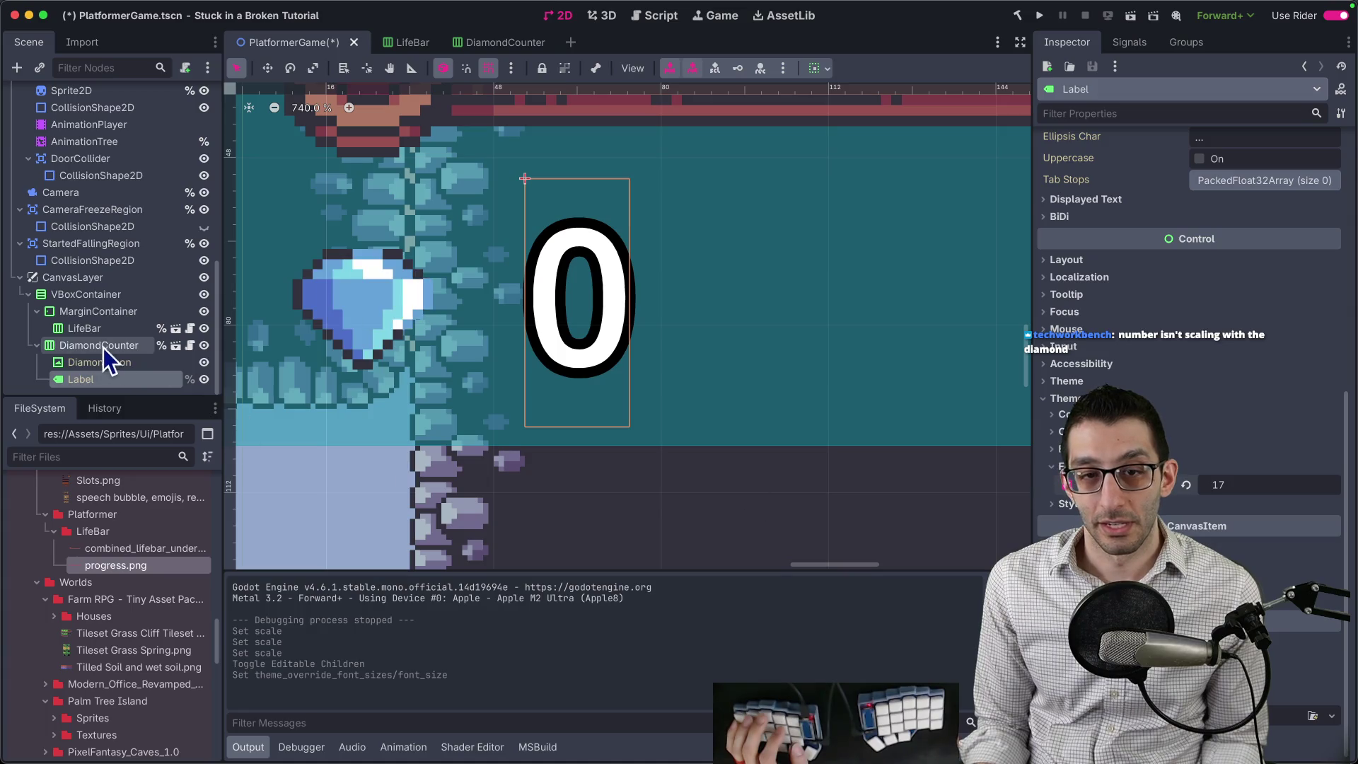
Disable Editable Children on DiamondCounter, confirm the revert, and open DiamondCounter.tscn at DiamondIcon.
right_click(103, 346)
click(193, 638)
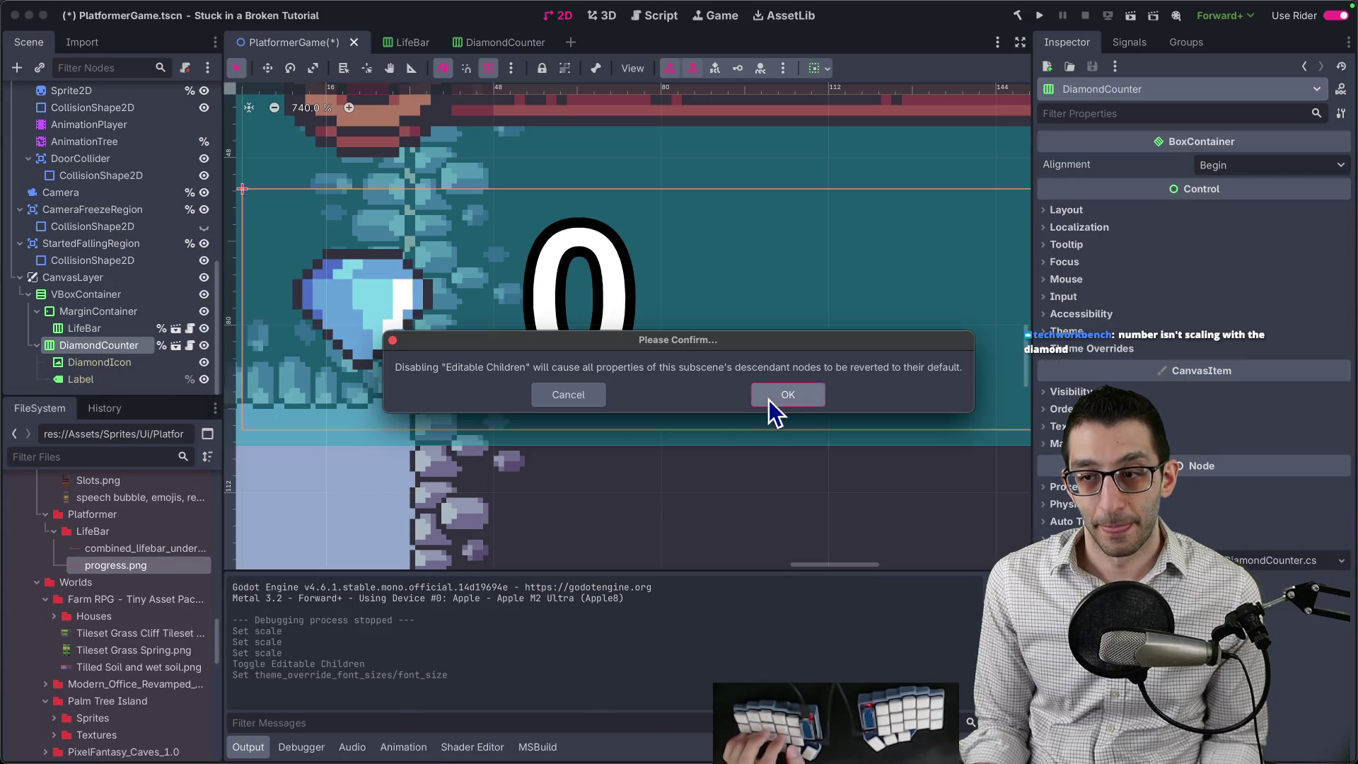
click(771, 396)
click(469, 47)
click(70, 113)
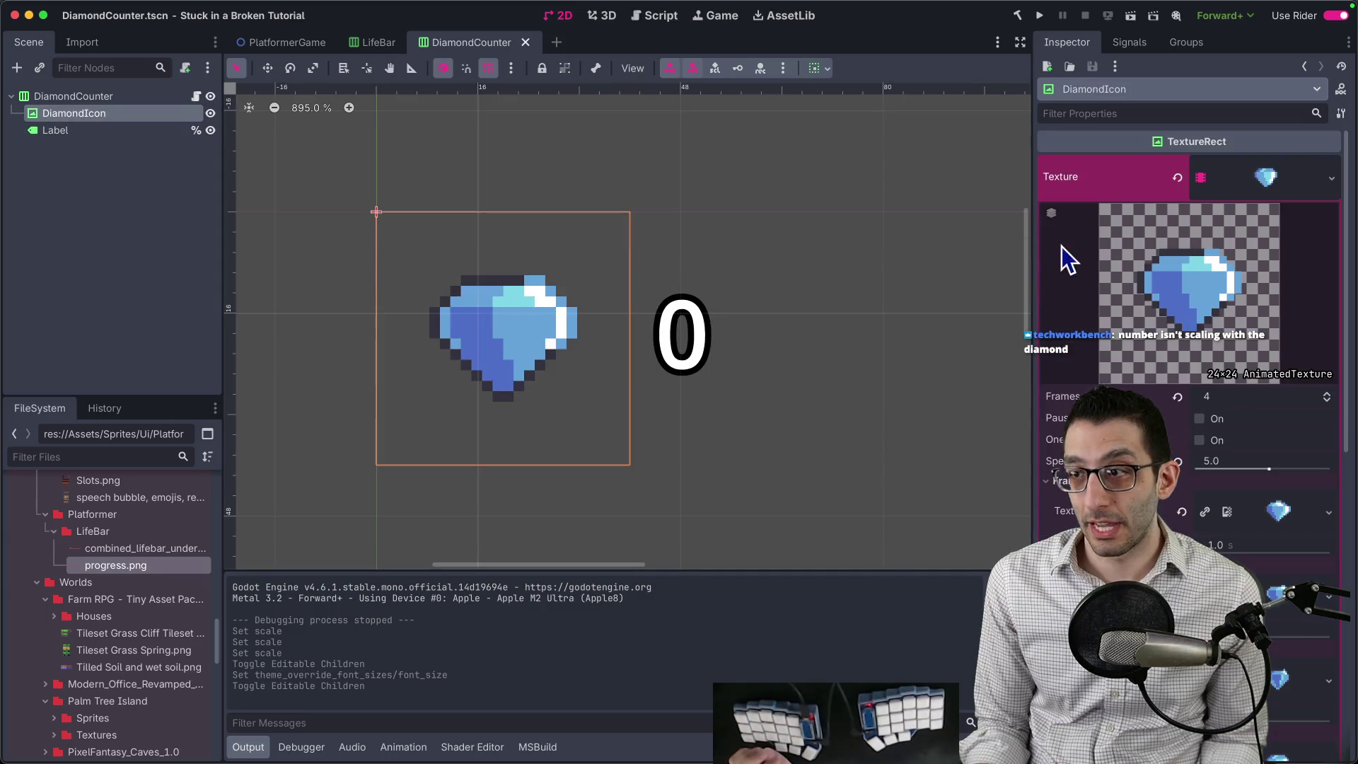
Set DiamondIcon's Expand Mode to Keep Size.
scroll(1160, 389, down, 5)
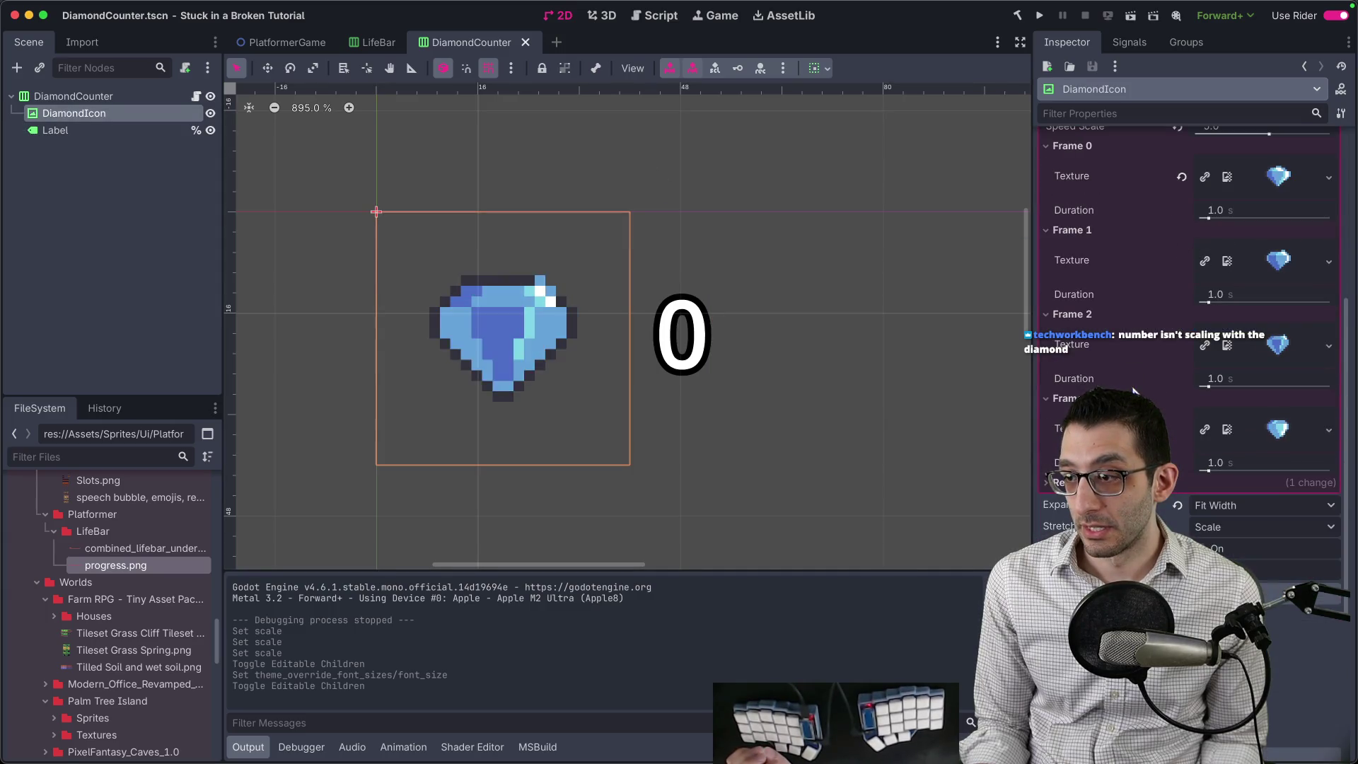
click(1253, 505)
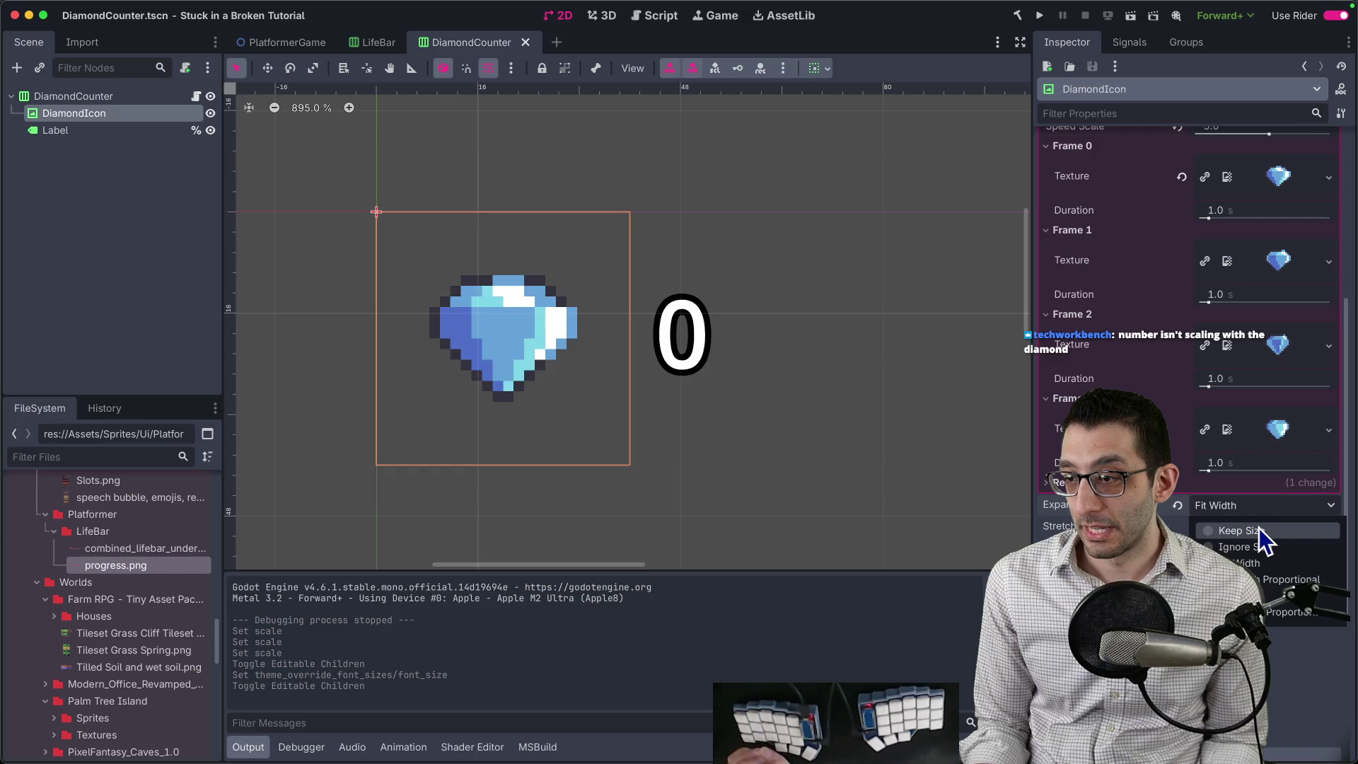
click(1247, 530)
Set DiamondIcon's Stretch Mode to Keep Aspect Centered, save DiamondCounter.tscn, and open the LifeBar scene.
click(1248, 527)
click(1264, 587)
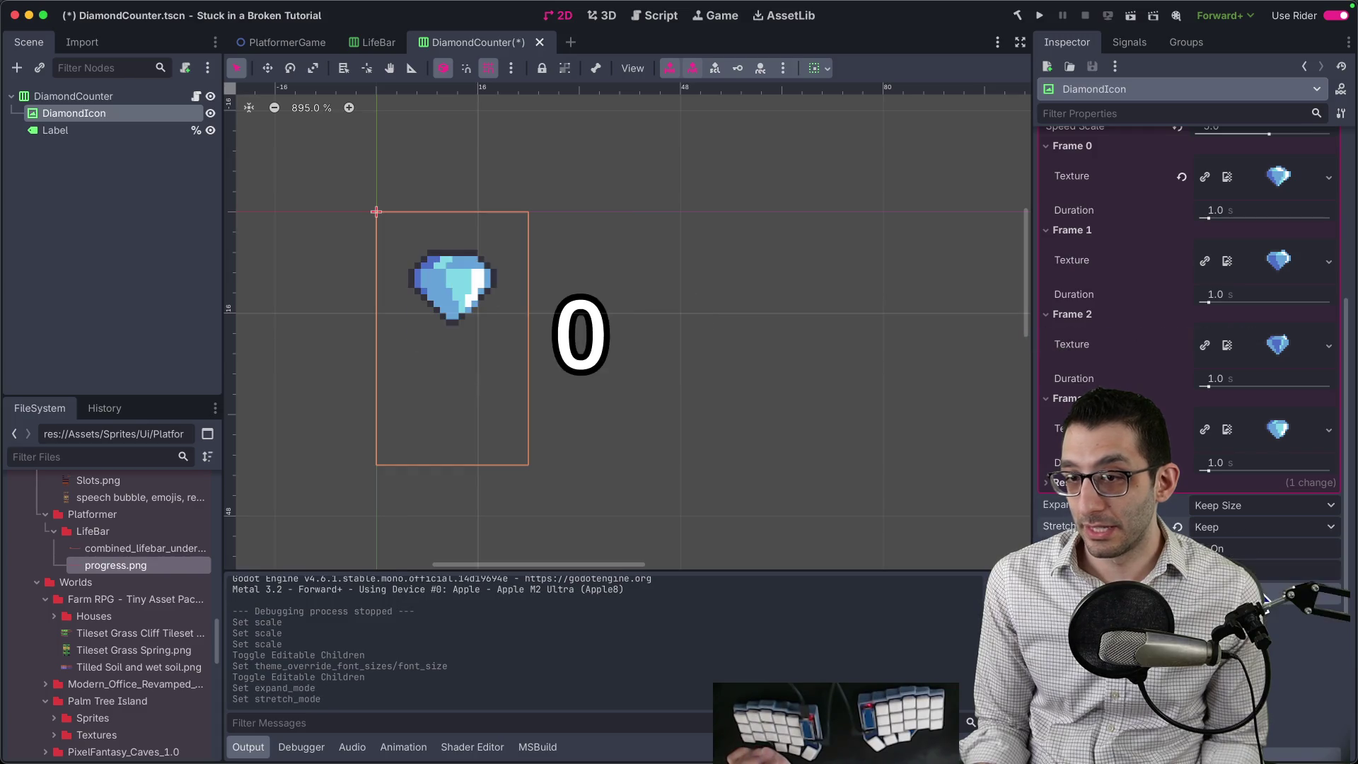
click(1256, 527)
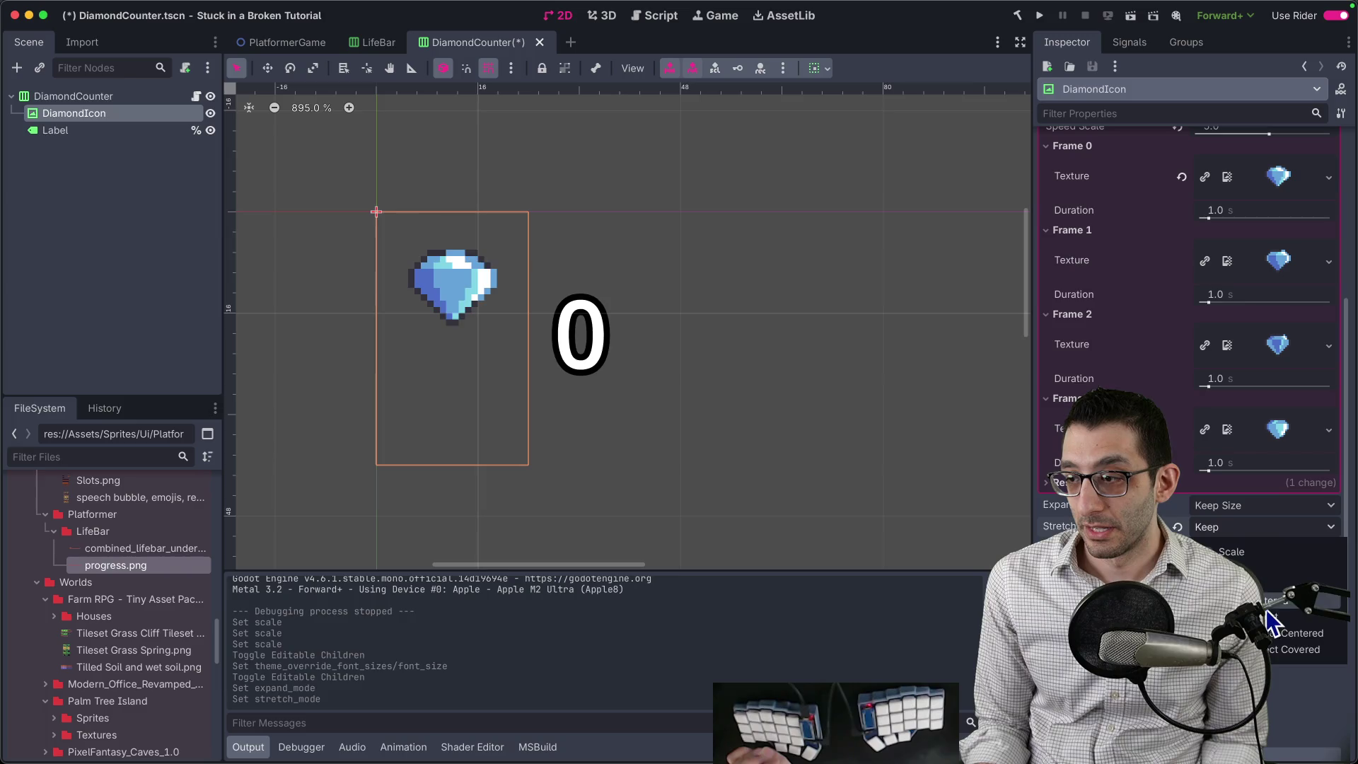
click(1265, 614)
click(1255, 536)
click(1278, 639)
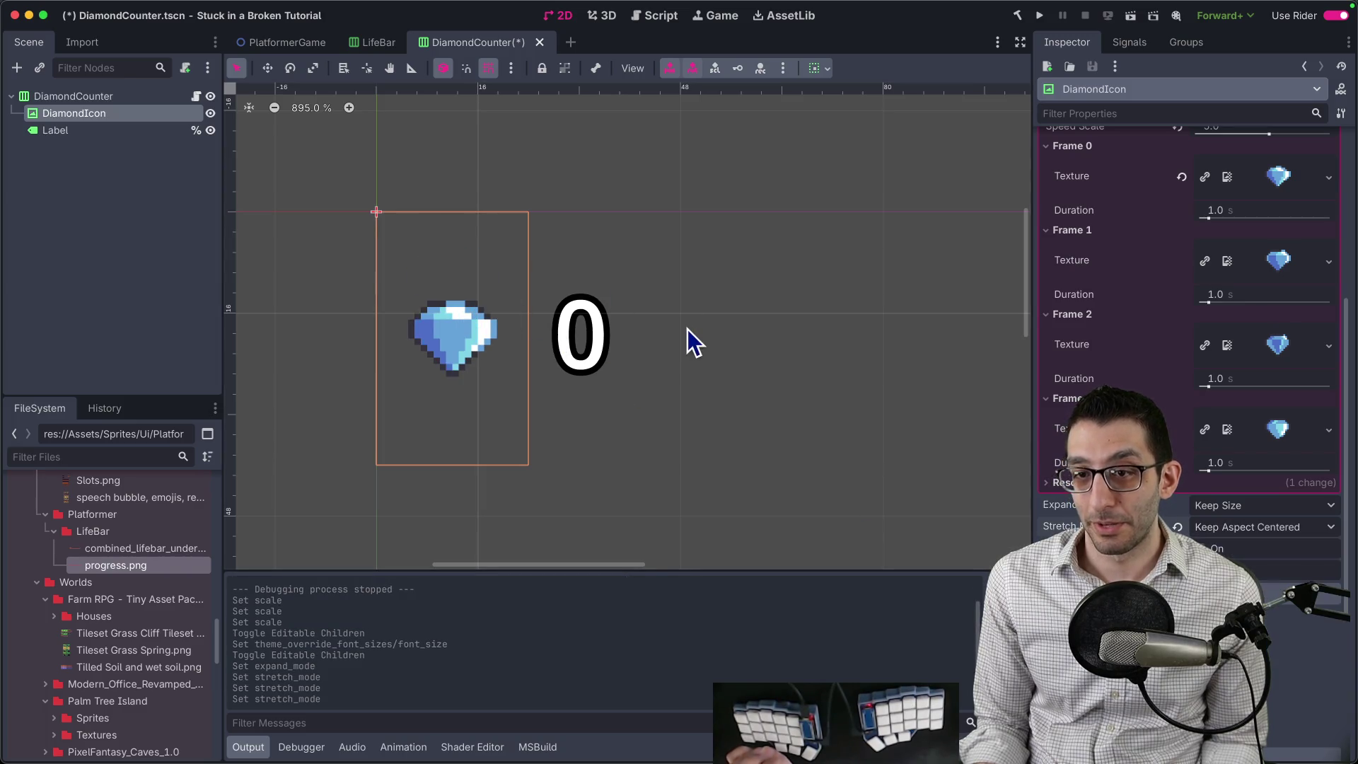
key(ctrl+s)
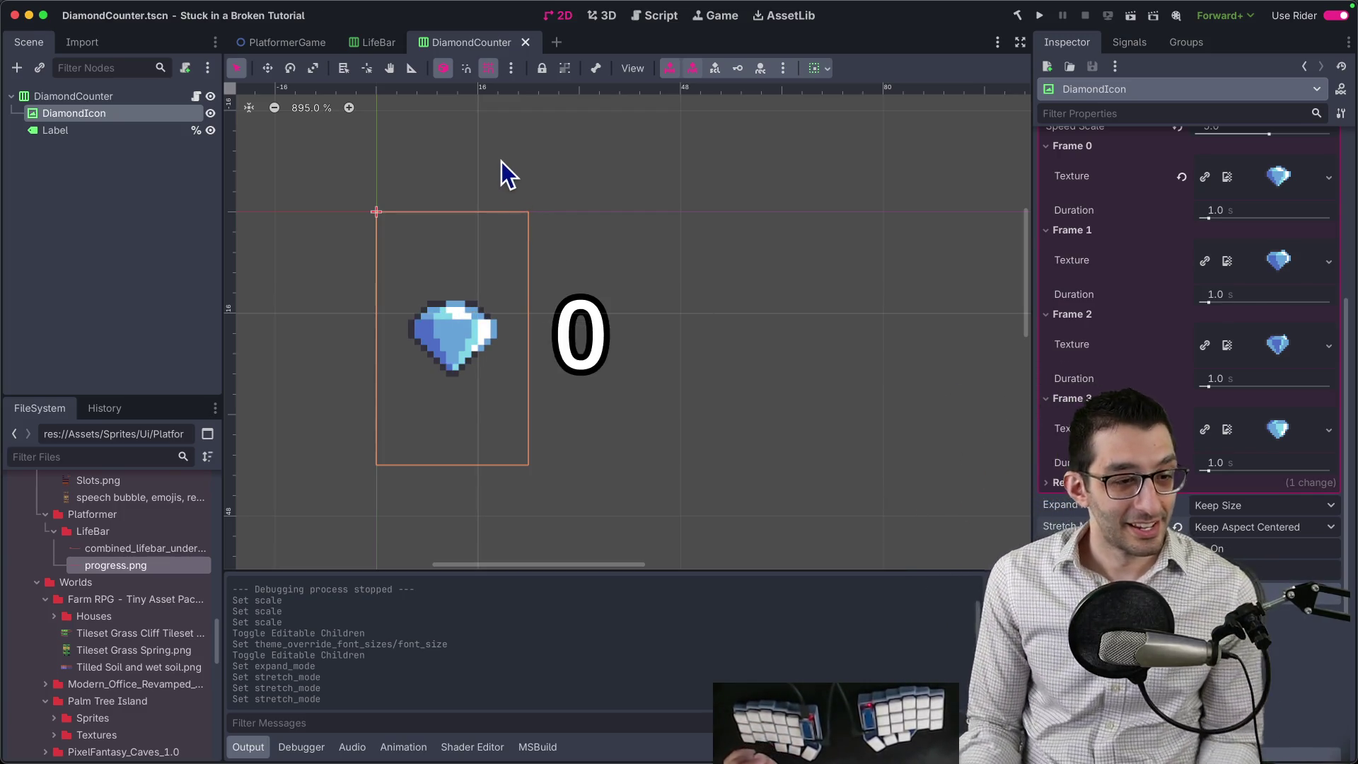
click(351, 45)
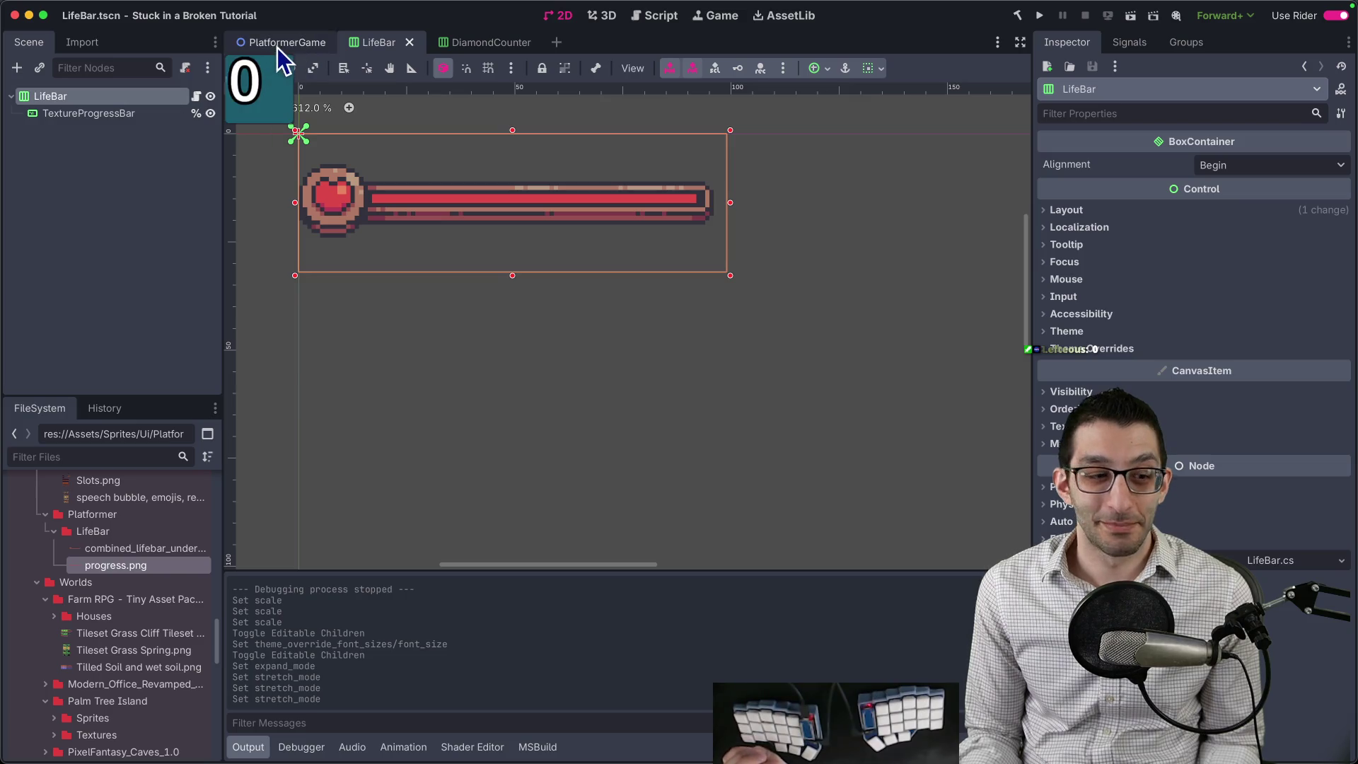
In PlatformerGame, drag the HUD VBoxContainer's Separation override to -6 and run the game.
click(279, 44)
scroll(577, 263, down, 5)
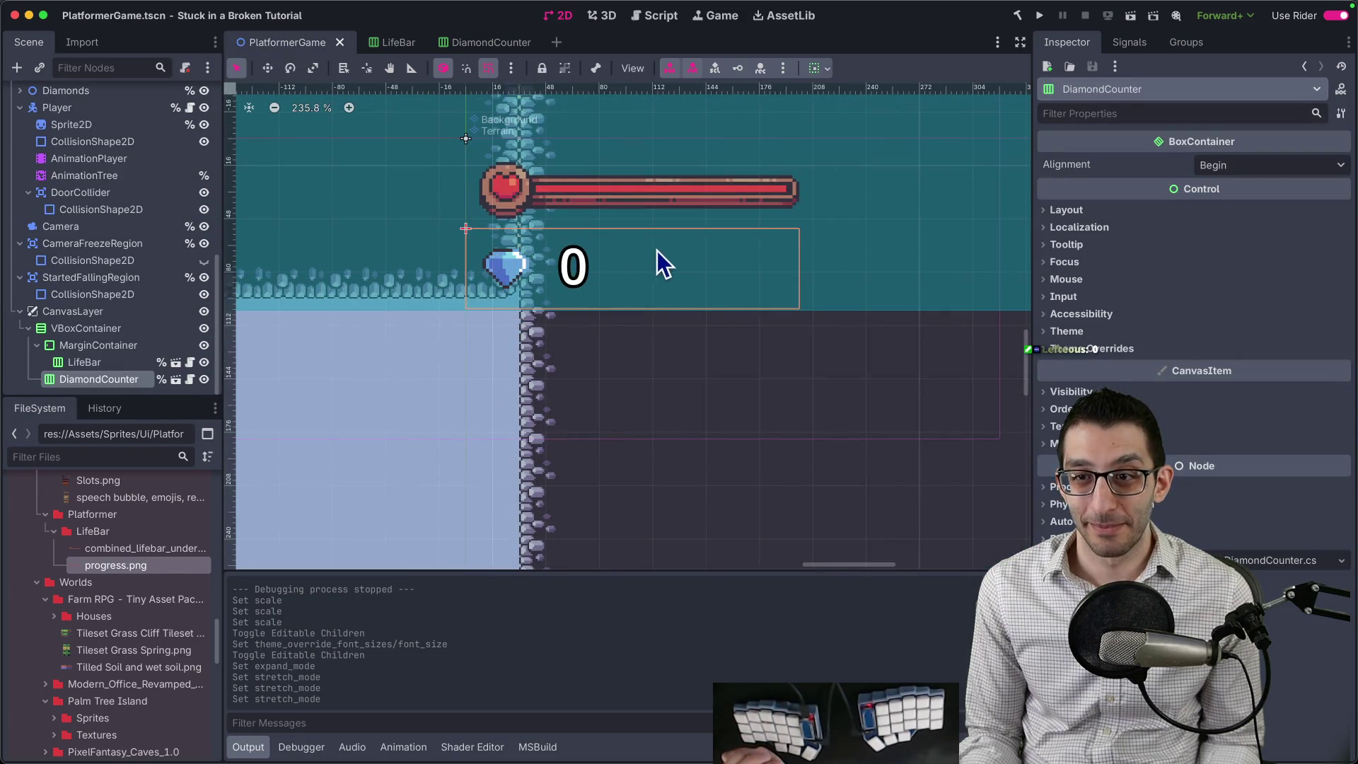
scroll(602, 283, up, 1)
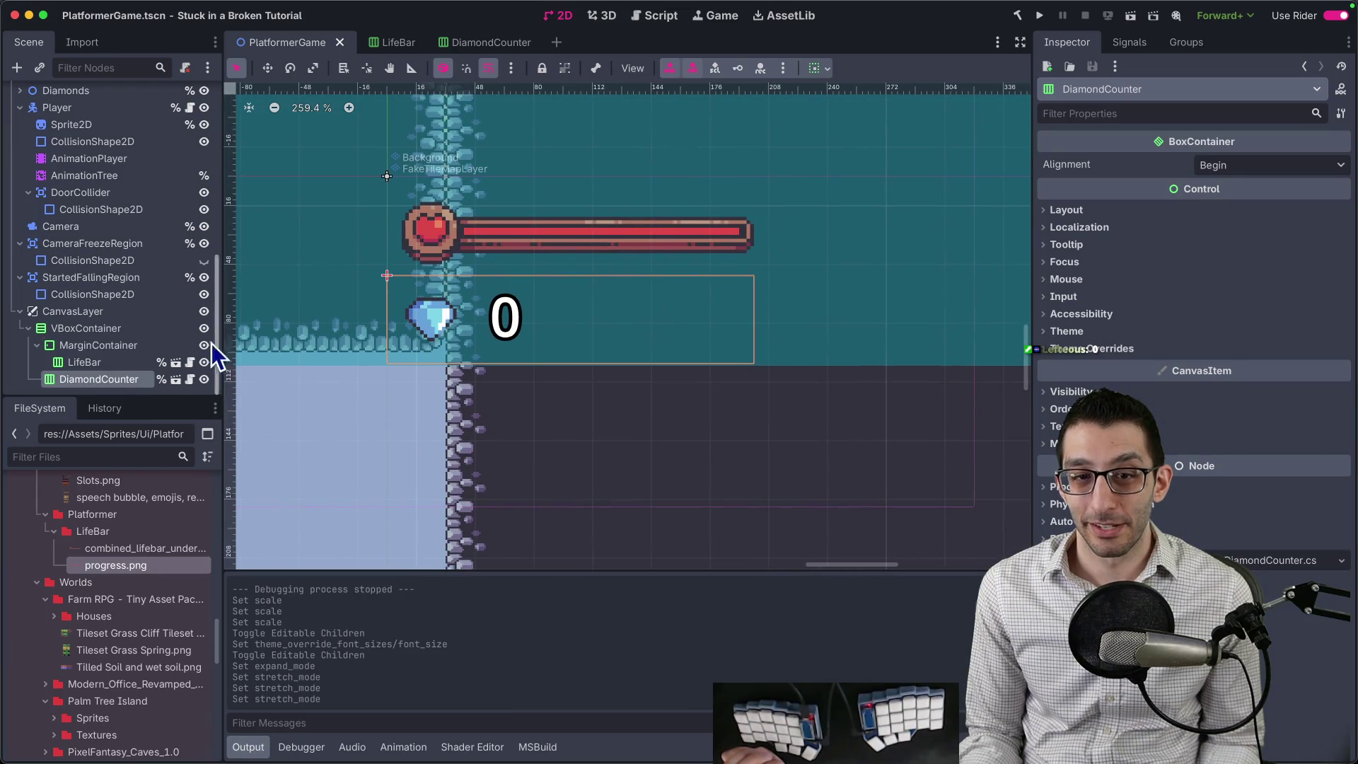
click(106, 330)
scroll(1176, 489, down, 3)
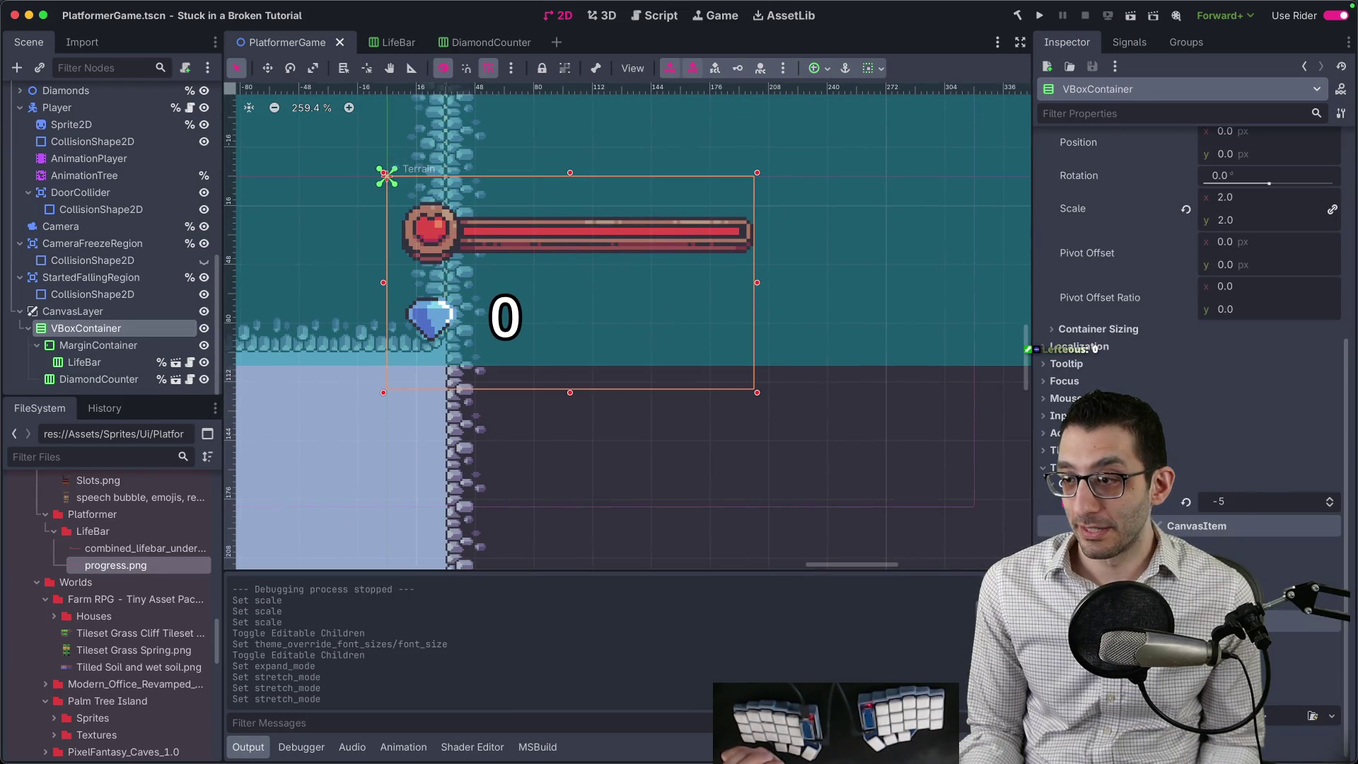
drag(1233, 508, 1219, 502)
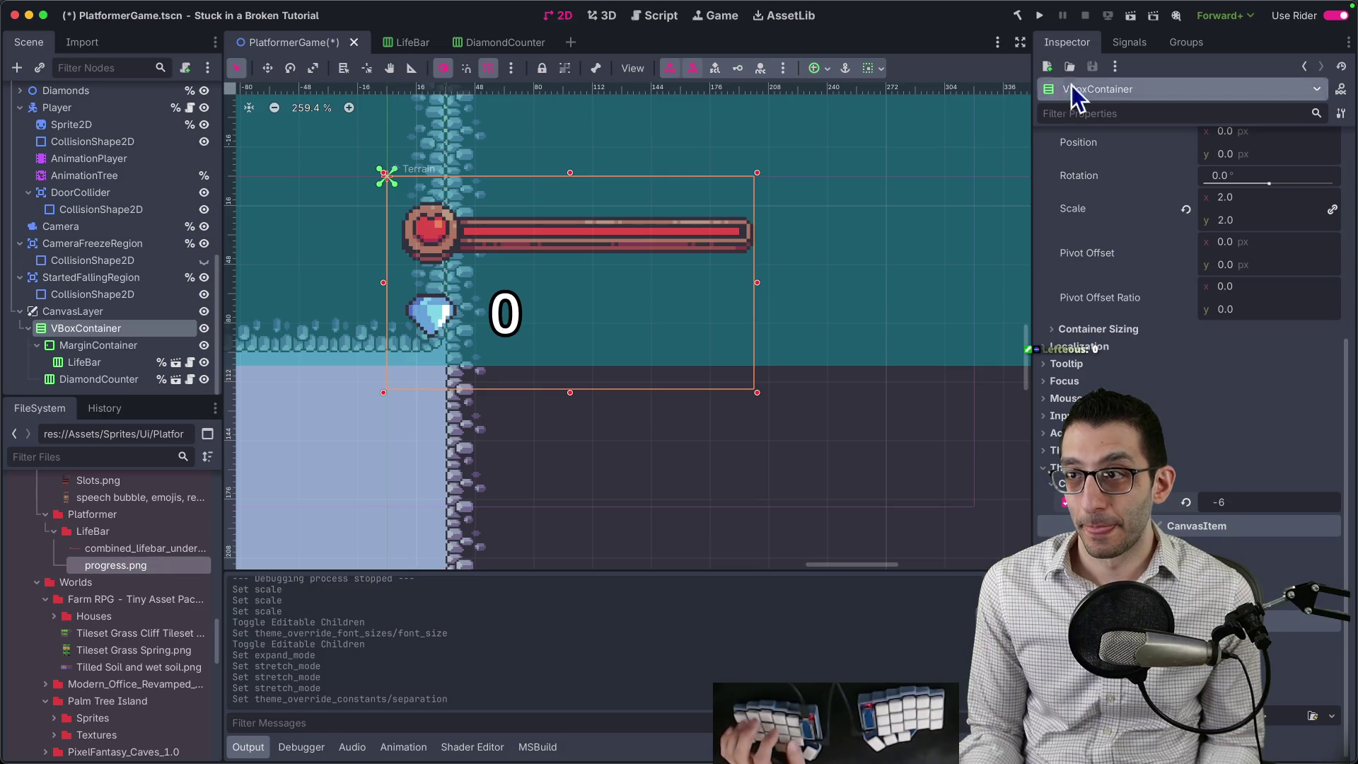
click(1039, 15)
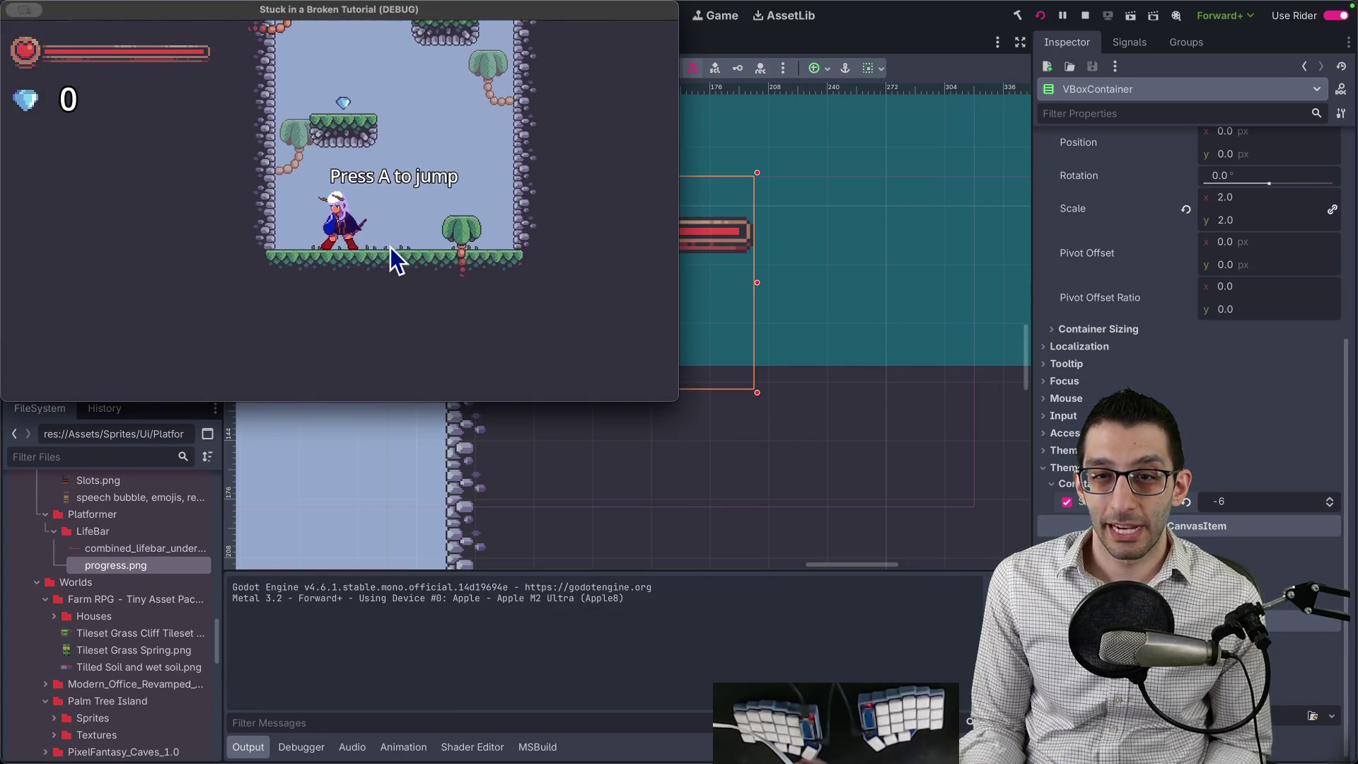
Jump and air-dash right, go through the door into Moondrop Village, then pause and quit.
key(a)
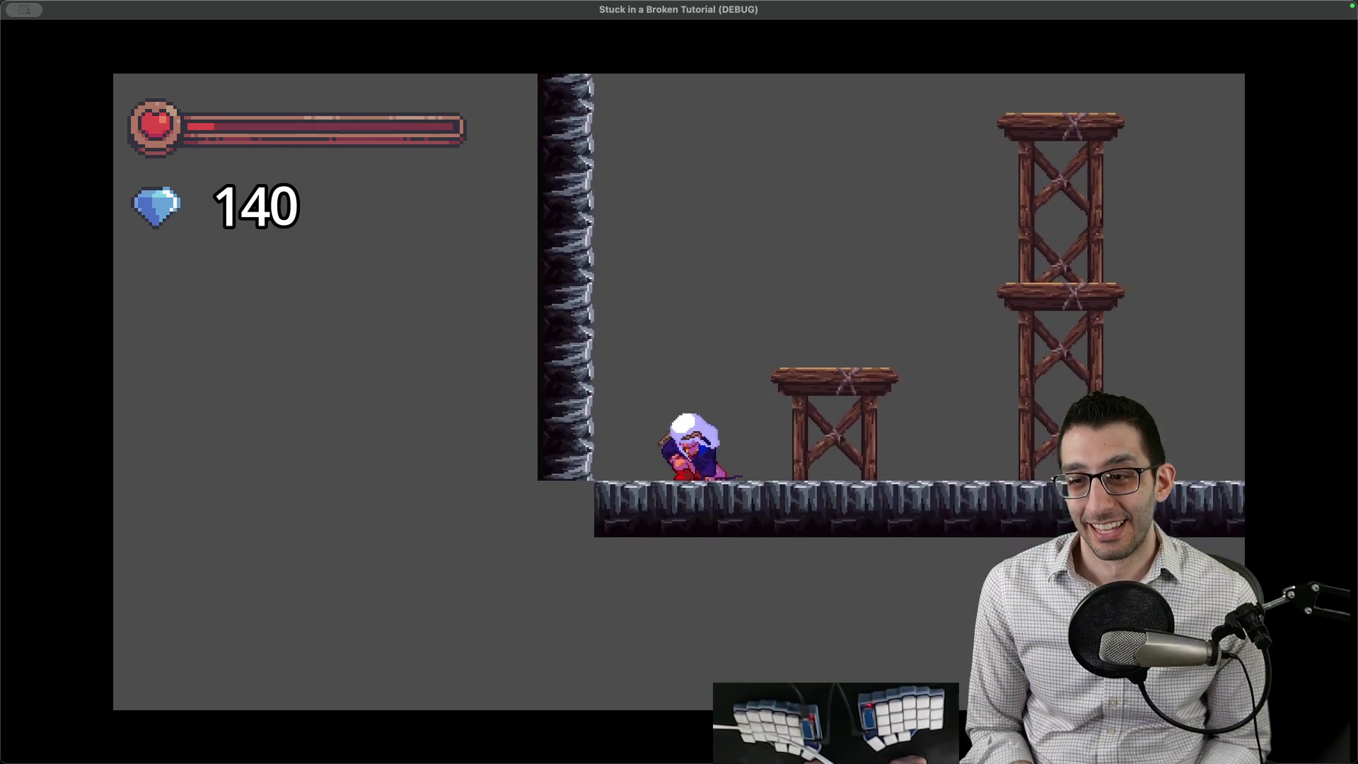
key(Right)
key(space)
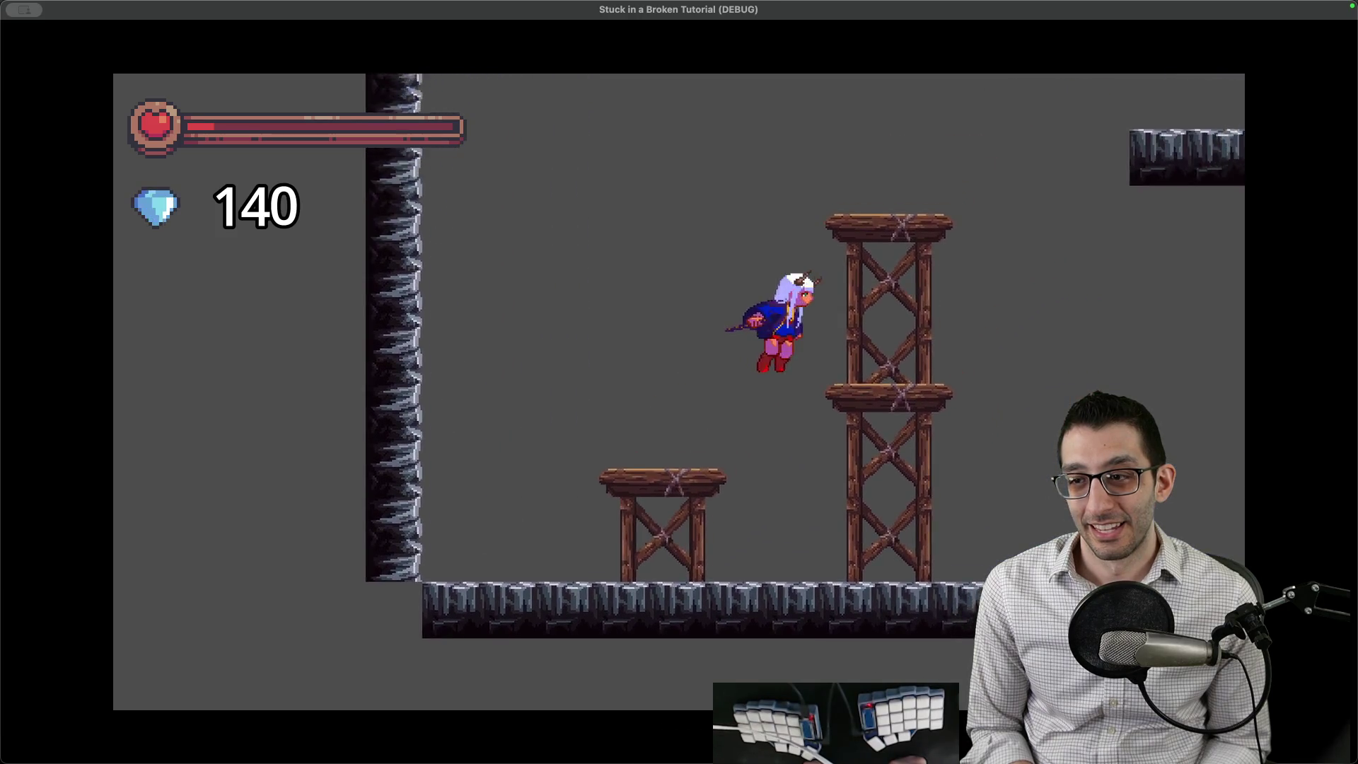
key(shift)
key(shift)
key(shift)
key(shift)
key(shift)
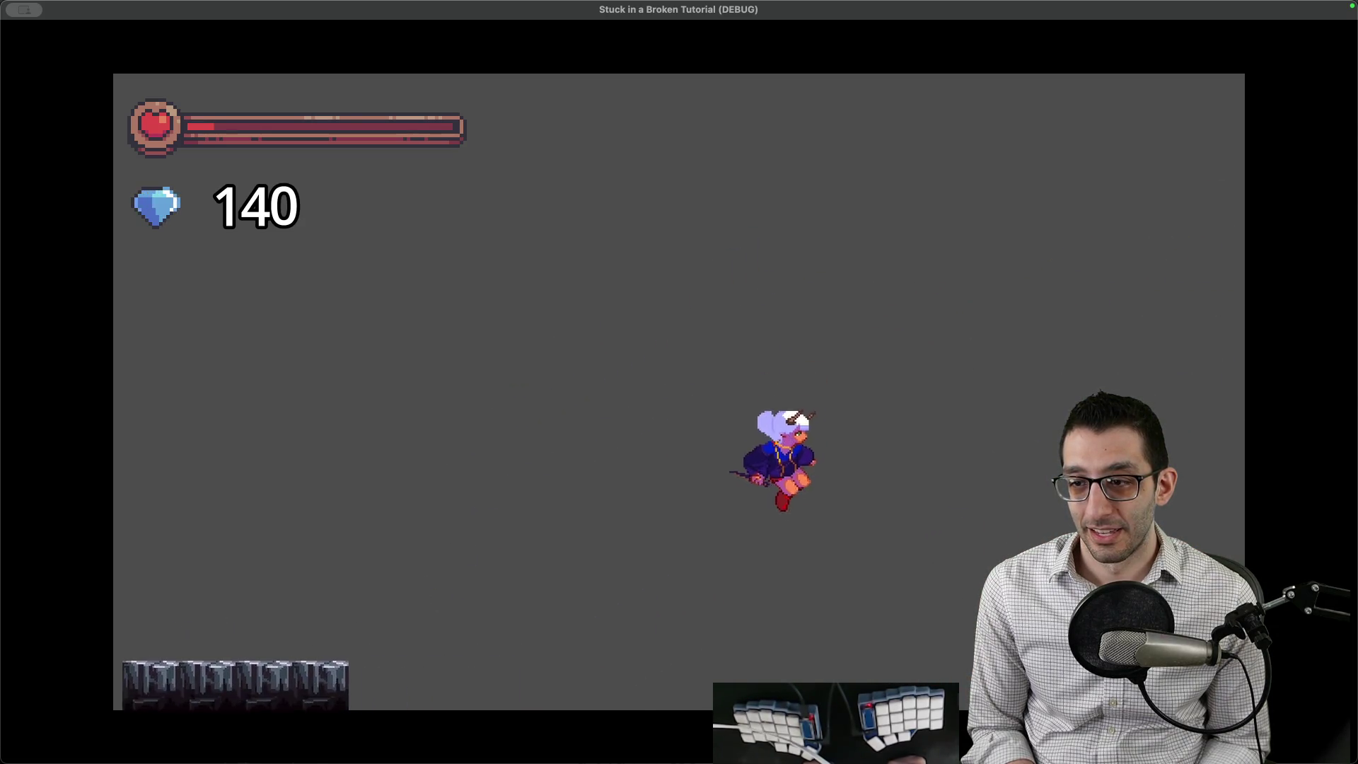
key(space)
key(shift)
key(shift)
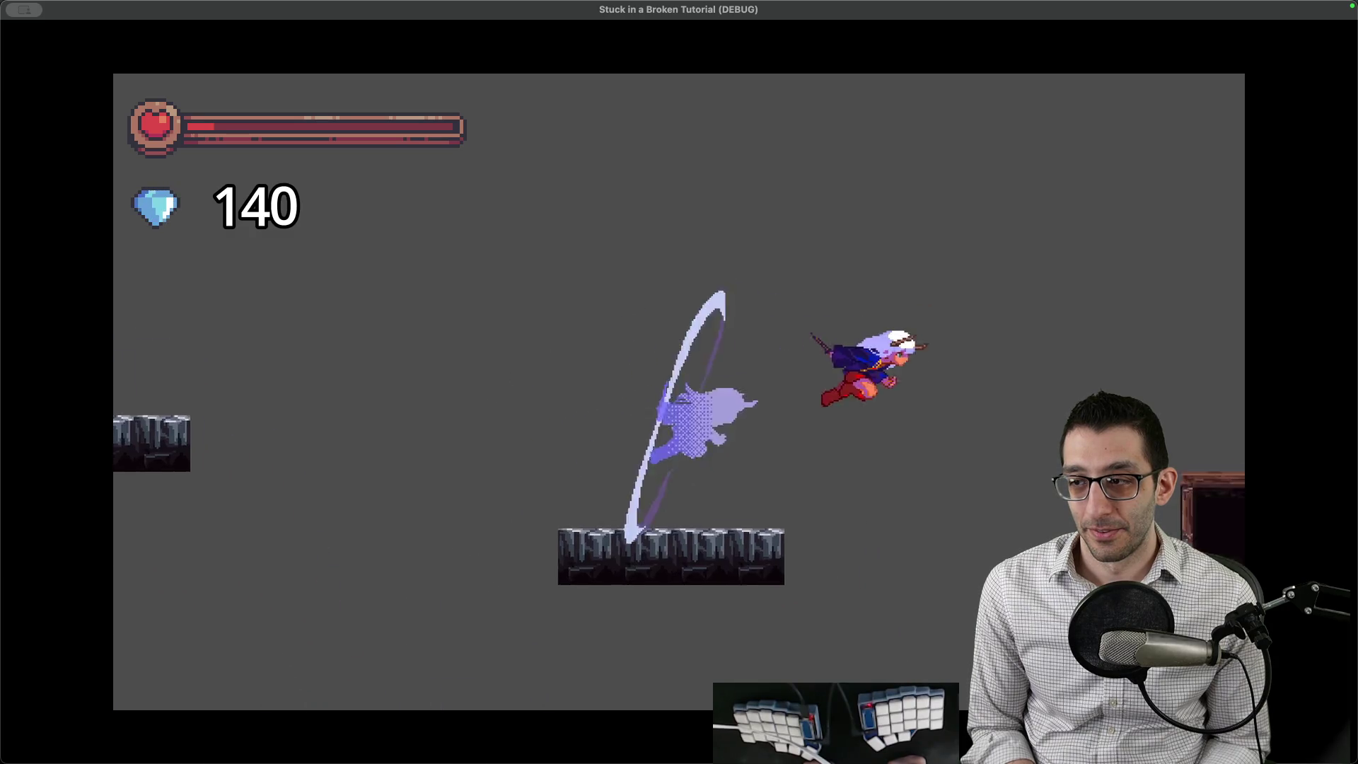
key(Up)
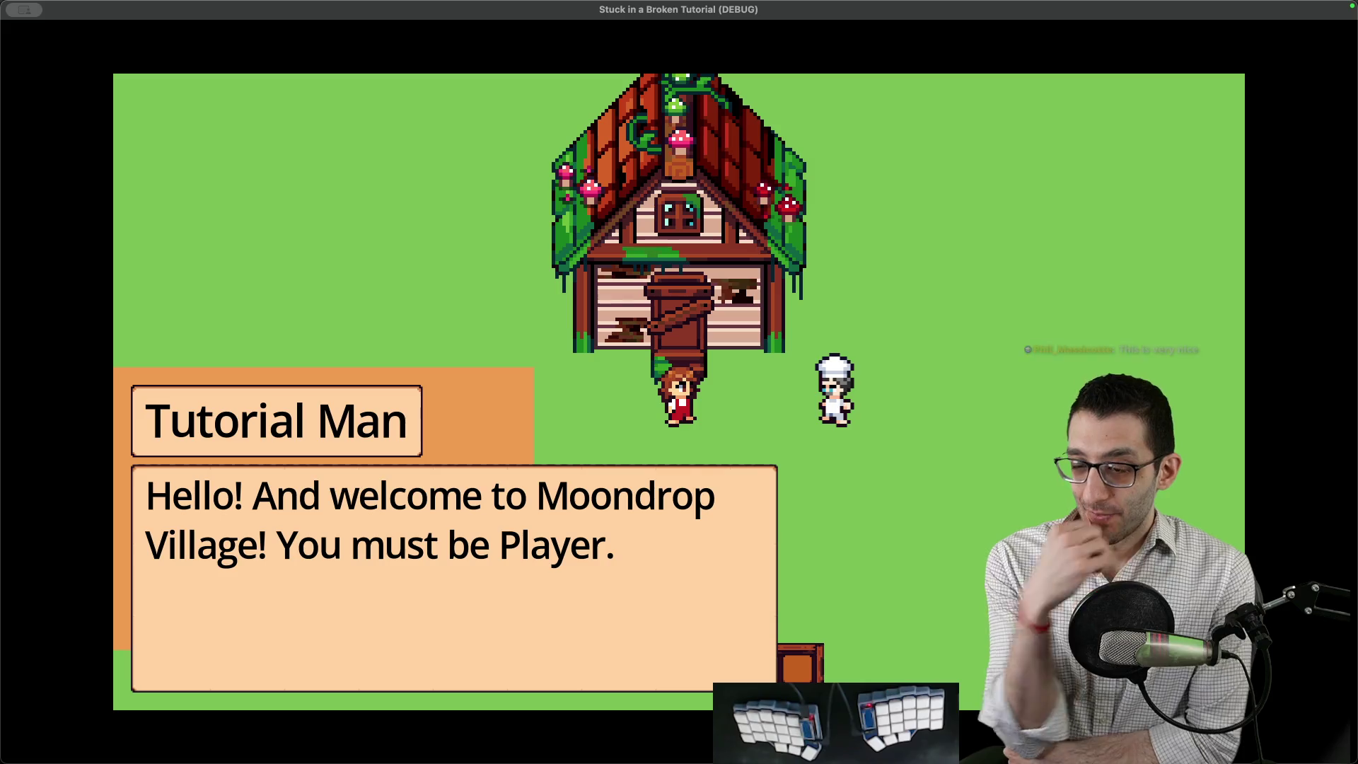
key(Escape)
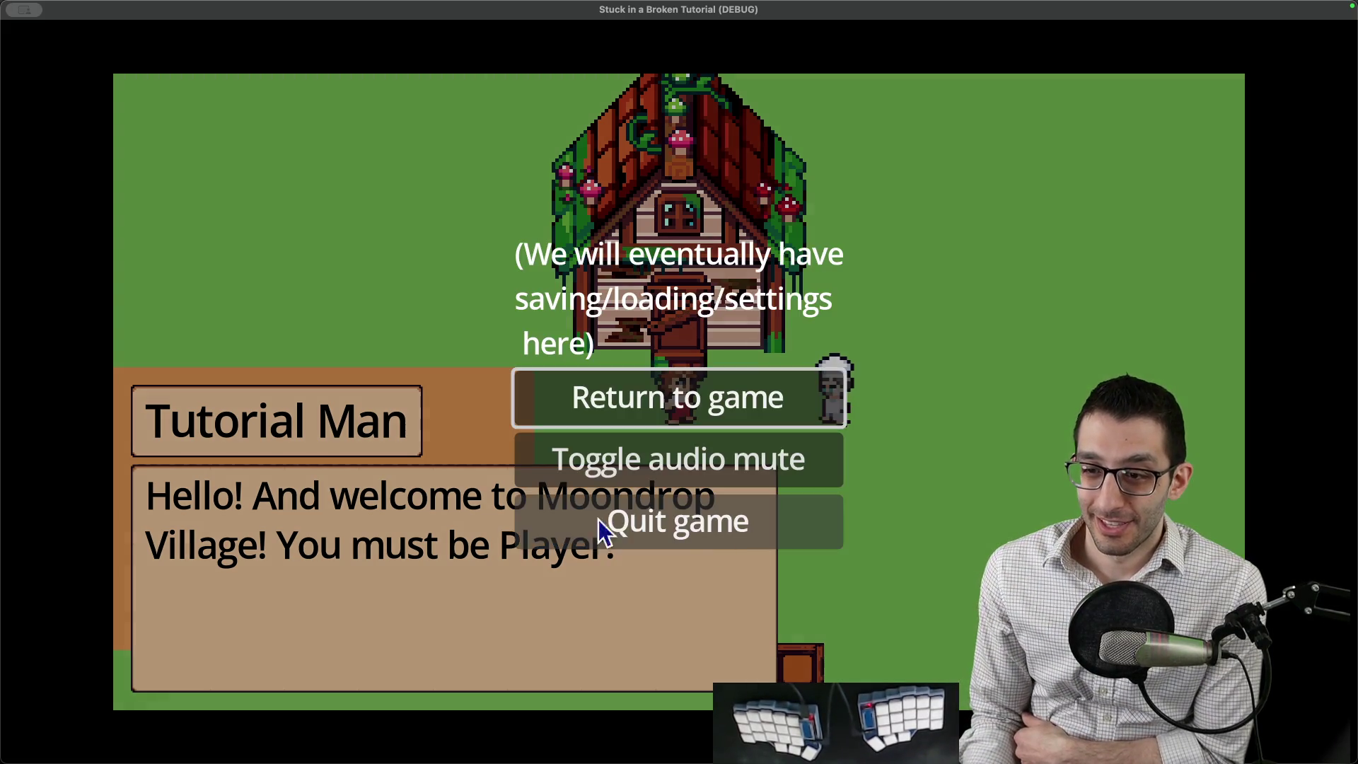
click(675, 524)
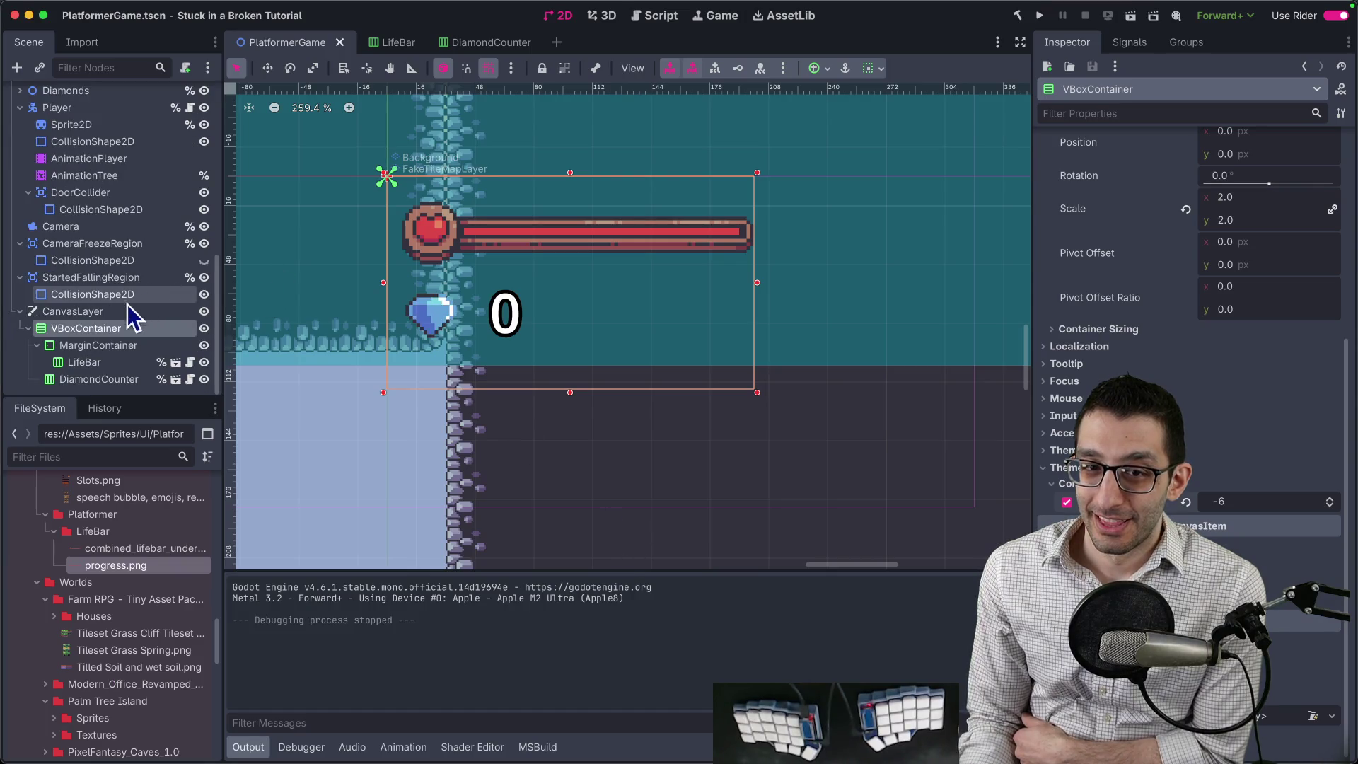
Inspect the CanvasLayer node and the player's AnimationPlayer animation list, keeping RESET selected.
click(72, 311)
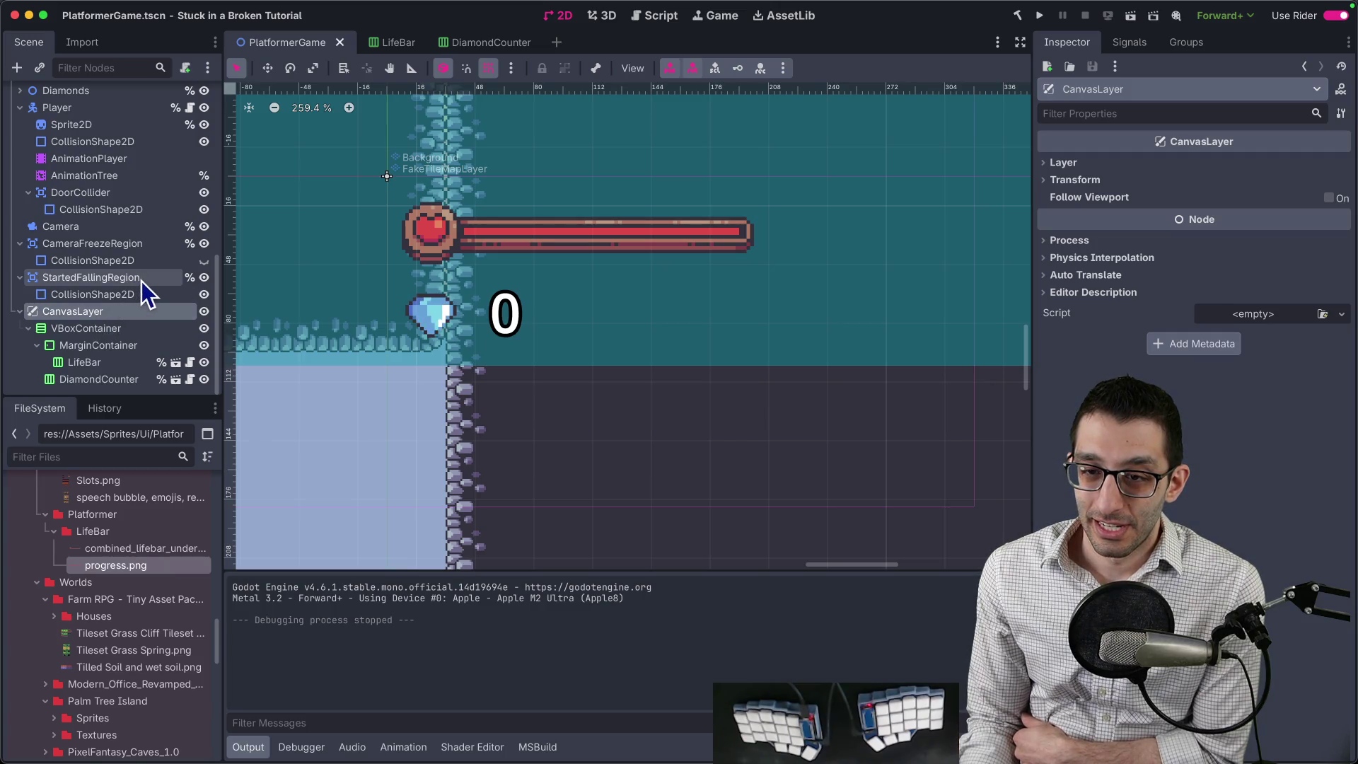
scroll(143, 282, up, 2)
scroll(143, 281, up, 5)
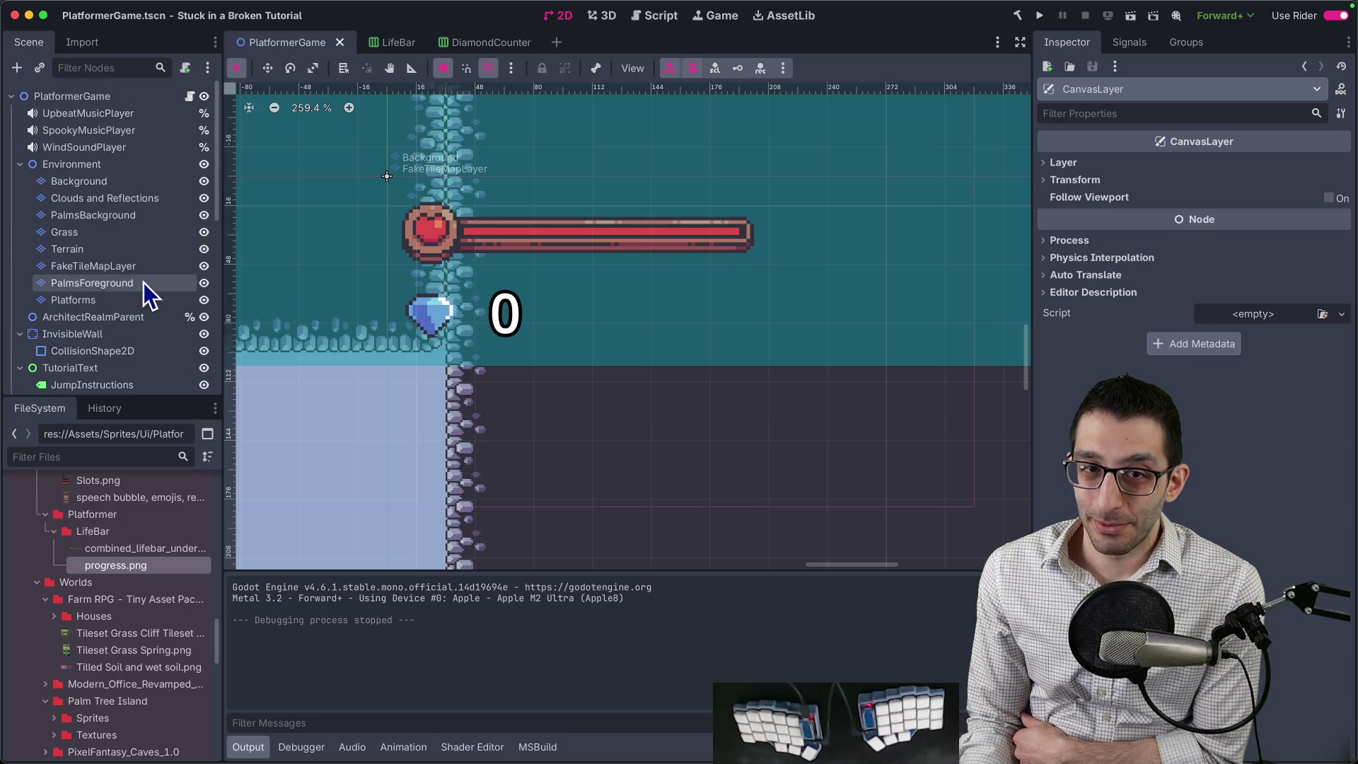
scroll(143, 282, down, 8)
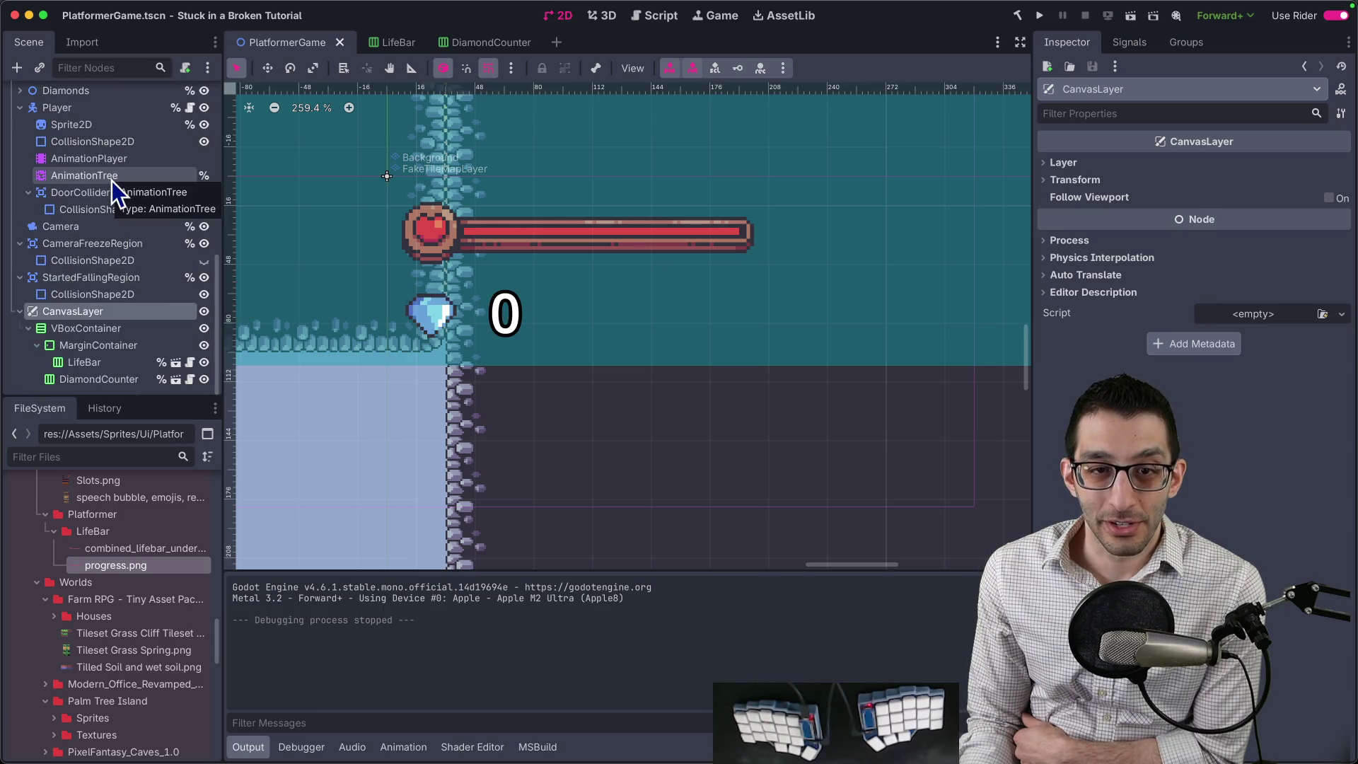
scroll(106, 187, up, 10)
scroll(106, 205, down, 10)
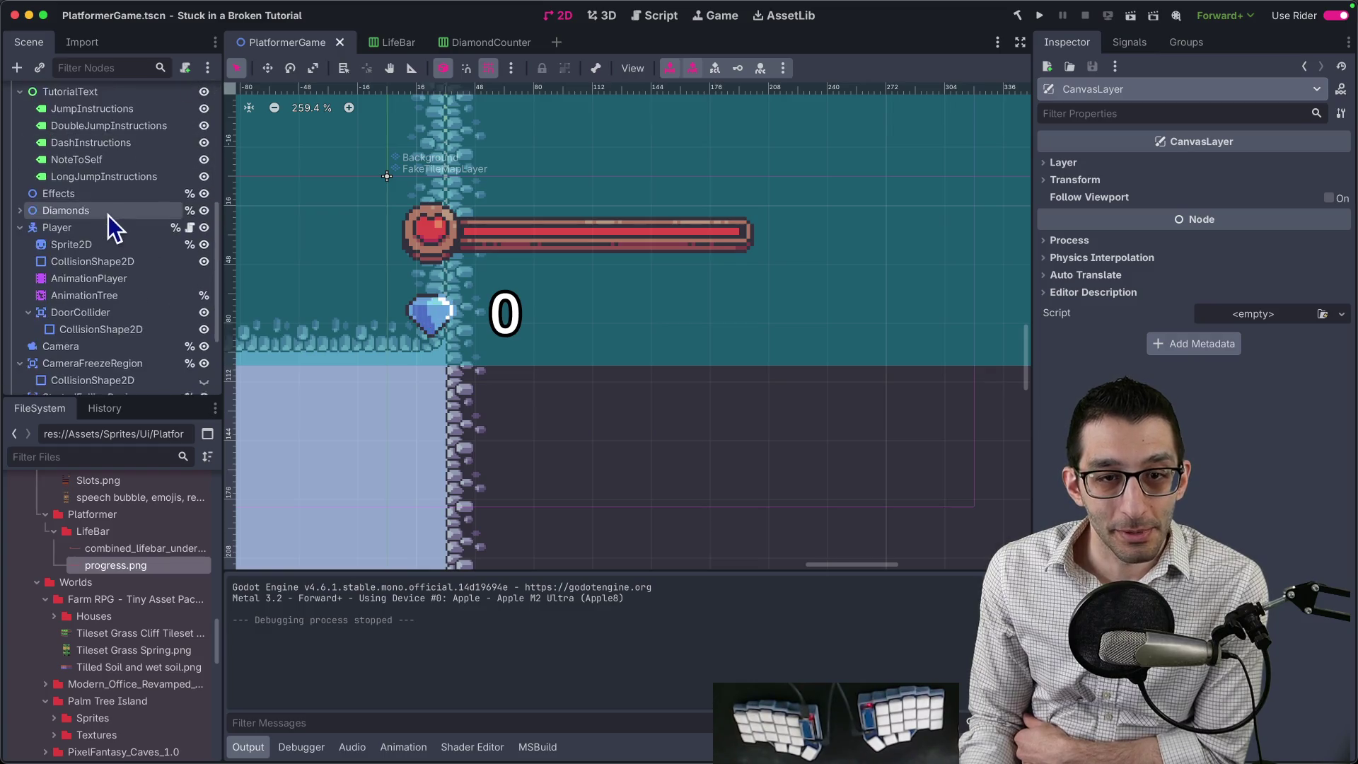
click(111, 175)
click(106, 159)
click(541, 402)
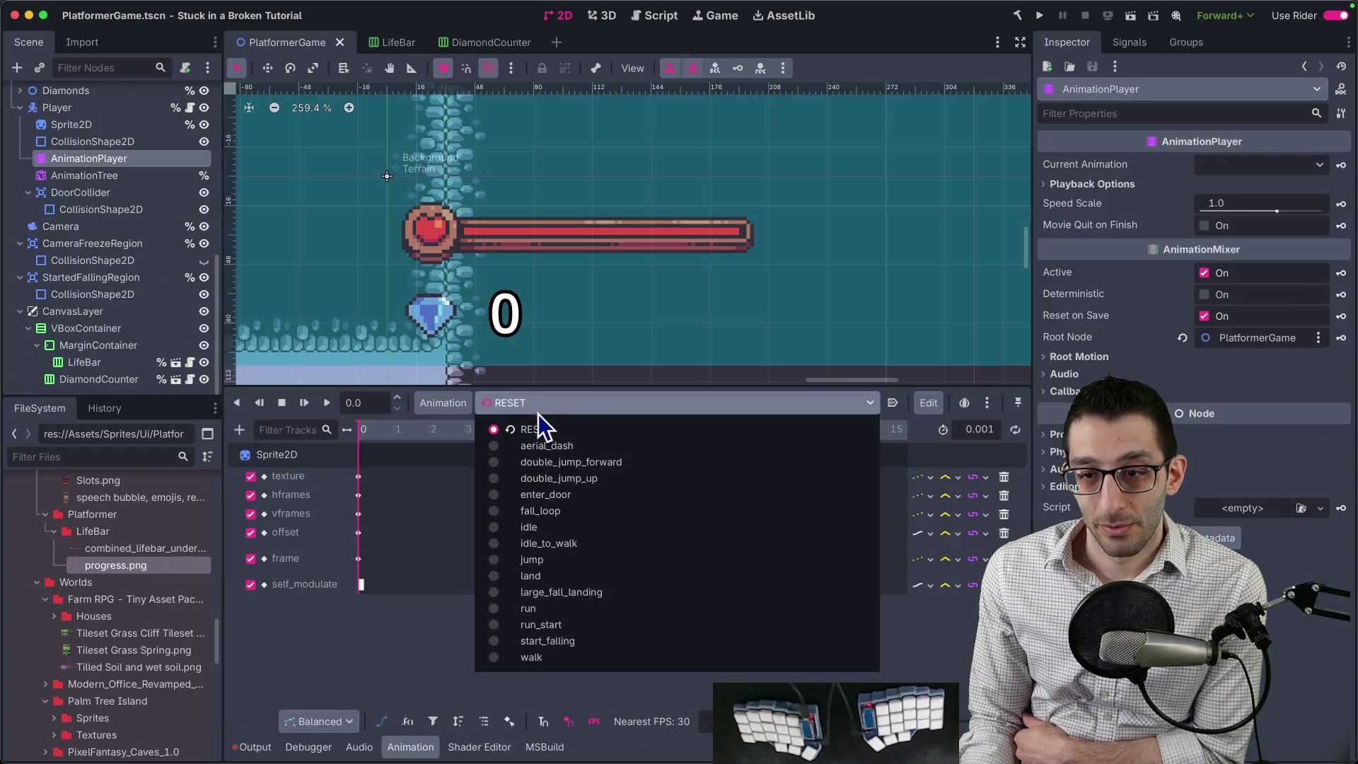
click(566, 417)
scroll(128, 228, up, 5)
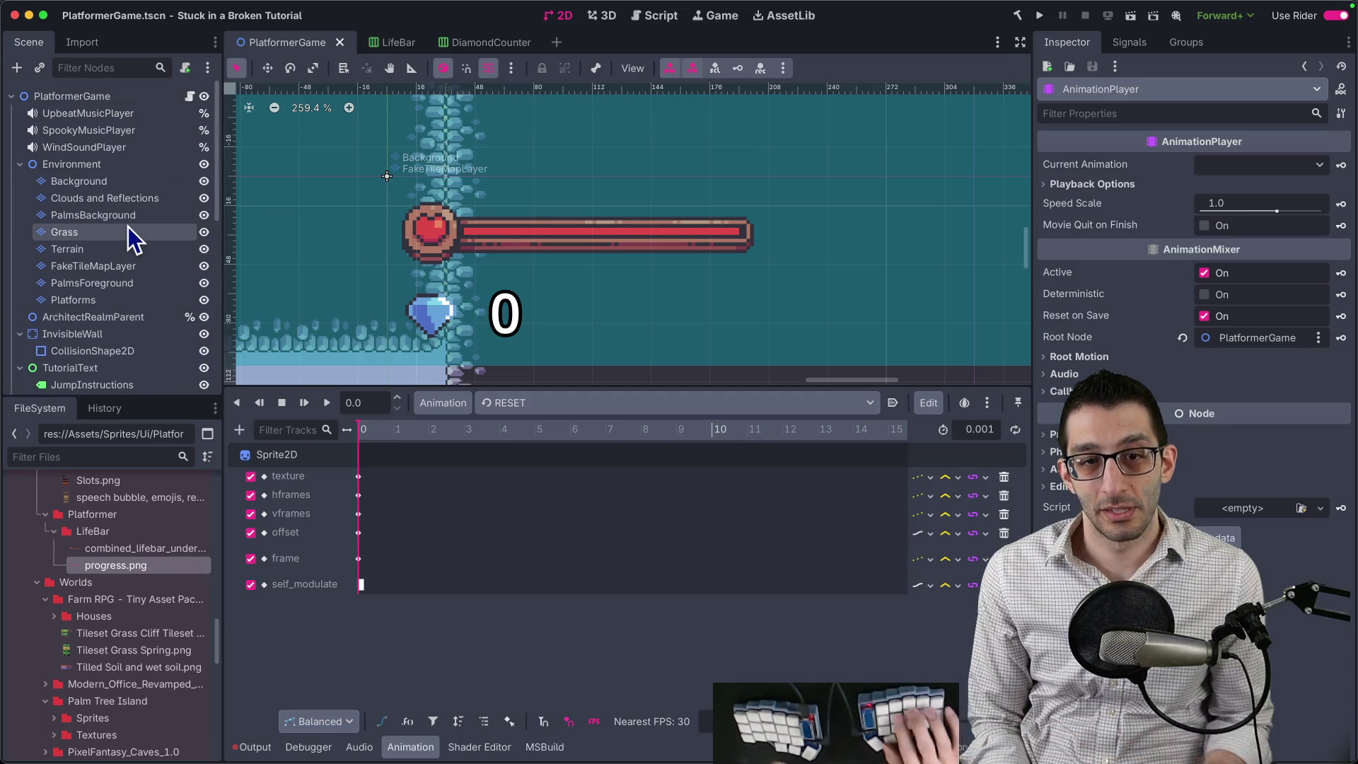
Open the ArchitectOffice scene via quick search 'offi' and select its CanvasLayer node.
key(super+shift+o)
text(offi)
key(Return)
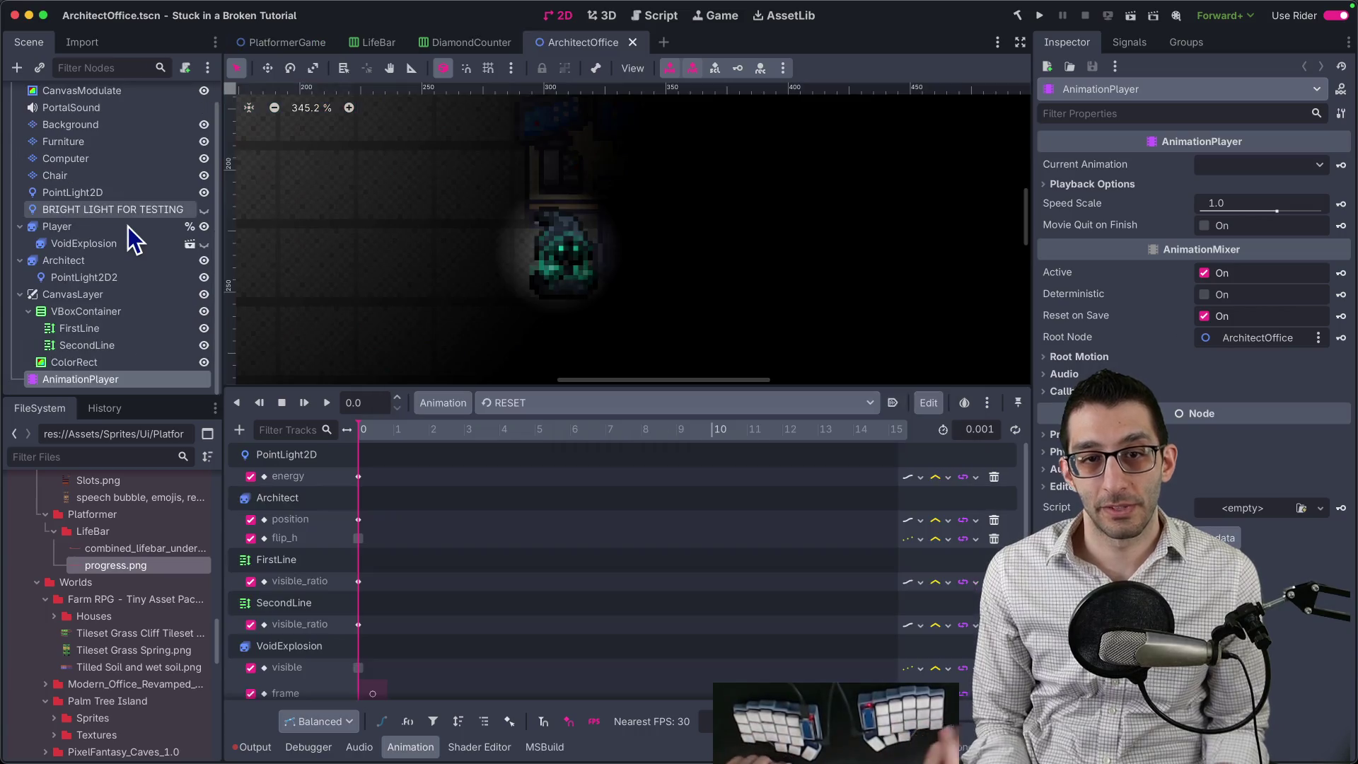
click(90, 295)
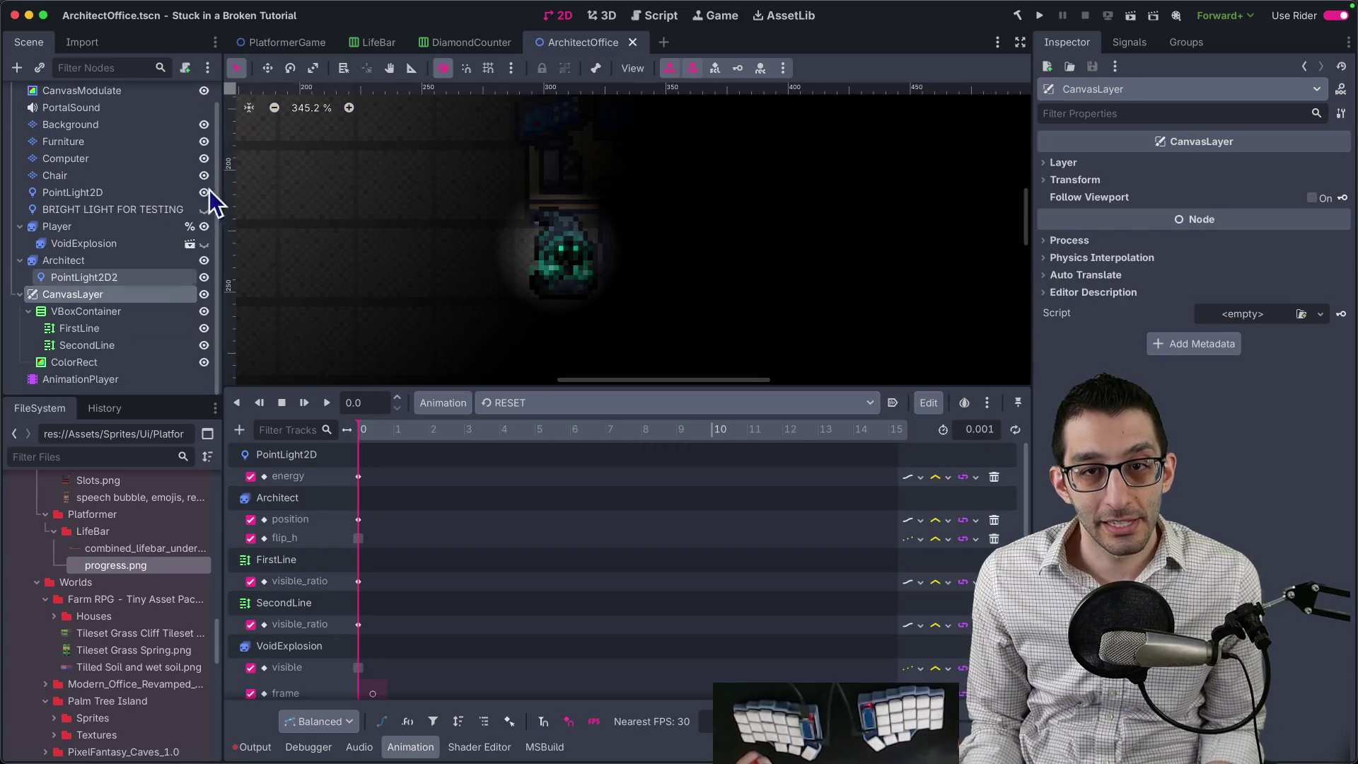
In PlatformerGame, drag CanvasLayer up to sit right after Environment and save the scene.
click(291, 45)
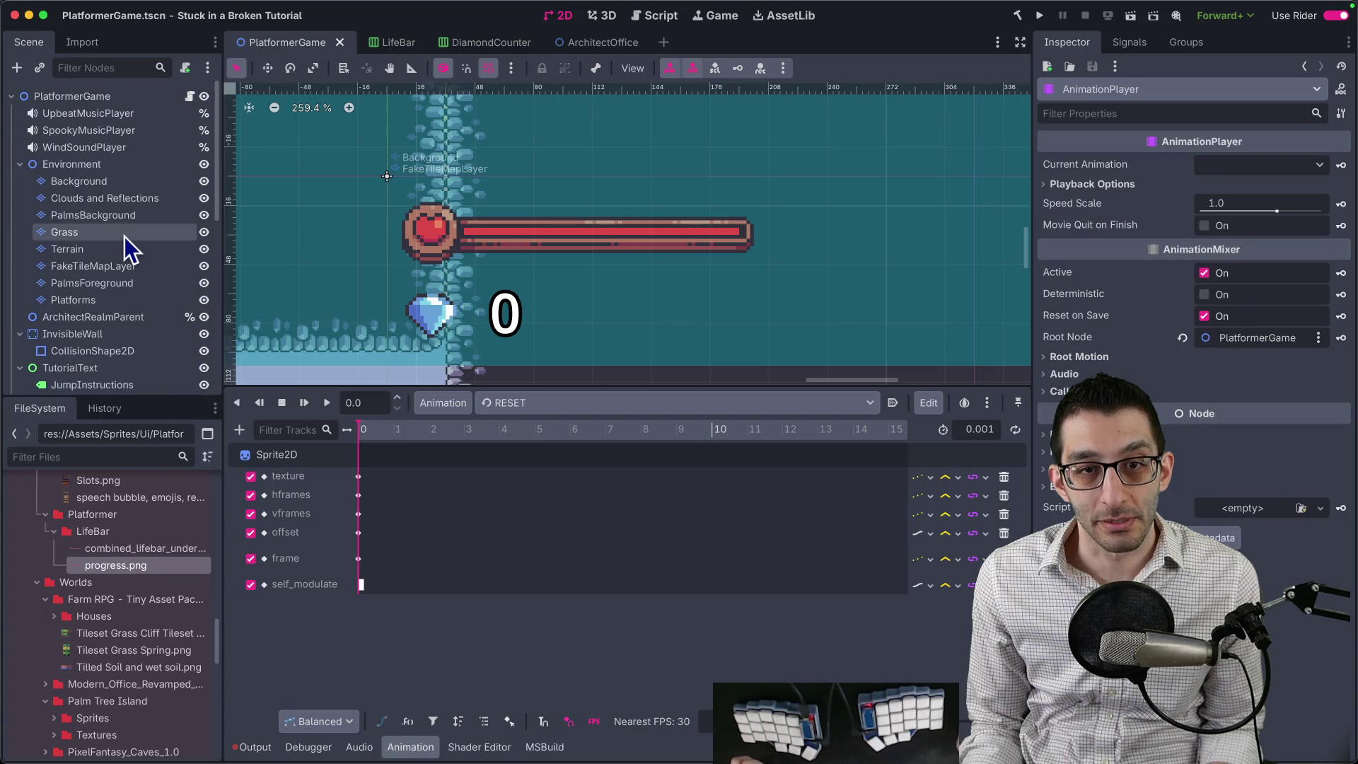
scroll(113, 251, down, 2)
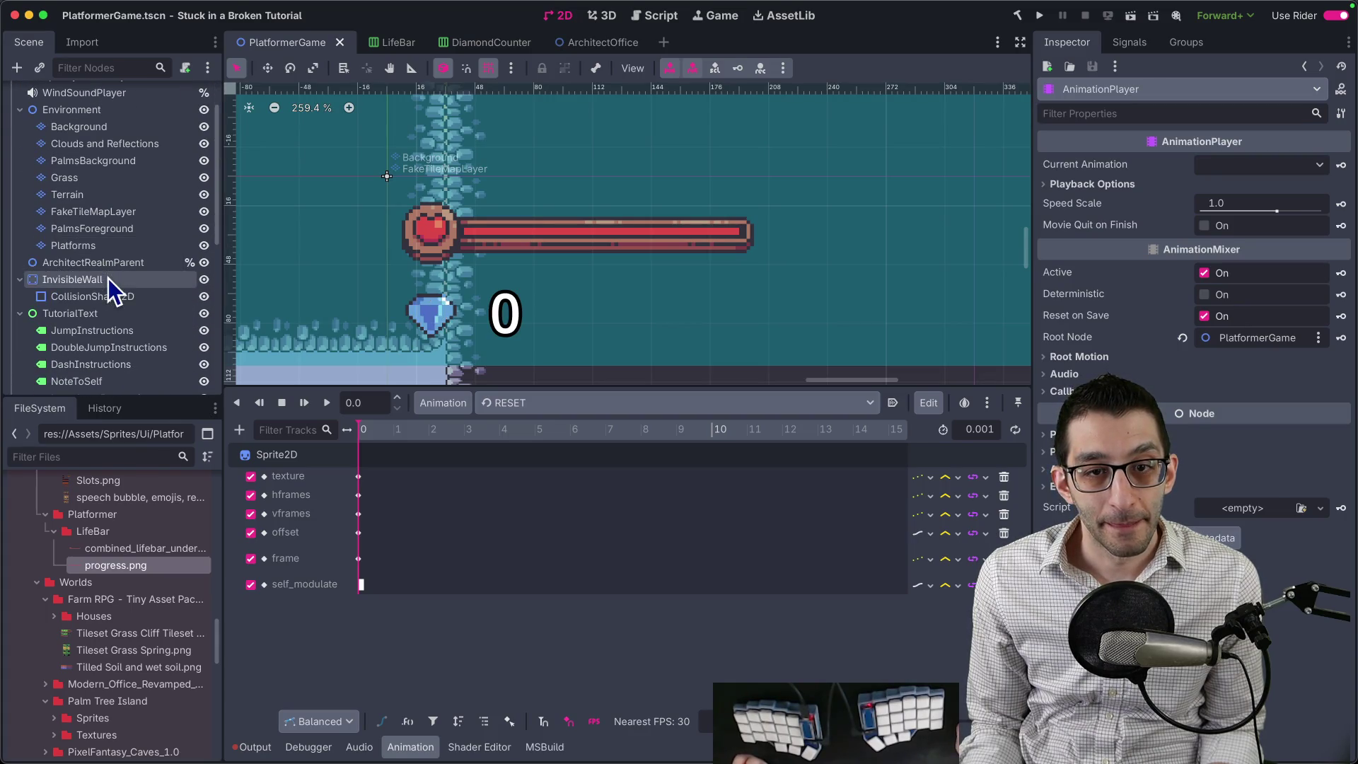
click(109, 267)
scroll(106, 269, down, 5)
scroll(104, 270, down, 5)
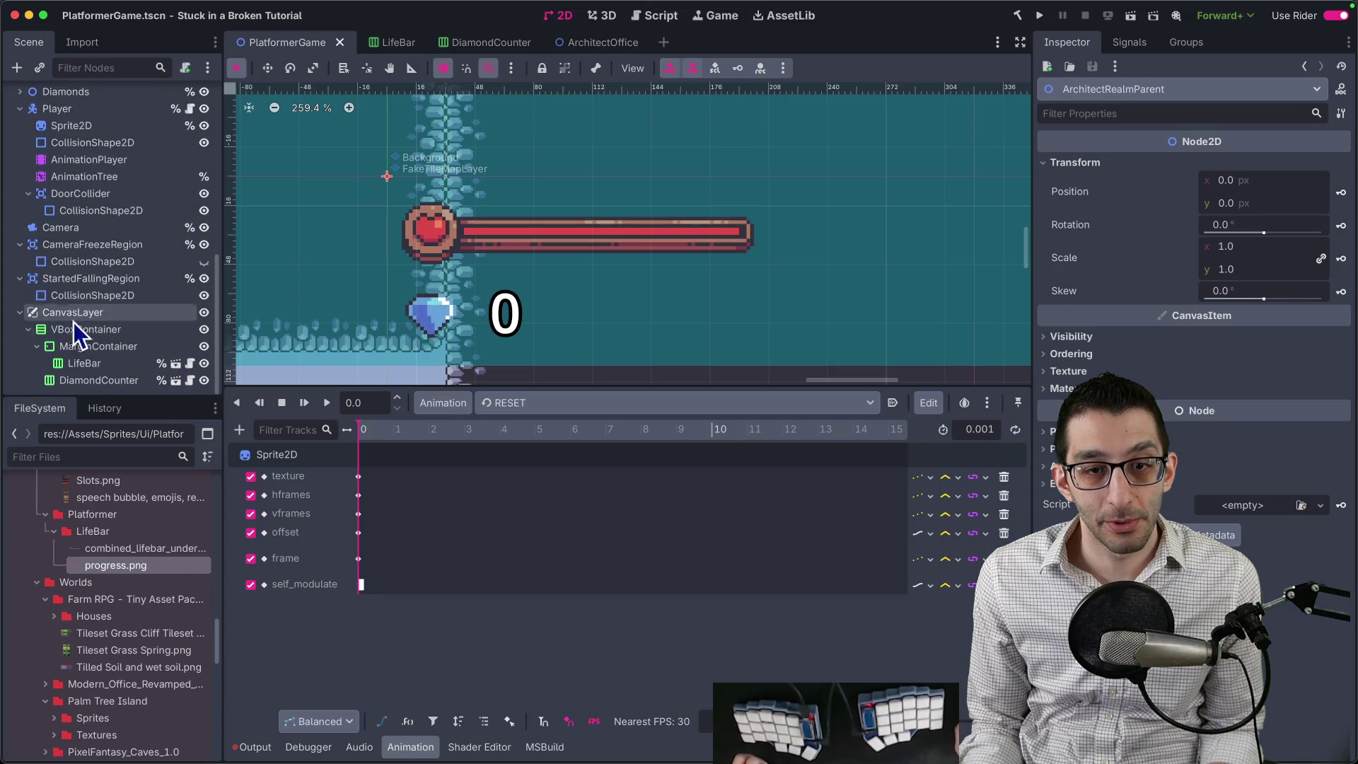
drag(84, 315, 92, 233)
scroll(100, 261, up, 5)
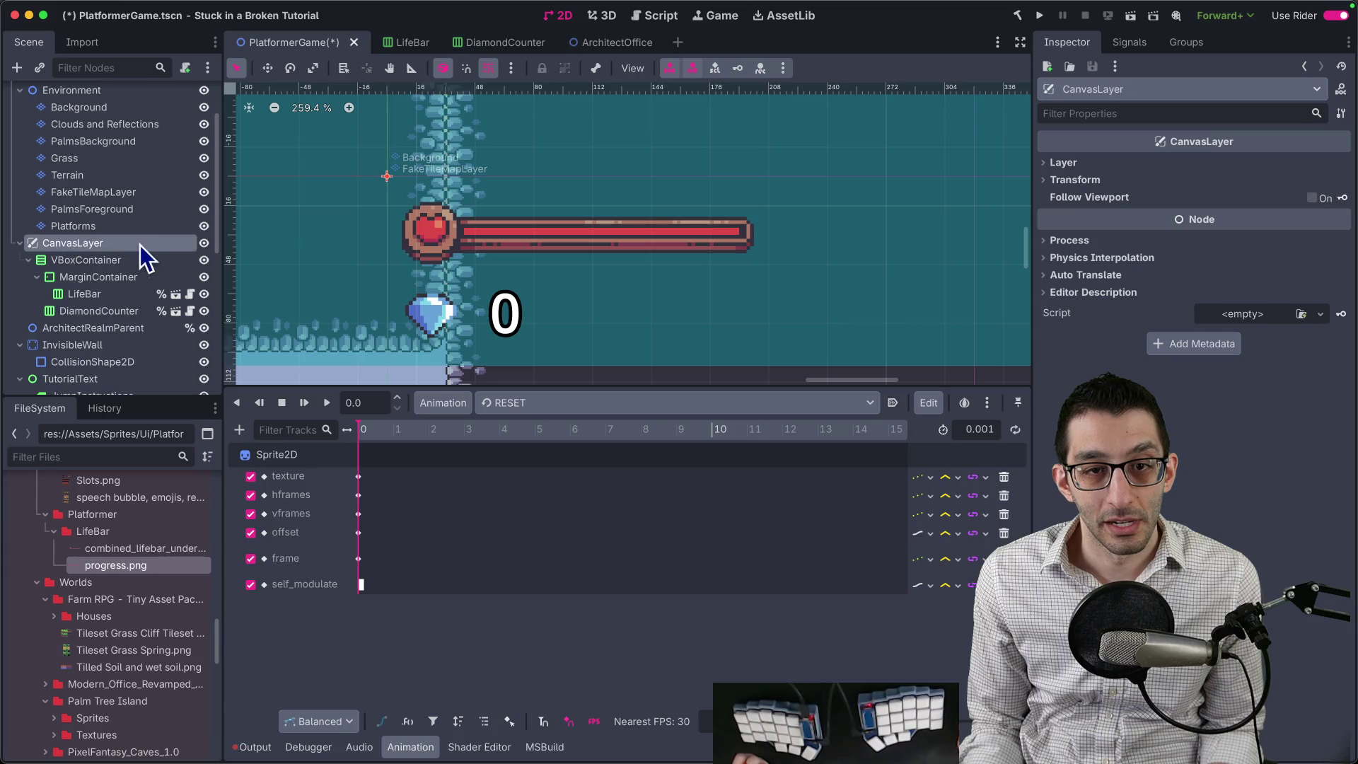
key(ctrl+s)
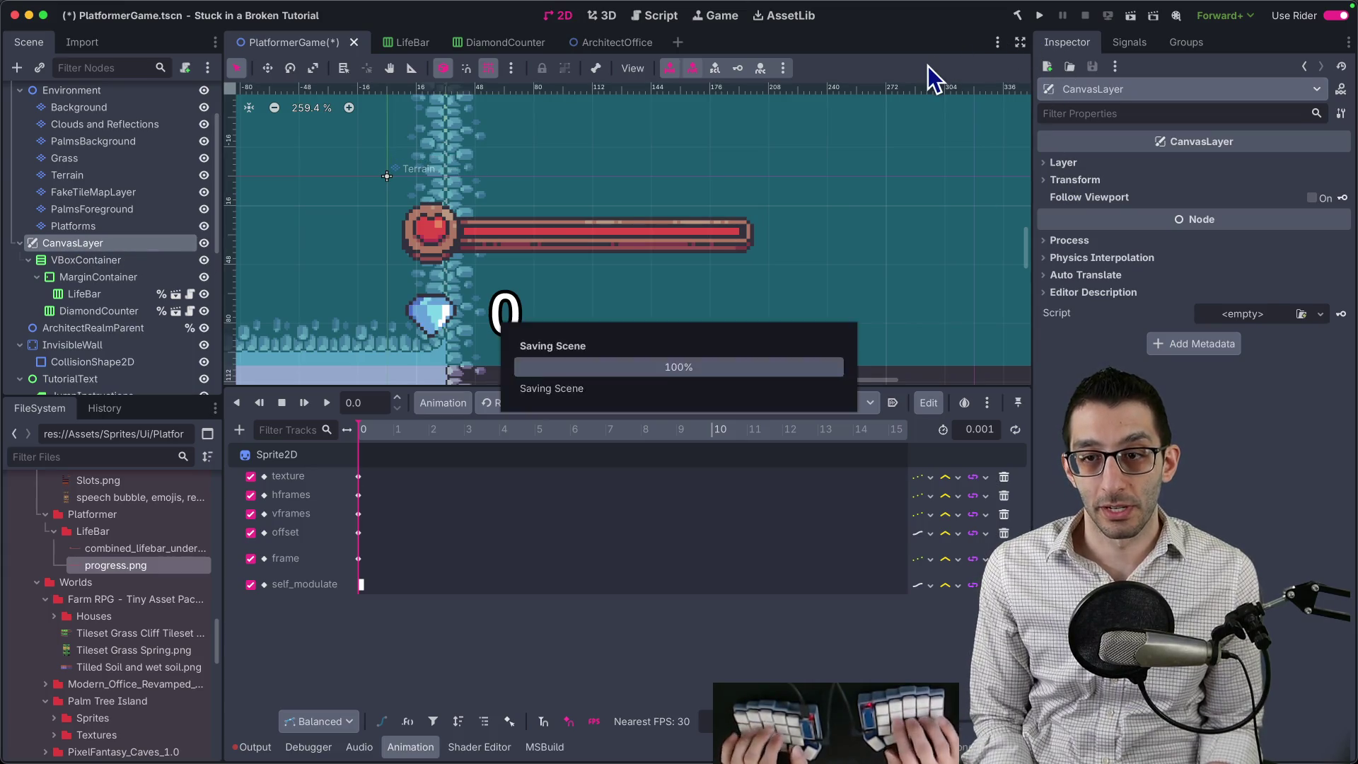
Run the project, toggle the pause menu, and play into the farm to enter the farmhouse door.
click(1040, 15)
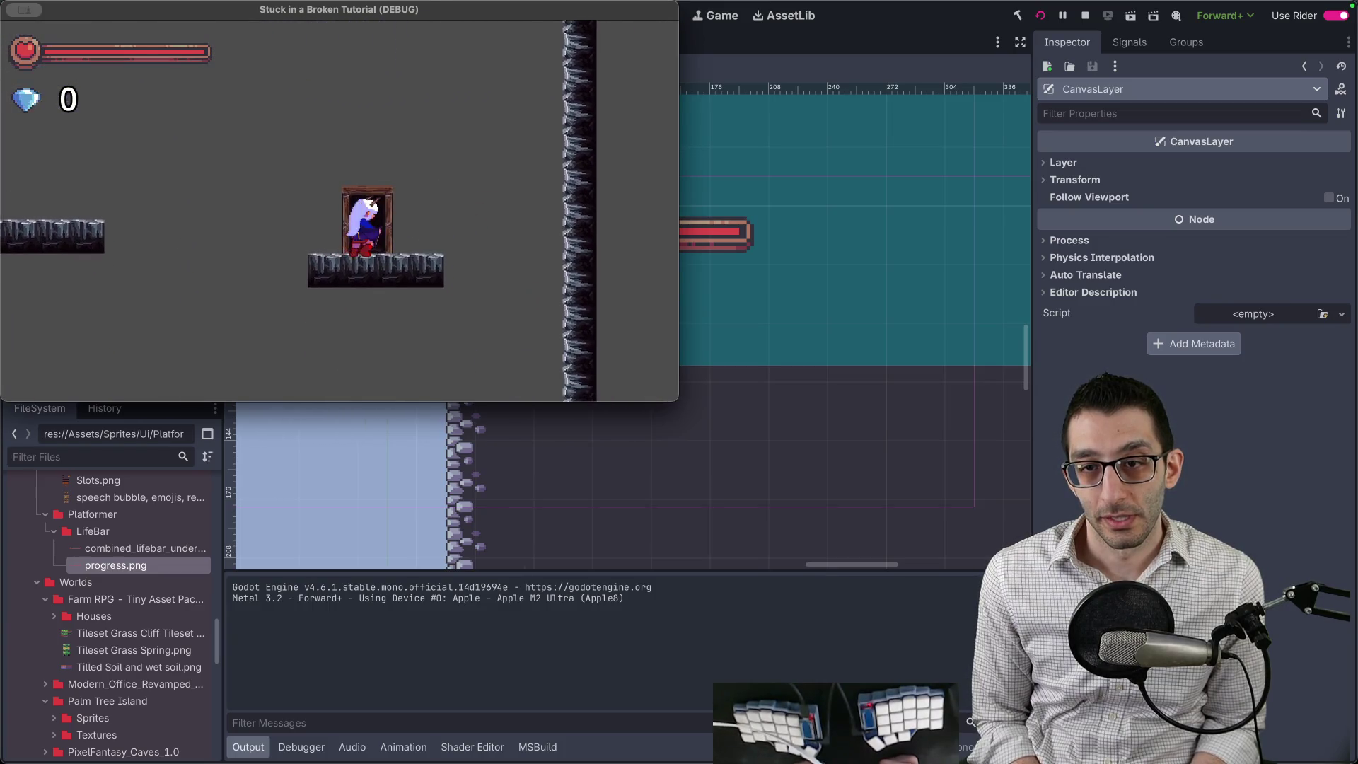
key(Escape)
key(Escape)
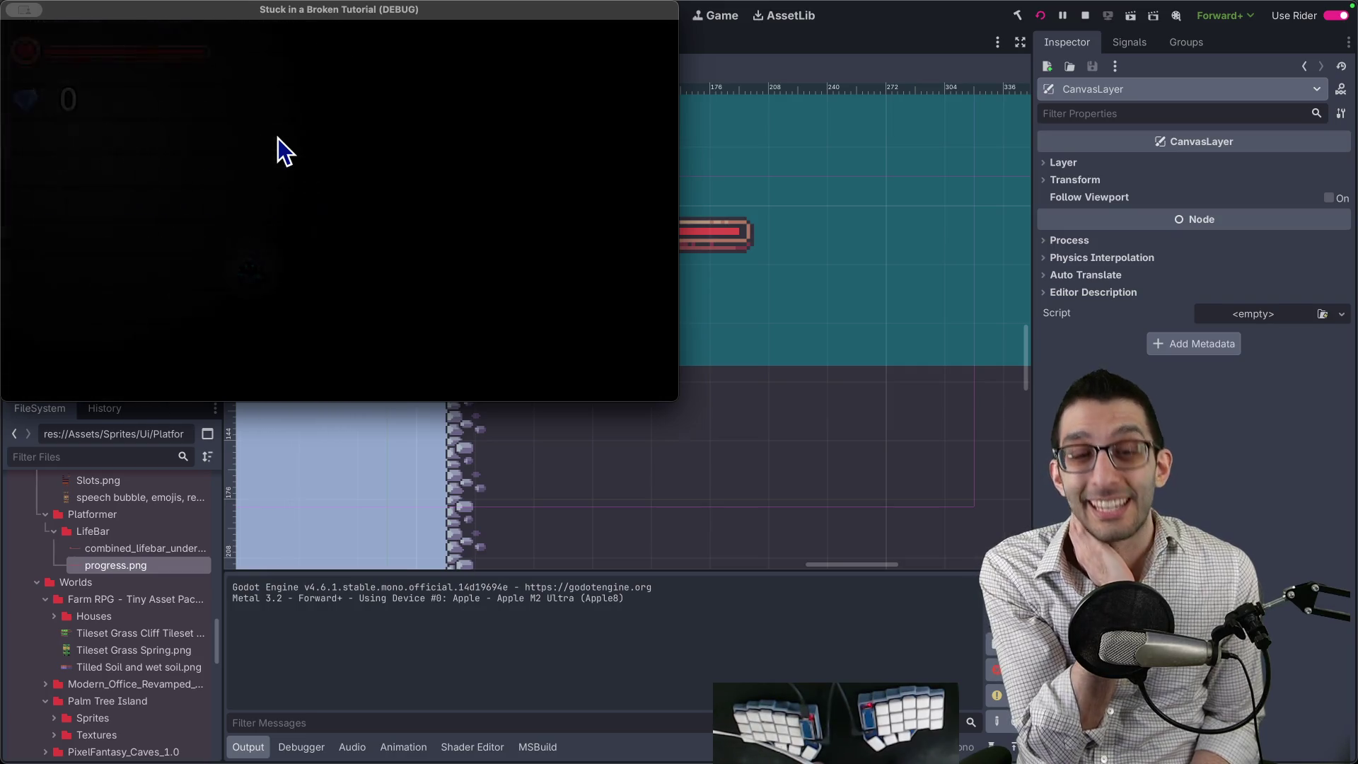
key(Escape)
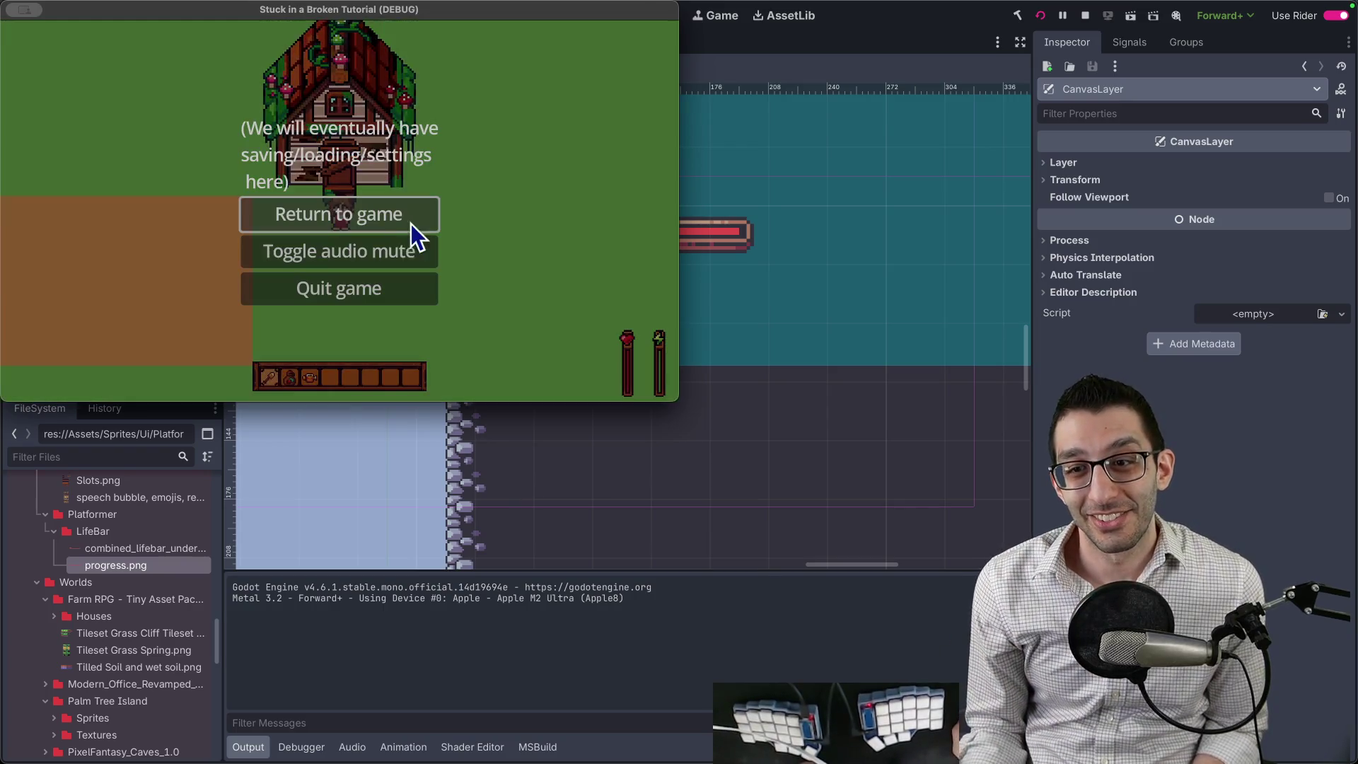
key(Escape)
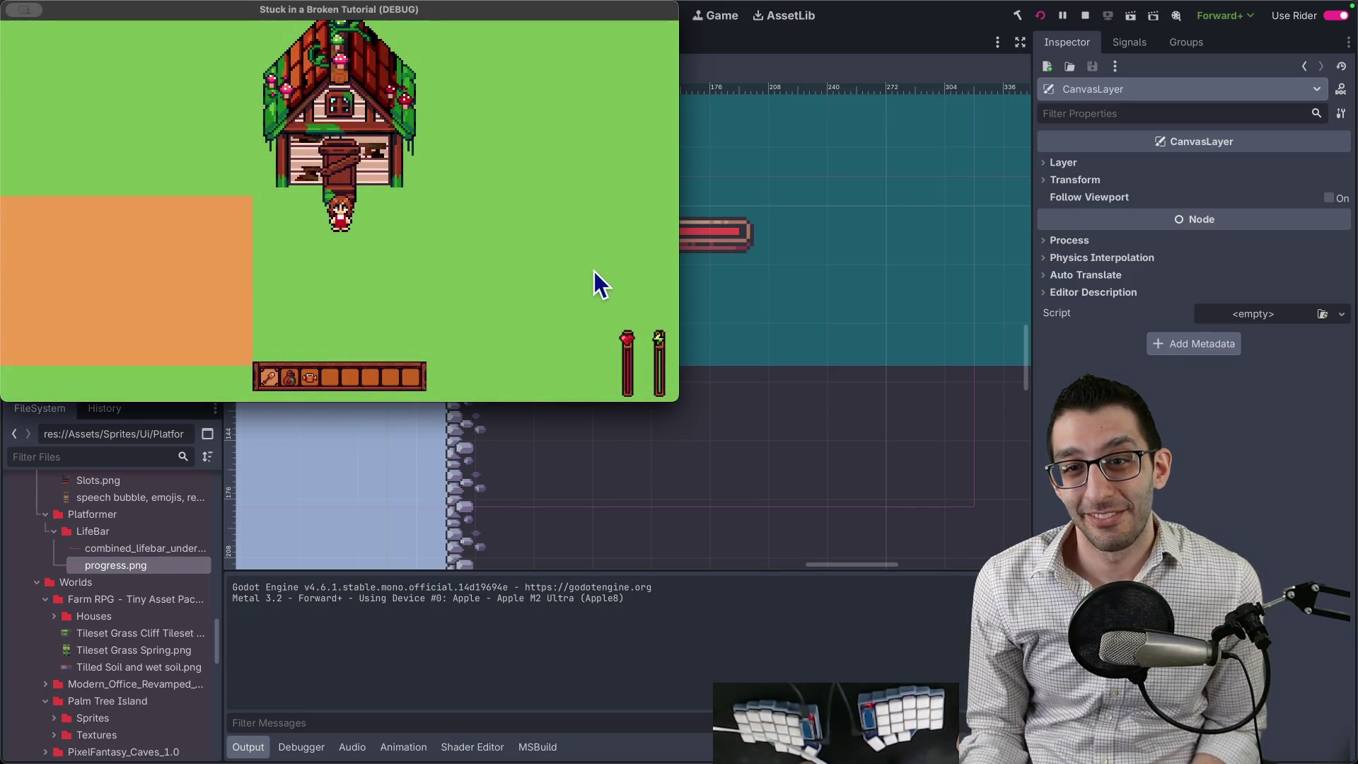
key(e)
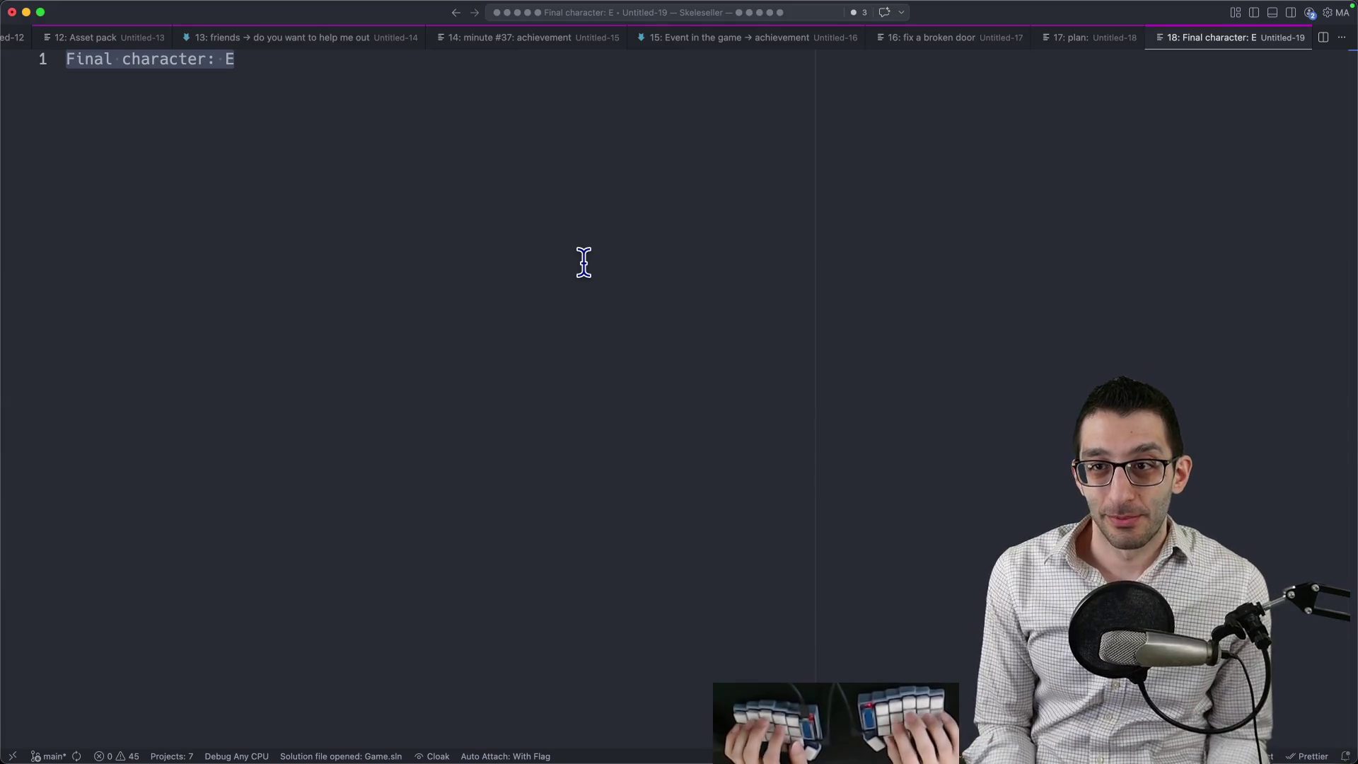
Open the commit changes list and view the Diamond.cs diff maximized.
key(super+Tab)
scroll(584, 264, down, 1)
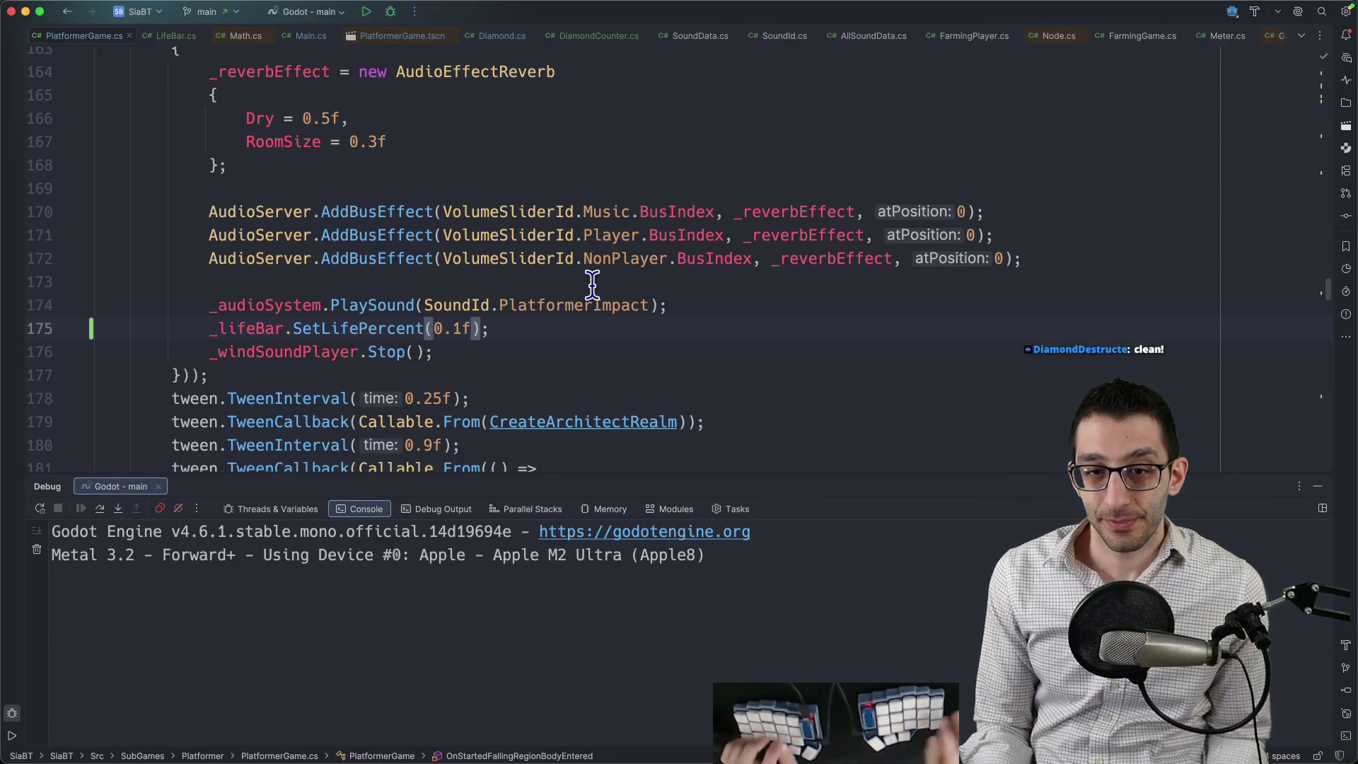
click(593, 284)
key(super+k)
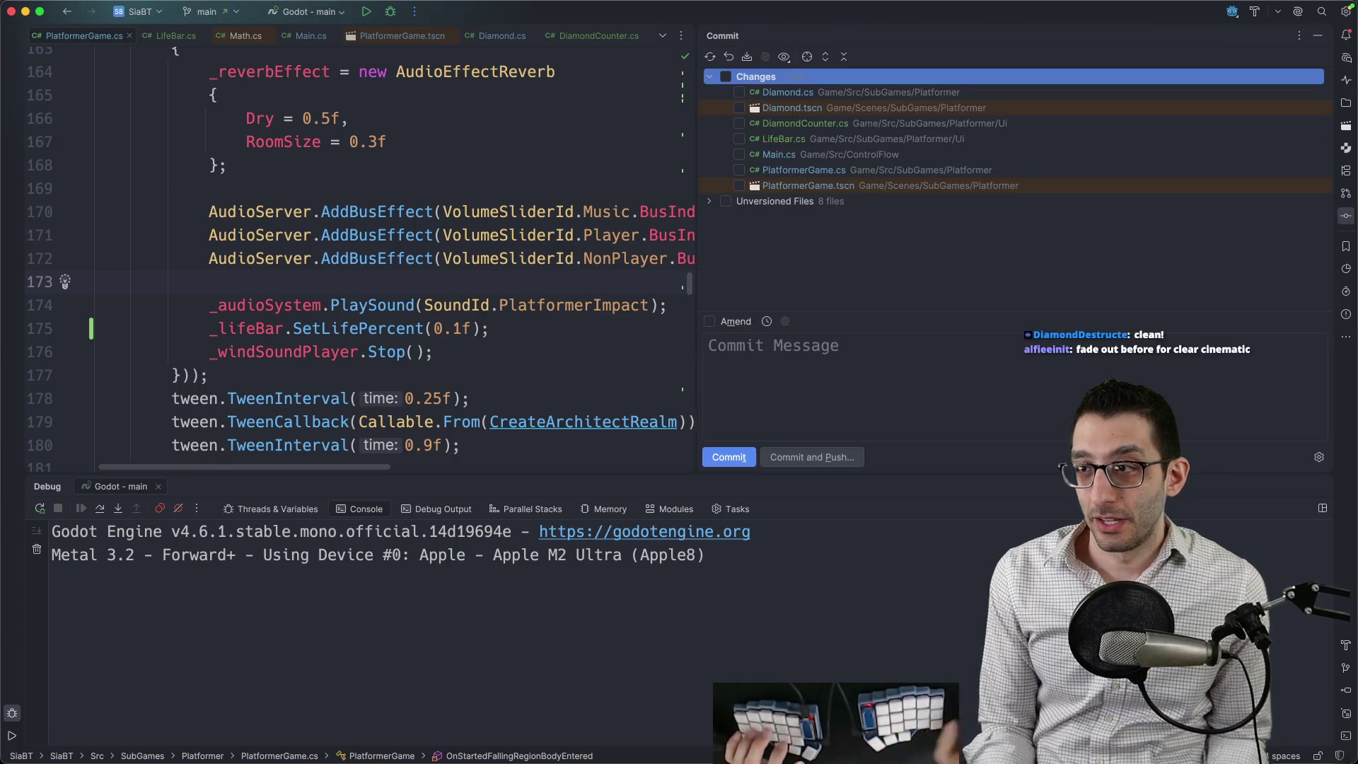
double_click(795, 97)
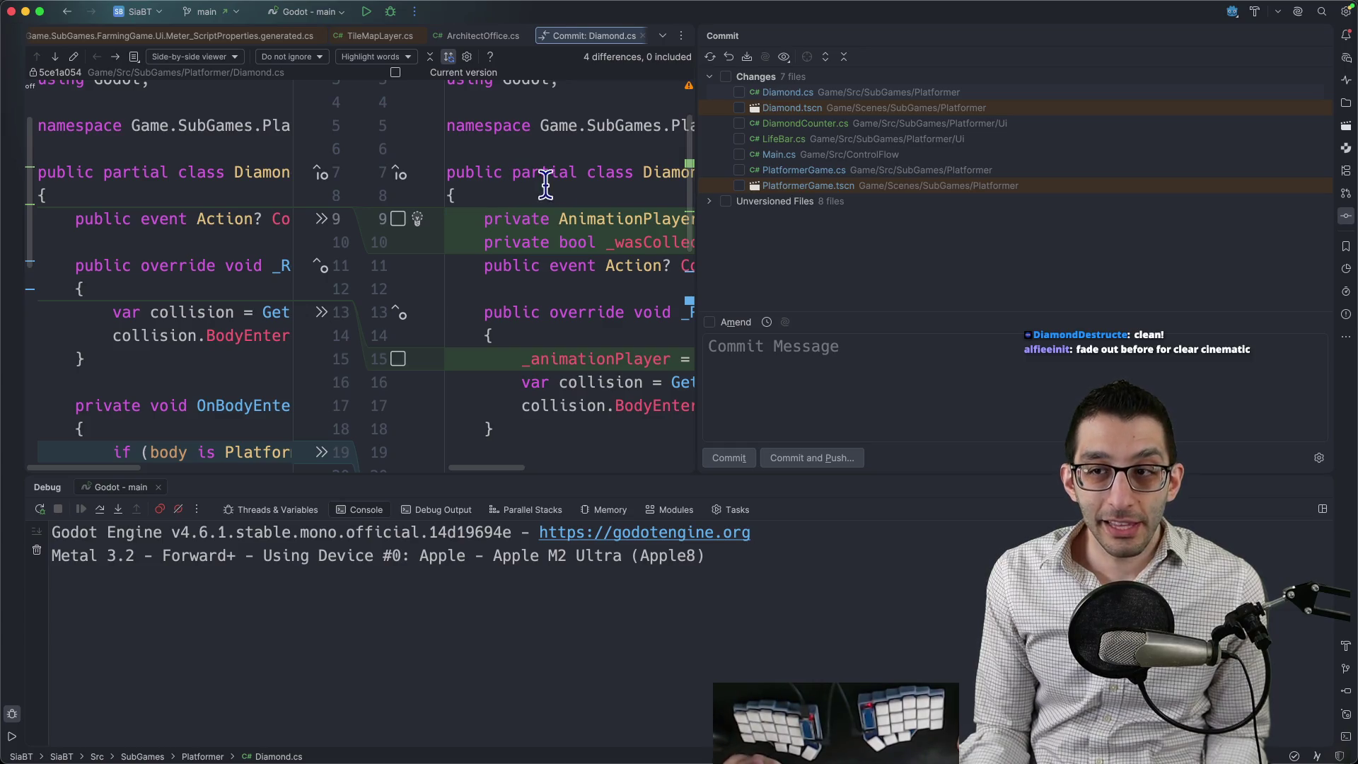
key(super+shift+F12)
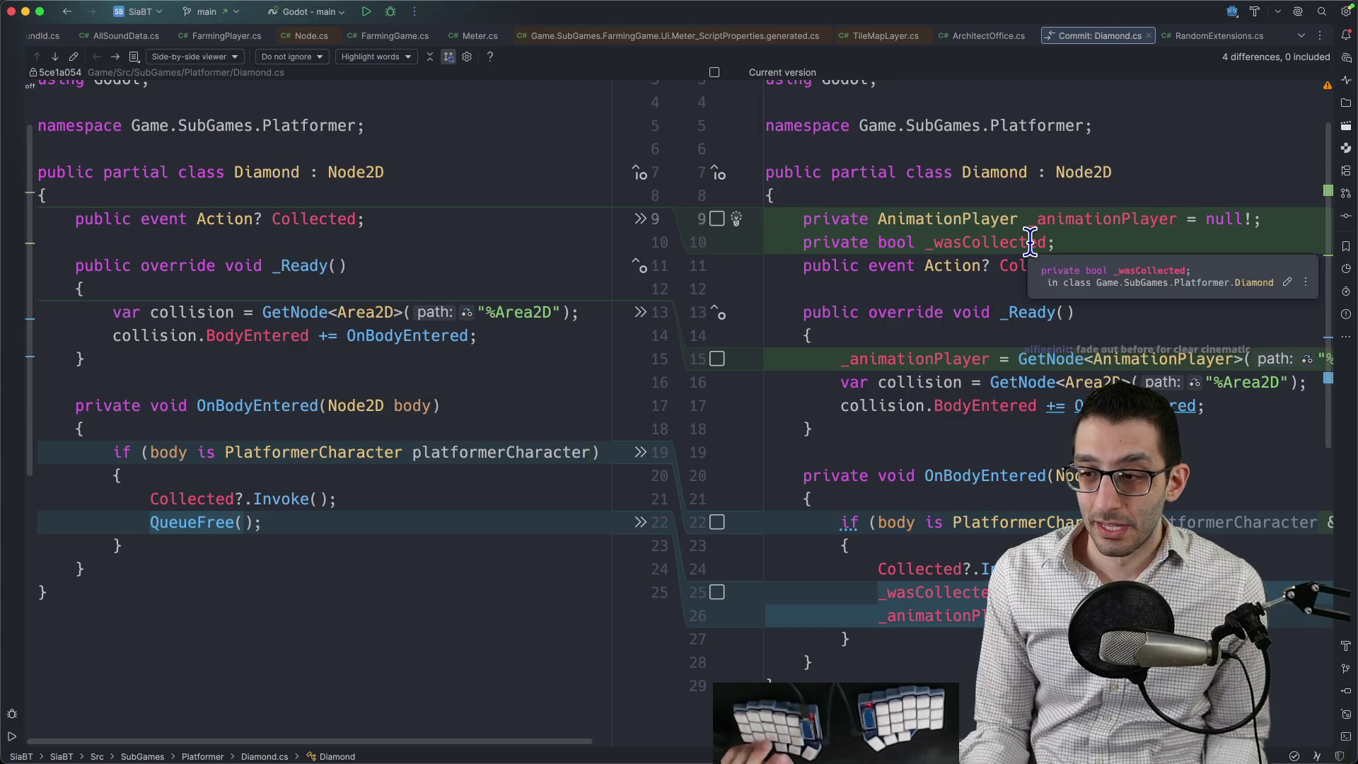
Delete the unused platformerCharacter variable on line 22 and include the Diamond files in the commit.
scroll(1031, 243, down, 1)
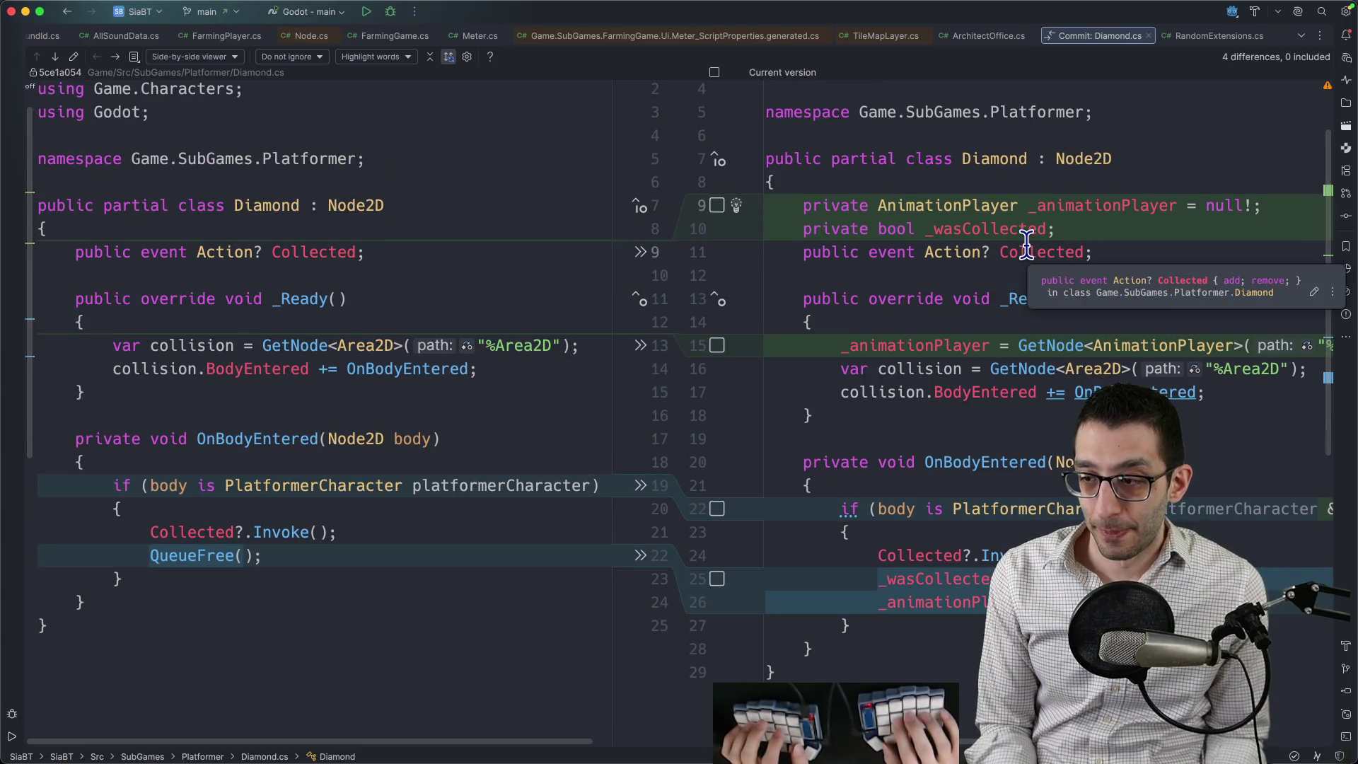
scroll(1025, 242, down, 1)
double_click(1180, 515)
key(BackSpace)
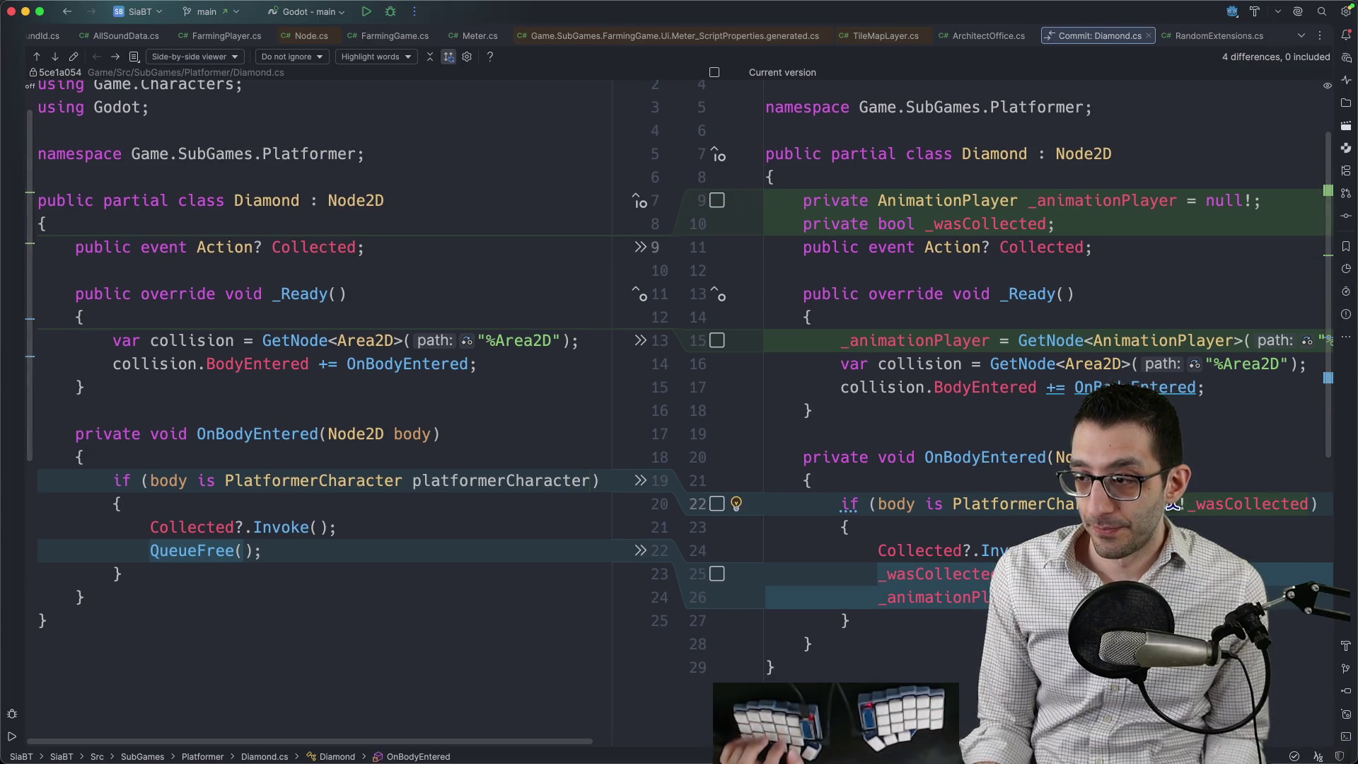
scroll(1070, 411, up, 2)
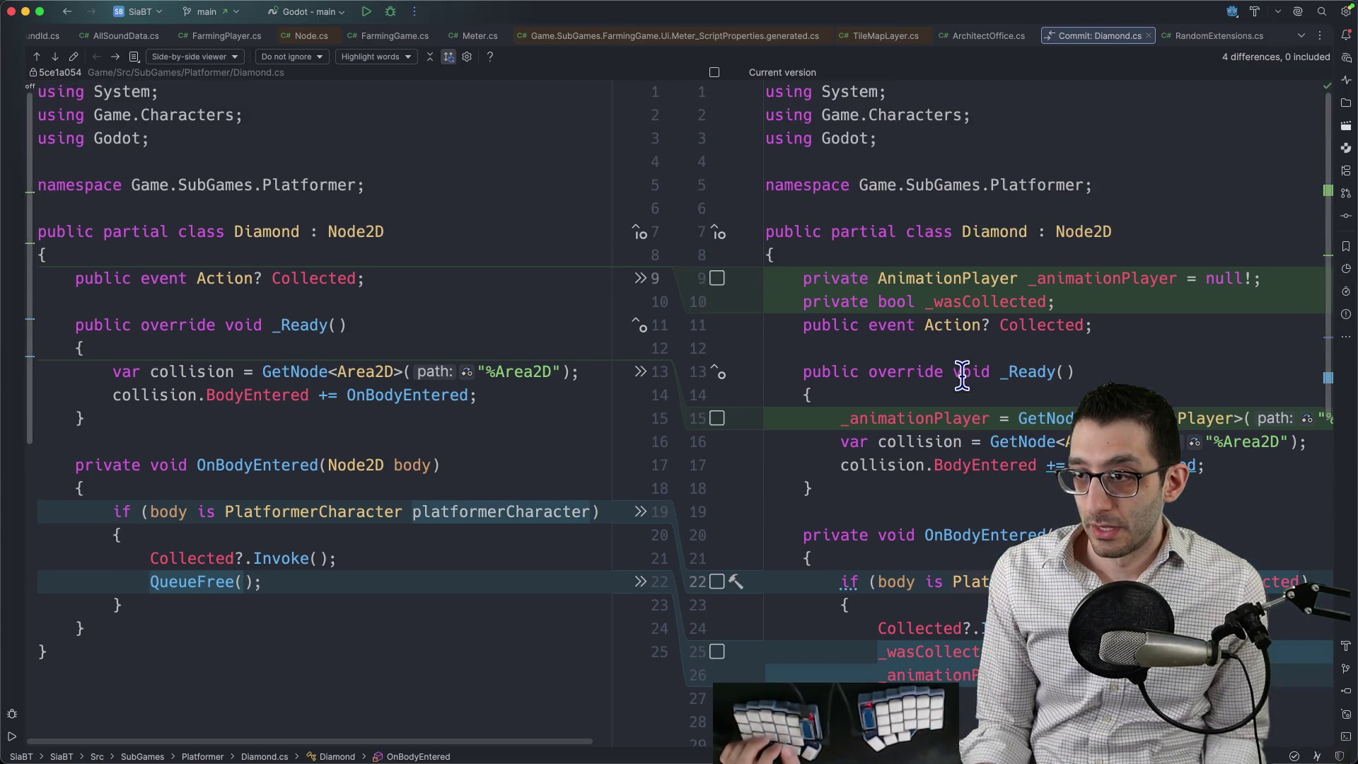
key(super+0)
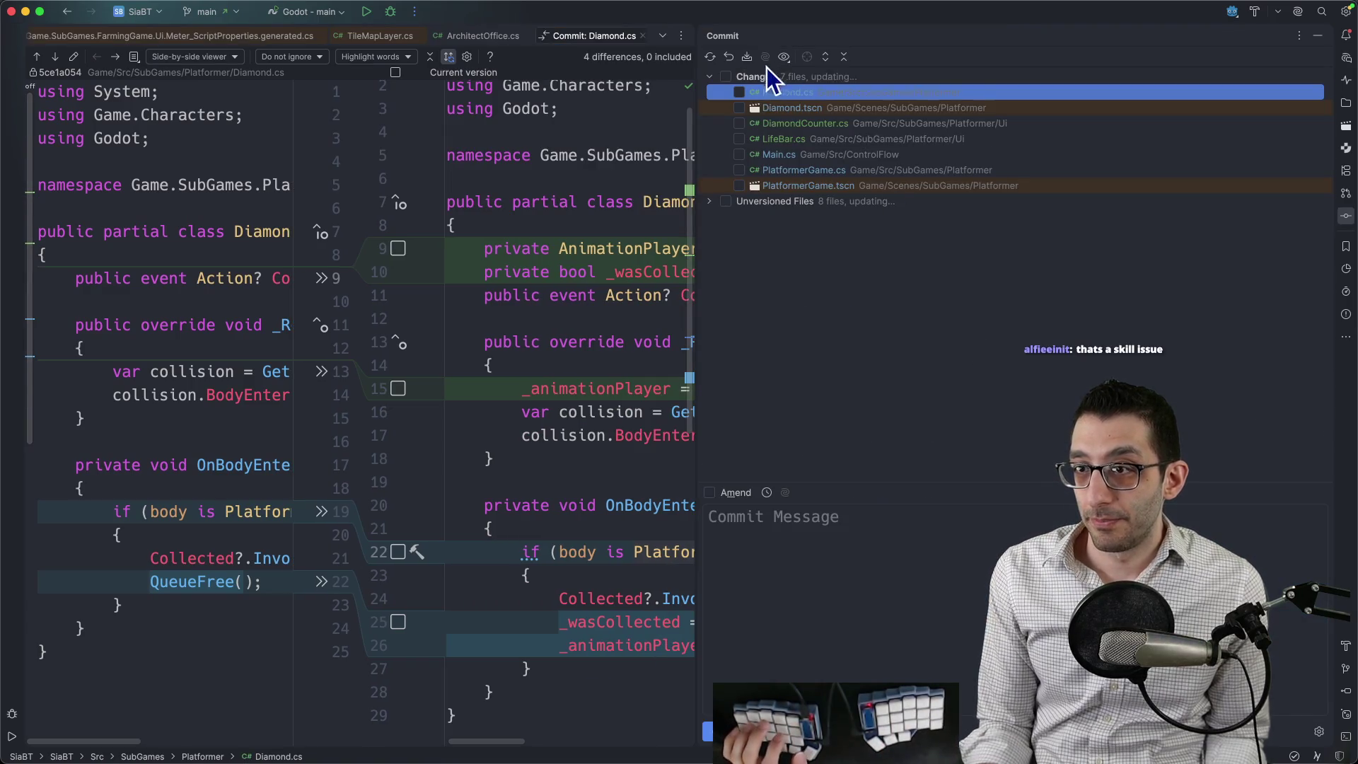
click(741, 107)
Review and tick DiamondCounter.cs and LifeBar.cs for commit.
click(775, 124)
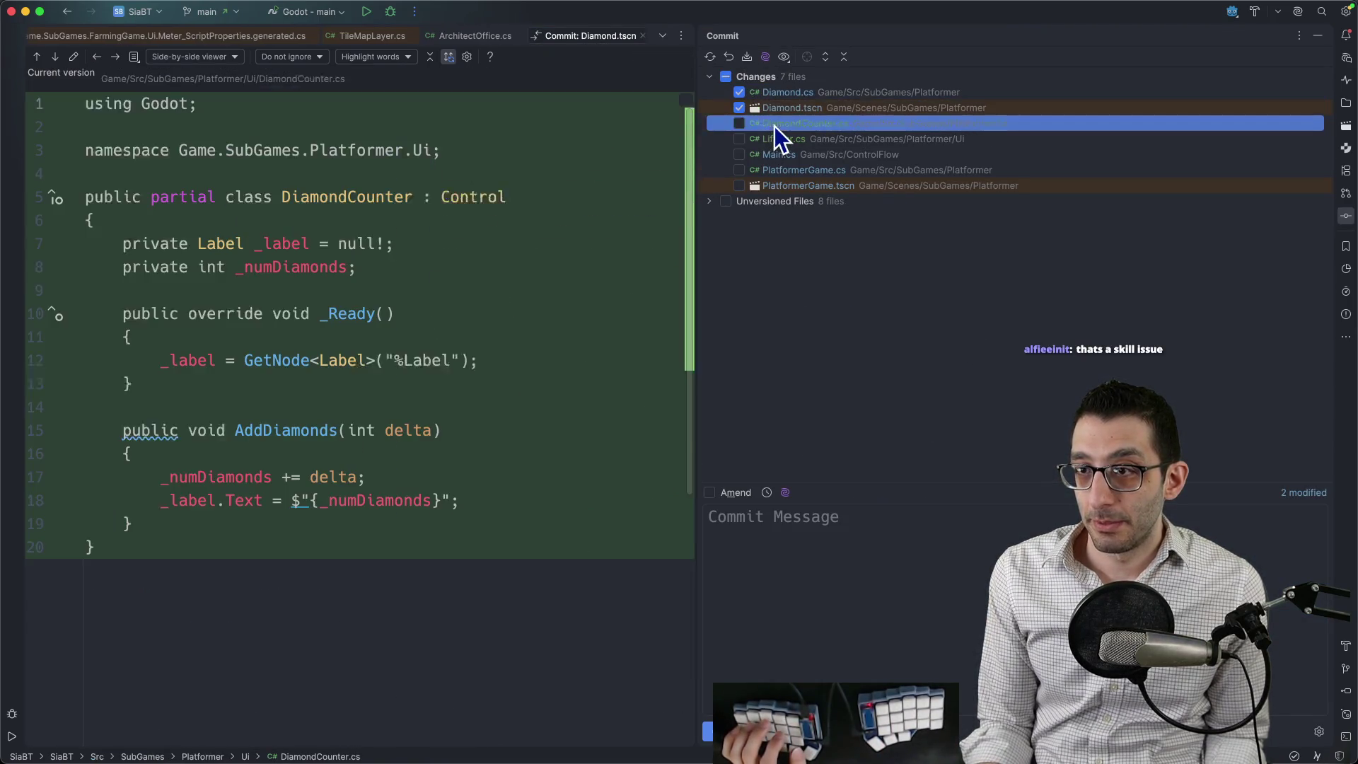
click(740, 125)
click(774, 139)
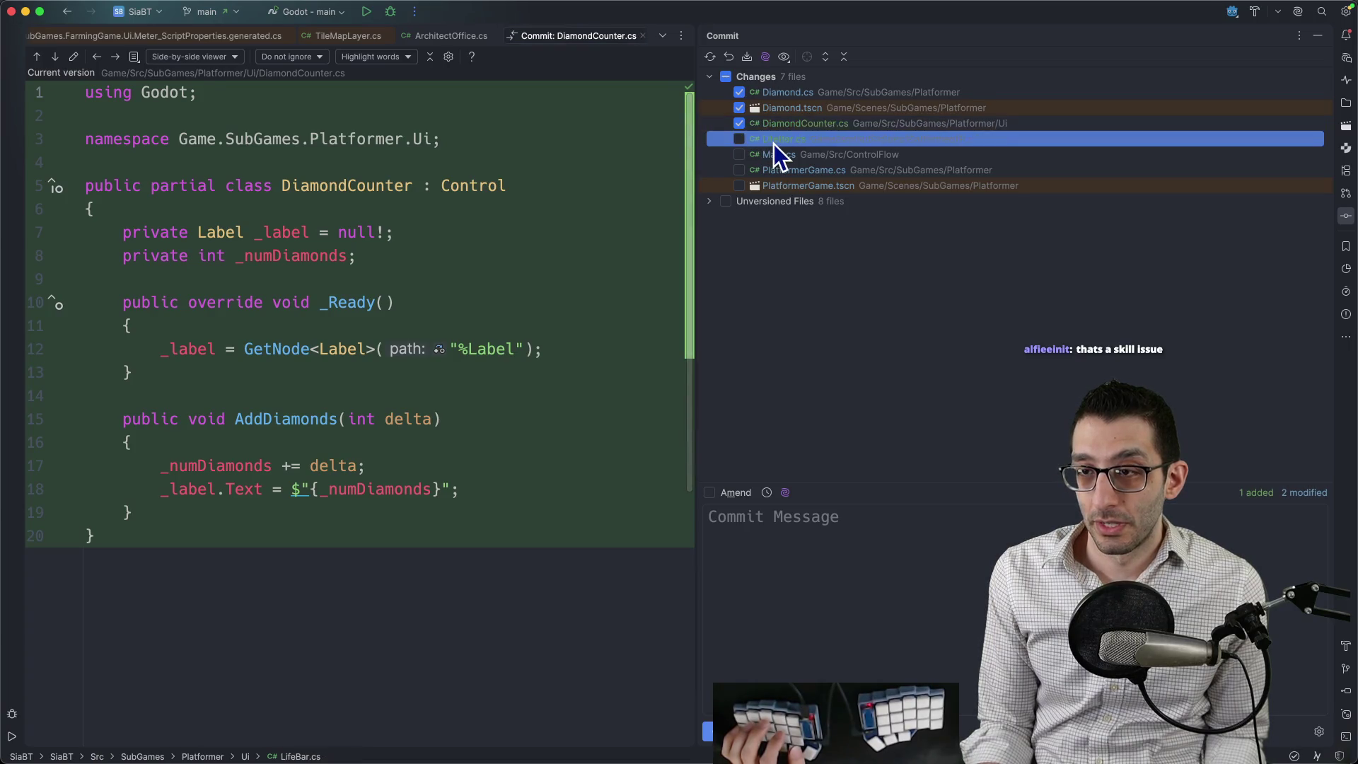
click(740, 139)
Review the Main.cs diff and read through the full-width PlatformerGame.cs diff.
click(772, 154)
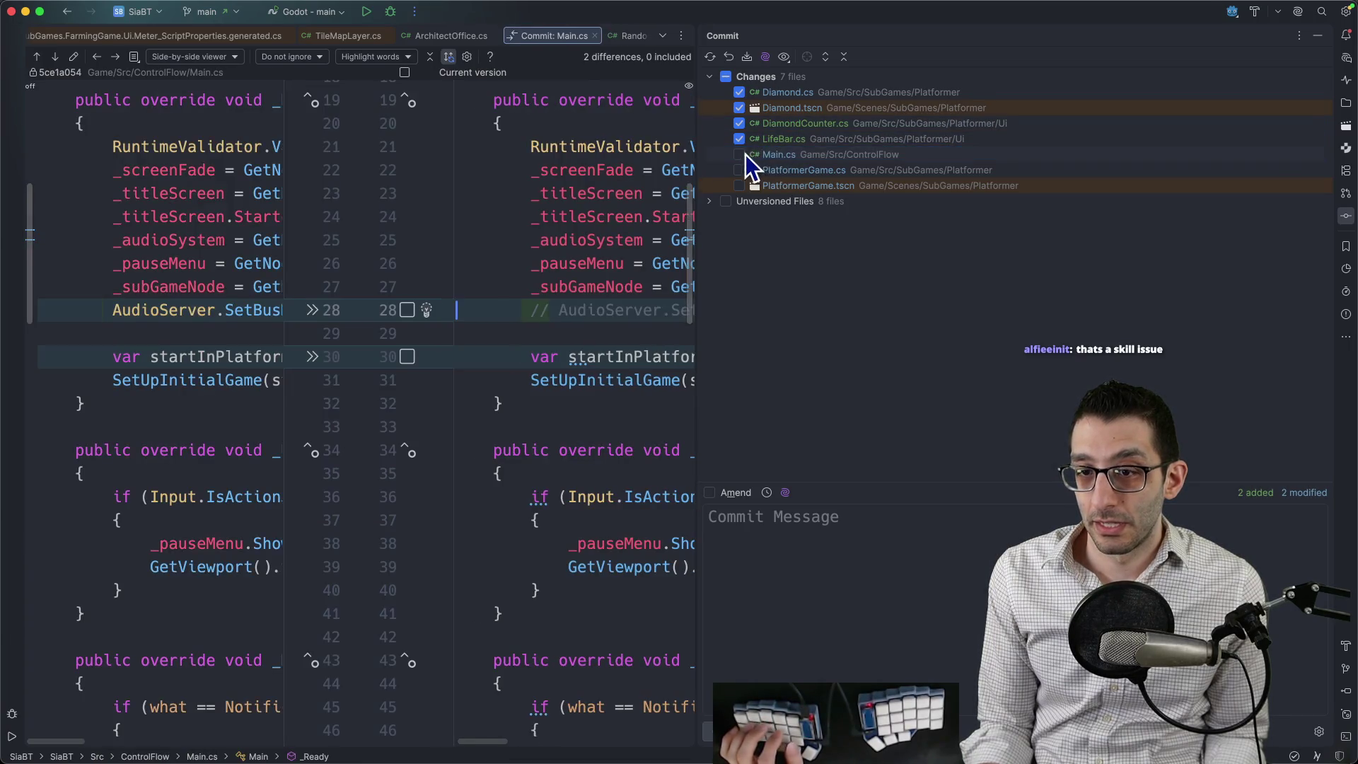
scroll(638, 200, down, 1)
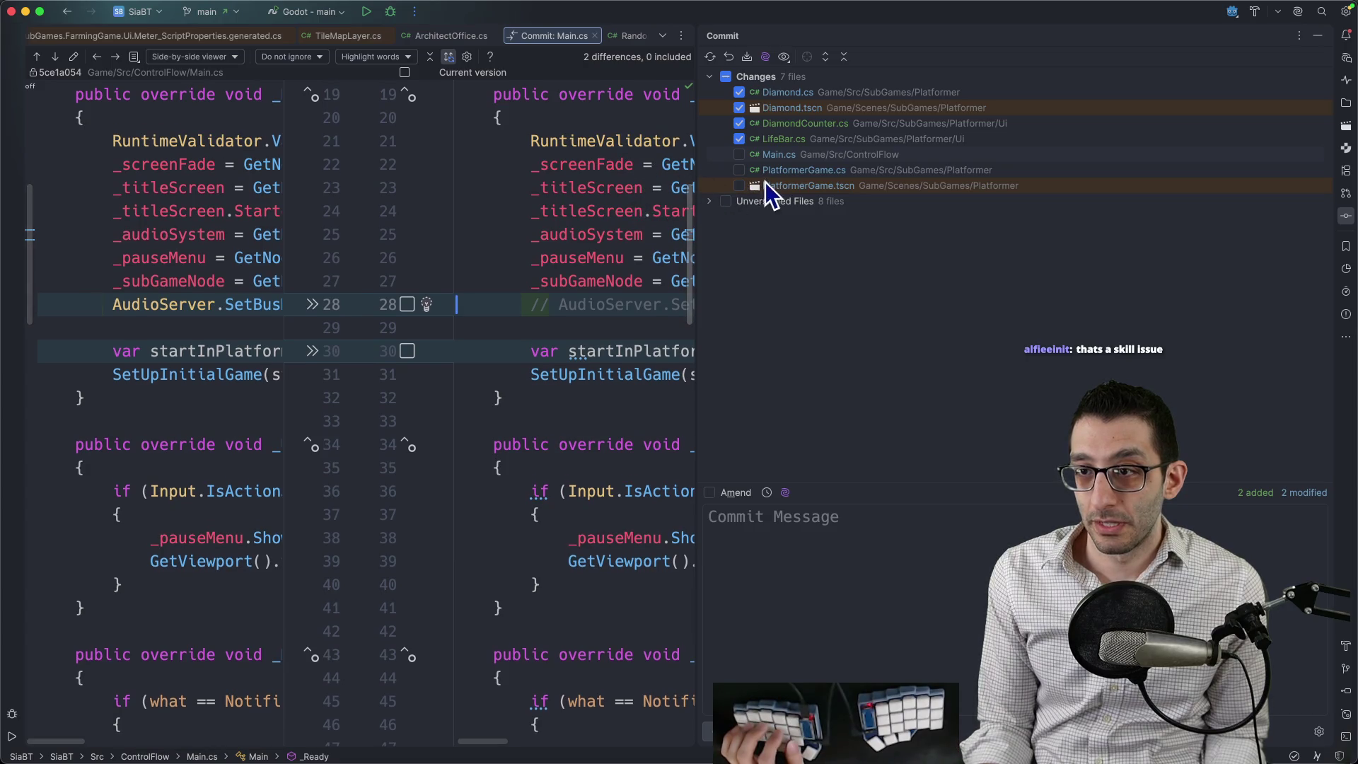
key(Down)
key(shift+Escape)
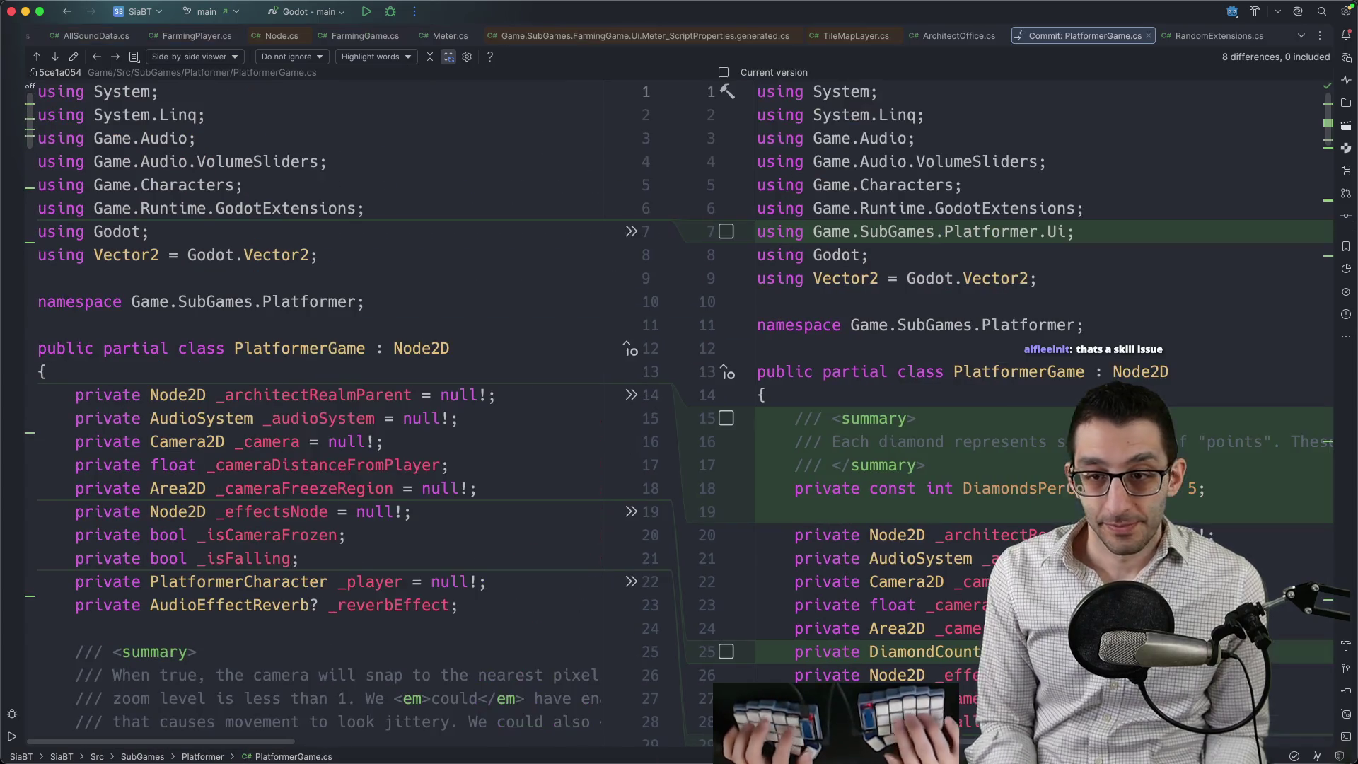
scroll(884, 283, down, 5)
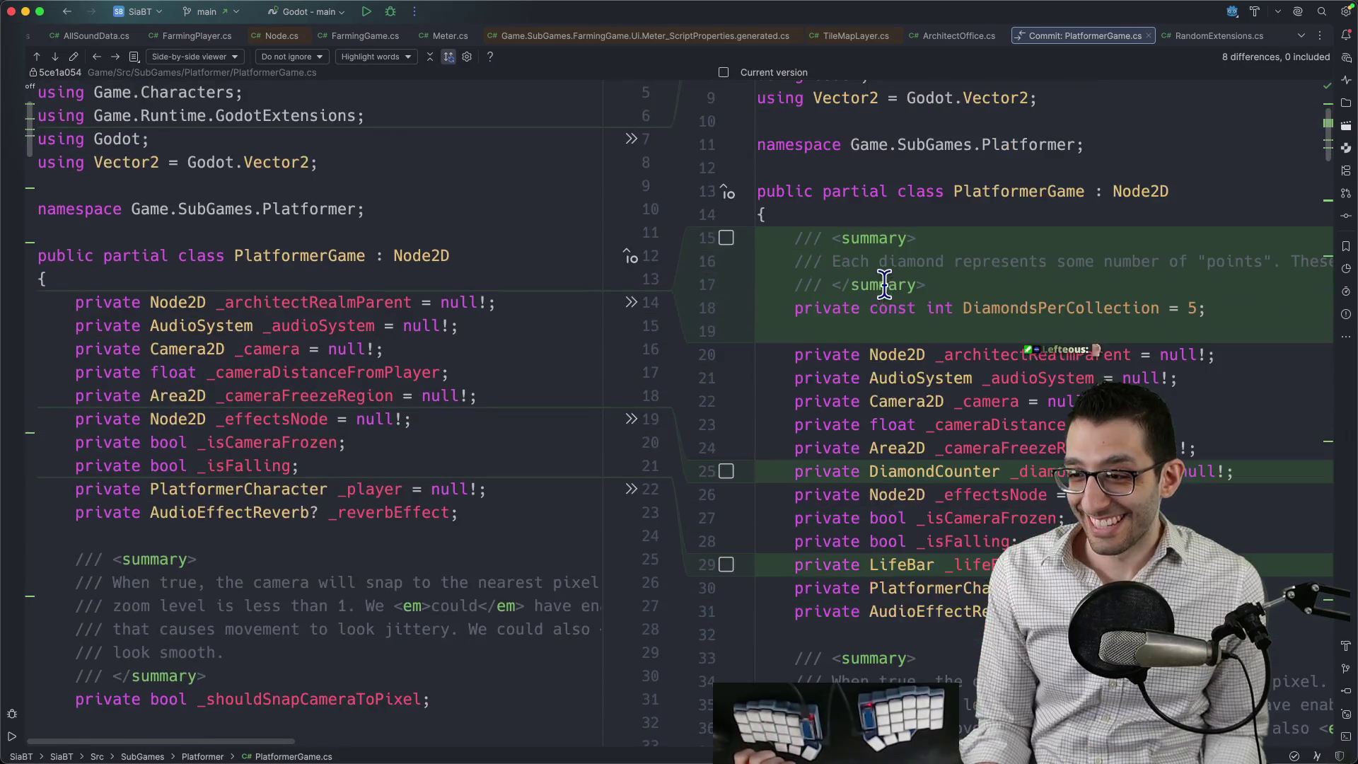
scroll(885, 283, down, 15)
scroll(863, 283, down, 10)
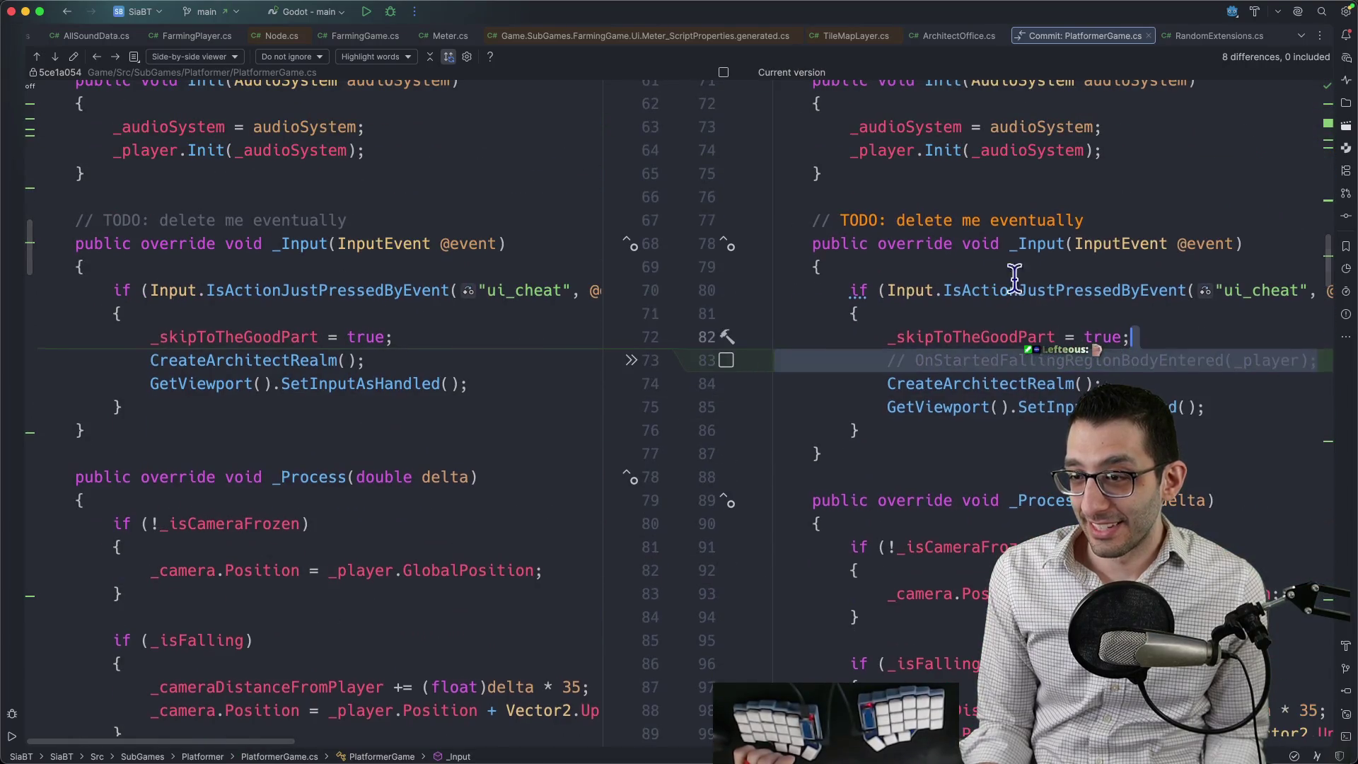
scroll(962, 283, down, 20)
scroll(952, 293, down, 12)
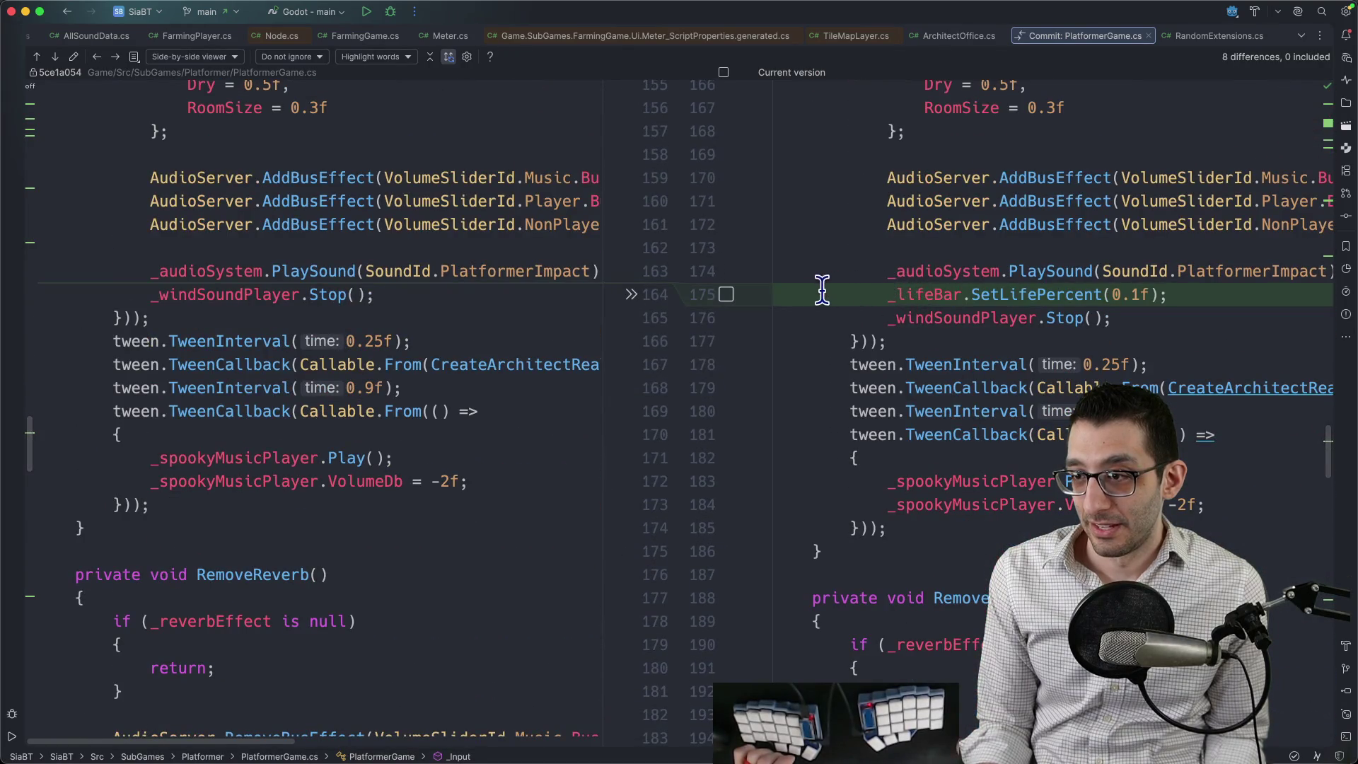
scroll(822, 290, down, 15)
scroll(861, 340, down, 15)
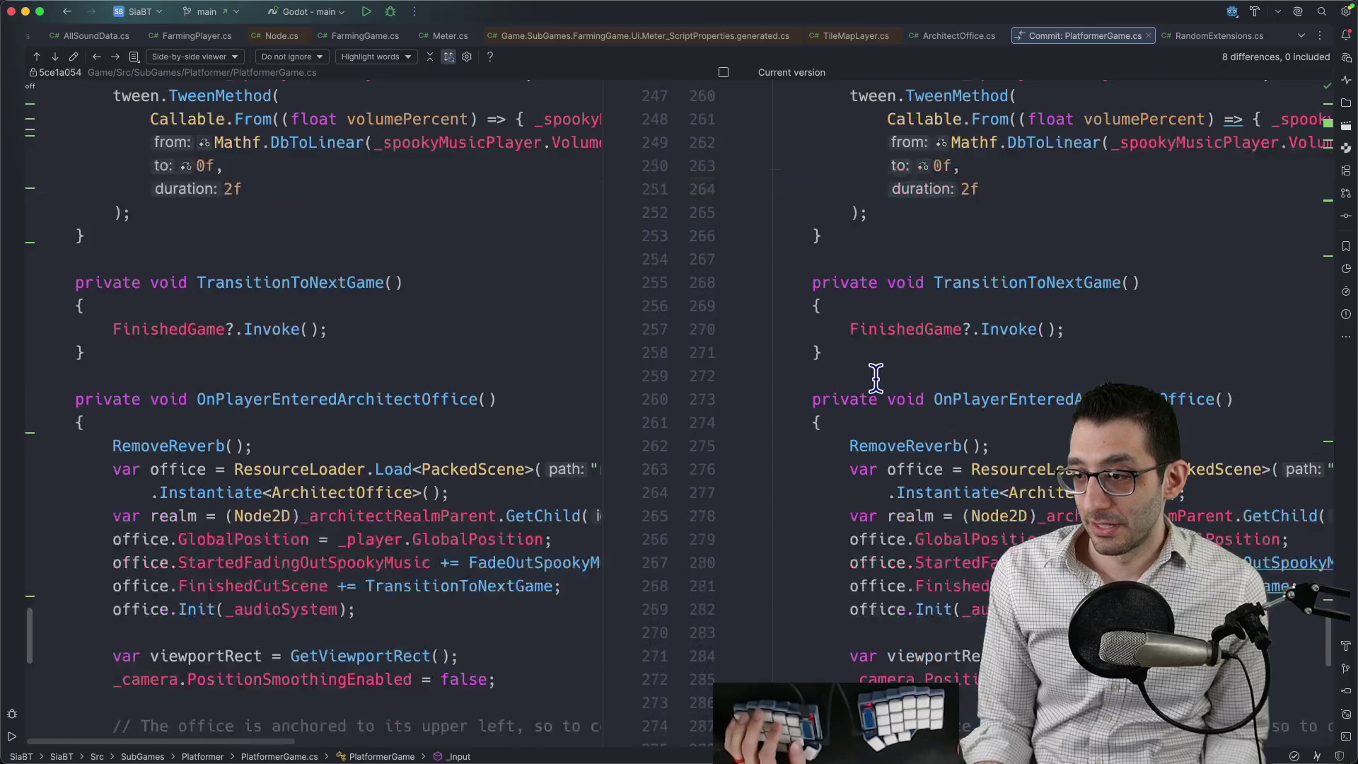
scroll(876, 379, down, 7)
Check the PlatformerGame.tscn changes, expand Unversioned Files, and bring up the running game's pause menu.
key(super+0)
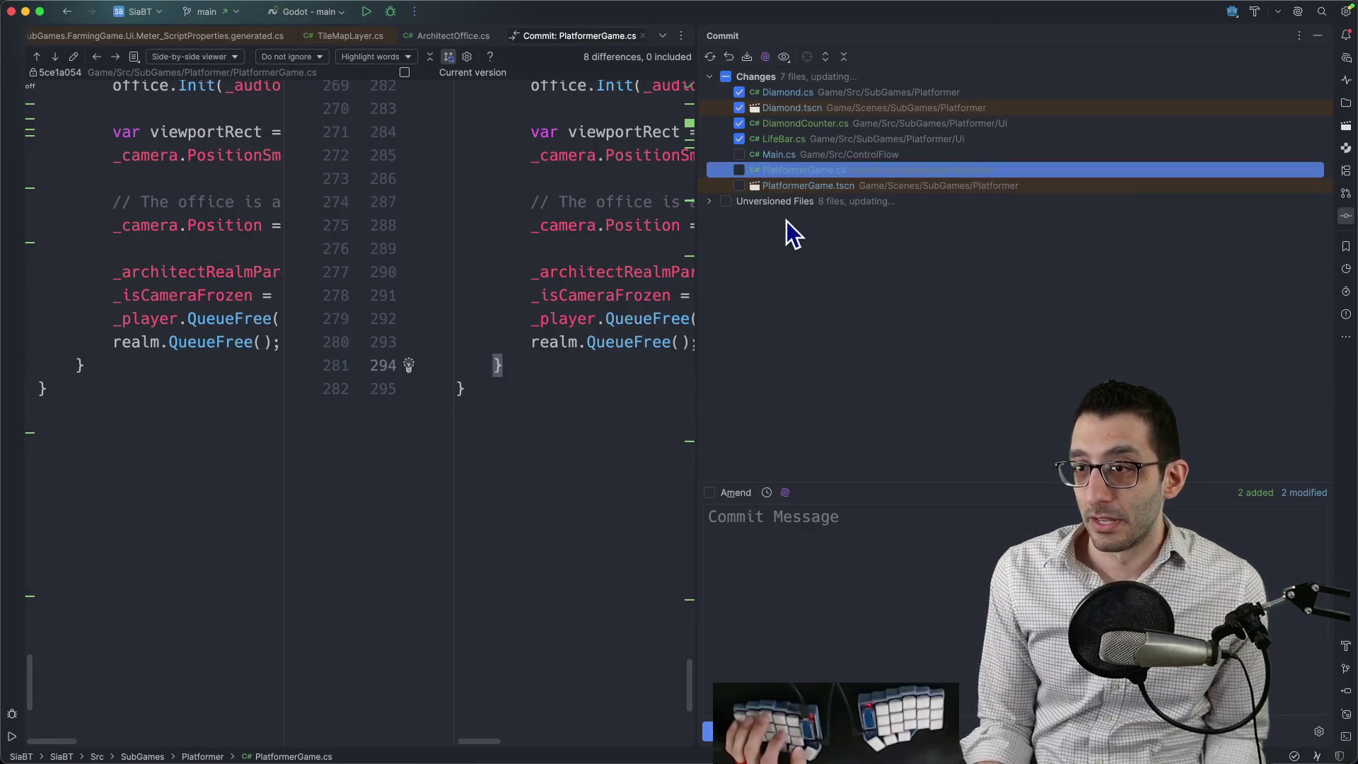
click(801, 185)
click(709, 202)
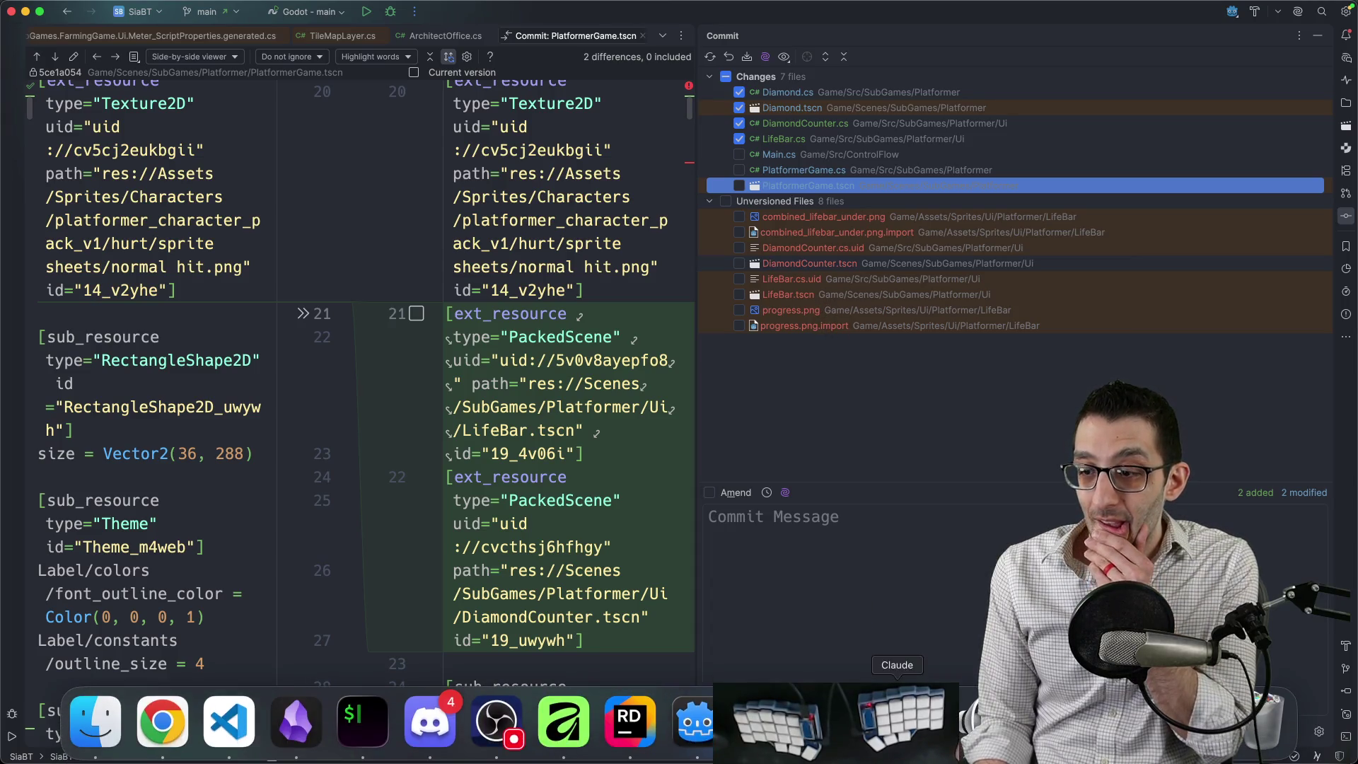
click(897, 722)
key(Escape)
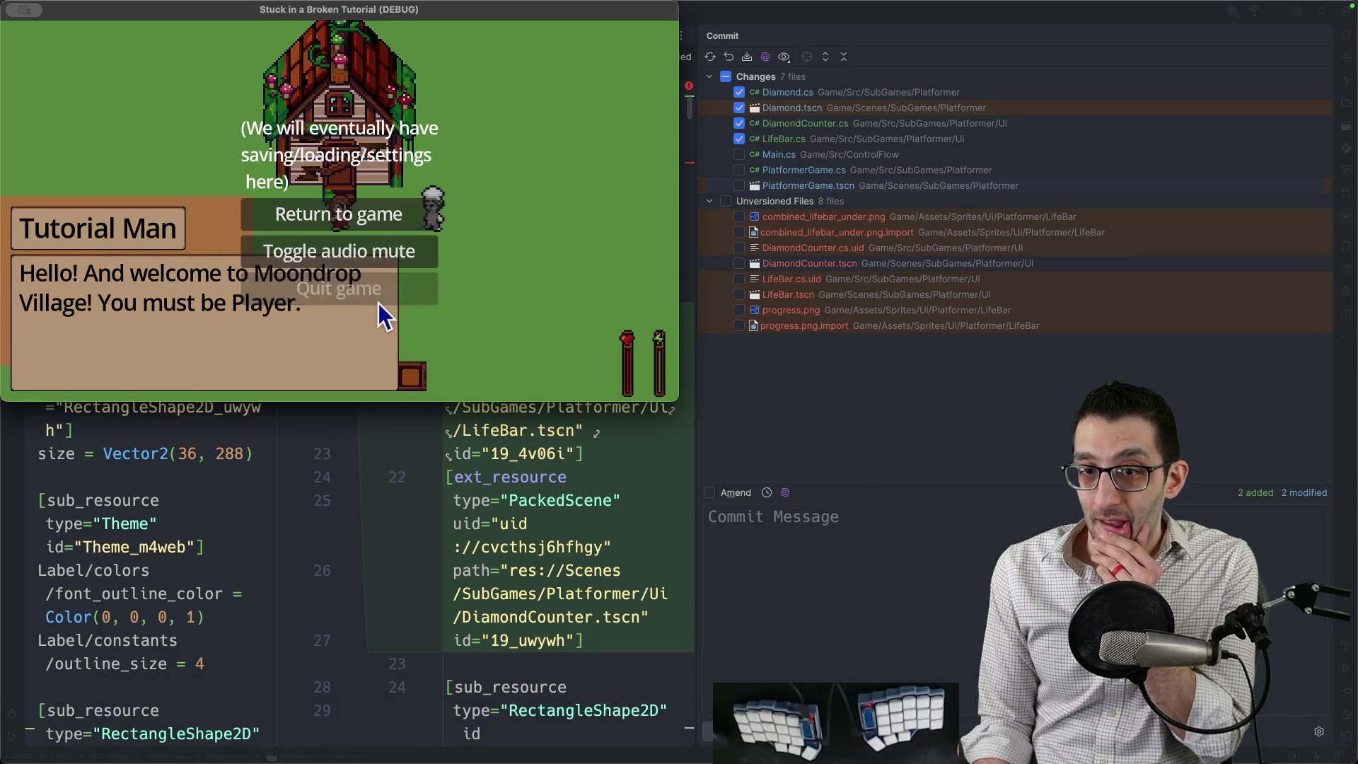
Quit the game and rename combined_lifebar_under.png to under.png in Godot's FileSystem dock.
click(368, 294)
click(732, 718)
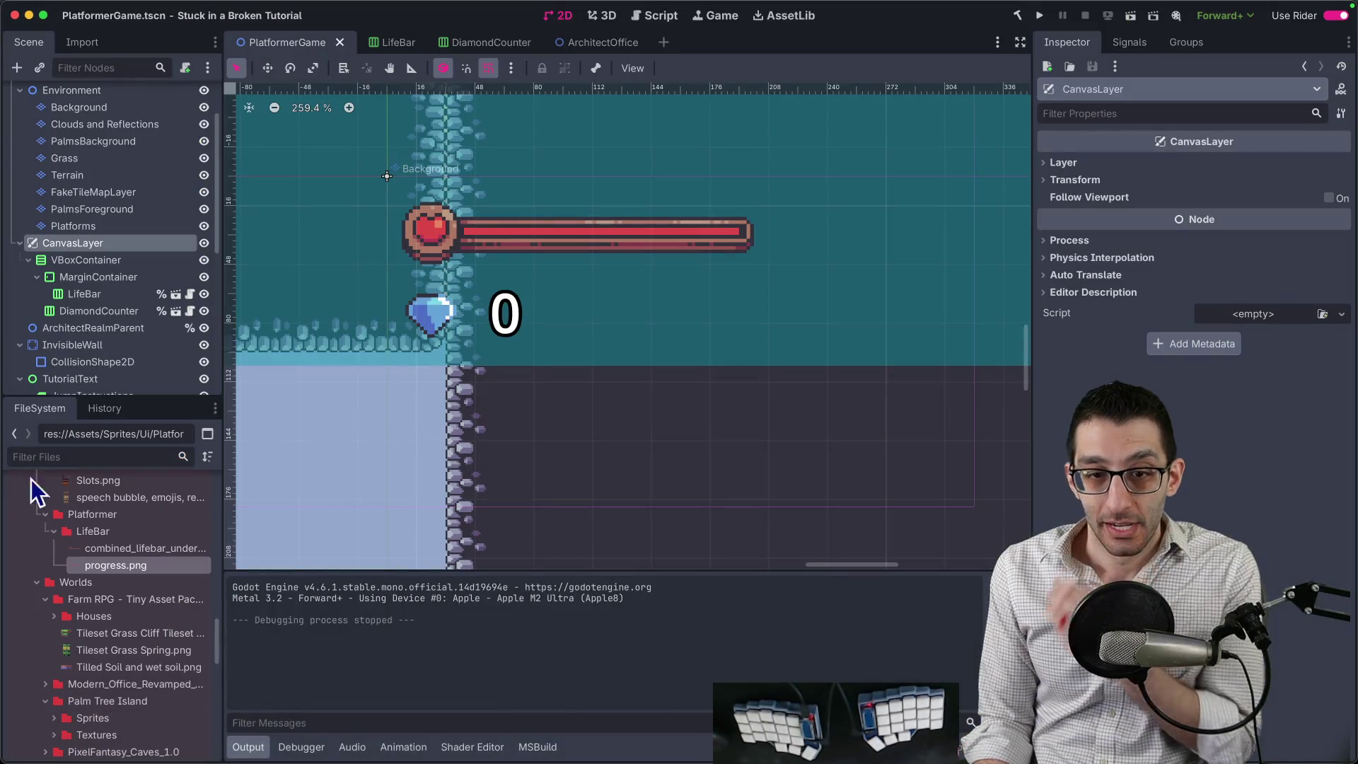
mouse_move(145, 548)
mouse_down()
mouse_move(277, 506)
mouse_move(181, 542)
mouse_up()
right_click(166, 549)
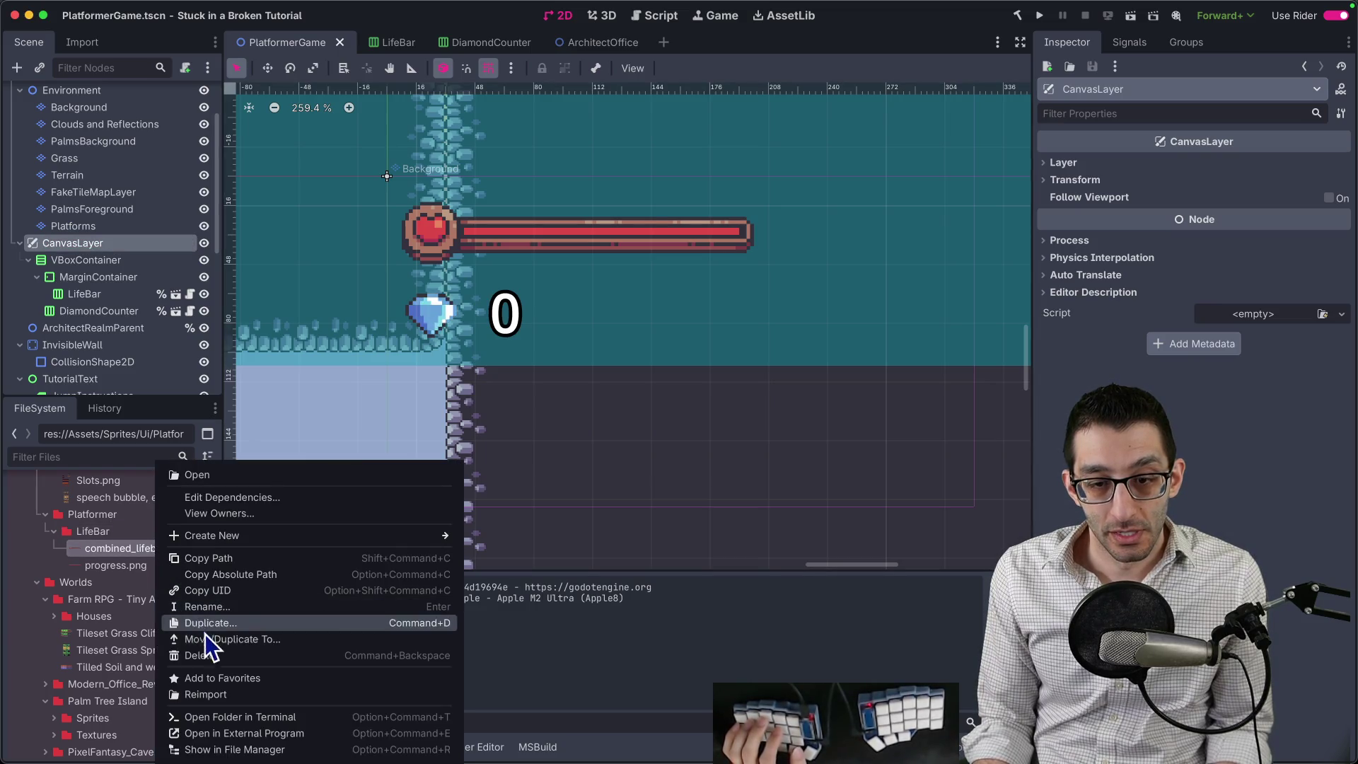
click(229, 609)
text(under)
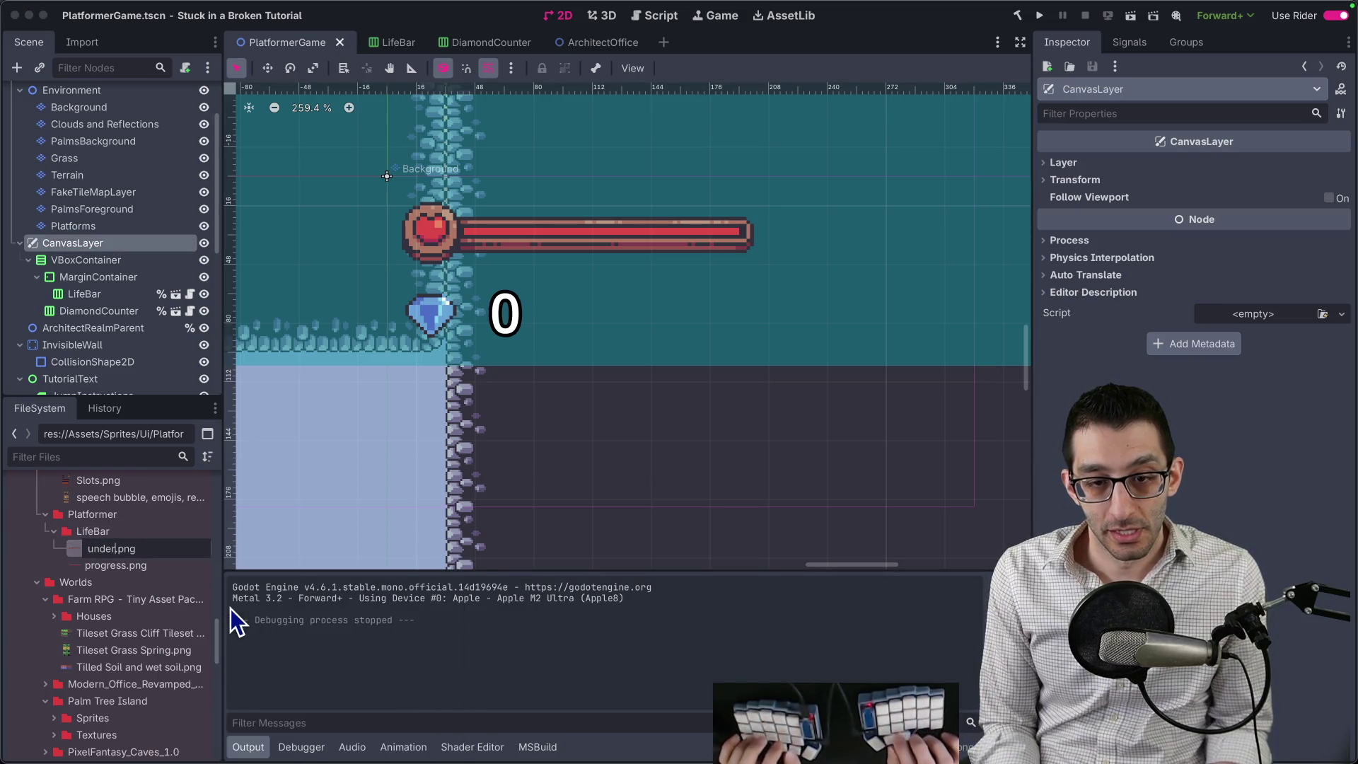
key(Return)
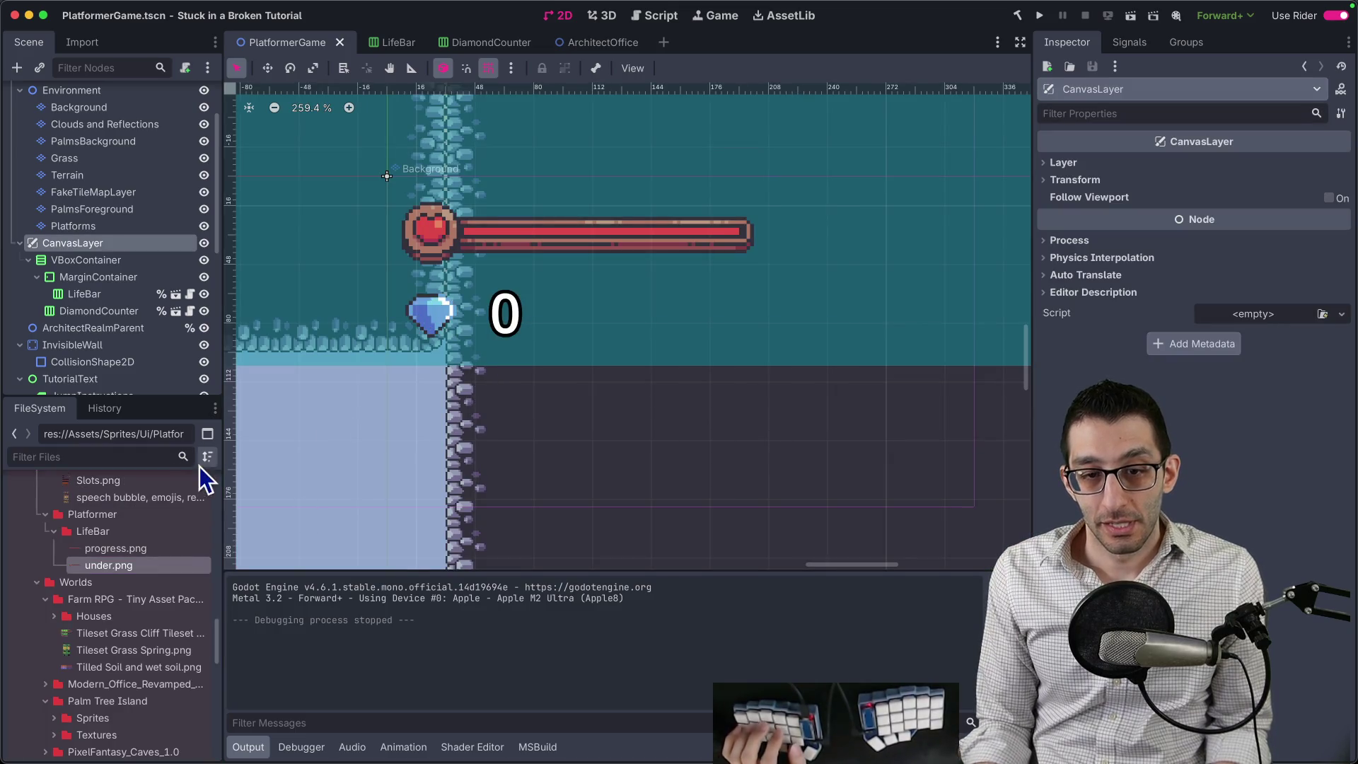
key(super+Tab)
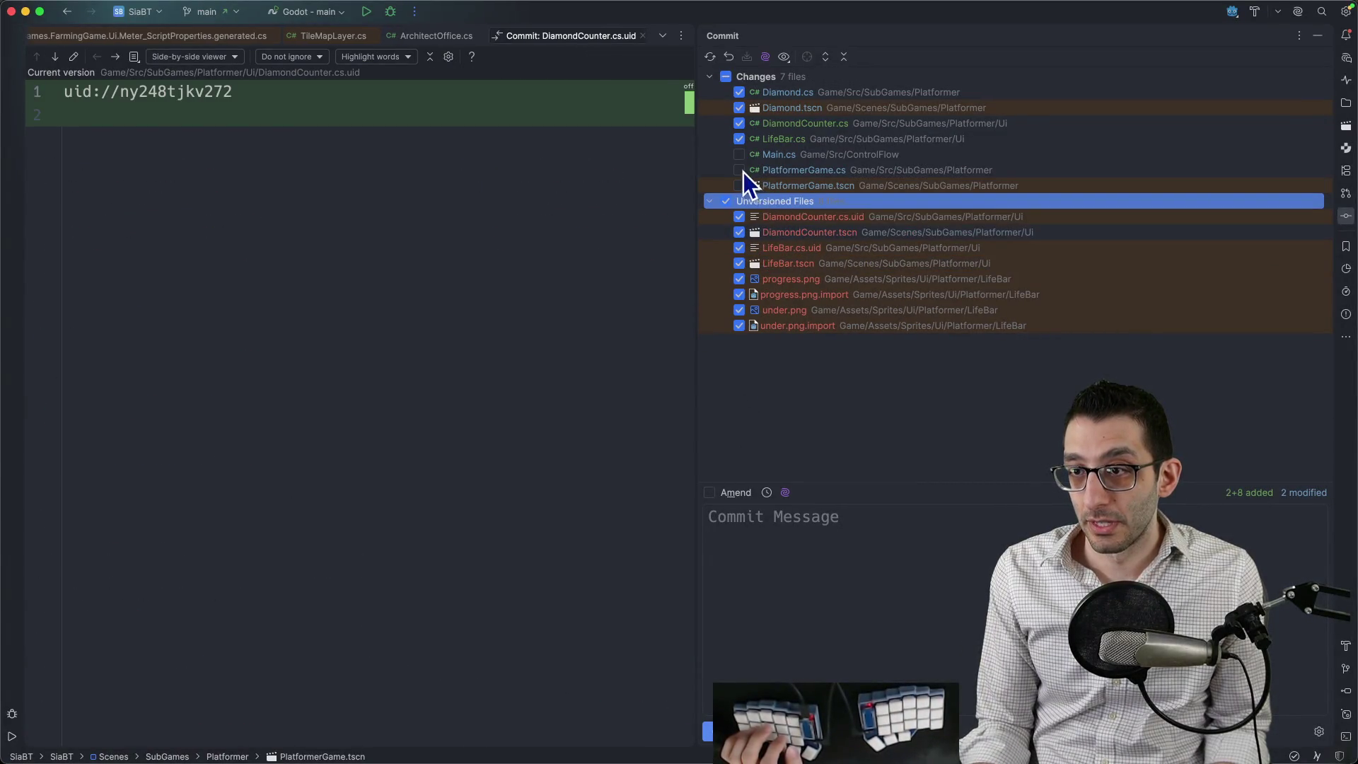
Tick PlatformerGame.cs and .tscn, commit with message 'Add life bar and diamond counter', then open the TODO doc.
click(740, 185)
click(739, 169)
click(774, 155)
scroll(620, 311, down, 2)
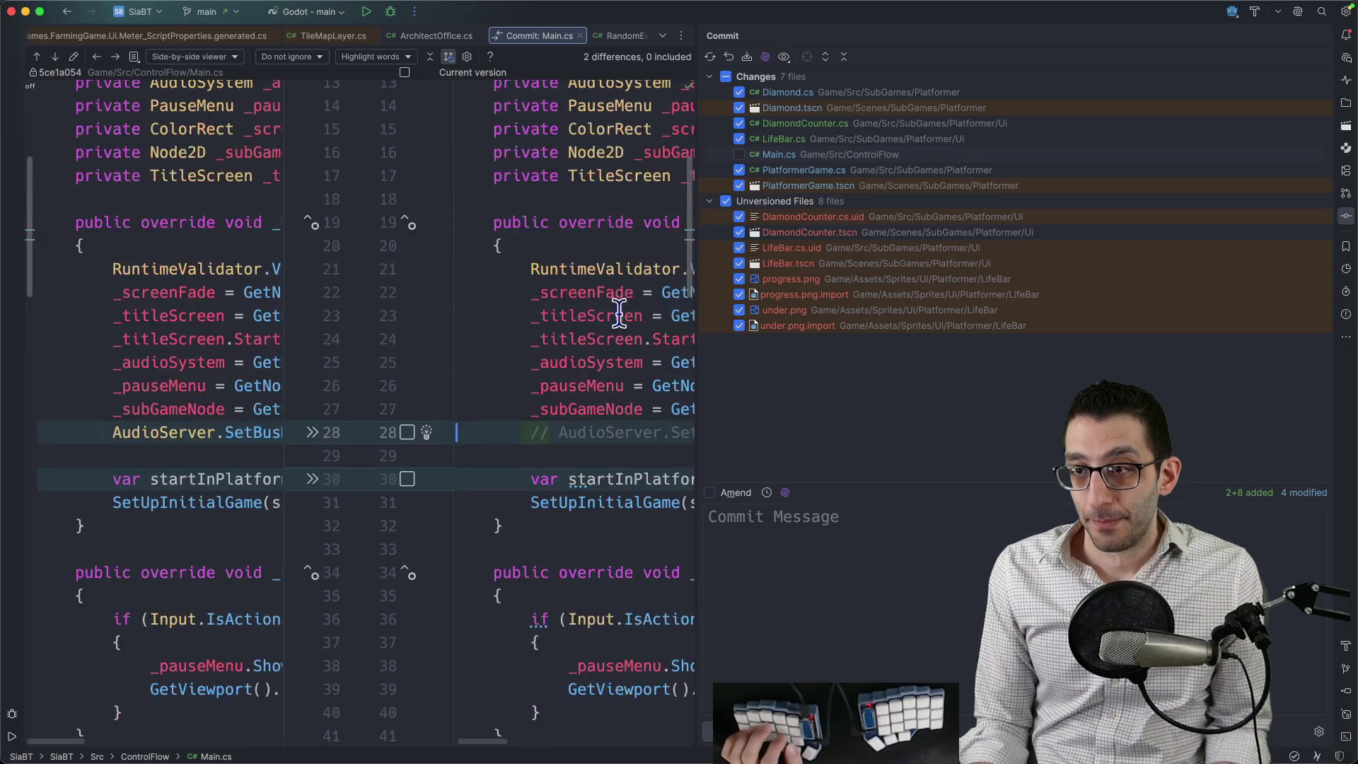
click(894, 575)
text(Add life bar and diamond counter)
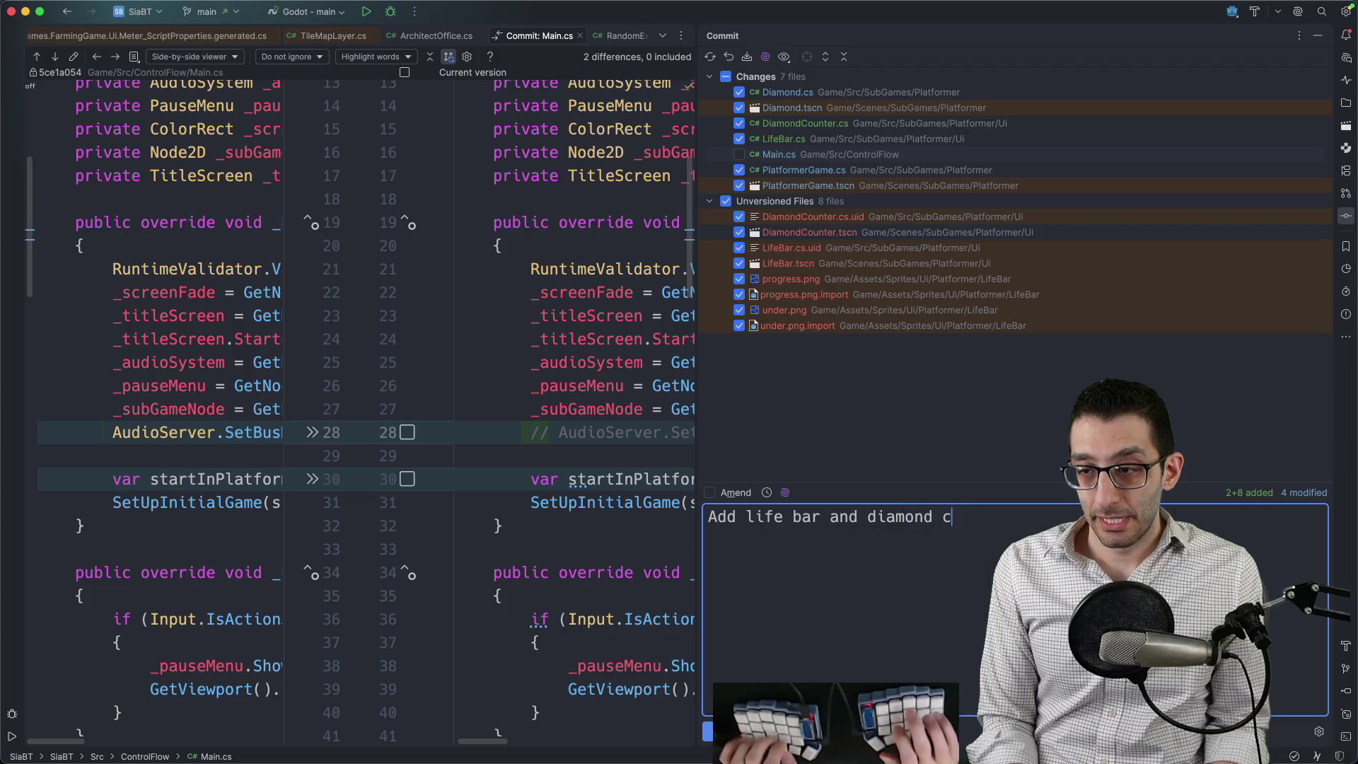
click(706, 736)
key(super+Tab)
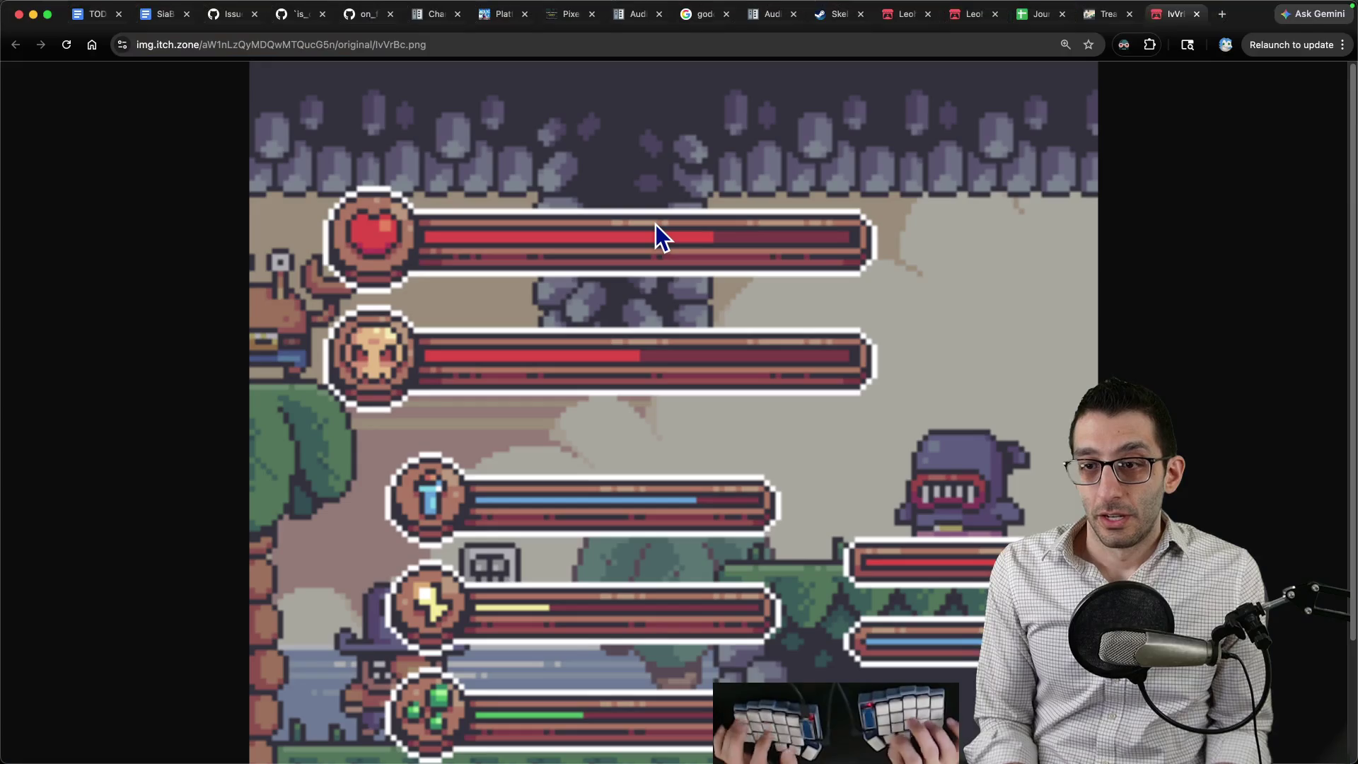
key(super+1)
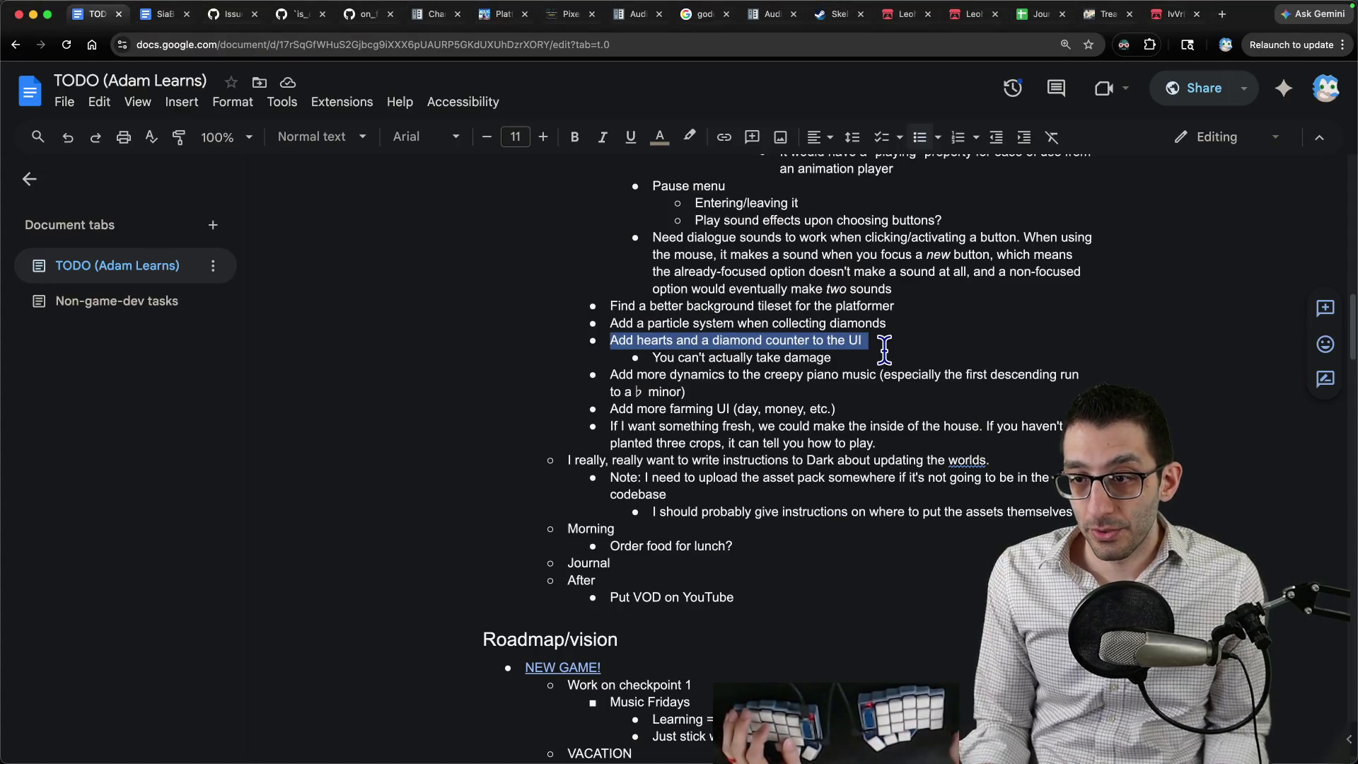
Delete the finished hearts-and-diamond-counter and diamond particle system tasks.
key(shift+Down)
key(BackSpace)
key(BackSpace)
key(shift+Home)
key(BackSpace)
key(BackSpace)
key(BackSpace)
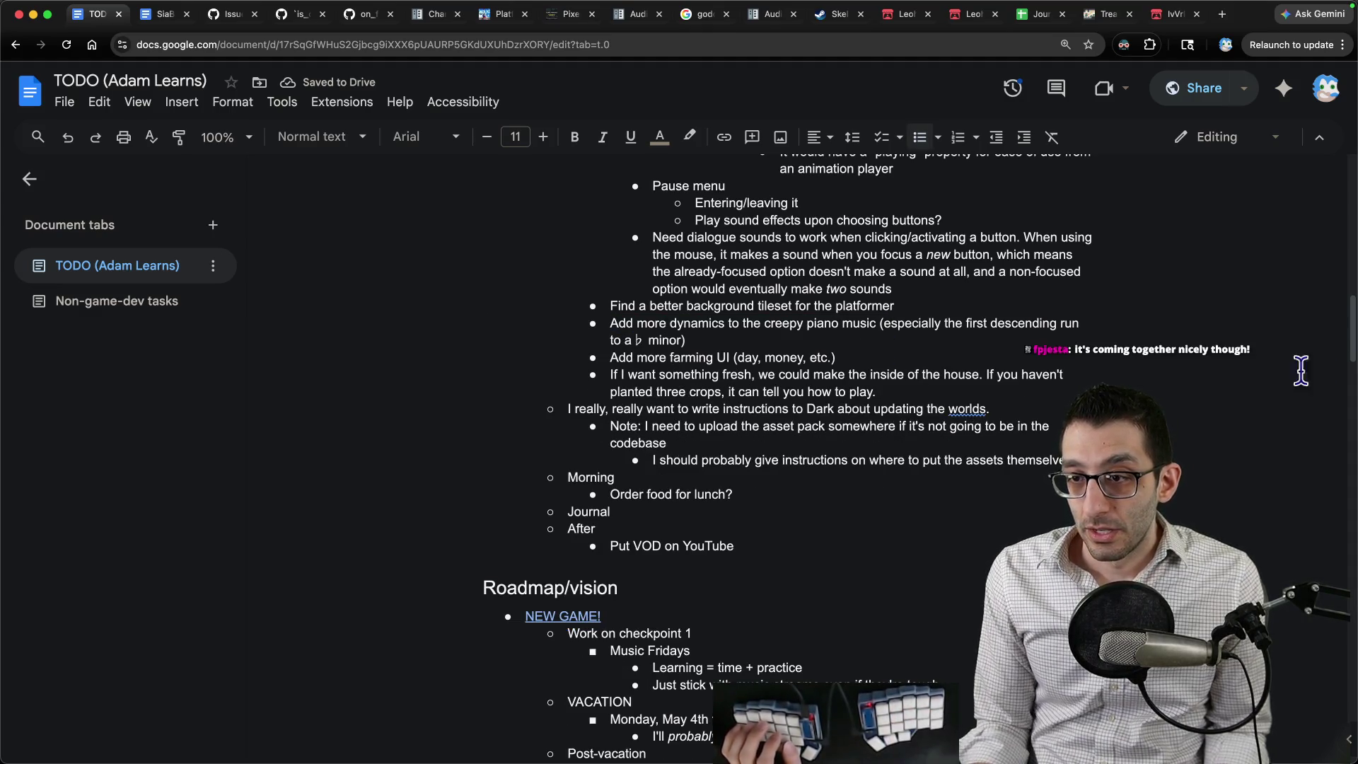
scroll(995, 406, up, 1)
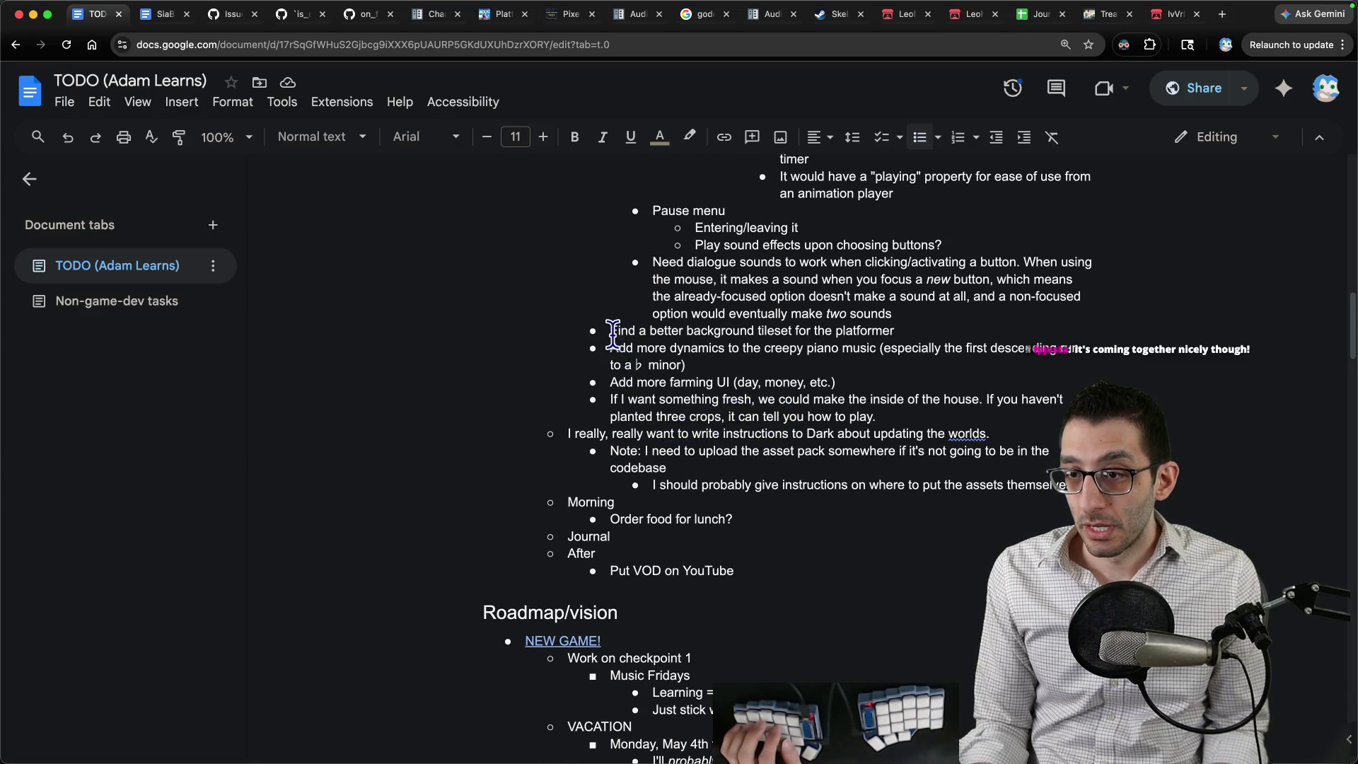
Move the background tileset and asset-instruction bullets under Friday, outdenting the tileset line.
drag(607, 334, 920, 338)
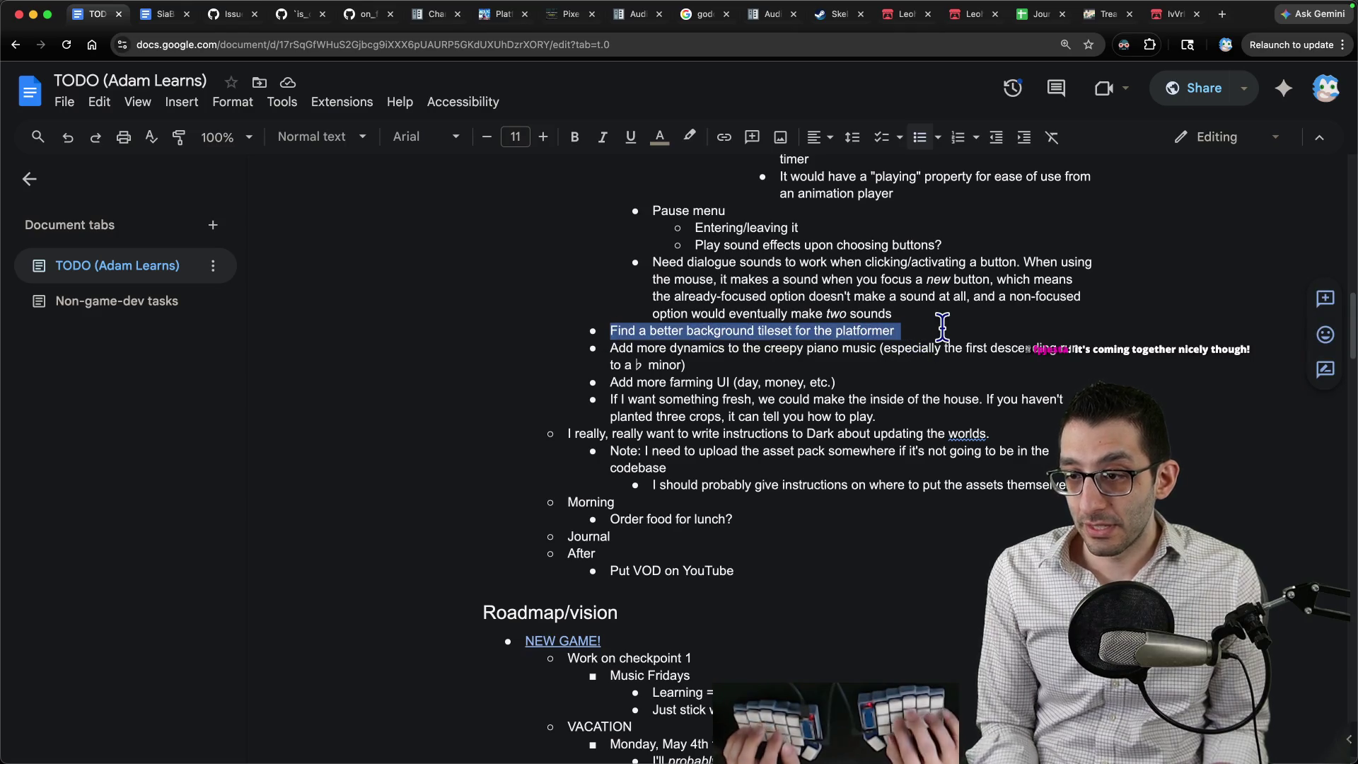
key(ctrl+shift+Down)
key(ctrl+shift+Down)
key(ctrl+shift+Down)
key(shift+Tab)
key(Down)
key(Down)
key(Down)
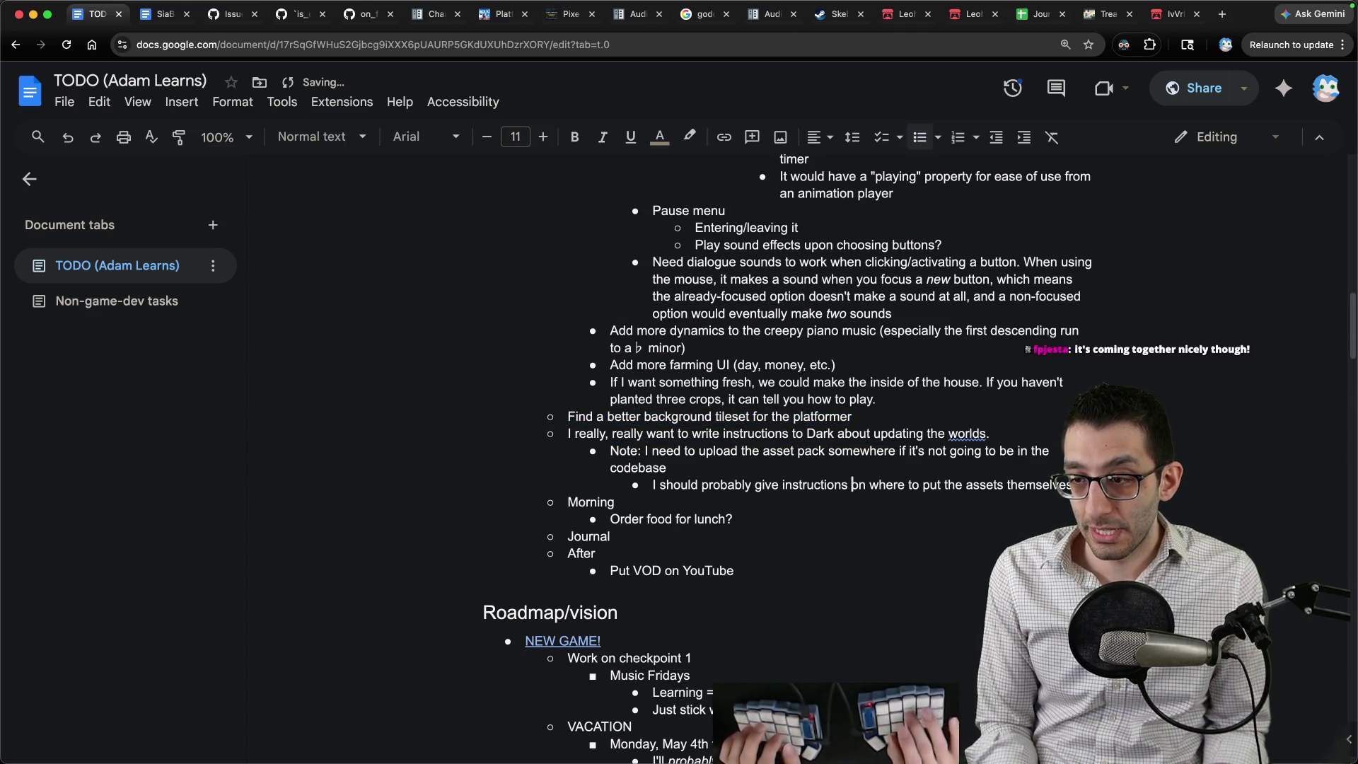
key(End)
key(shift+Up)
key(shift+Up)
key(shift+Up)
key(shift+Home)
key(ctrl+shift+Up)
key(ctrl+shift+Up)
key(ctrl+shift+Up)
key(ctrl+shift+Up)
key(ctrl+shift+Up)
key(ctrl+shift+Up)
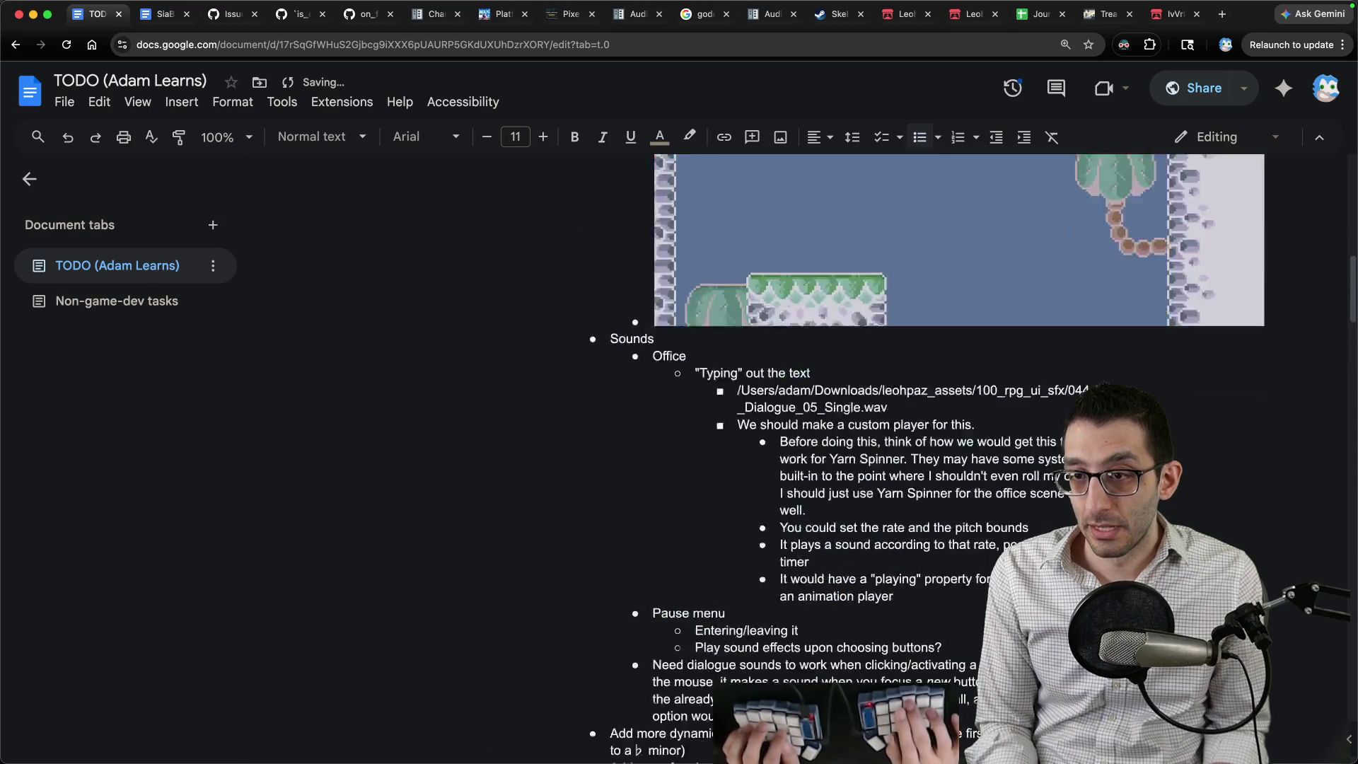
key(ctrl+shift+Down)
key(ctrl+shift+Down)
key(ctrl+shift+Down)
key(ctrl+shift+Down)
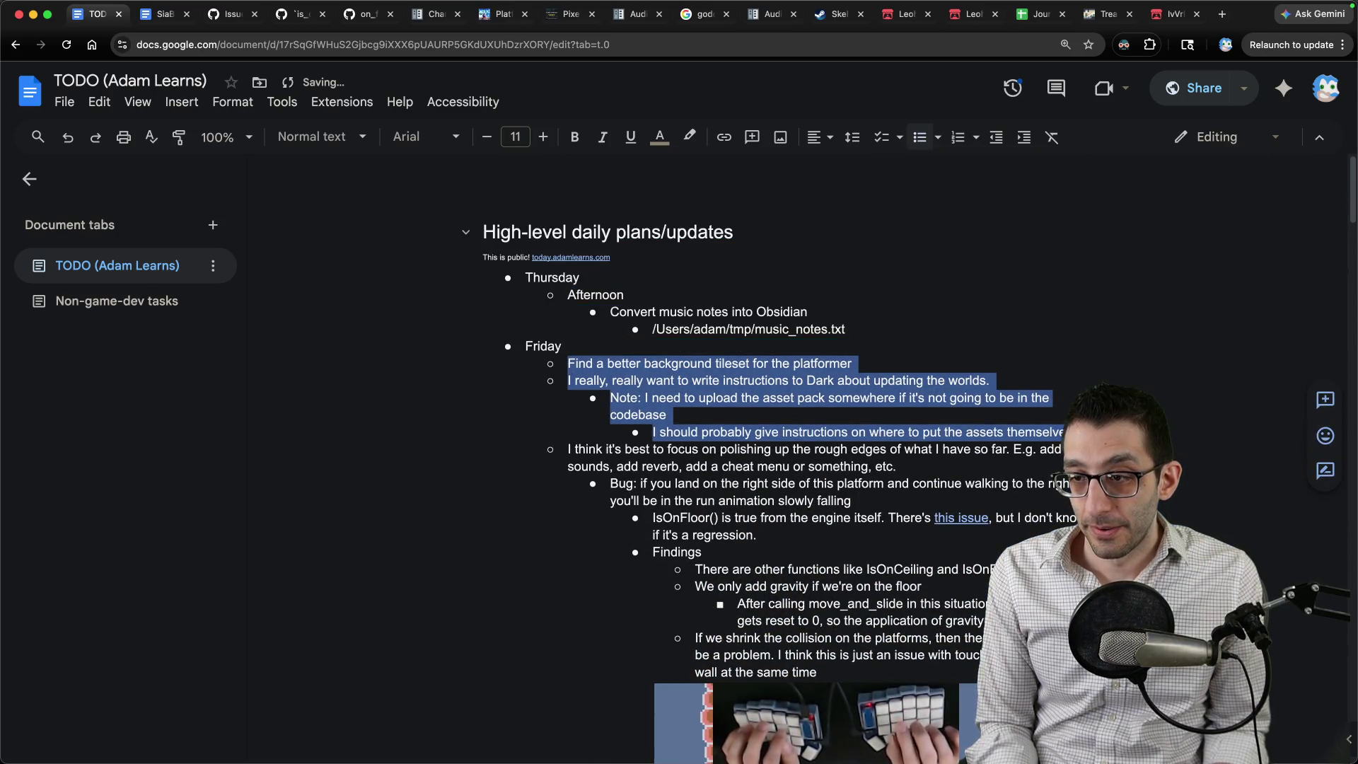
Select the piano music dynamics task further down the list.
scroll(878, 375, down, 15)
scroll(877, 373, down, 2)
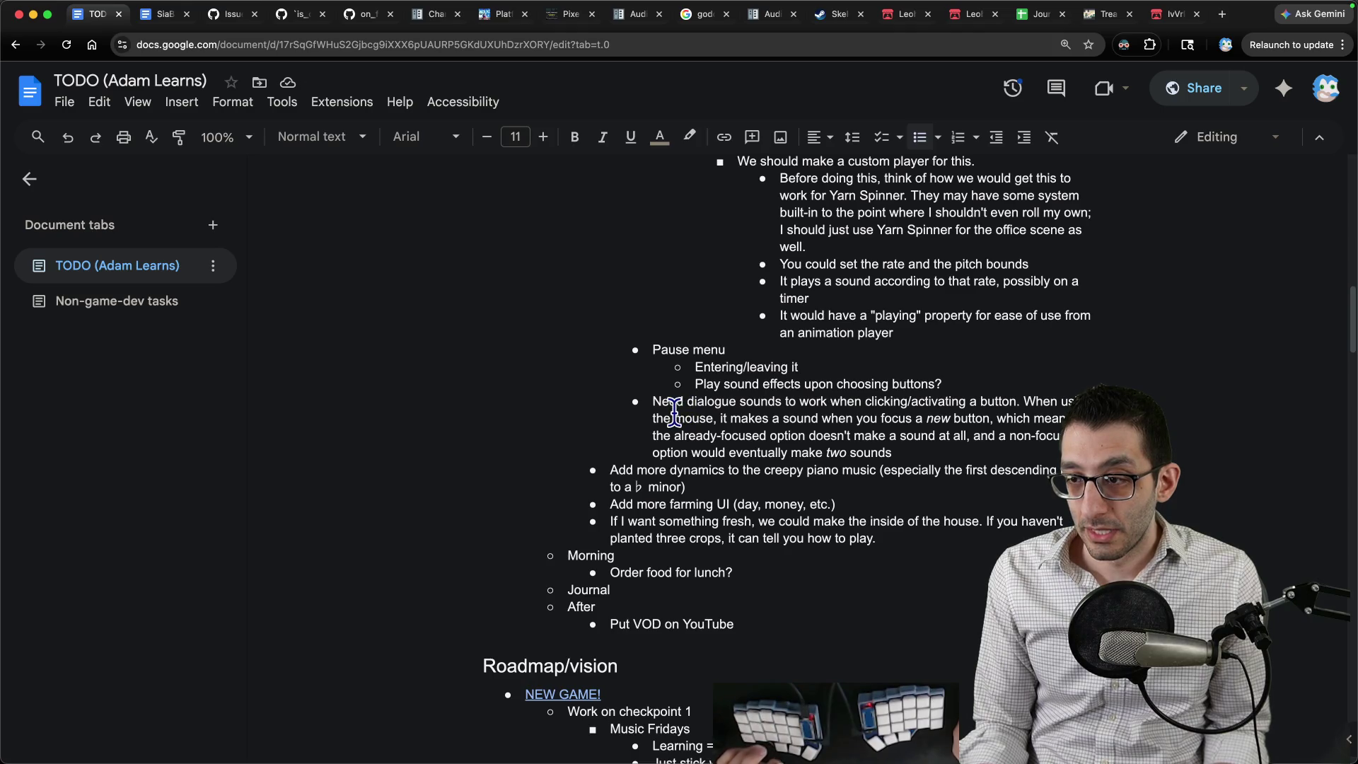
triple_click(610, 473)
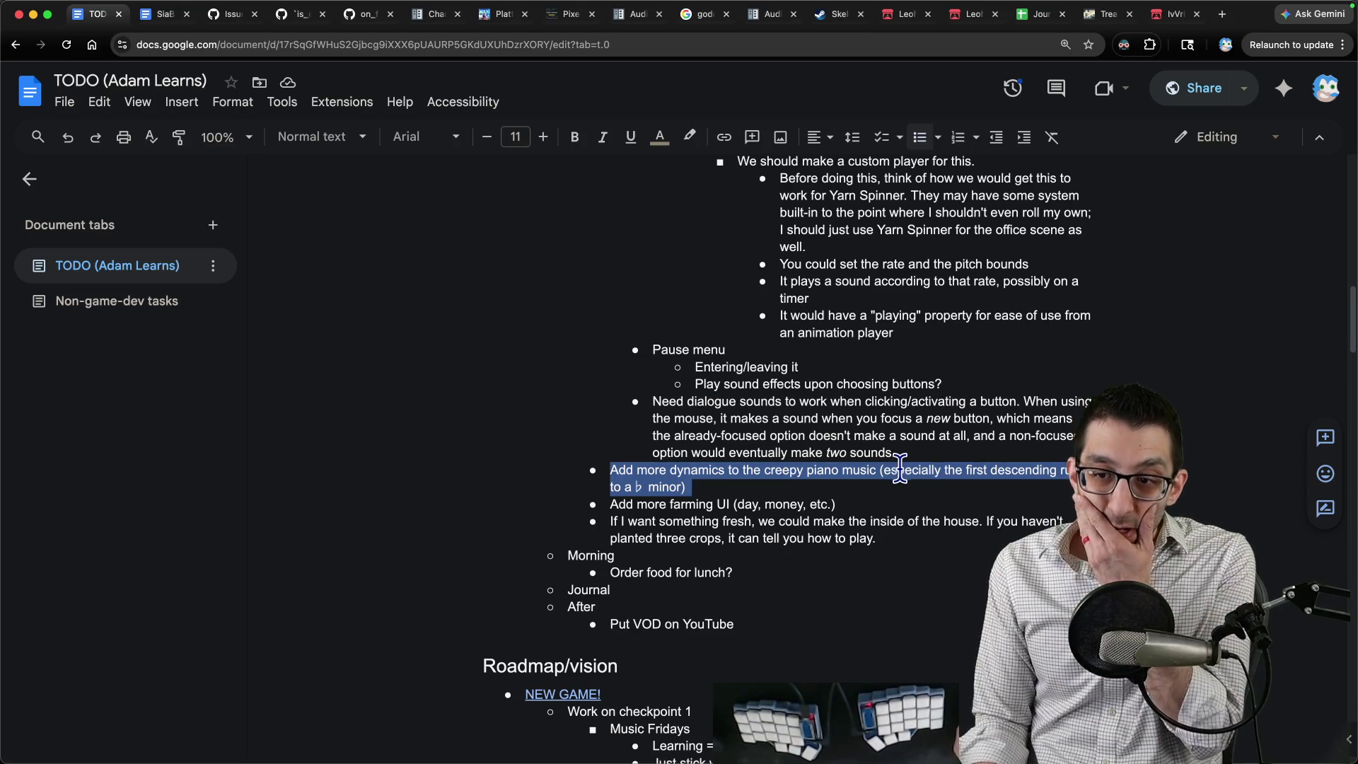
click(804, 743)
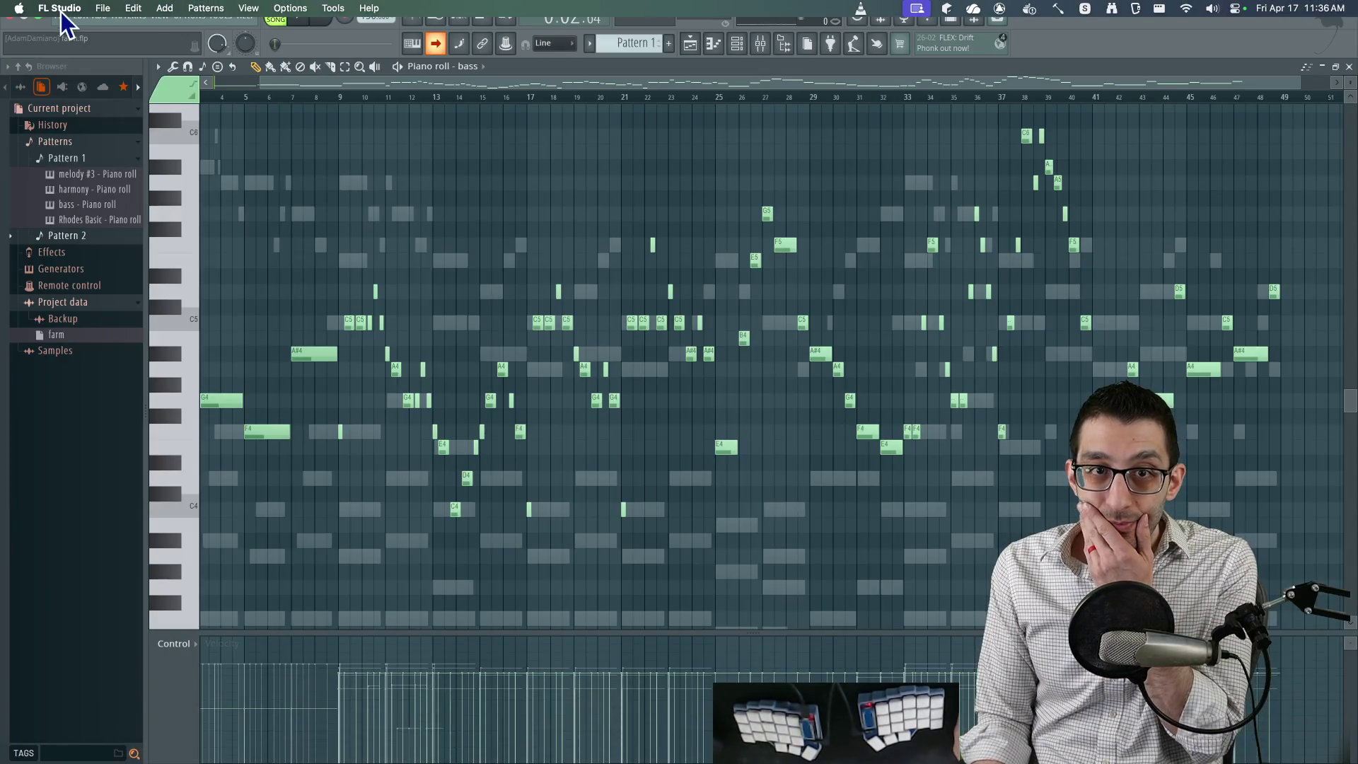
Pick ArchitectRealmCreepy from recent projects, cancel the farm.flp save prompt, and view the undo history.
click(103, 8)
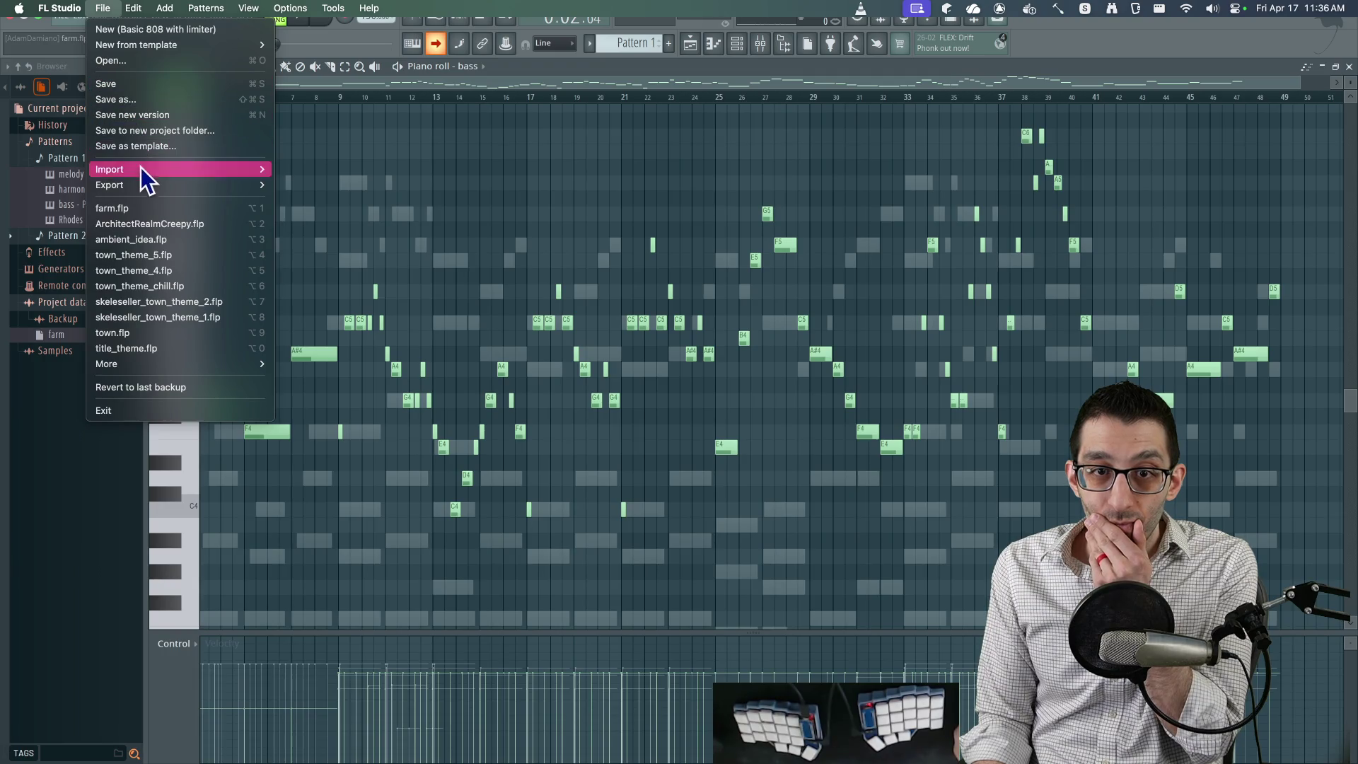
click(160, 228)
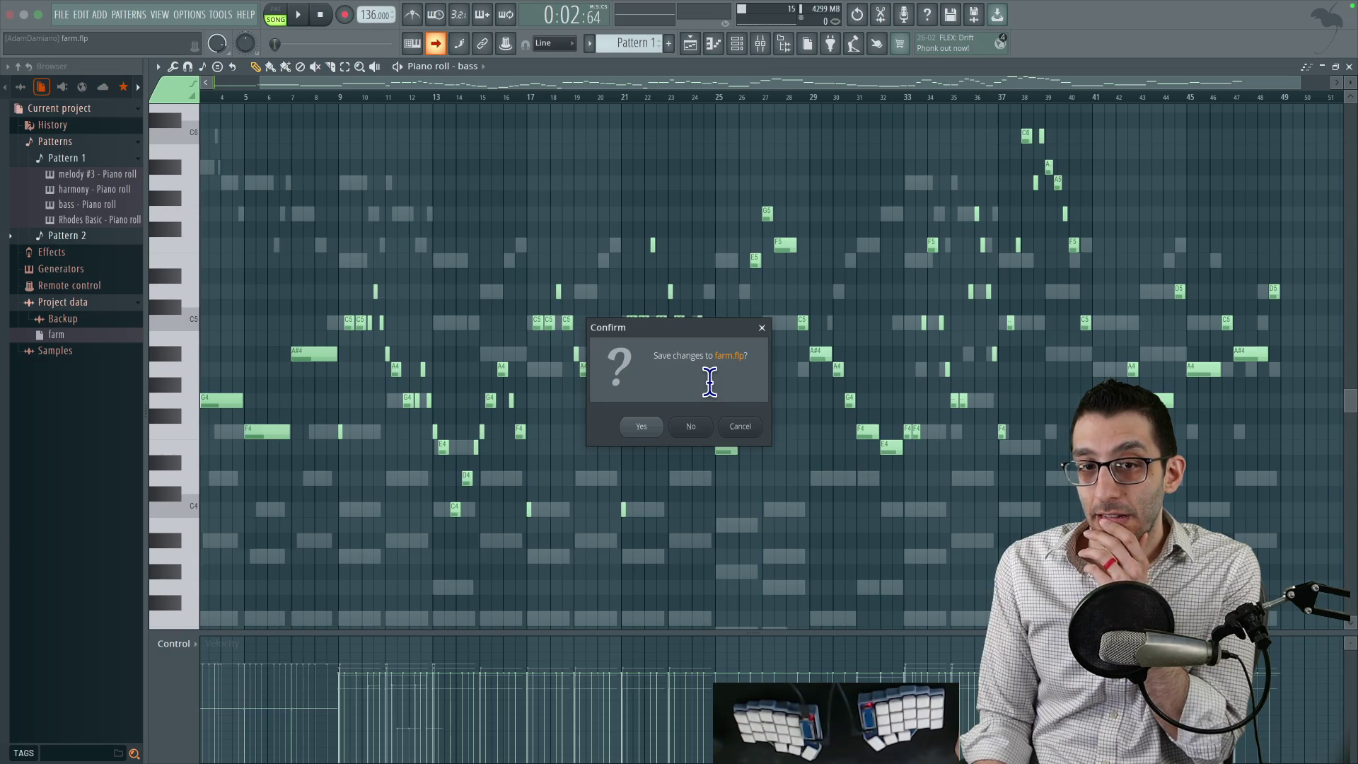
click(742, 425)
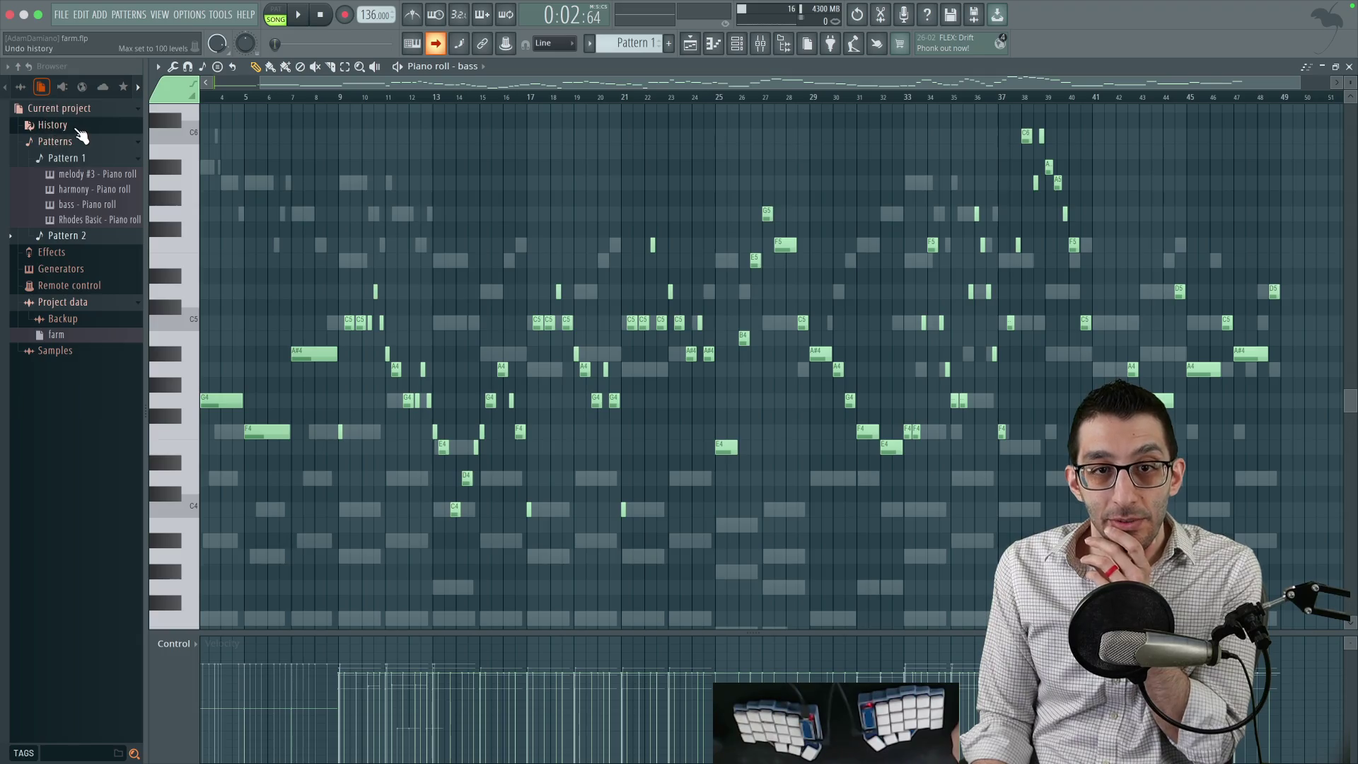
click(78, 127)
scroll(106, 155, down, 3)
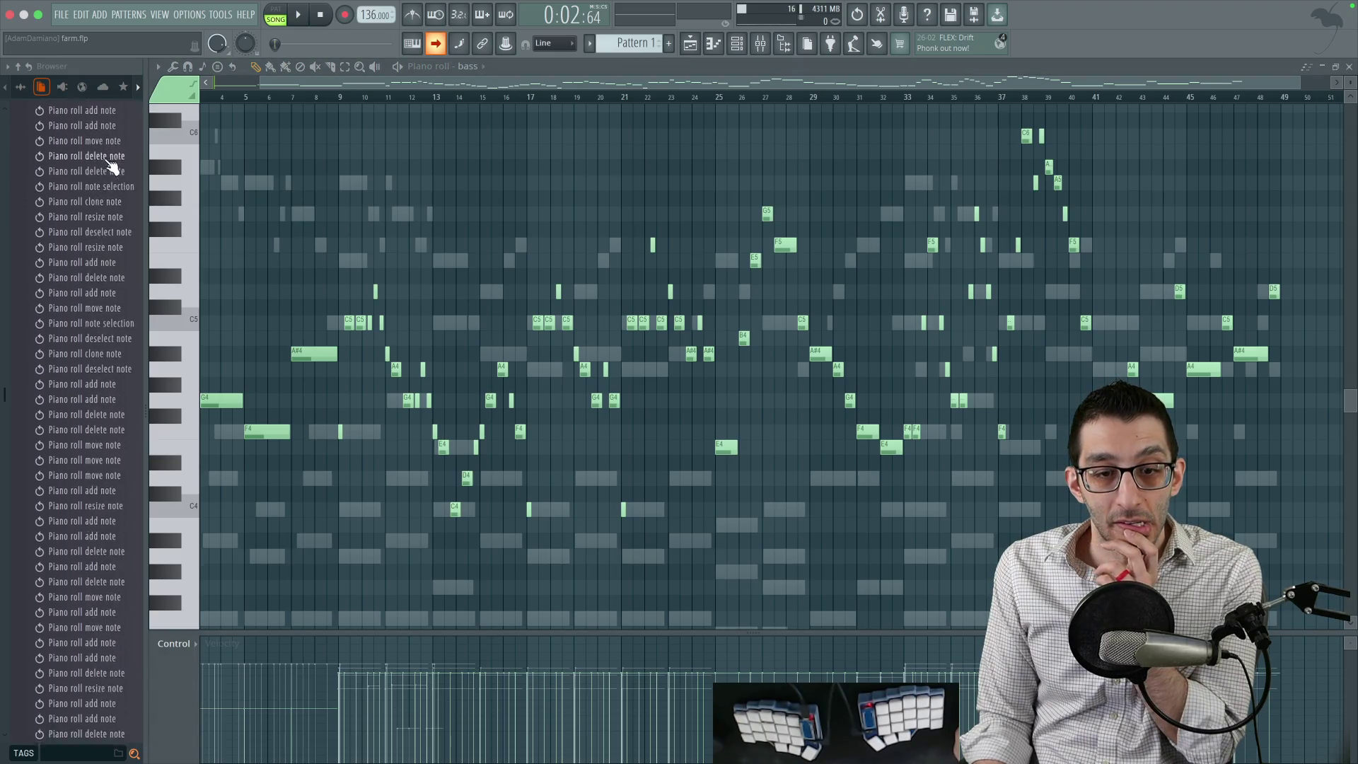
scroll(113, 178, up, 3)
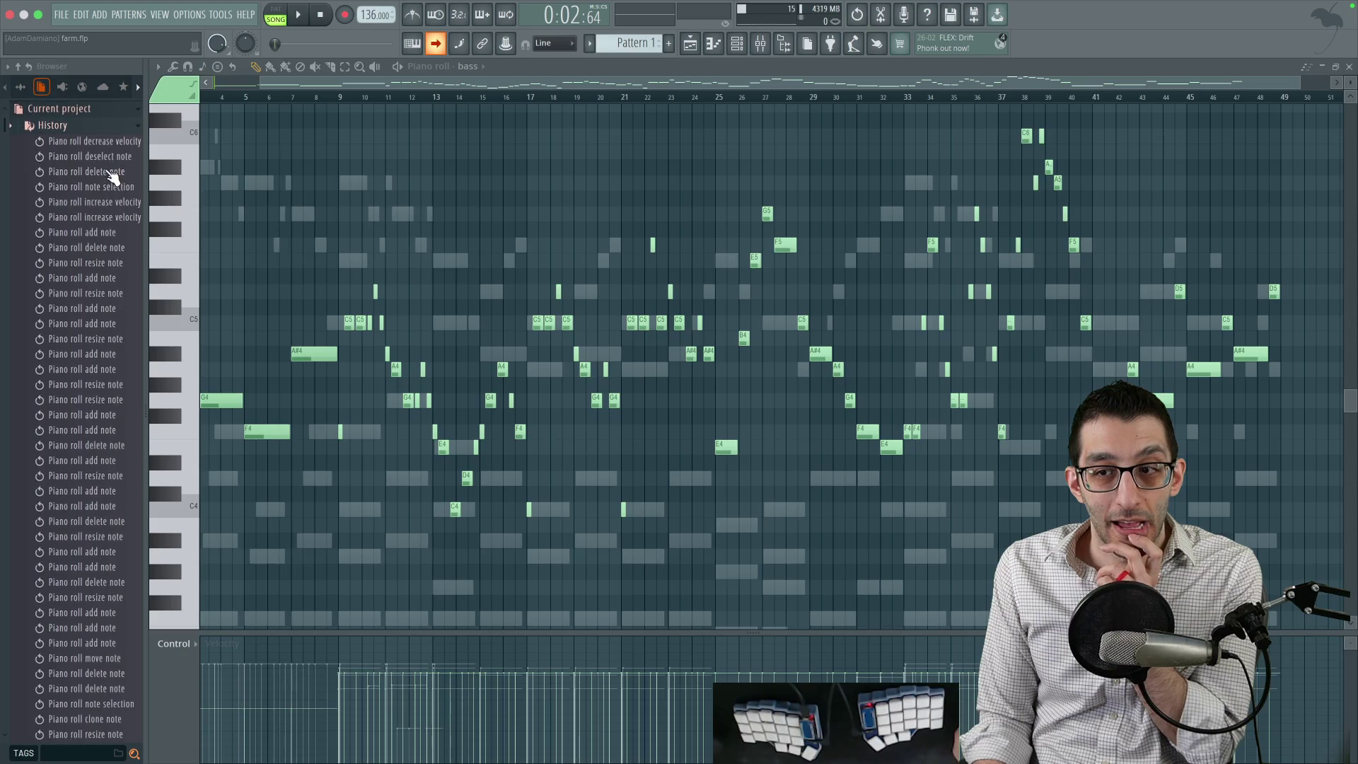
Save the farm project, then go back to the recent projects list for ArchitectRealmCreepy.
click(62, 14)
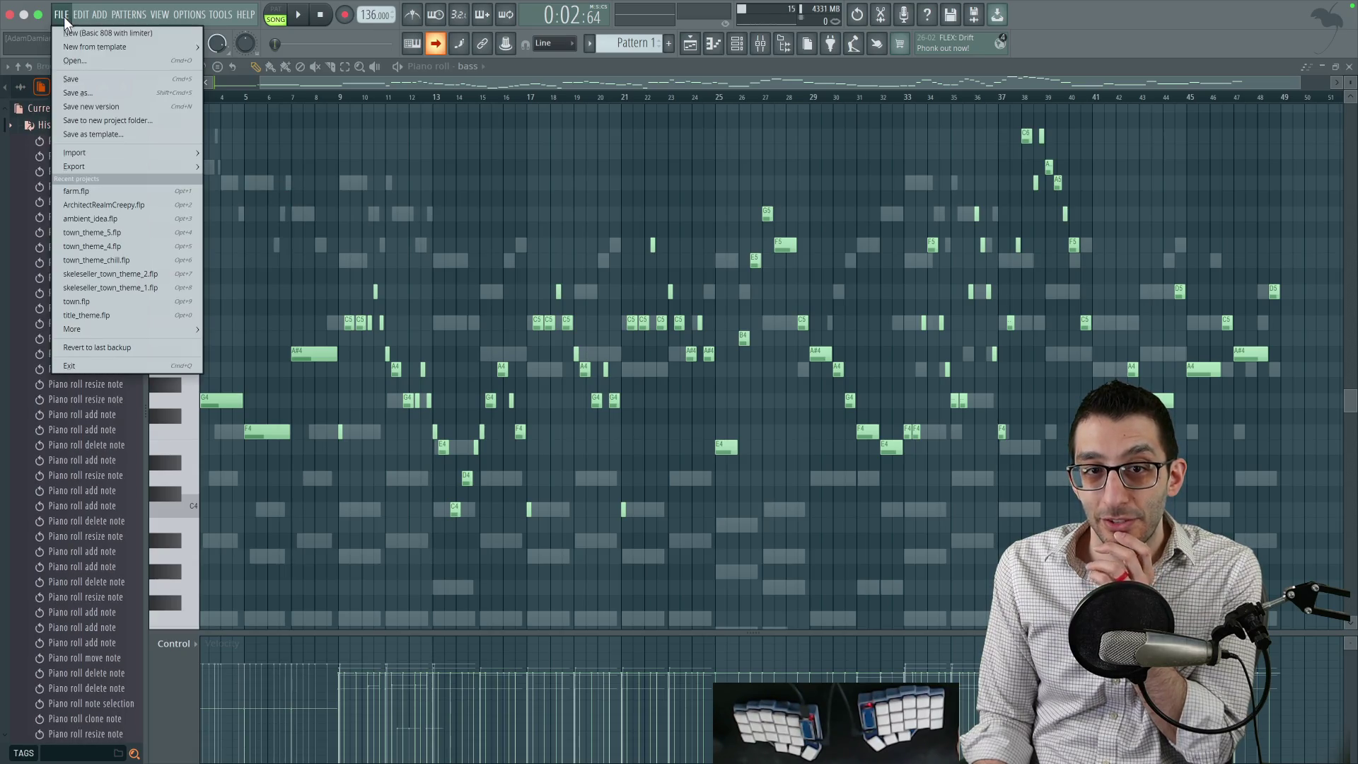
click(81, 75)
click(61, 14)
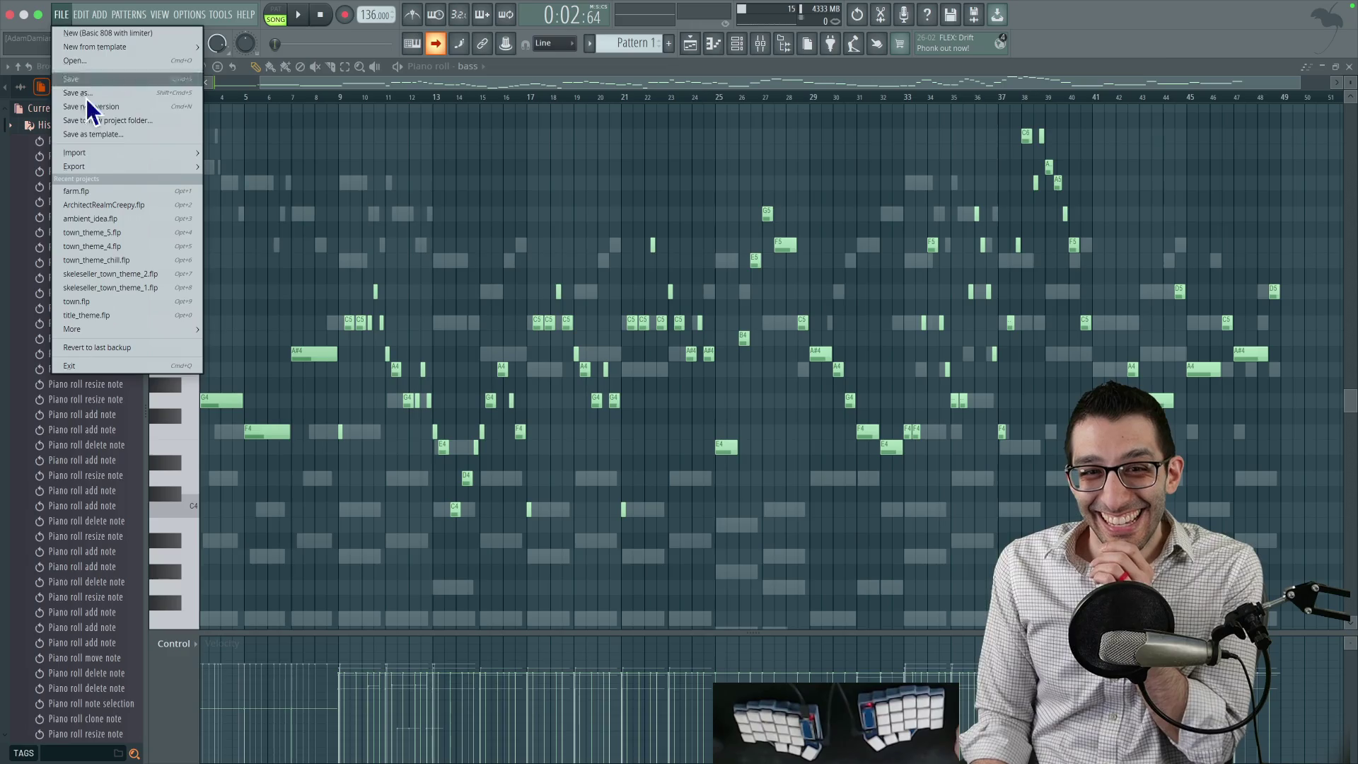
mouse_move(104, 167)
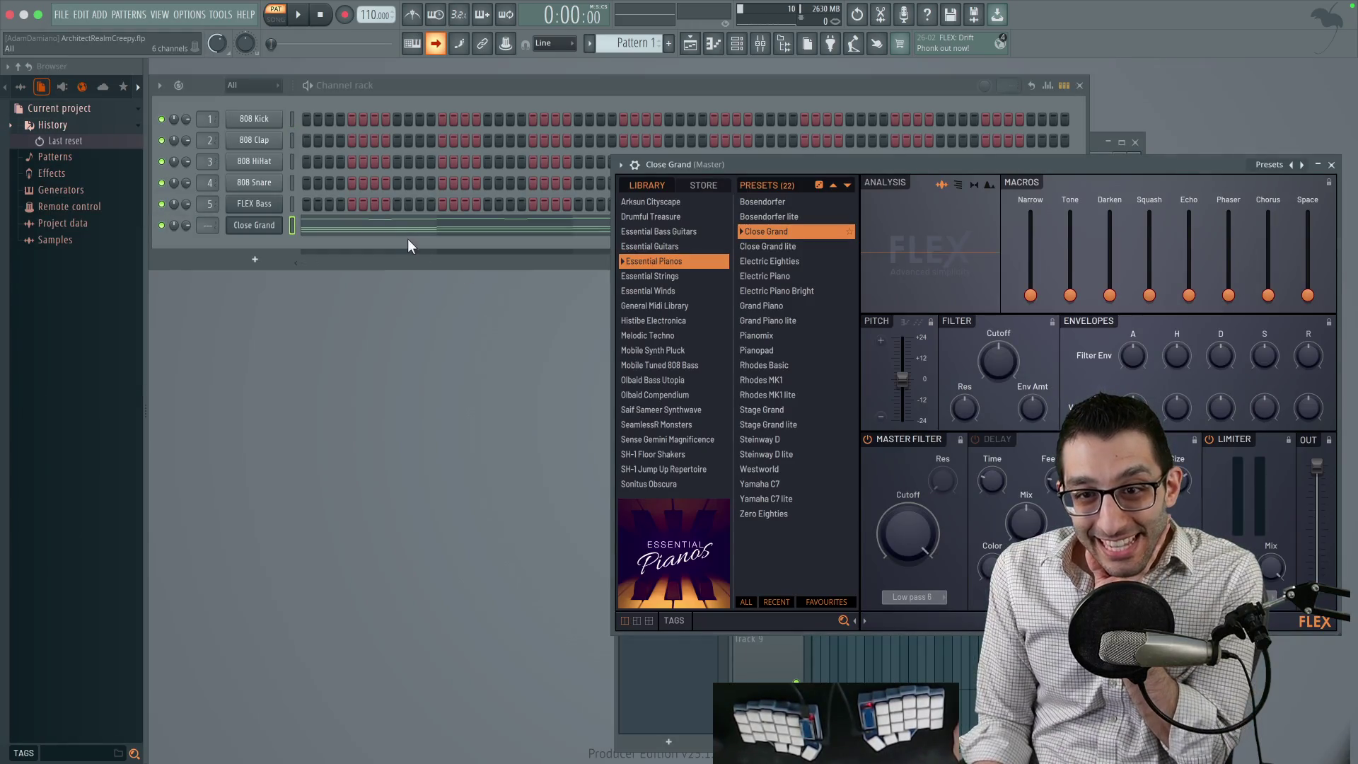
Open the Close Grand piano roll and play the piano part.
click(409, 227)
scroll(511, 412, up, 1)
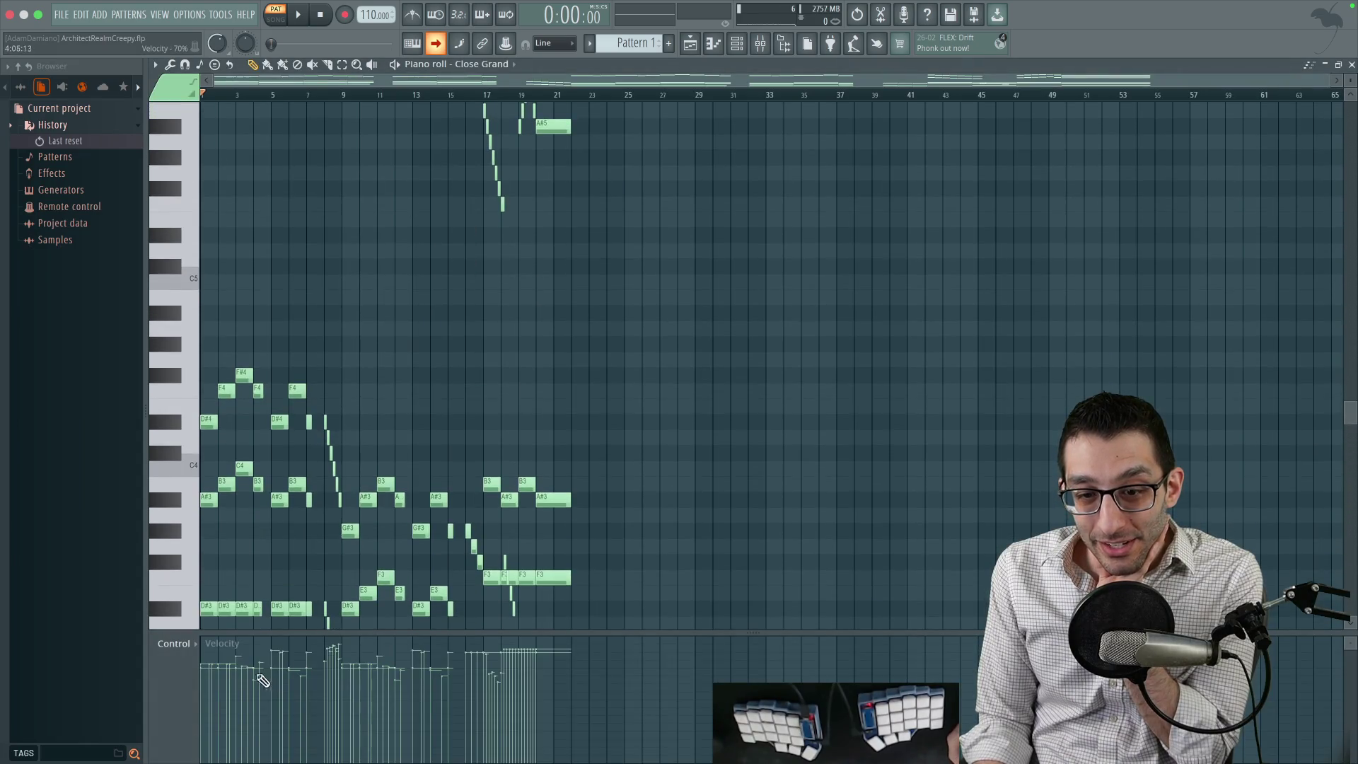
key(space)
scroll(382, 283, down, 10)
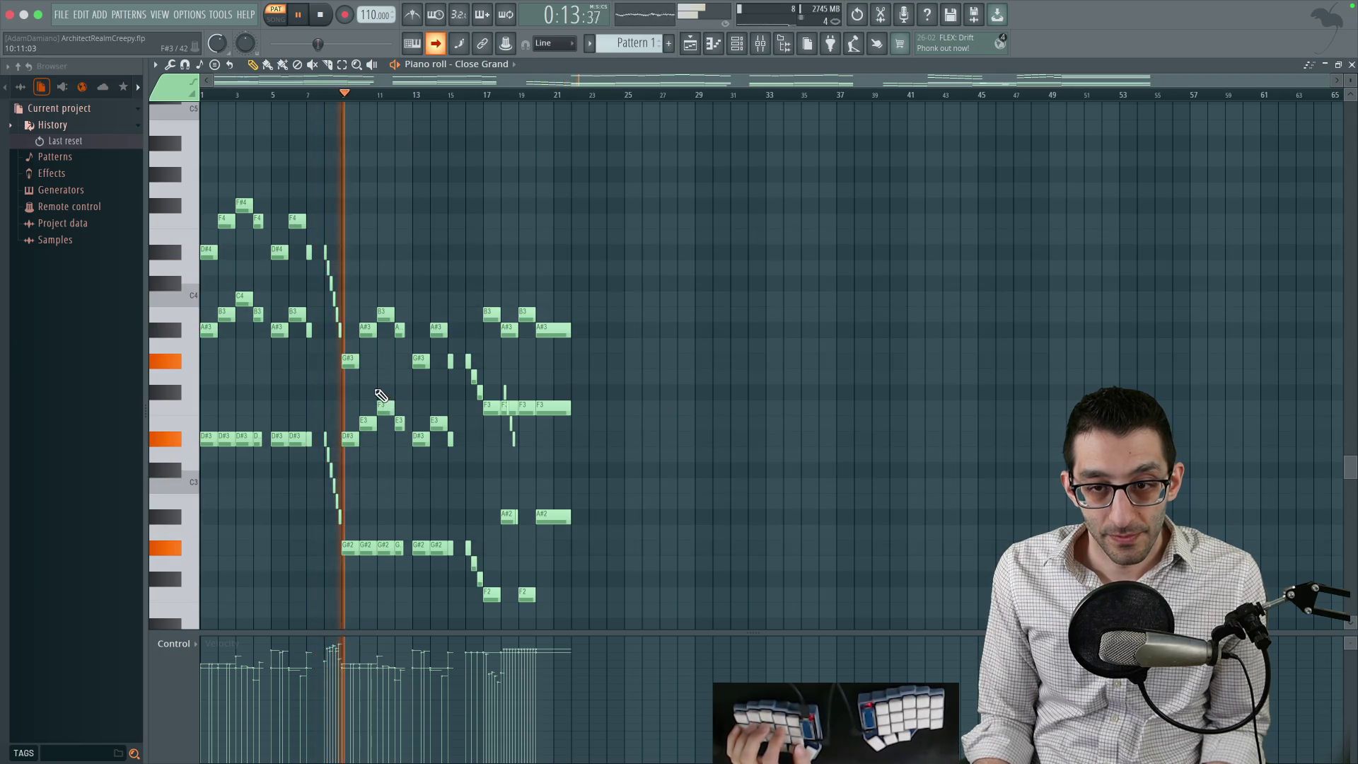
key(space)
Select the notes starting at bar 9, raise their velocity, and replay from bar 8.
drag(349, 341, 352, 433)
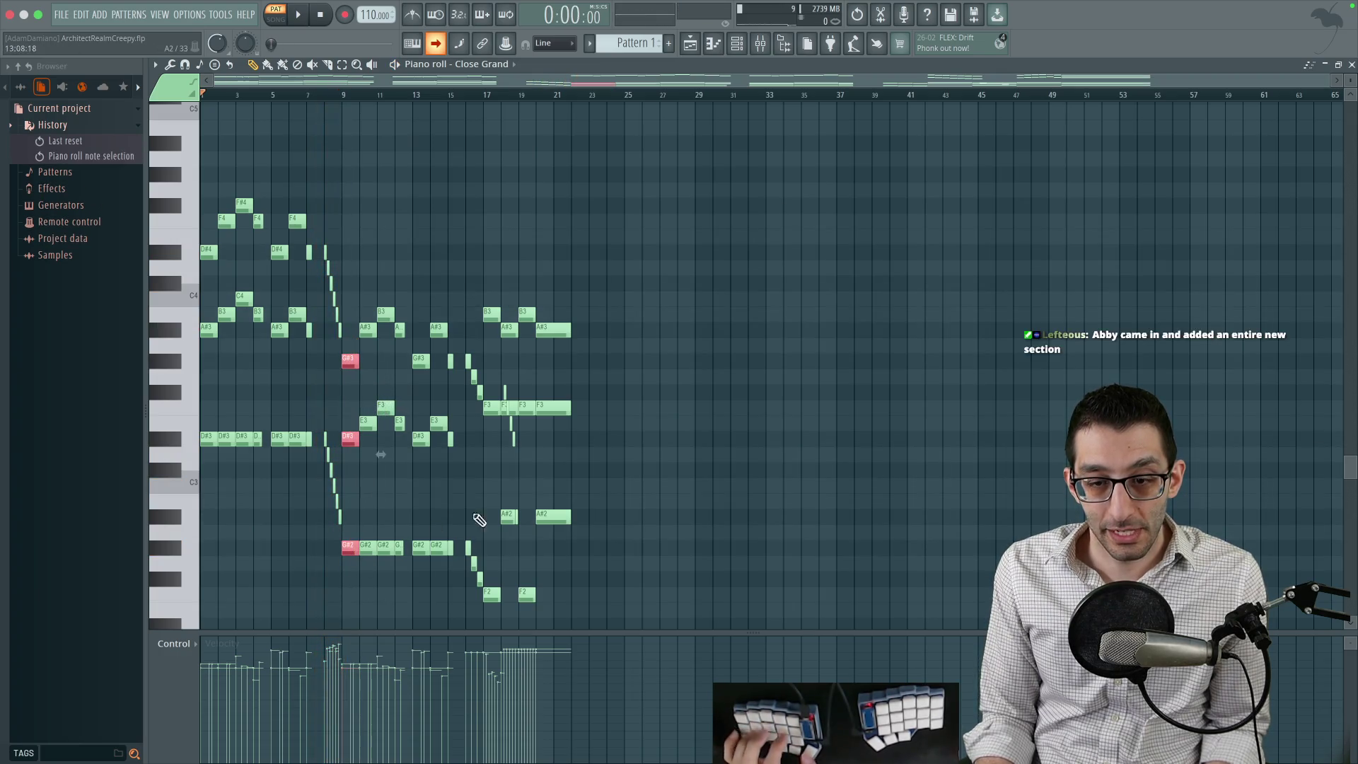
scroll(511, 510, up, 2)
key(space)
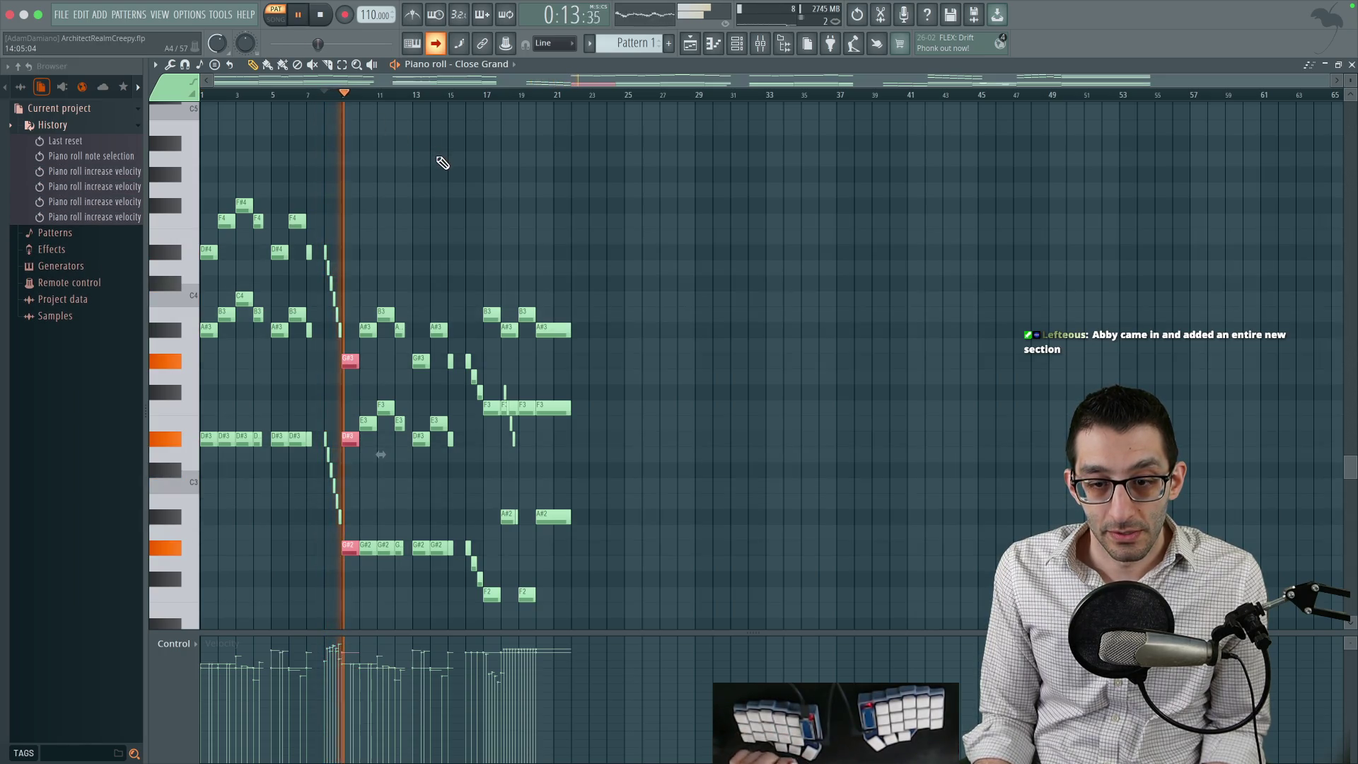
scroll(410, 208, up, 2)
click(325, 98)
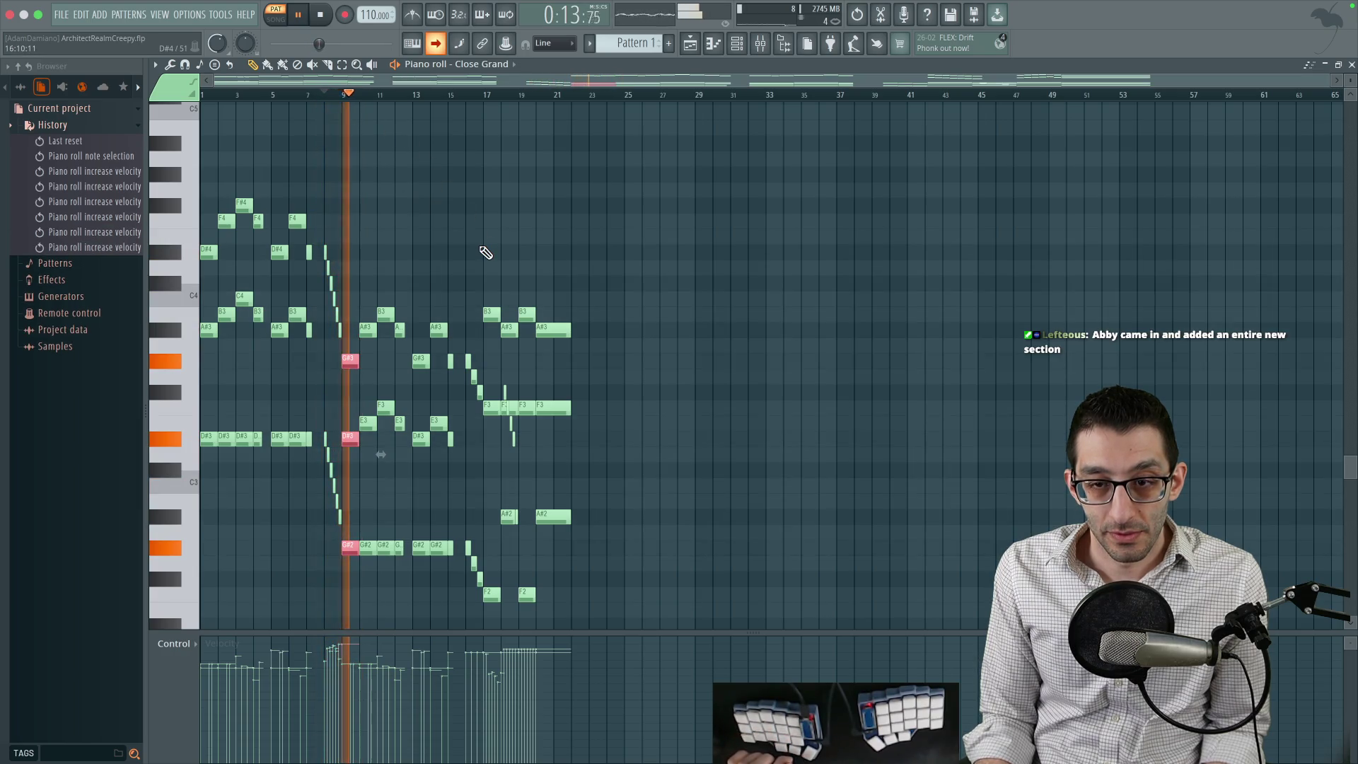
key(space)
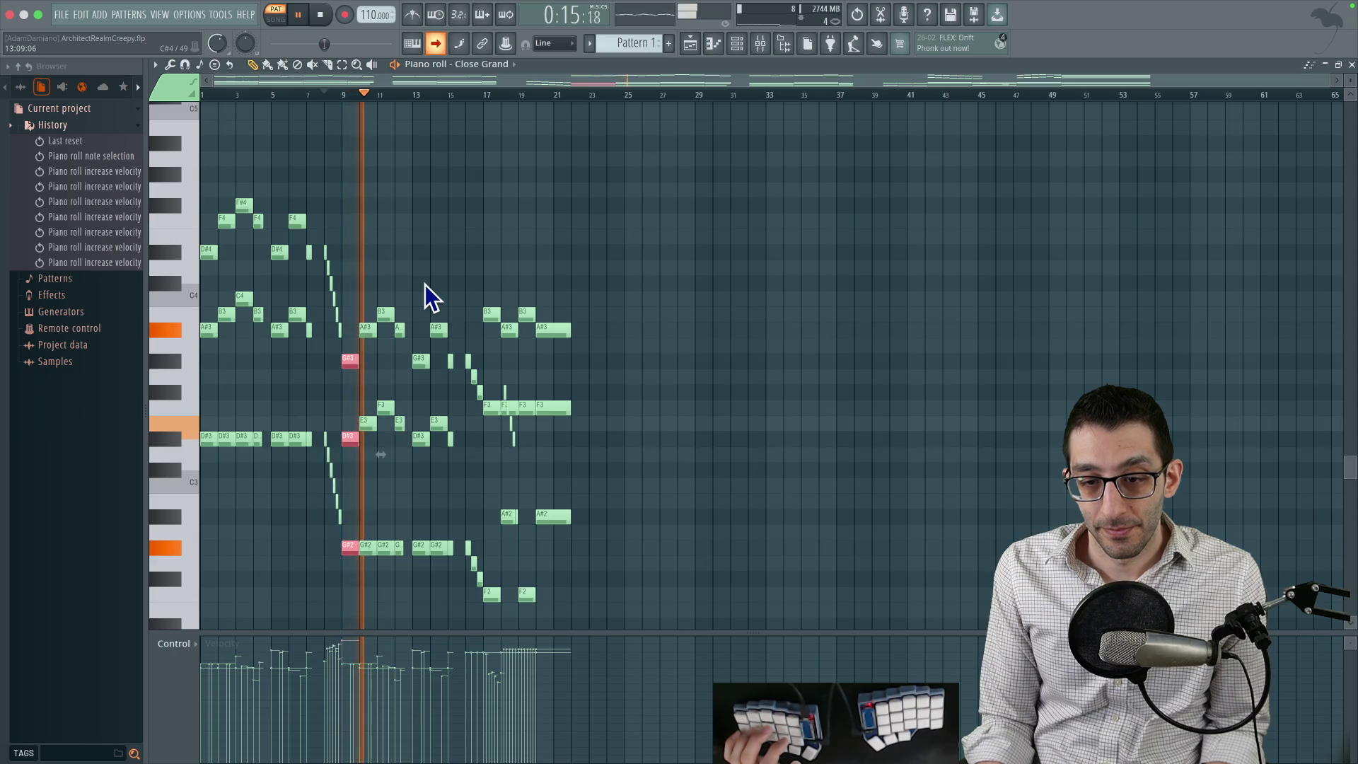
key(space)
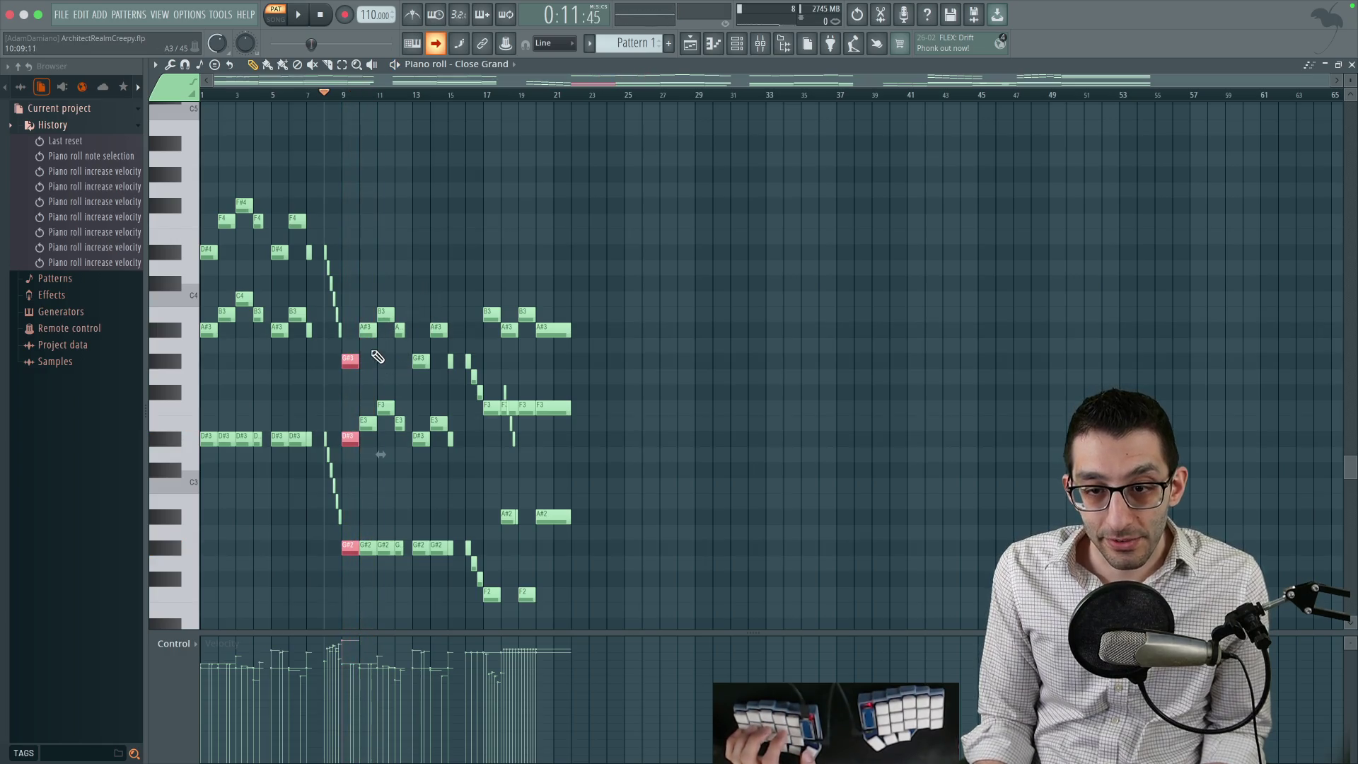
Select the A#3 note near bar 9 and play the melody back from bar 9.
click(371, 327)
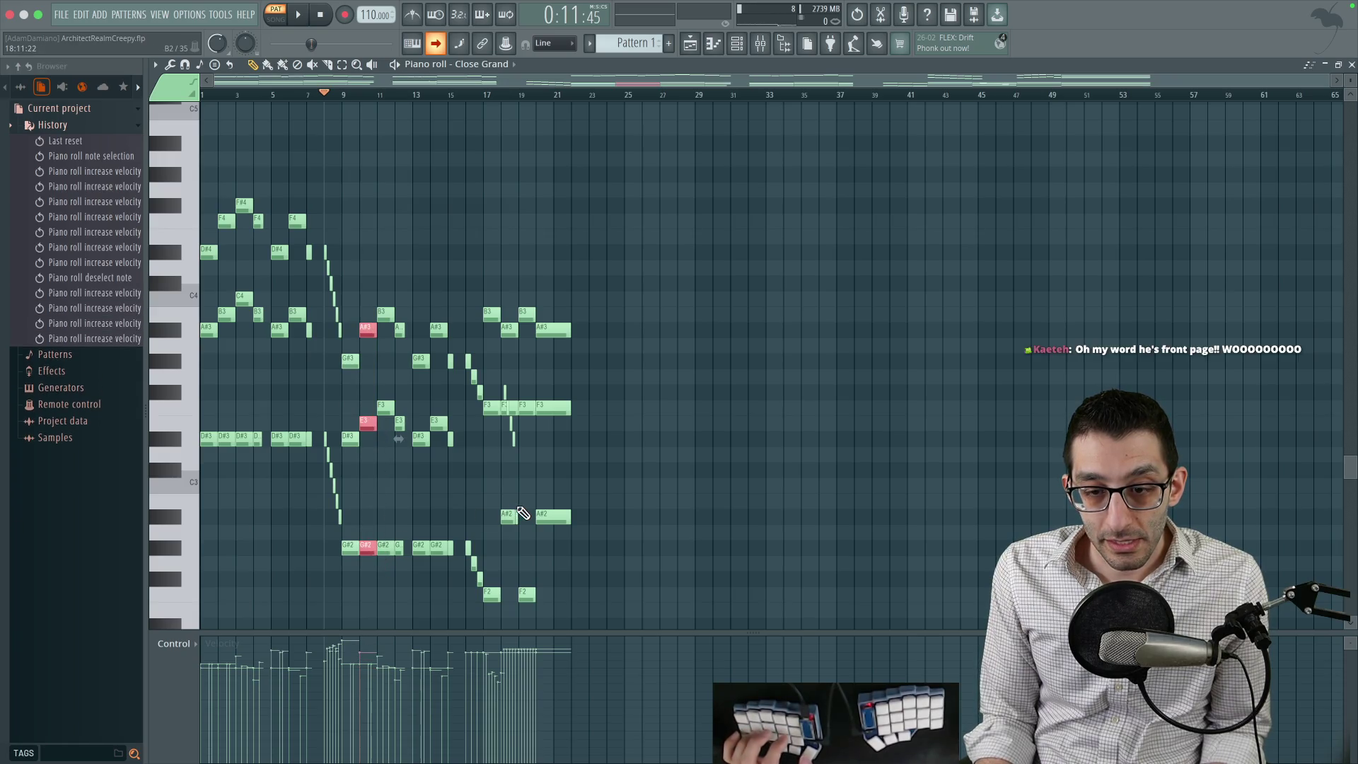
click(344, 95)
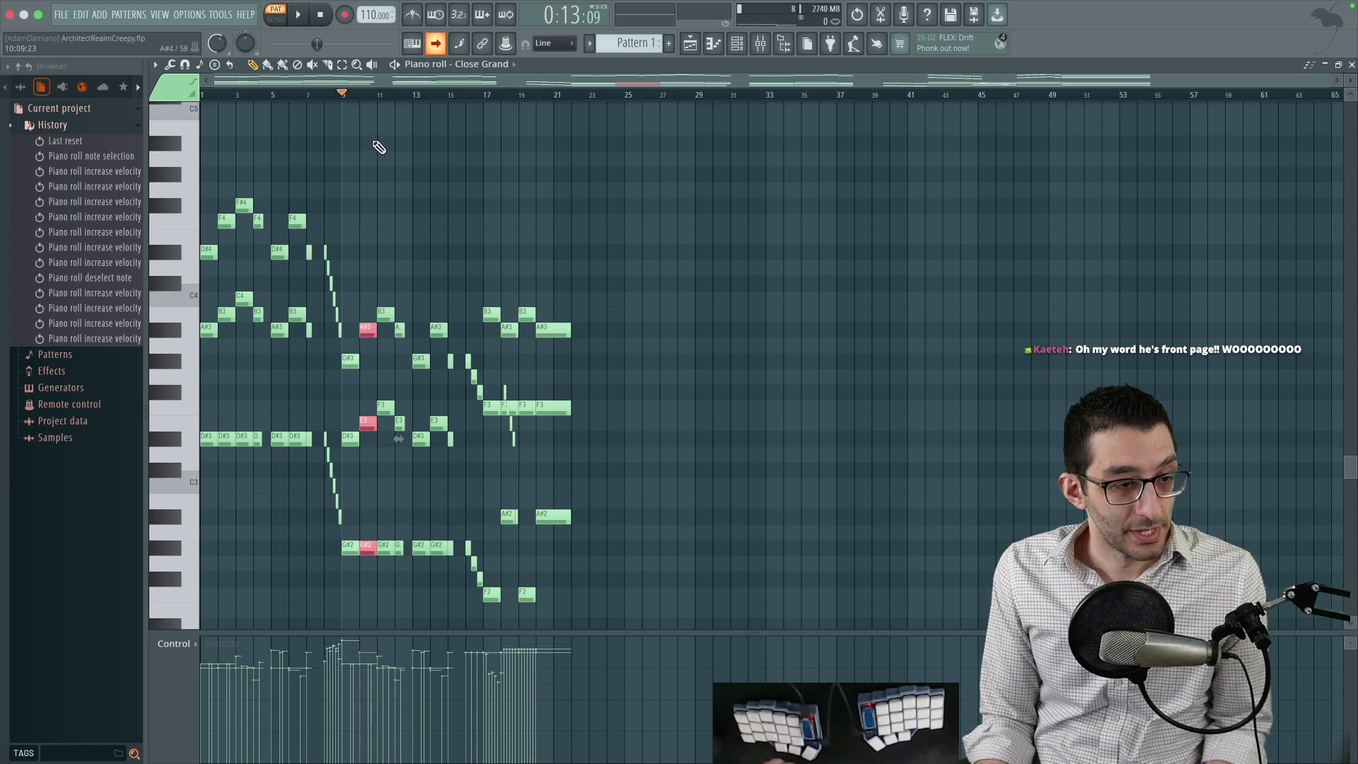
key(space)
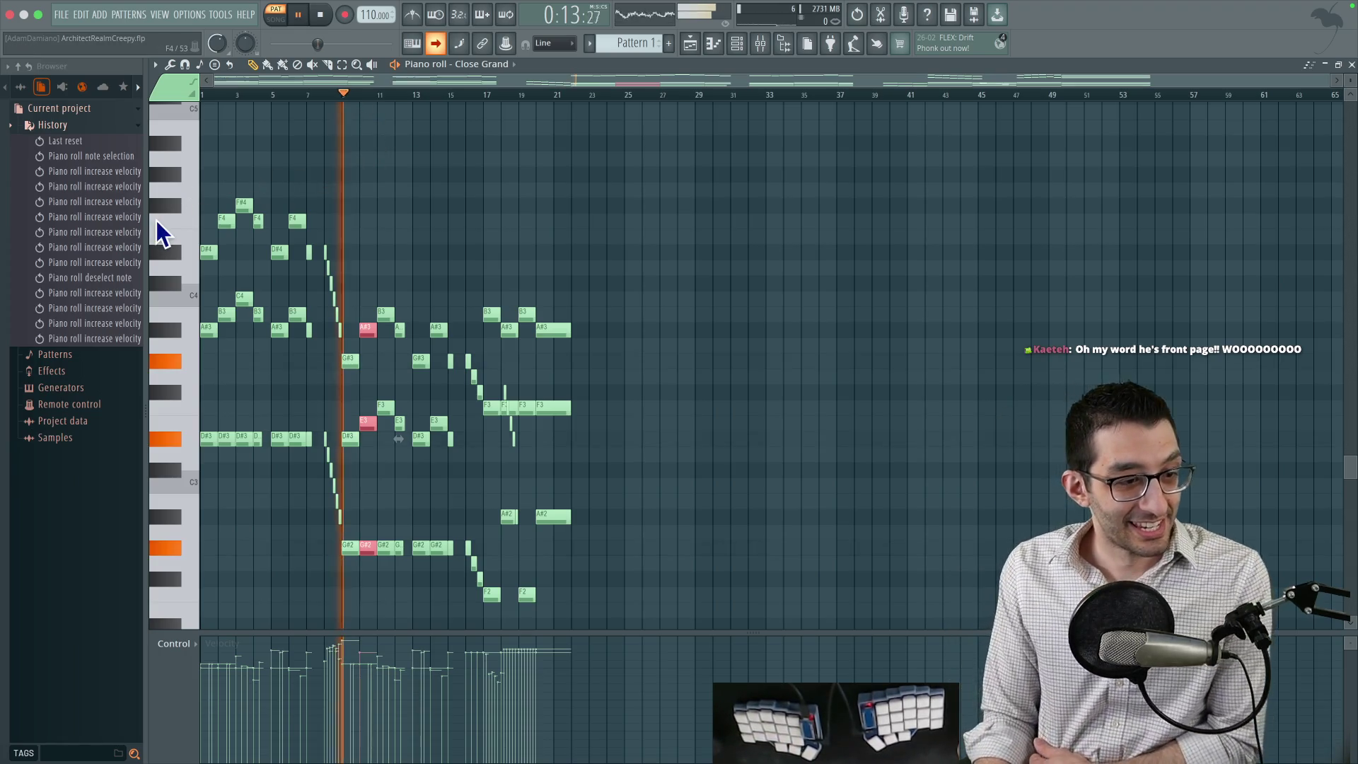
mouse_move(609, 308)
mouse_down()
mouse_move(591, 382)
mouse_move(625, 559)
mouse_move(652, 261)
mouse_move(668, 285)
mouse_up()
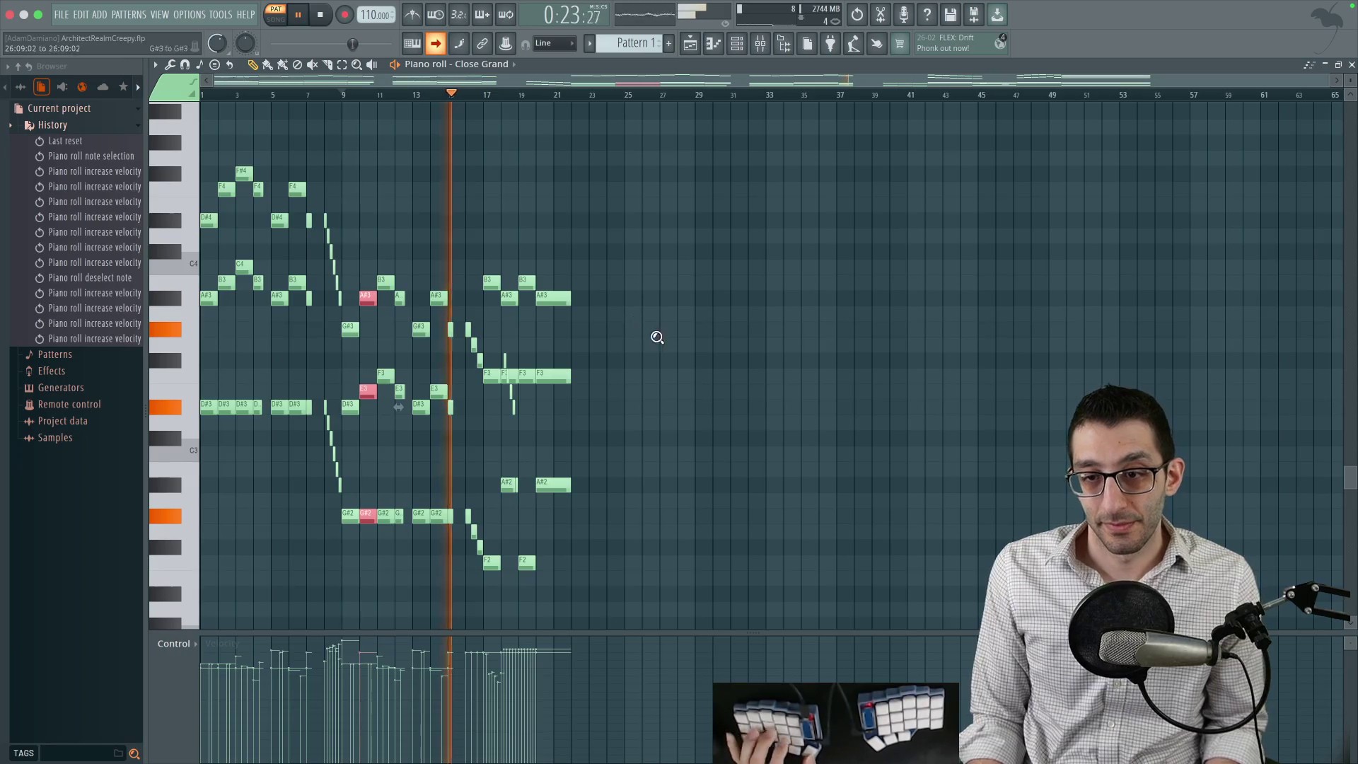
scroll(651, 325, up, 3)
mouse_move(696, 278)
mouse_down()
mouse_move(631, 267)
mouse_move(500, 294)
mouse_move(397, 291)
mouse_up()
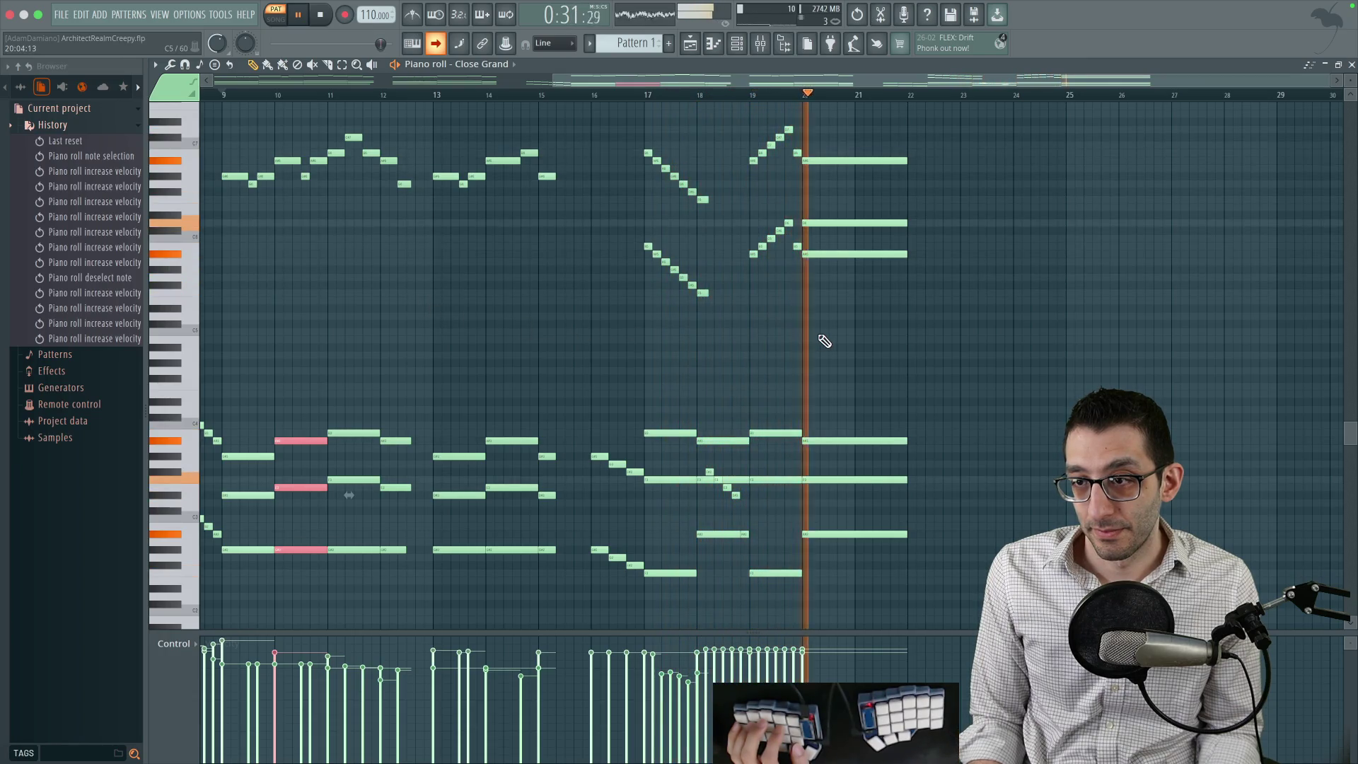
key(space)
scroll(796, 296, up, 4)
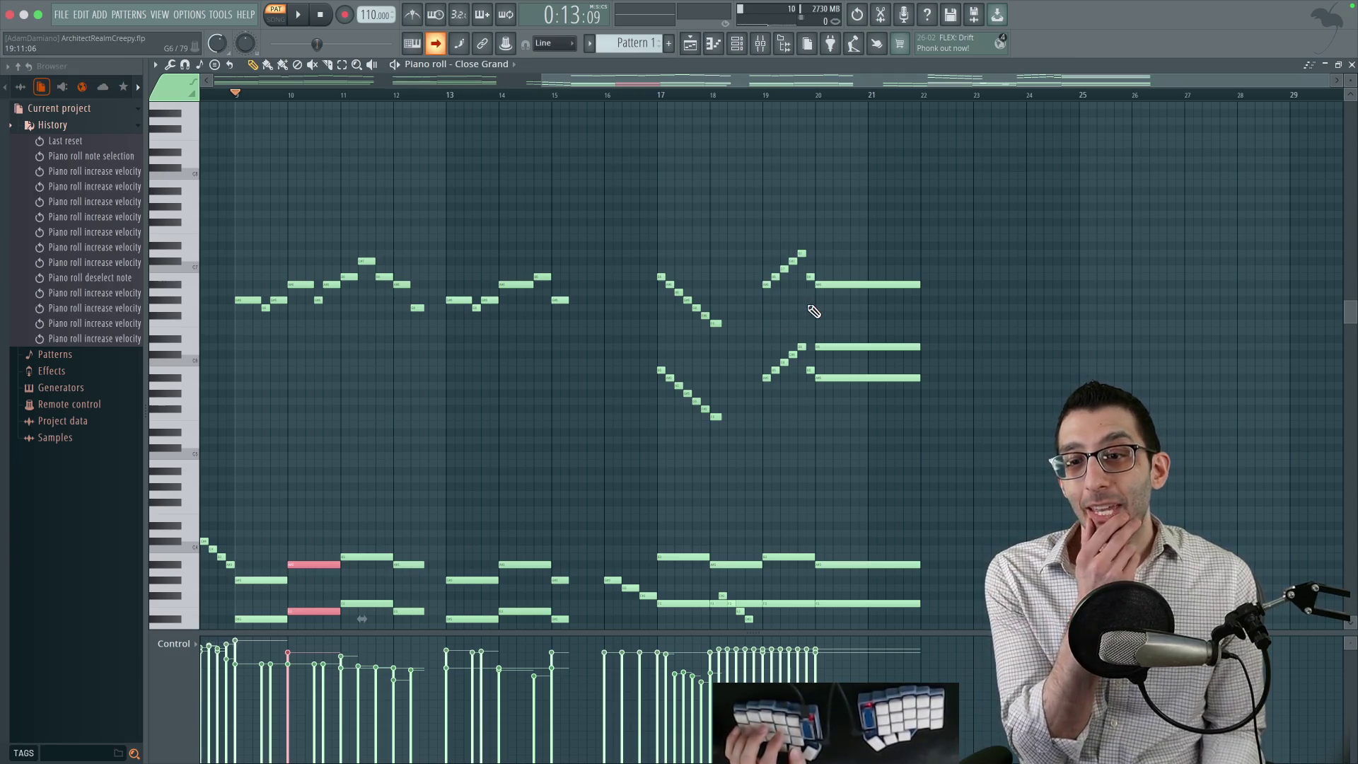
click(61, 14)
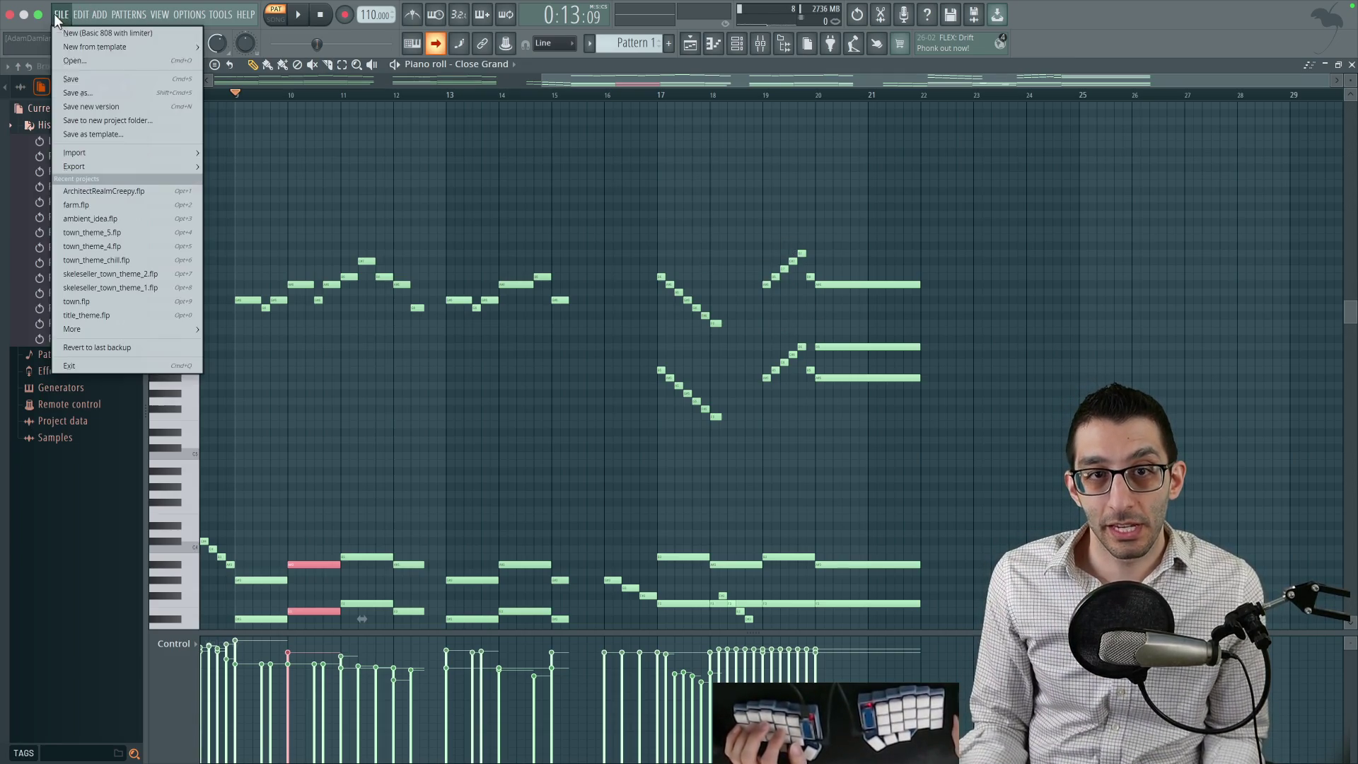
Save the FL Studio project and locate ArchitectRealmCreepy.wav in Finder's Platformer music folder.
click(77, 81)
key(super+Tab)
key(super+Up)
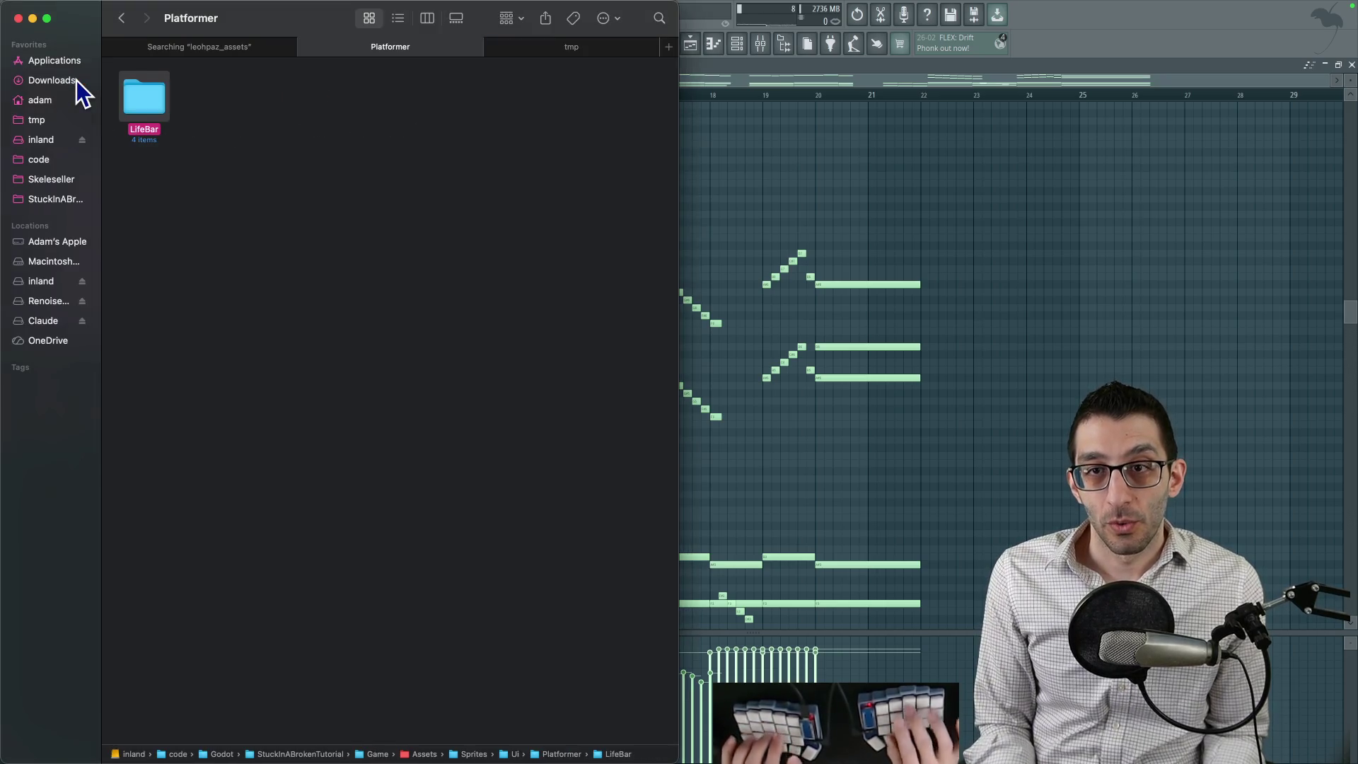
key(super+Up)
key(super+Up)
key(super+Up)
key(Left)
key(Left)
key(Left)
key(super+Down)
key(Right)
key(super+Down)
key(Right)
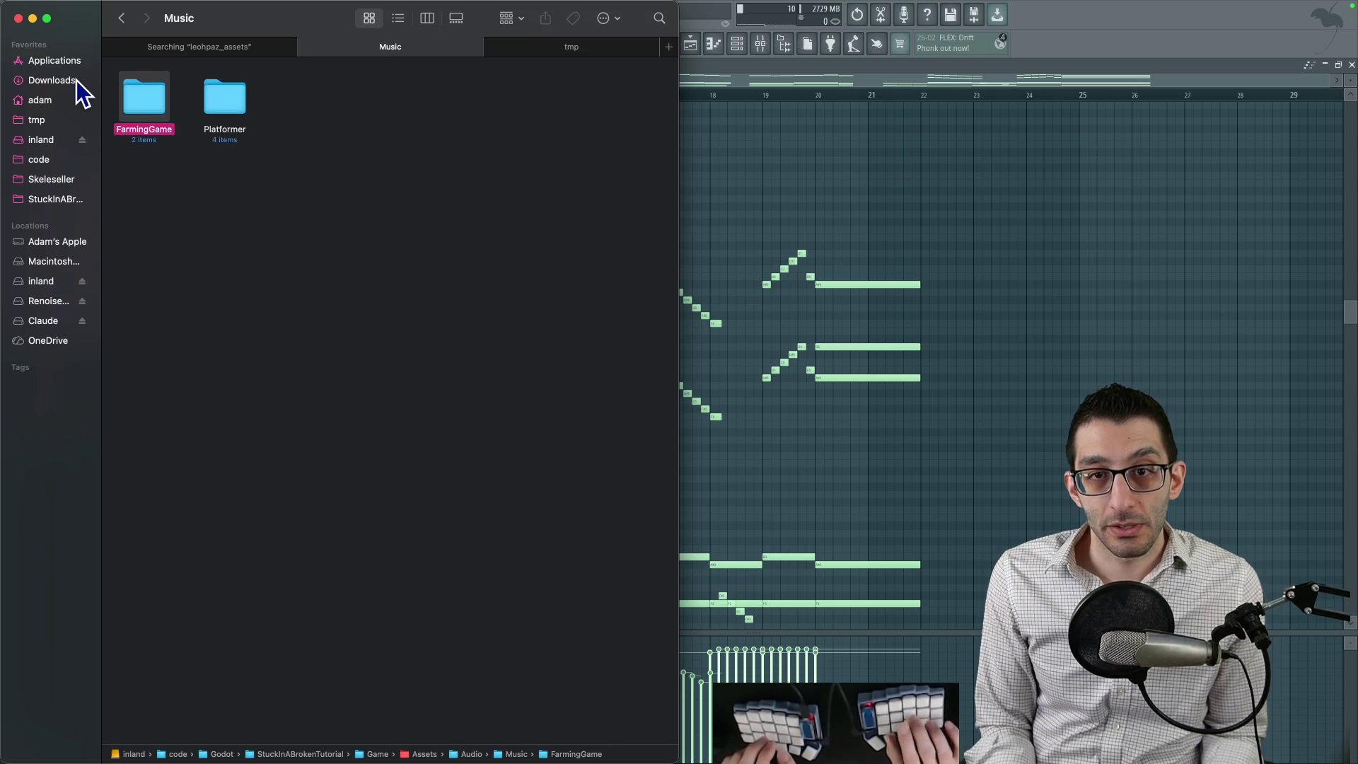
key(Right)
key(super+Down)
key(Right)
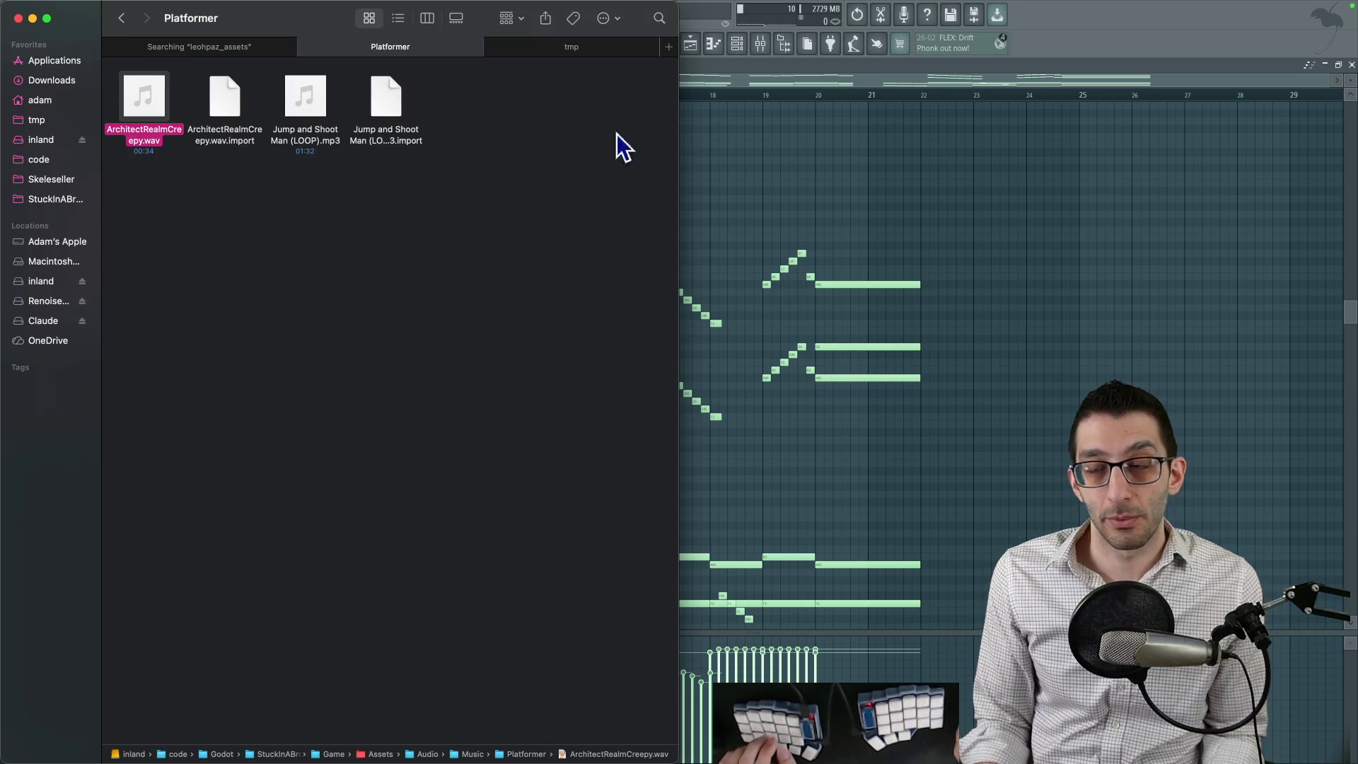
Export the song as ArchitectRealmCreepy.wav, replacing the previous export, and close Finder.
click(1123, 46)
click(62, 14)
mouse_move(91, 174)
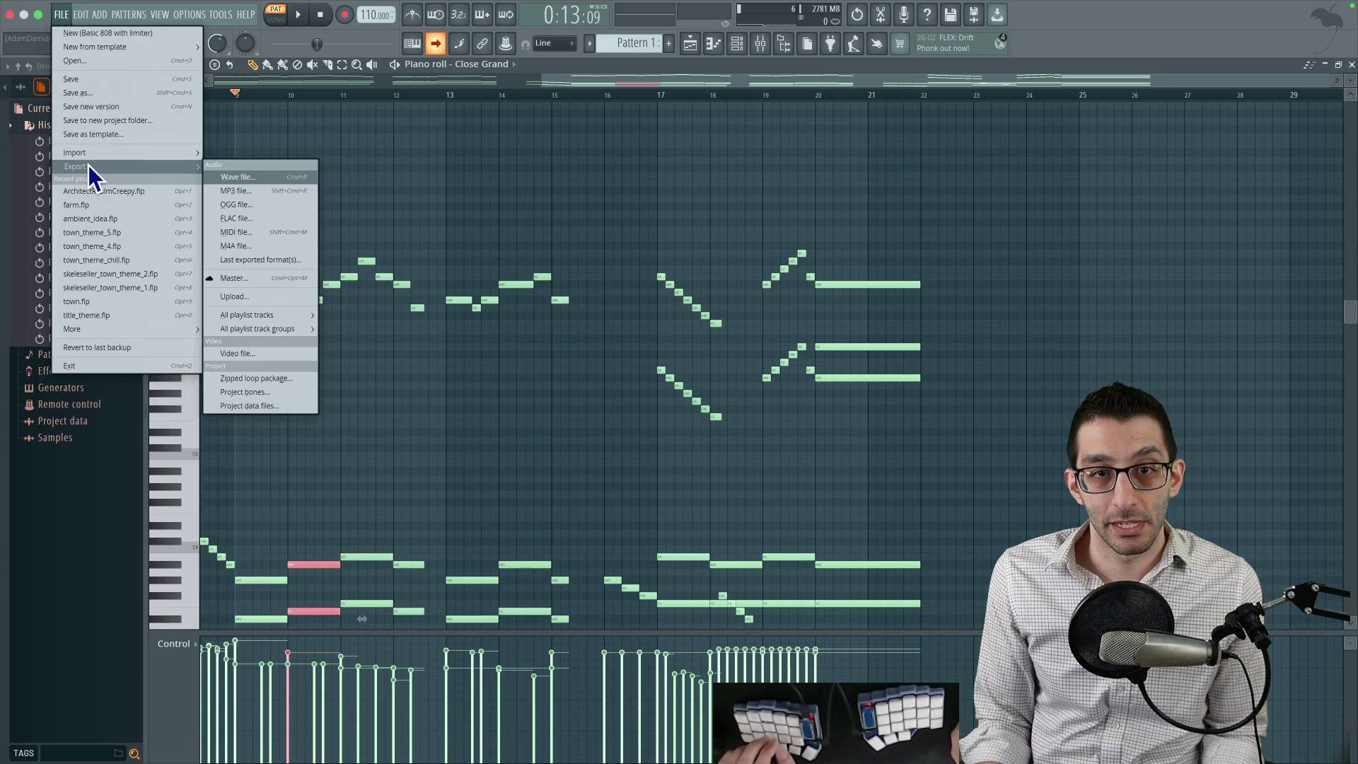
click(253, 178)
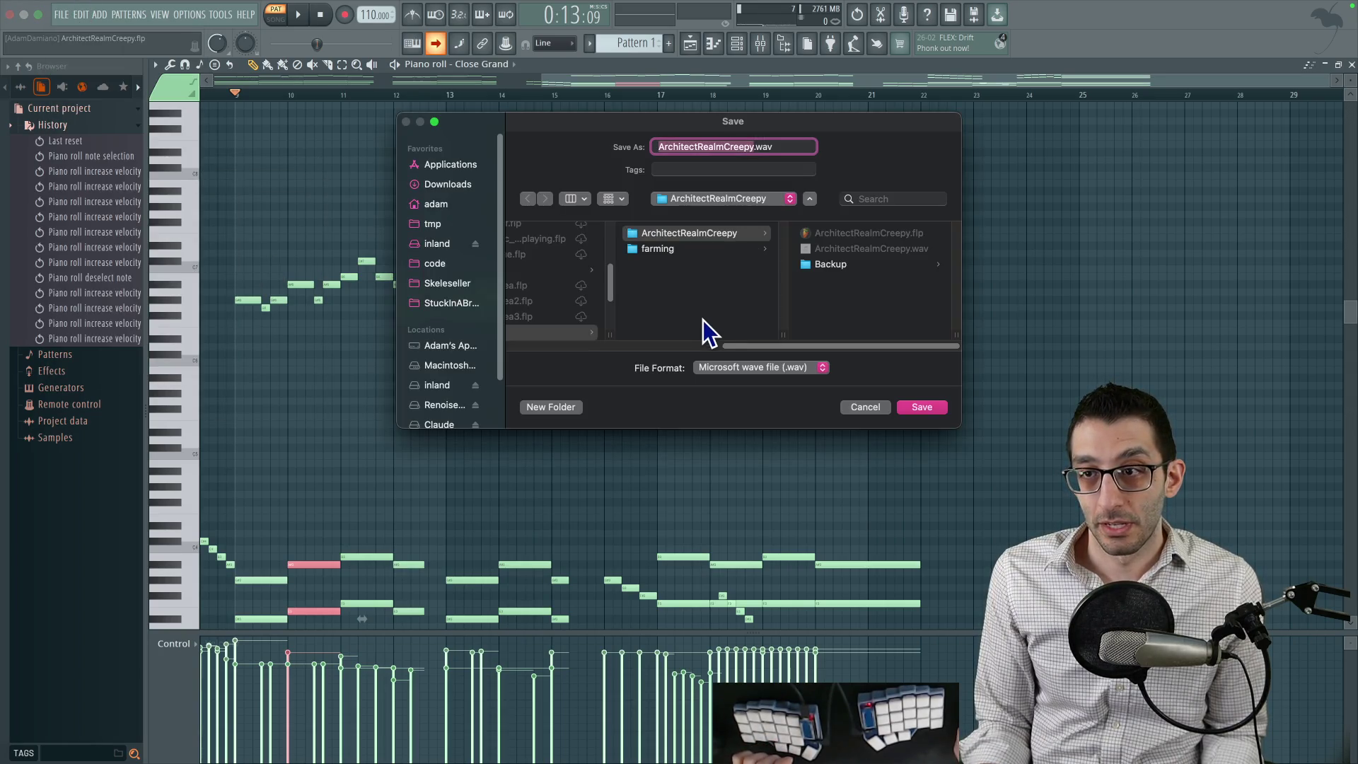
click(921, 406)
click(743, 351)
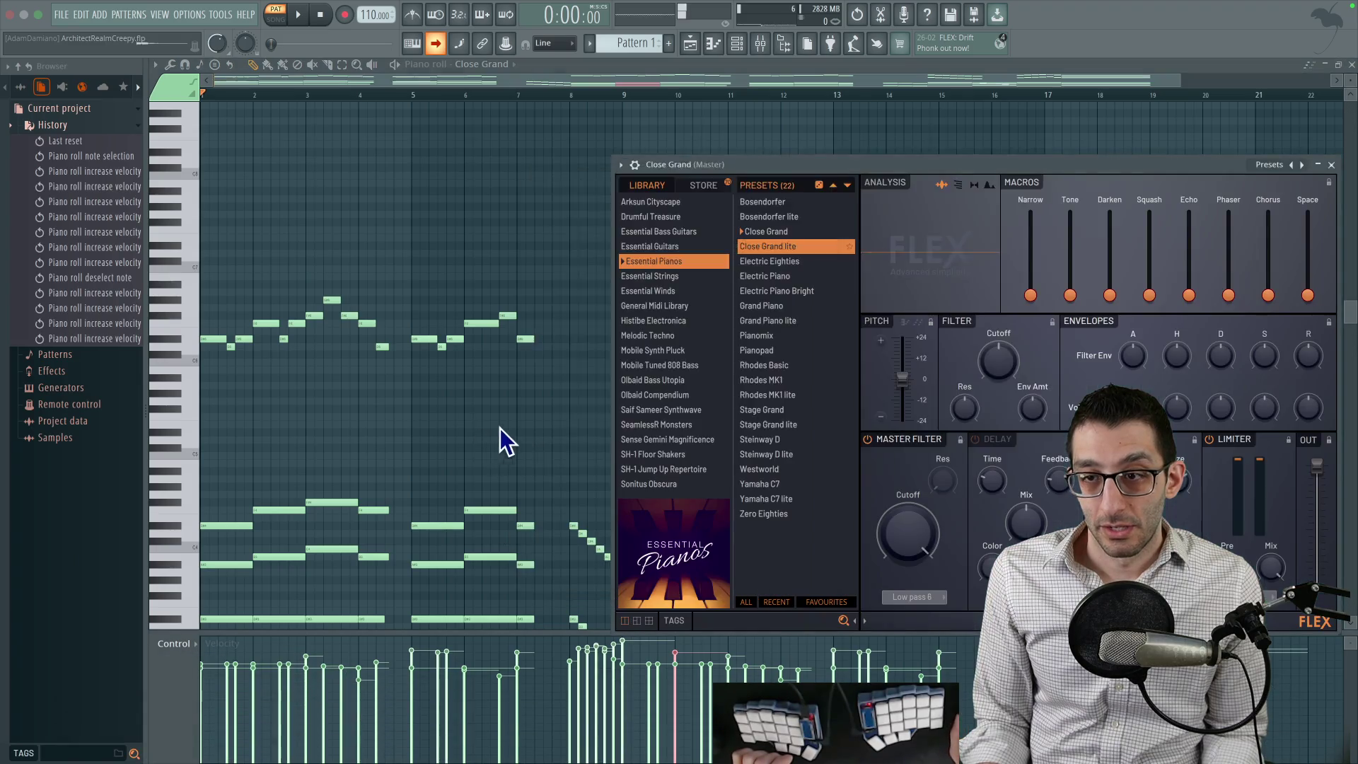
key(super+w)
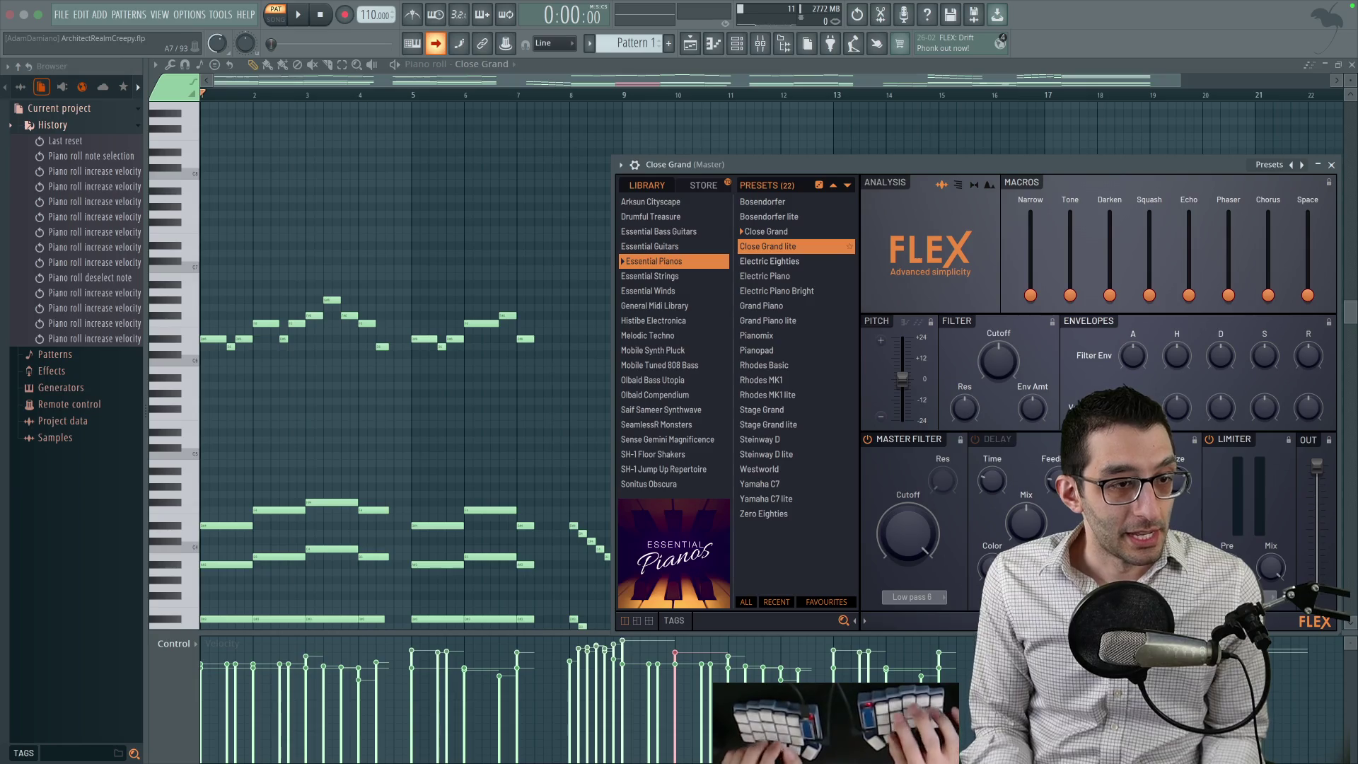
Browse Finder into the game's Assets/Audio/Sounds/Platformer folder.
key(super+Tab)
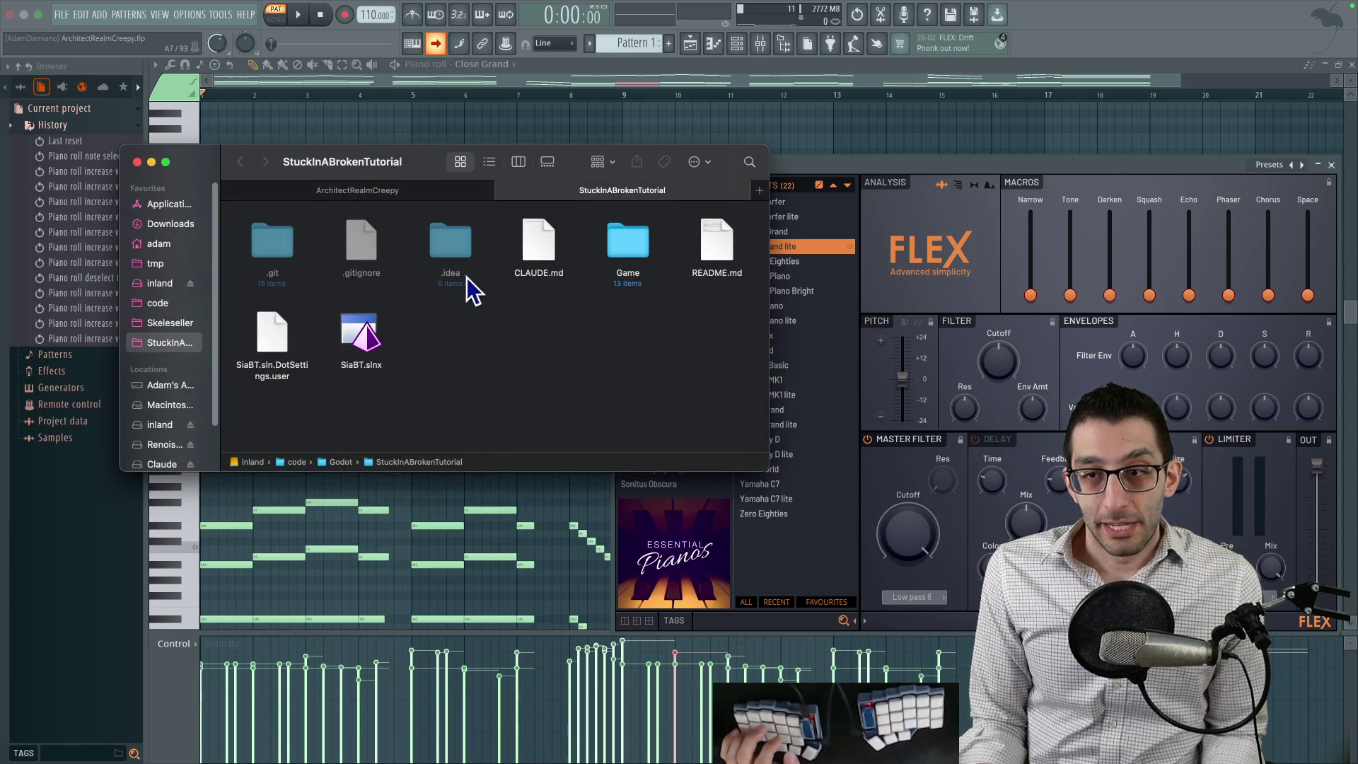
key(super+Down)
key(a)
key(super+Down)
key(a)
key(super+Down)
key(s)
key(super+Down)
key(p)
key(super+Down)
key(Down)
In Audio/Music/Platformer, paste the WAV, replacing the older ArchitectRealmCreepy.wav.
key(super+Up)
key(Left)
key(super+Up)
key(m)
key(super+Down)
key(p)
key(super+Down)
key(super+v)
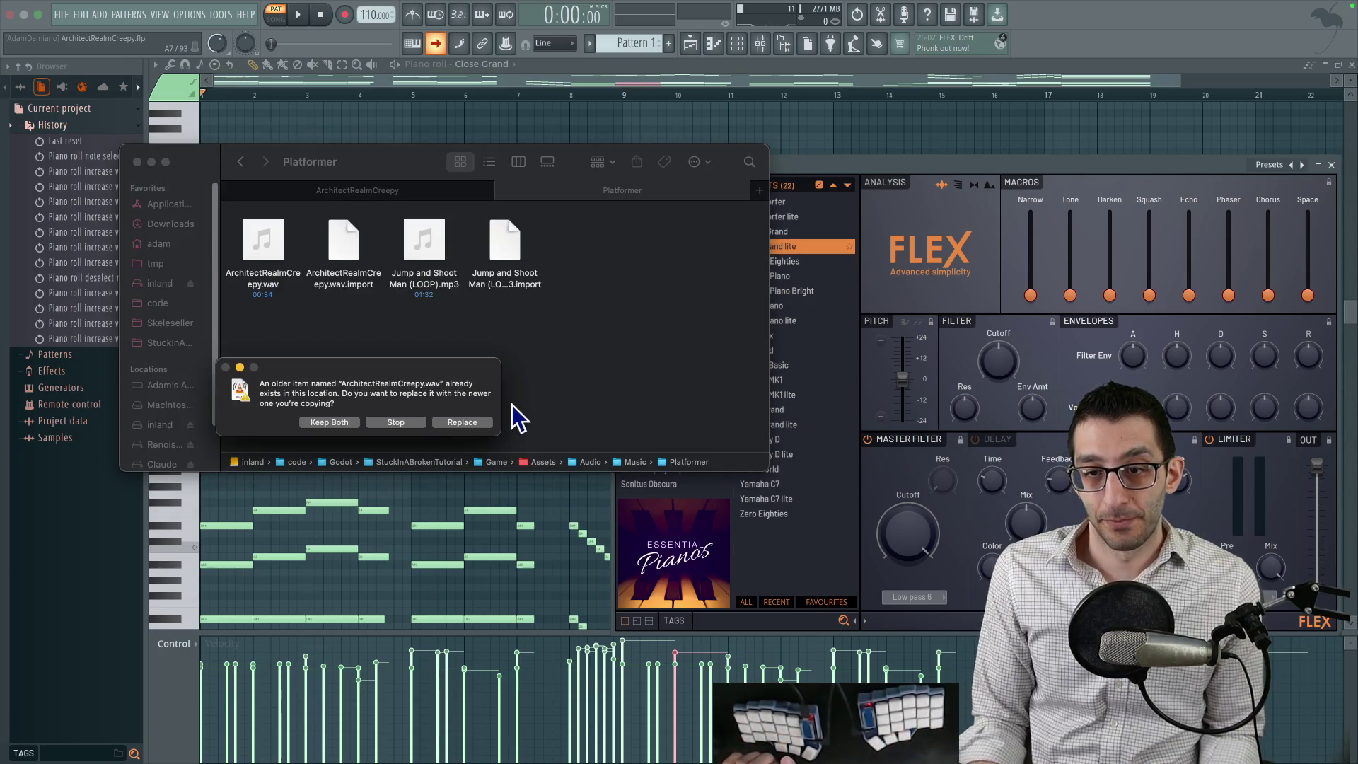
click(446, 428)
In Rider, close the commit panel and open Main.cs via file search 'main'.
mouse_move(732, 719)
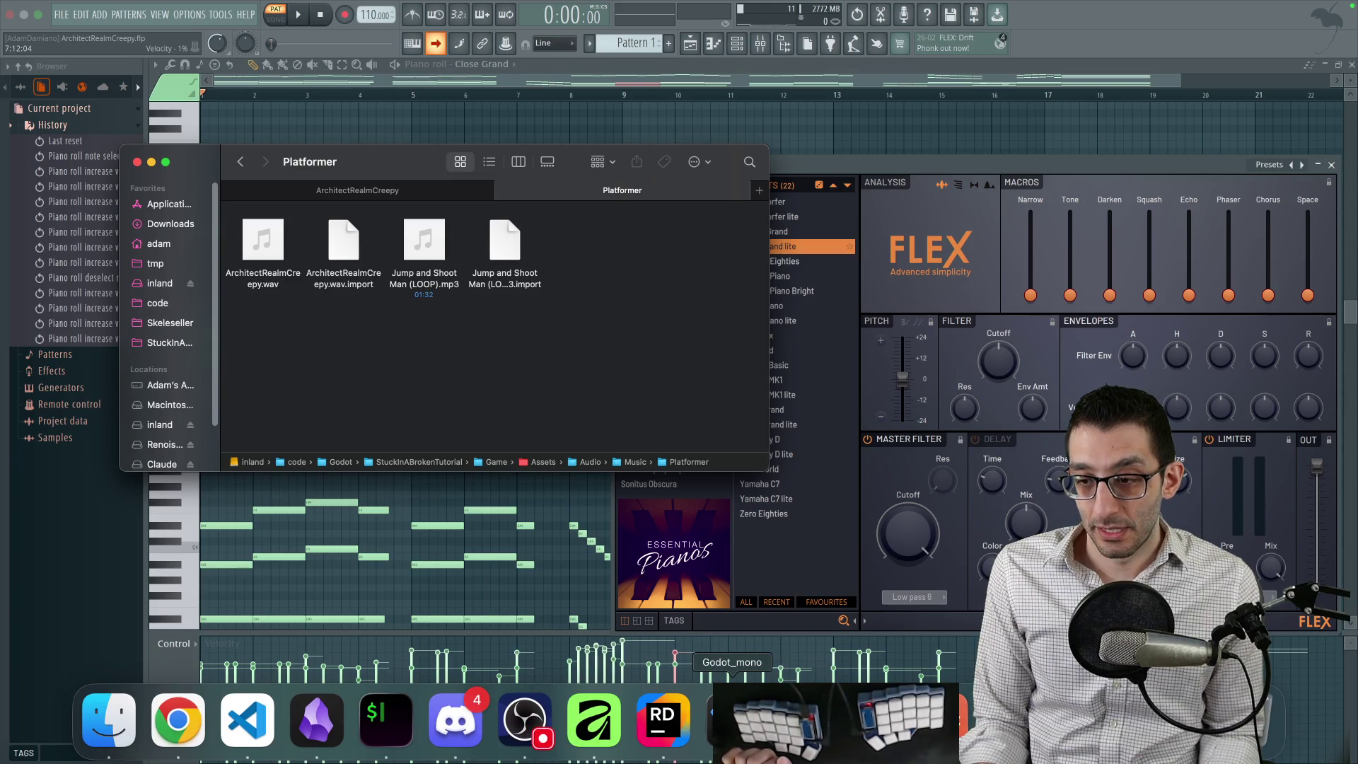
click(653, 738)
key(Escape)
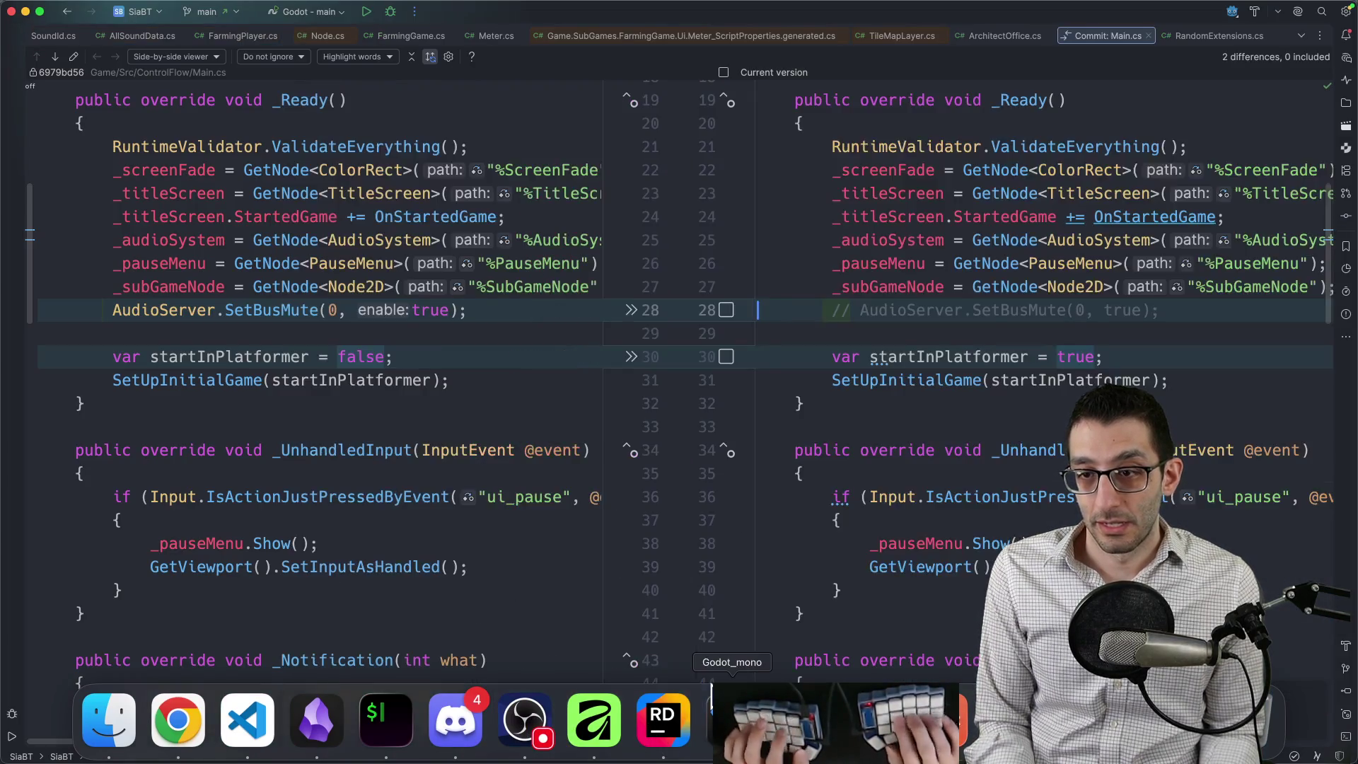
key(super+shift+o)
text(main)
key(Return)
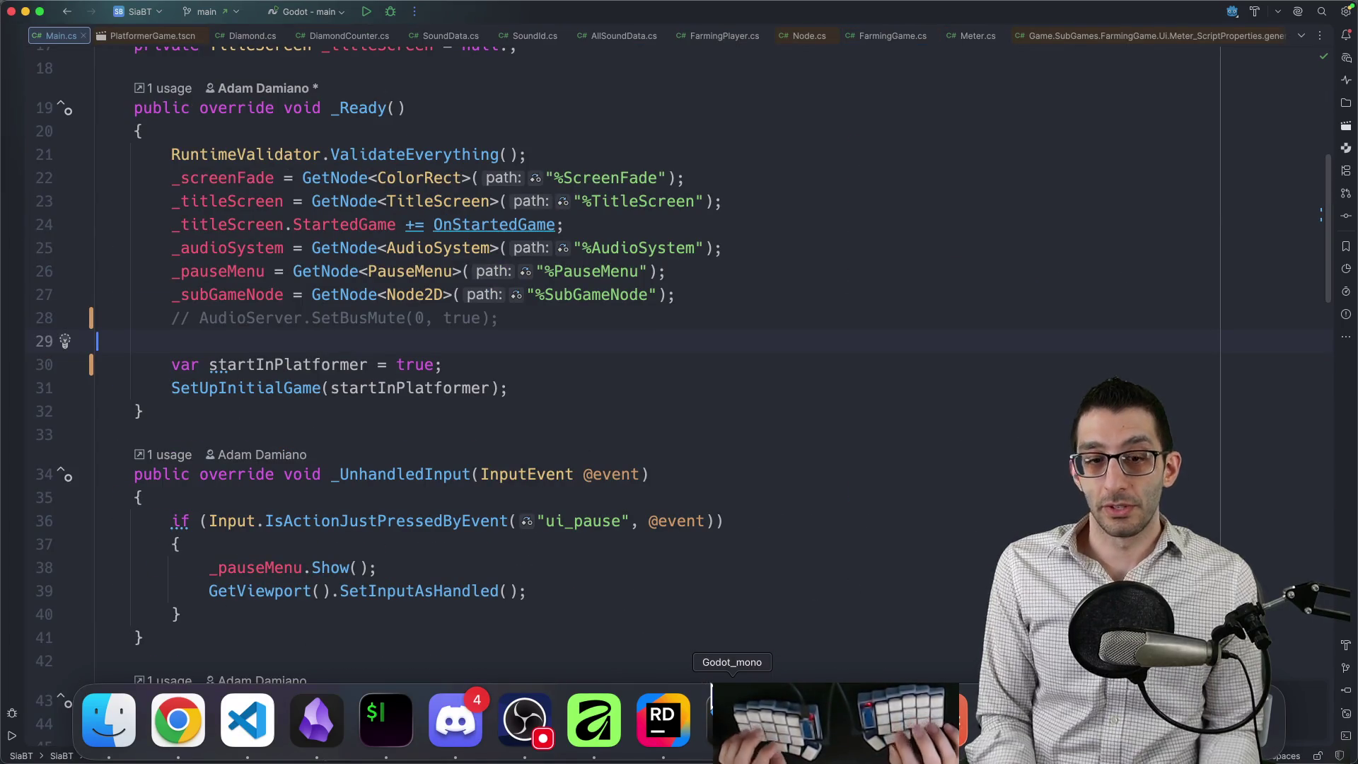
Start a debug session of the game from Main.cs.
key(ctrl+d)
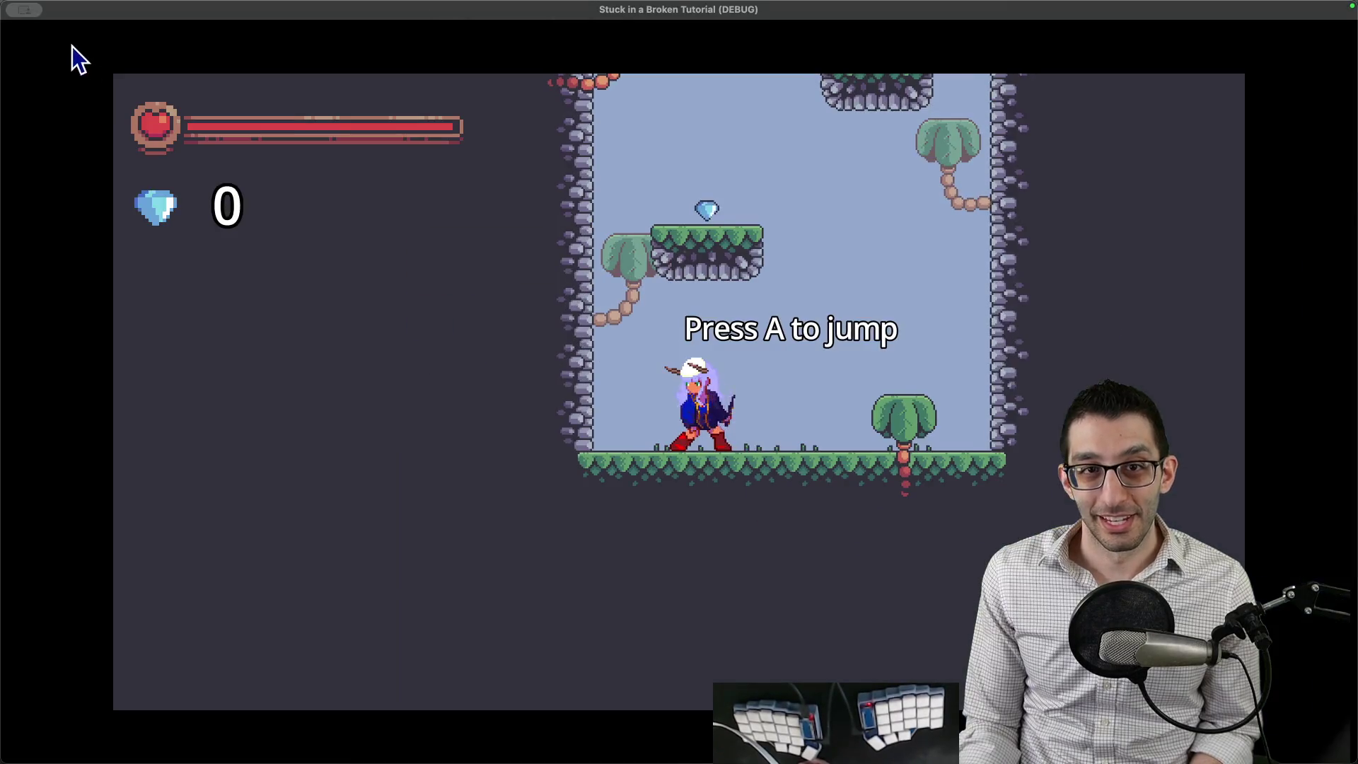
Make the game window full screen and jump up the scaffold onto the stone platform.
mouse_move(82, 186)
click(156, 186)
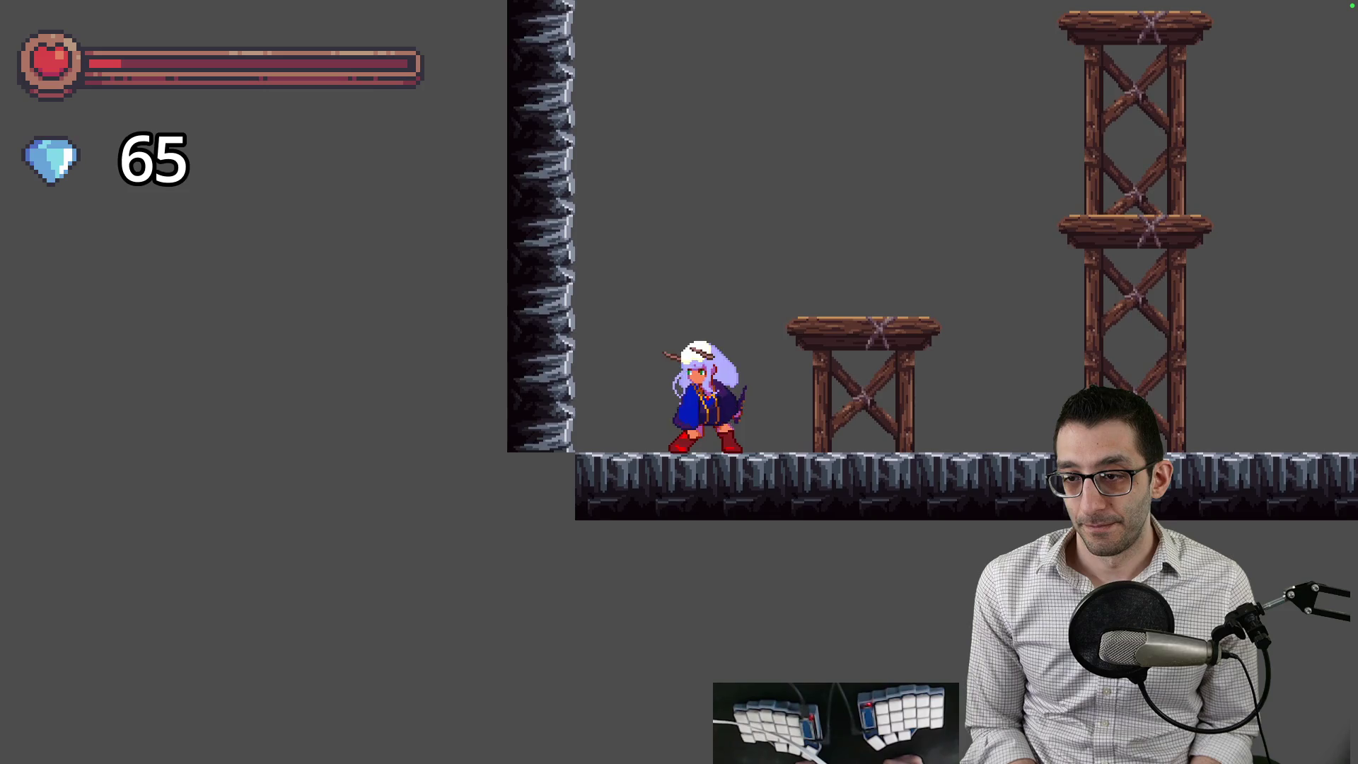
key(Right)
key(space)
key(space)
key(Left)
key(space)
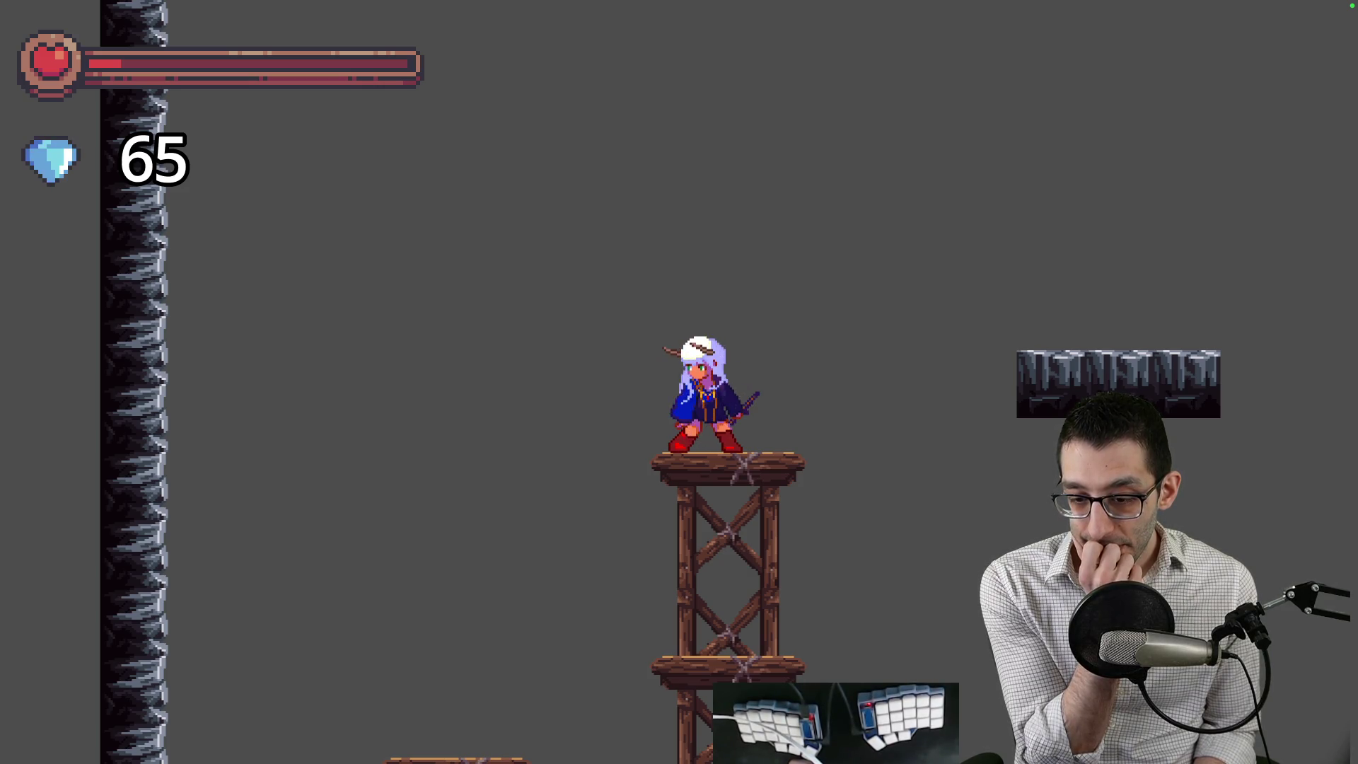
key(Left)
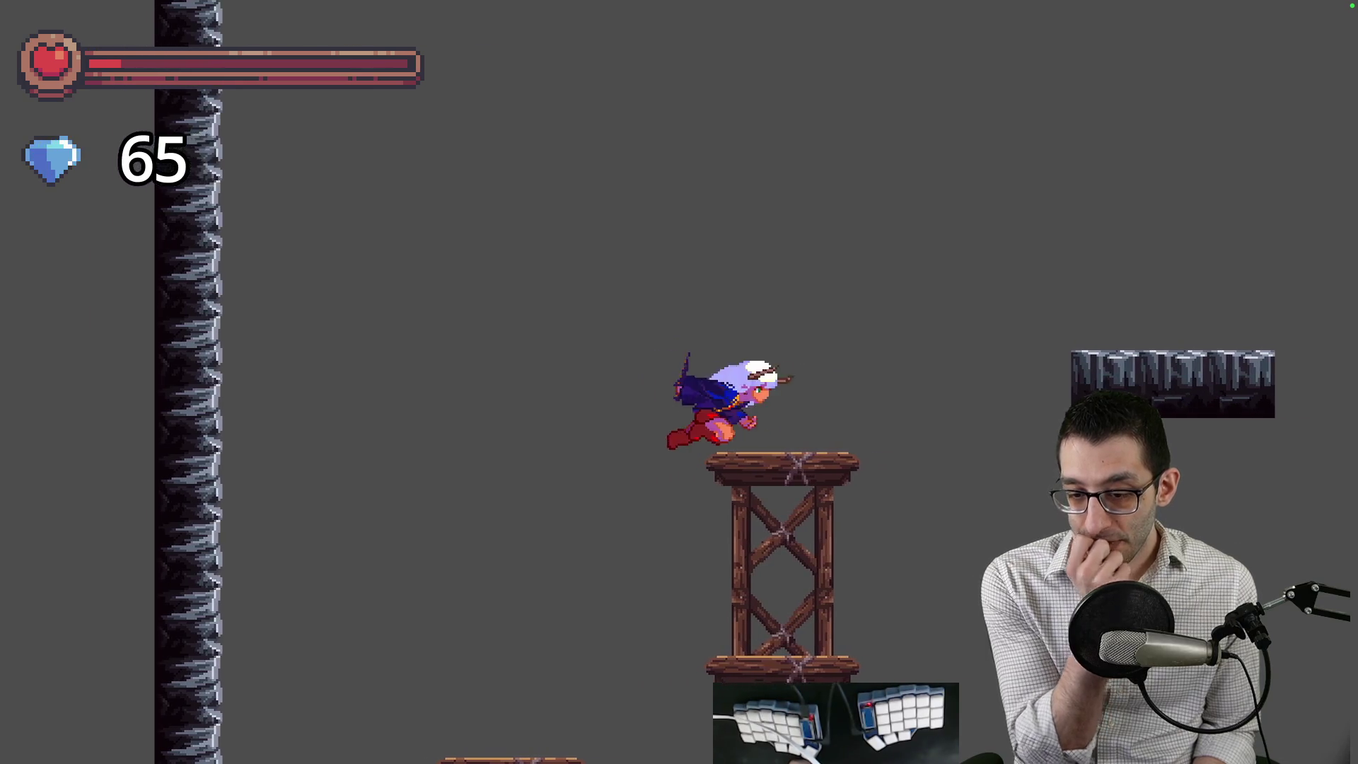
key(Right)
key(space)
key(space)
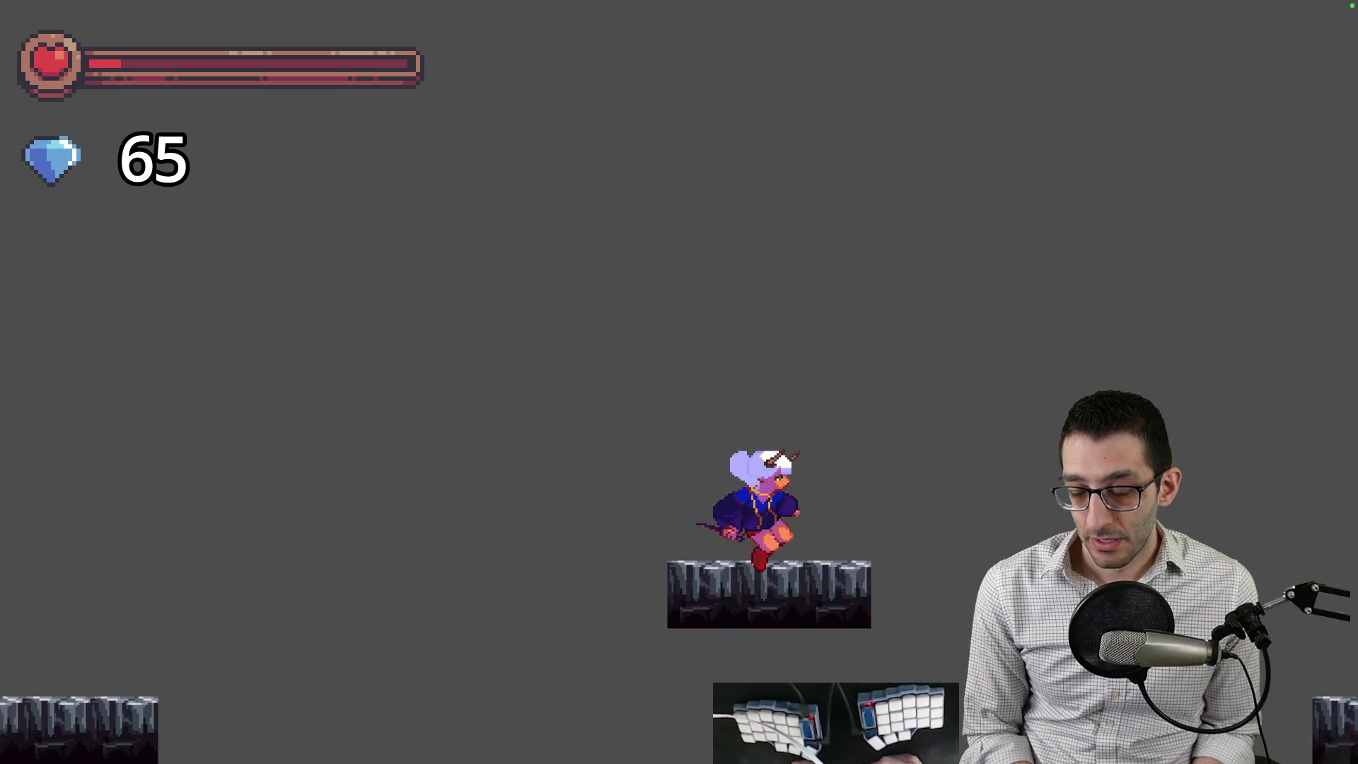
Jump, double-jump and dash across the floating platforms, then walk through the wooden door.
key(space)
key(space)
key(shift)
key(space)
key(shift)
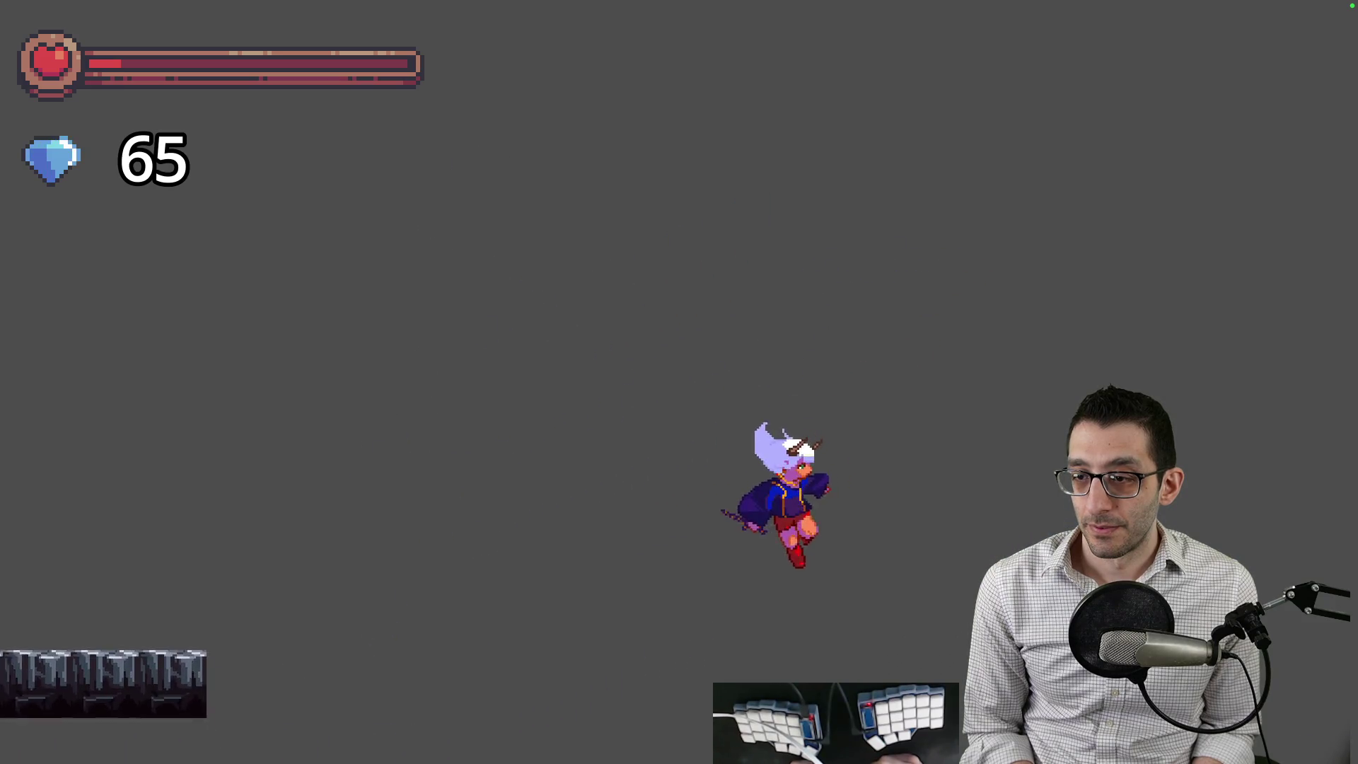
key(Left)
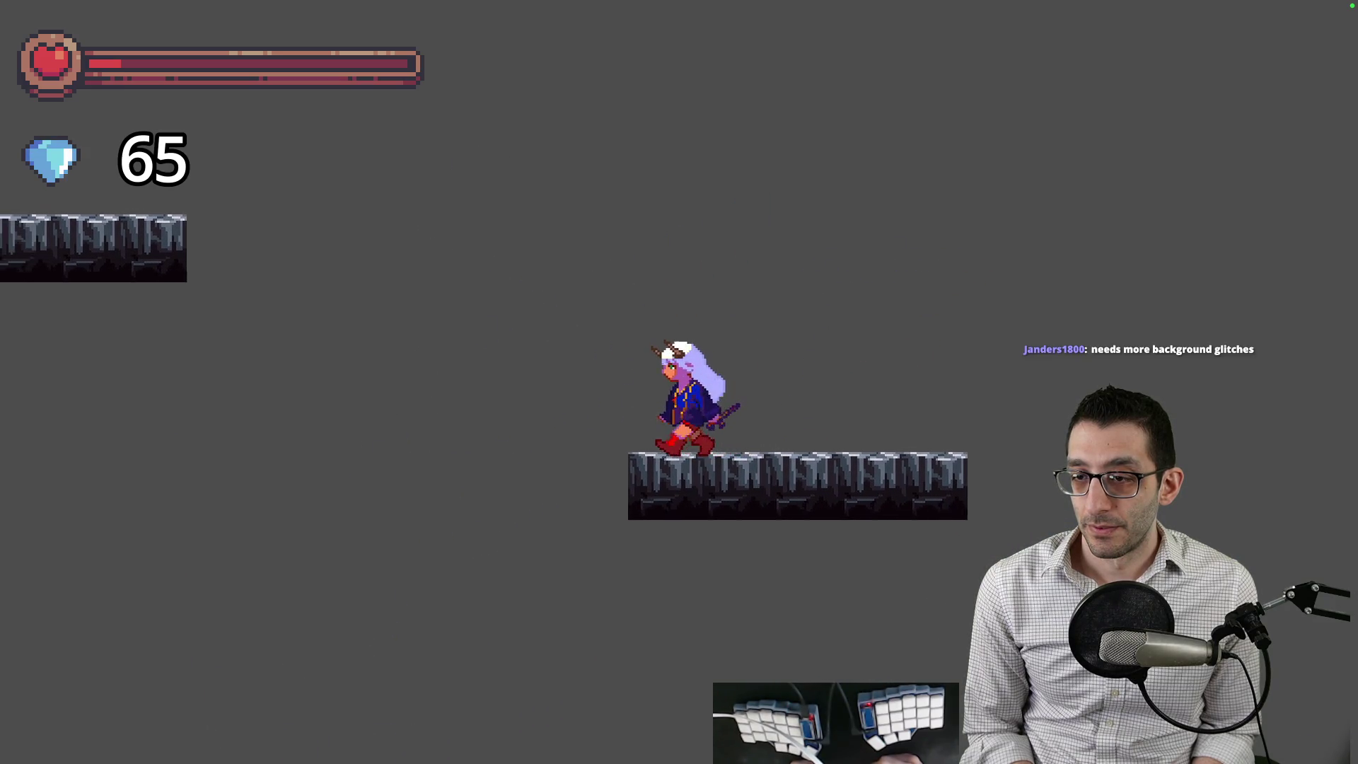
key(Right)
key(Down)
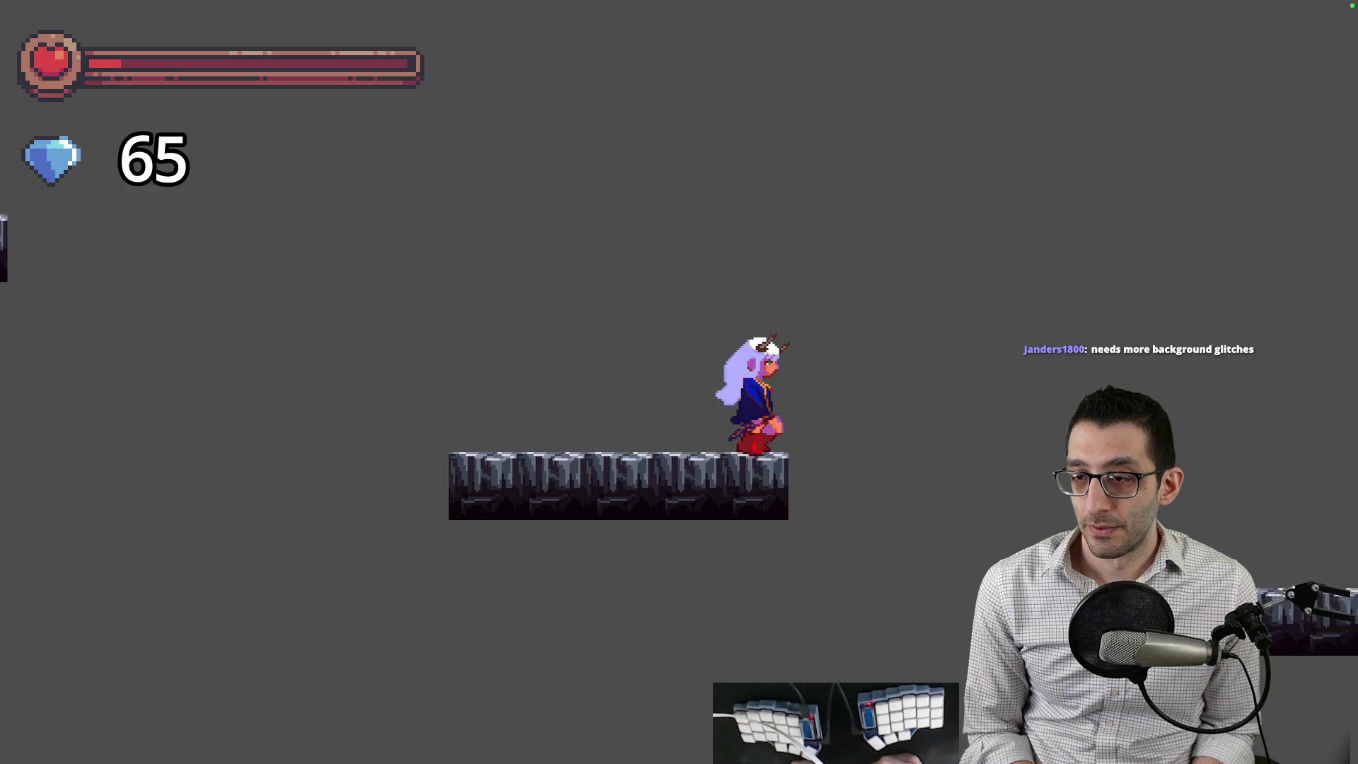
key(space)
key(space)
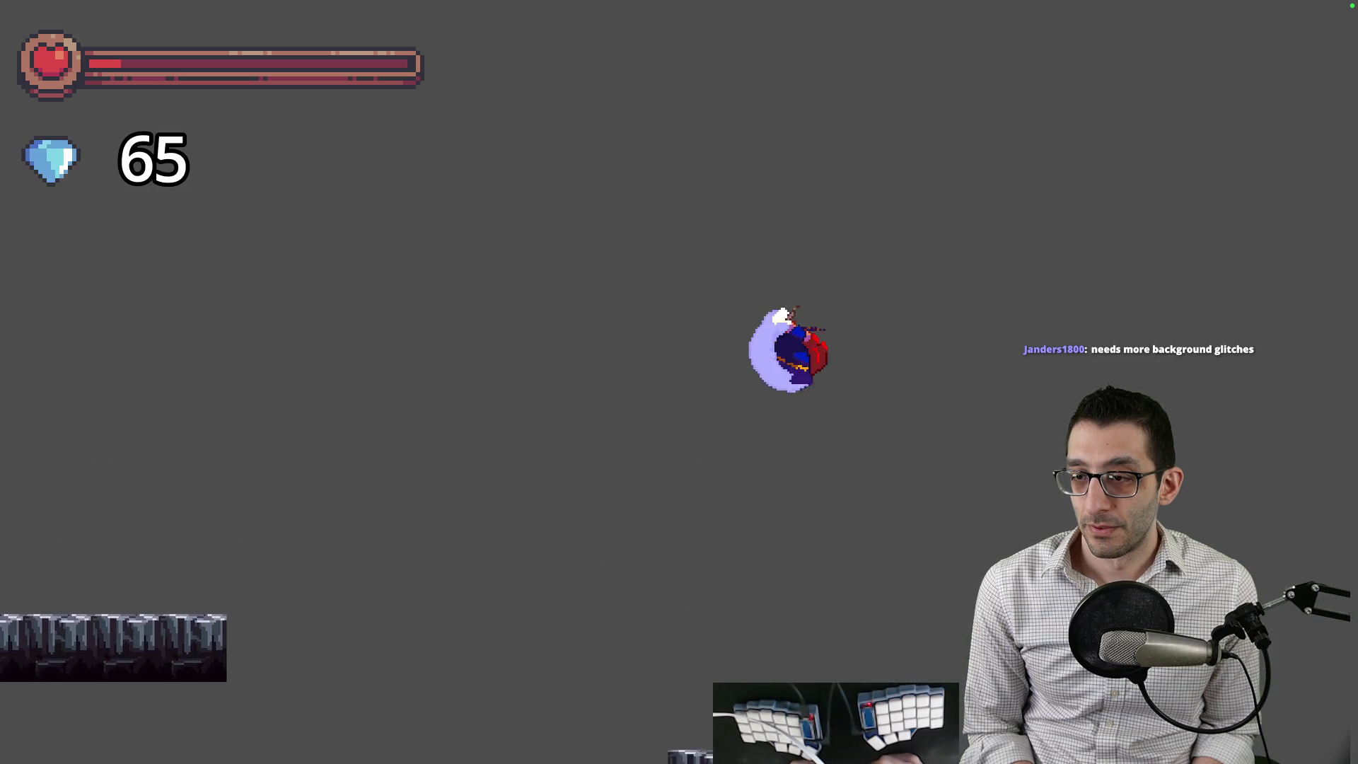
key(space)
key(shift)
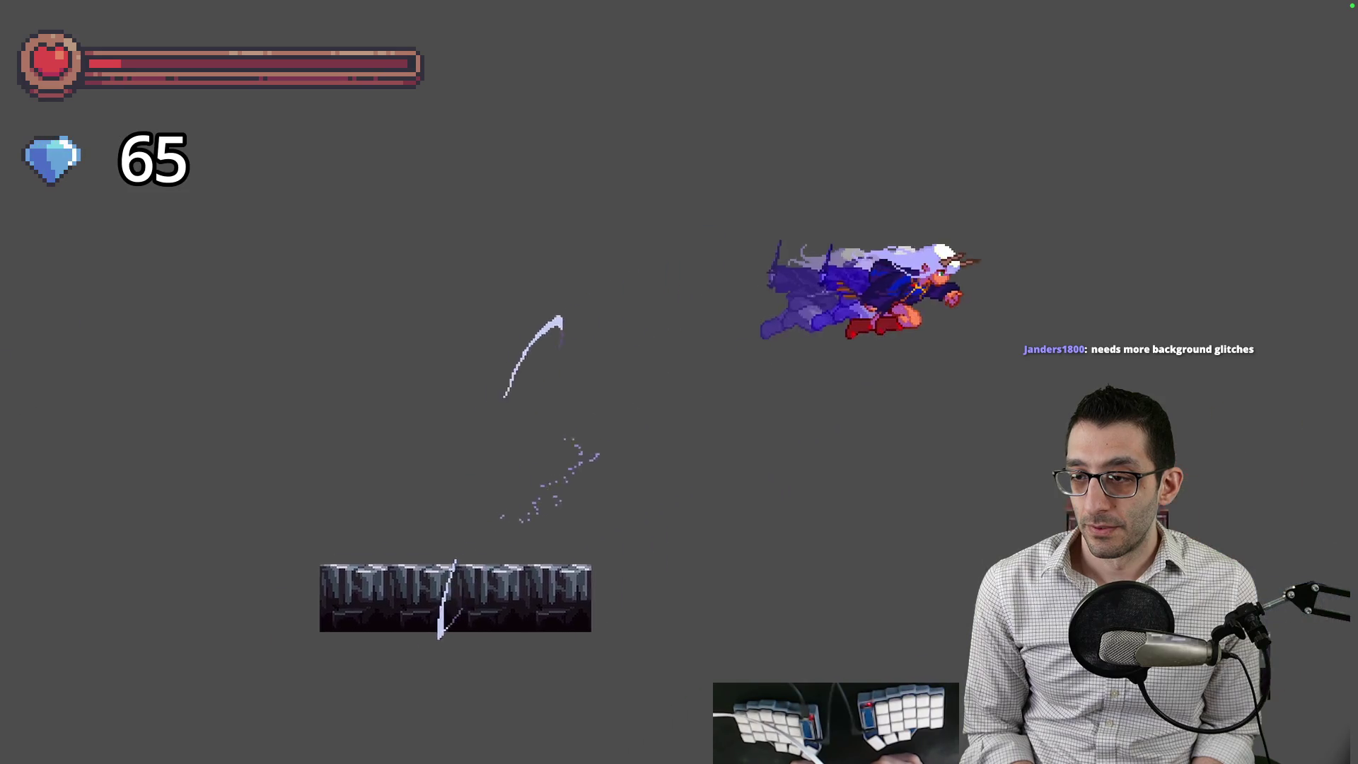
key(Left)
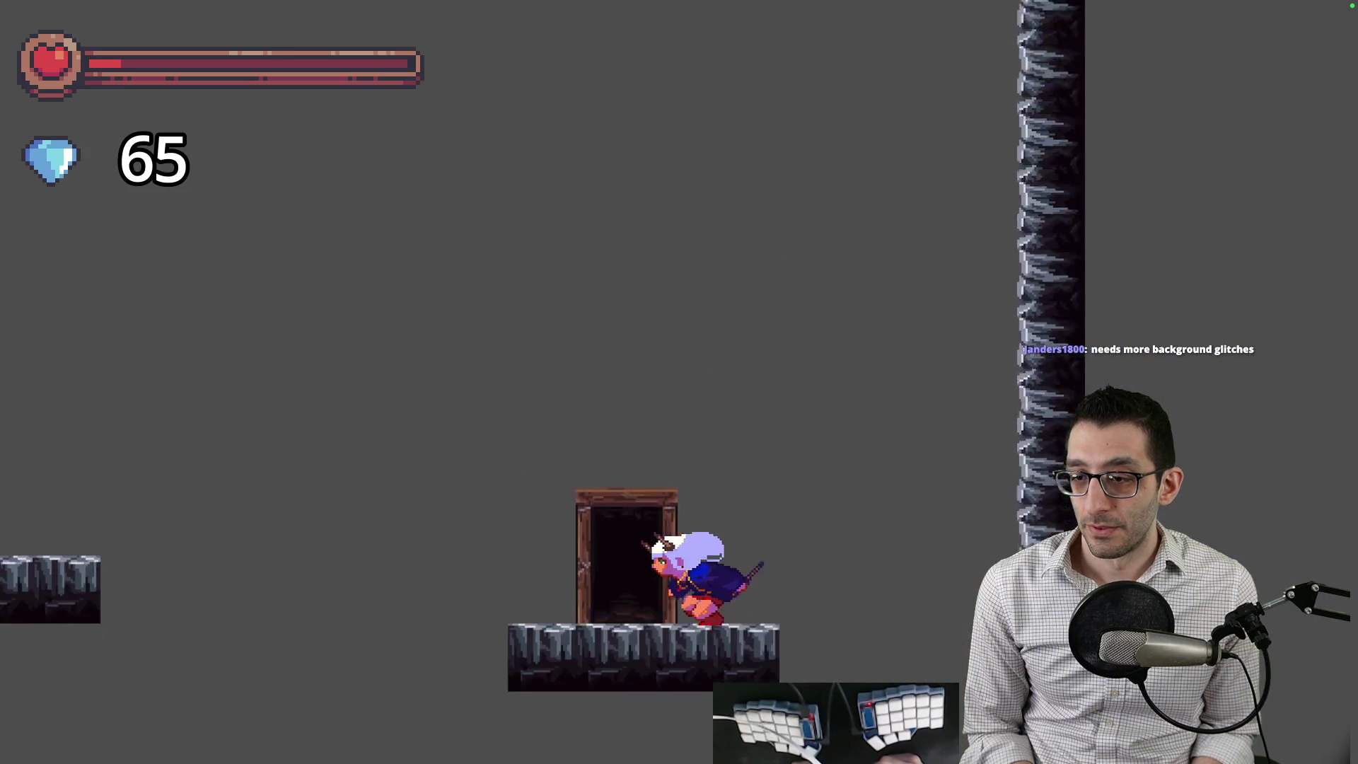
key(Up)
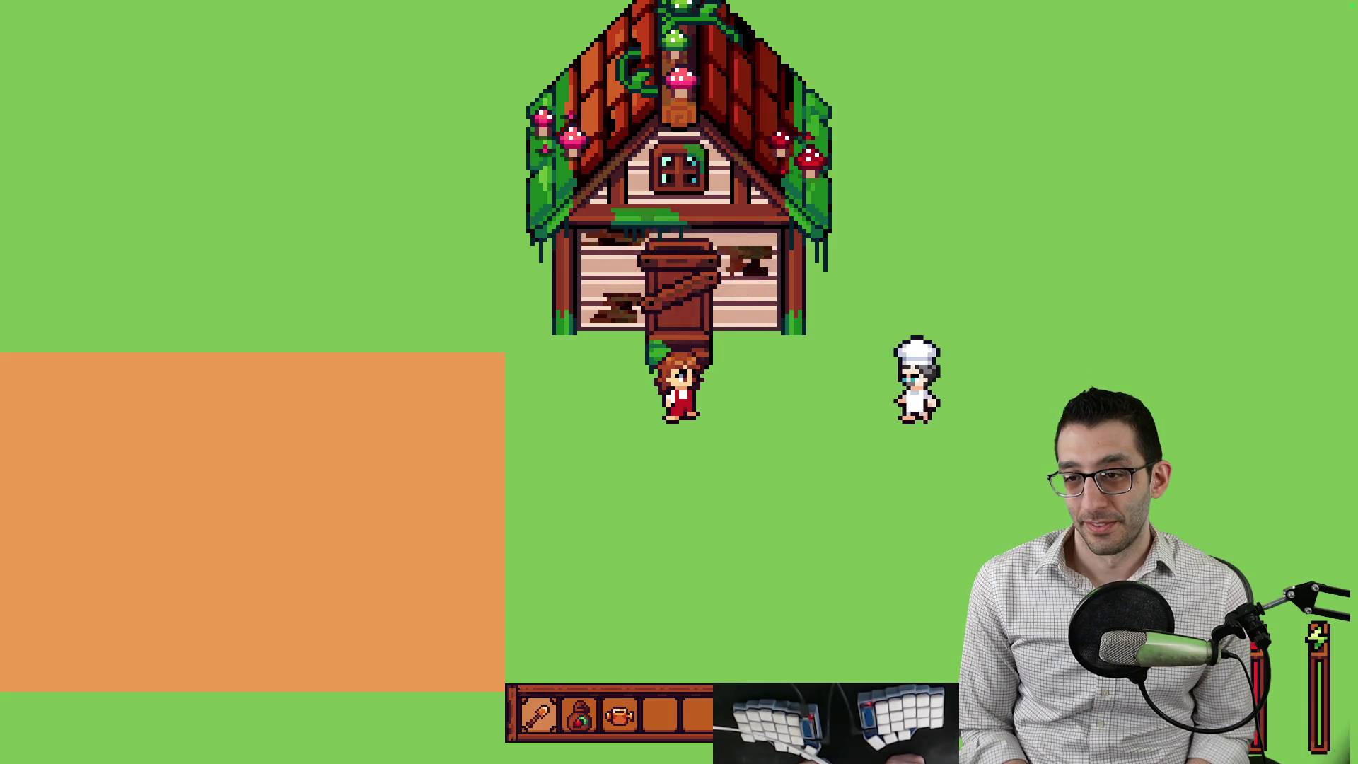
Advance Tutorial Man's farm dialogue past the grandpa question to the help choices.
key(space)
key(space)
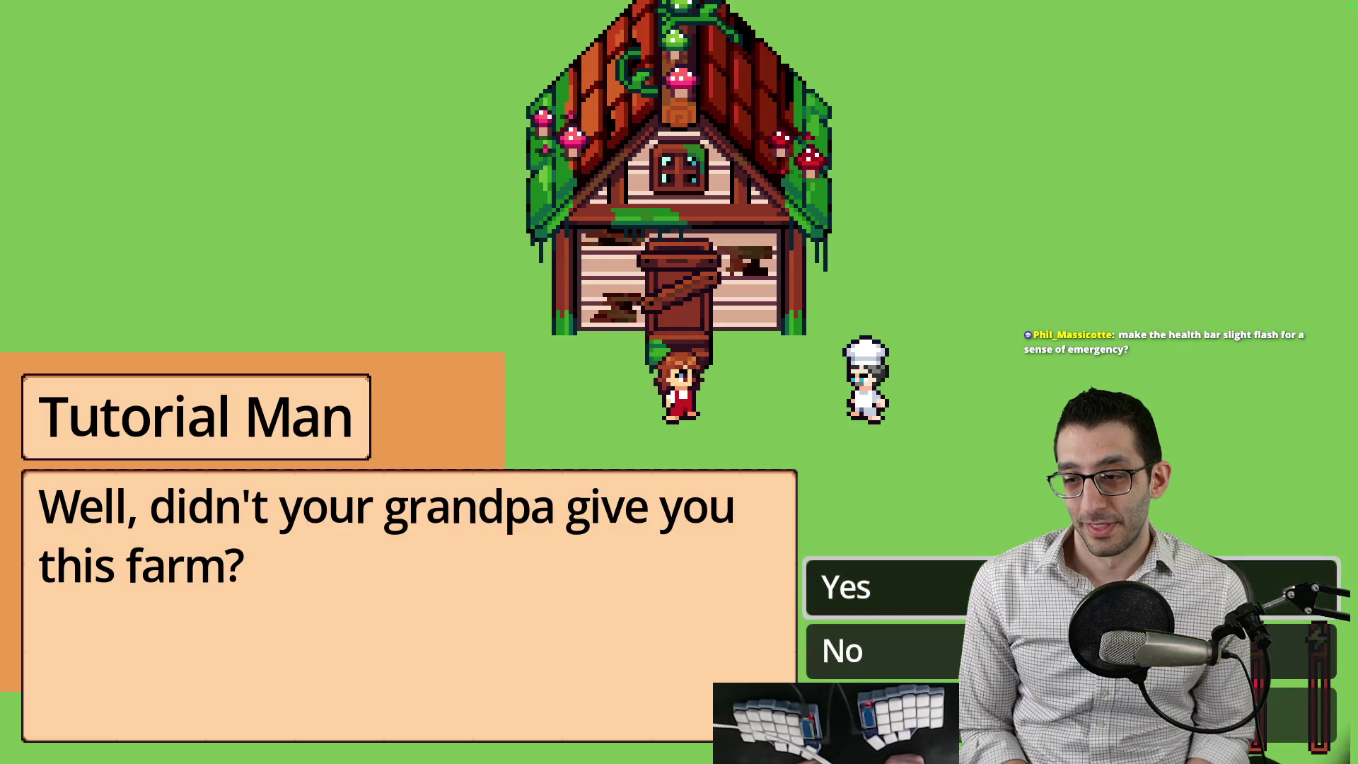
key(space)
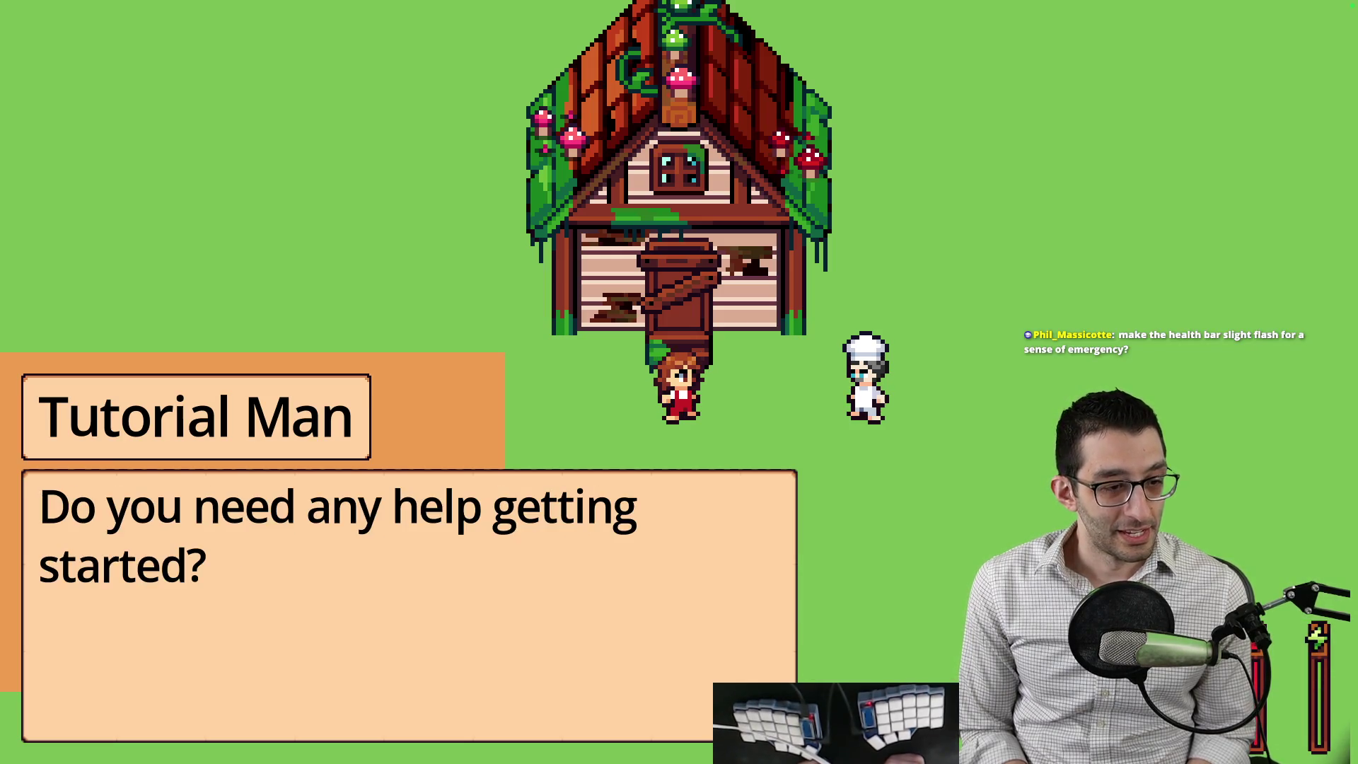
key(space)
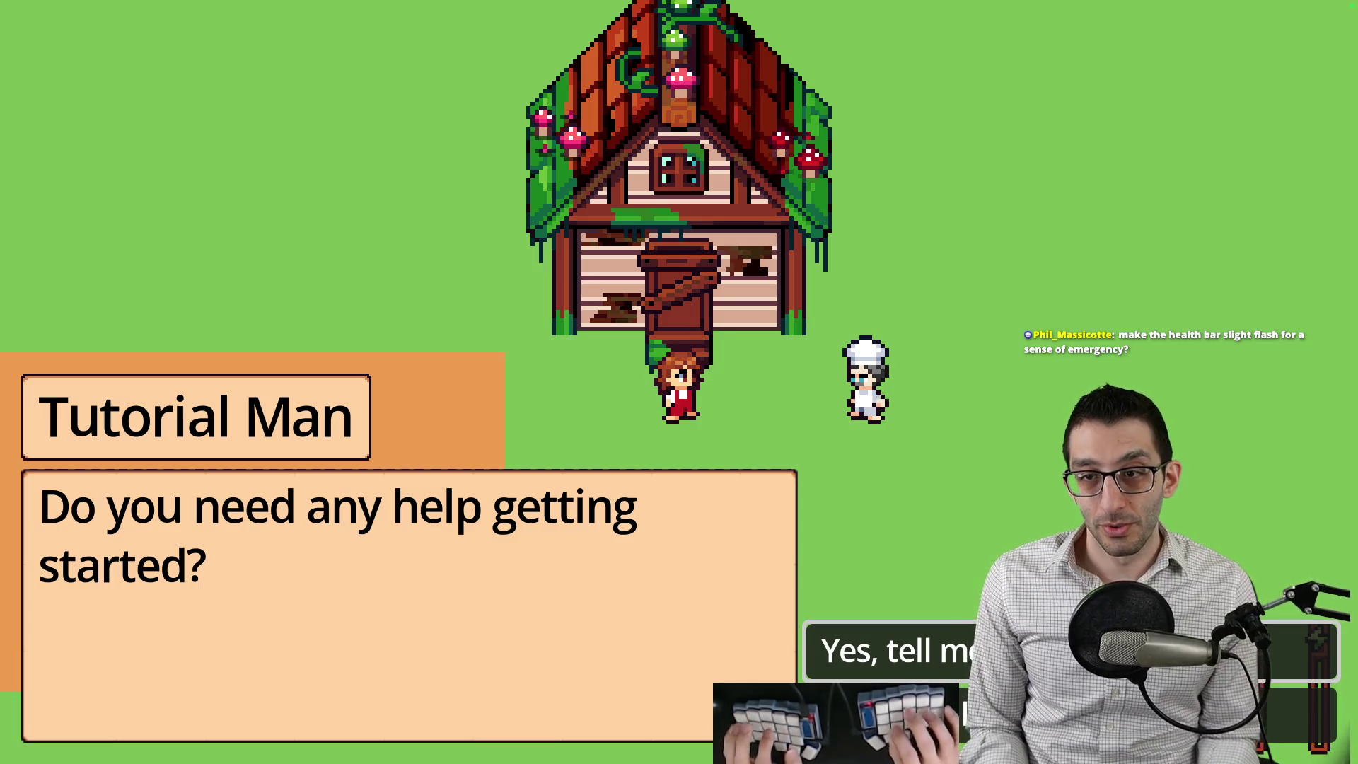
Quit the game from the pause menu and switch to the TODO document.
key(Escape)
click(679, 524)
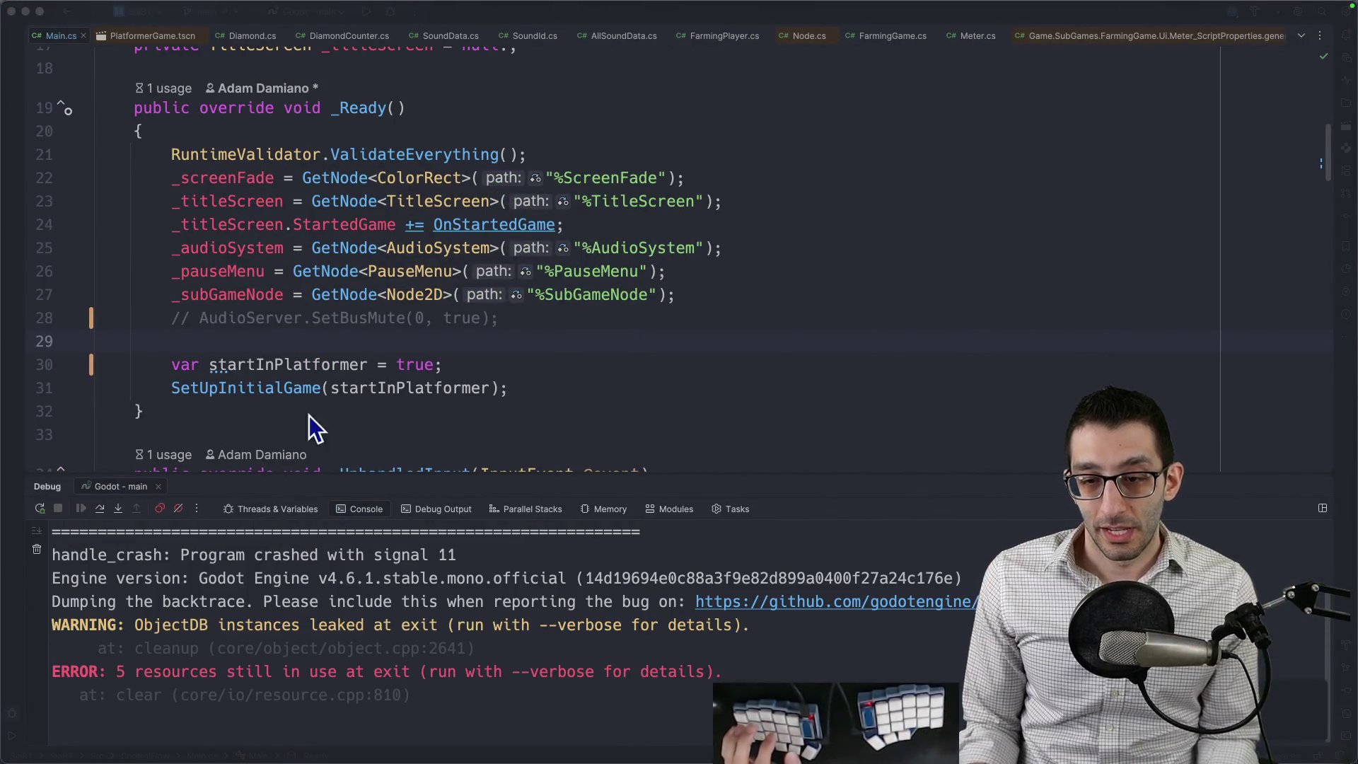
key(super+Tab)
Under Farming game, add the lifebar-drop note with sub-notes on near-death flashing and office cut-scene UI hiding.
scroll(480, 343, down, 20)
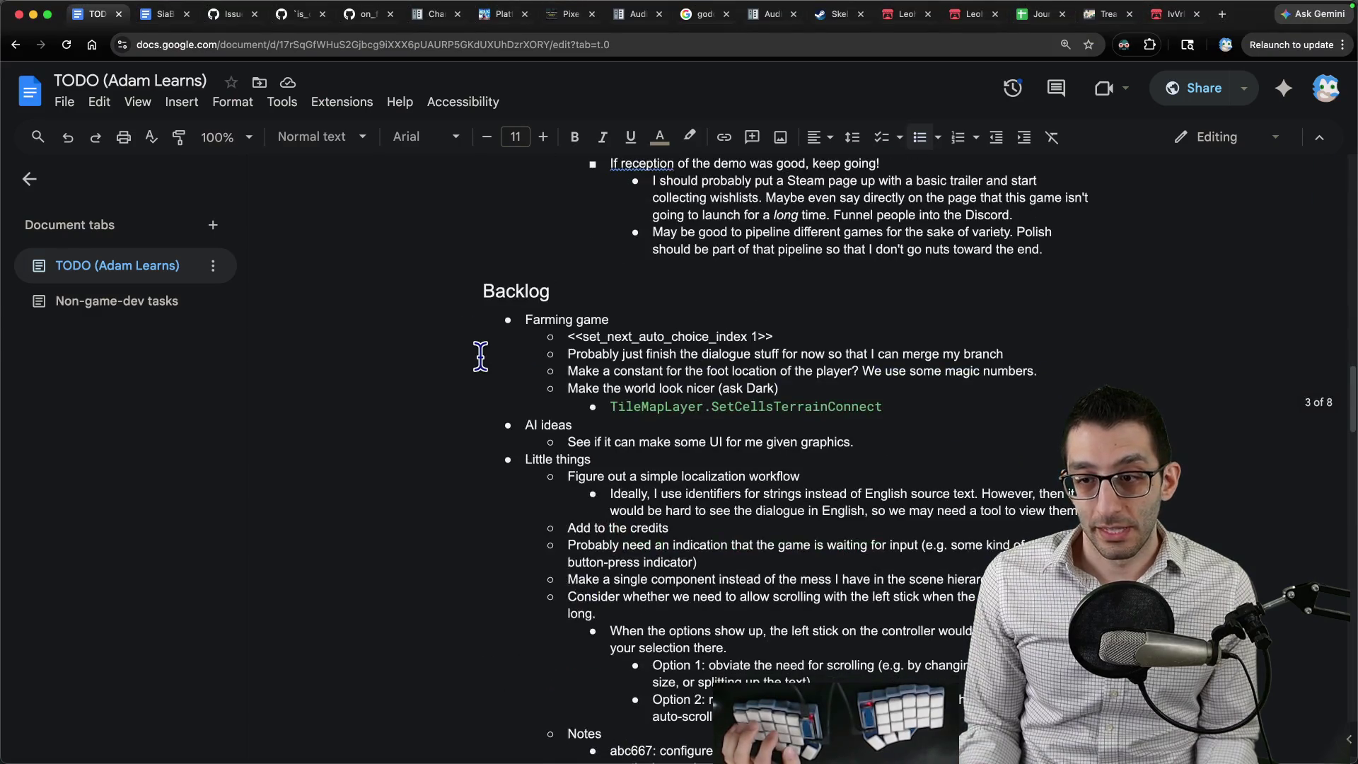
scroll(574, 394, down, 7)
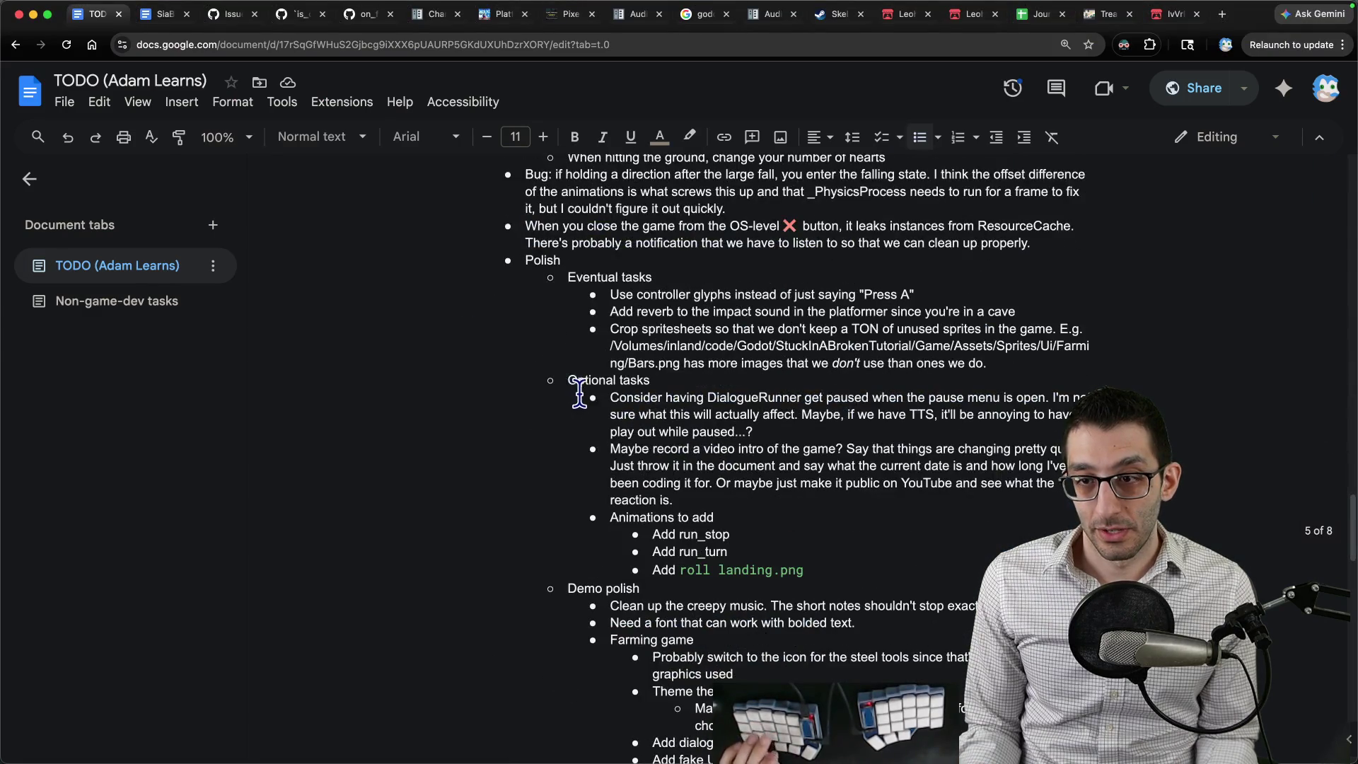
scroll(657, 418, down, 4)
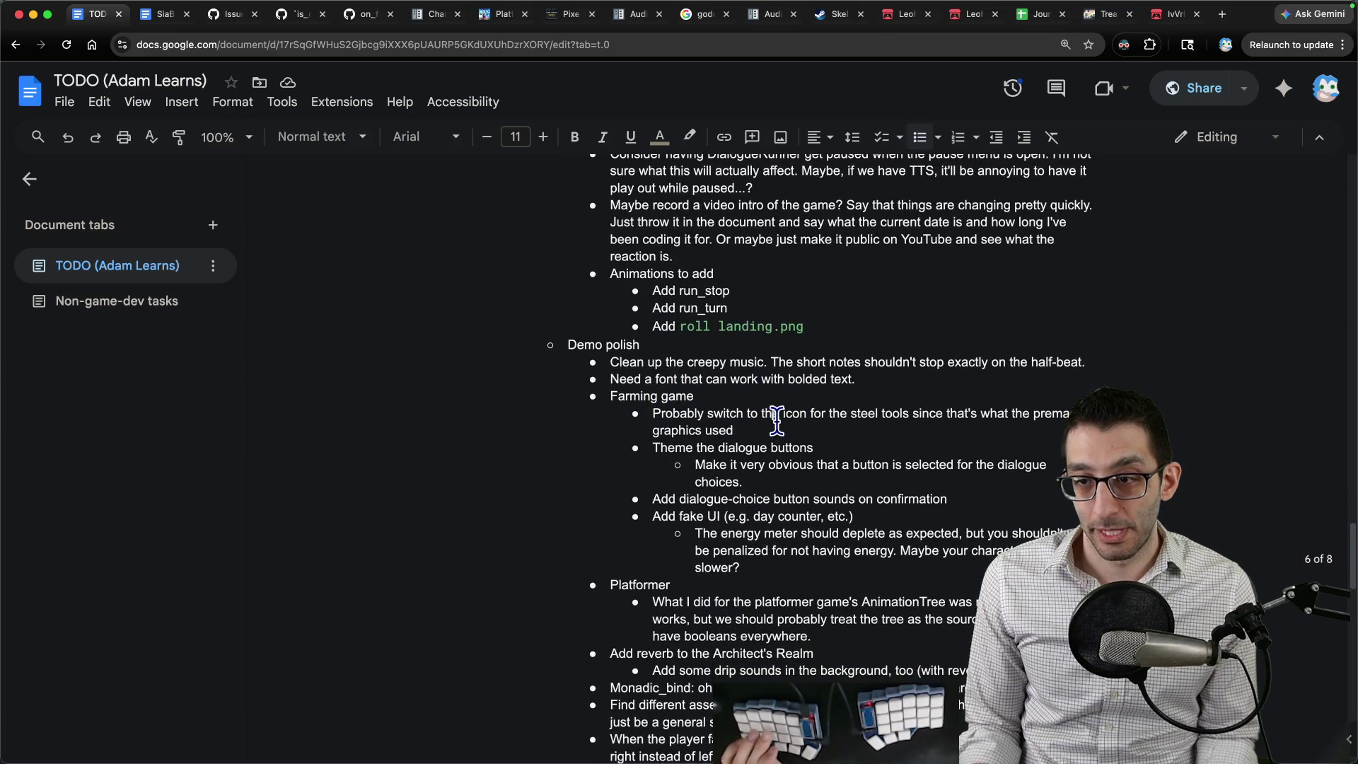
key(Return)
key(Up)
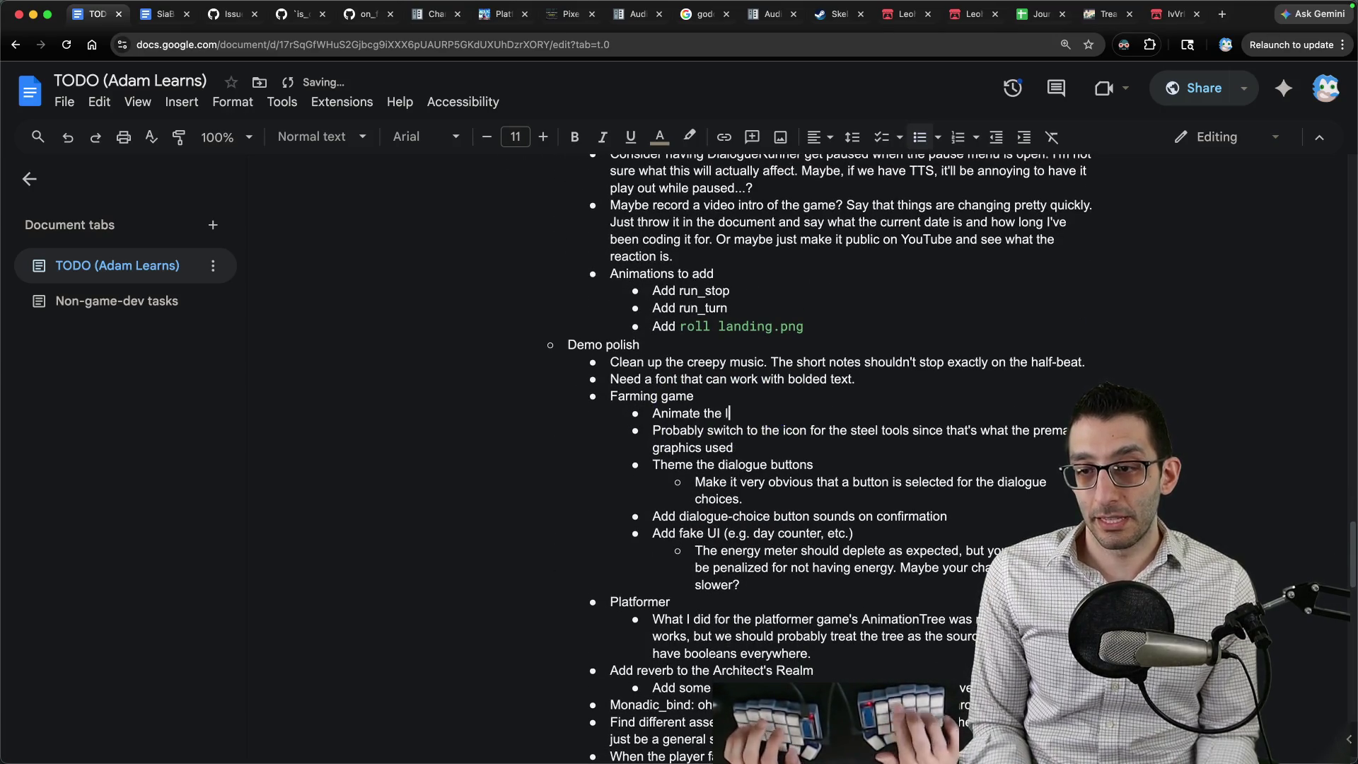
text(g)
key(Return)
key(Tab)
text(Maybe have it flash colors to indiact)
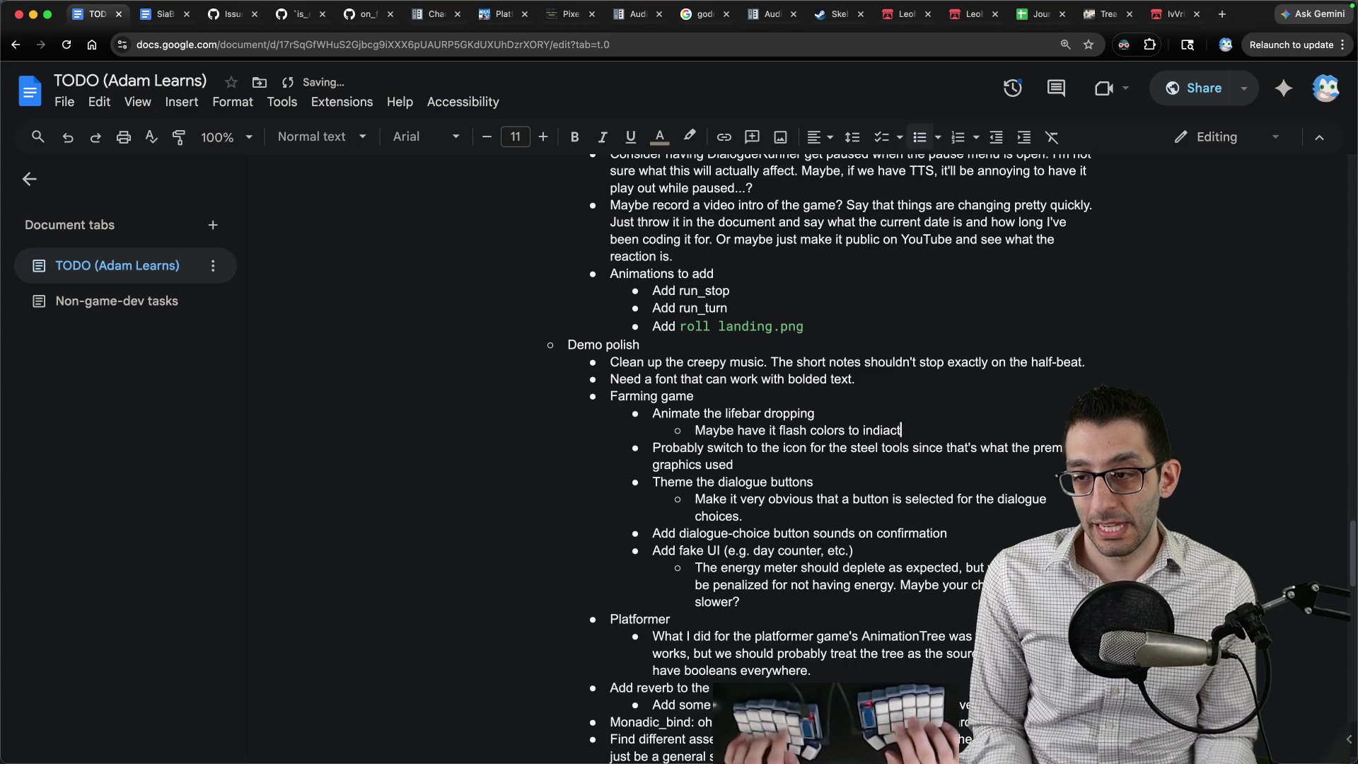
key(BackSpace)
key(BackSpace)
key(BackSpace)
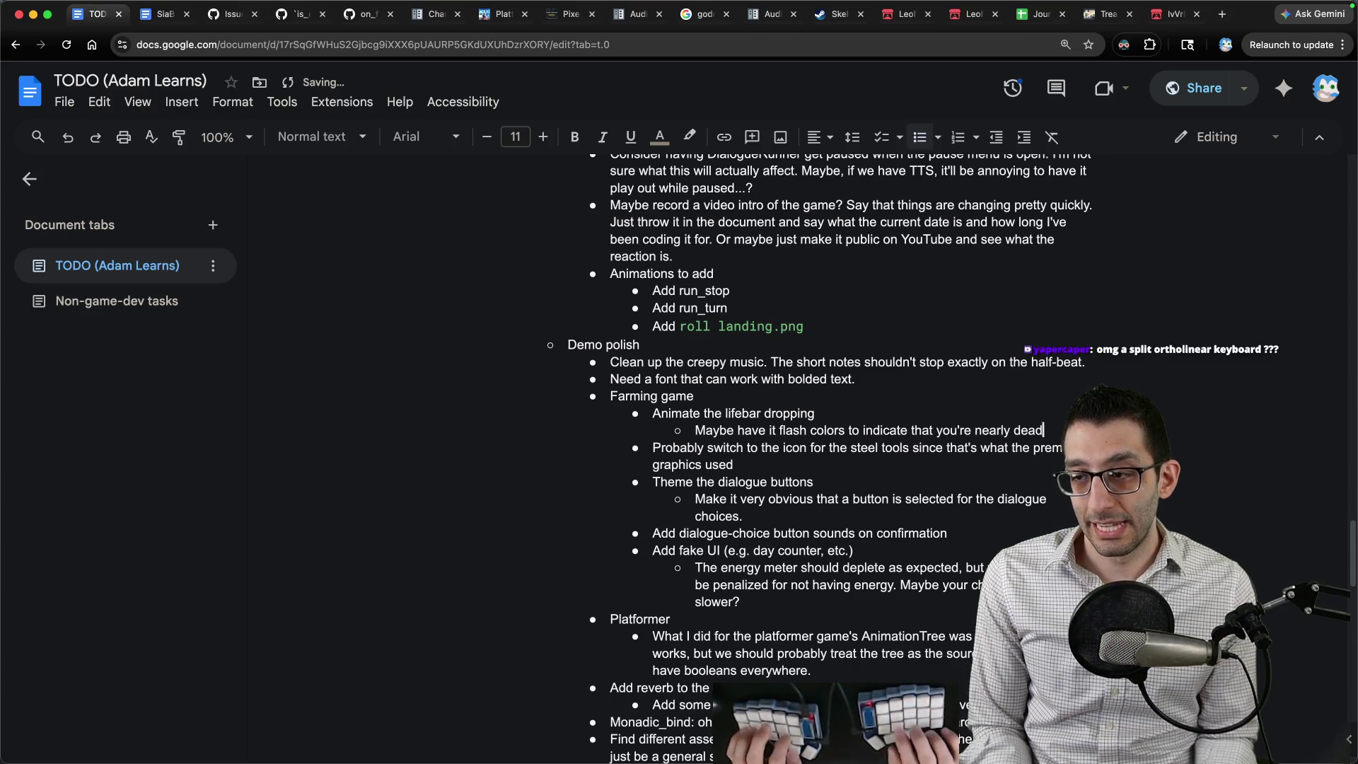
key(Return)
key(shift+Tab)
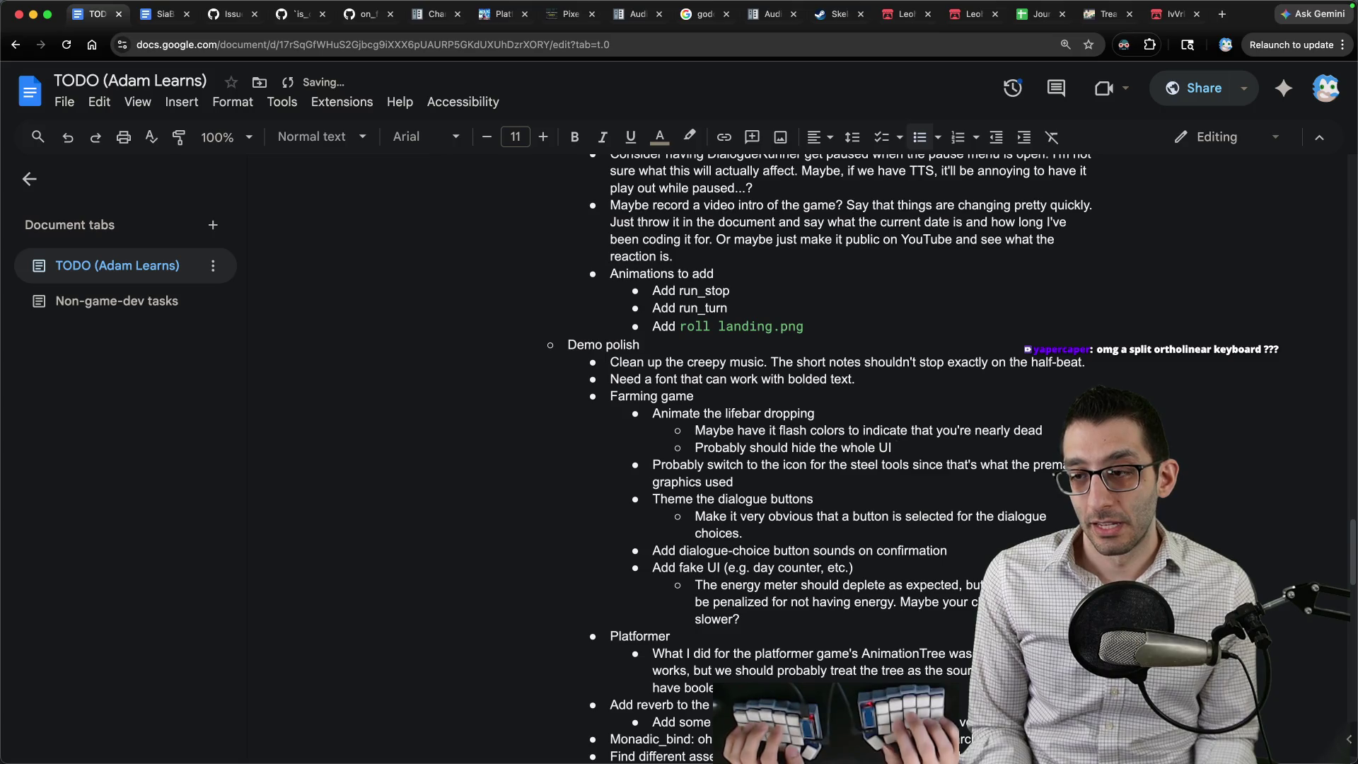
text(the)
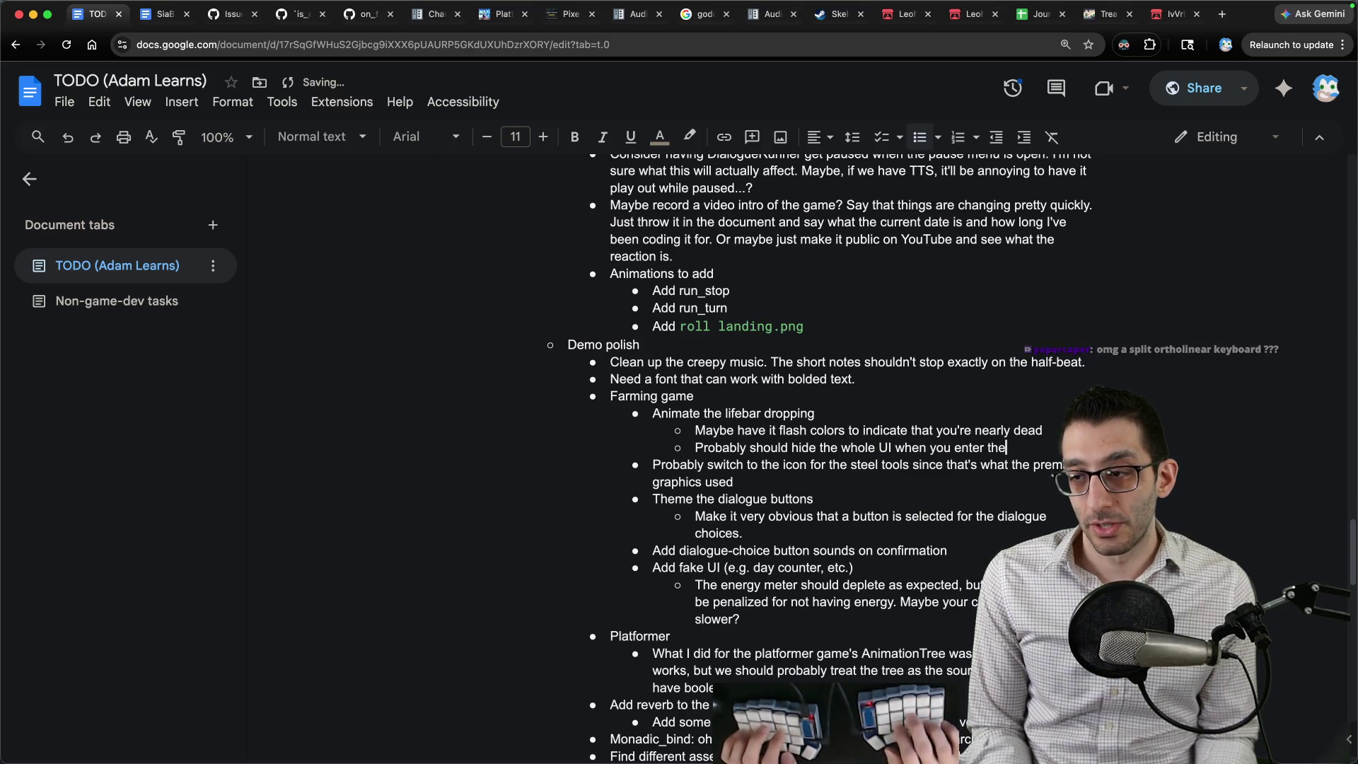
text(ne in the offi)
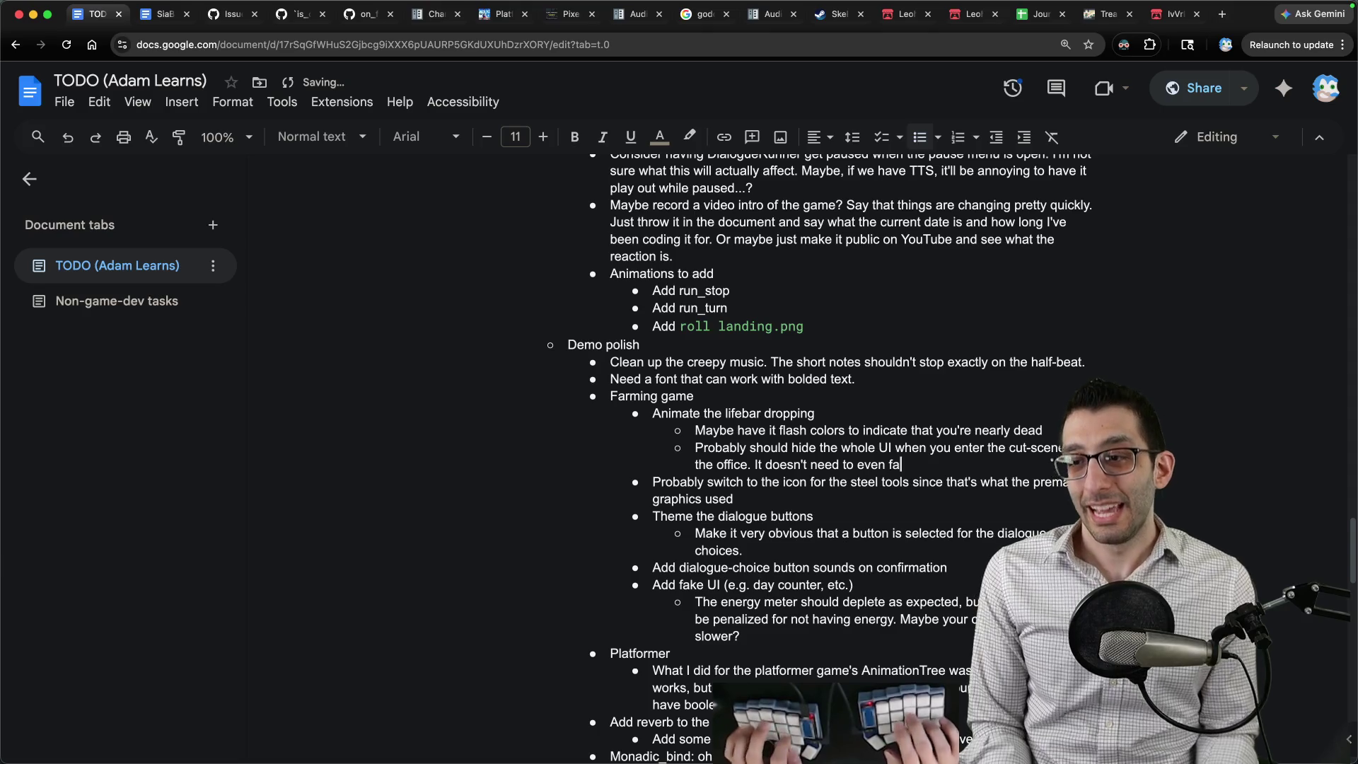
key(super+Tab)
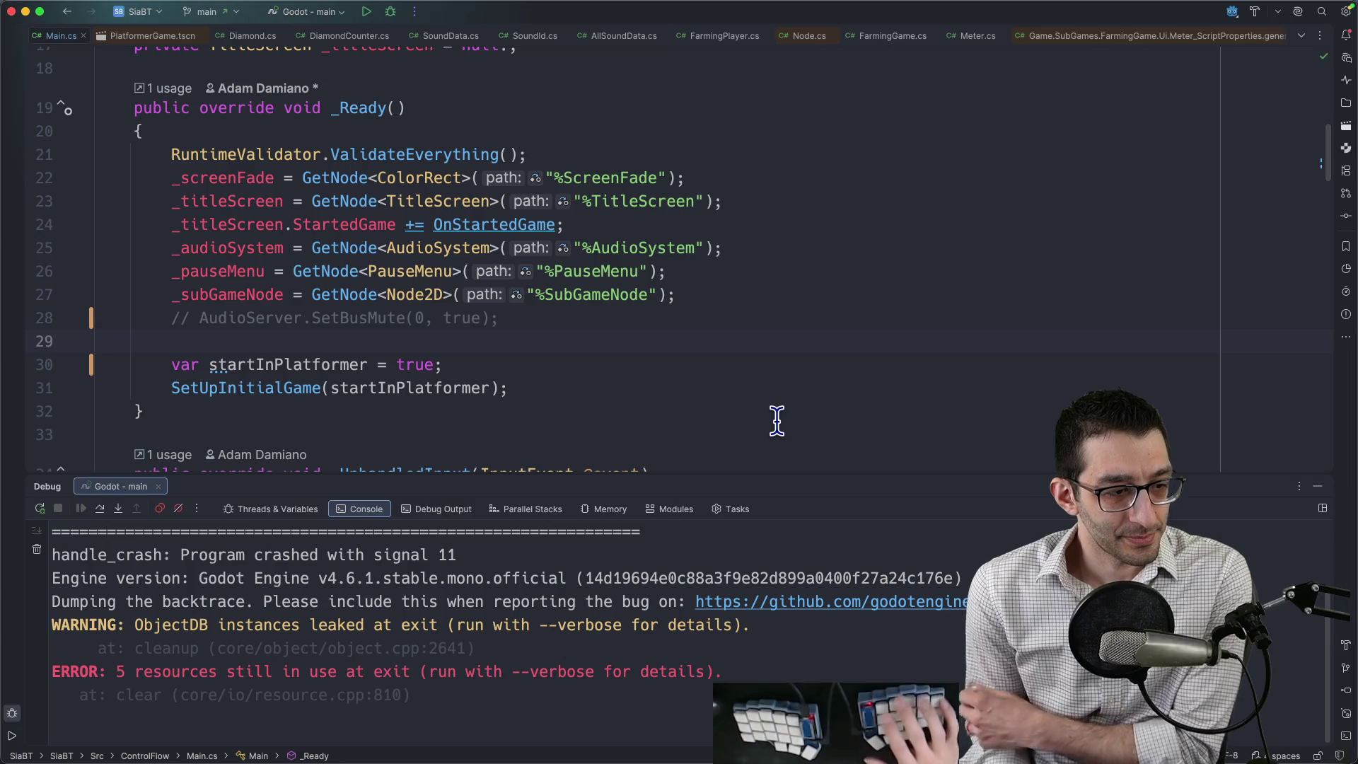
Switch from Rider to the Godot_mono editor using the dock.
key(super+Tab)
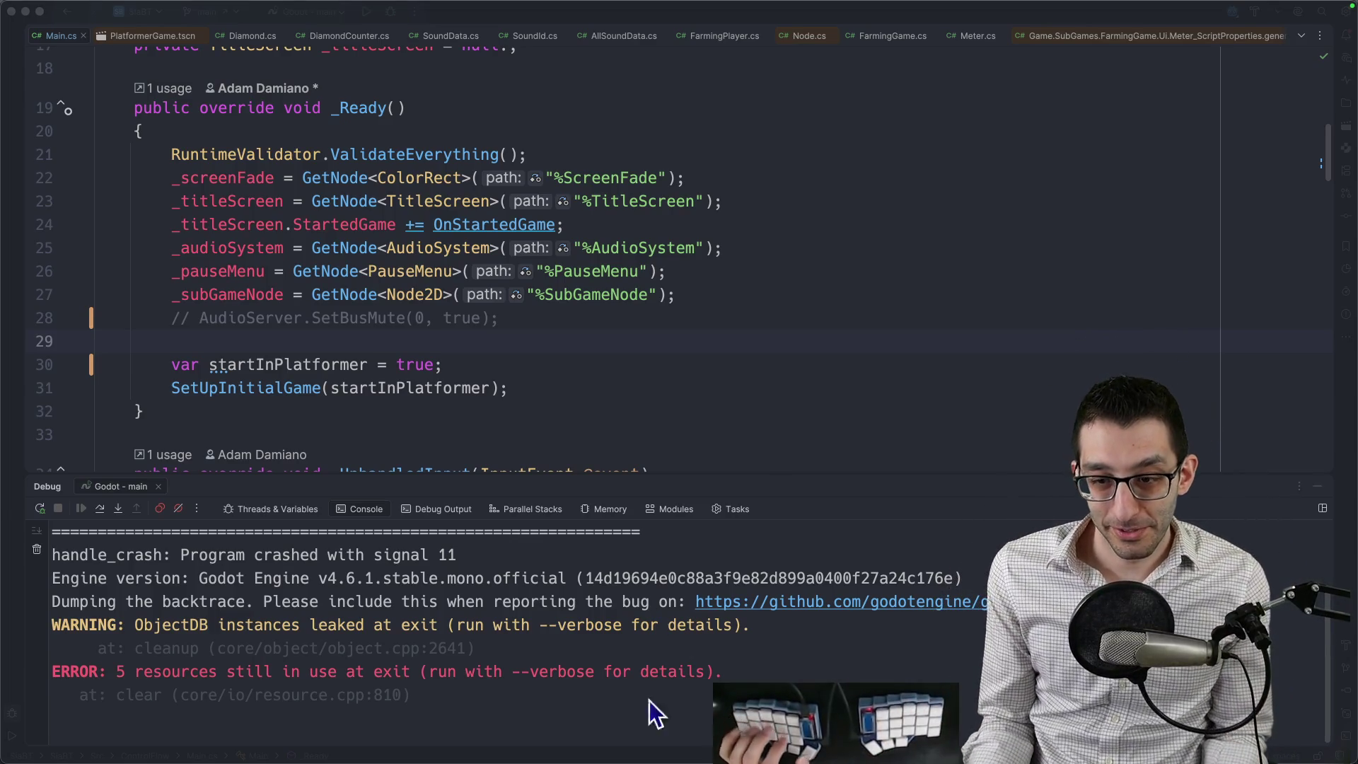
click(733, 729)
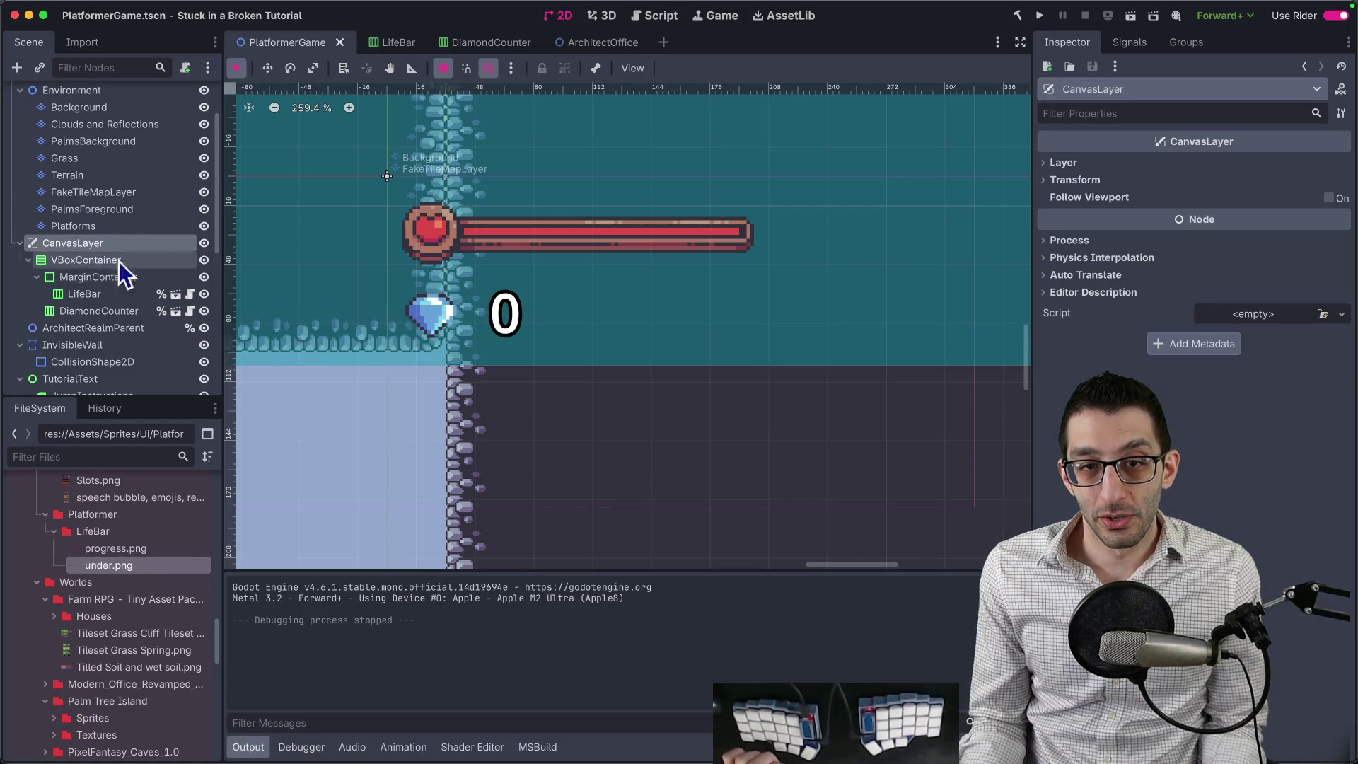
Toggle the CanvasLayer's visibility off and on to preview the scene without the UI.
click(203, 243)
click(203, 243)
click(203, 243)
click(203, 243)
click(203, 244)
click(203, 243)
click(203, 243)
click(203, 243)
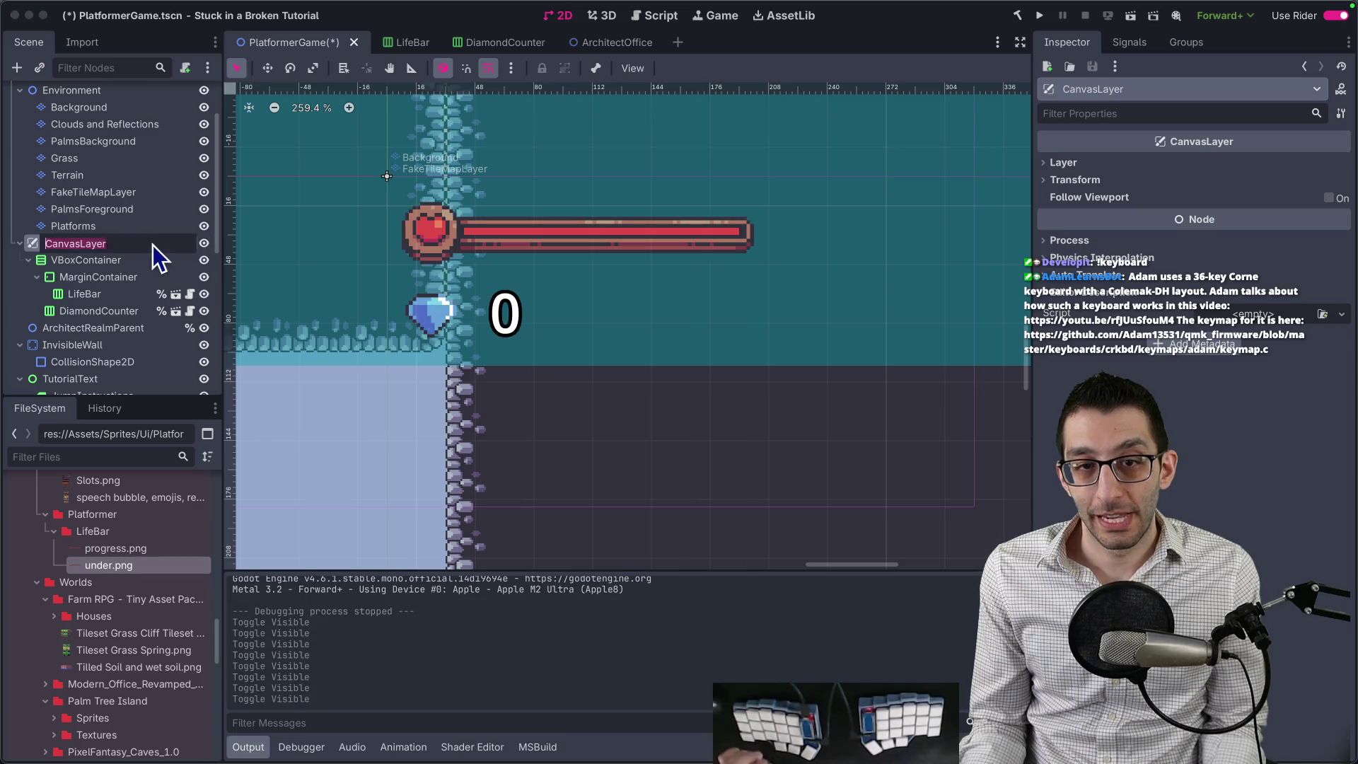
Rename CanvasLayer to UI, give it a scene-unique name, and save PlatformerGame.tscn.
double_click(153, 245)
text(UI)
key(Return)
key(super+shift+u)
key(super+s)
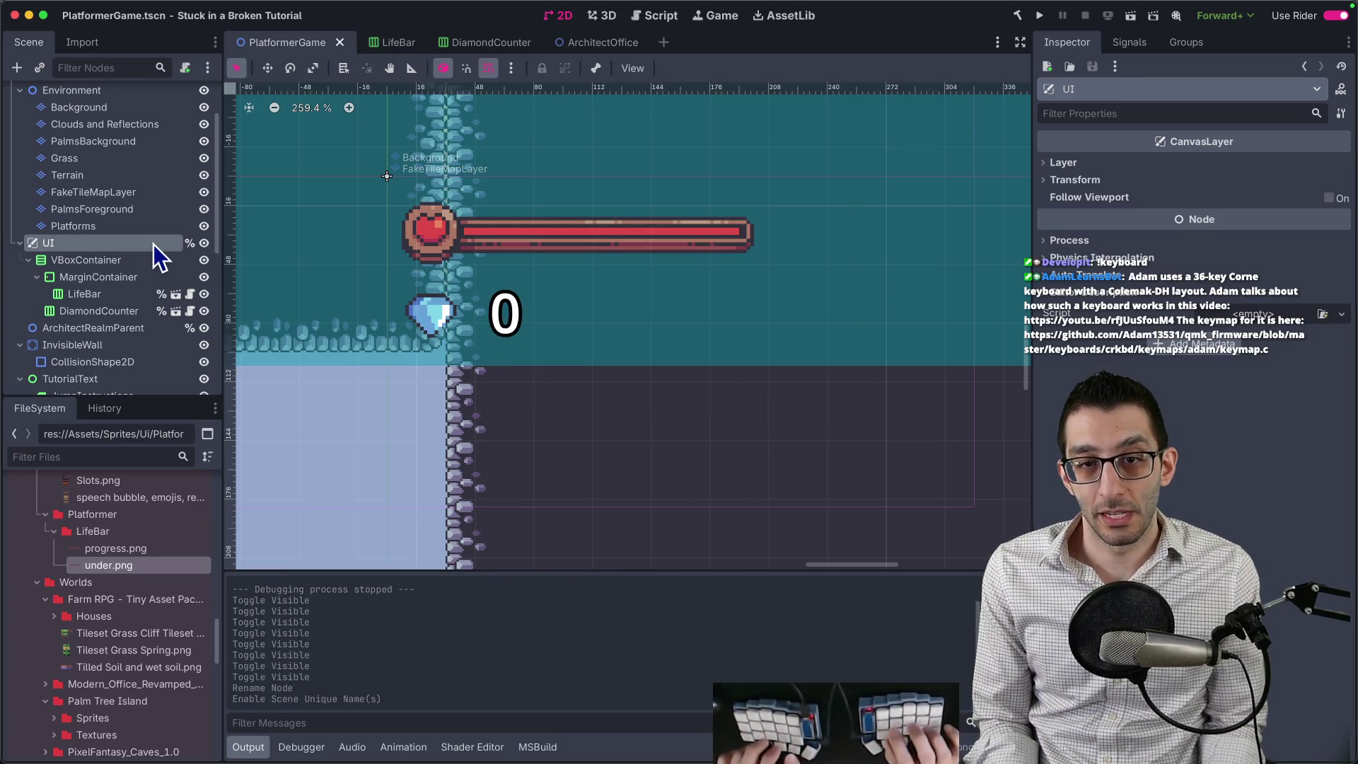
key(super+Tab)
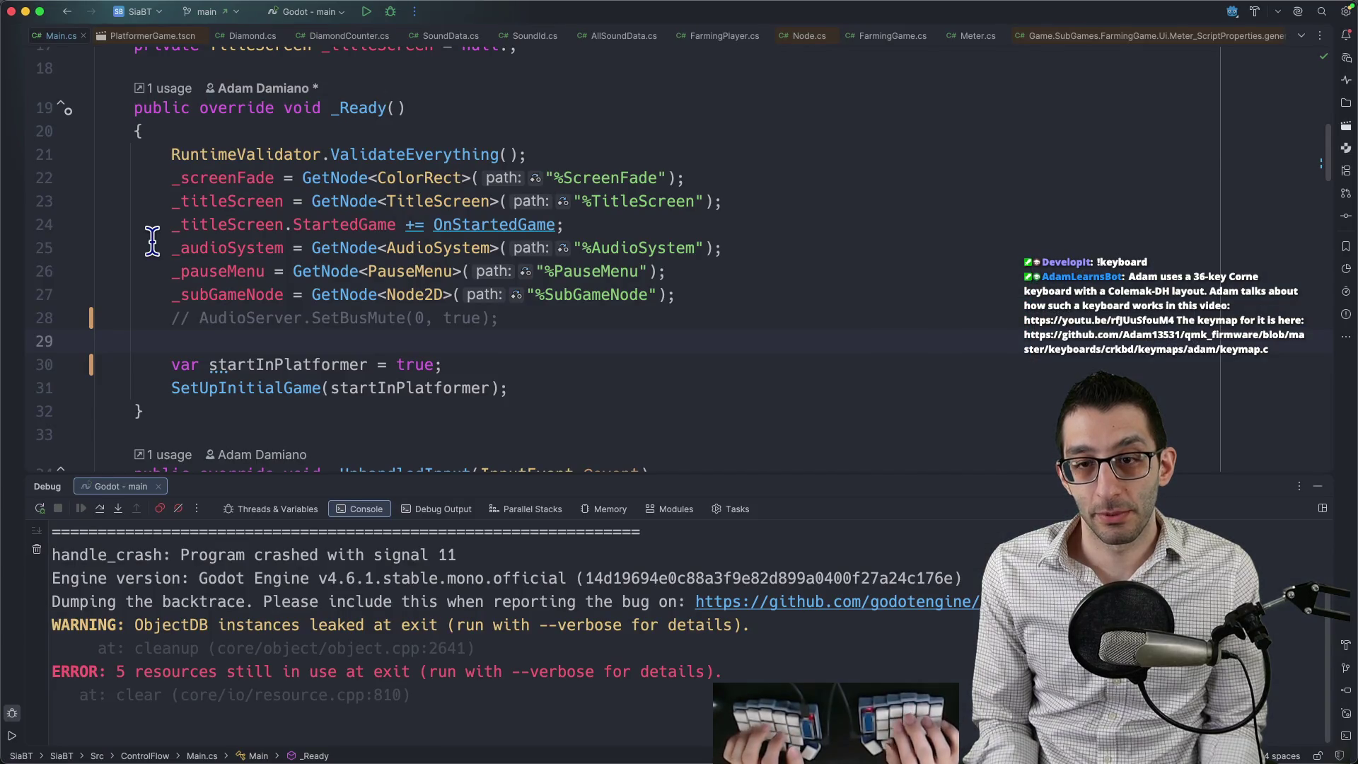
Open PlatformerGame.cs and find the office-entry code by searching 'office'.
scroll(153, 240, down, 10)
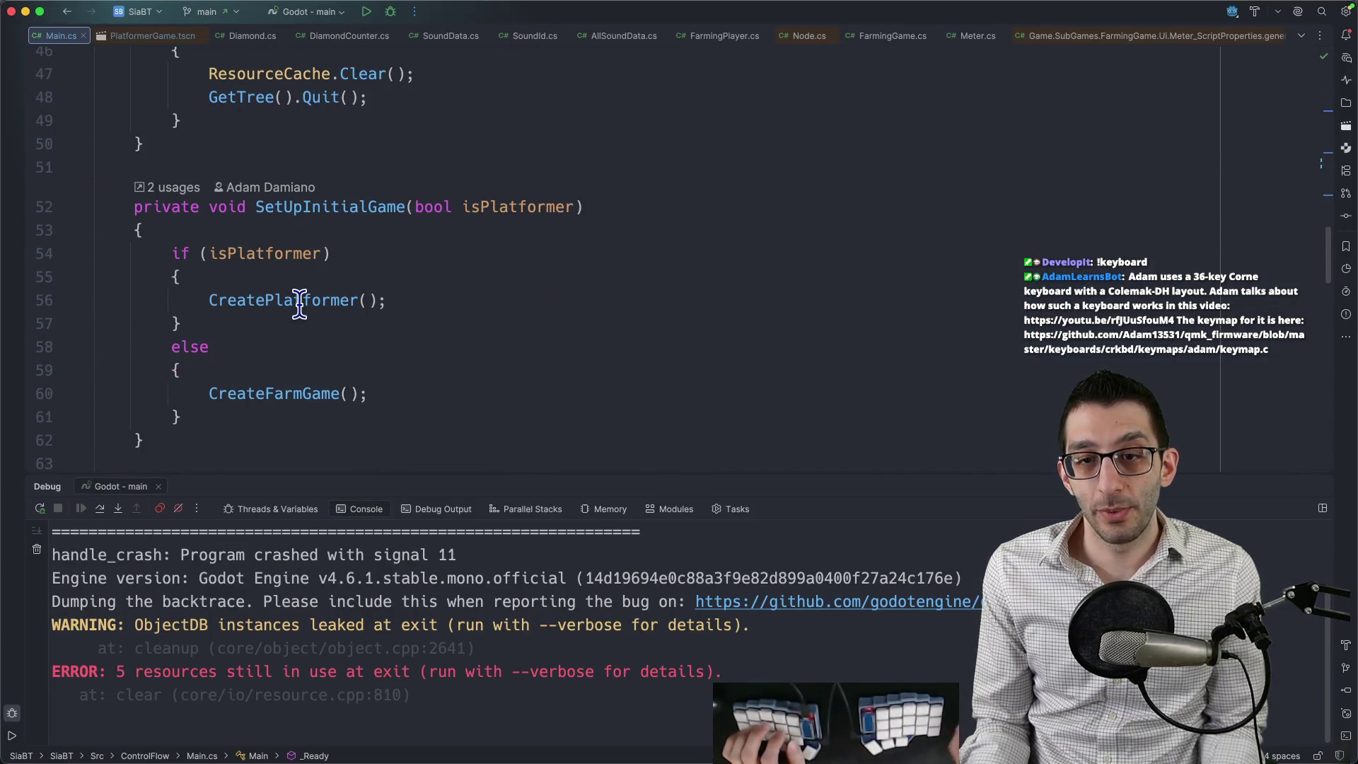
key(ctrl+Tab)
key(super+shift+o)
text(platgame)
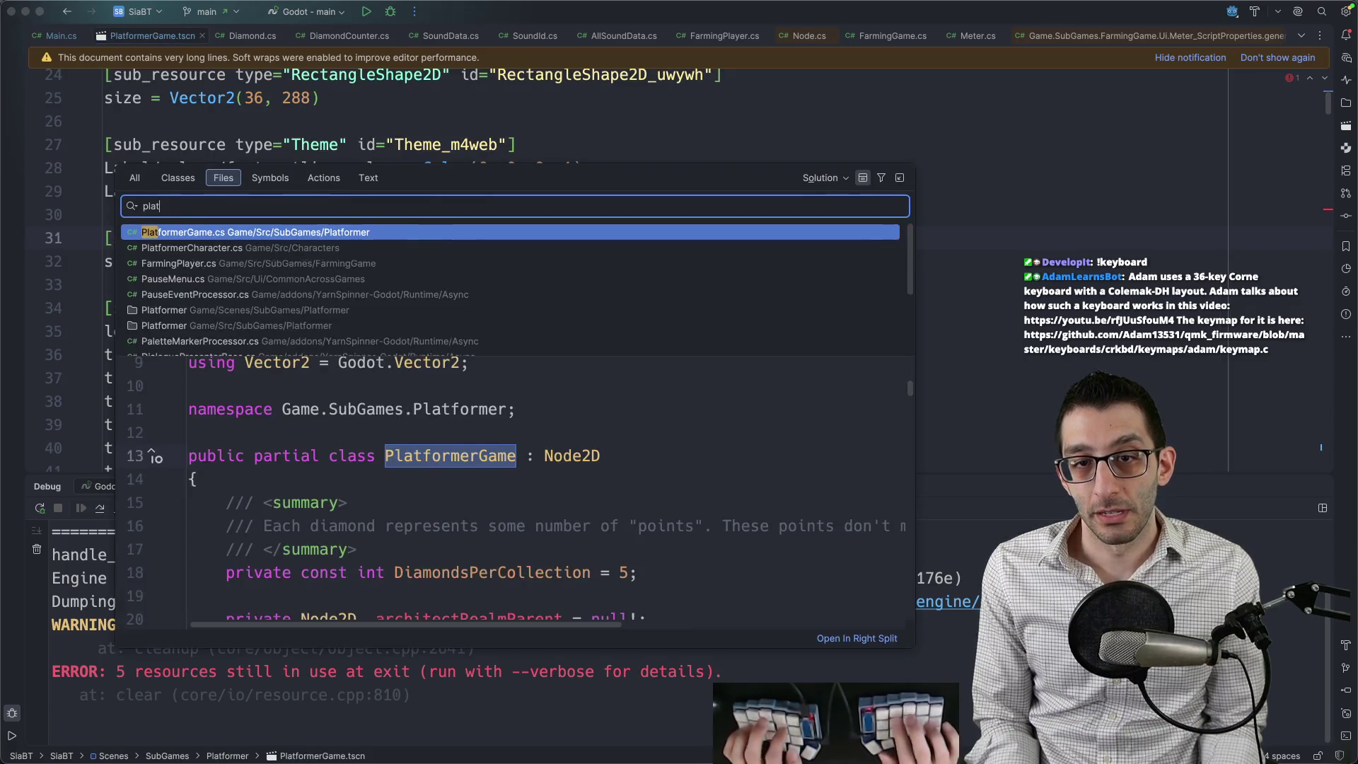
key(Return)
key(super+f)
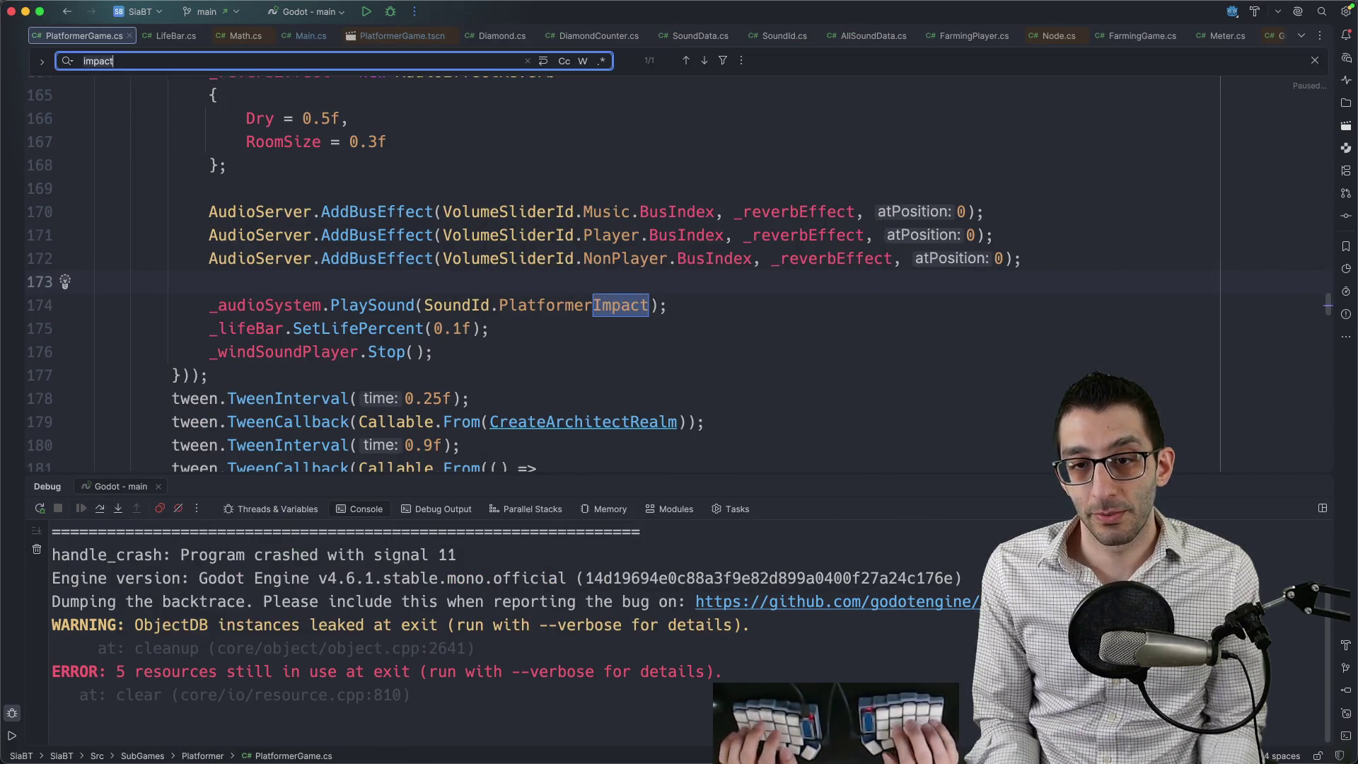
text(office)
key(Escape)
Add GetNode<CanvasLayer>("%UI").Hide(); after RemoveReverb and start a debug run.
key(Down)
key(Down)
key(Return)
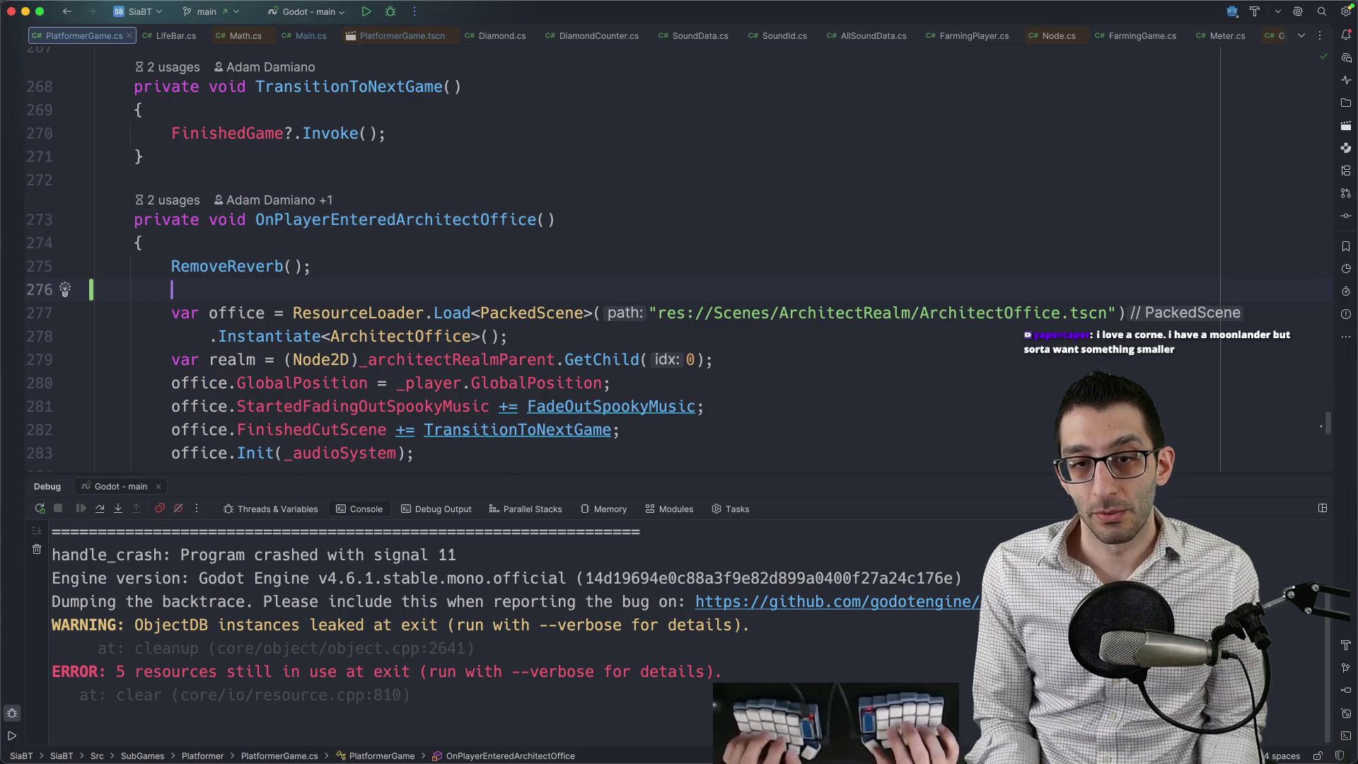
text(GetNode<)
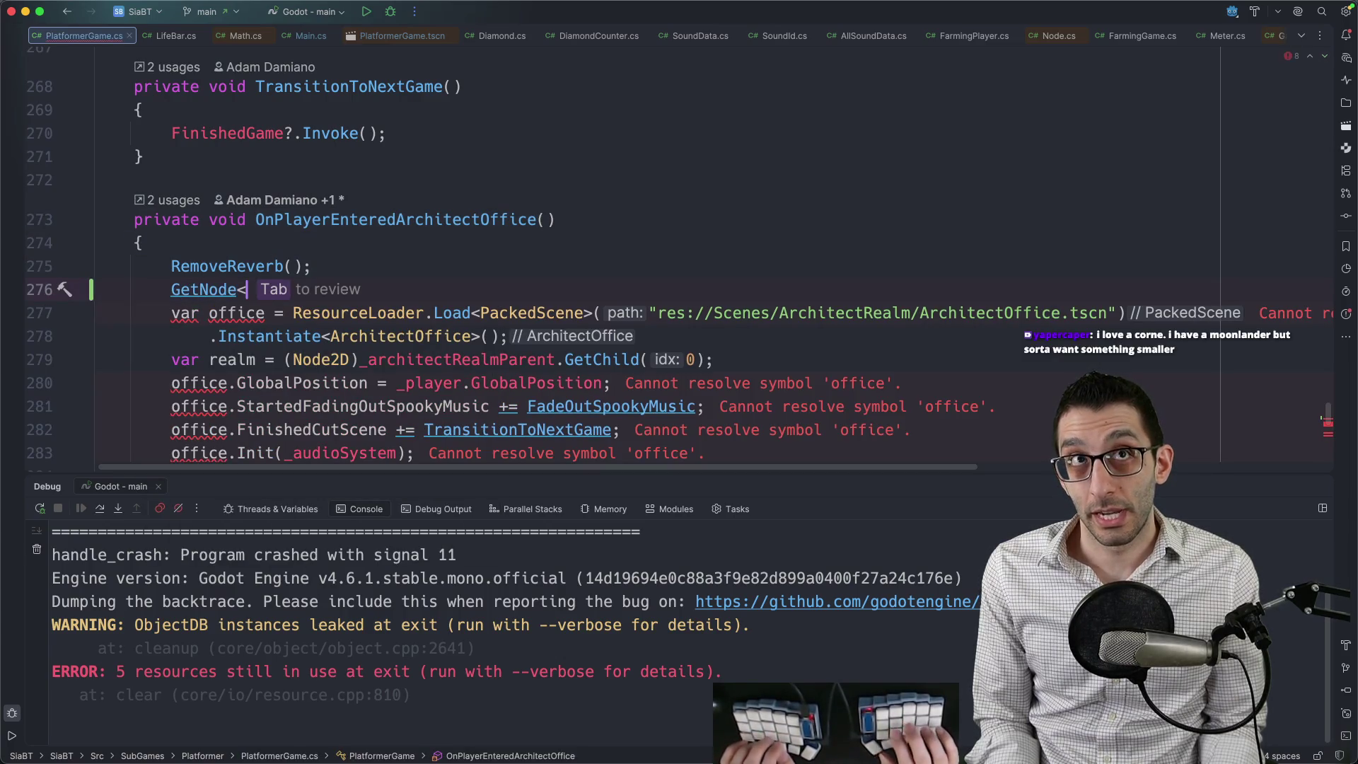
text(CanvasL)
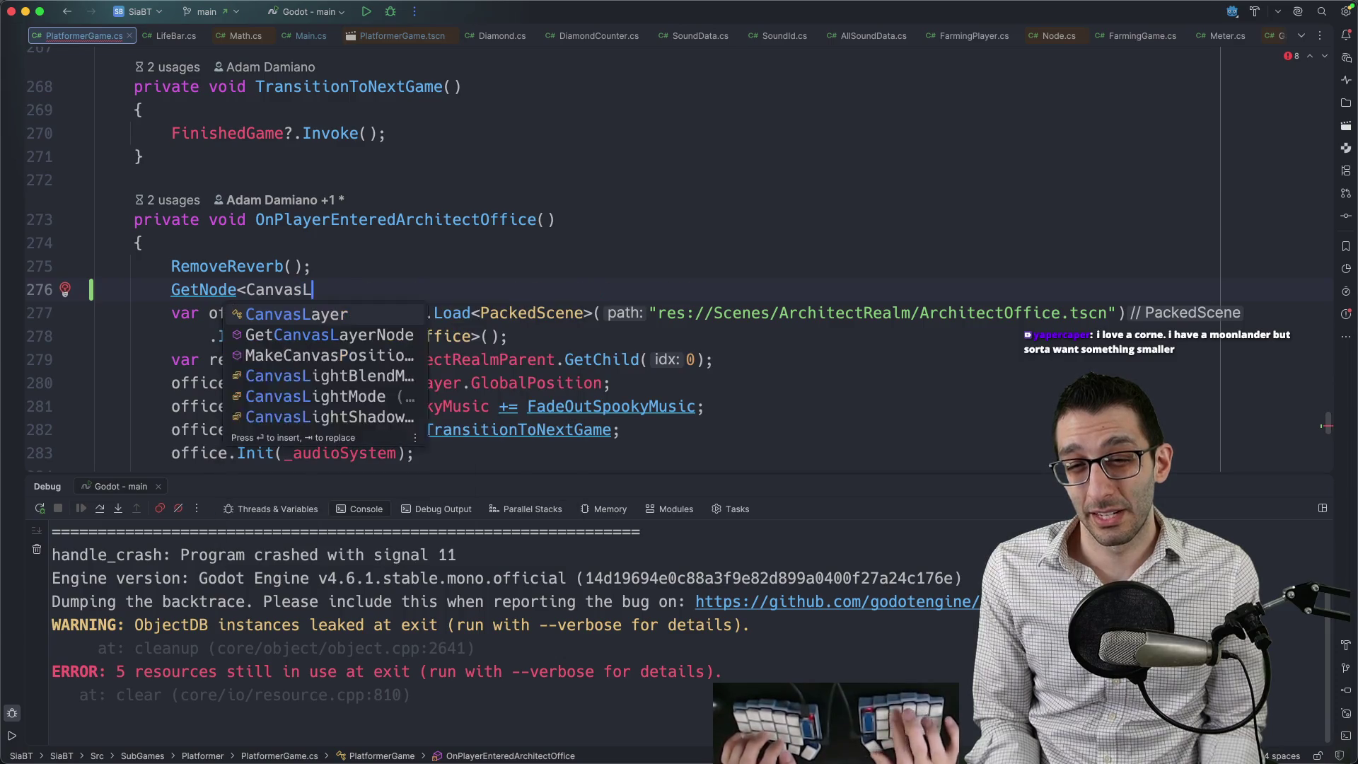
text(ayer>(")
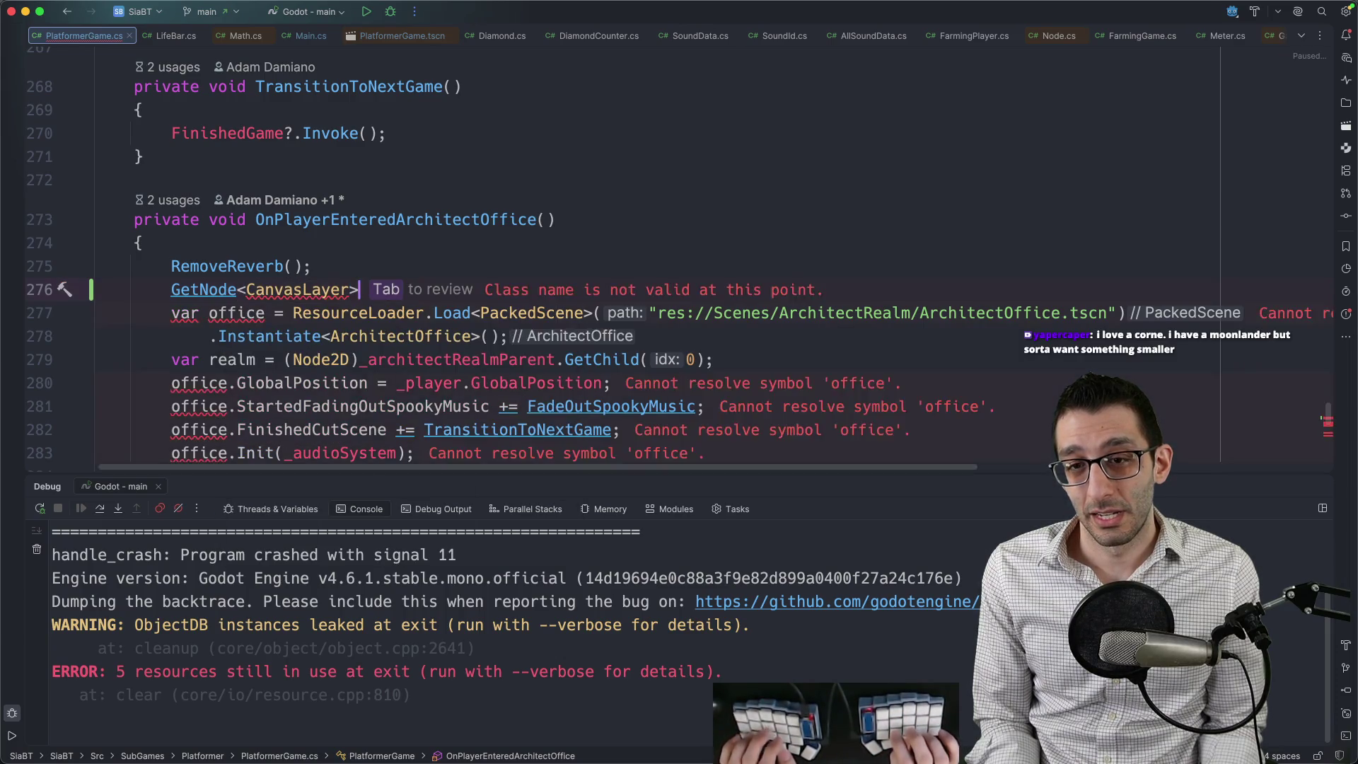
text(%UI)
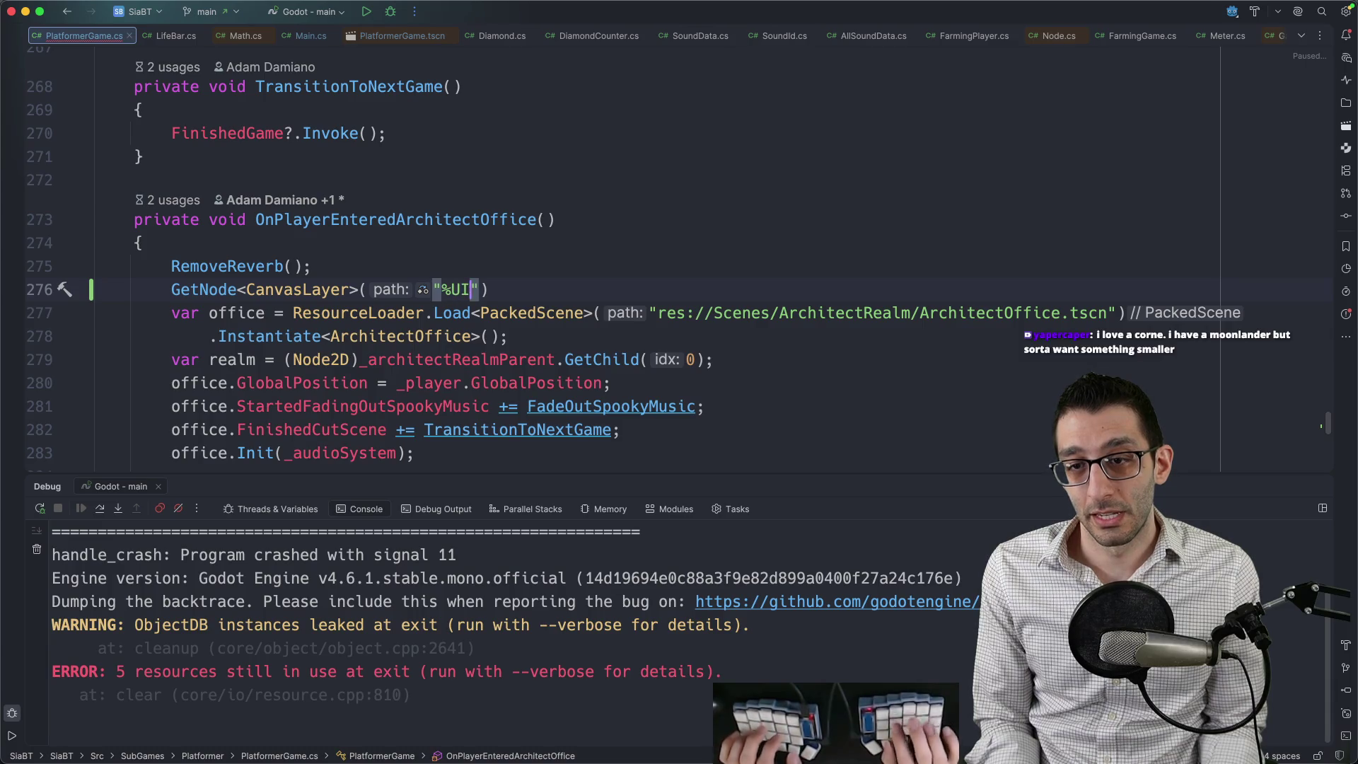
text(").Hide();)
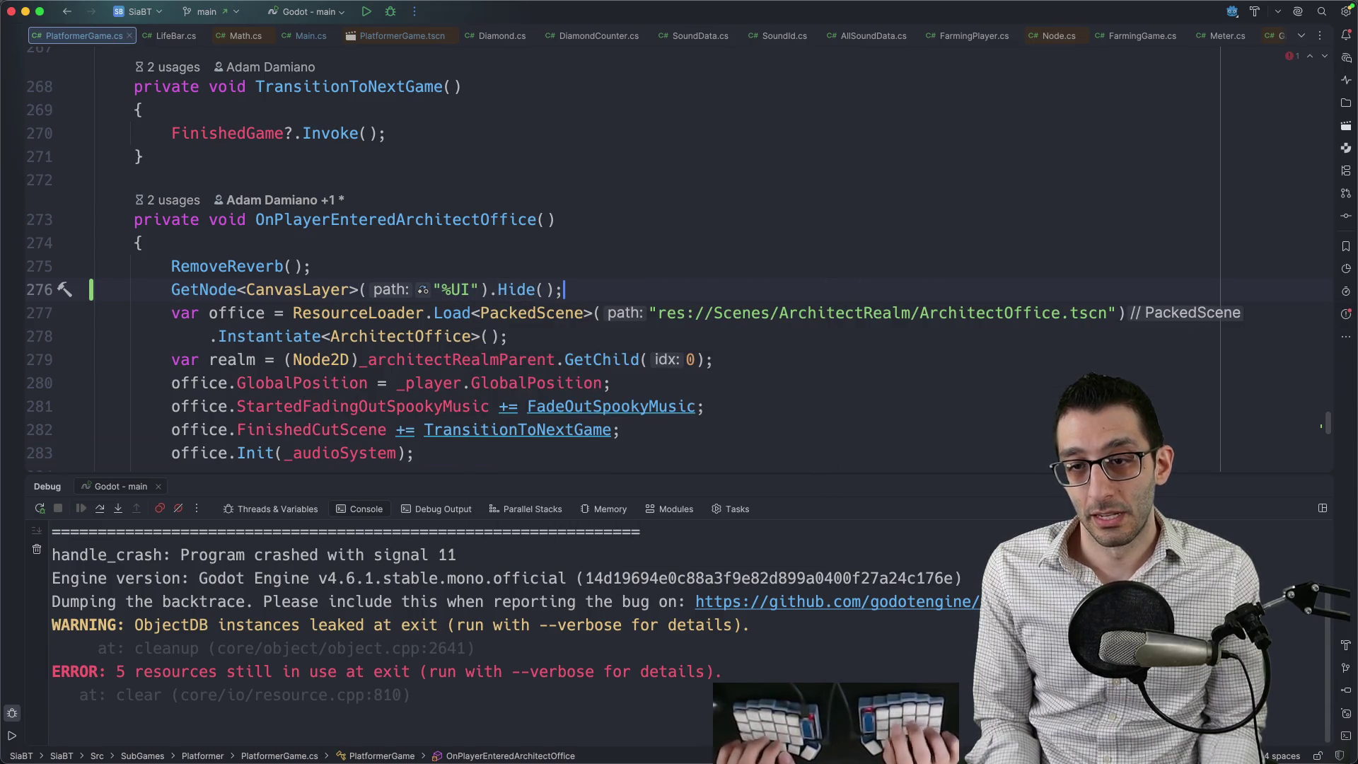
key(ctrl+d)
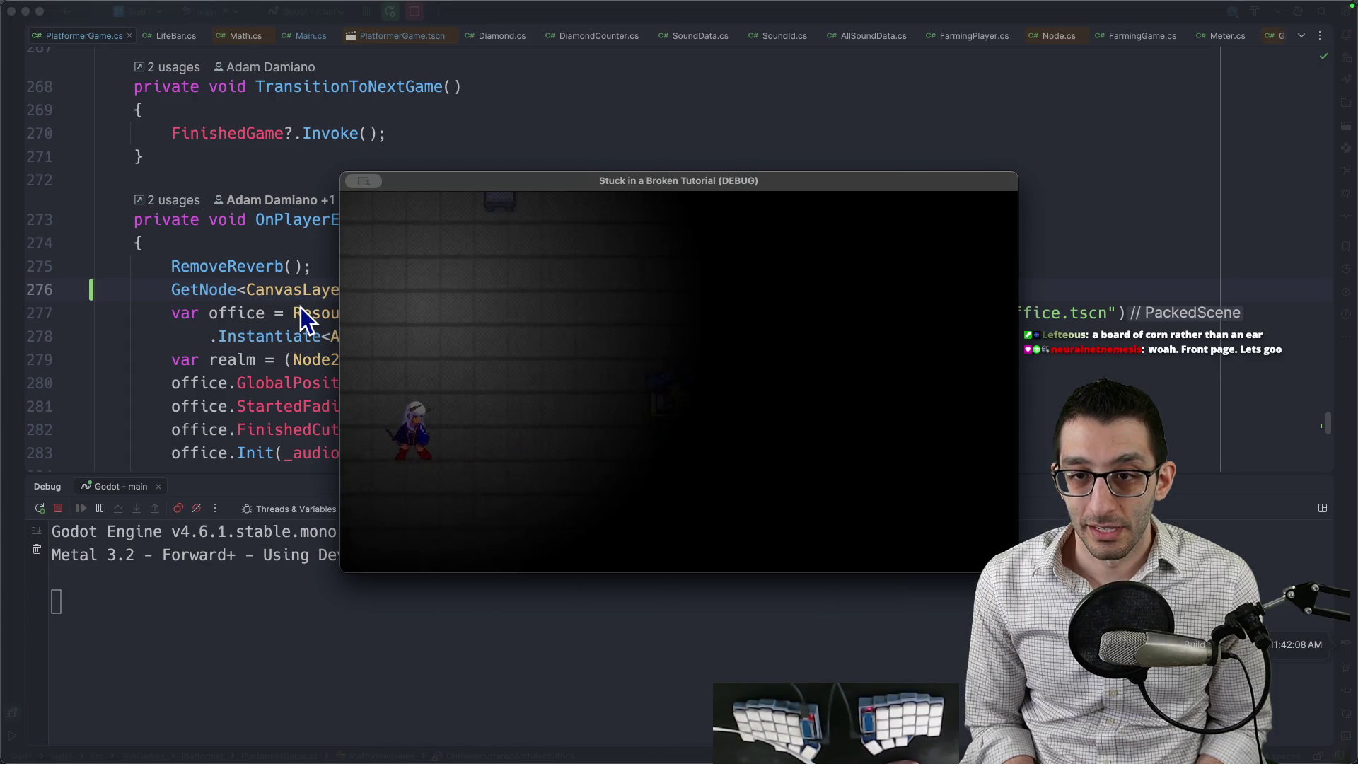
key(Escape)
Quit the game from the pause menu and return to line 276 in PlatformerGame.cs.
key(Down)
key(Down)
key(Return)
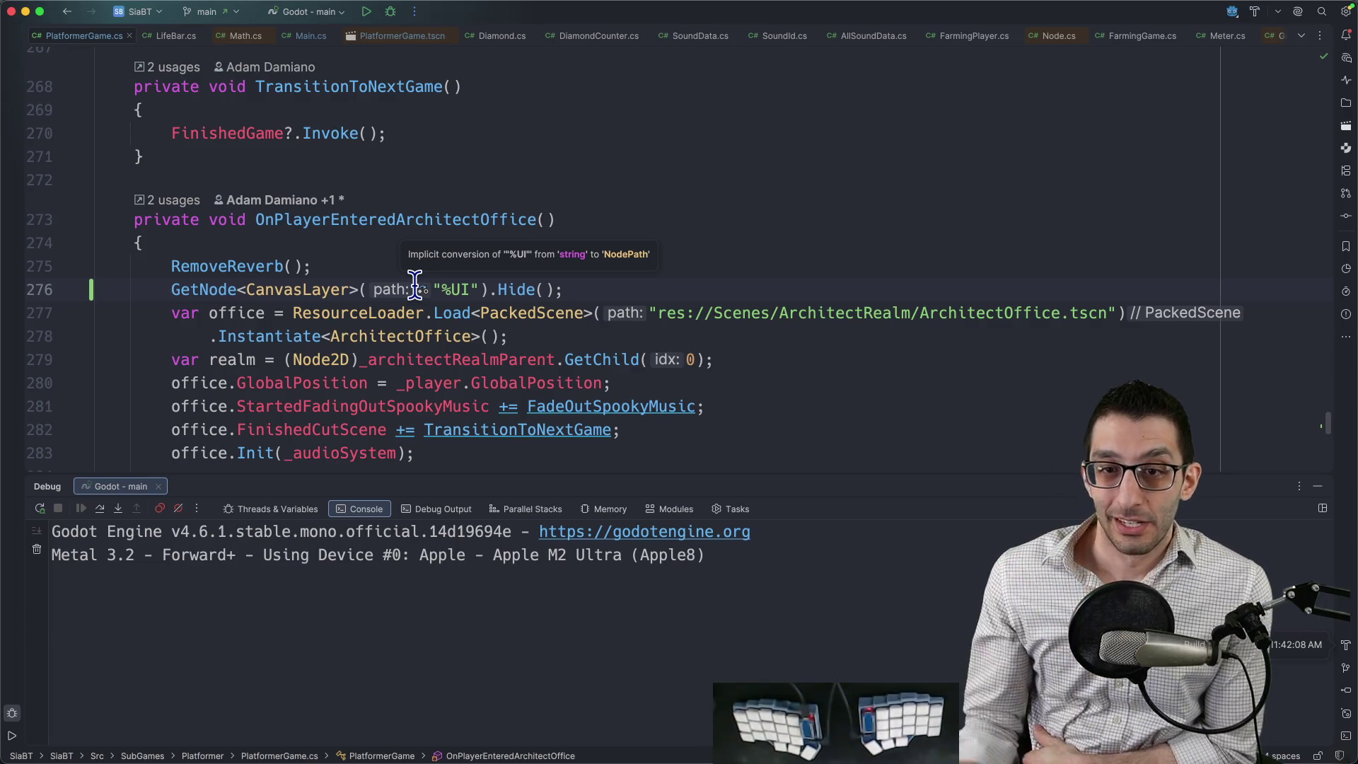
click(591, 290)
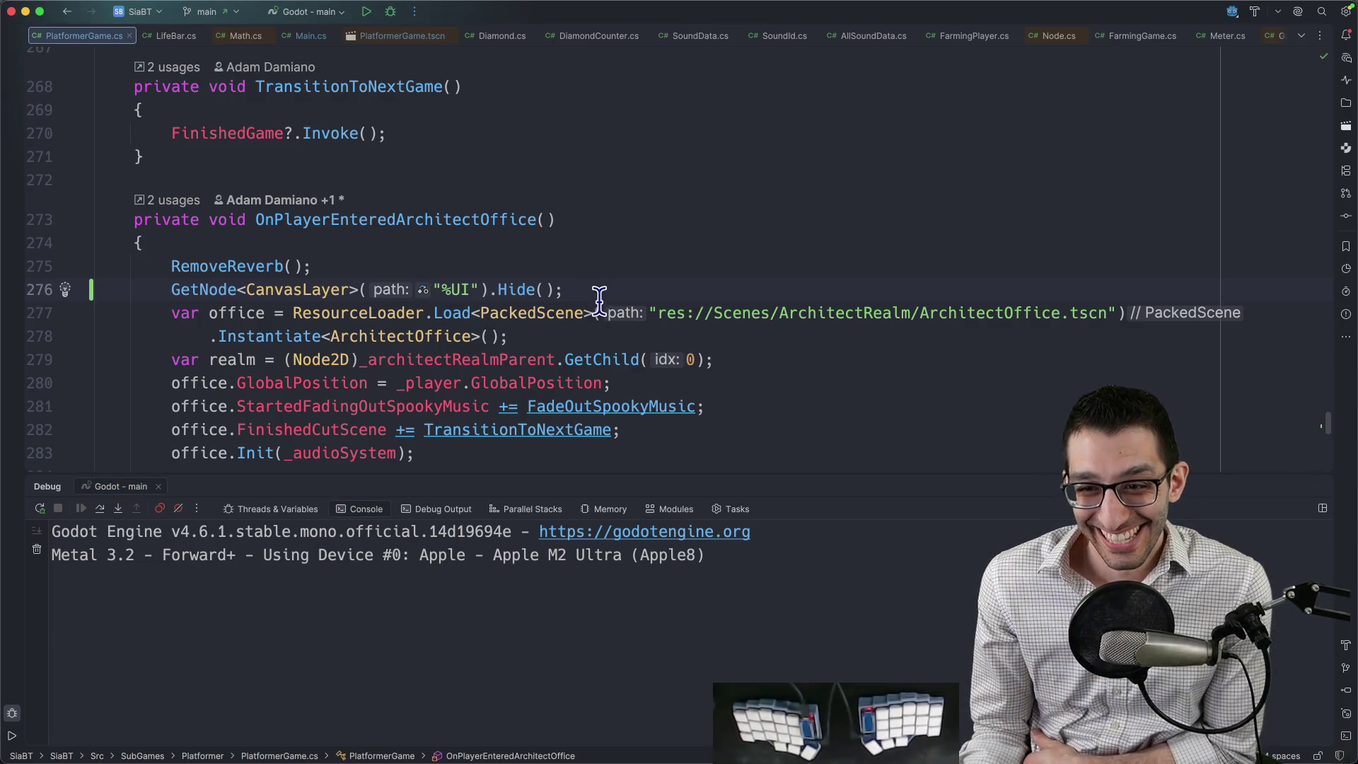
Delete the bullet about hiding the UI from the TODO document.
mouse_move(732, 750)
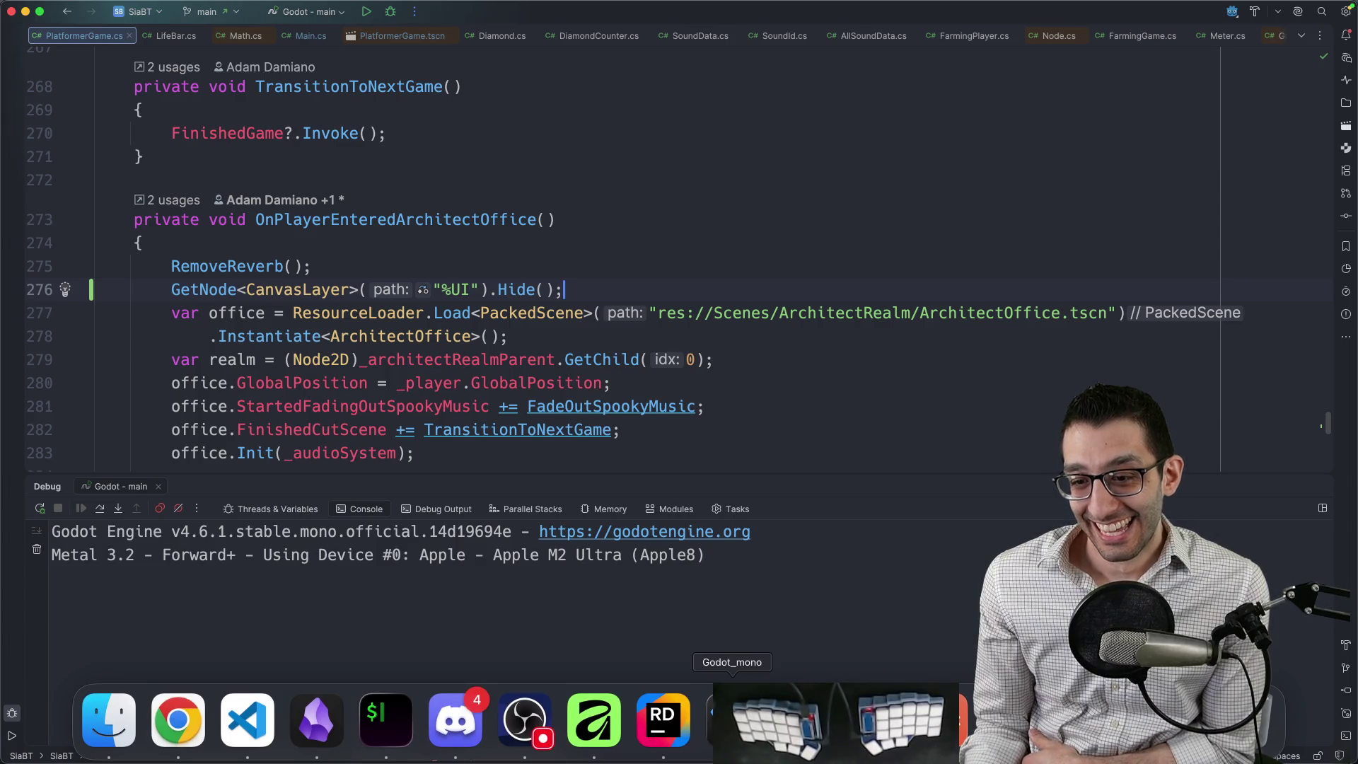
key(super+Tab)
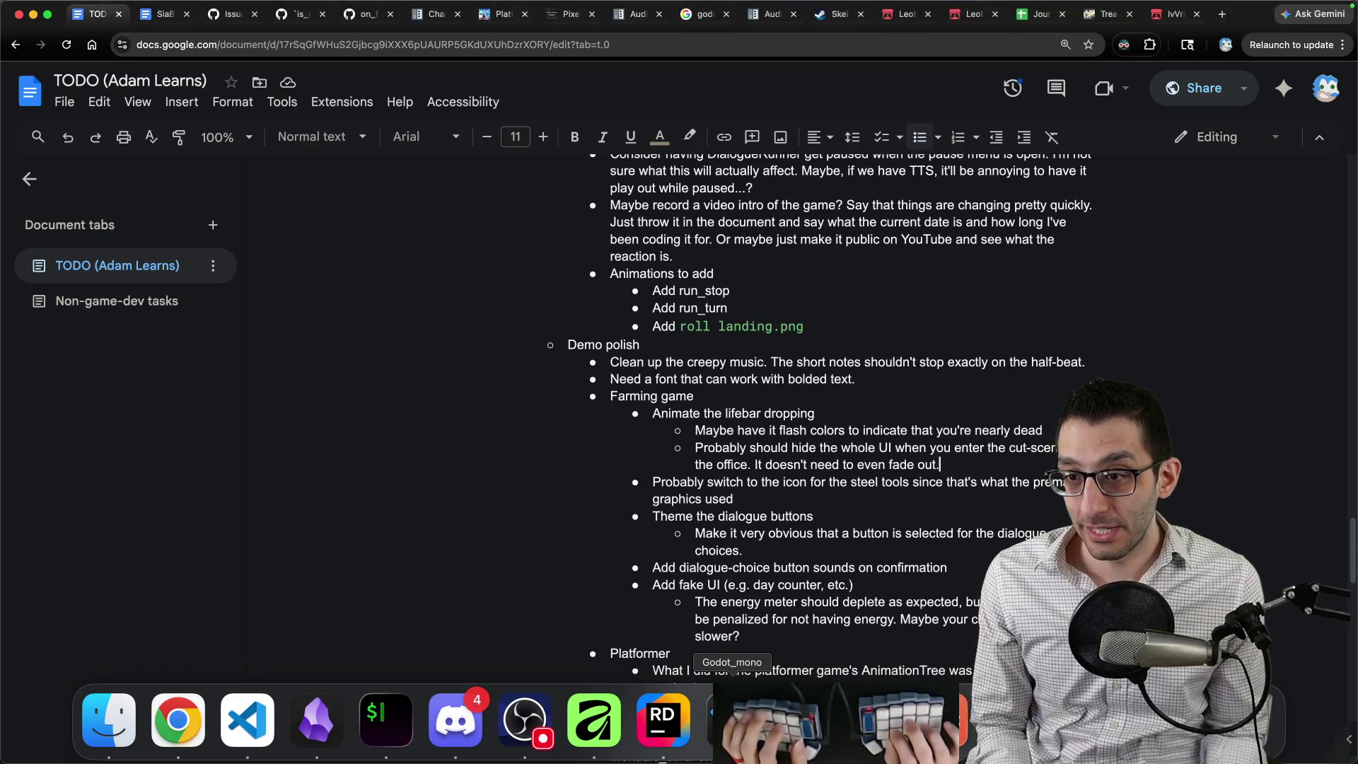
key(alt+shift+Up)
key(BackSpace)
key(BackSpace)
key(super+Tab)
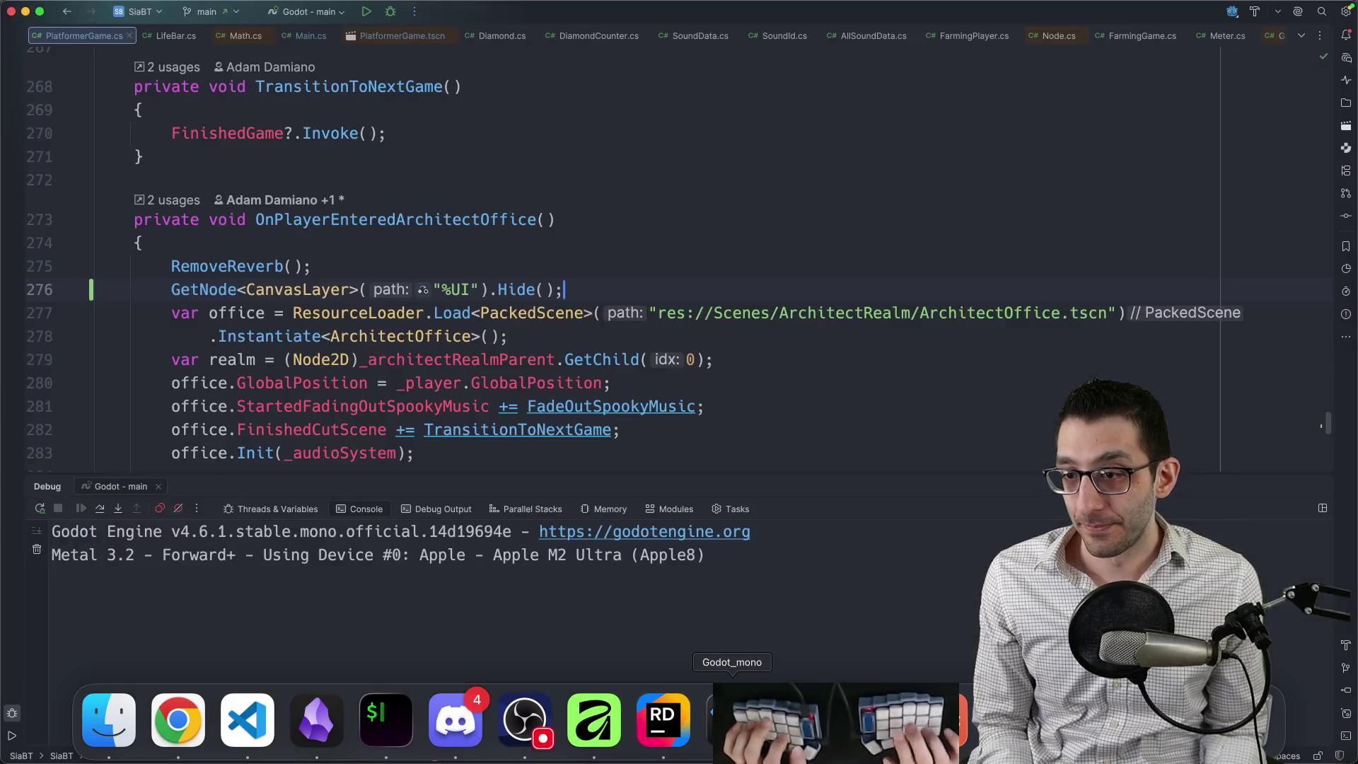
Review the diffs, then commit PlatformerGame.cs and PlatformerGame.tscn with a 'HideArchitect's…' message.
key(super+0)
key(Down)
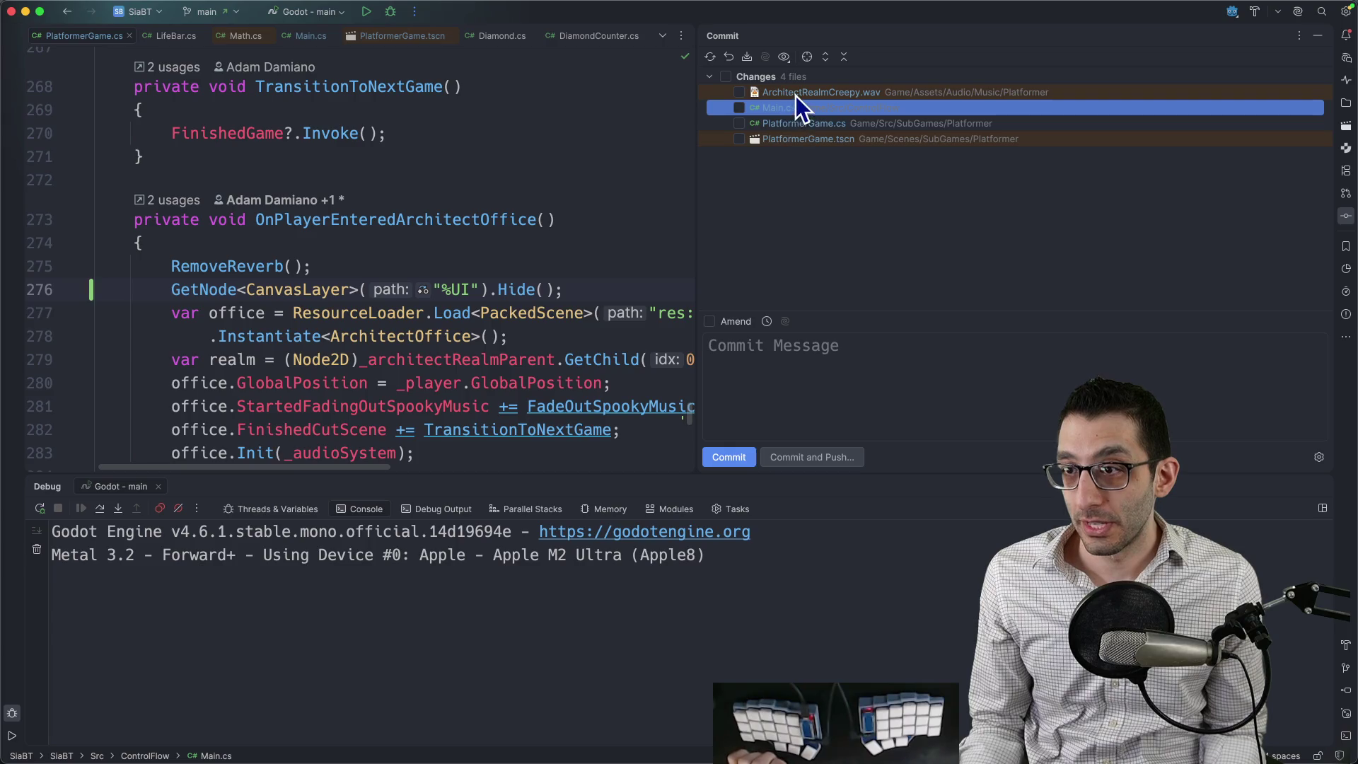
double_click(775, 108)
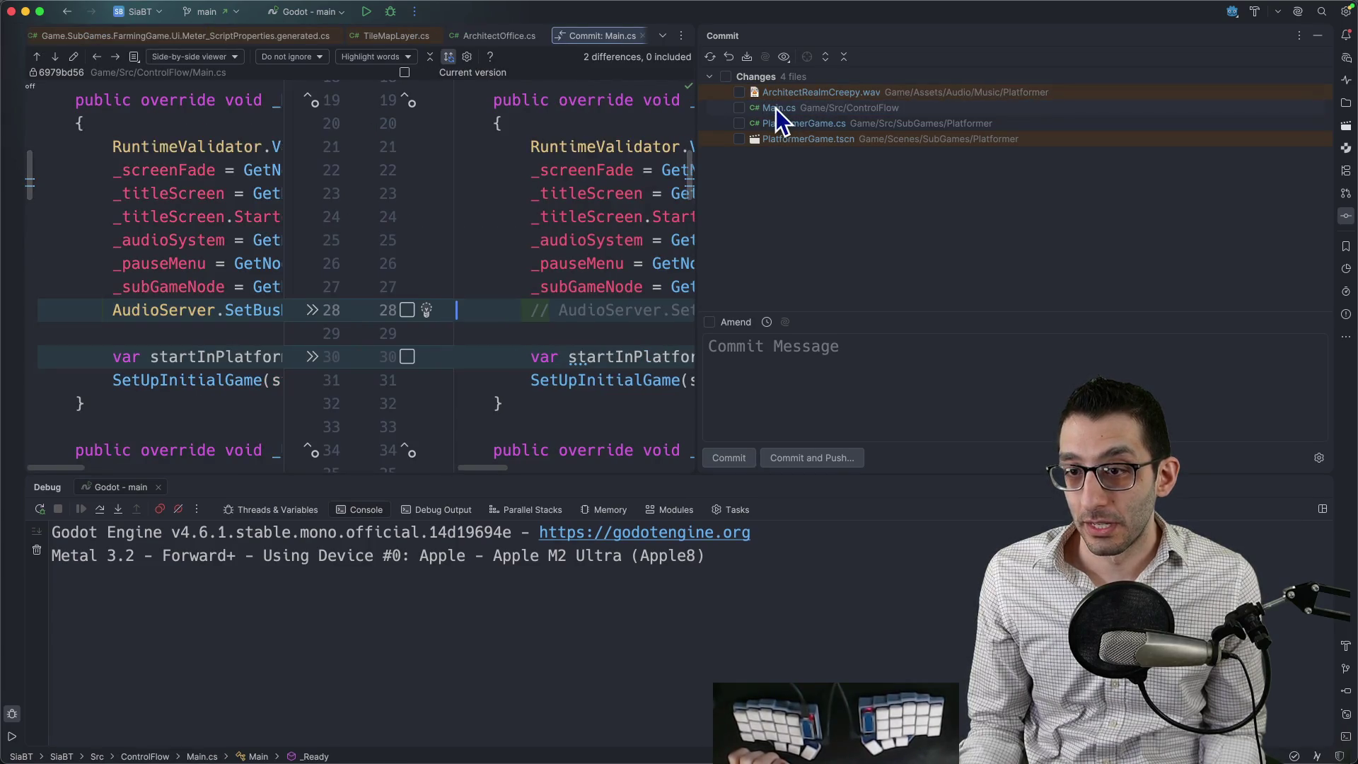
click(779, 125)
click(740, 124)
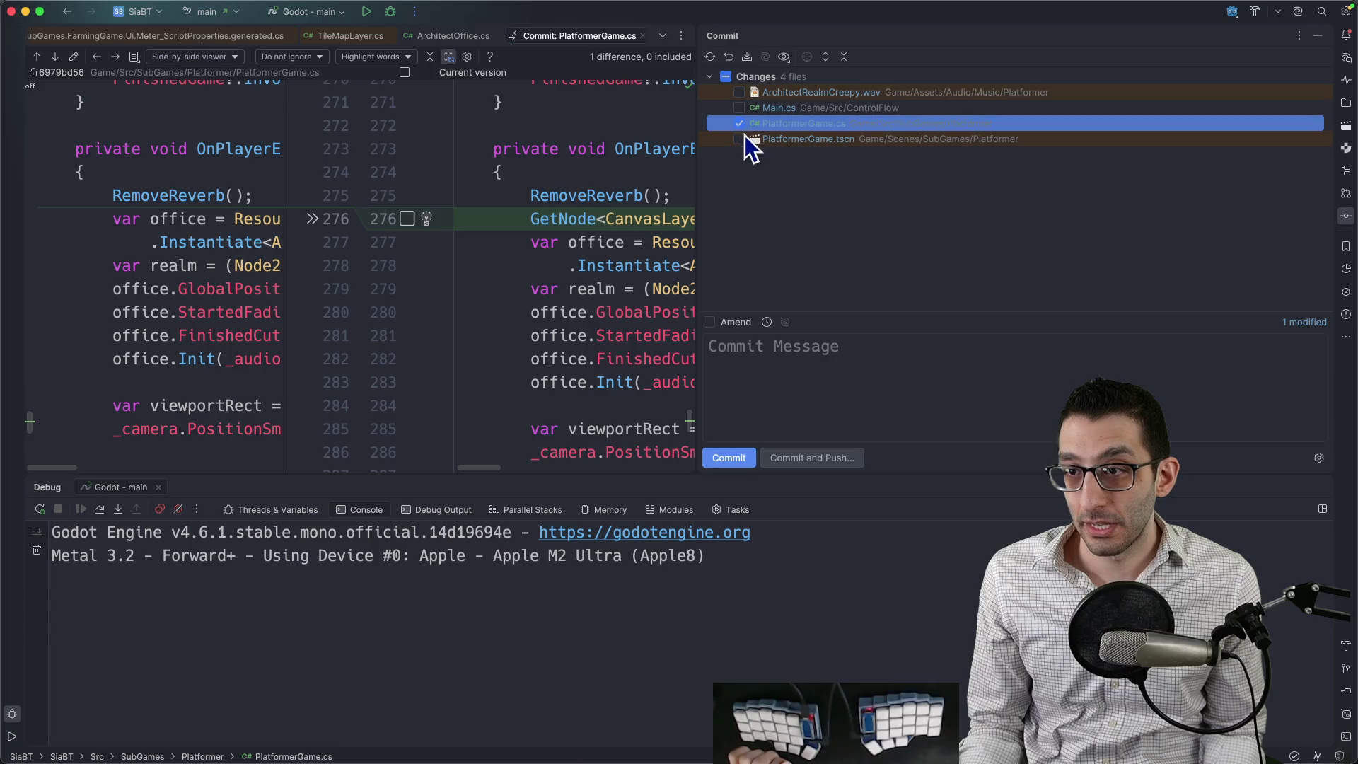
click(739, 139)
click(853, 362)
text(Hide)
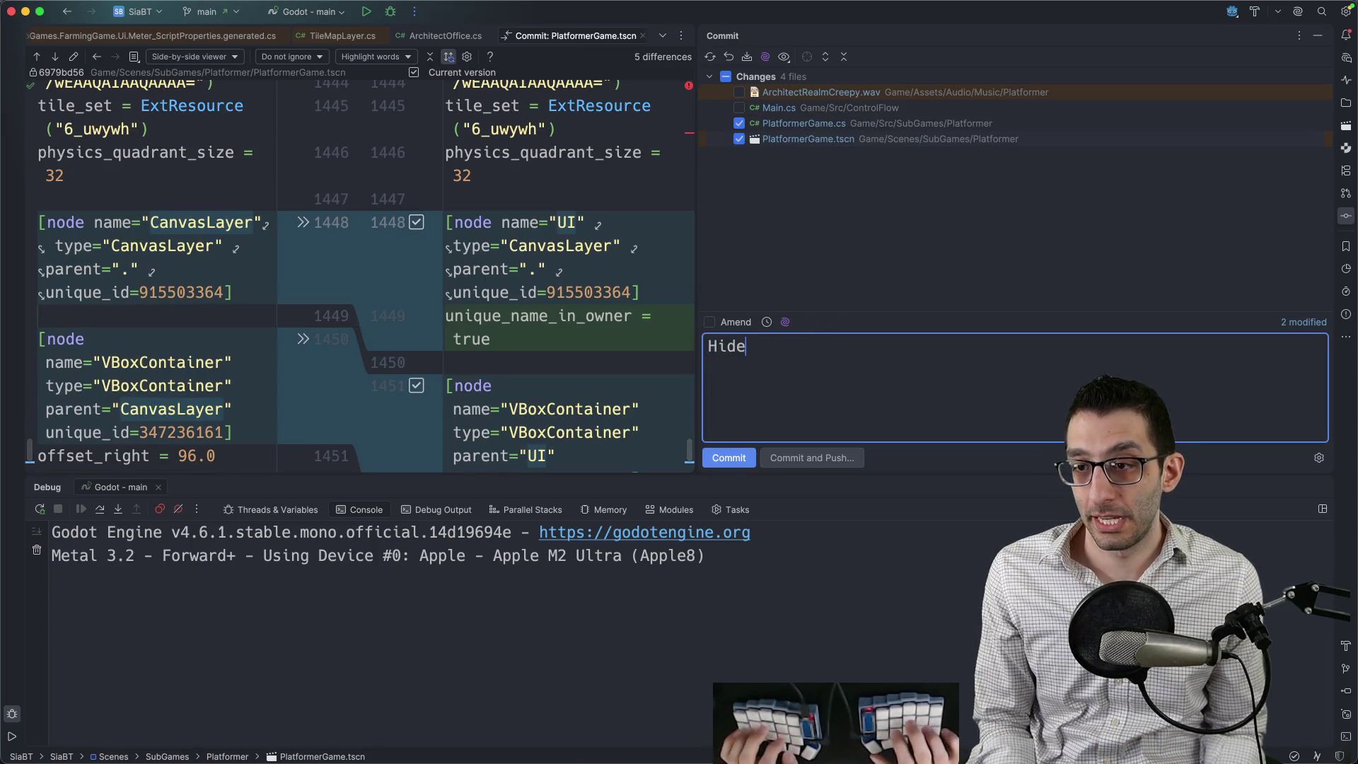
text(Architect's office)
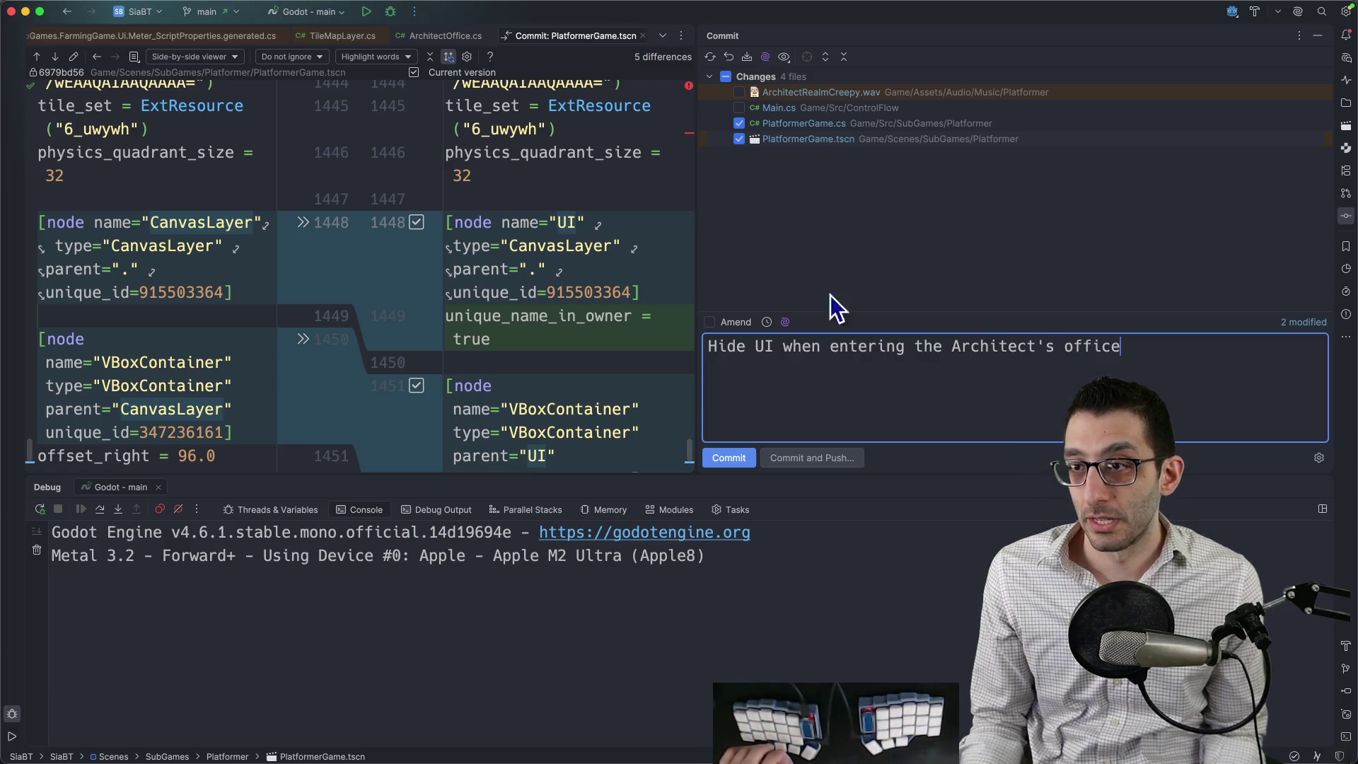
key(super+Return)
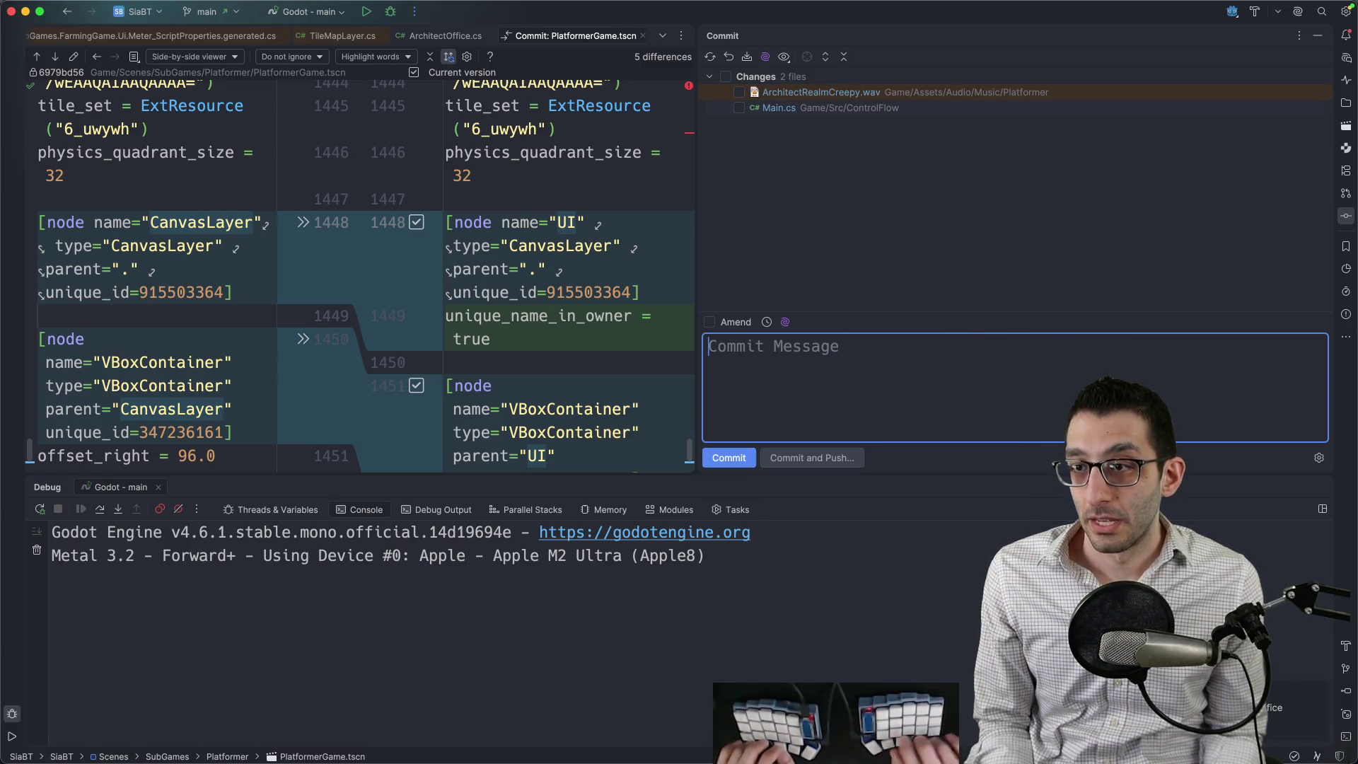
Commit ArchitectRealmCreepy.wav as 'Improve music', leaving Main.cs uncommitted.
click(739, 92)
text(Improve music)
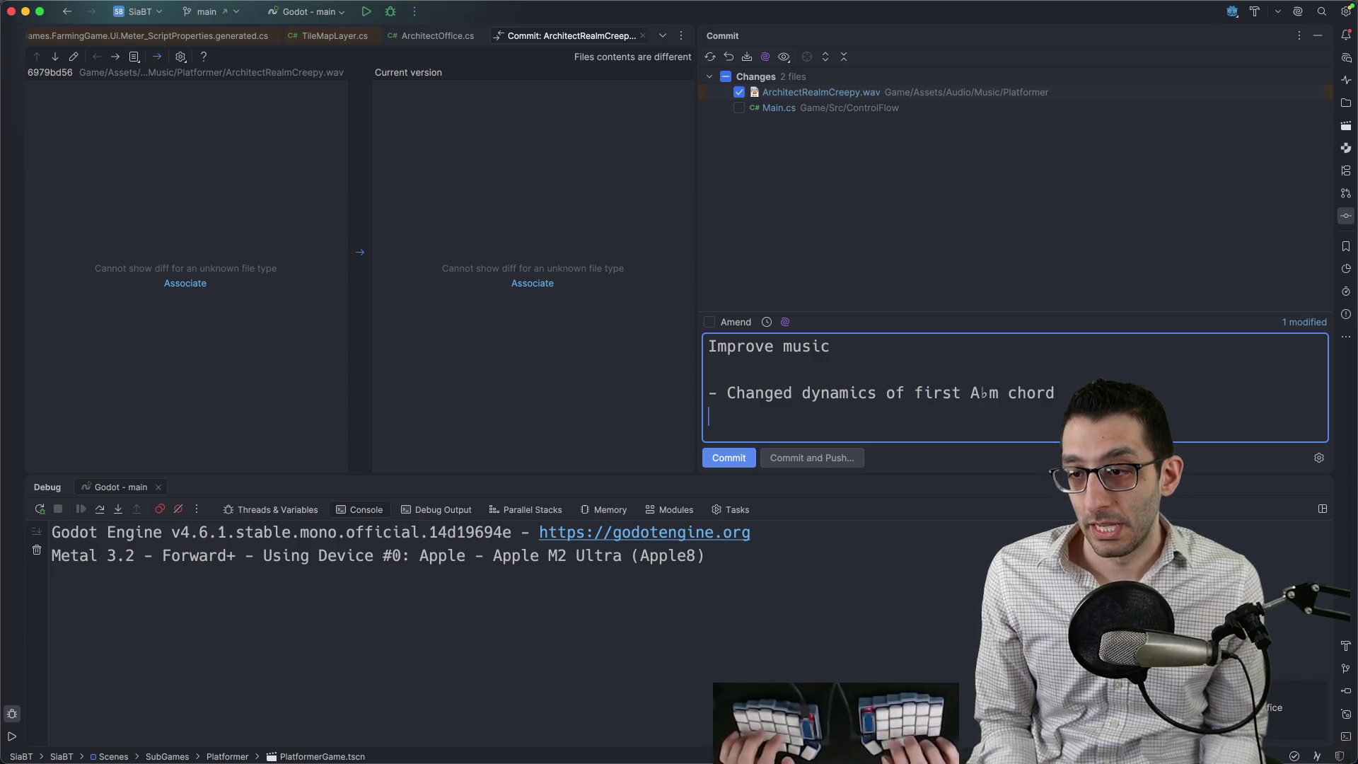
text(he end)
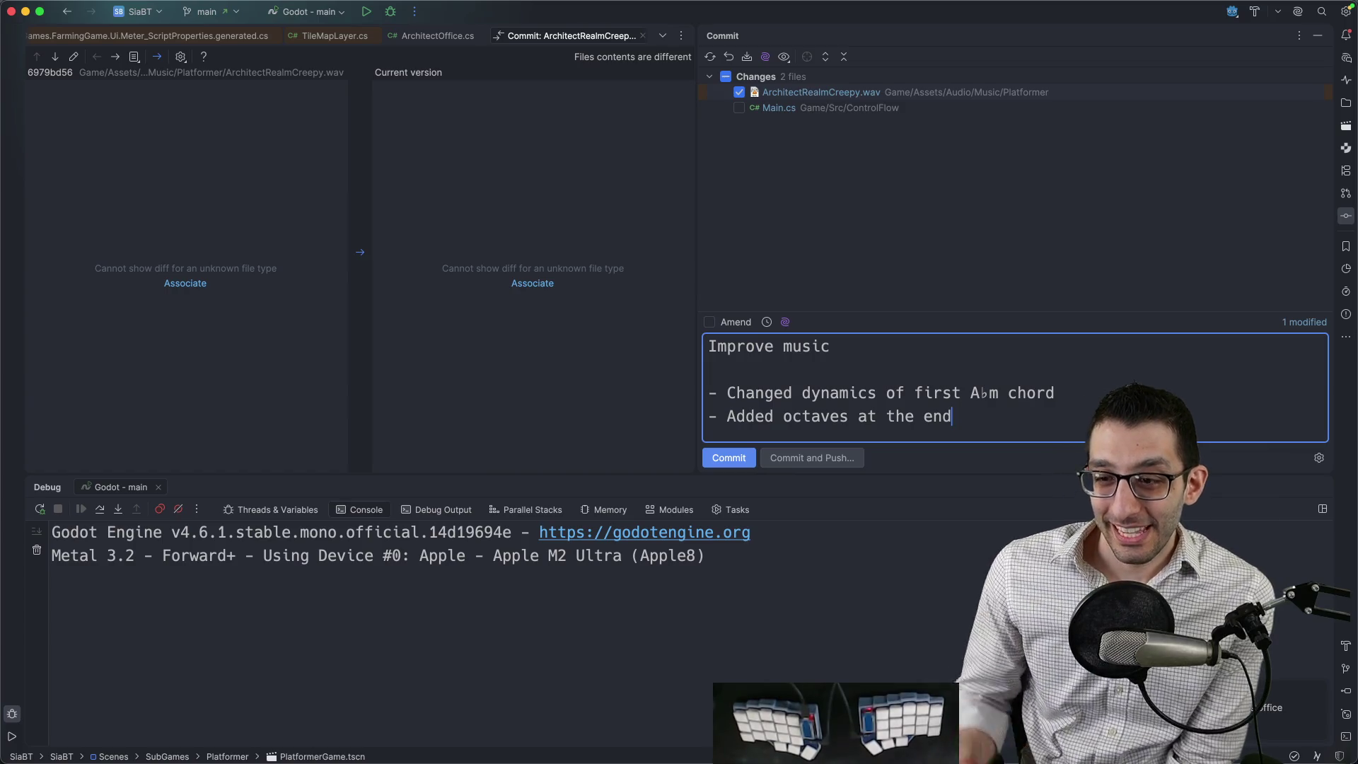
click(743, 461)
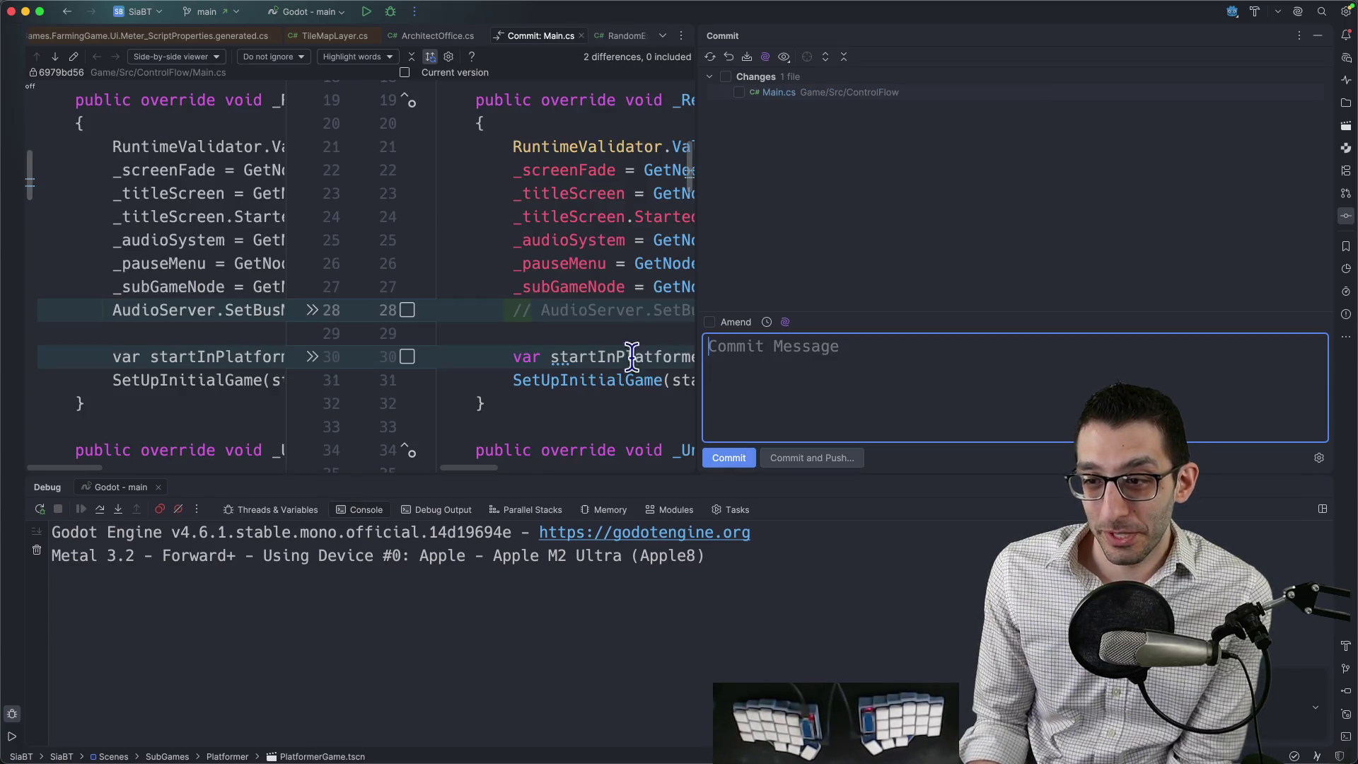
right_click(528, 37)
click(509, 359)
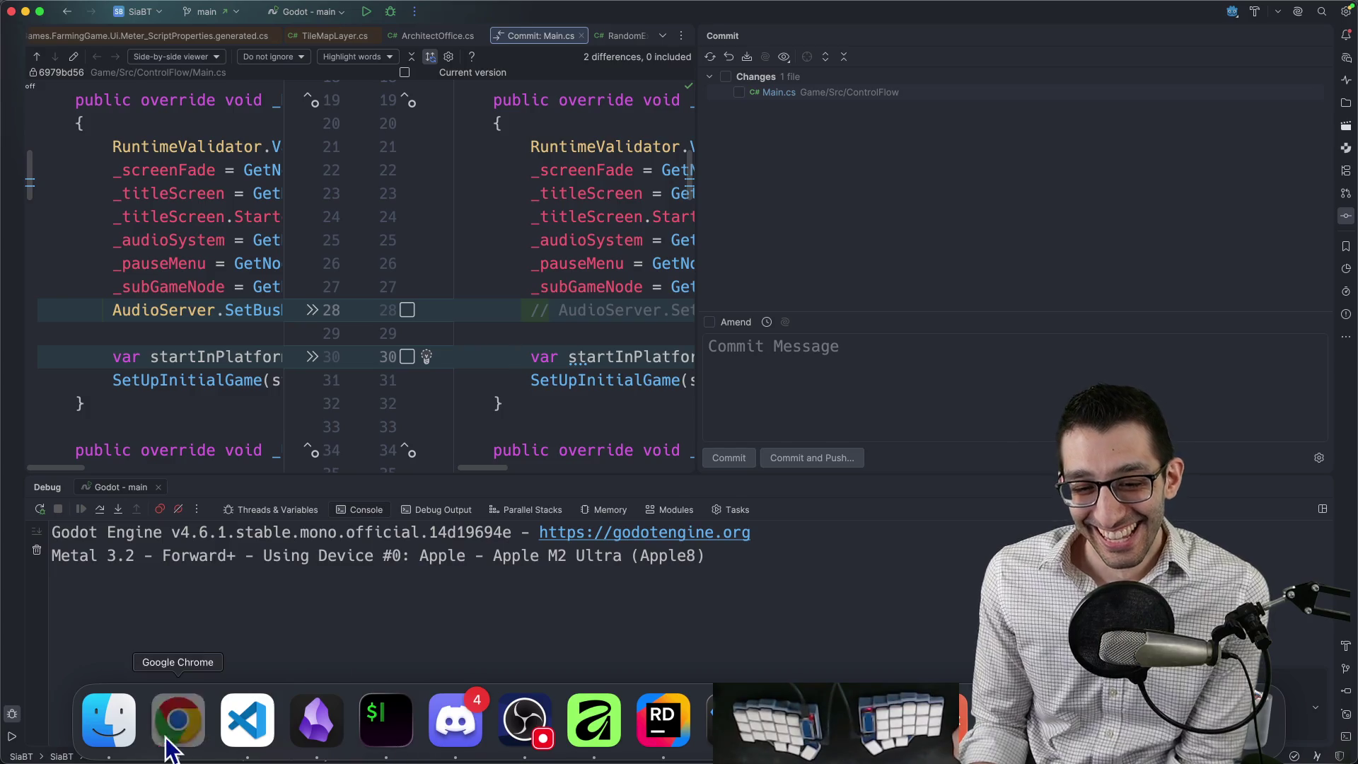
click(176, 722)
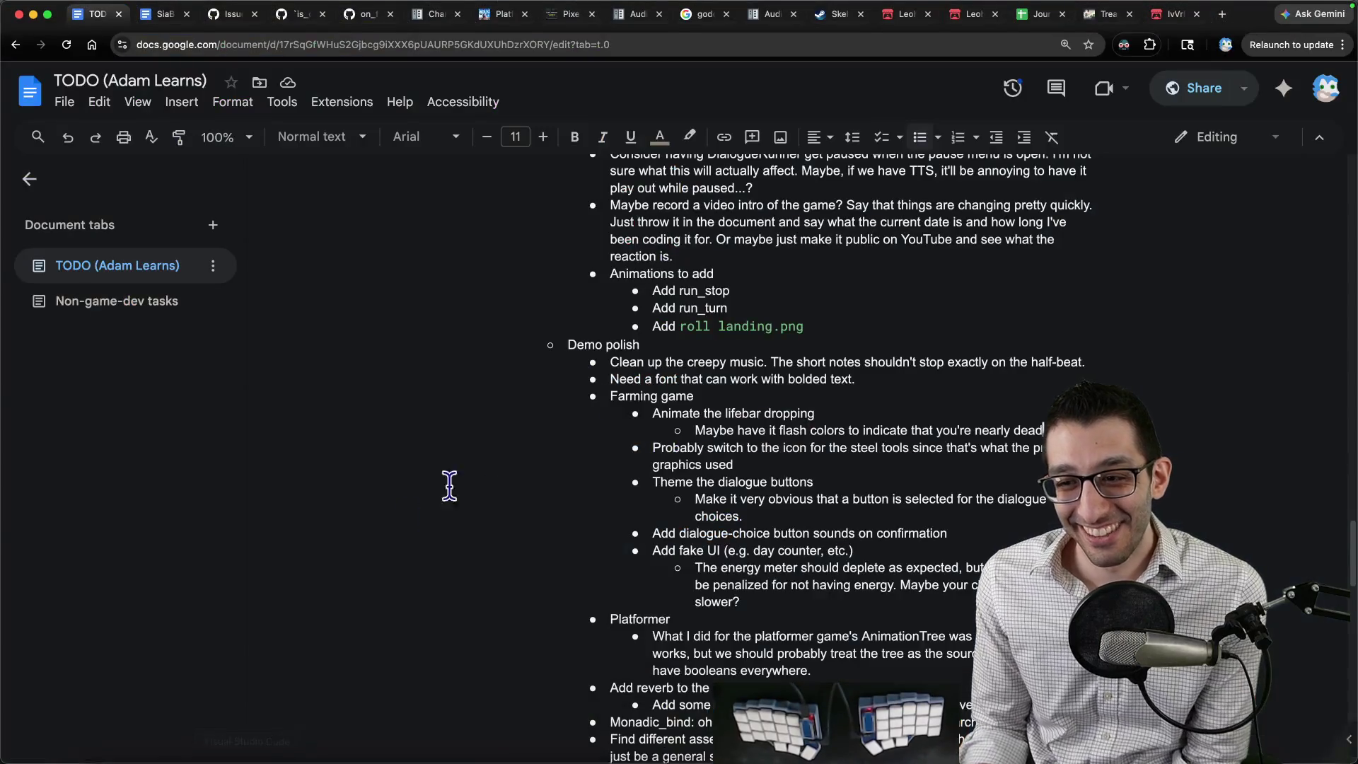
Delete the creepy-music cleanup bullet and the a♭ minor dynamics bullet from the TODO.
triple_click(731, 363)
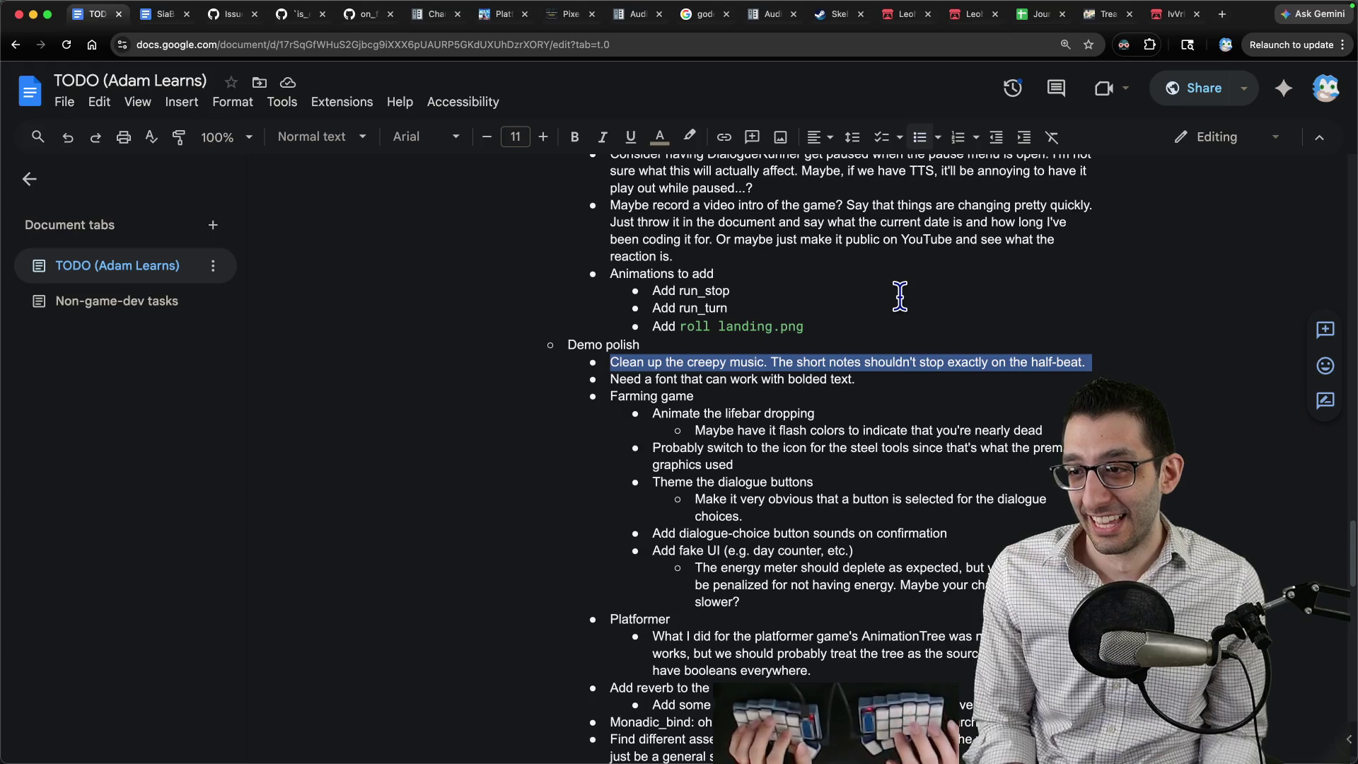
key(BackSpace)
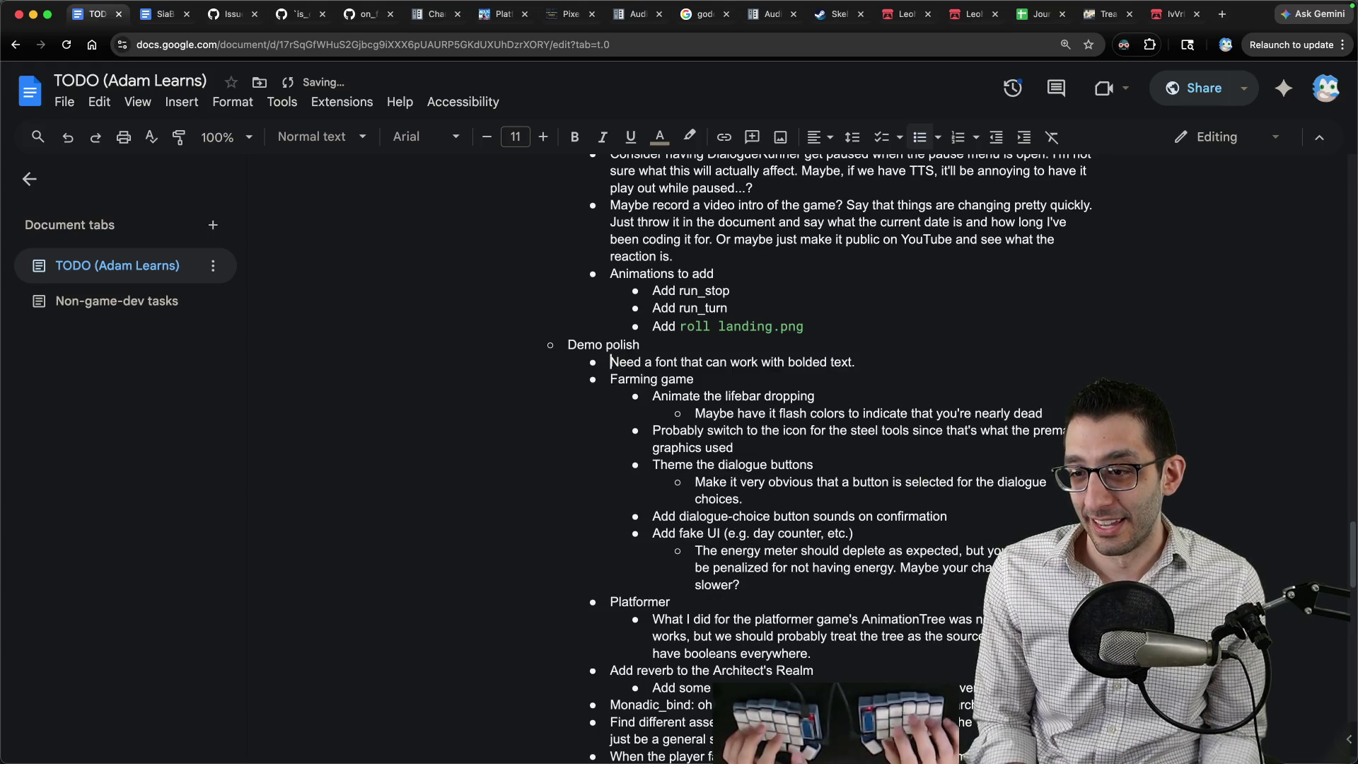
key(ctrl+Home)
key(ctrl+f)
text(a)
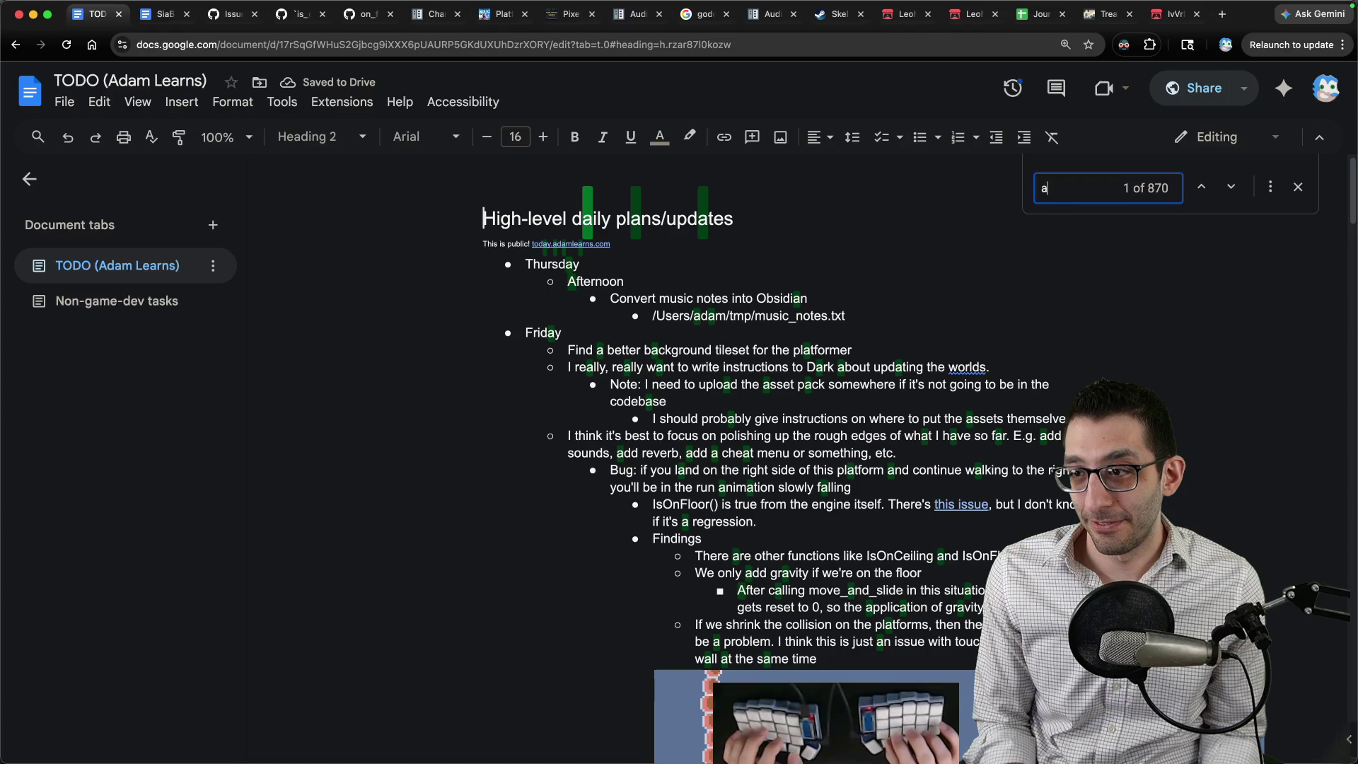
text(♭)
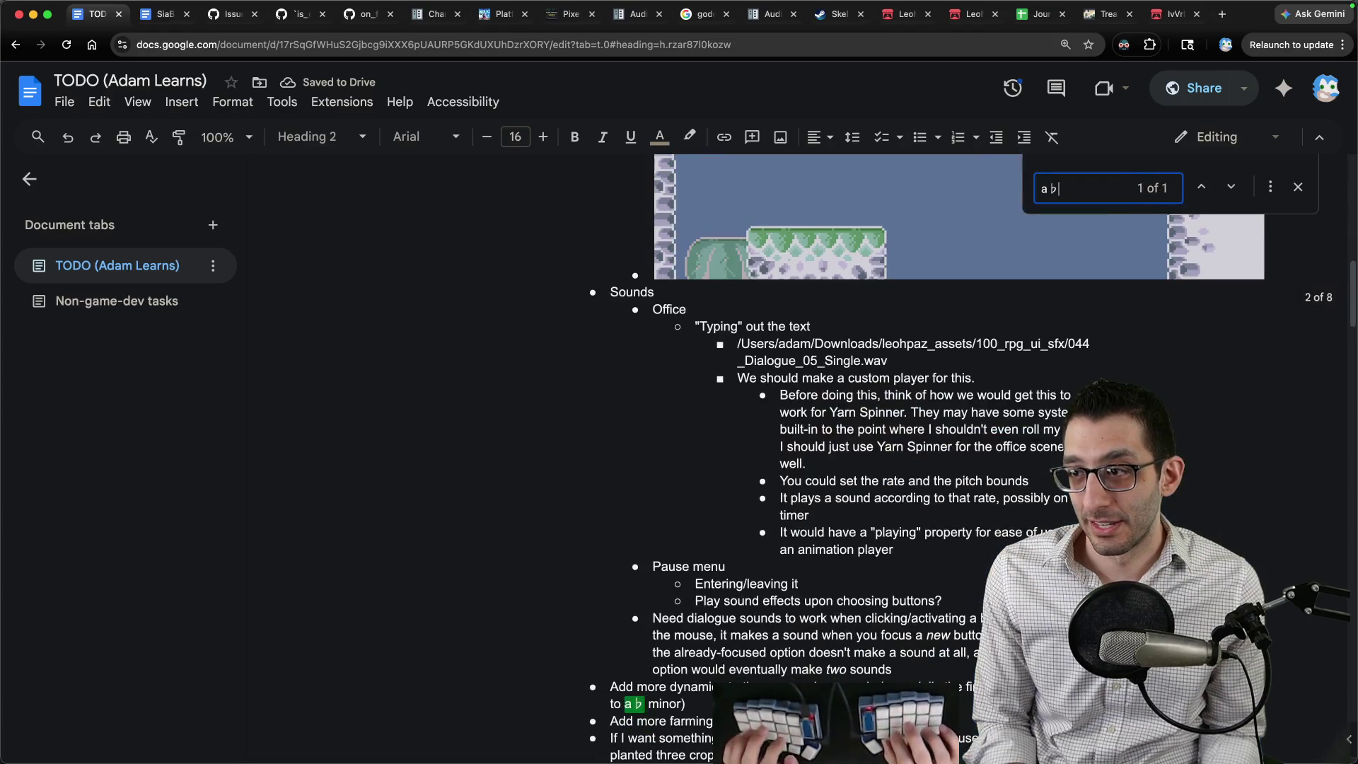
key(Escape)
key(Home)
key(Up)
key(shift+Down)
key(shift+Down)
key(BackSpace)
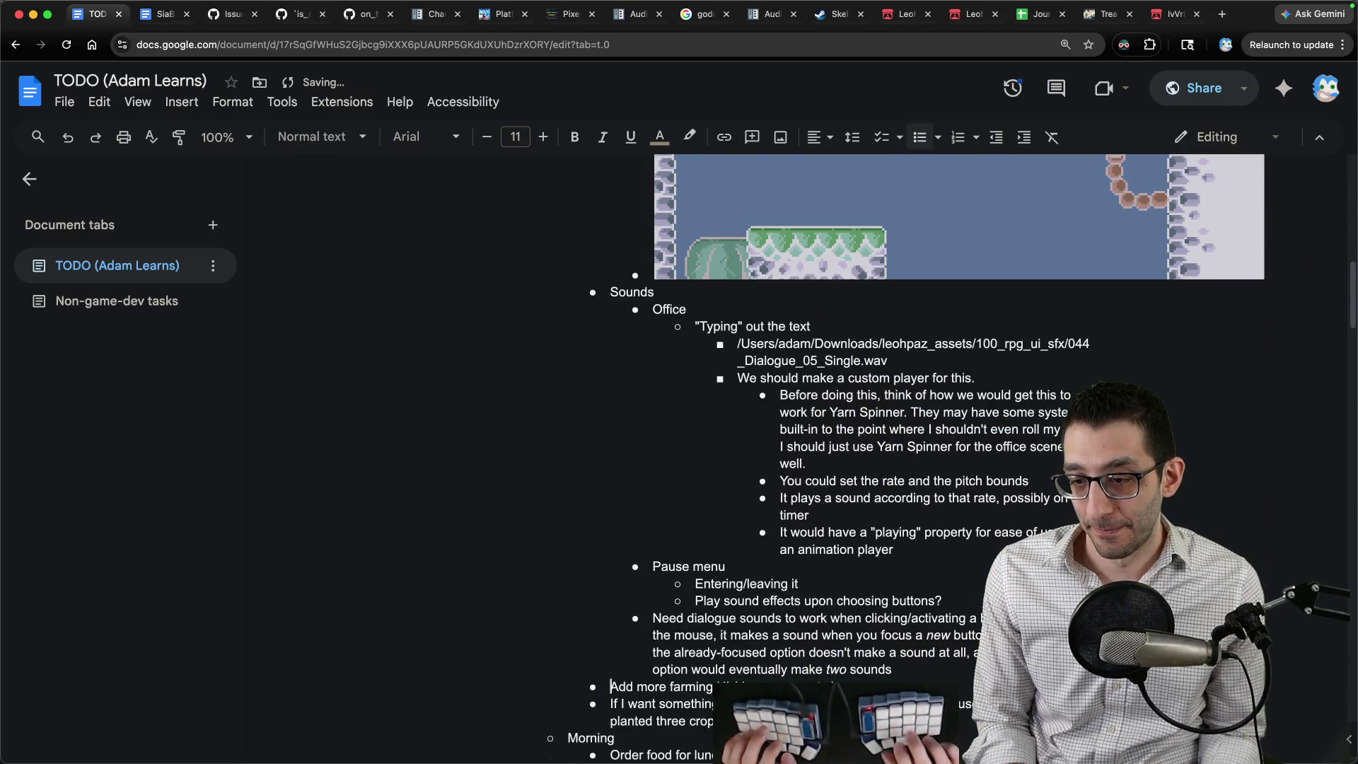
Remove the Morning and lunch-order lines, then go to the Journal spreadsheet.
scroll(858, 348, down, 6)
scroll(858, 349, up, 3)
click(761, 476)
drag(761, 475, 458, 464)
key(BackSpace)
key(BackSpace)
key(BackSpace)
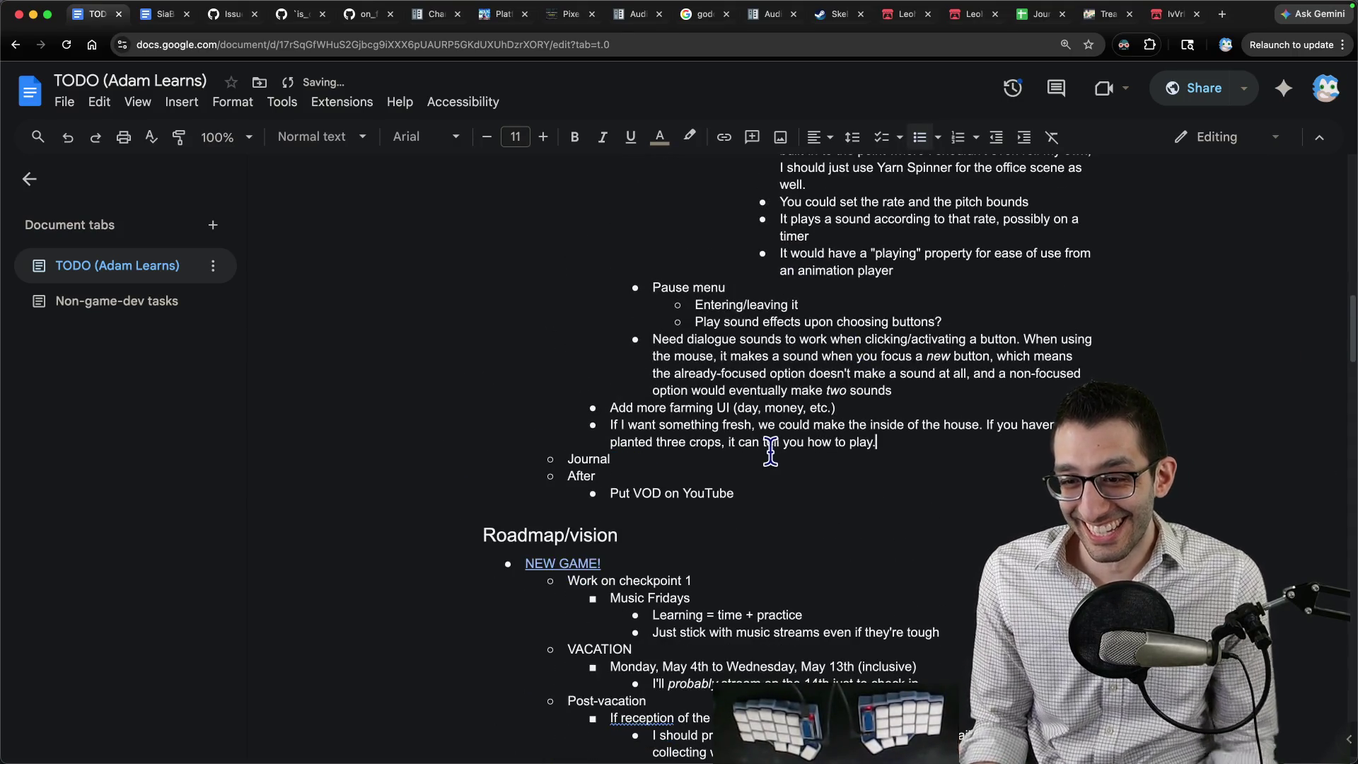
key(super+shift+h)
key(Escape)
key(ctrl+shift+Tab)
key(ctrl+shift+Tab)
key(ctrl+shift+Tab)
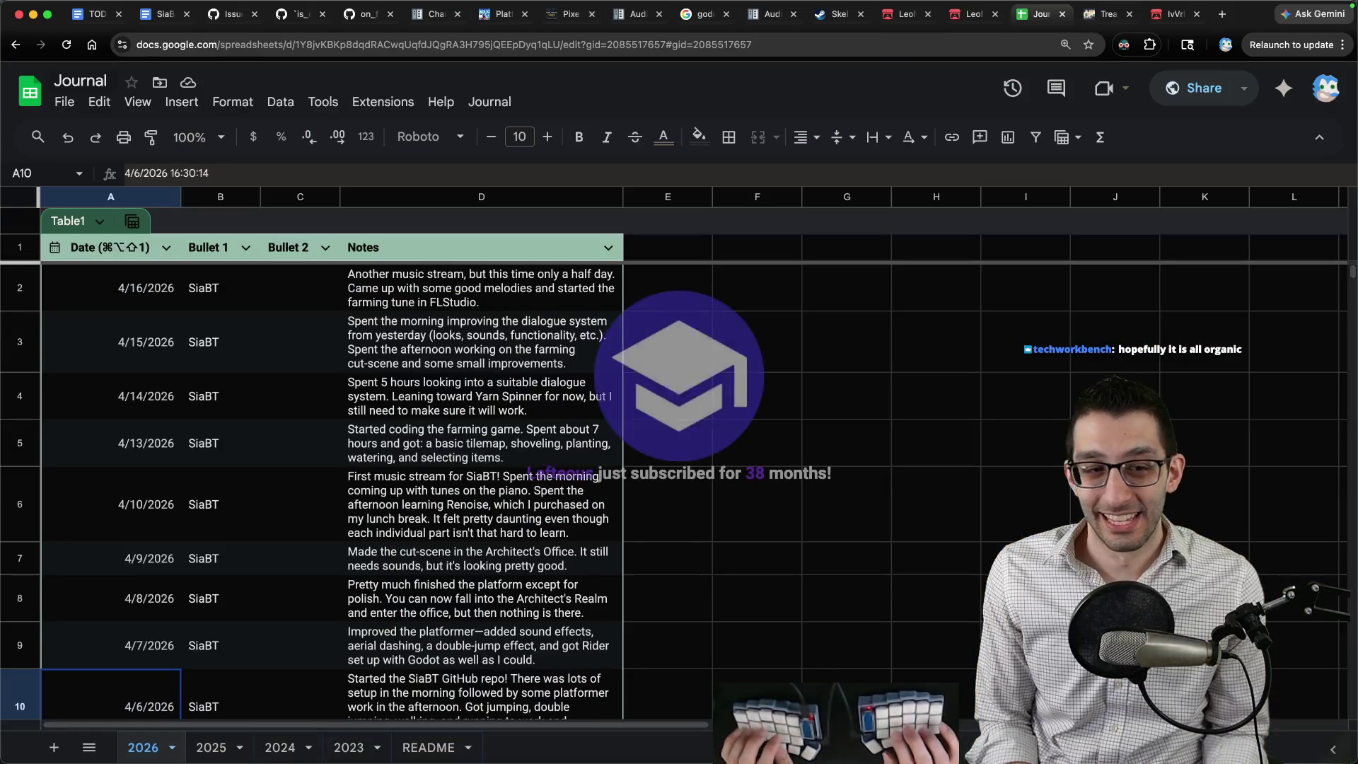
Add a new dated Journal row tagged SiaBT with a note starting 'Twitch front page!'.
key(super+alt+shift+1)
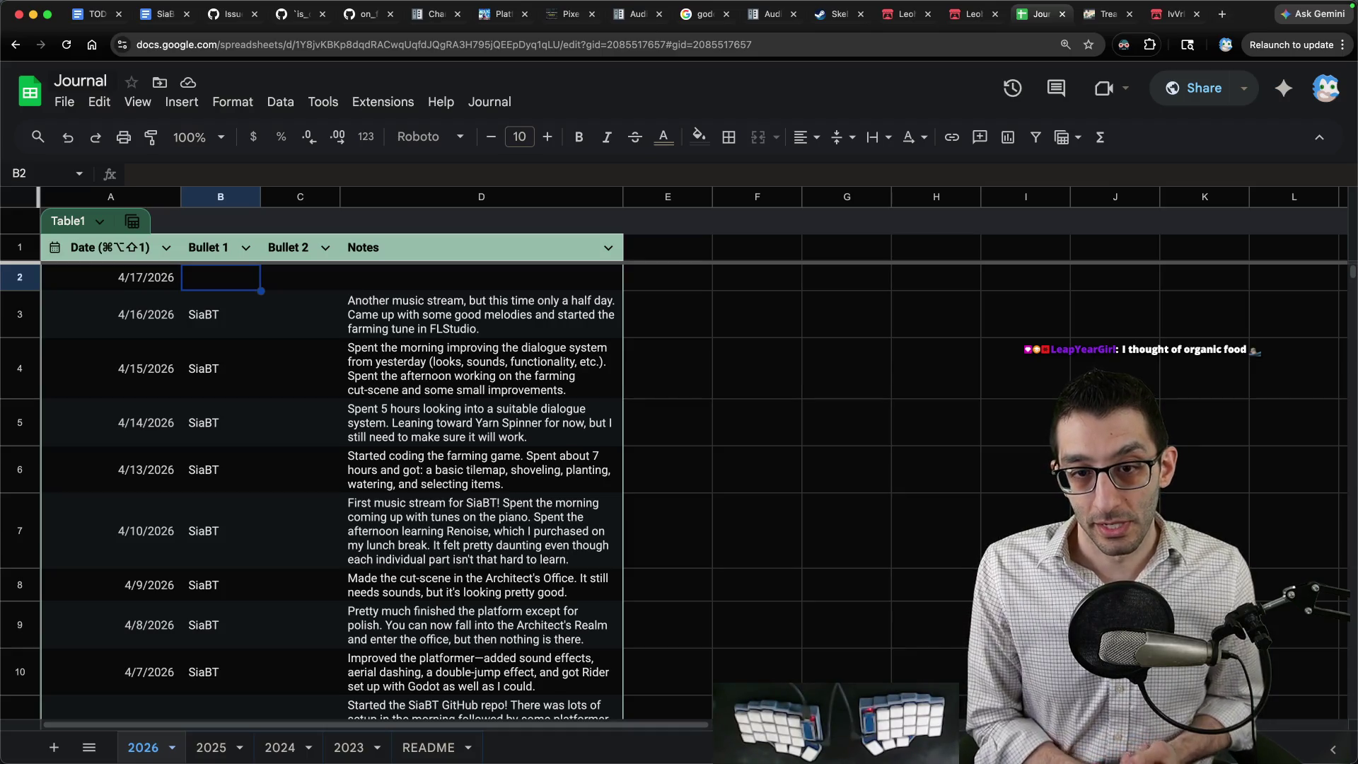
key(Down)
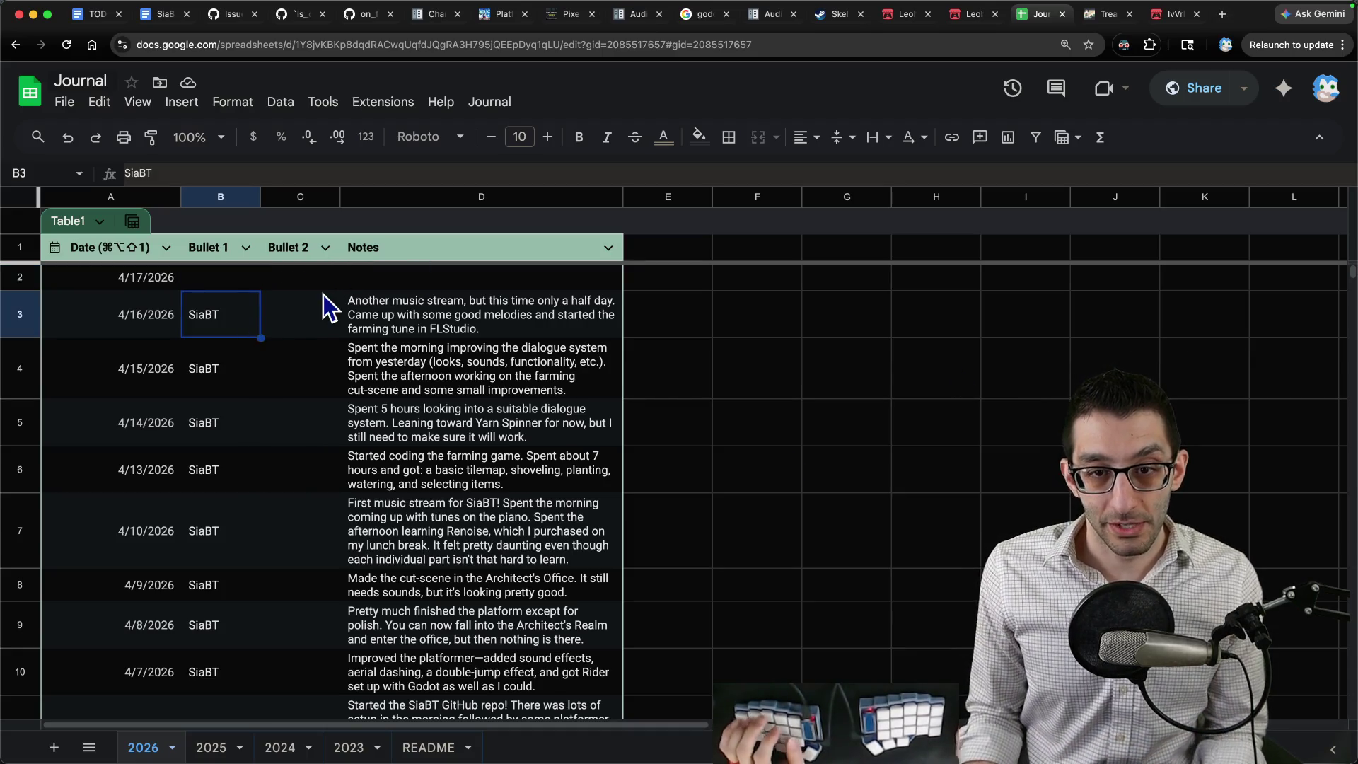
key(Up)
text(S)
key(Tab)
text(i)
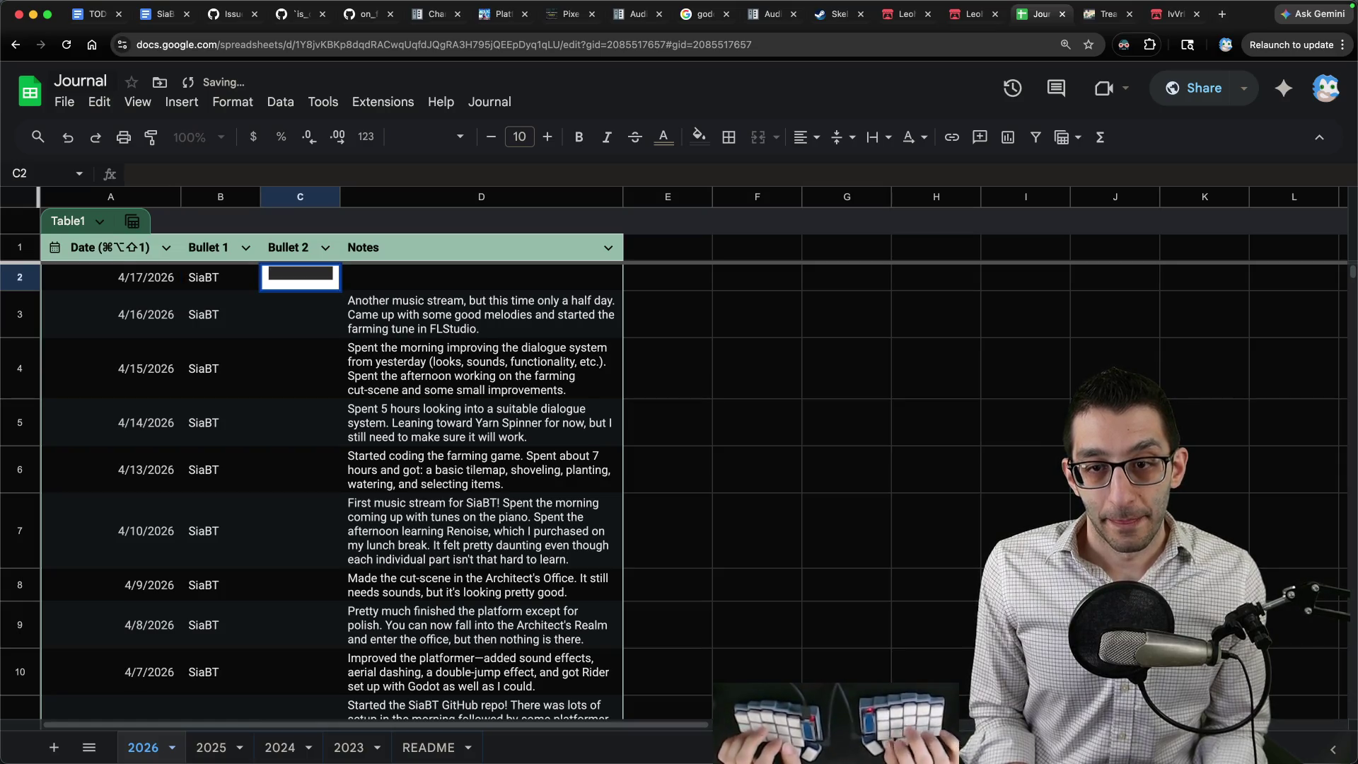
key(BackSpace)
key(Tab)
text(Twitch)
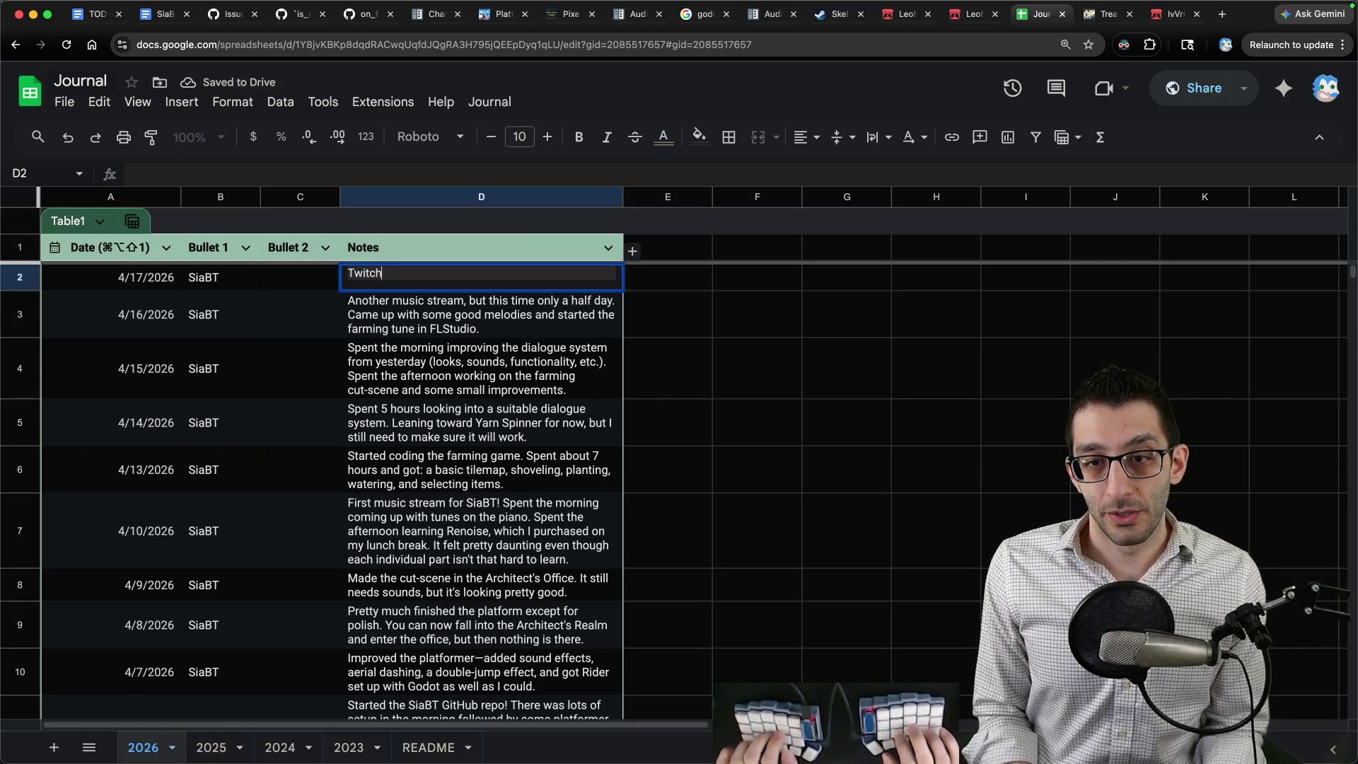
text( front page! Spent the morning working on SiaBT development (most)
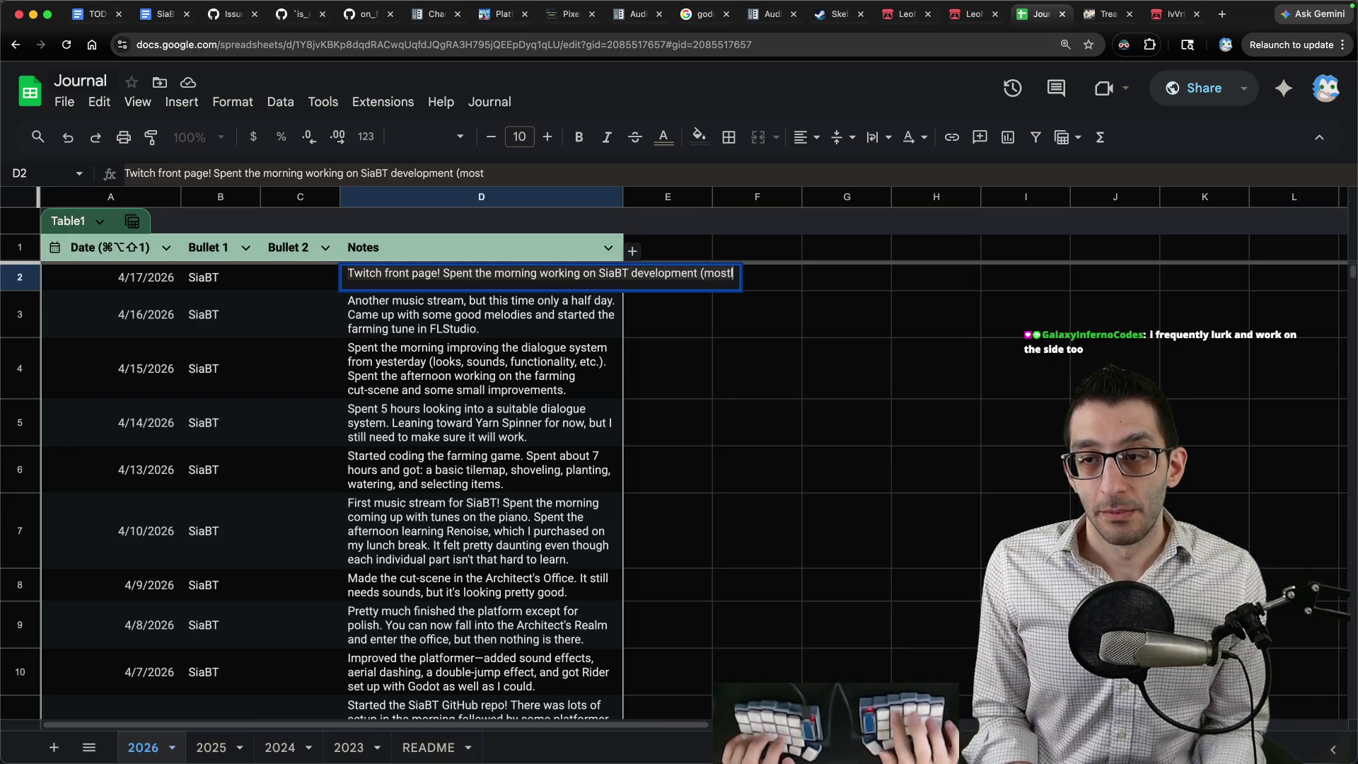
text(ly immedait)
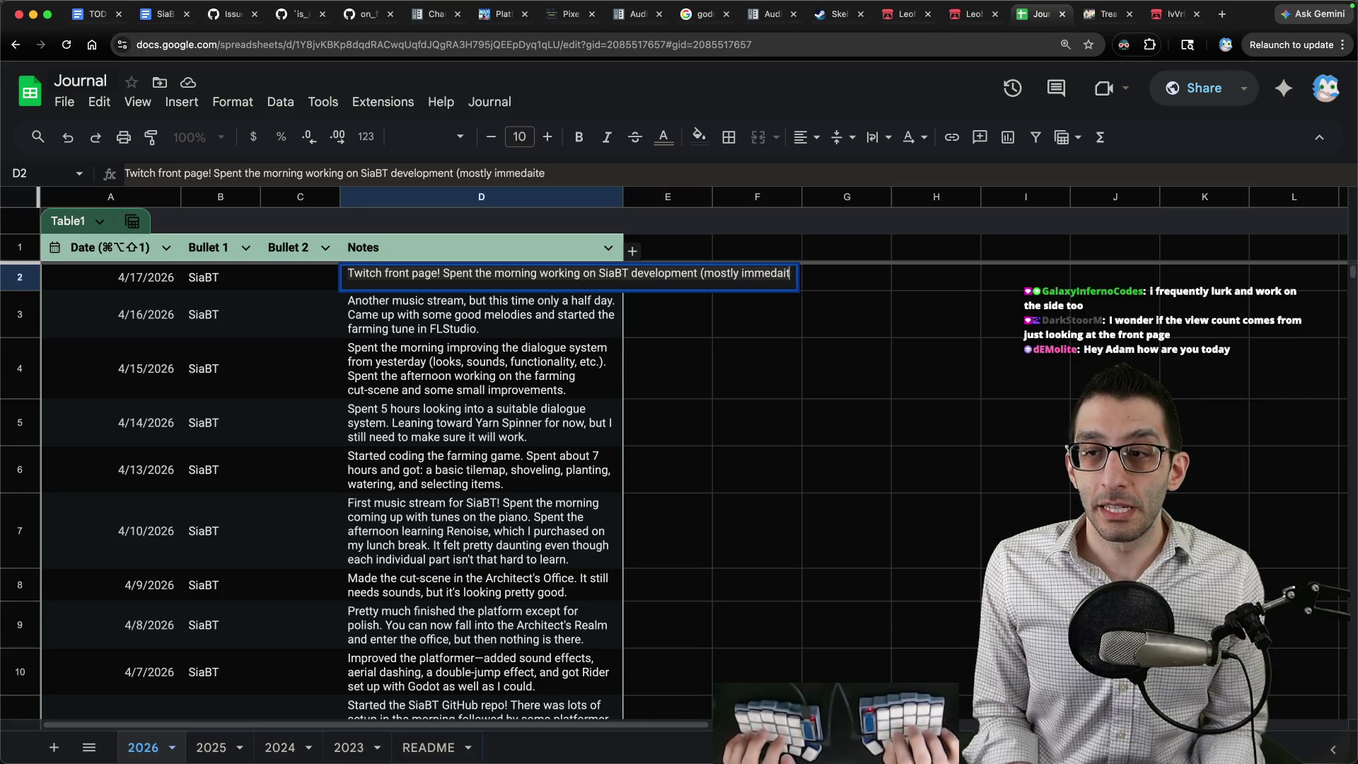
text( ob)
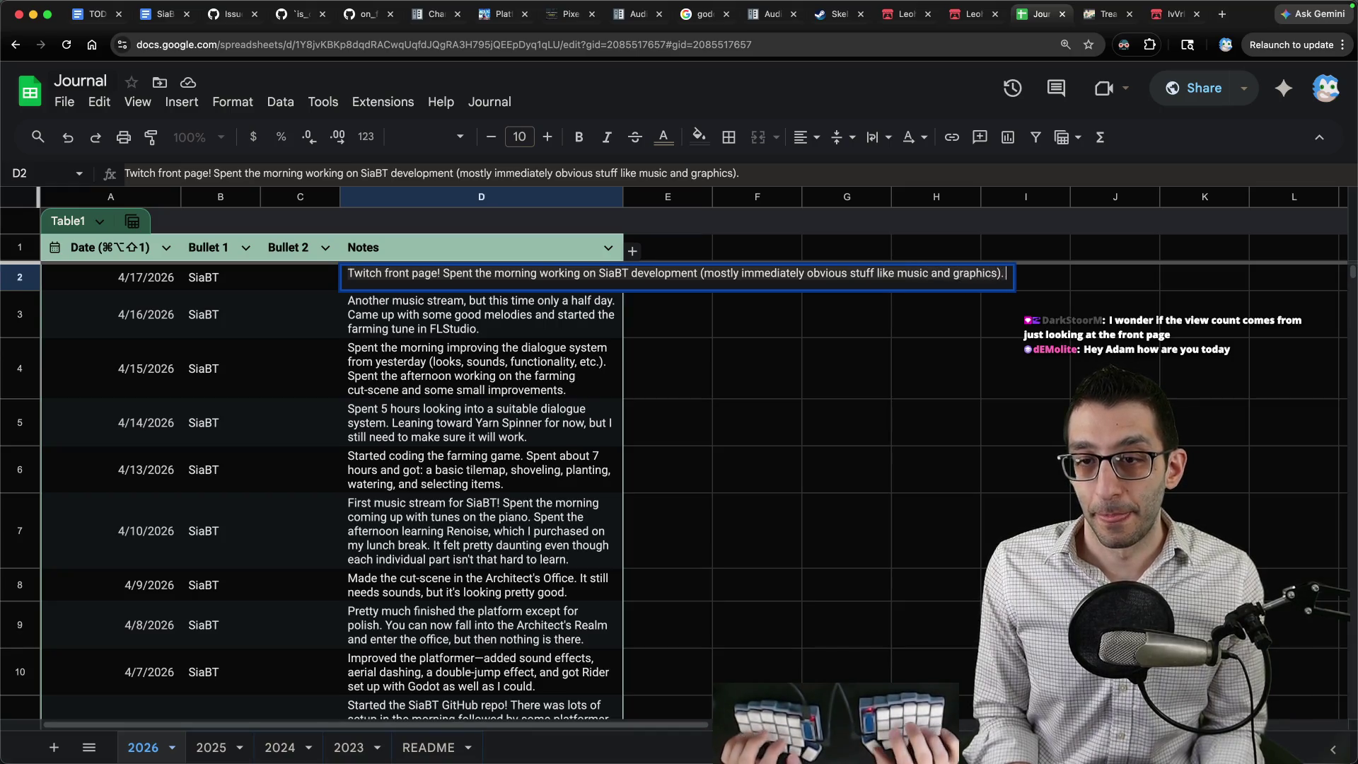
text(games)
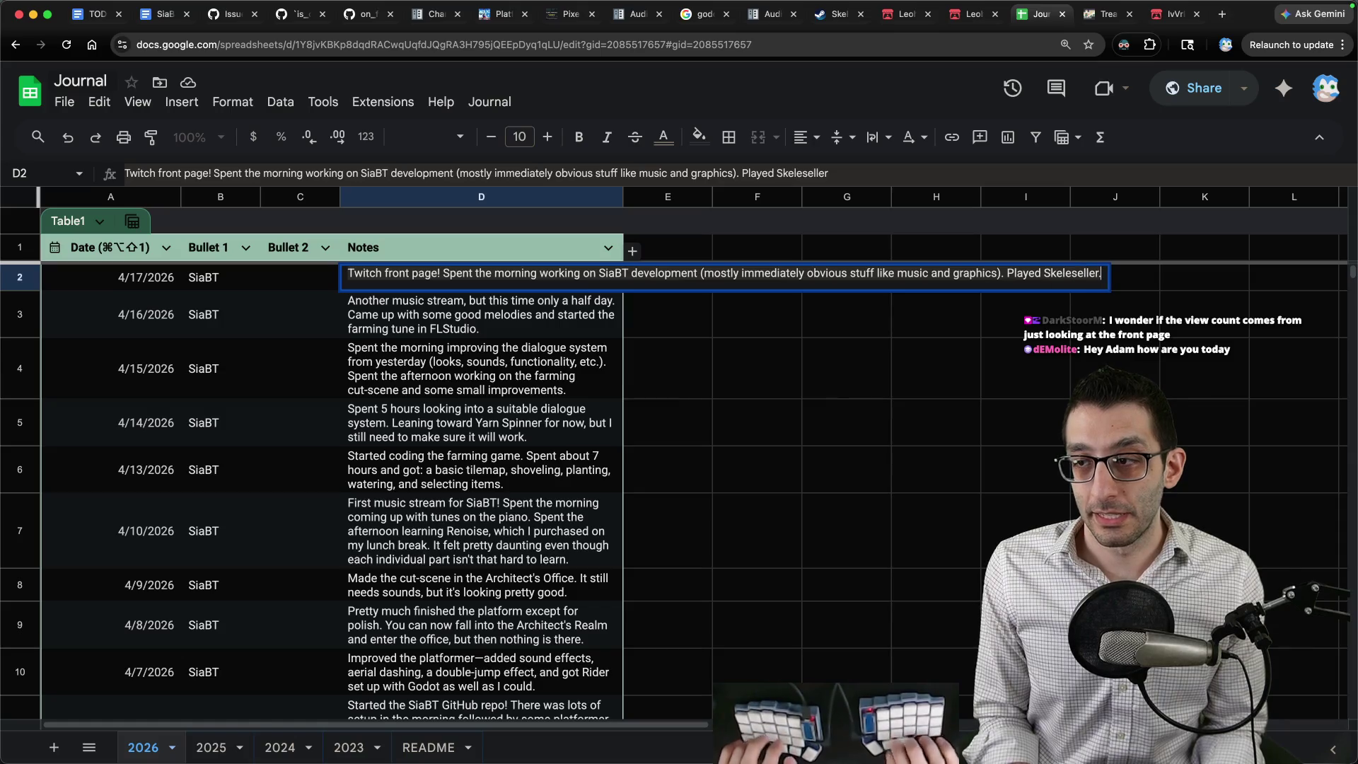
key(Return)
key(super+1)
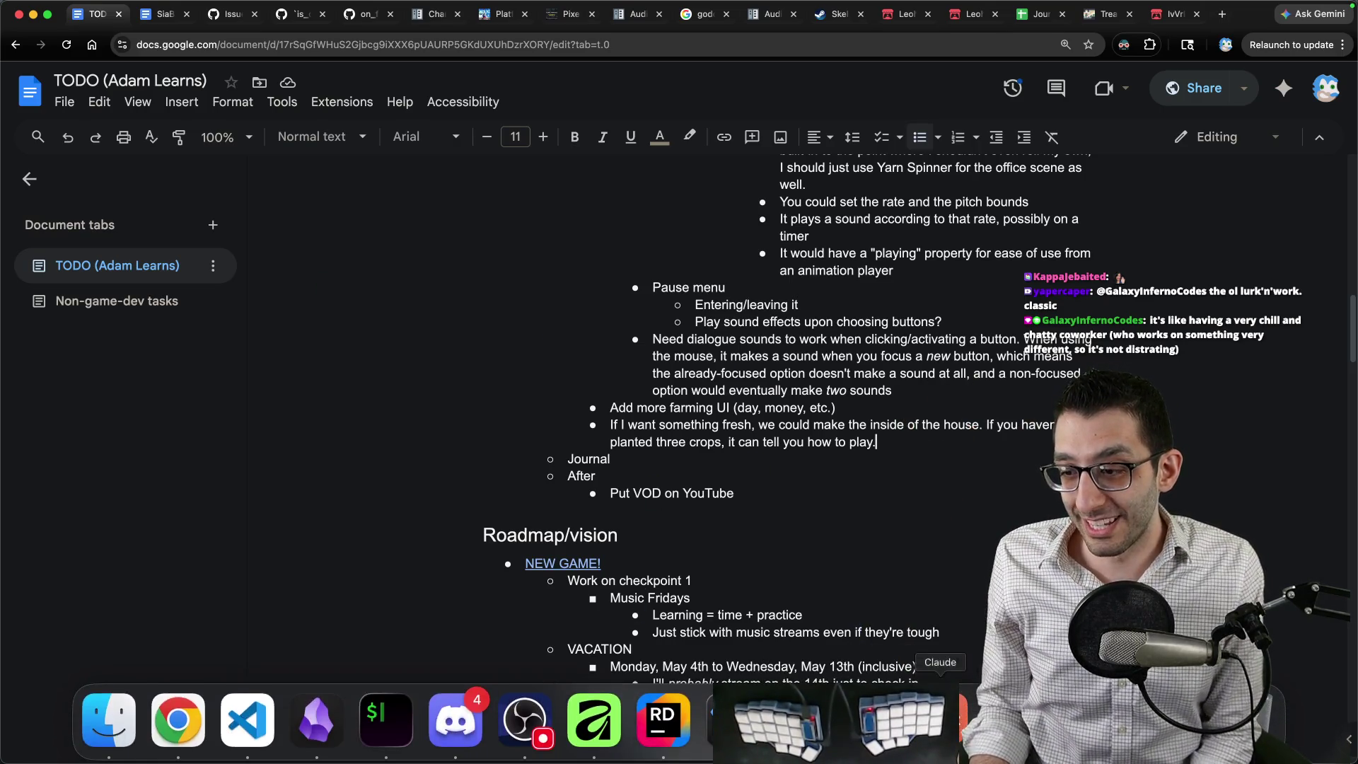
Run Stuck in a Broken Tutorial from Rider, pause it, and resume via Return to game.
click(663, 720)
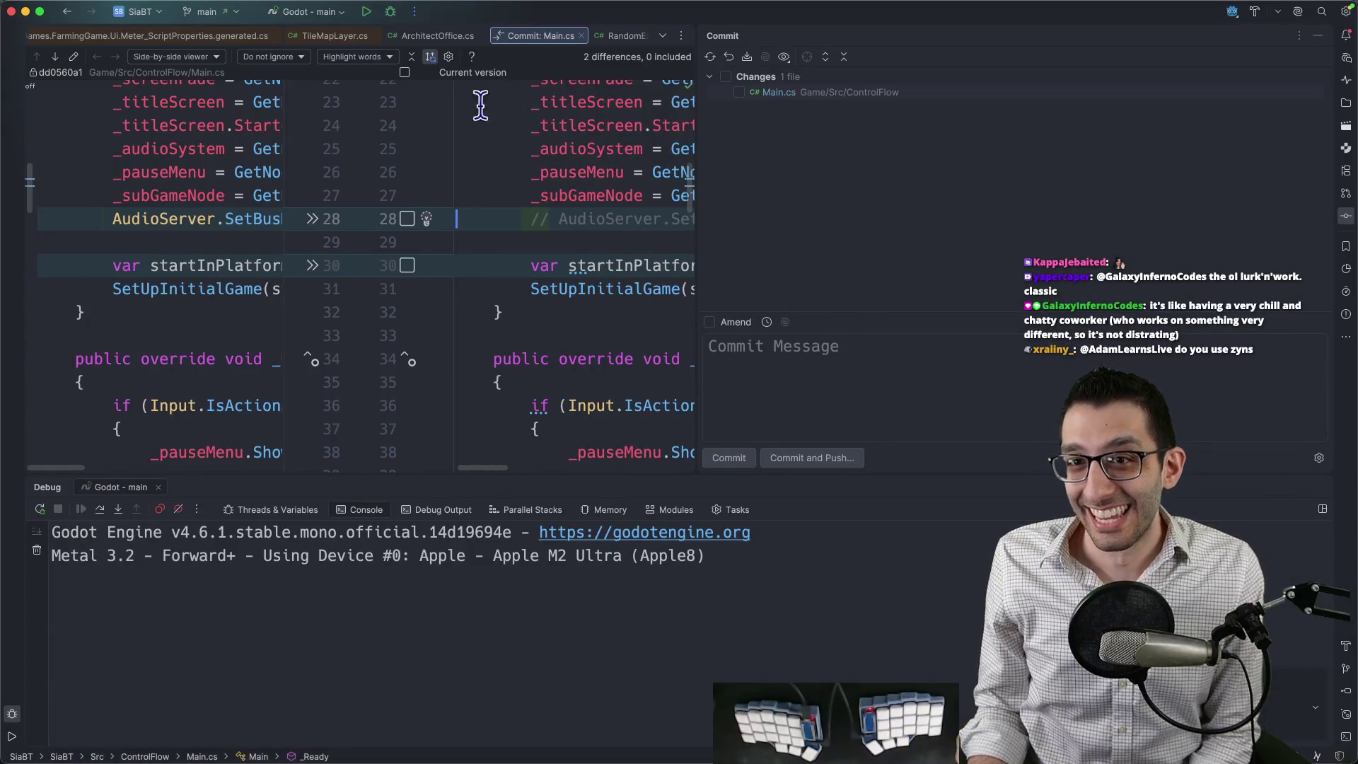
click(366, 12)
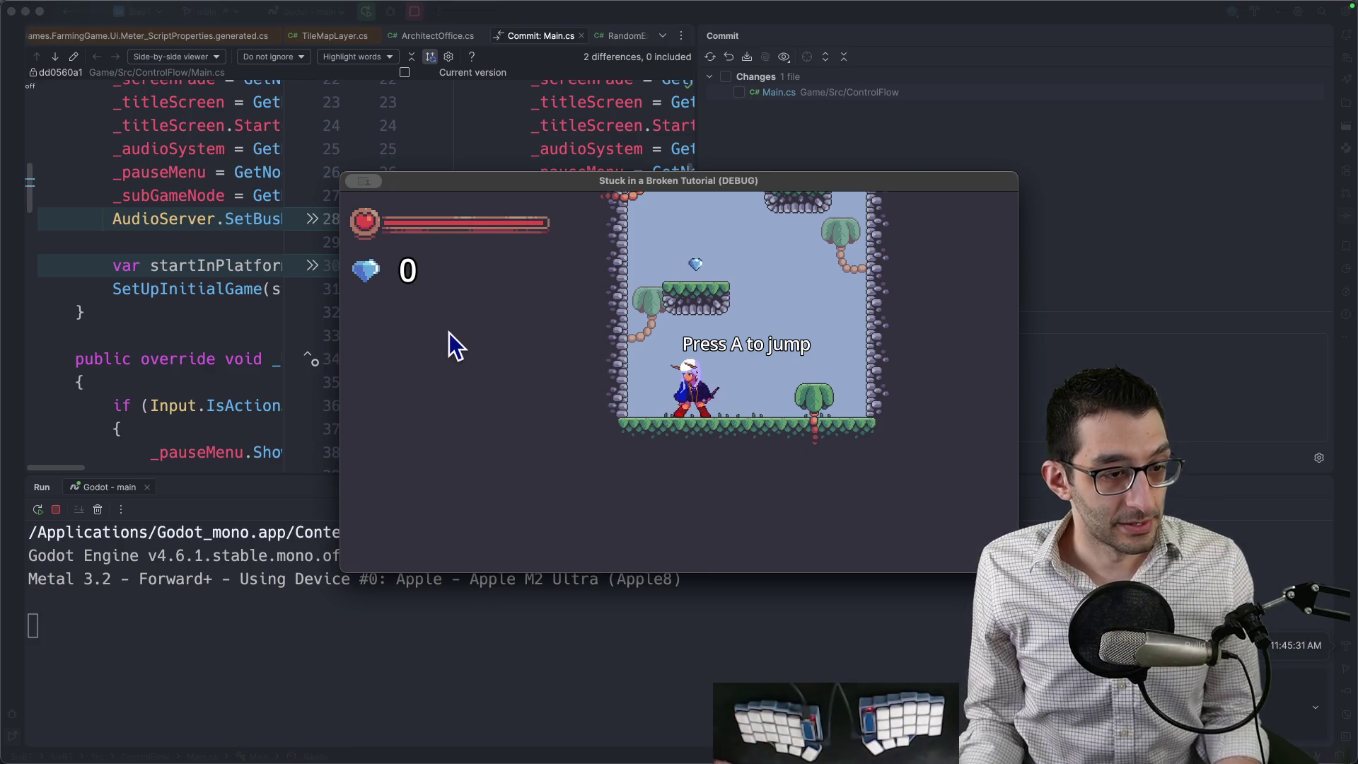
key(Escape)
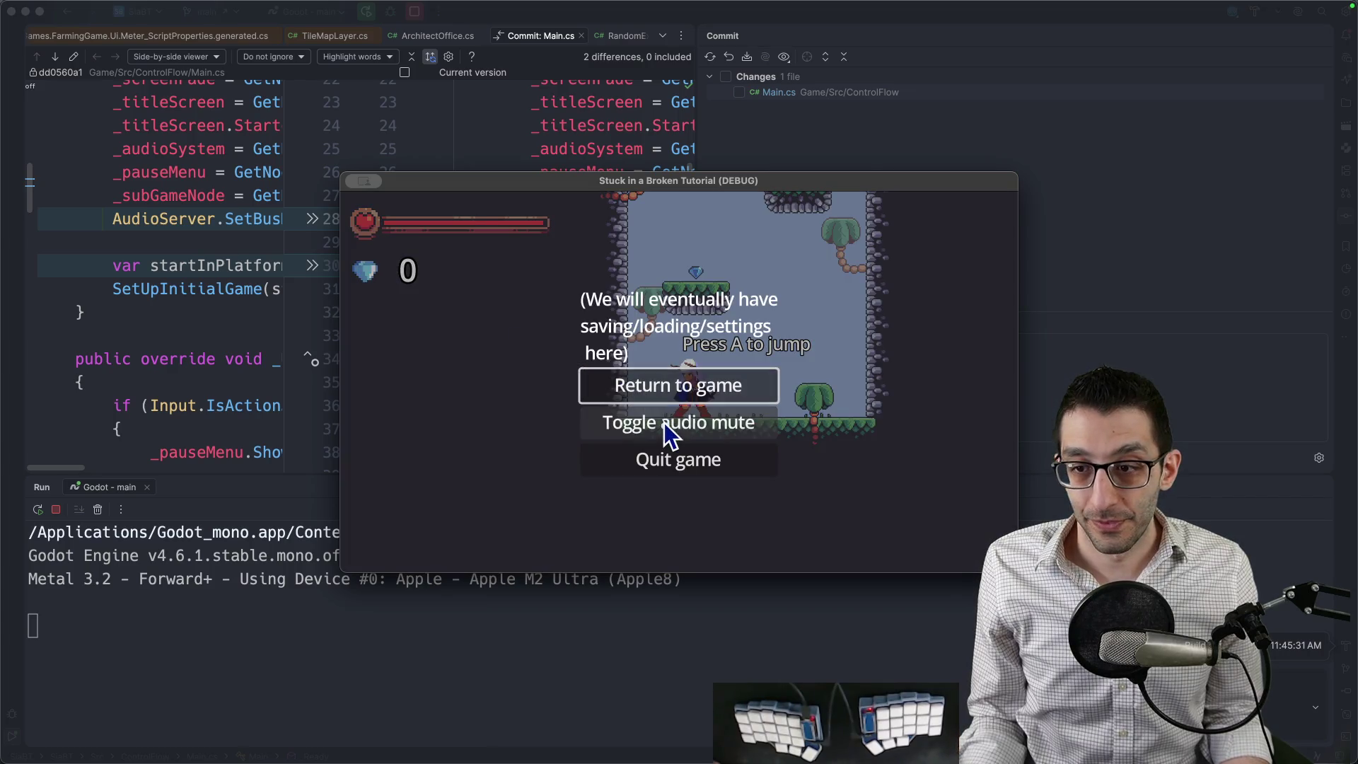
click(634, 376)
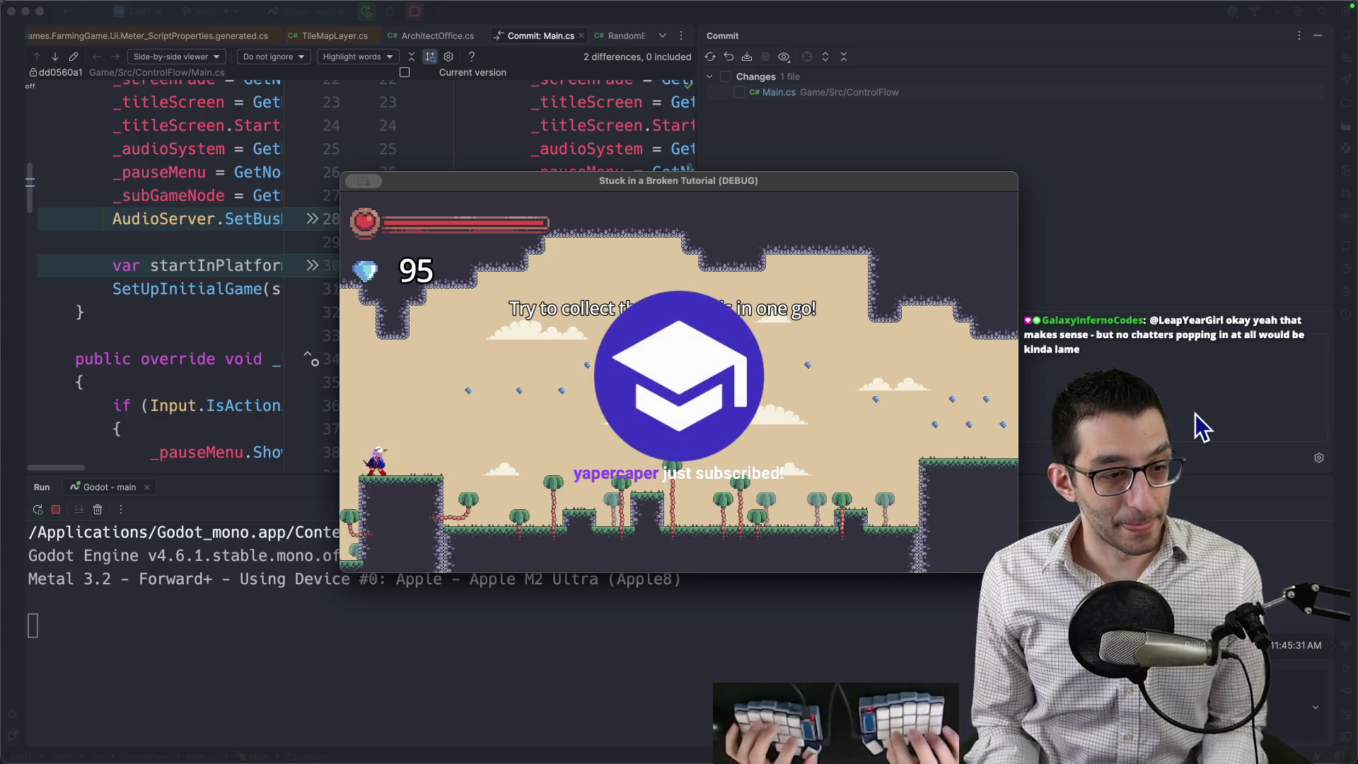
Write the scratch note 'their name is Player' in the editor.
key(super+Tab)
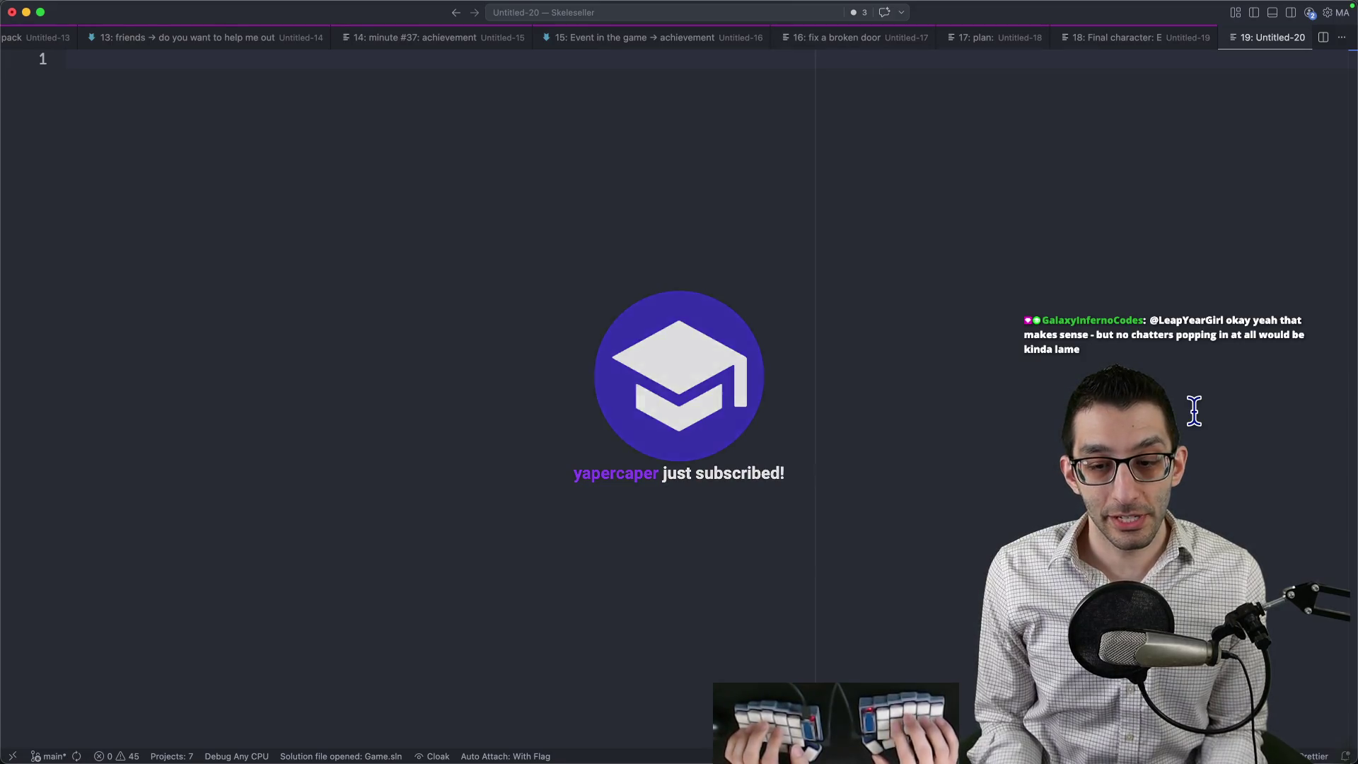
text(Player)
key(Home)
text(their name is)
key(End)
key(Return)
key(Return)
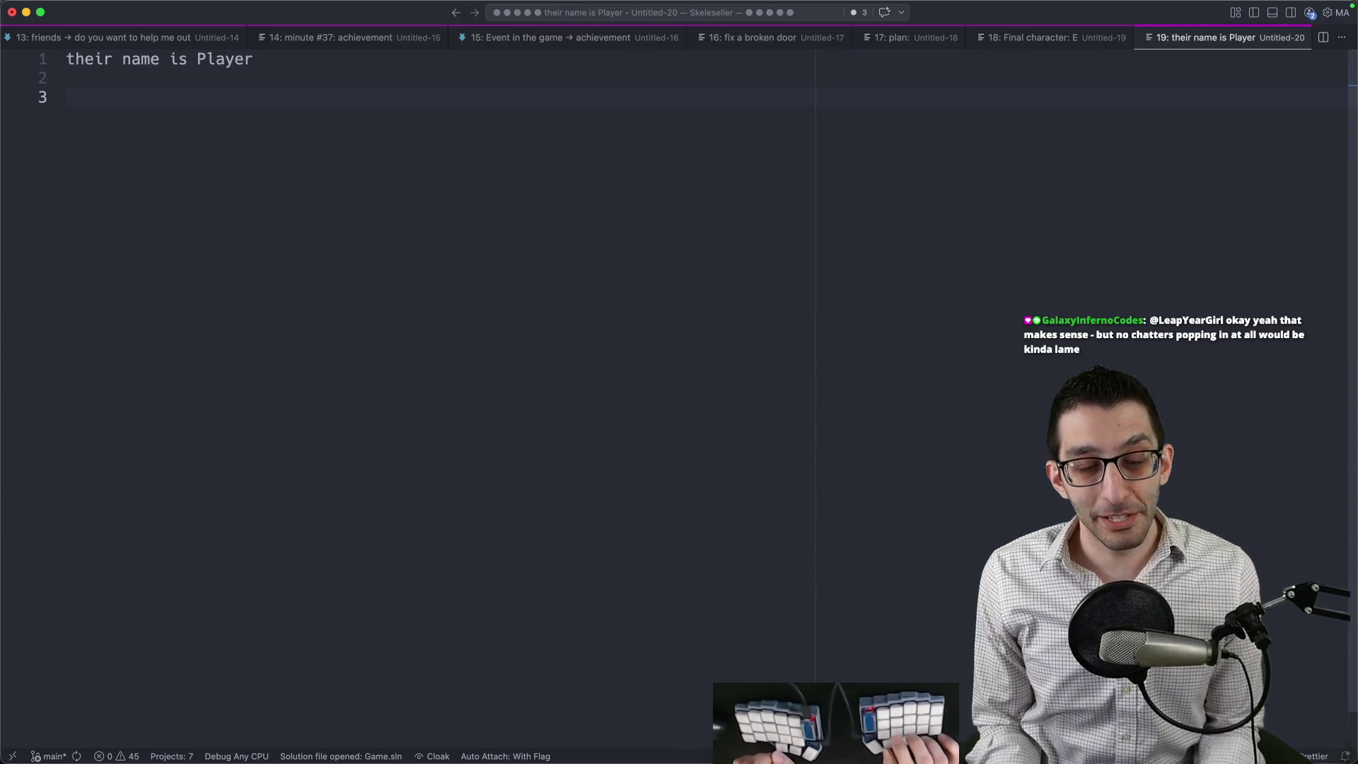
key(super+Tab)
key(ctrl+t)
Search Google Images for 'alttp name entry' and open the Game UI Database screenshot zoomed in its own tab.
text(alttp name)
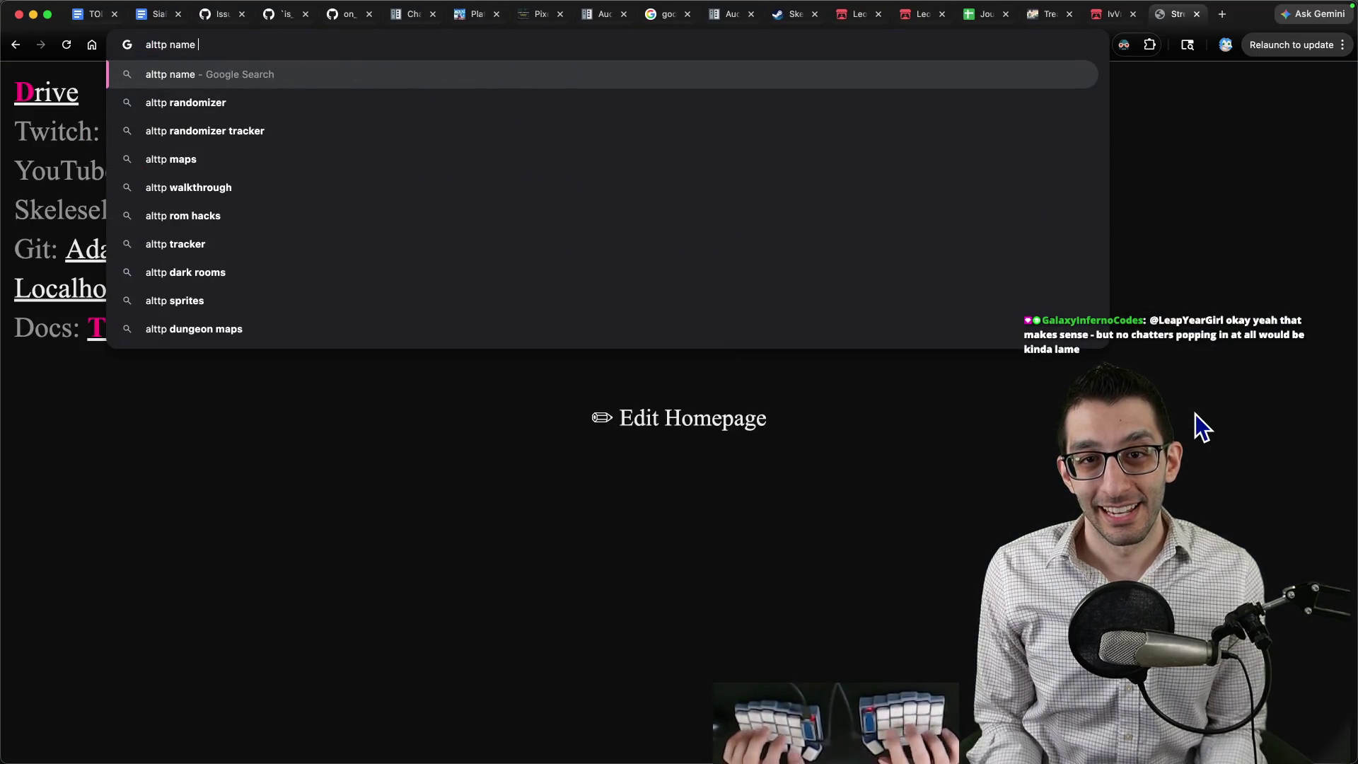
text( entry)
key(Return)
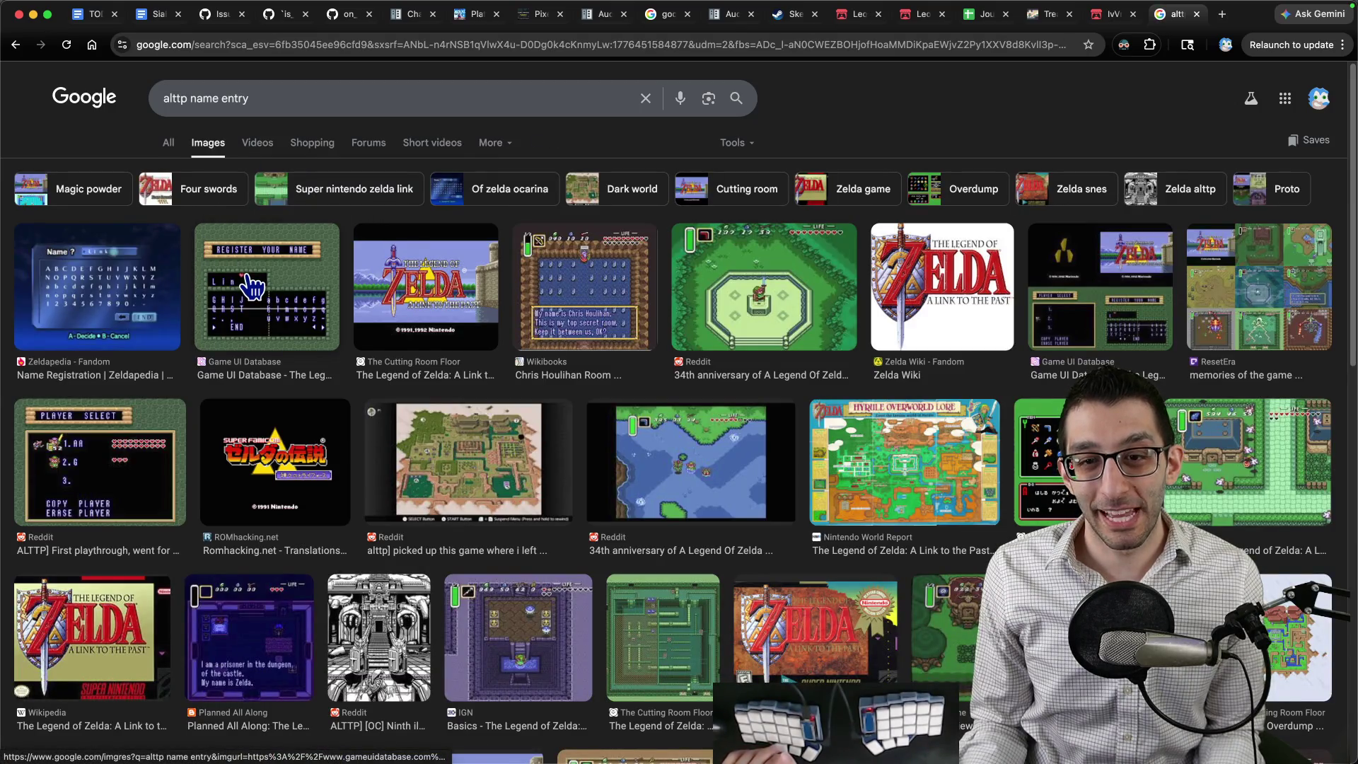
click(252, 287)
right_click(999, 338)
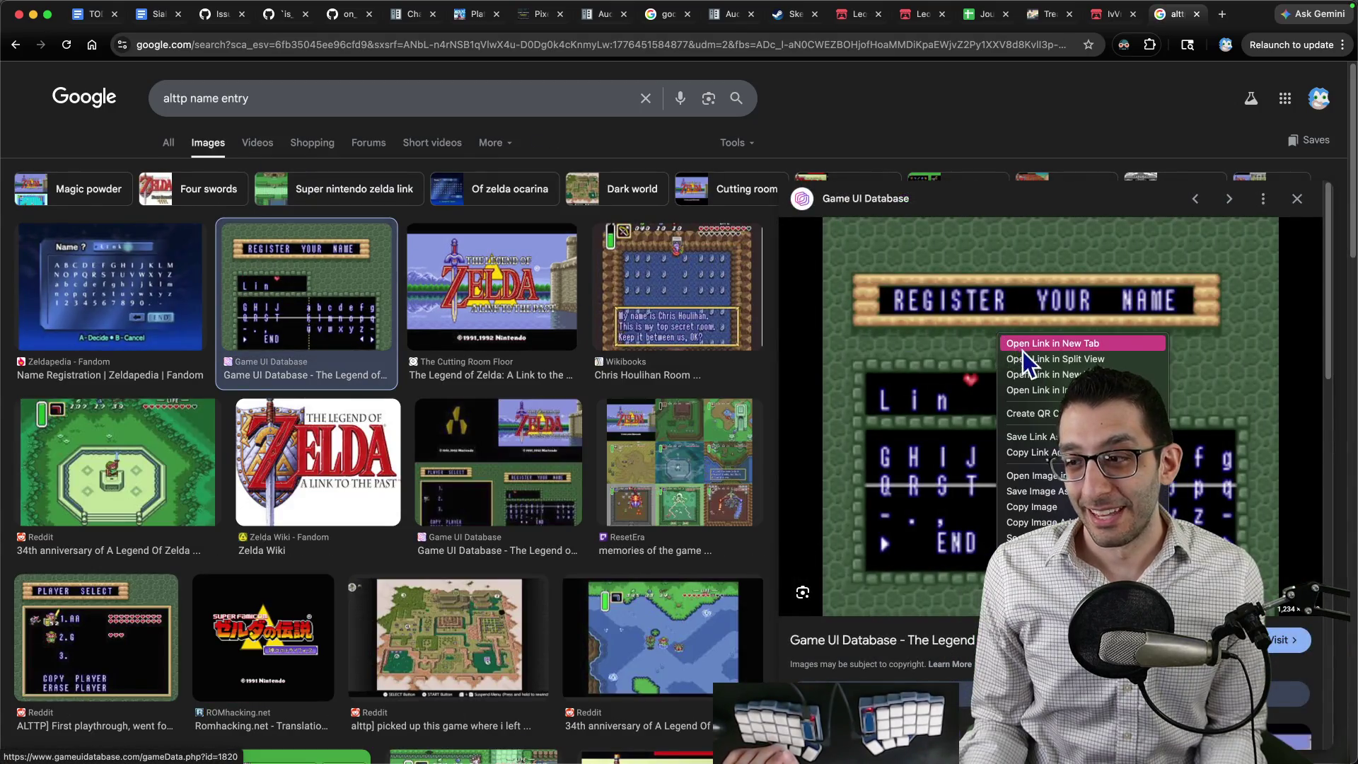
click(1060, 475)
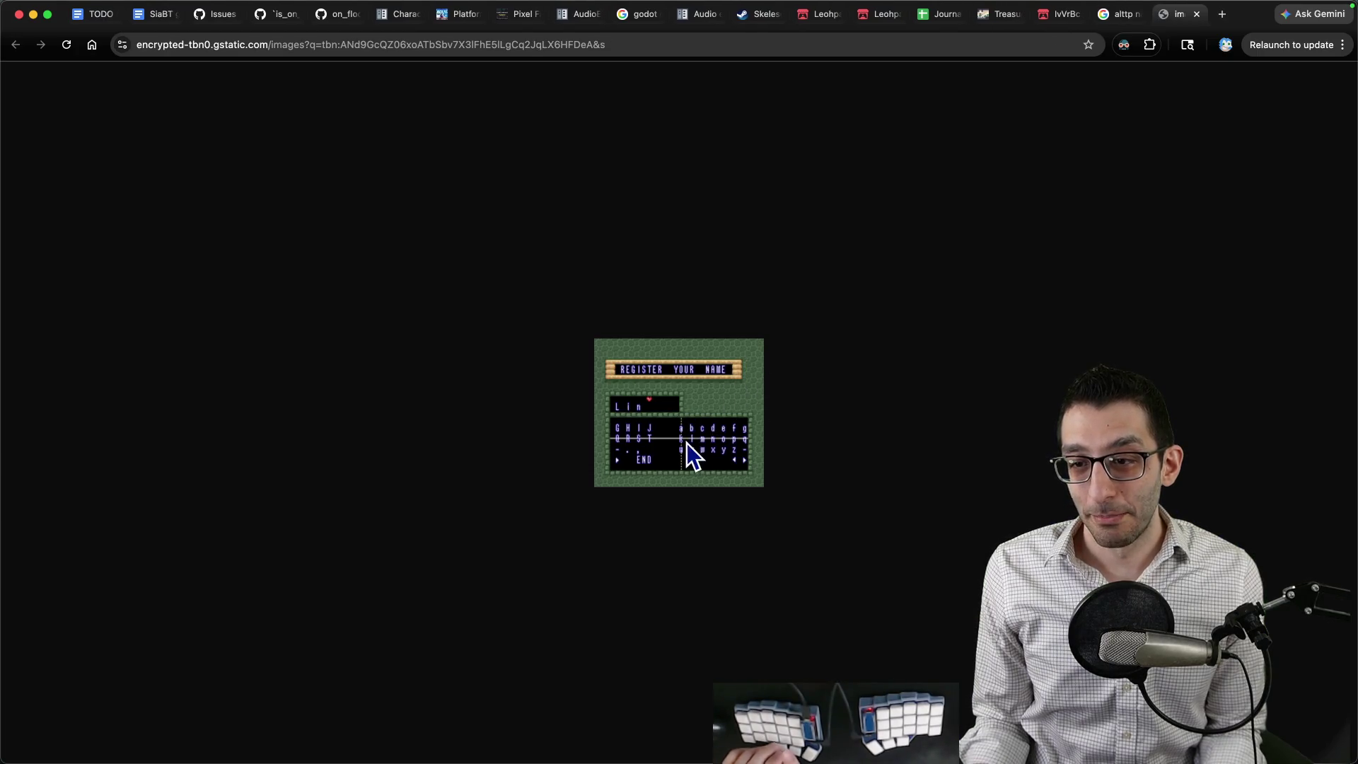
key(super+equal)
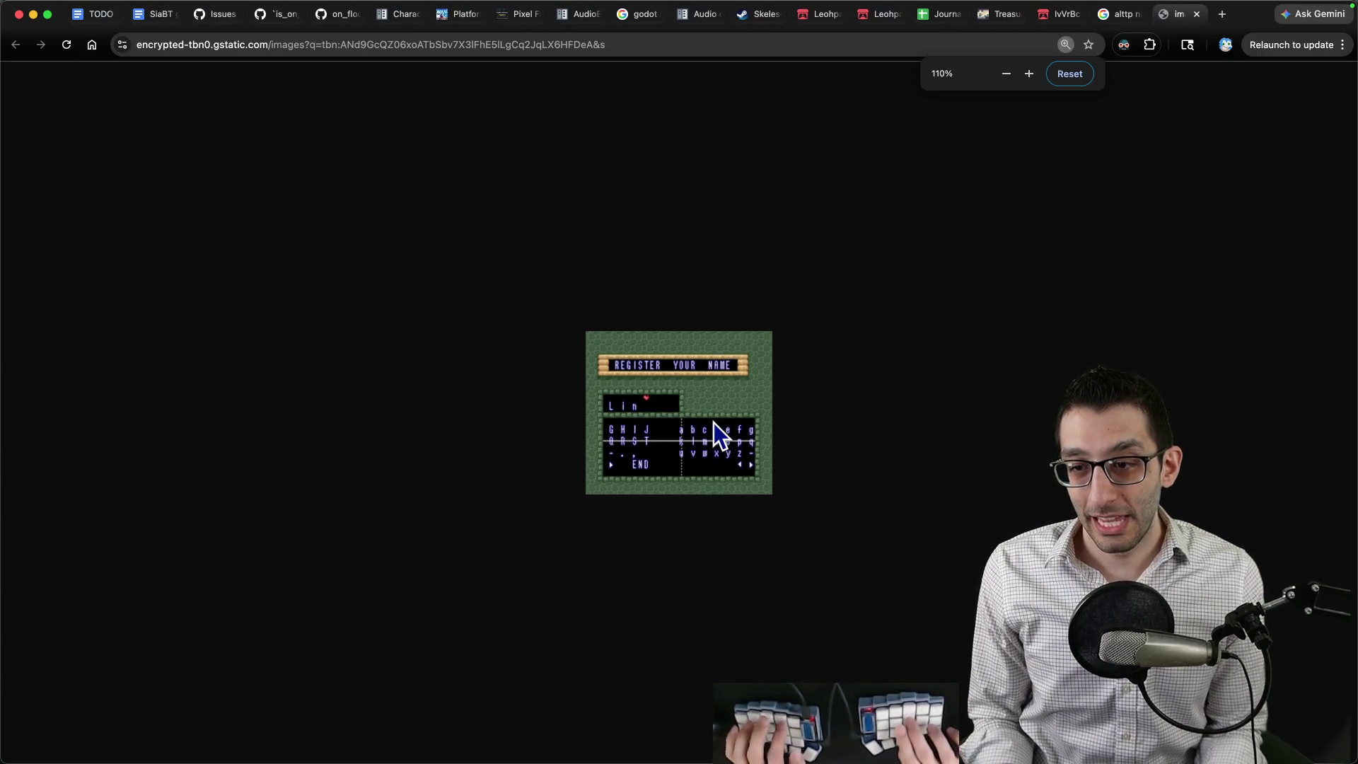
key(super+equal)
key(super+equal)
key(super+equal)
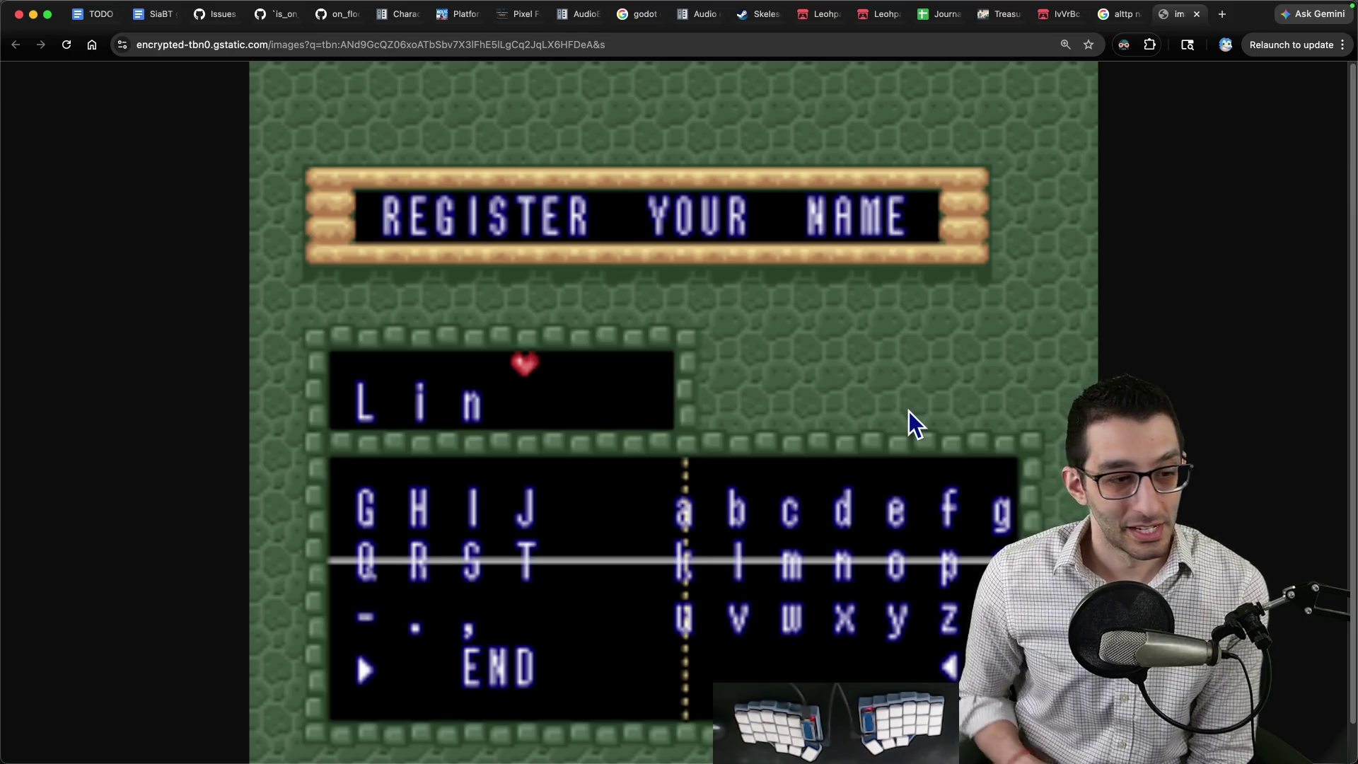
Compare the name-entry image with the TODO doc, then go to the SiaBT game design document.
key(super+1)
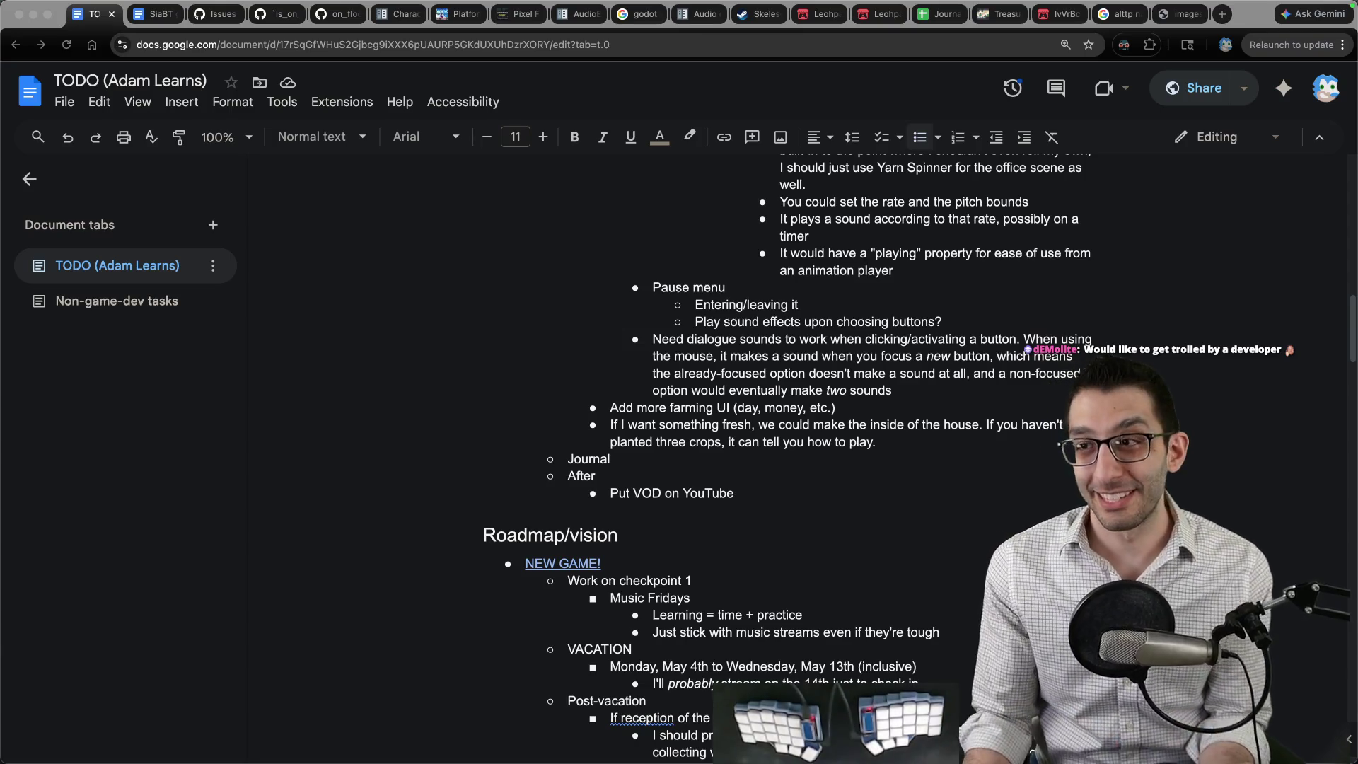
click(1180, 14)
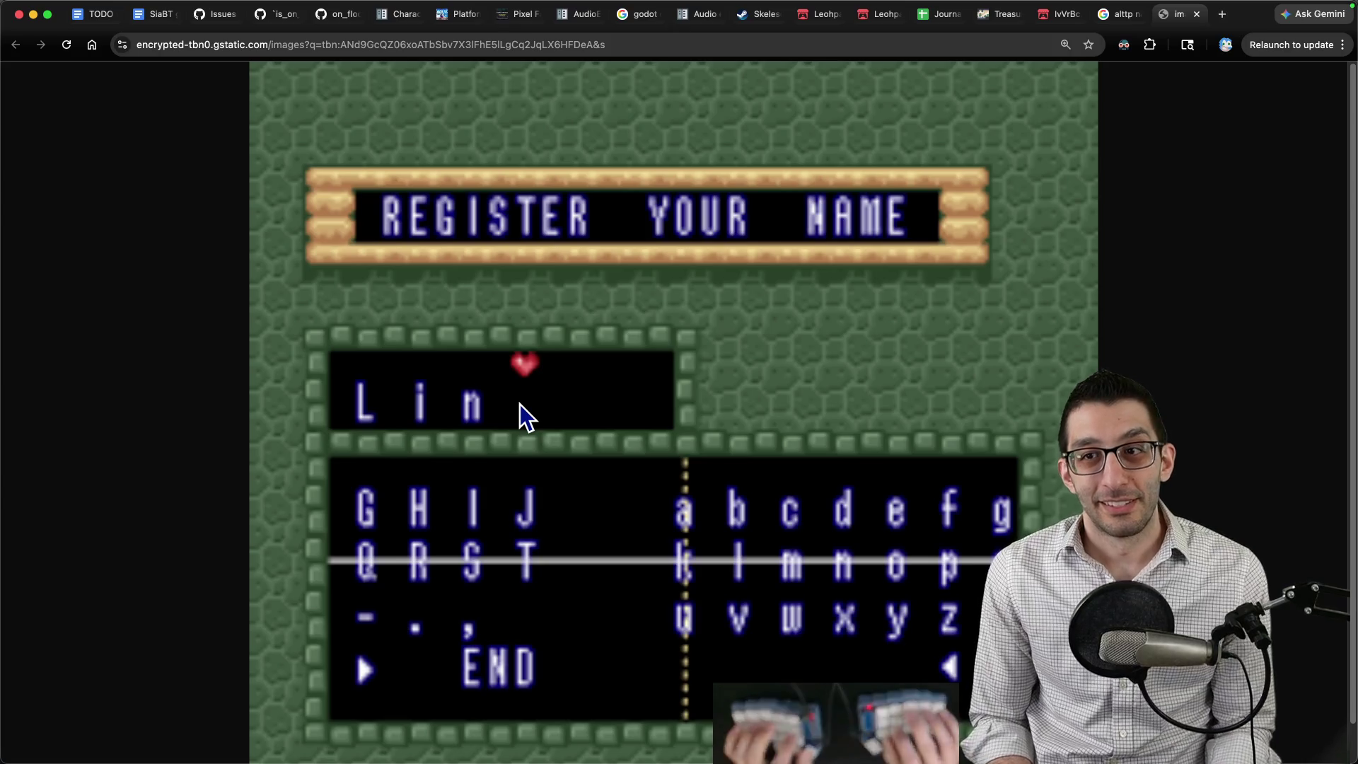
key(super+1)
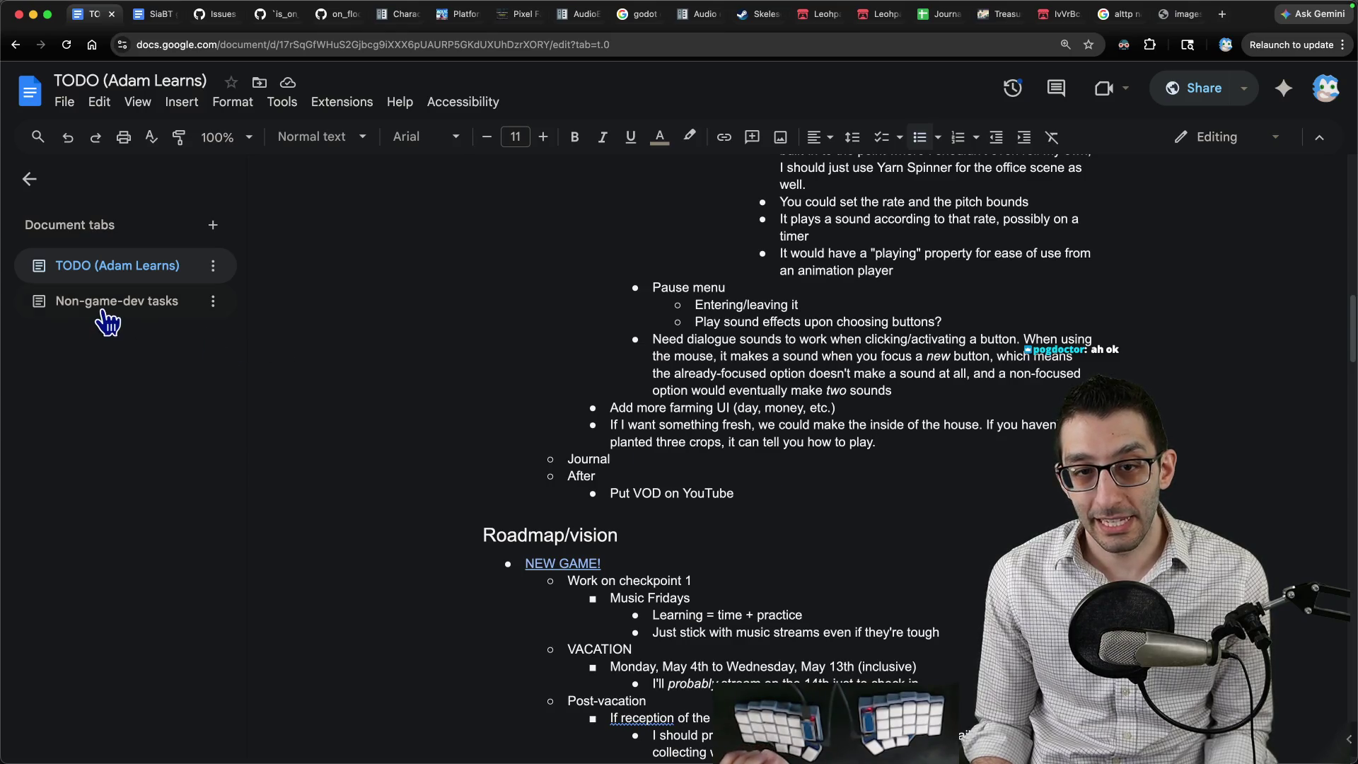
click(150, 14)
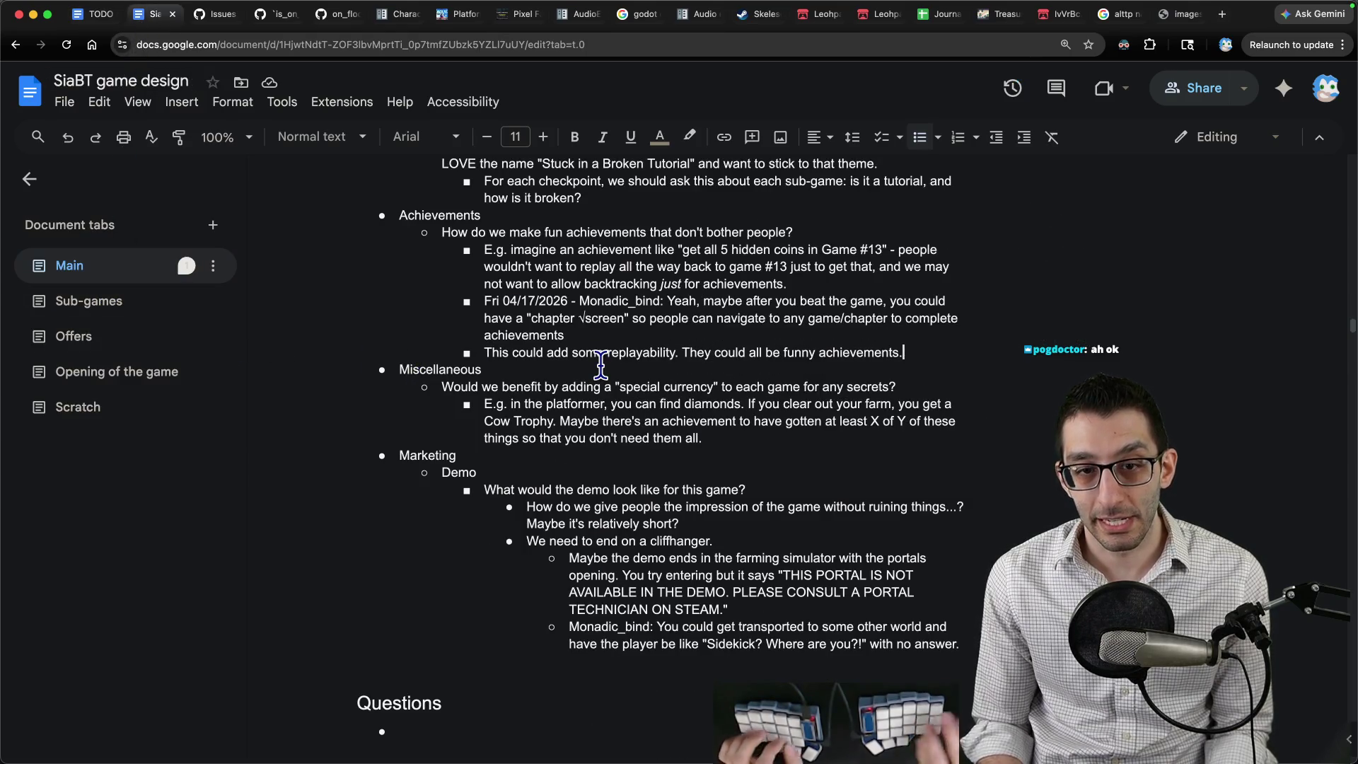
key(ctrl+f)
text(sidekick)
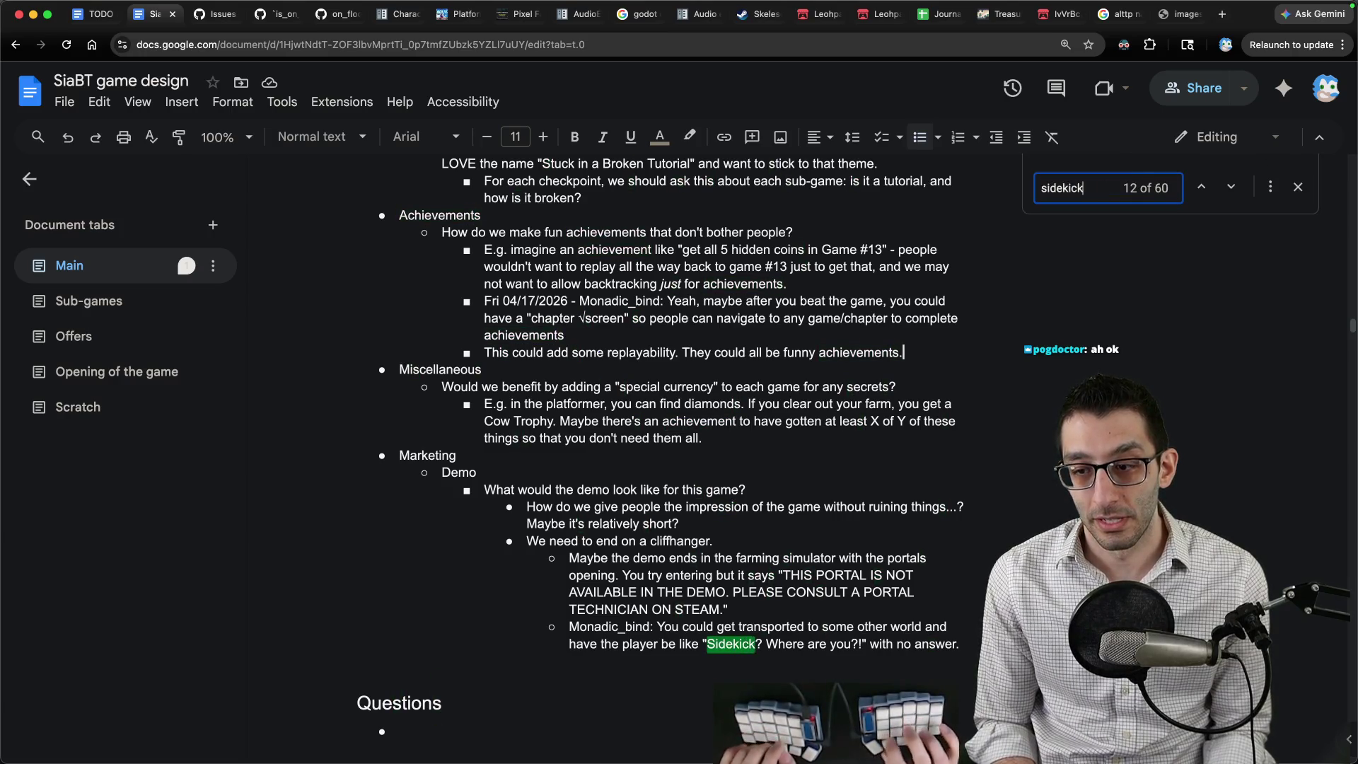
key(shift+Return)
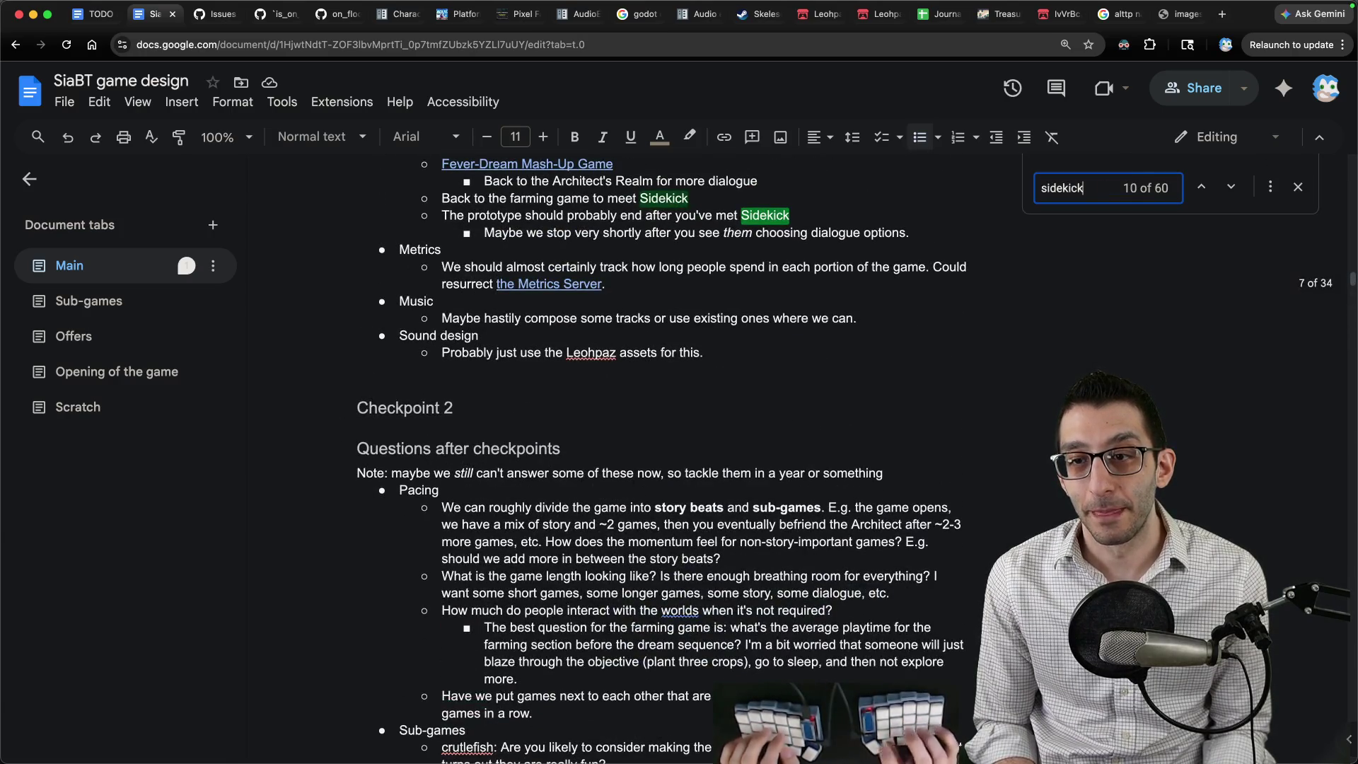
key(Escape)
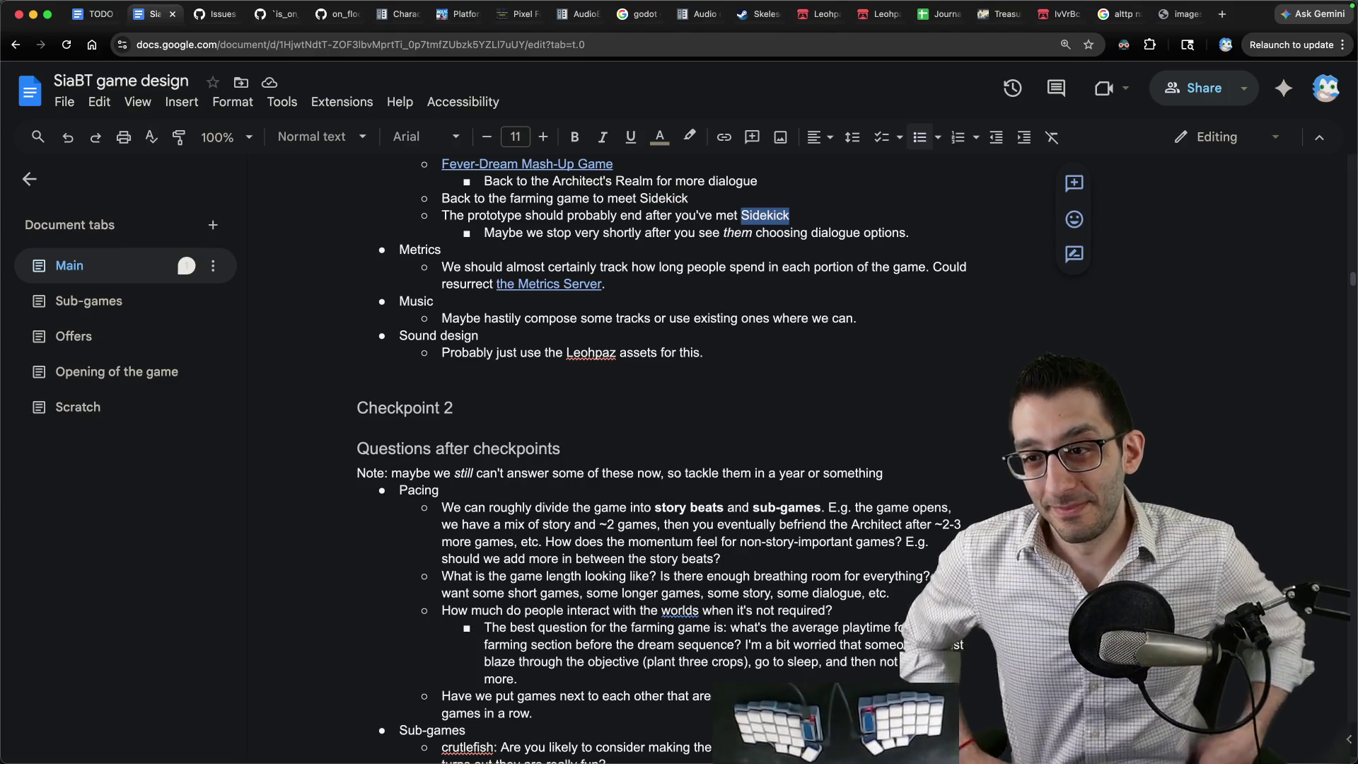
click(90, 20)
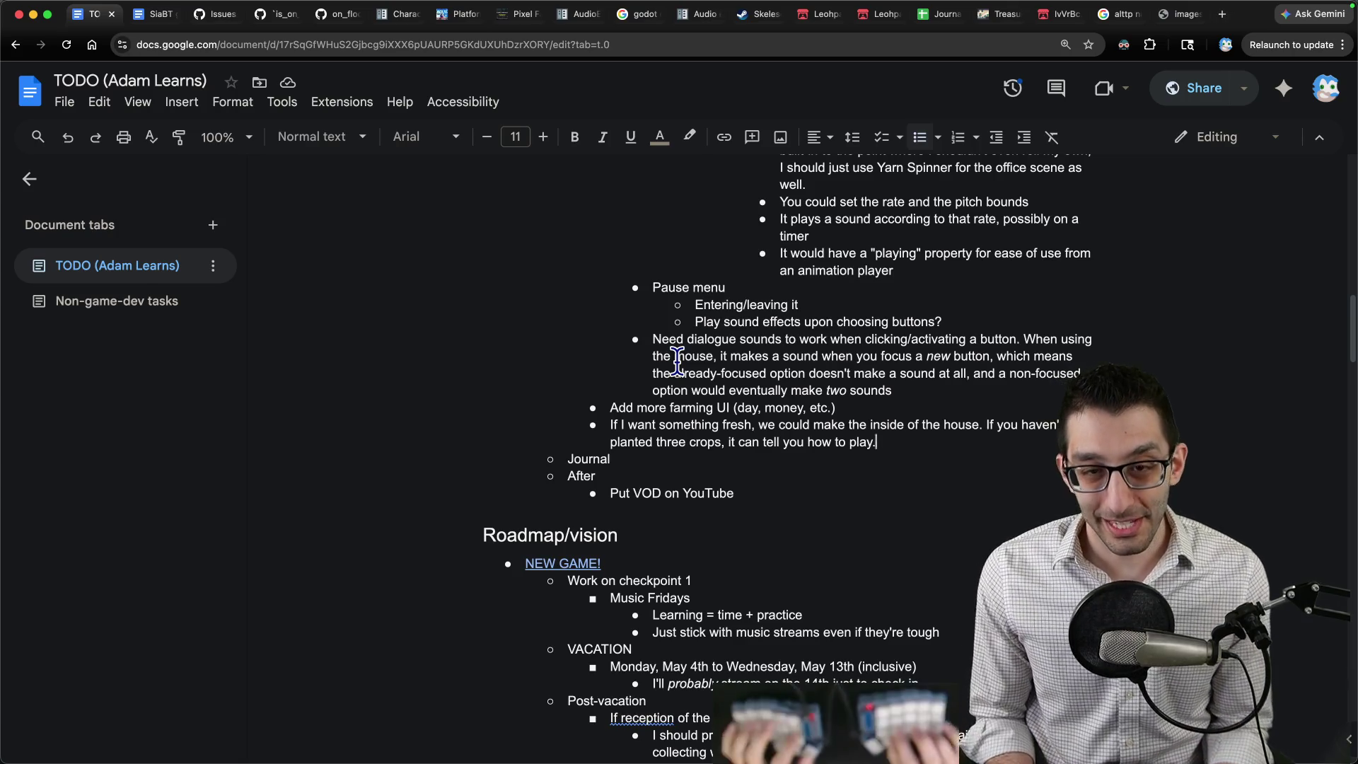
key(super+Tab)
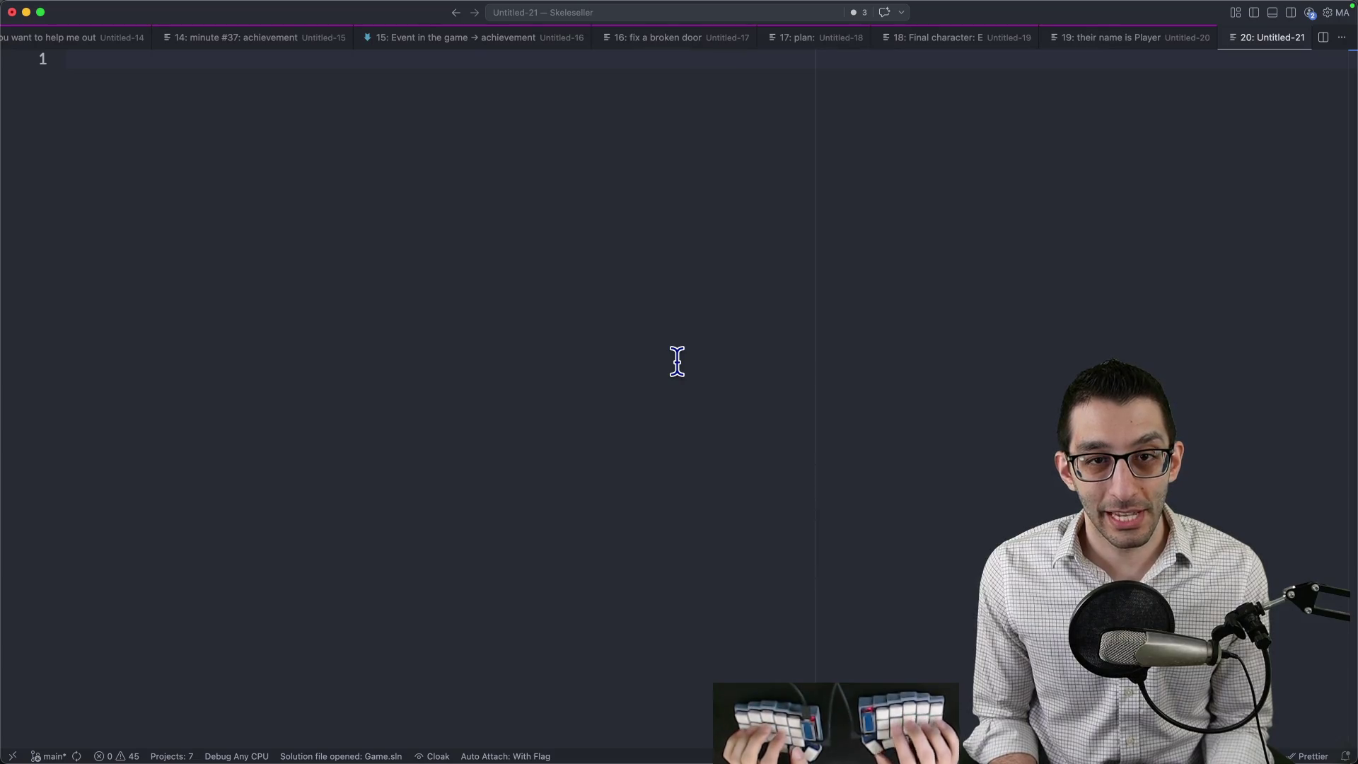
Write 'English alphabet' with an indented '"type in your name"' prompt and a P entry below.
text(English alphabet)
key(Return)
key(Tab)
text("typ)
key(BackSpace)
text(e in your name")
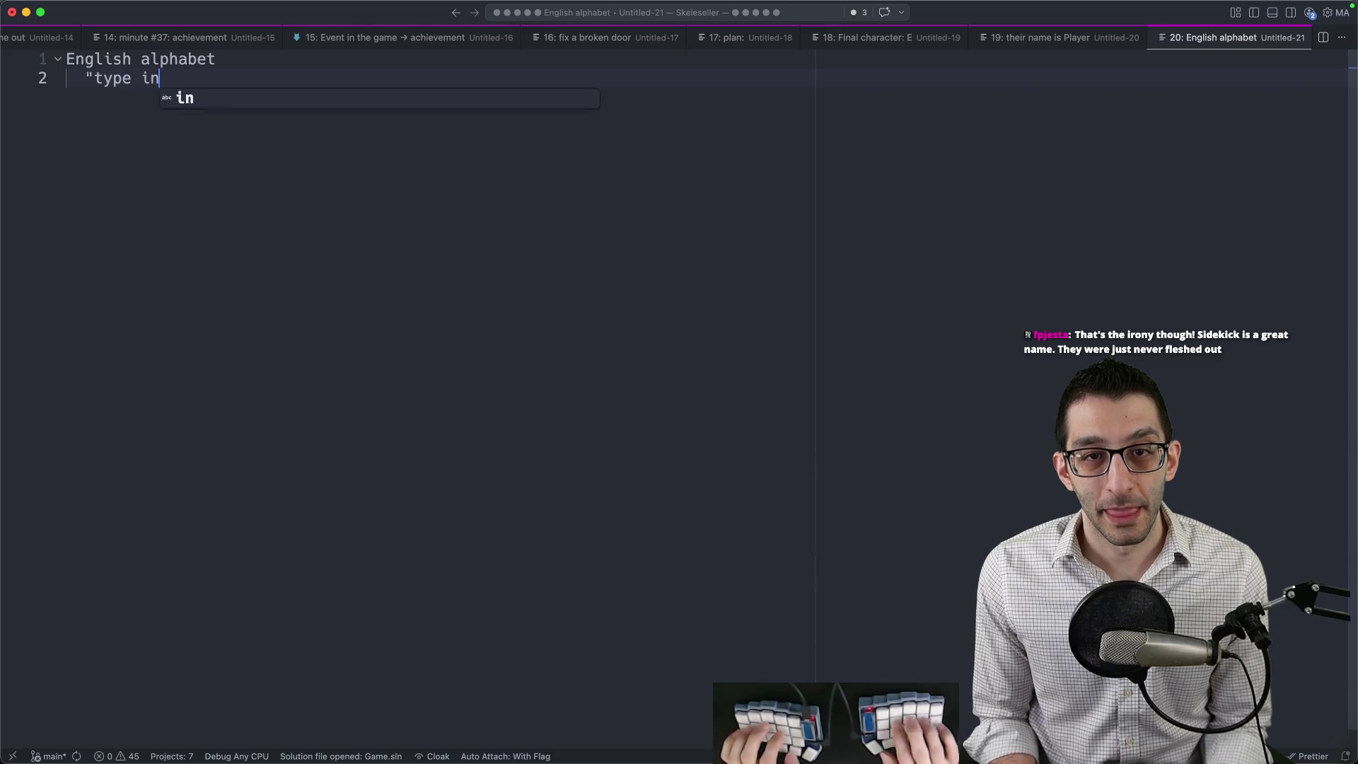
key(Return)
key(Return)
key(Return)
key(Tab)
text(P)
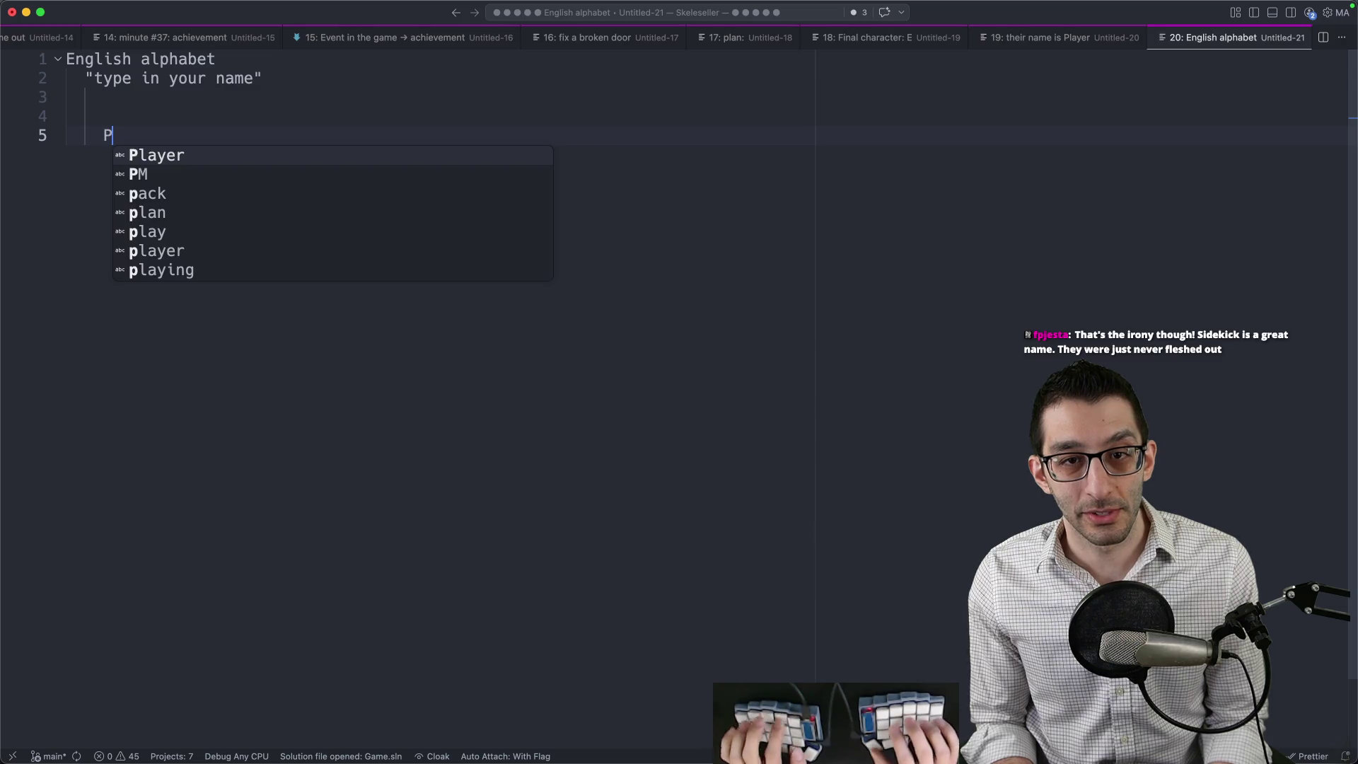
key(Escape)
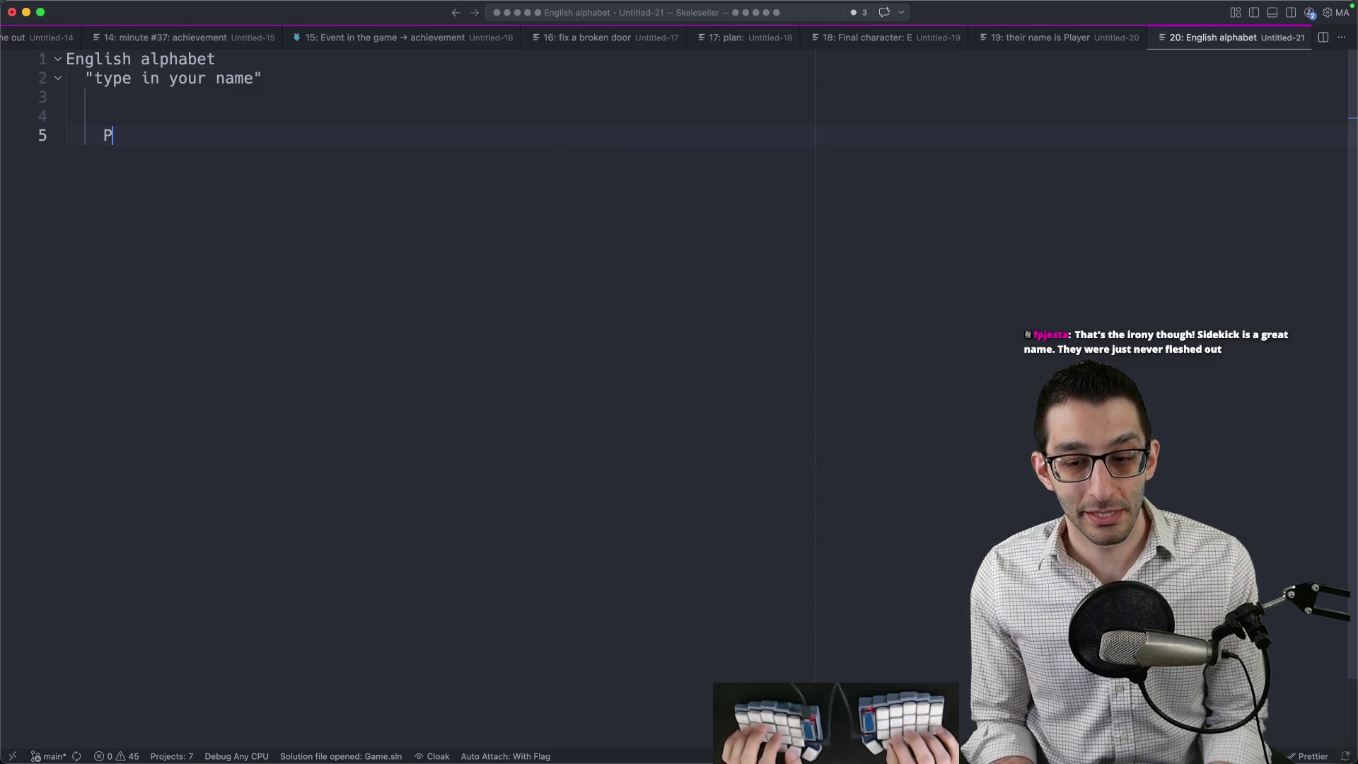
key(Return)
key(Return)
text(Z)
Make the P entry read 'P: 6%' and delete the leftover lines beneath it.
click(113, 135)
key(Right)
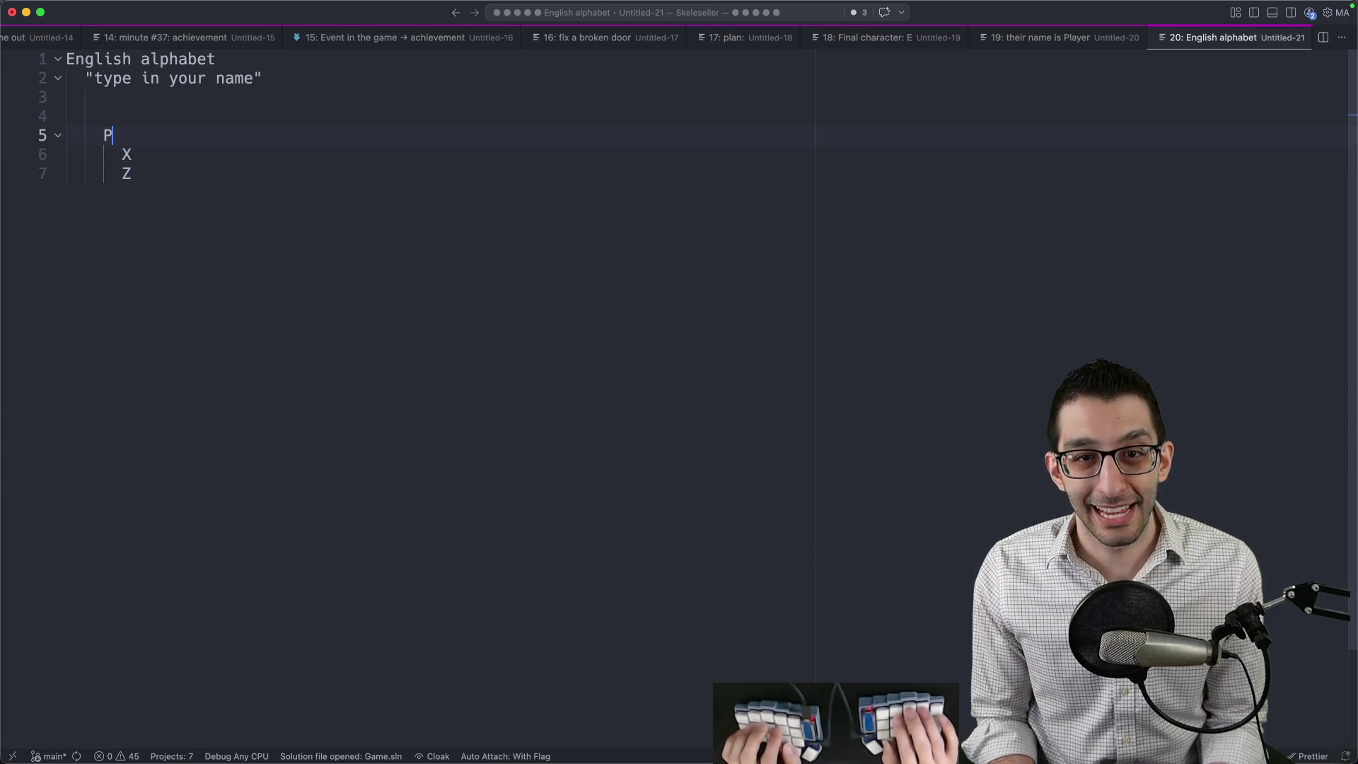
text(6%)
key(Down)
key(shift+super+Down)
key(BackSpace)
key(BackSpace)
drag(157, 136, 67, 136)
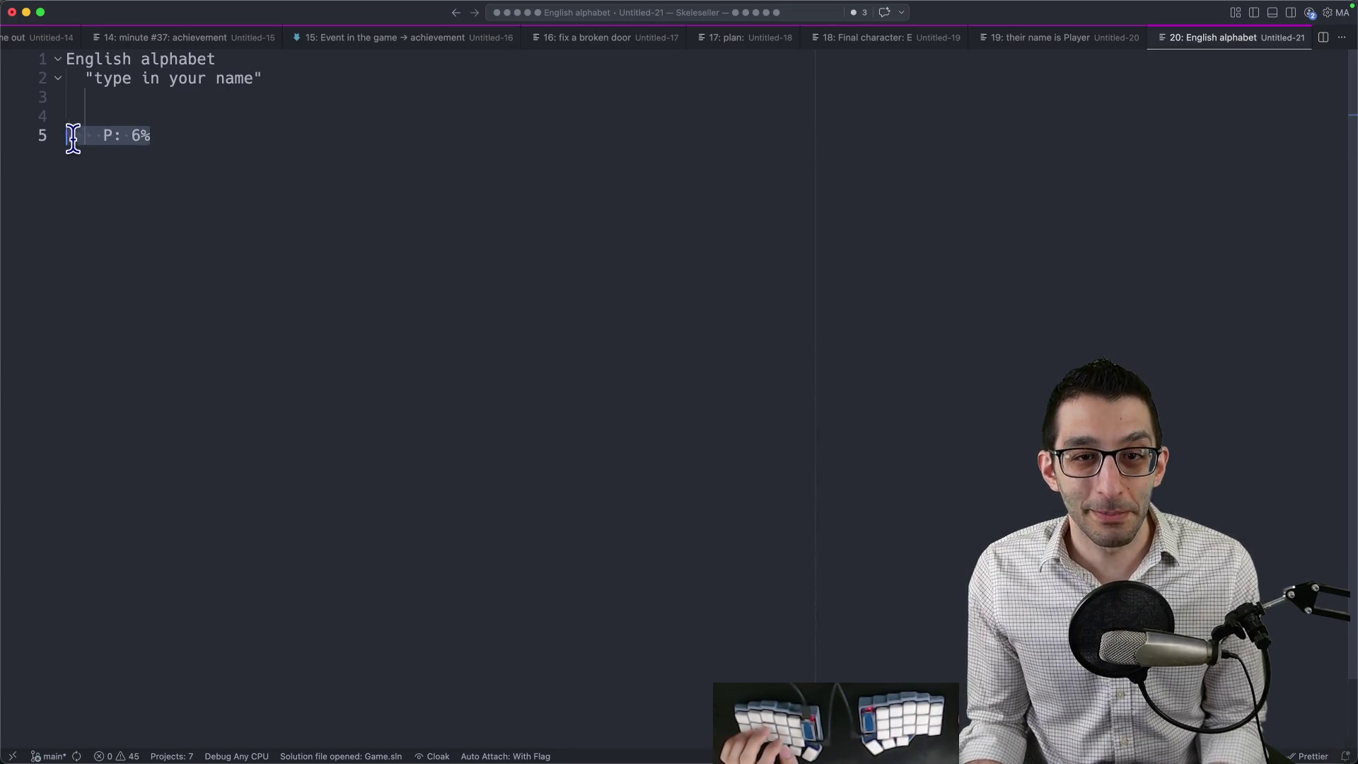
click(108, 135)
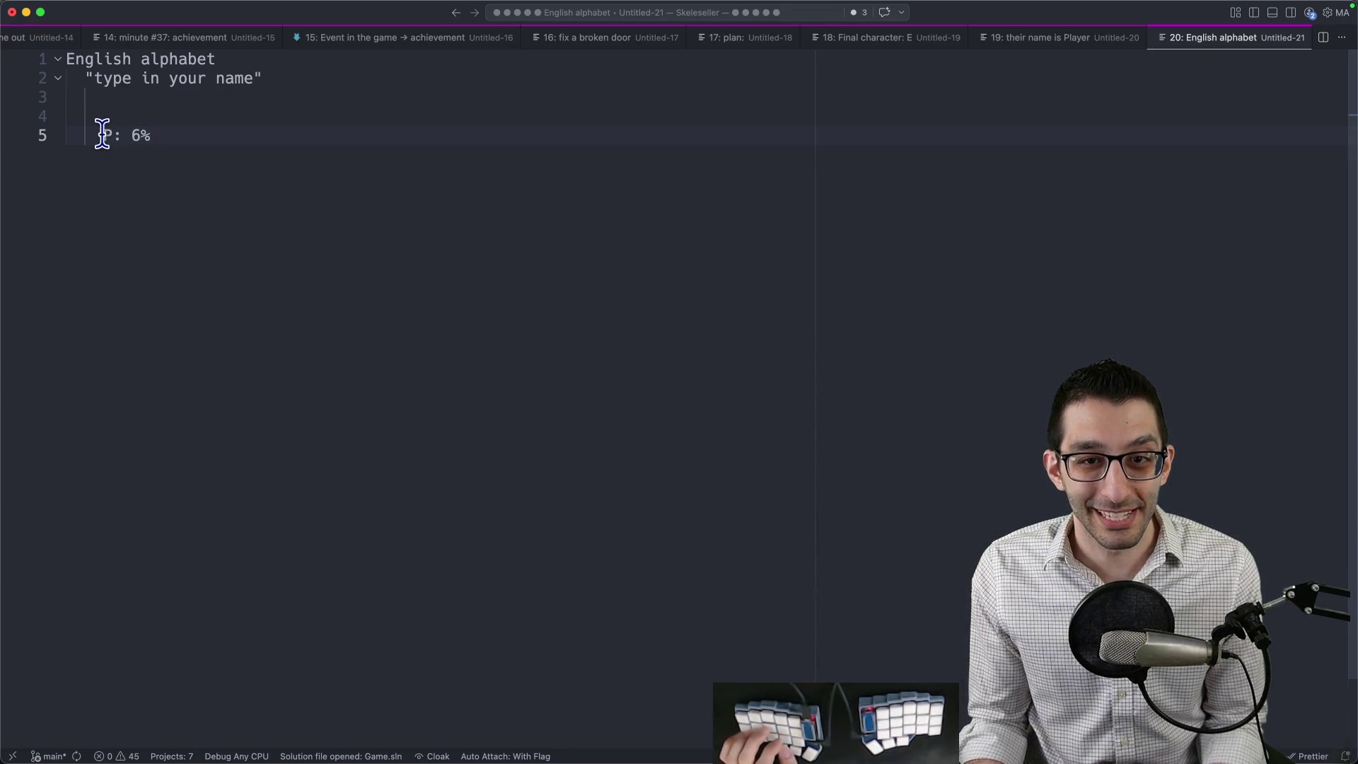
double_click(108, 136)
click(55, 135)
click(354, 168)
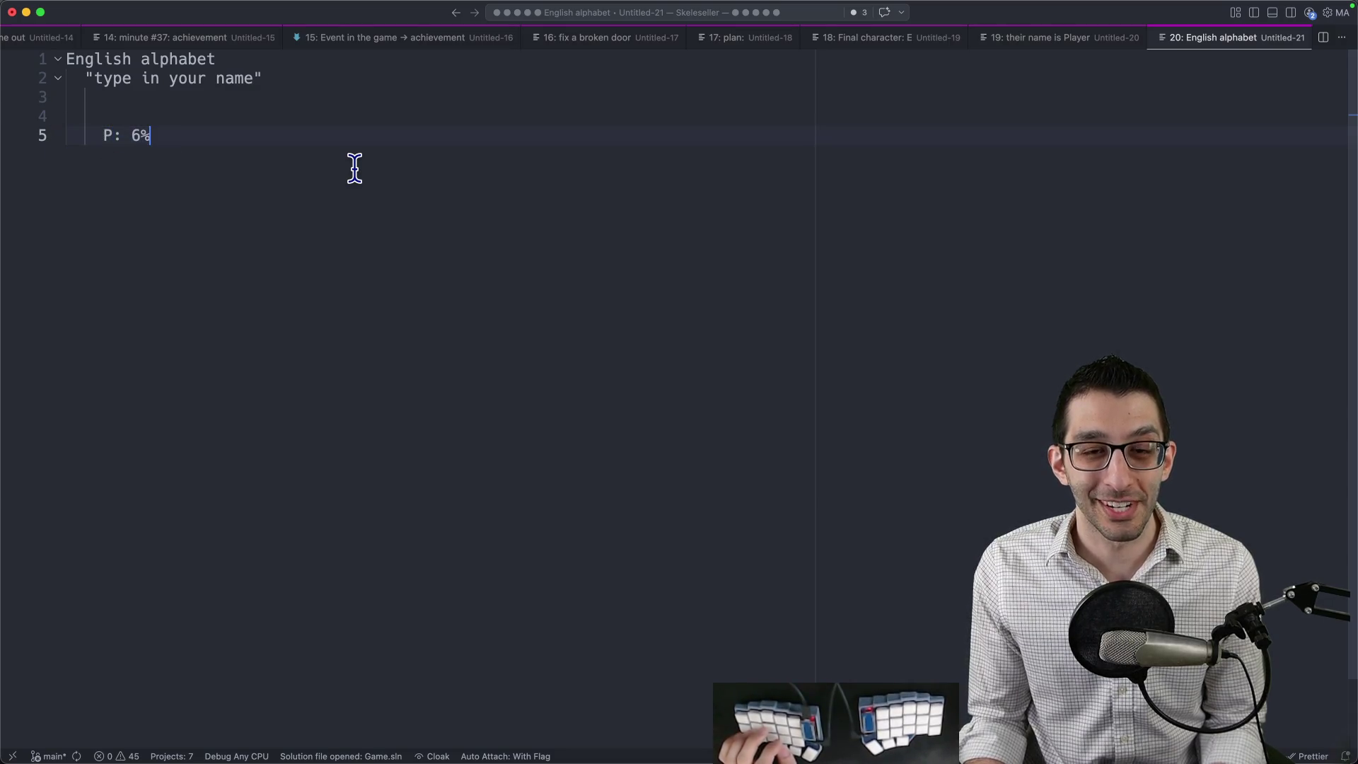
Add 'Pat' and 'Pla' under P: 6%, then close the note without saving.
key(Return)
key(Return)
text(Pat)
key(Return)
key(Return)
text(Pla)
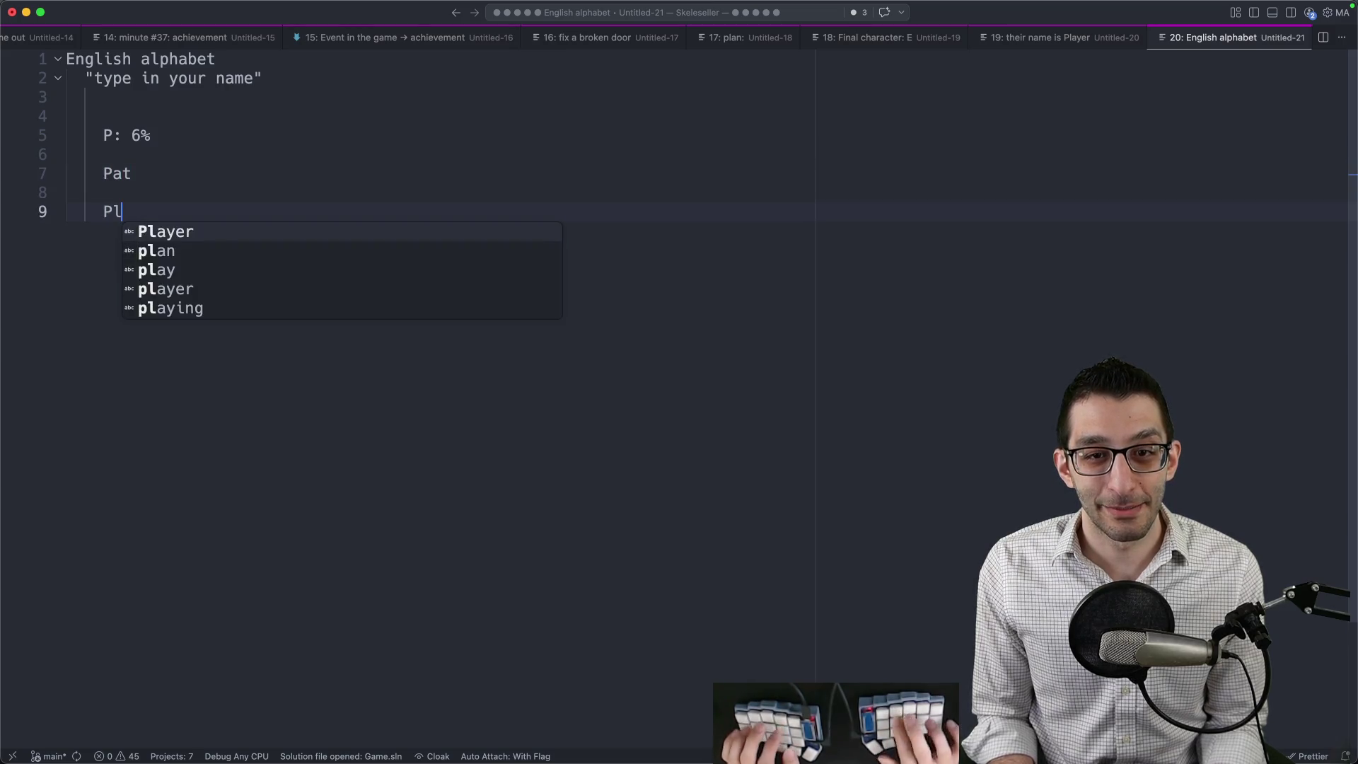
key(Escape)
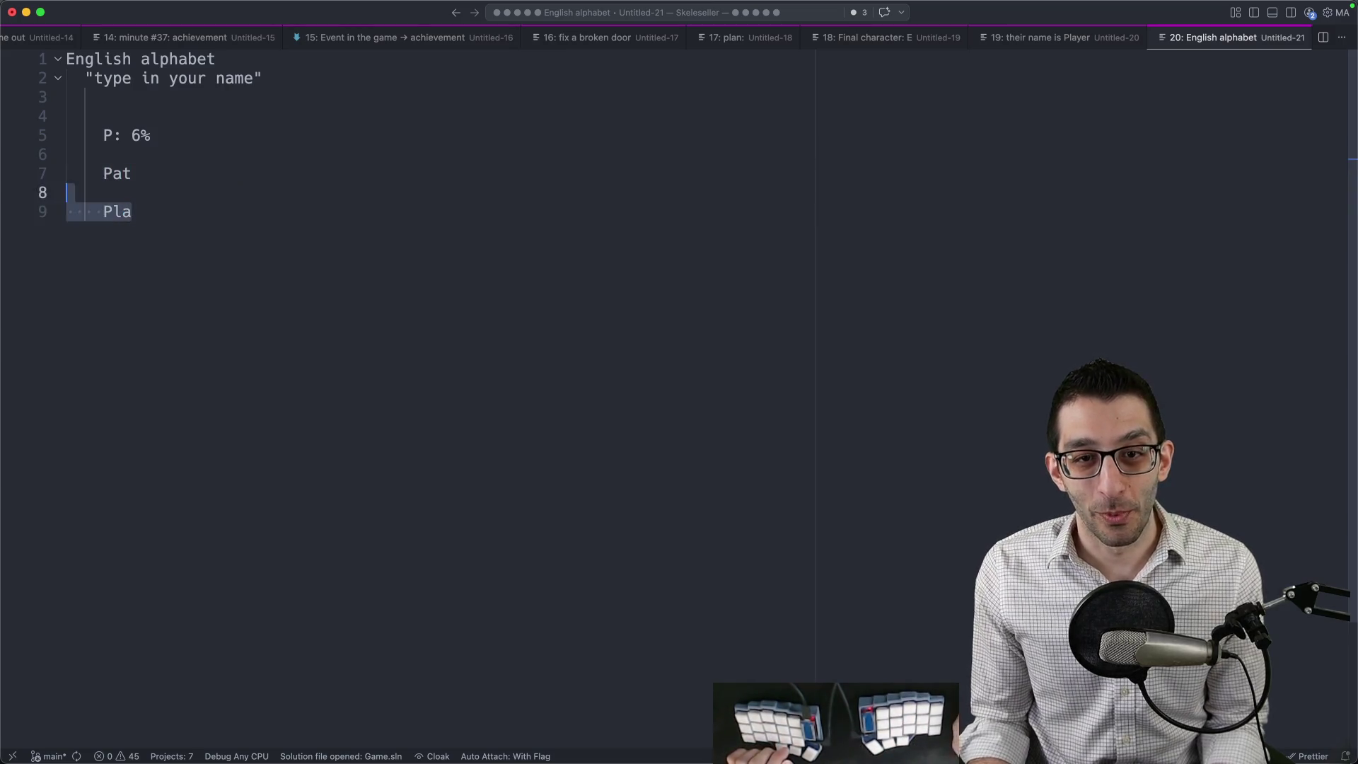
key(shift+Up)
key(shift+Up)
key(shift+Up)
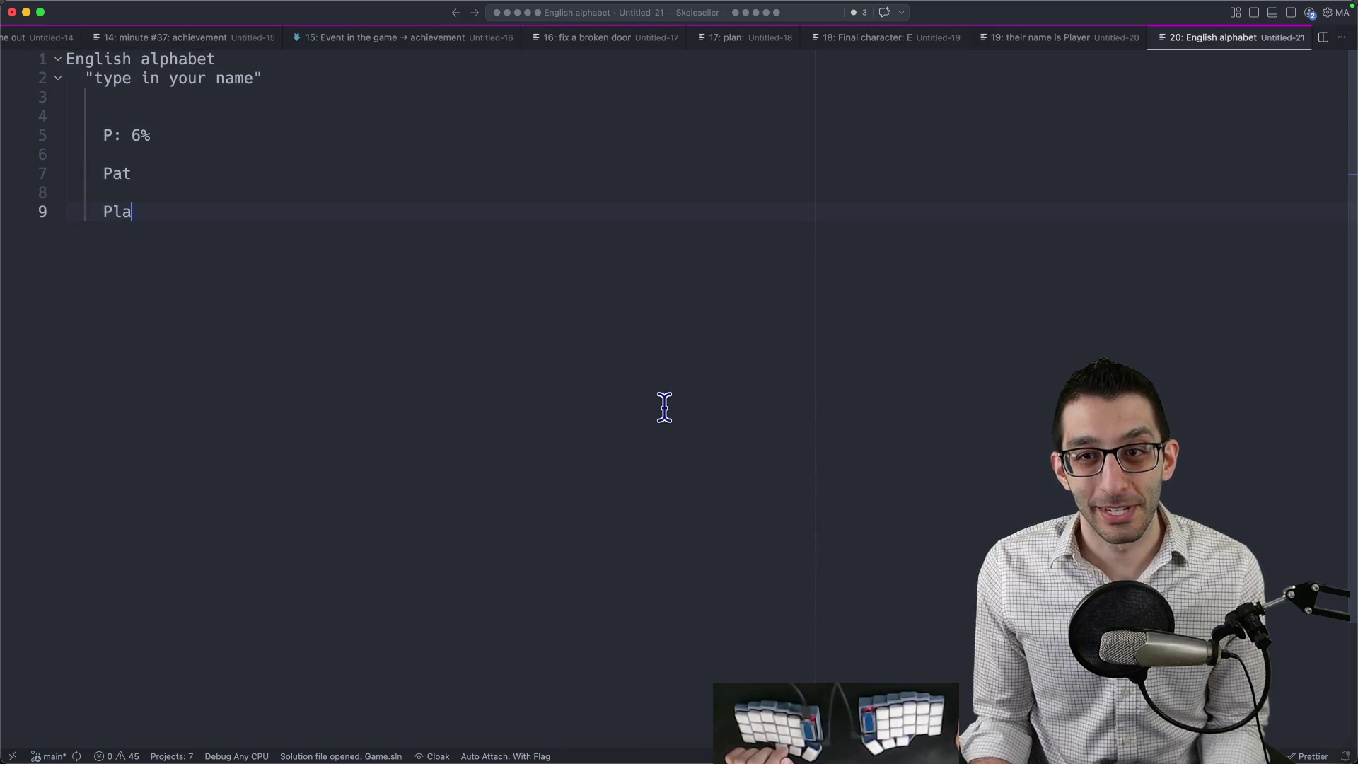
click(664, 403)
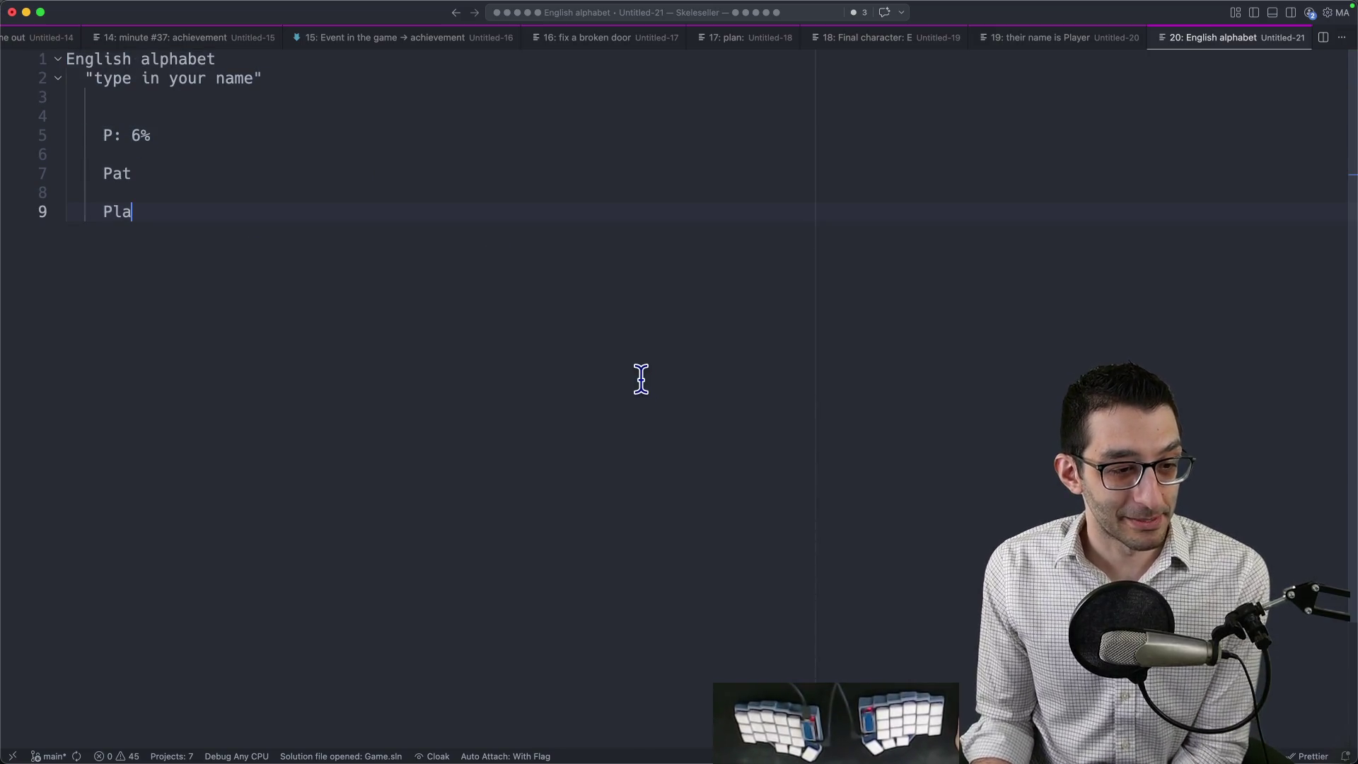
key(super+w)
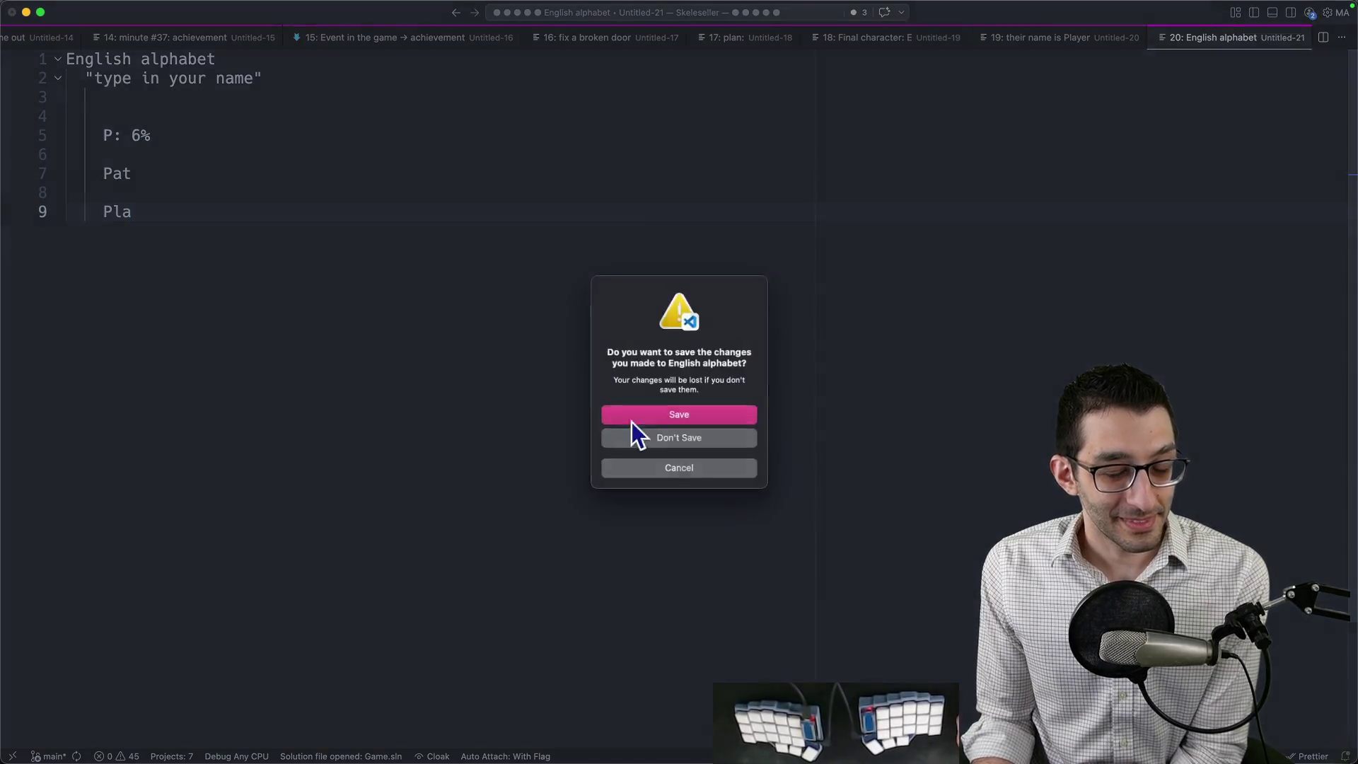
click(649, 435)
key(super+Tab)
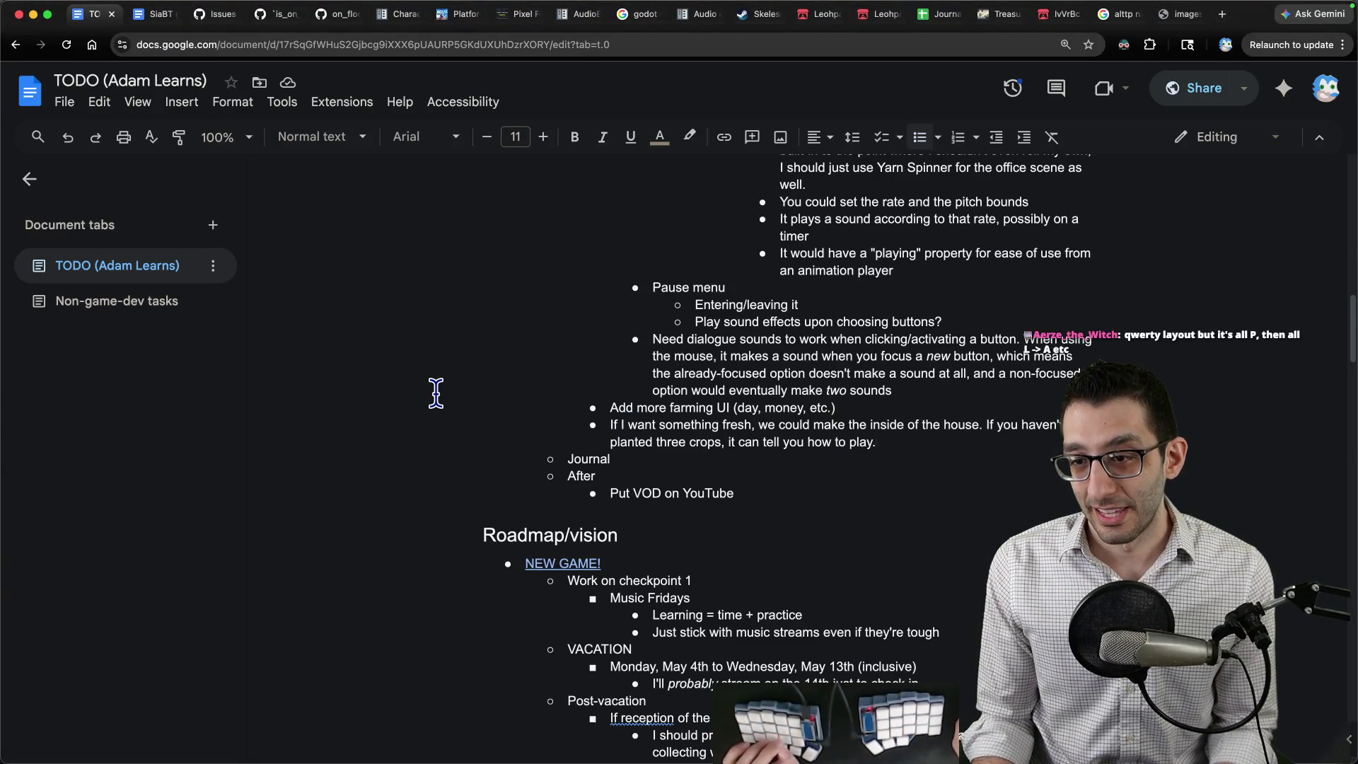
Navigate Finder to Downloads > Assets I bought for SiaBT > Farm RPG > UI.
key(super+Tab)
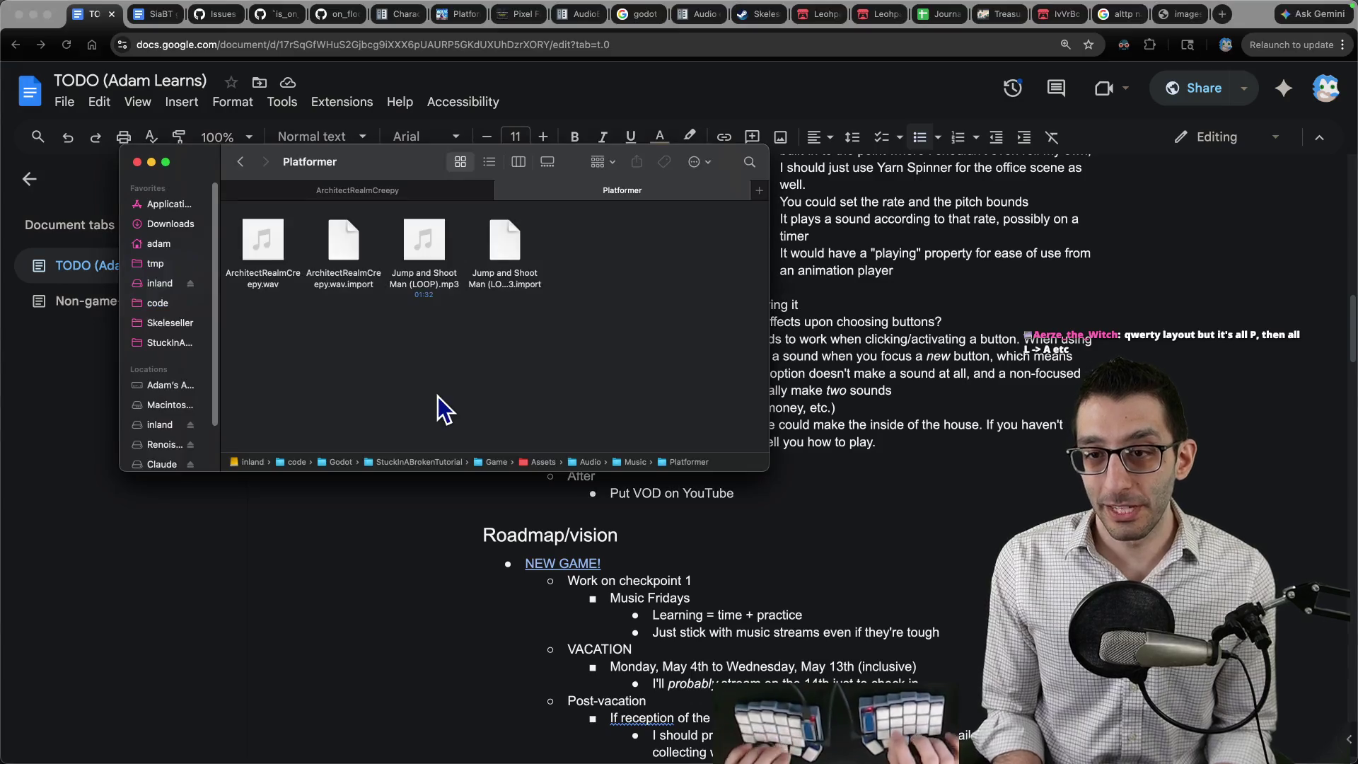
key(ctrl+alt+Left)
key(super+grave)
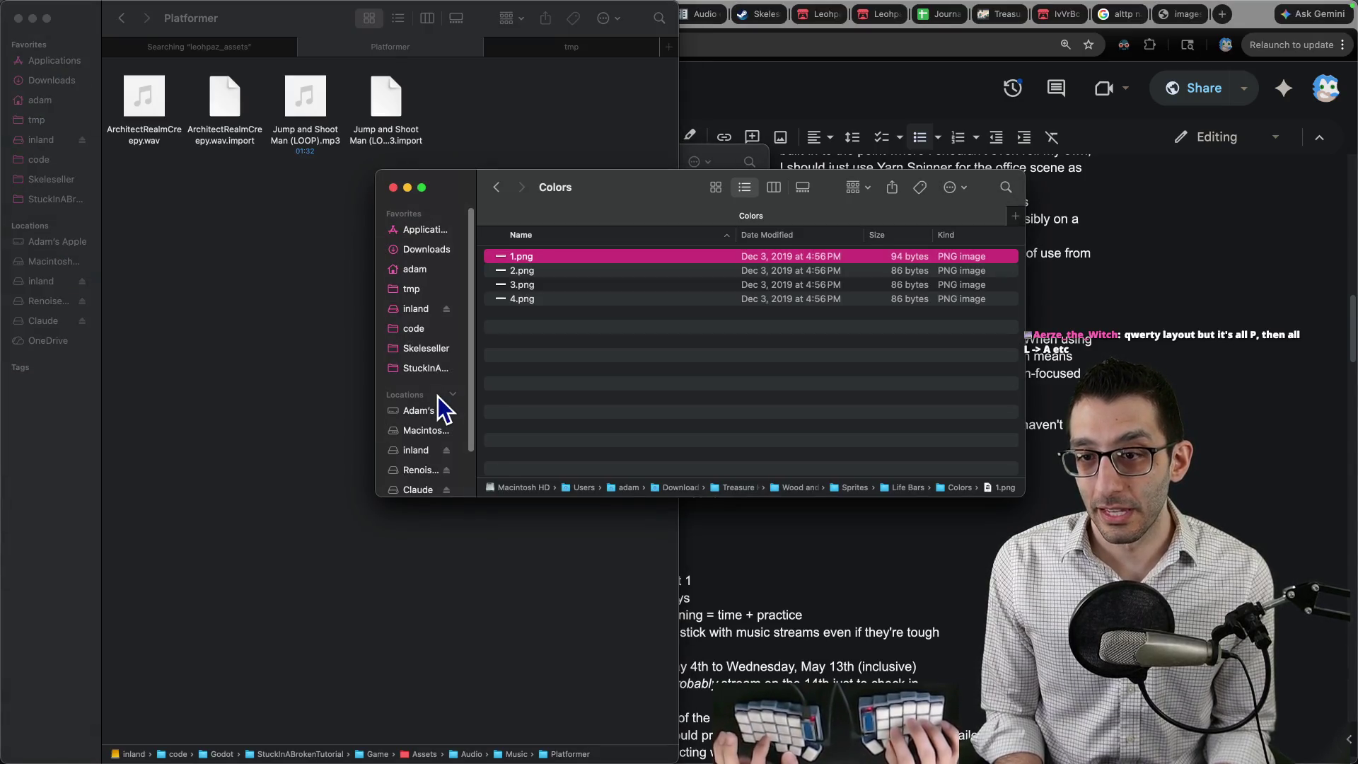
key(super+Up)
key(super+Up)
key(super+Up)
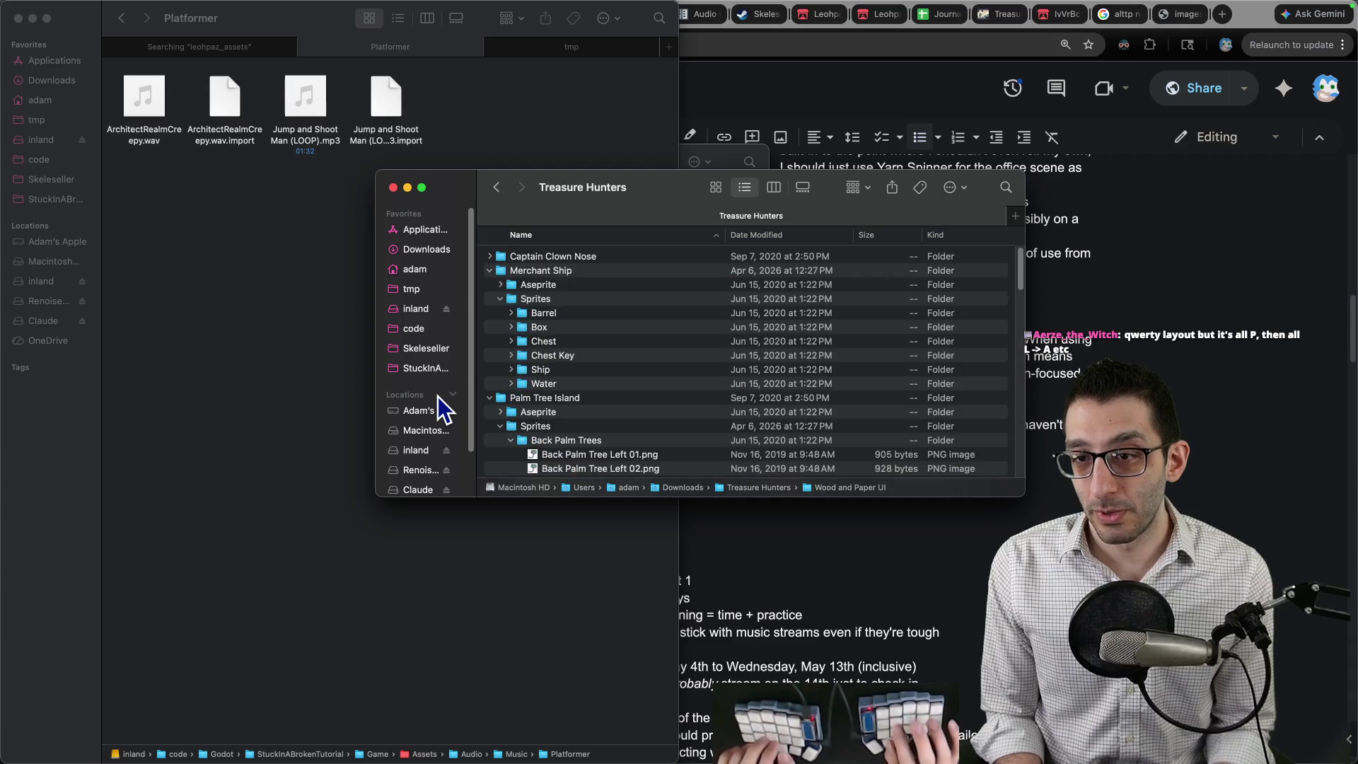
key(super+Up)
key(Up)
key(Up)
key(Up)
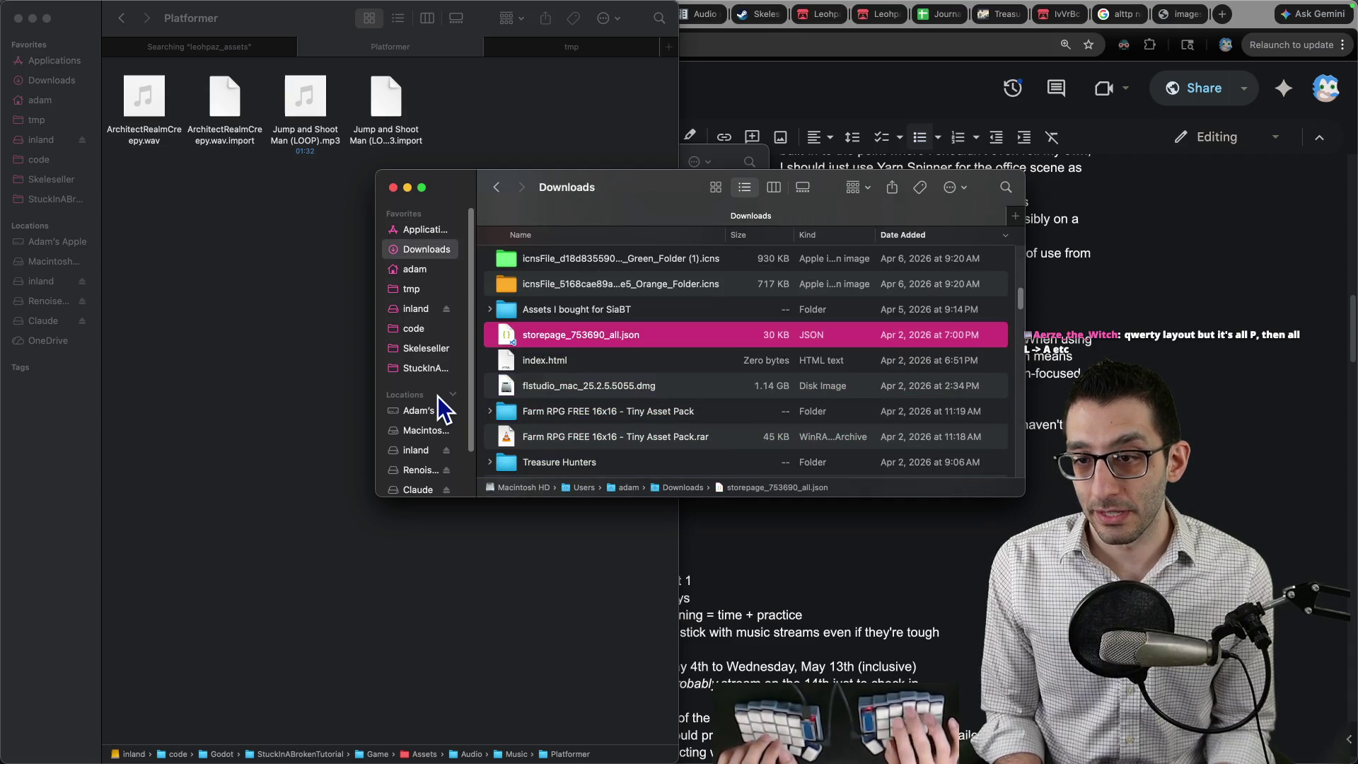
key(Up)
key(super+Down)
key(Down)
key(Down)
key(super+Down)
key(Down)
key(Down)
key(Down)
Quick Look the UI images from 0.2.png and Bars.png through Extras.png.
key(Down)
key(Down)
key(Down)
key(super+Down)
key(Up)
key(space)
key(Down)
key(Down)
key(Down)
key(Down)
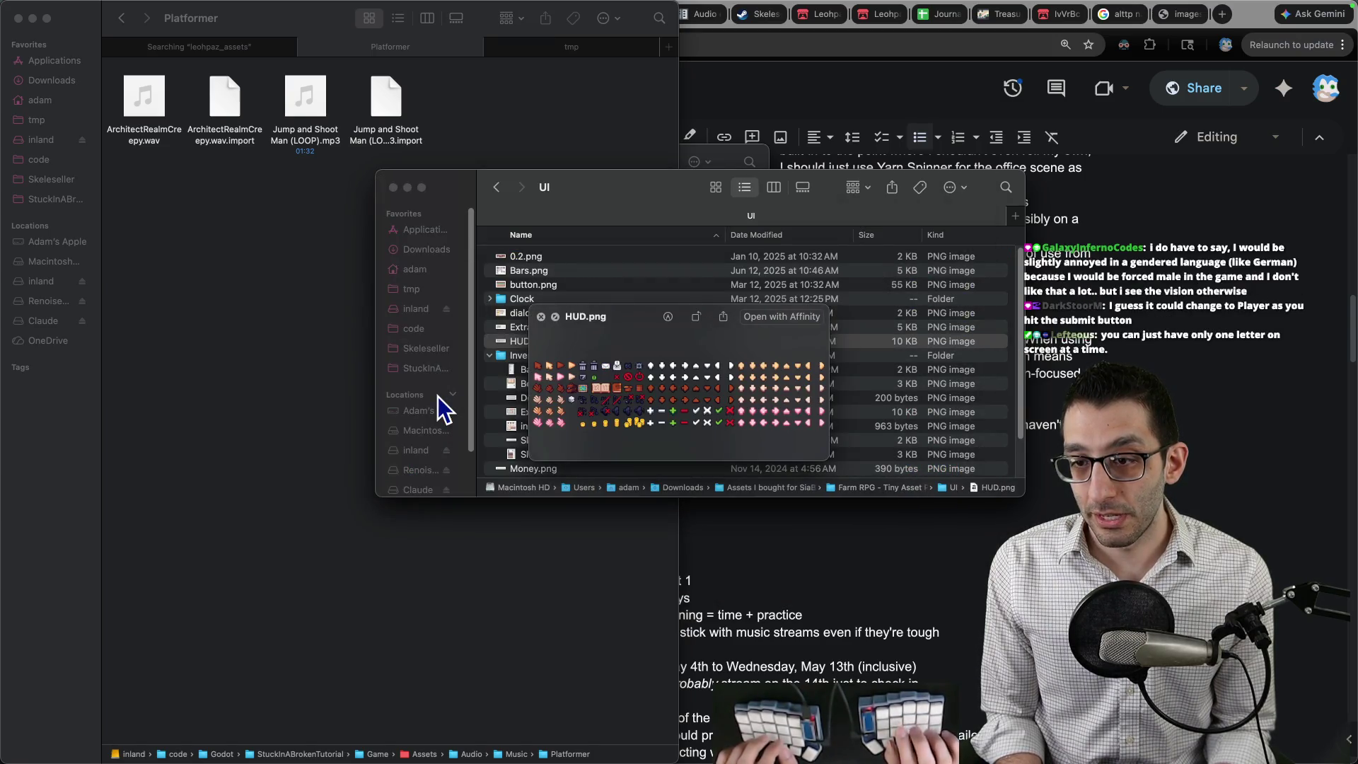
key(Down)
key(Down)
key(Down)
key(Down)
key(Down)
key(Down)
key(Down)
key(Down)
key(Down)
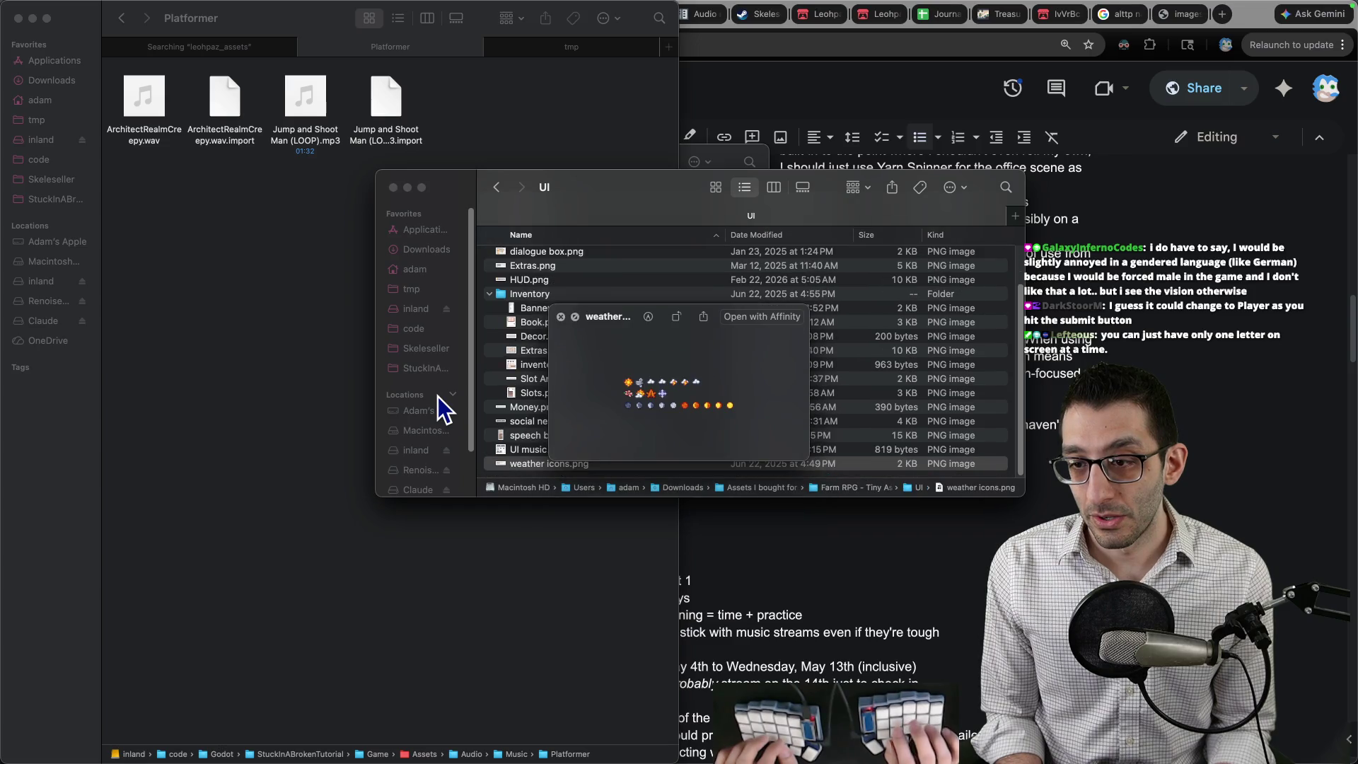
key(space)
key(super+Tab)
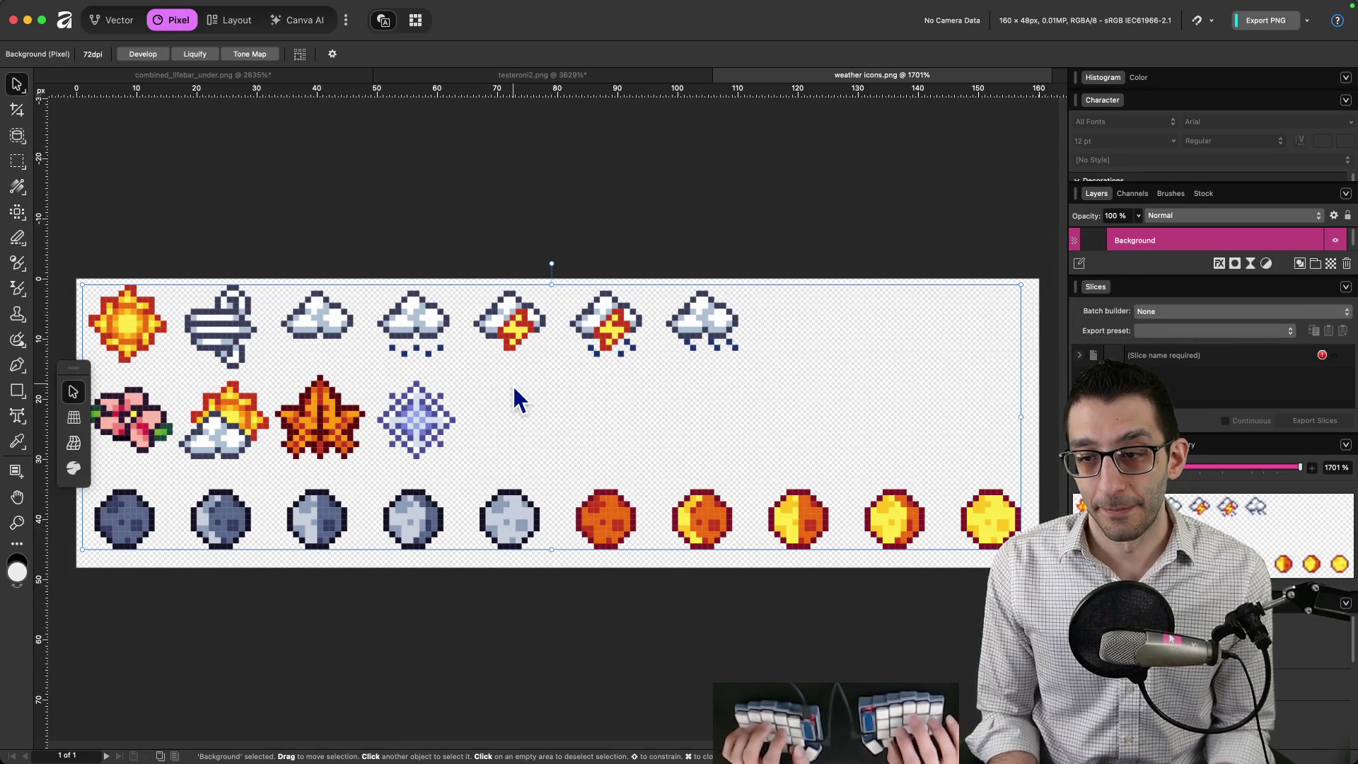
key(super+Tab)
Copy the pathname of weather icons.png and return to the TODO doc.
right_click(561, 465)
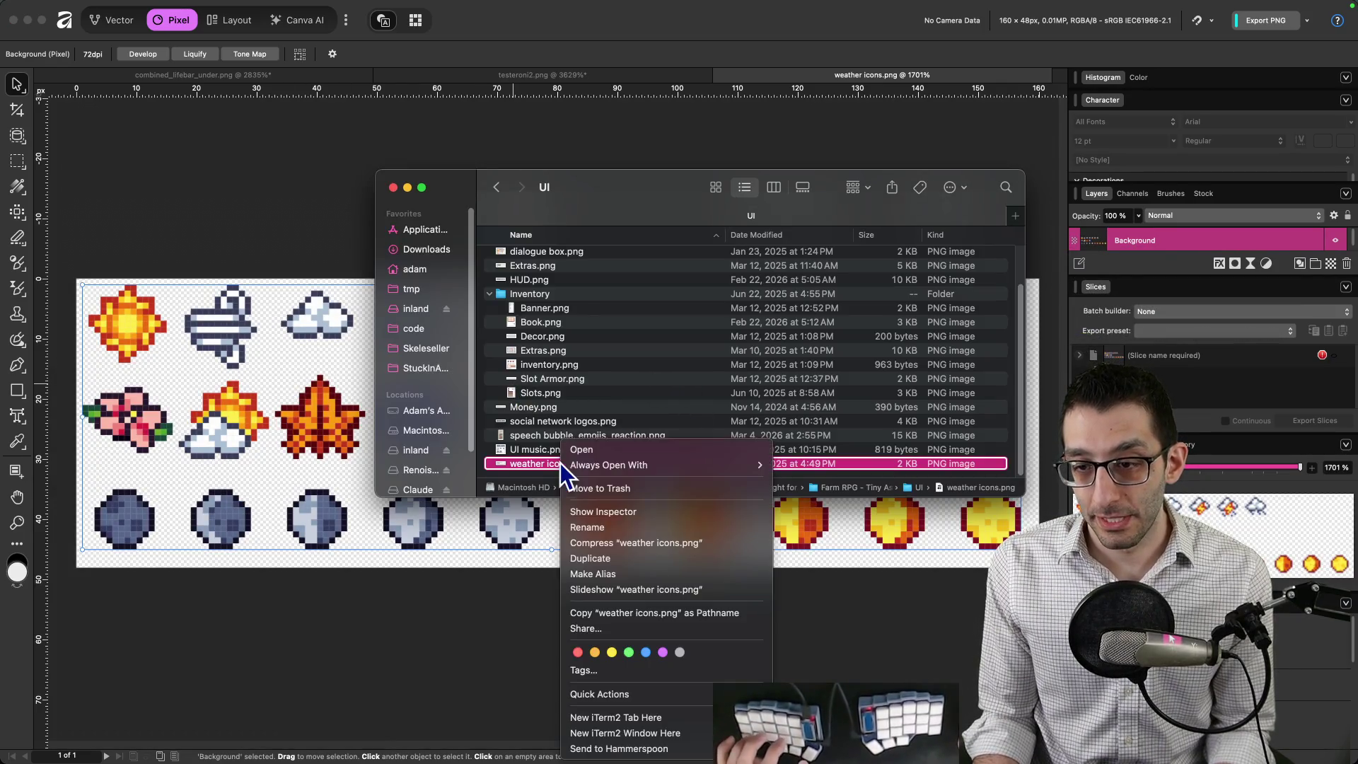
click(630, 613)
key(super+Tab)
key(super+t)
key(super+w)
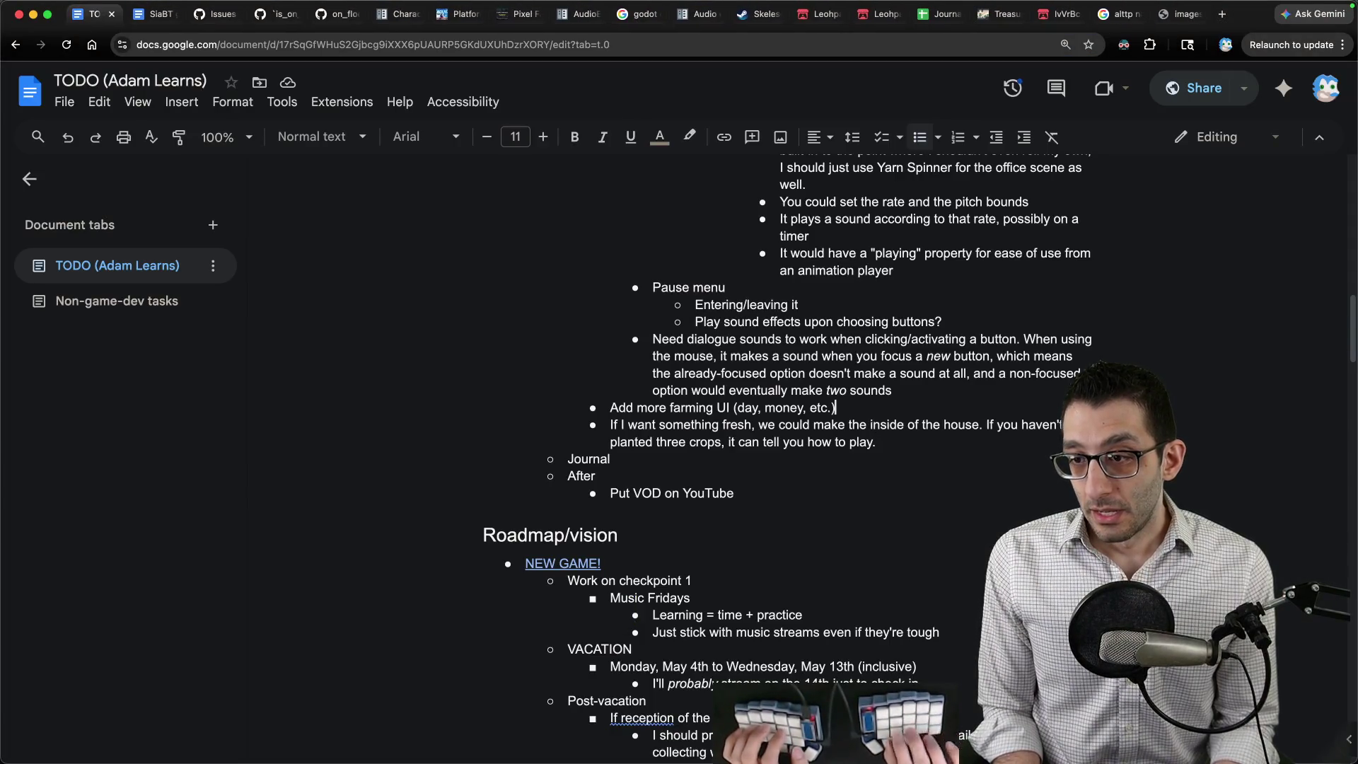
Add a 'Day UI' sub-bullet with a nested 'Weather icons:' bullet containing the pasted file path.
key(Return)
key(Tab)
text(Day)
key(BackSpace)
text(UI)
key(Return)
key(Tab)
text(Weather icons:)
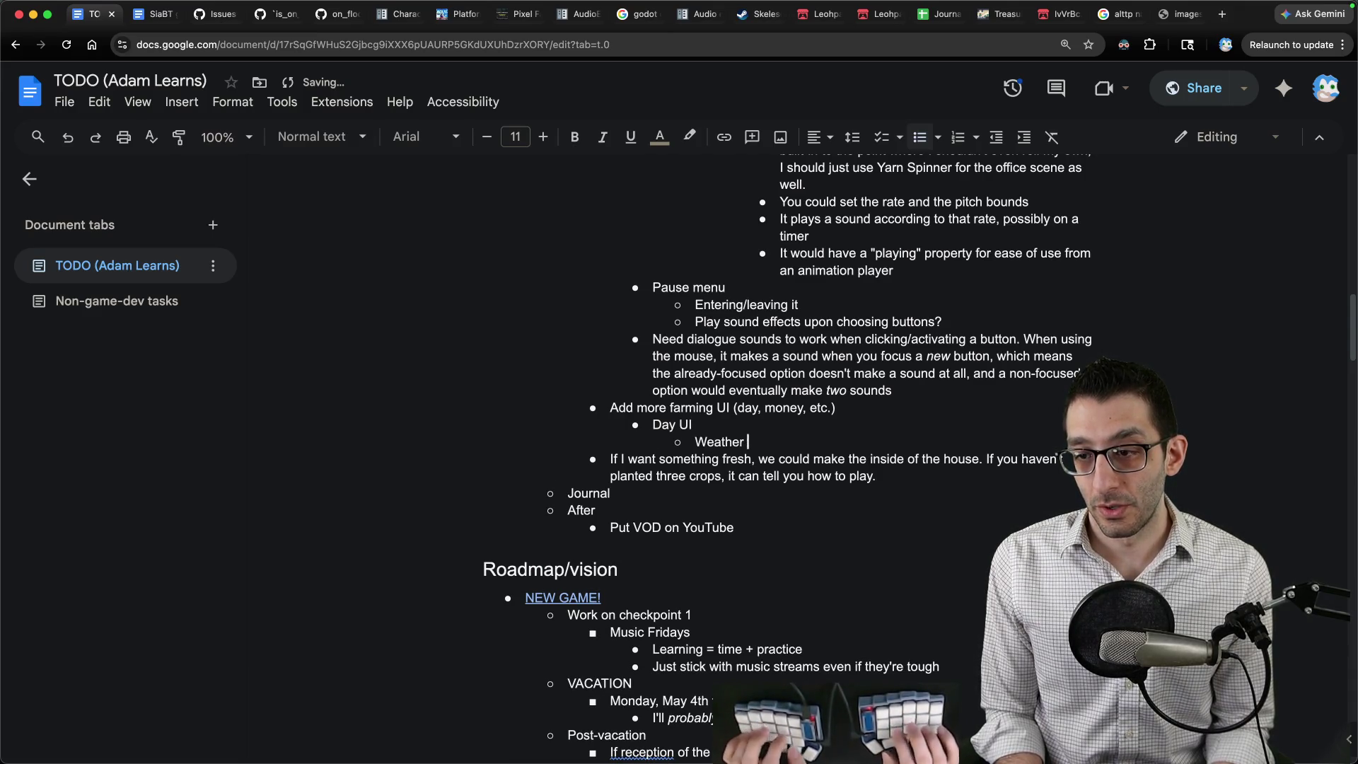
key(super+v)
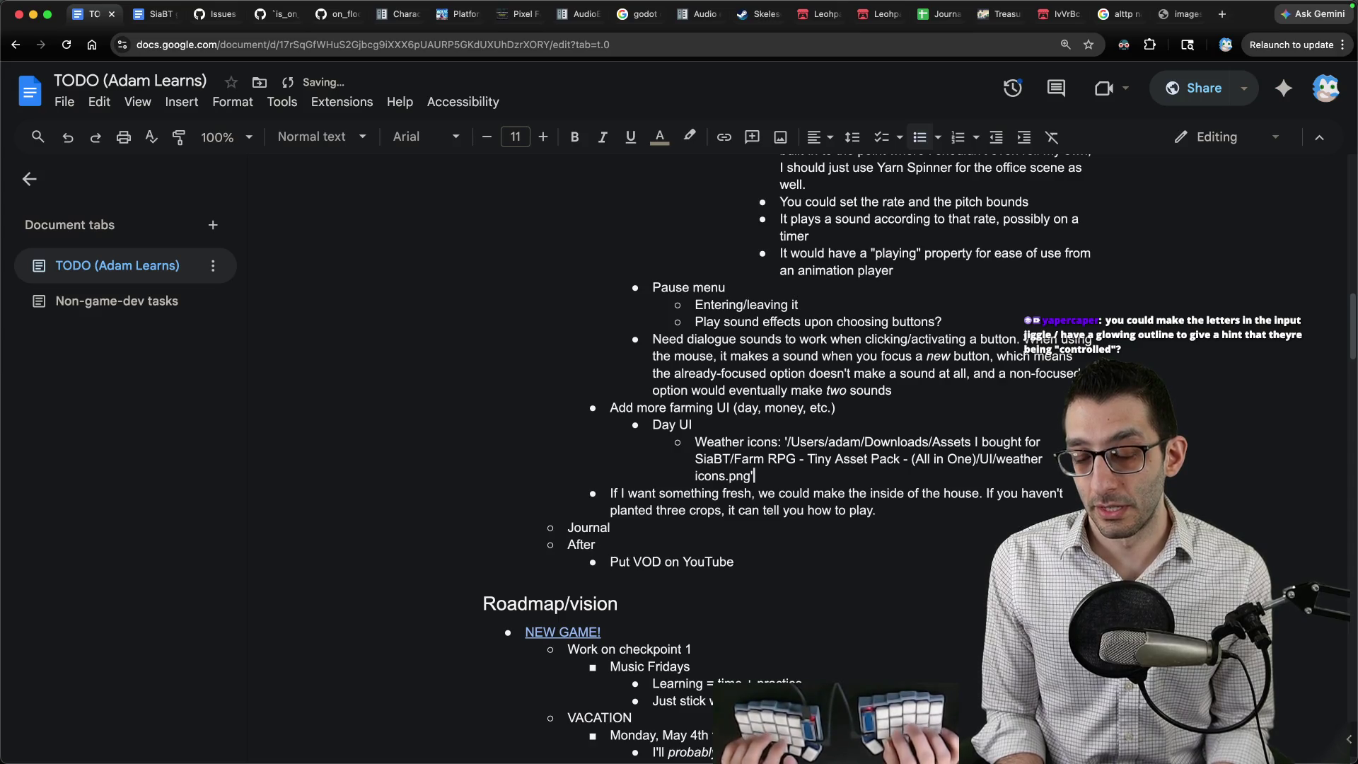
Preview HUD.png and the Clock folder images: clock hand.png, Extras.png and Clock.png.
key(super+Tab)
key(Up)
key(Up)
key(Up)
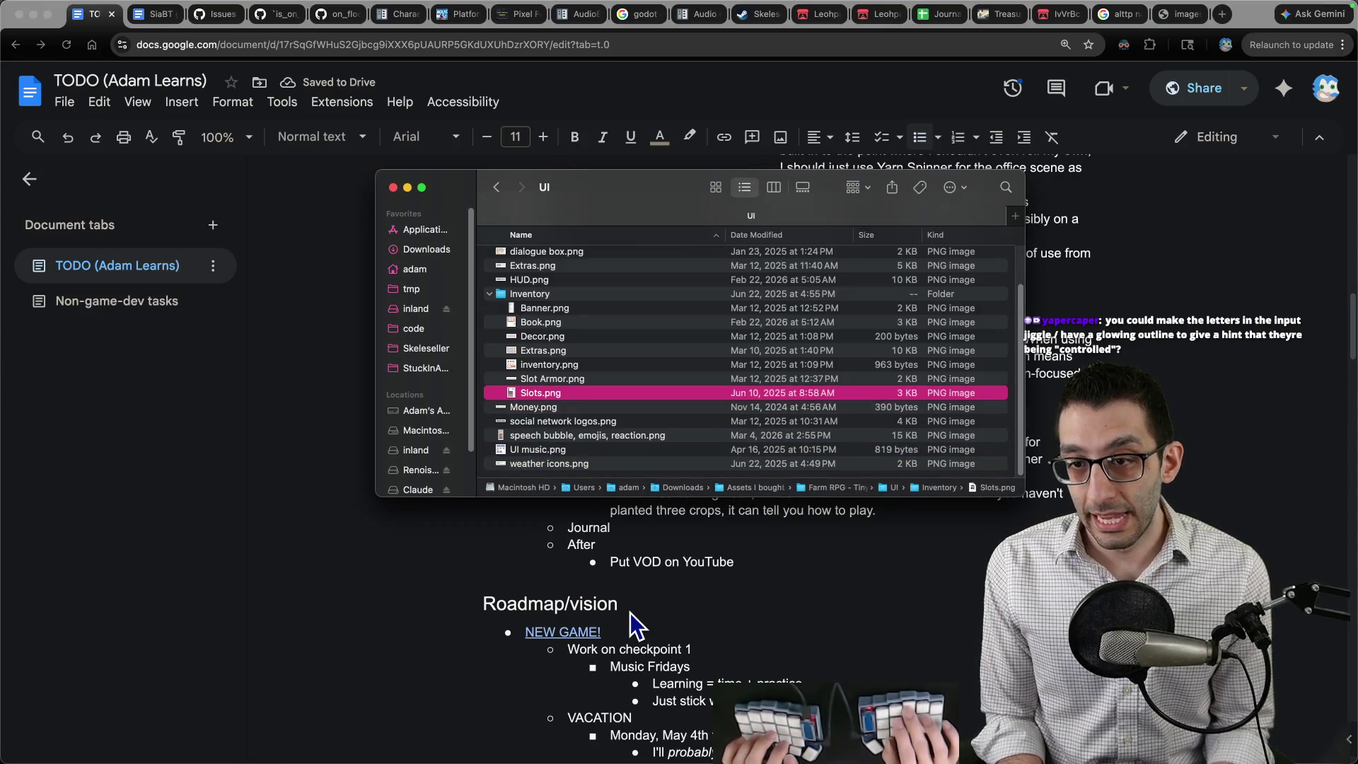
key(space)
key(space)
key(Up)
key(Up)
key(Up)
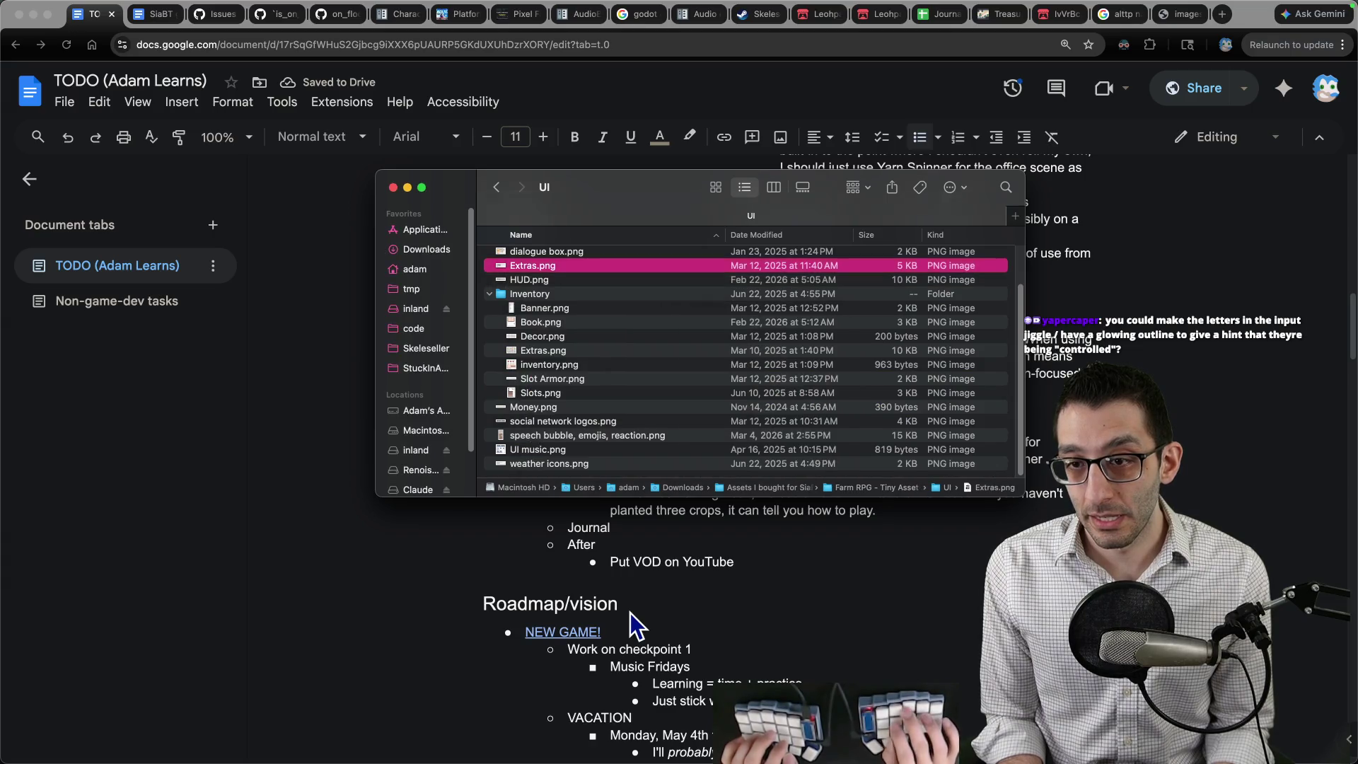
key(Down)
key(Down)
key(Down)
key(Right)
key(Down)
key(space)
key(Down)
key(Down)
key(Up)
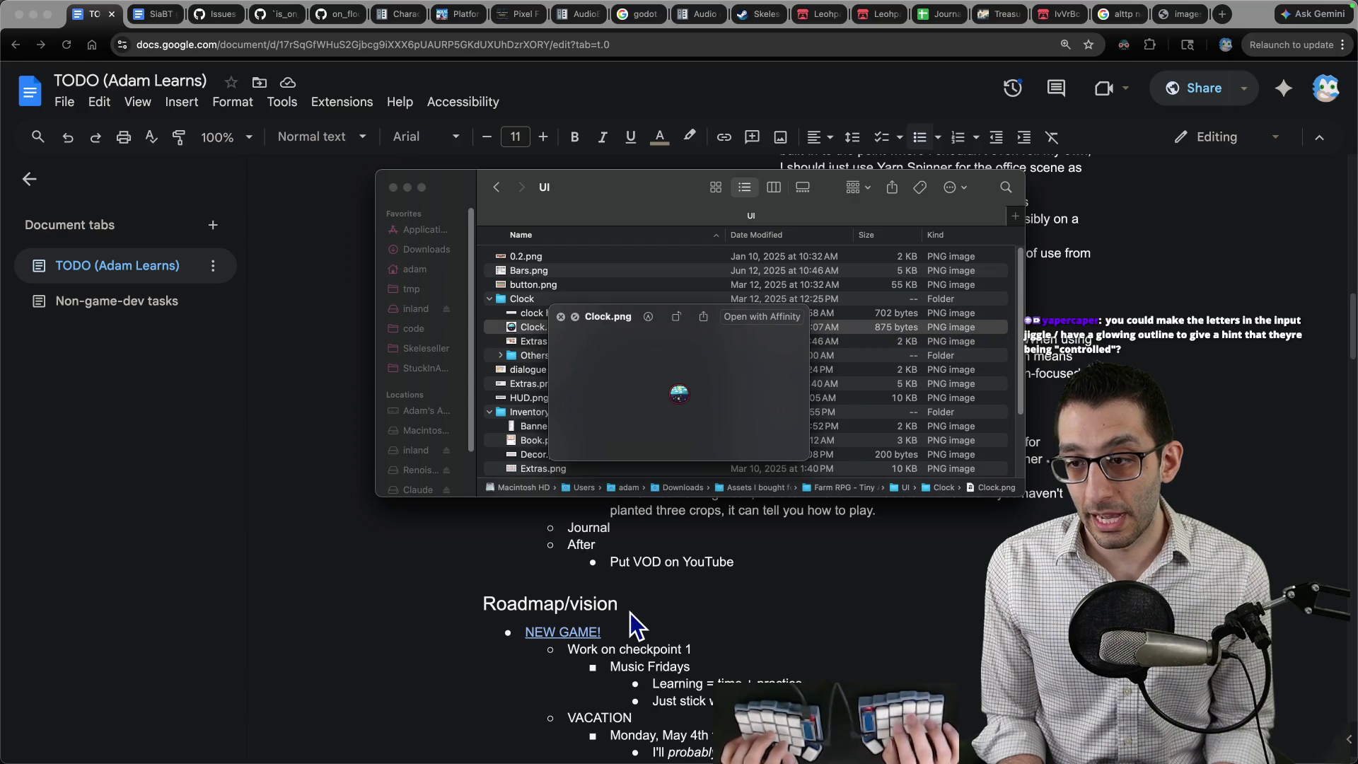
key(Down)
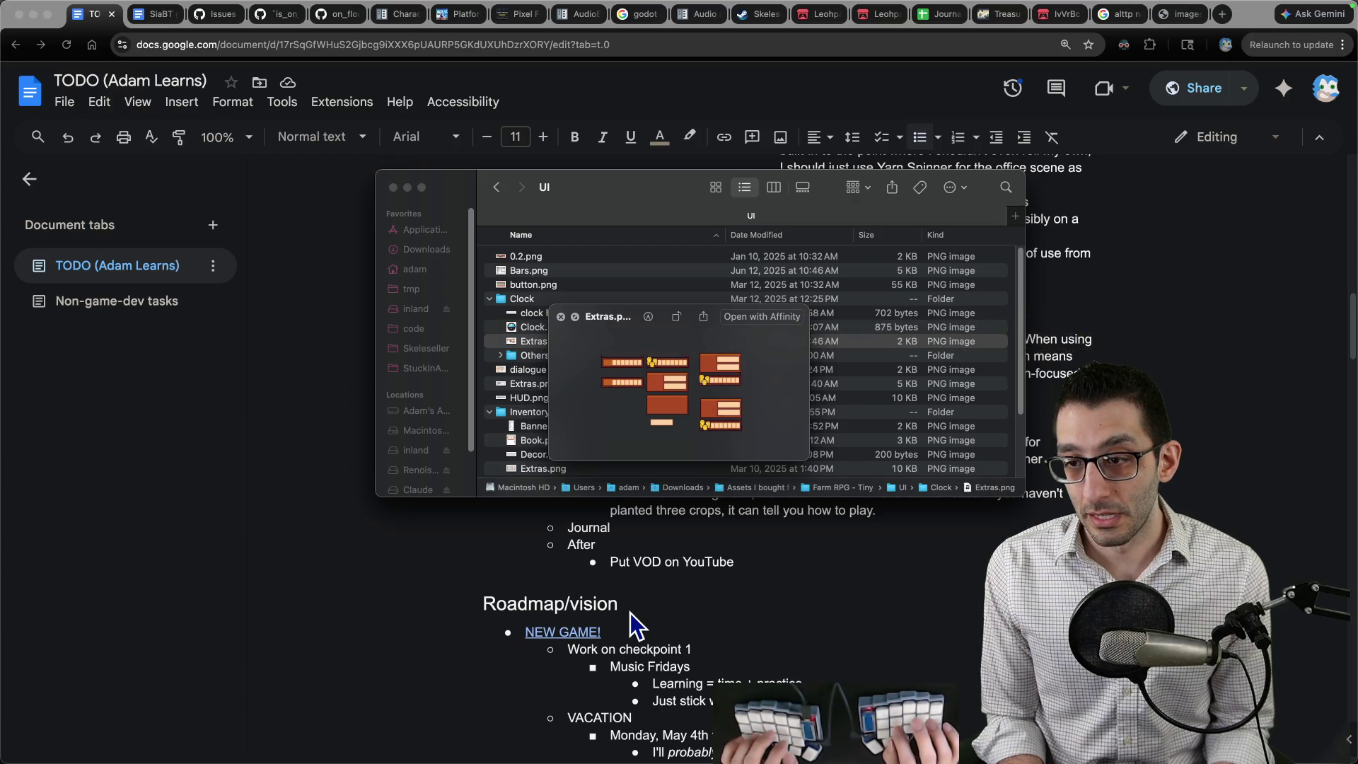
Expand the Others folder and preview Clock 2.png full screen.
key(Down)
key(space)
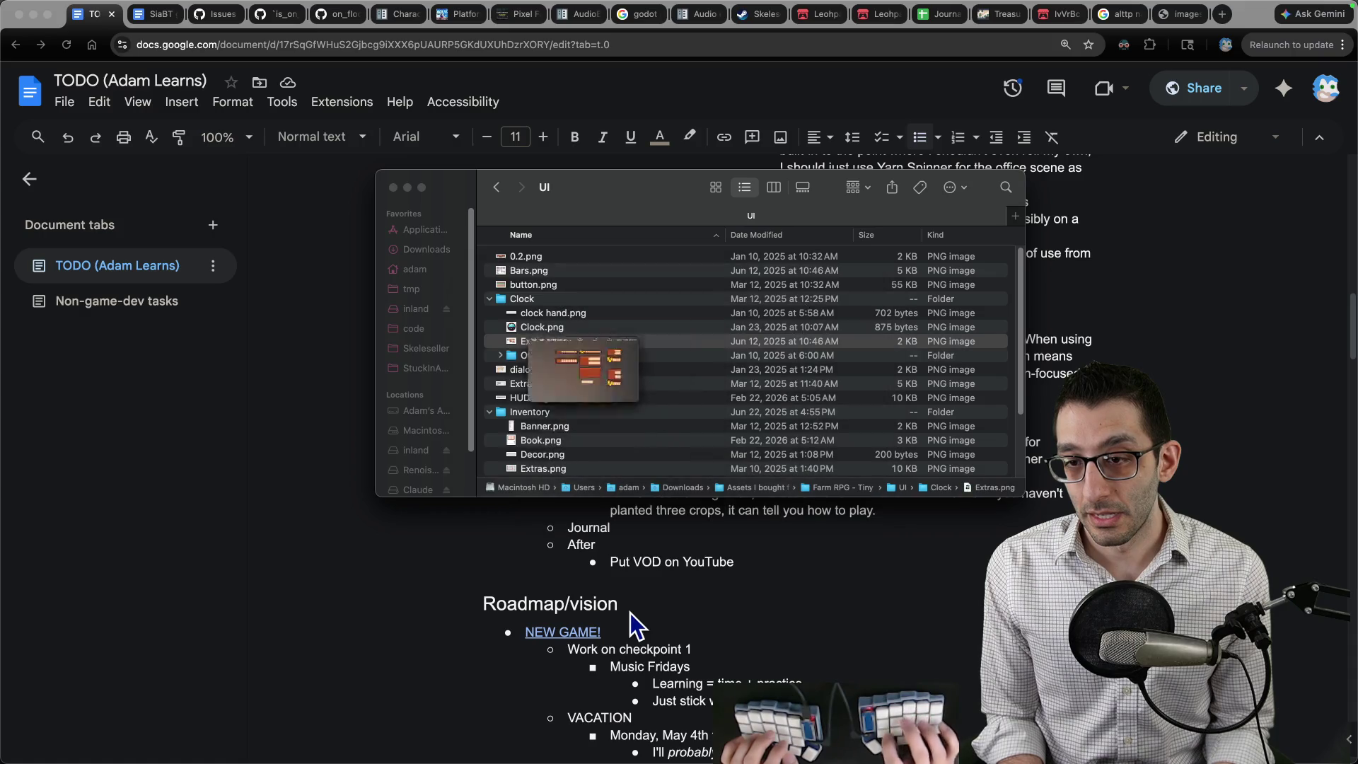
key(Right)
key(Down)
key(space)
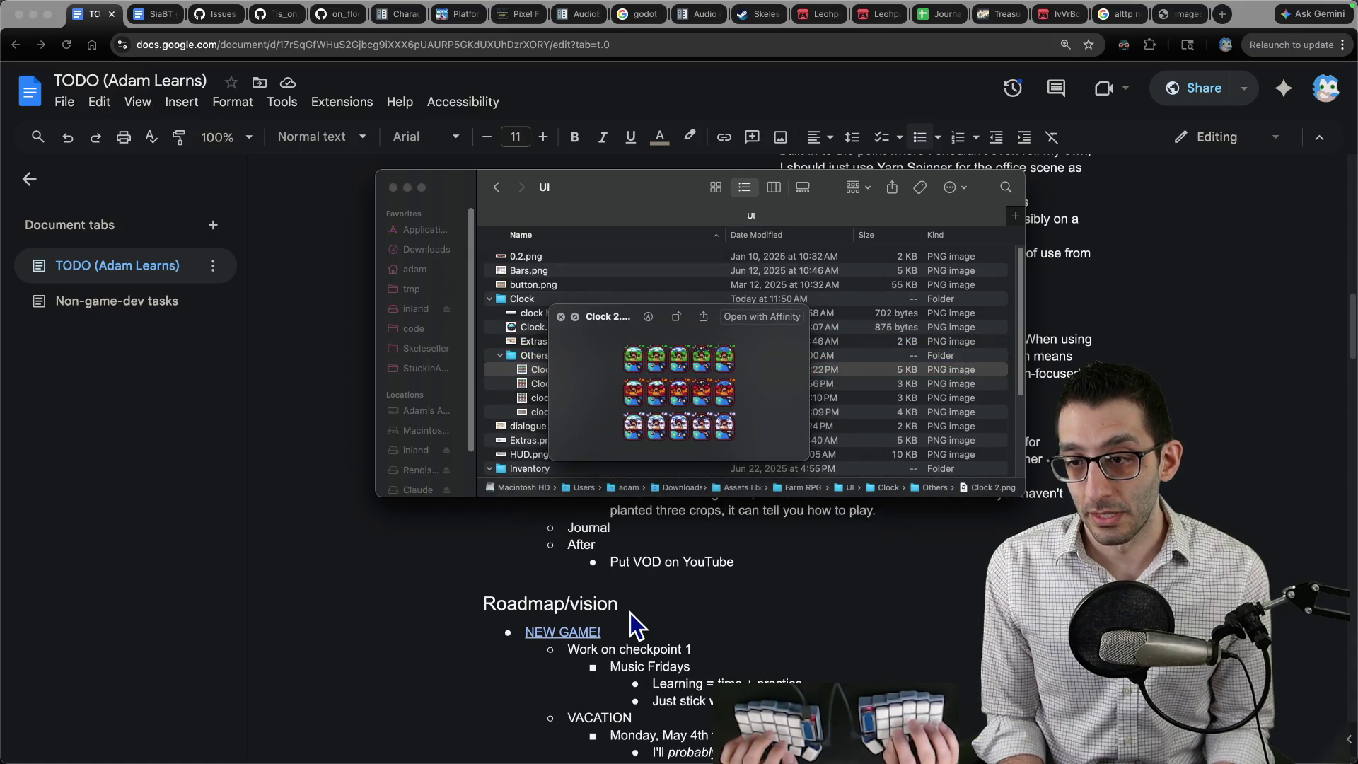
key(ctrl+super+f)
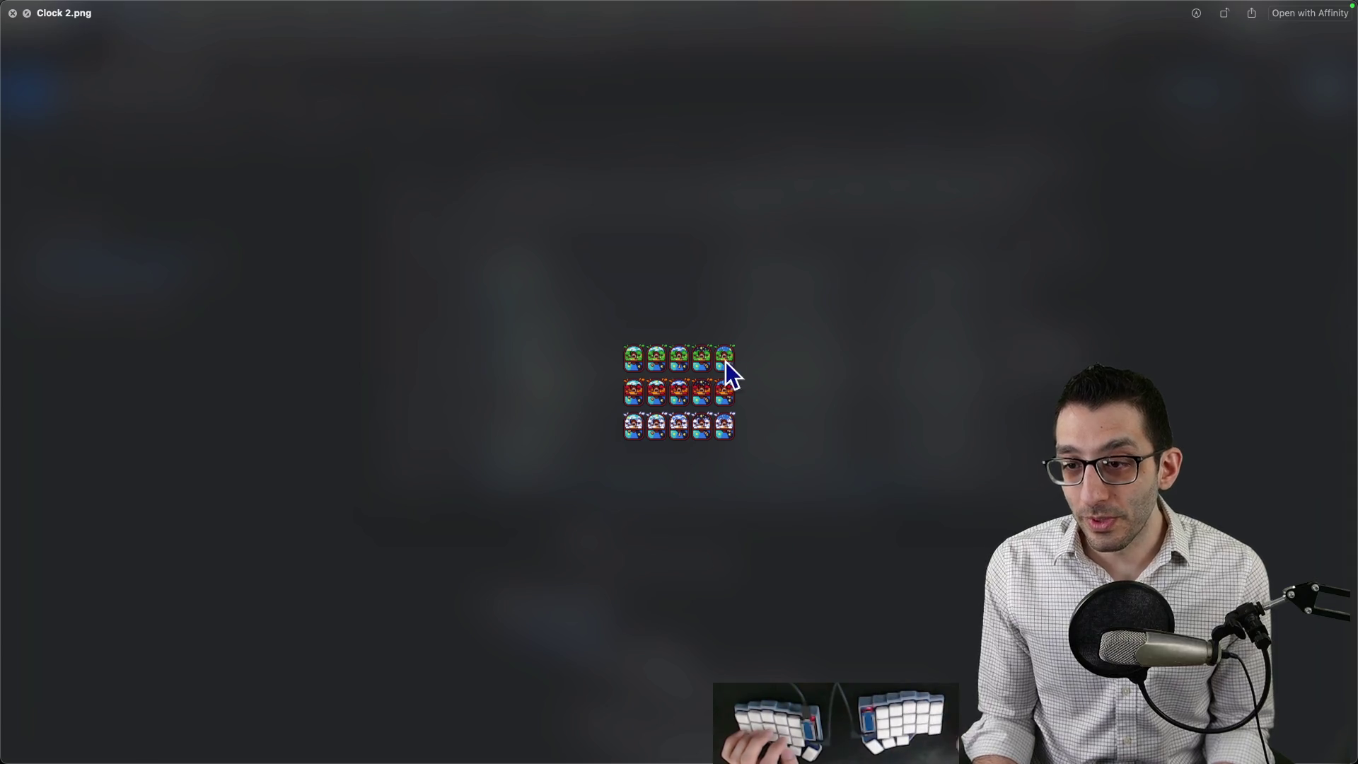
key(space)
Preview Clock 3.png, clock 4.png and Clock 5.png, then bring up Clock 2.png in Affinity Photo.
click(544, 384)
key(space)
key(space)
click(544, 396)
key(space)
key(space)
click(546, 410)
key(space)
key(space)
key(super+Tab)
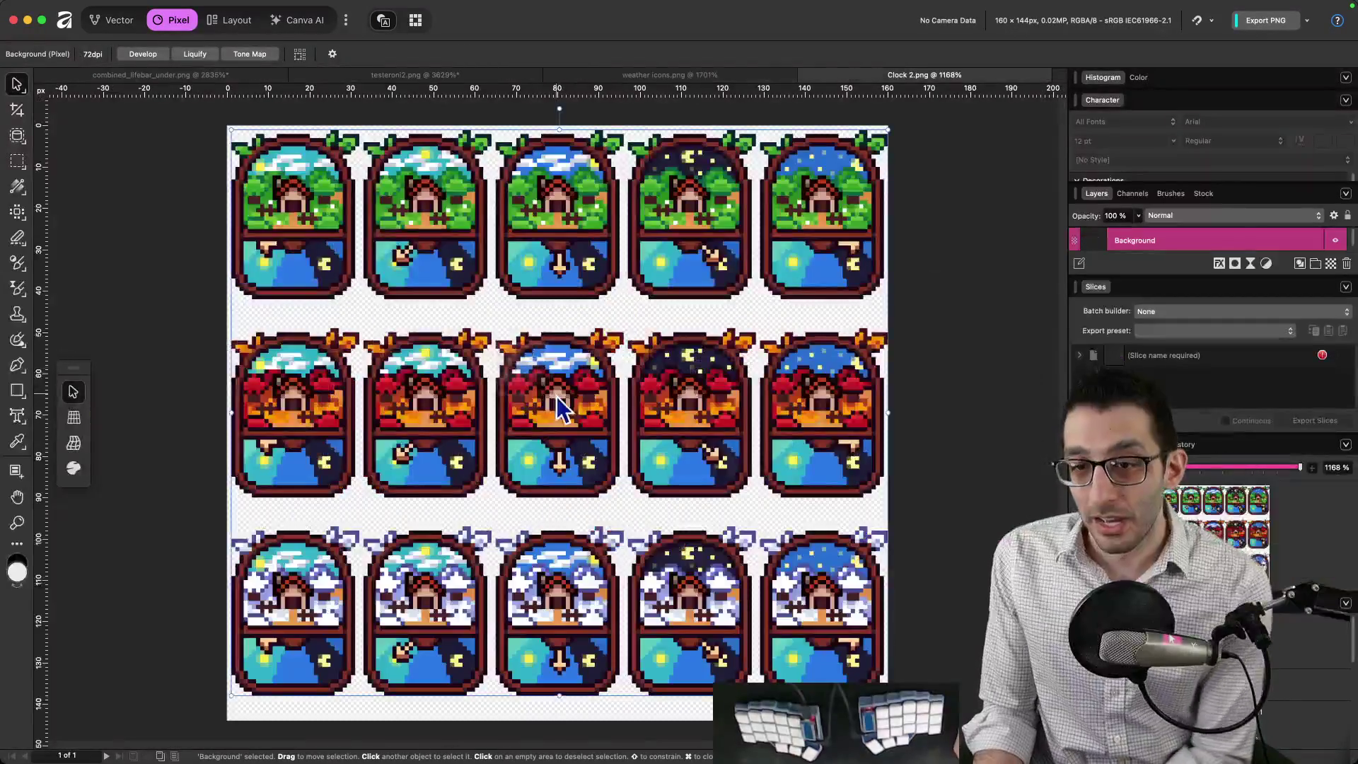